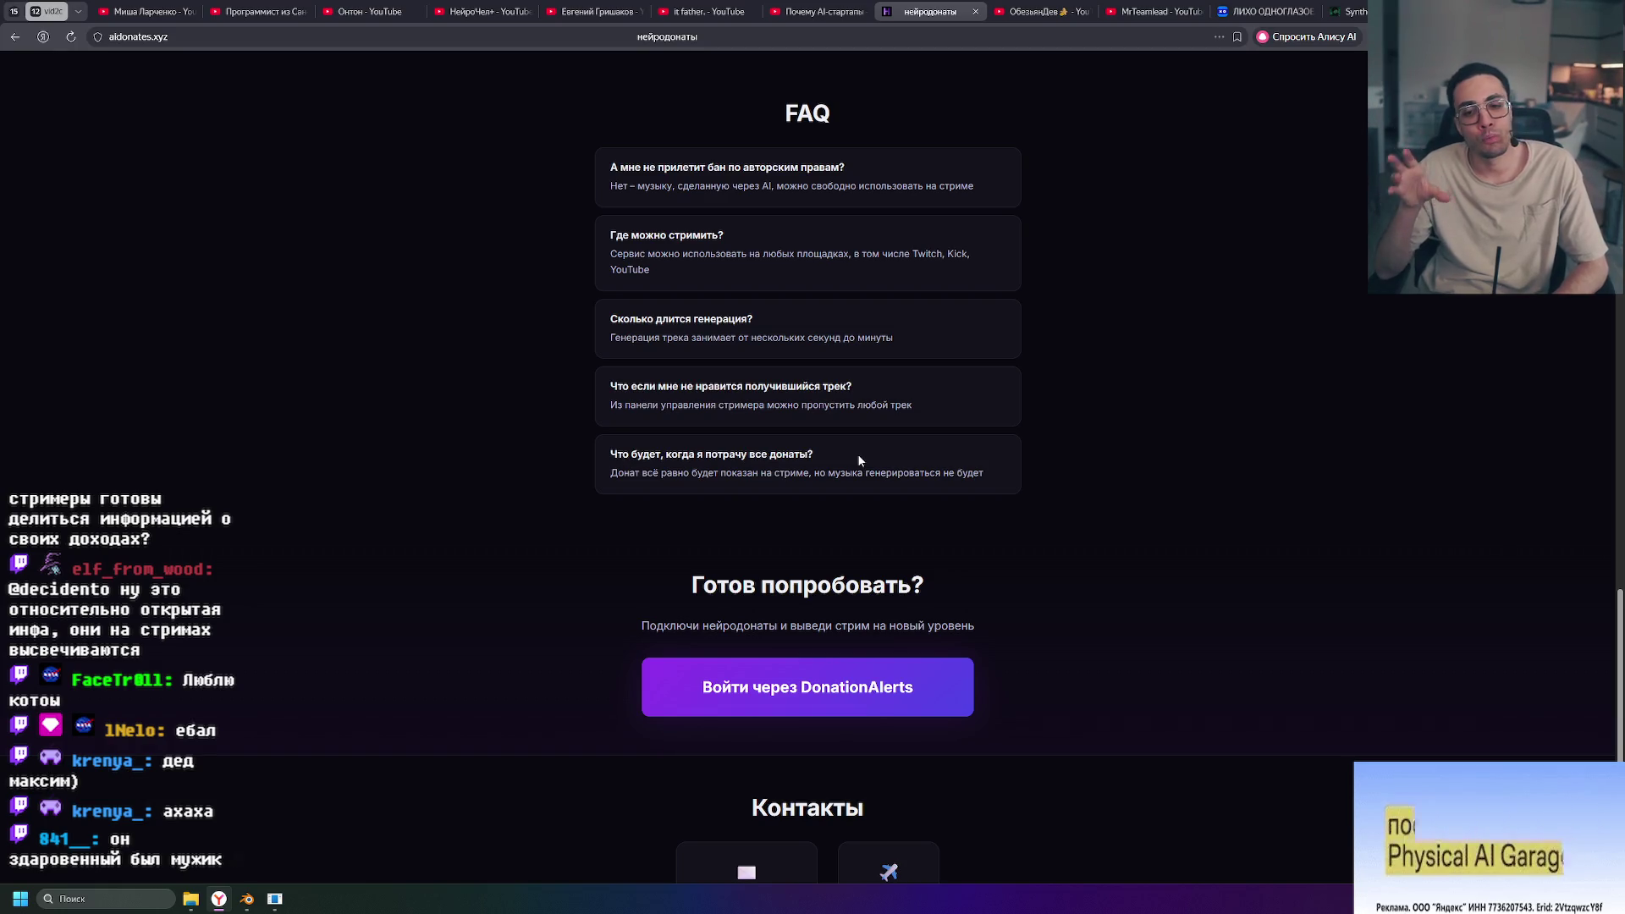
Step: Scroll up aidonates.xyz, then select and deselect the hero paragraph text
{"action": "scroll", "coordinate": [1079, 512], "scroll_direction": "up", "scroll_amount": 10}
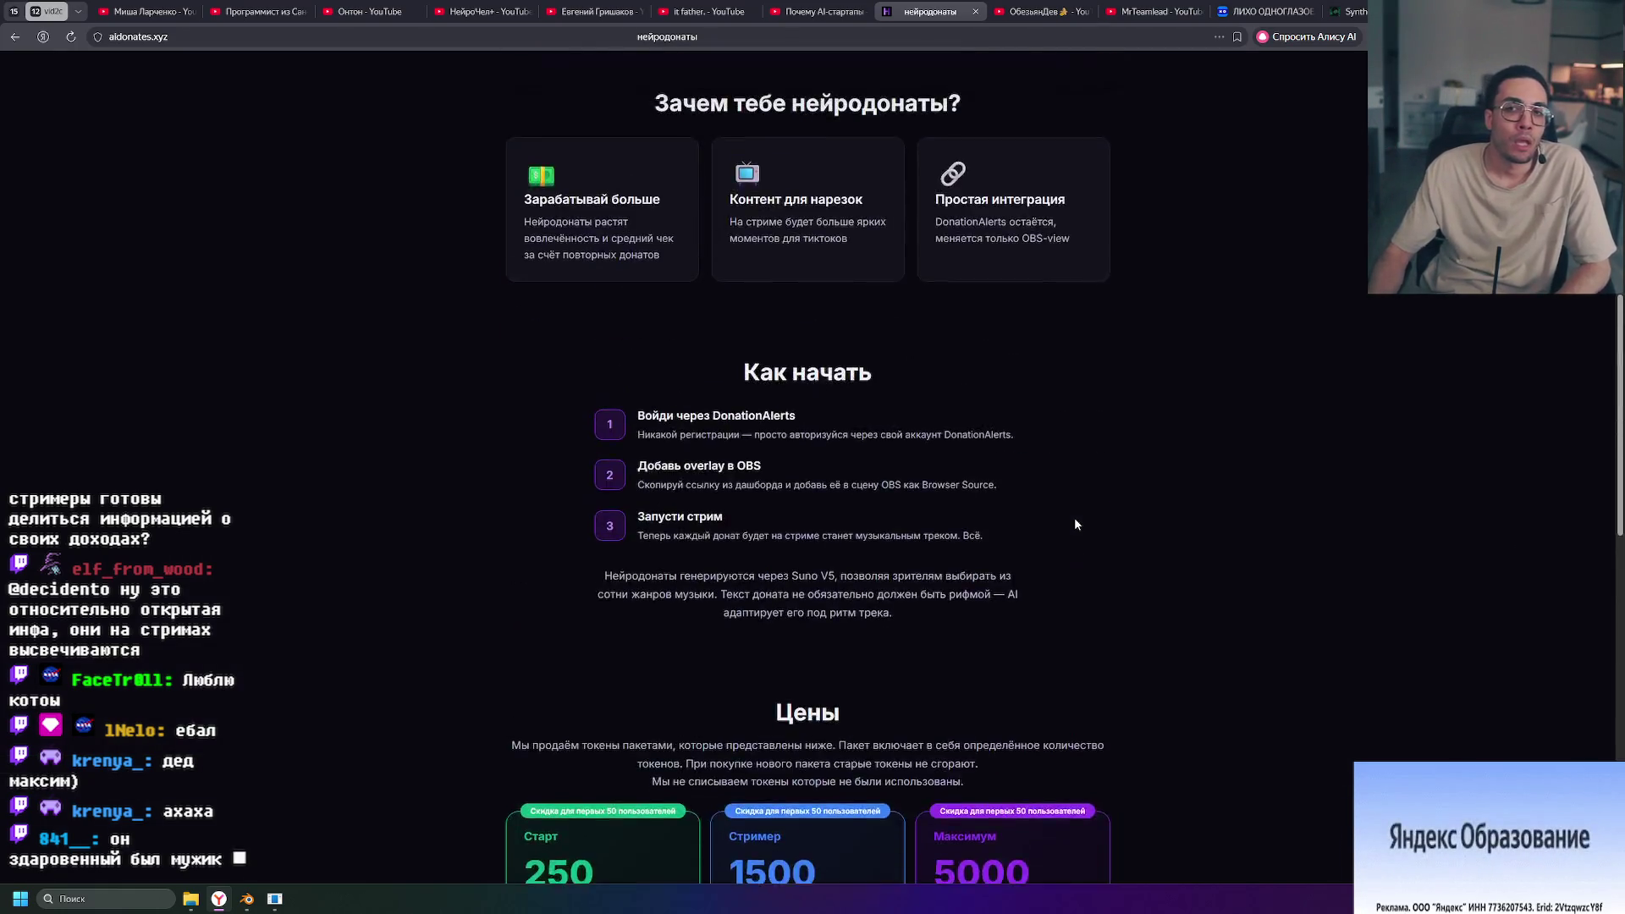
{"action": "scroll", "coordinate": [1075, 520], "scroll_direction": "up", "scroll_amount": 5}
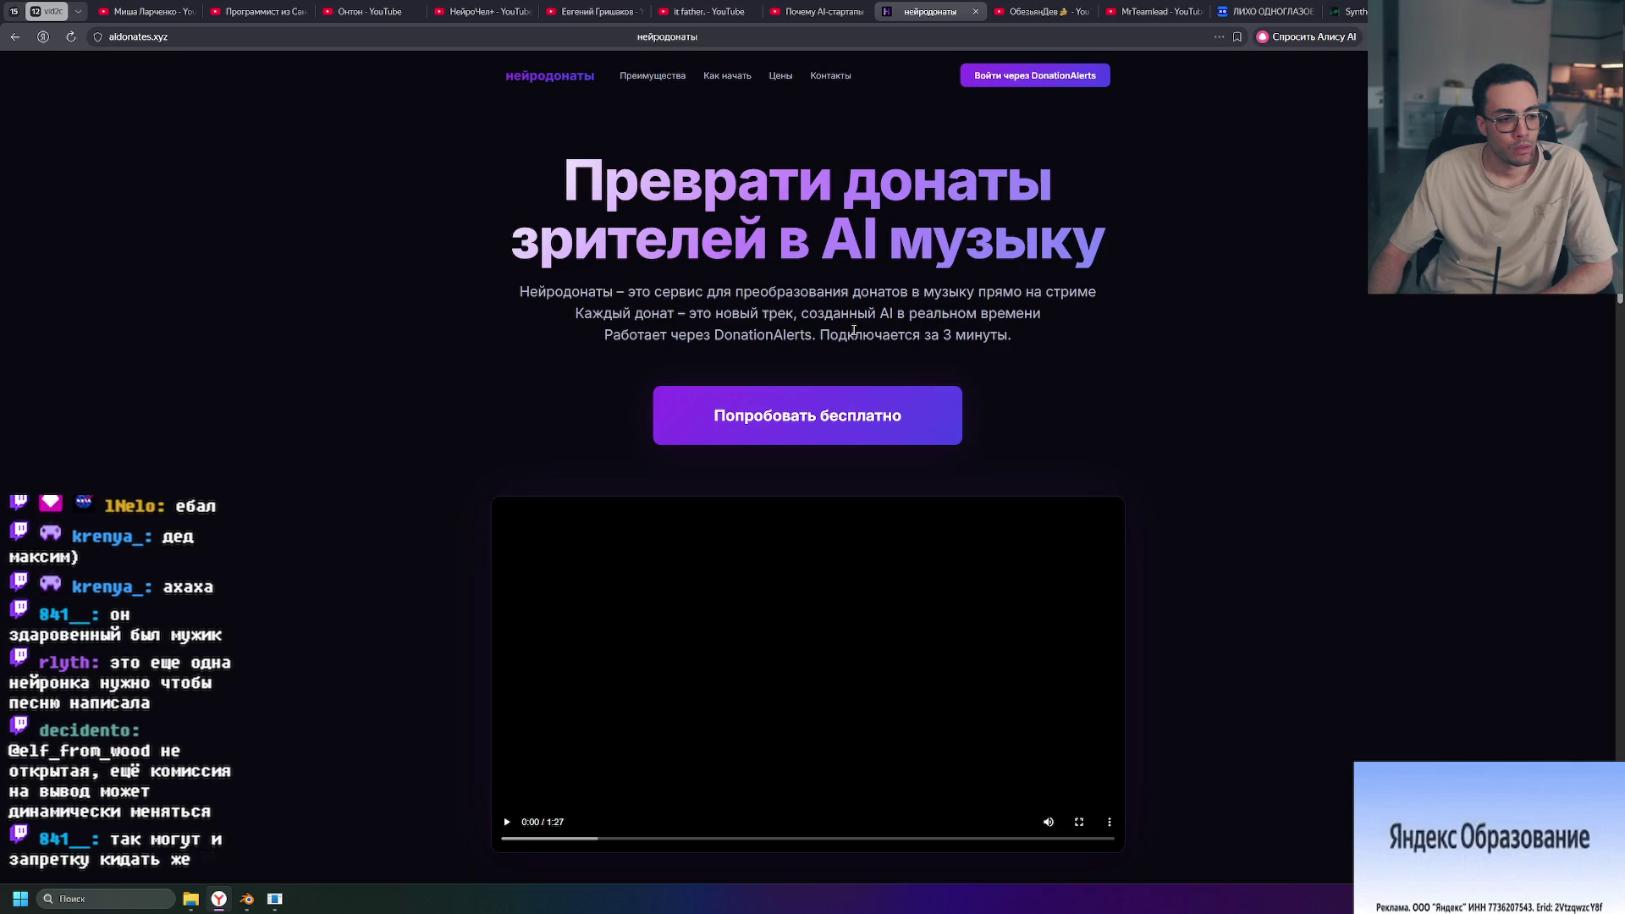
{"action": "mouse_move", "coordinate": [515, 290]}
{"action": "left_mouse_down"}
{"action": "mouse_move", "coordinate": [935, 294]}
{"action": "mouse_move", "coordinate": [1067, 339]}
{"action": "mouse_move", "coordinate": [518, 288]}
{"action": "mouse_move", "coordinate": [1018, 328]}
{"action": "left_mouse_up"}
{"action": "left_click", "coordinate": [1065, 331]}
{"action": "triple_click", "coordinate": [1057, 326]}
{"action": "left_click", "coordinate": [529, 287]}
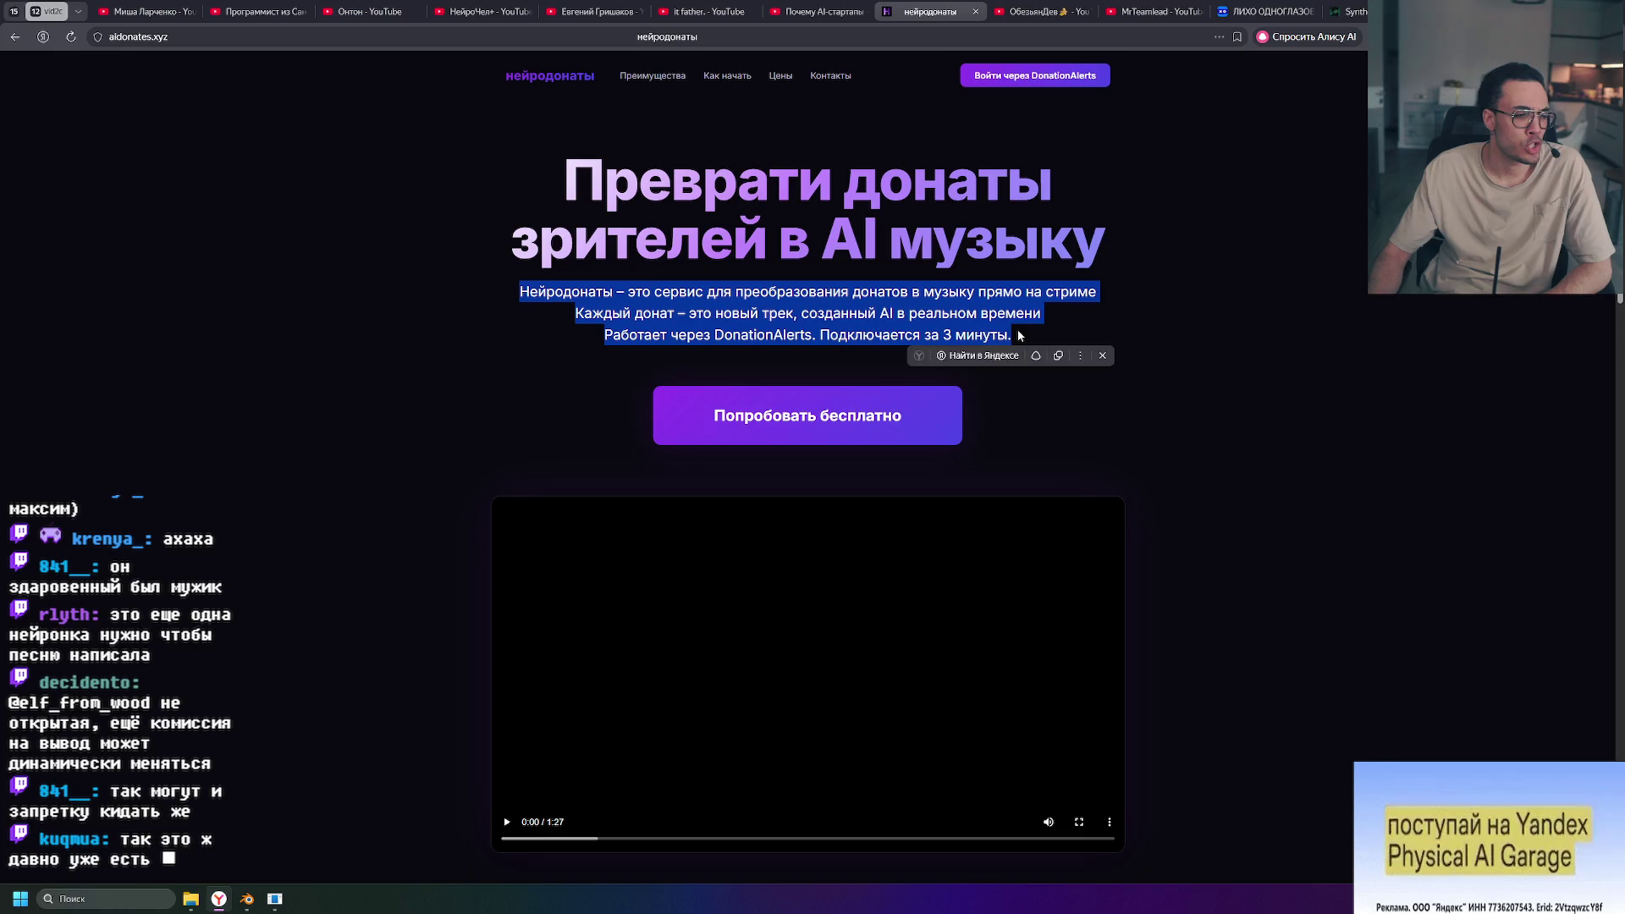
{"action": "left_click", "coordinate": [1018, 329]}
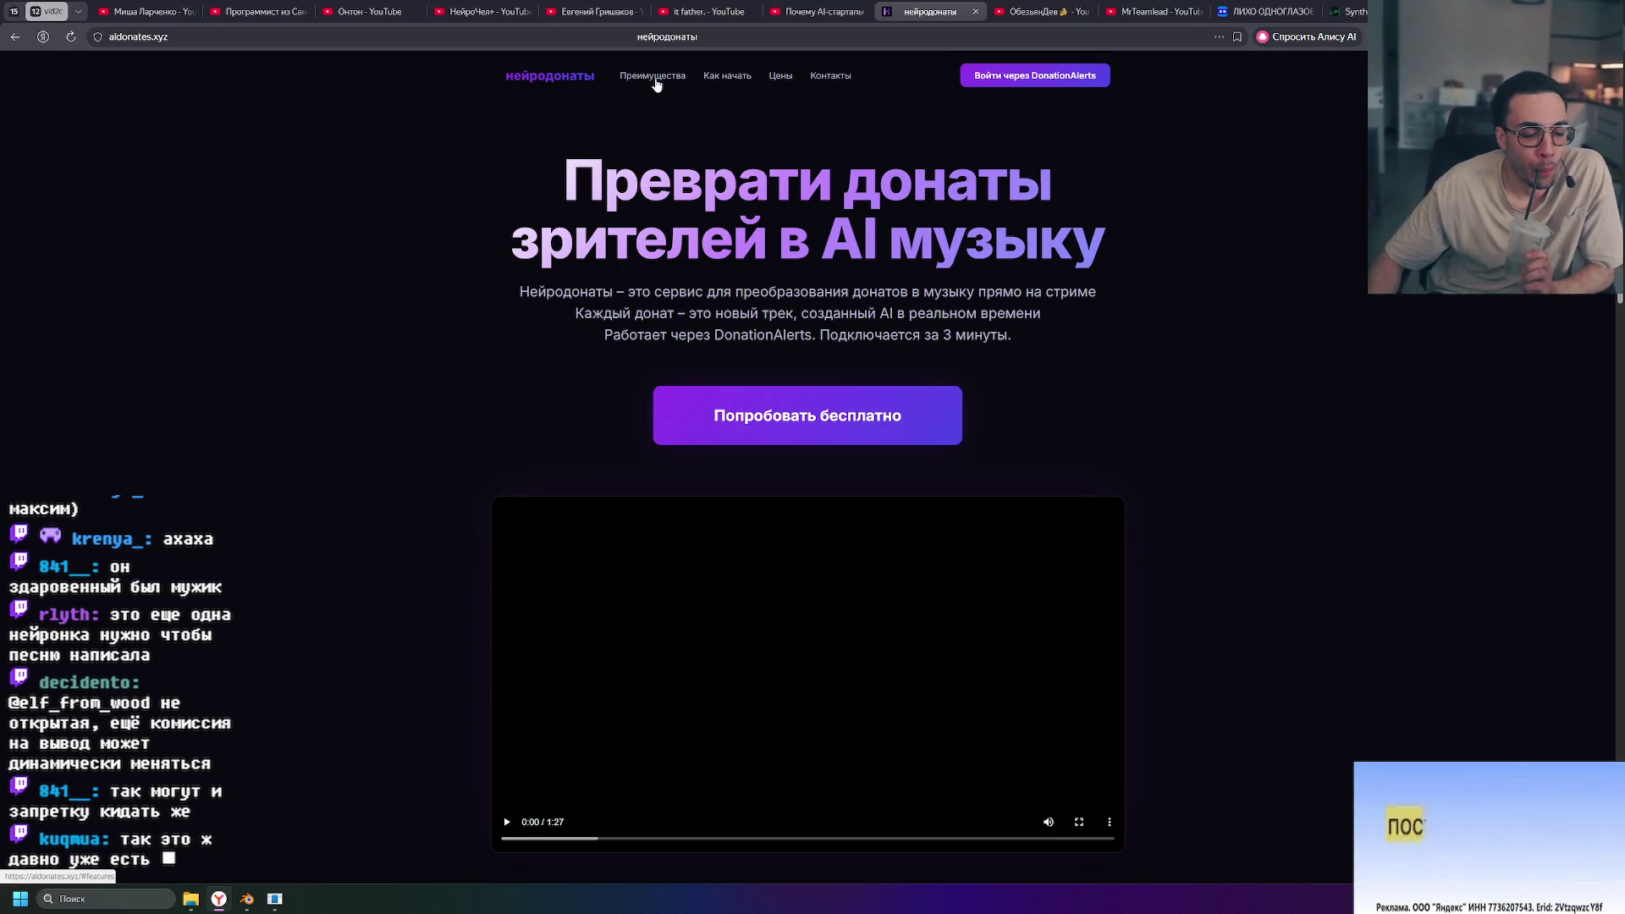
Step: Jump to the site's advantages section, scroll back, and switch to the 'Почему AI-стартапы' YouTube tab
{"action": "left_click", "coordinate": [727, 76]}
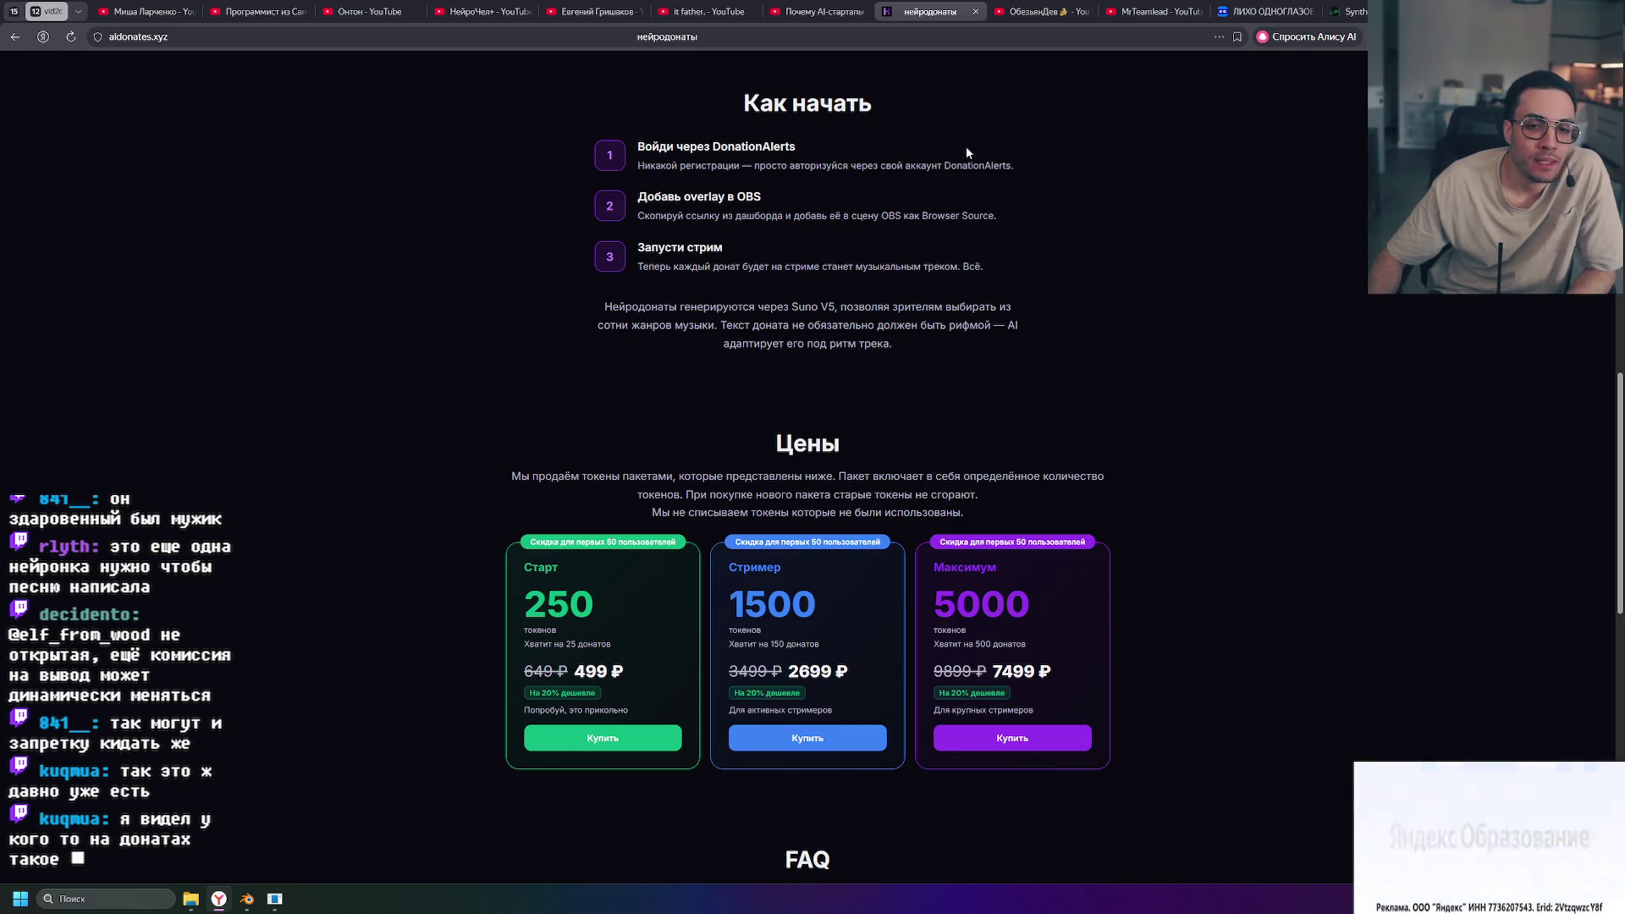
{"action": "scroll", "coordinate": [967, 146], "scroll_direction": "down", "scroll_amount": 5}
{"action": "scroll", "coordinate": [1021, 210], "scroll_direction": "down", "scroll_amount": 6}
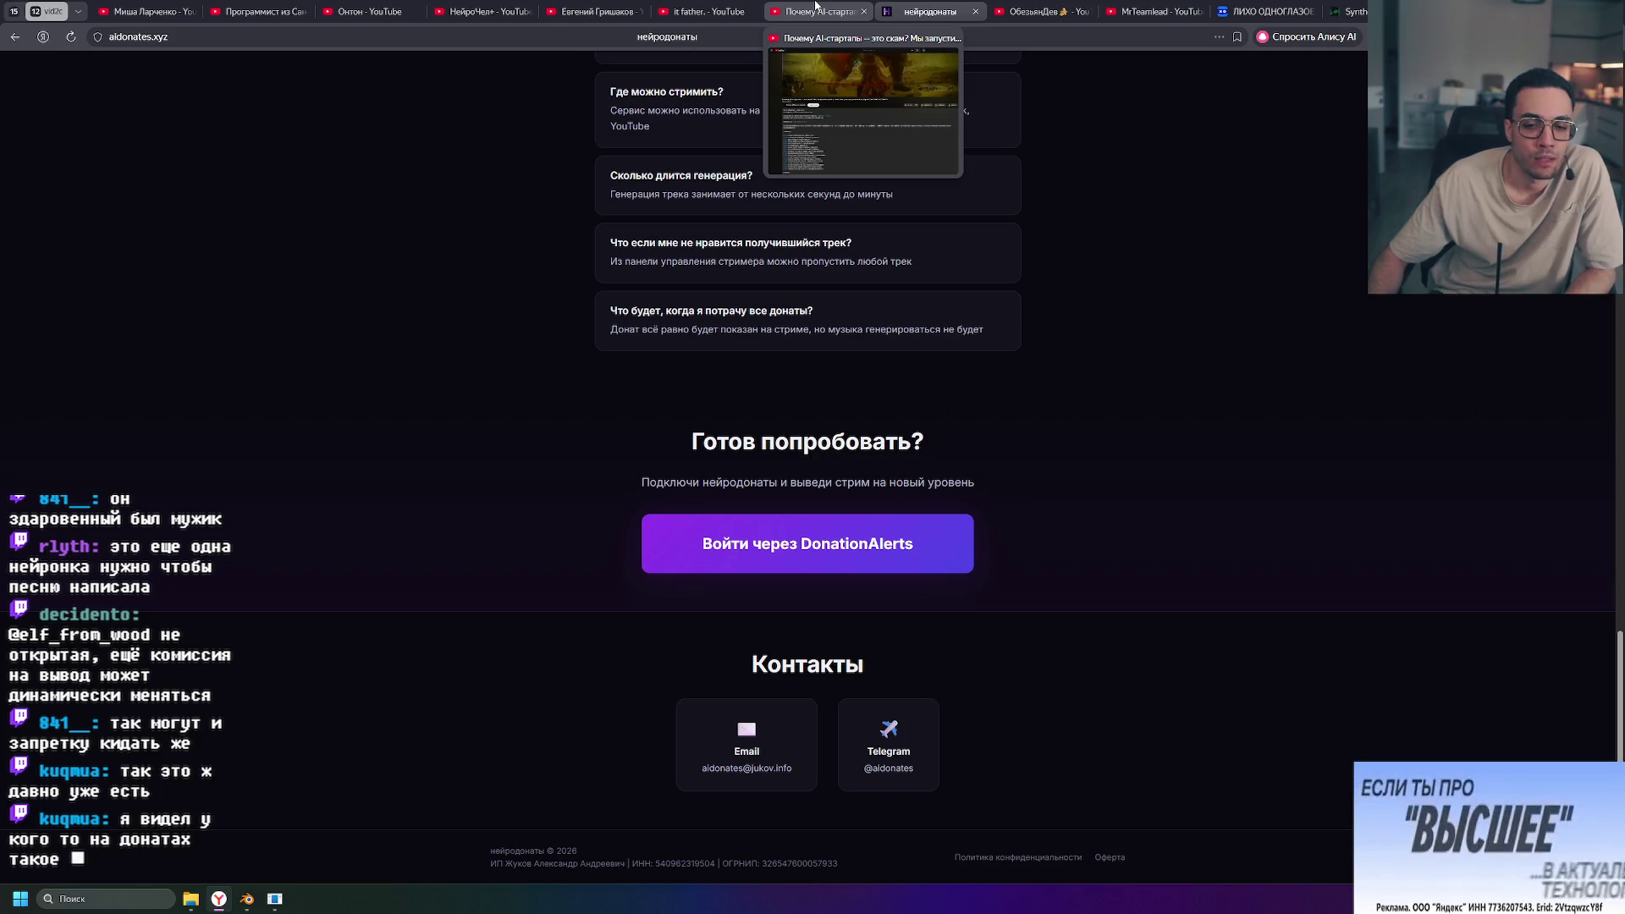
{"action": "scroll", "coordinate": [899, 363], "scroll_direction": "up", "scroll_amount": 20}
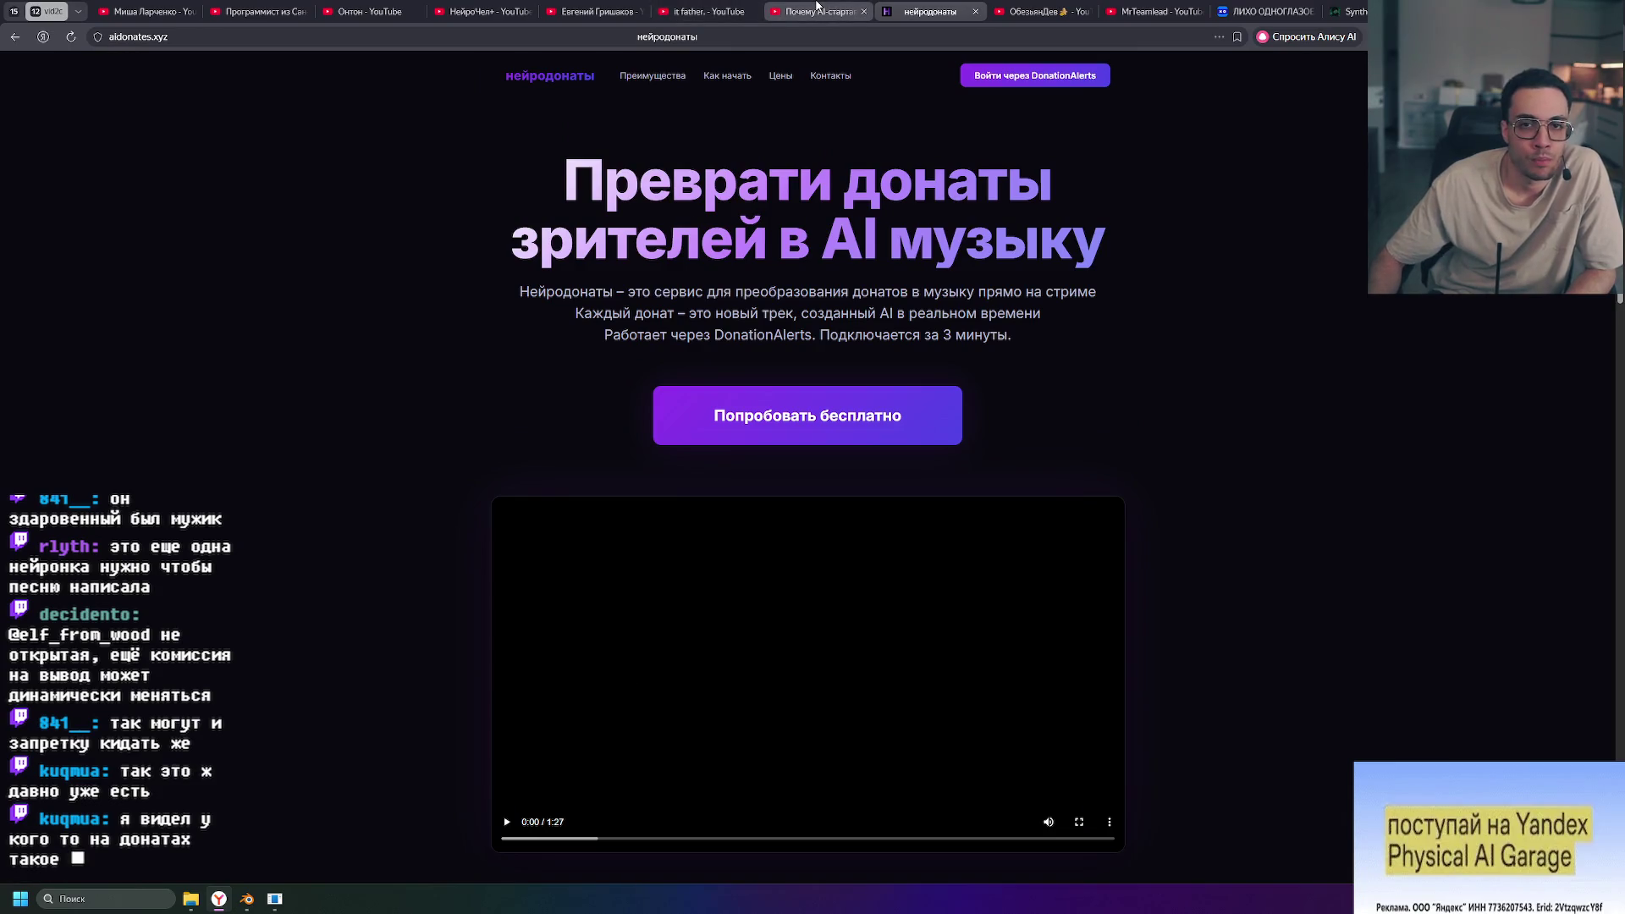
{"action": "left_click", "coordinate": [782, 6]}
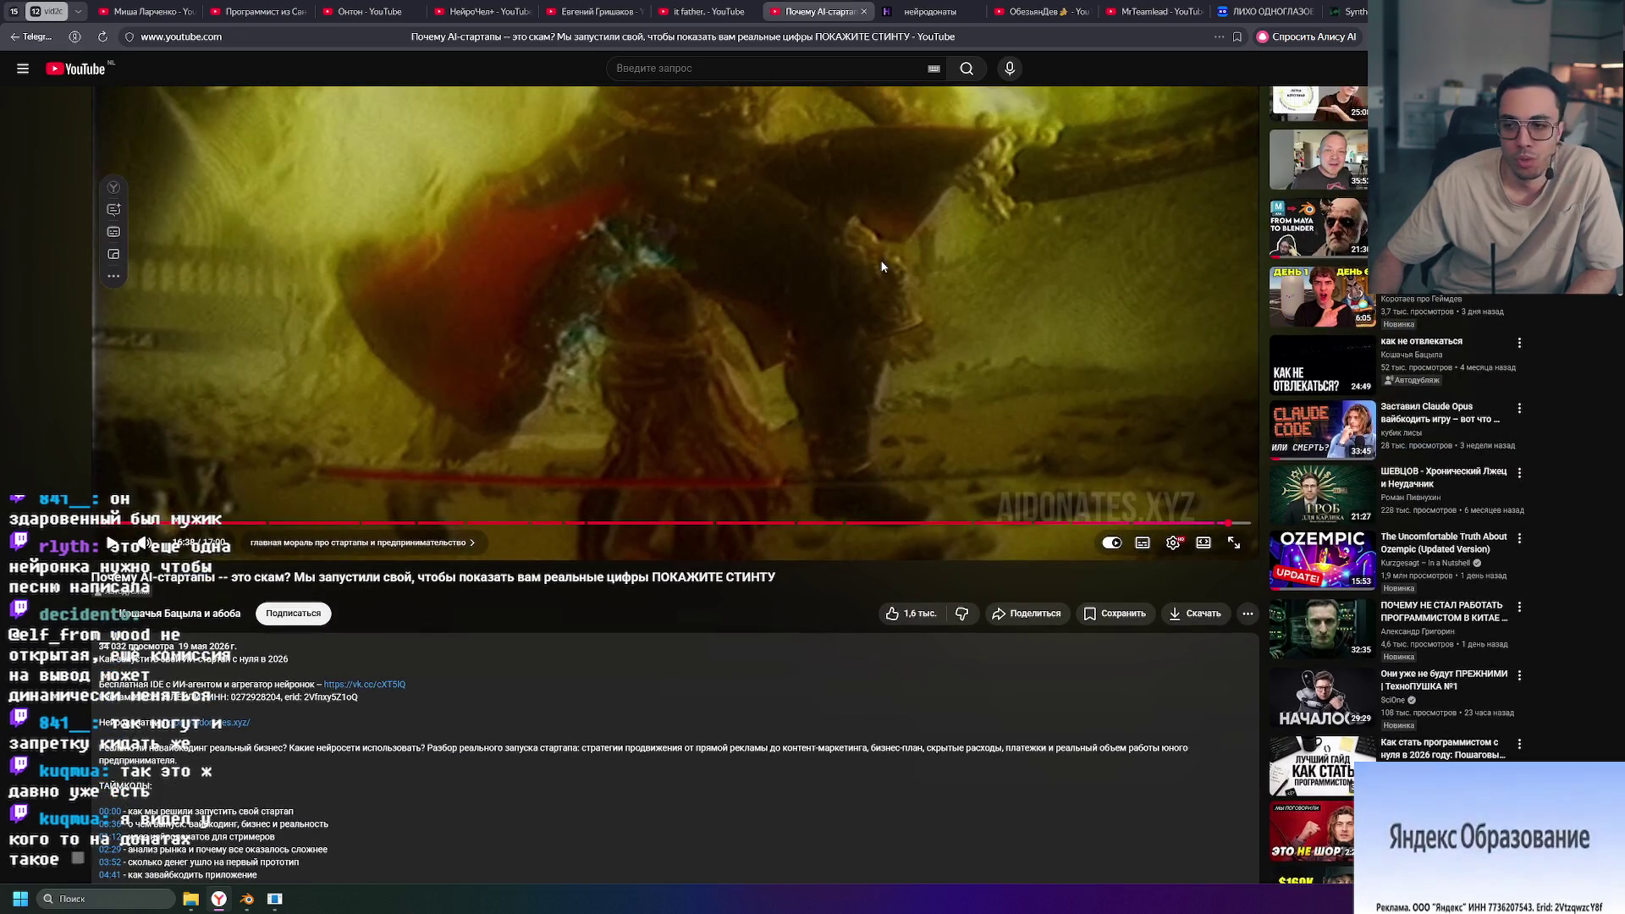
Step: Resume and then pause the AI-startups video
{"action": "left_click", "coordinate": [882, 267]}
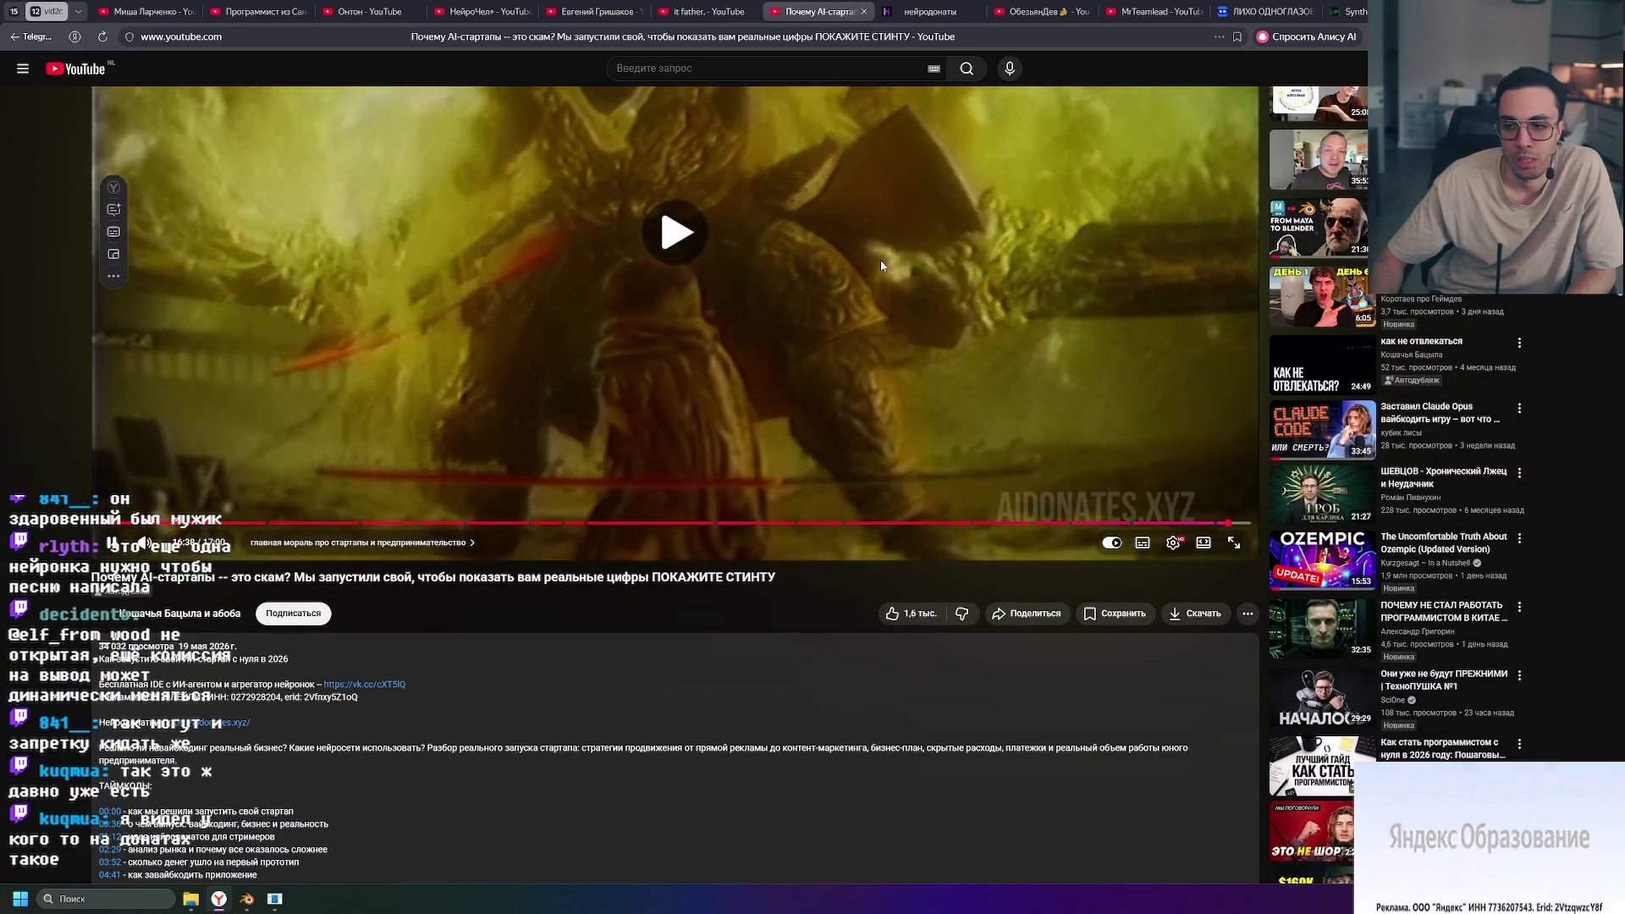
{"action": "scroll", "coordinate": [861, 326], "scroll_direction": "up", "scroll_amount": 2}
{"action": "left_click", "coordinate": [891, 388]}
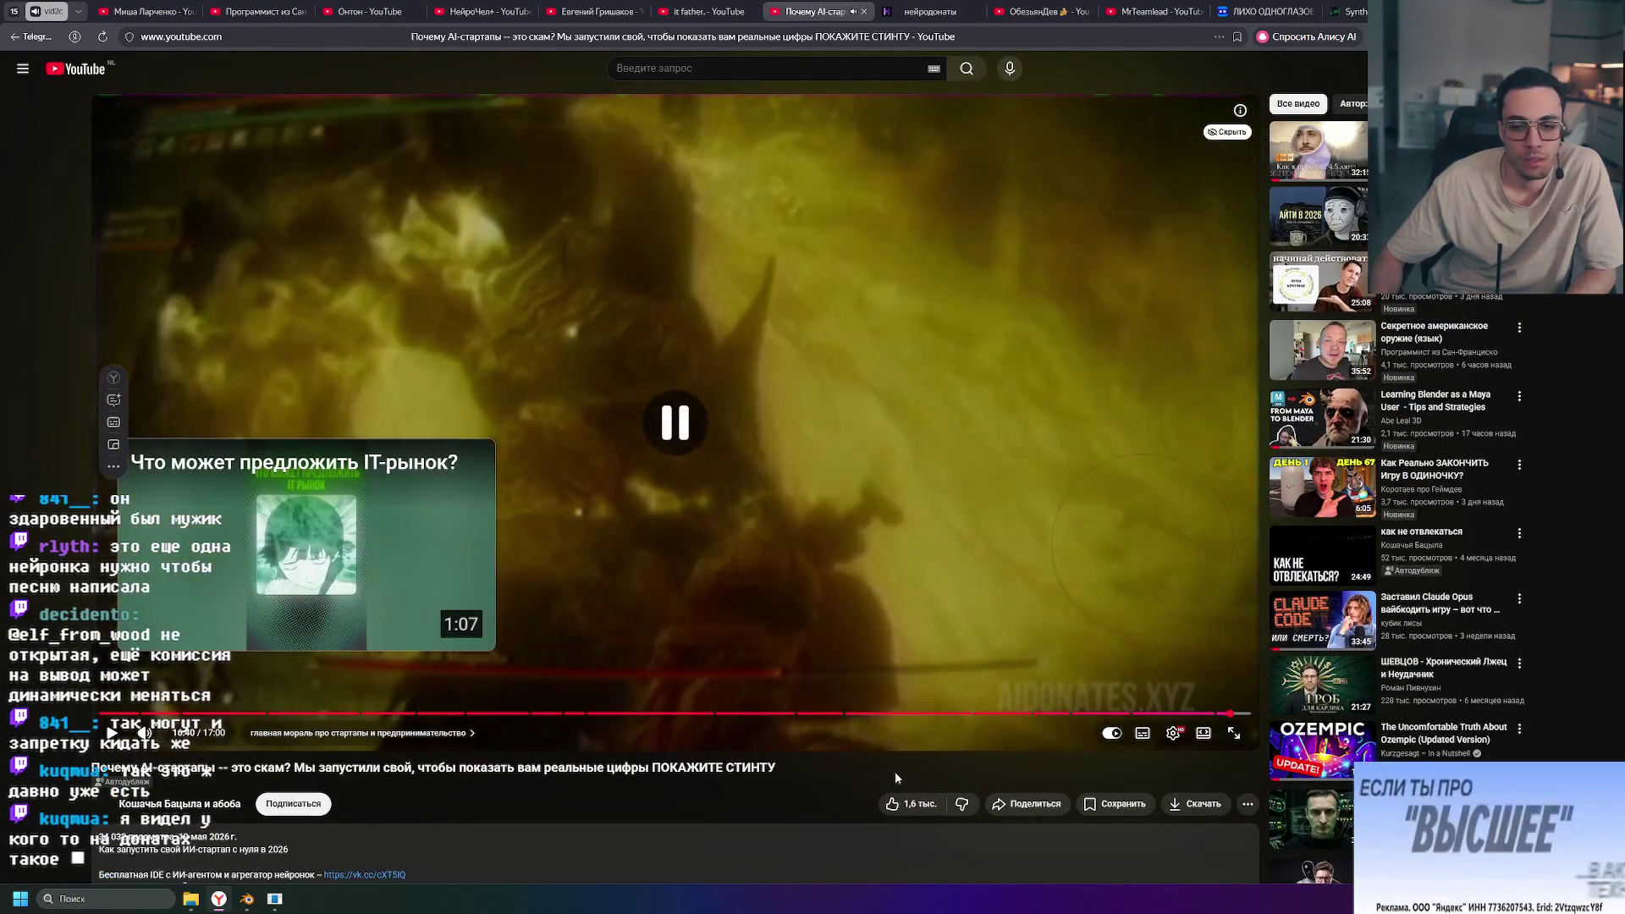
{"action": "left_click", "coordinate": [915, 806]}
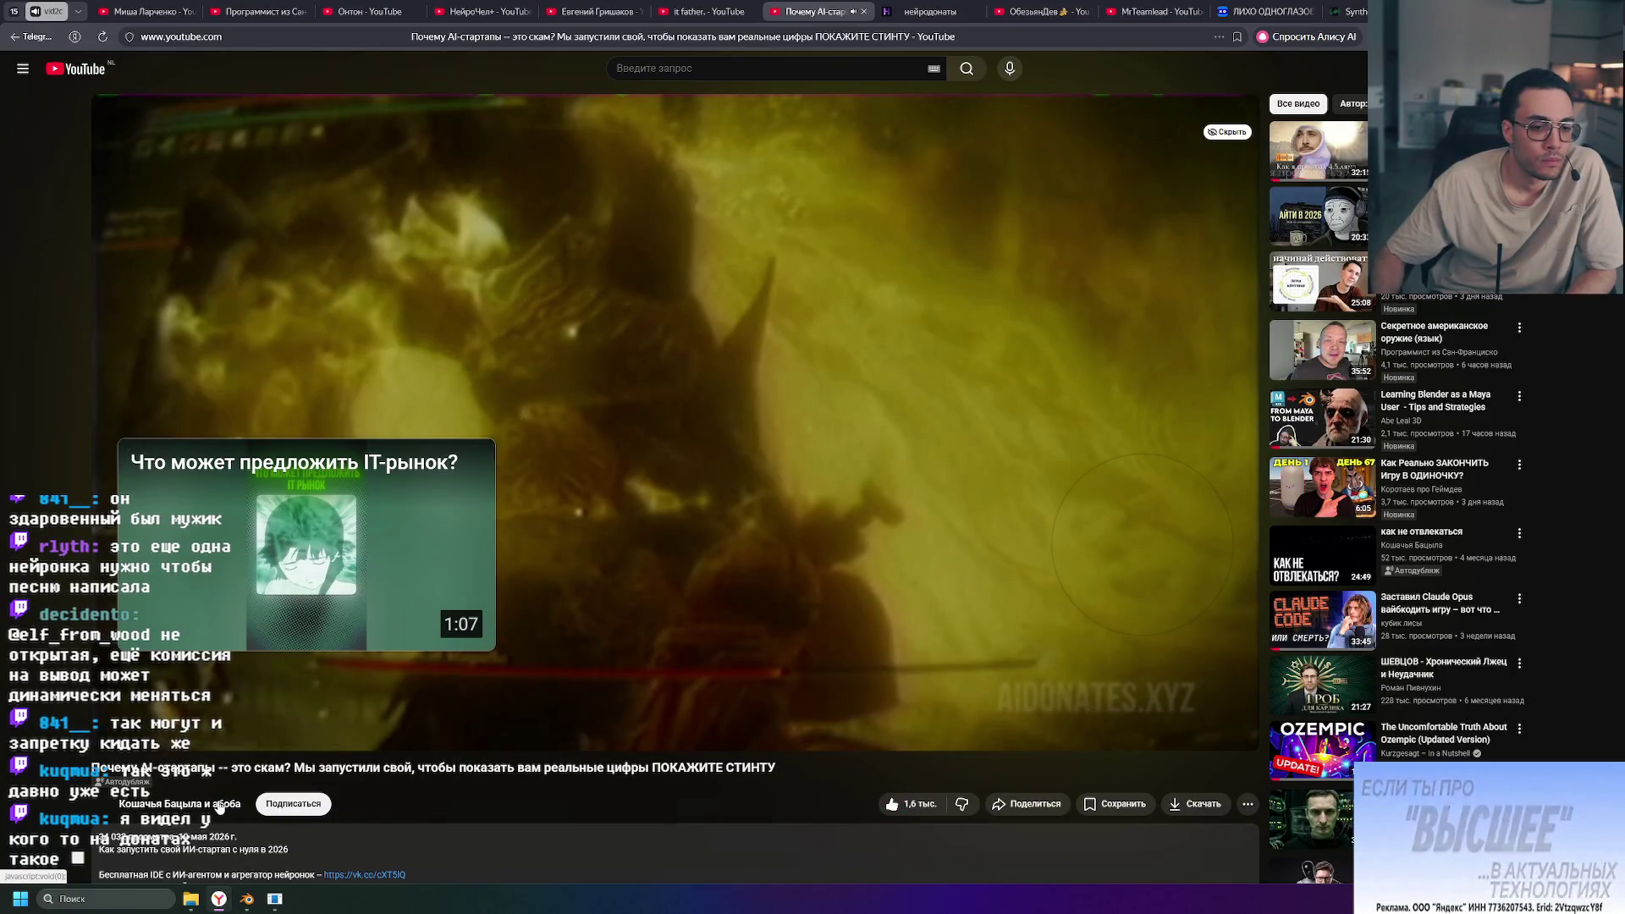
Step: Open co-author Кошачья Бацыла's channel and browse its full video list
{"action": "left_click", "coordinate": [220, 803]}
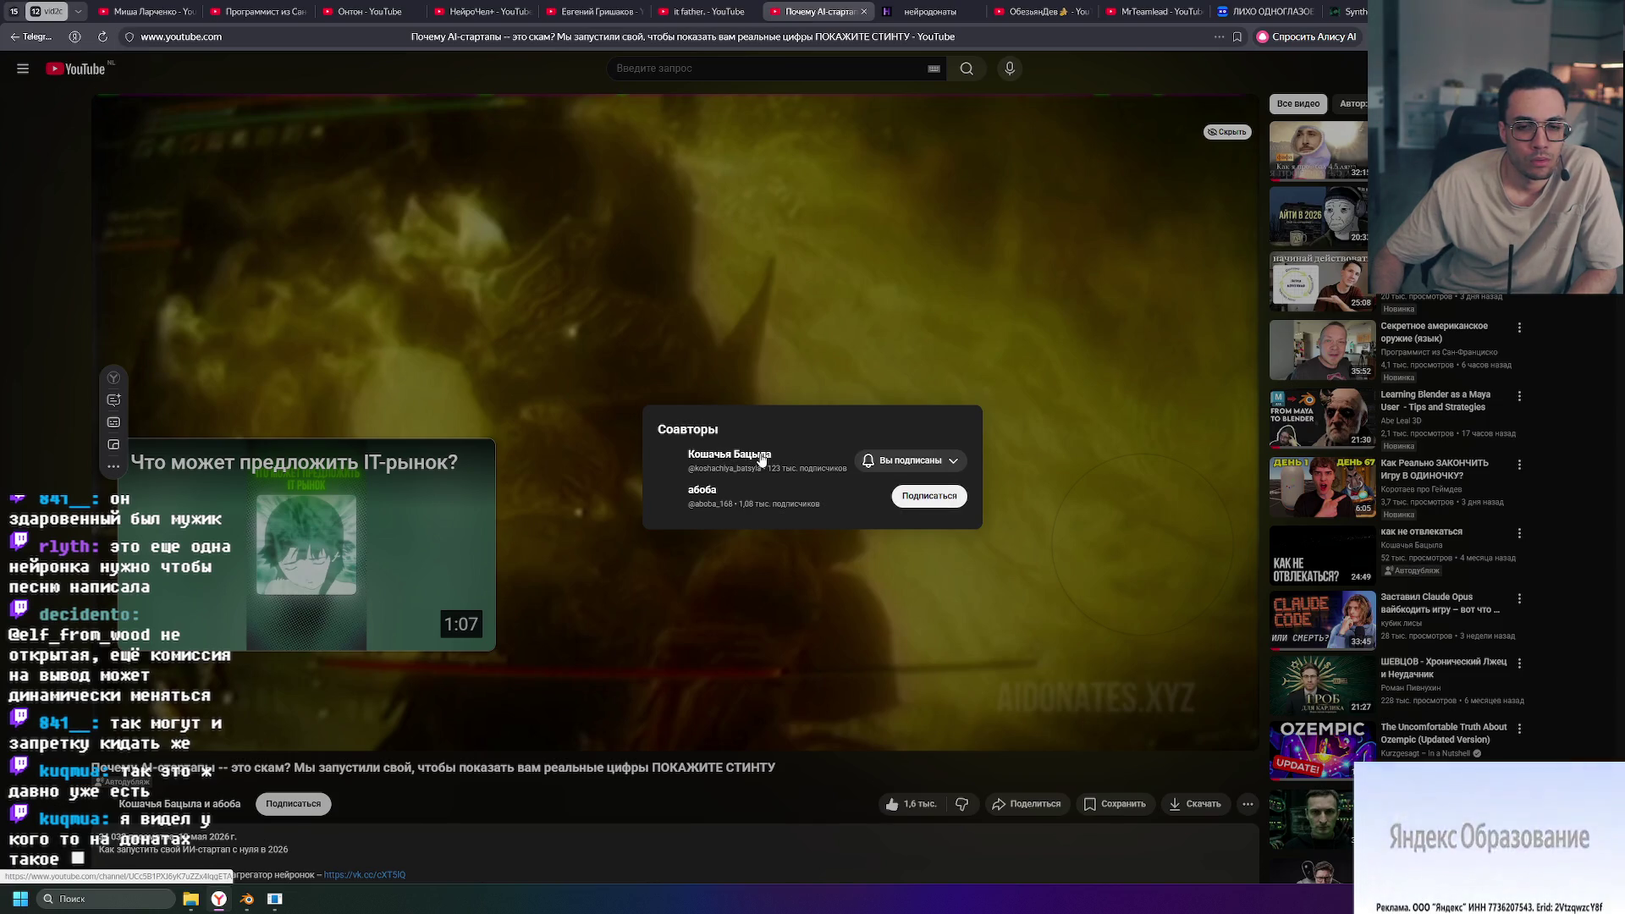
{"action": "left_click", "coordinate": [762, 460]}
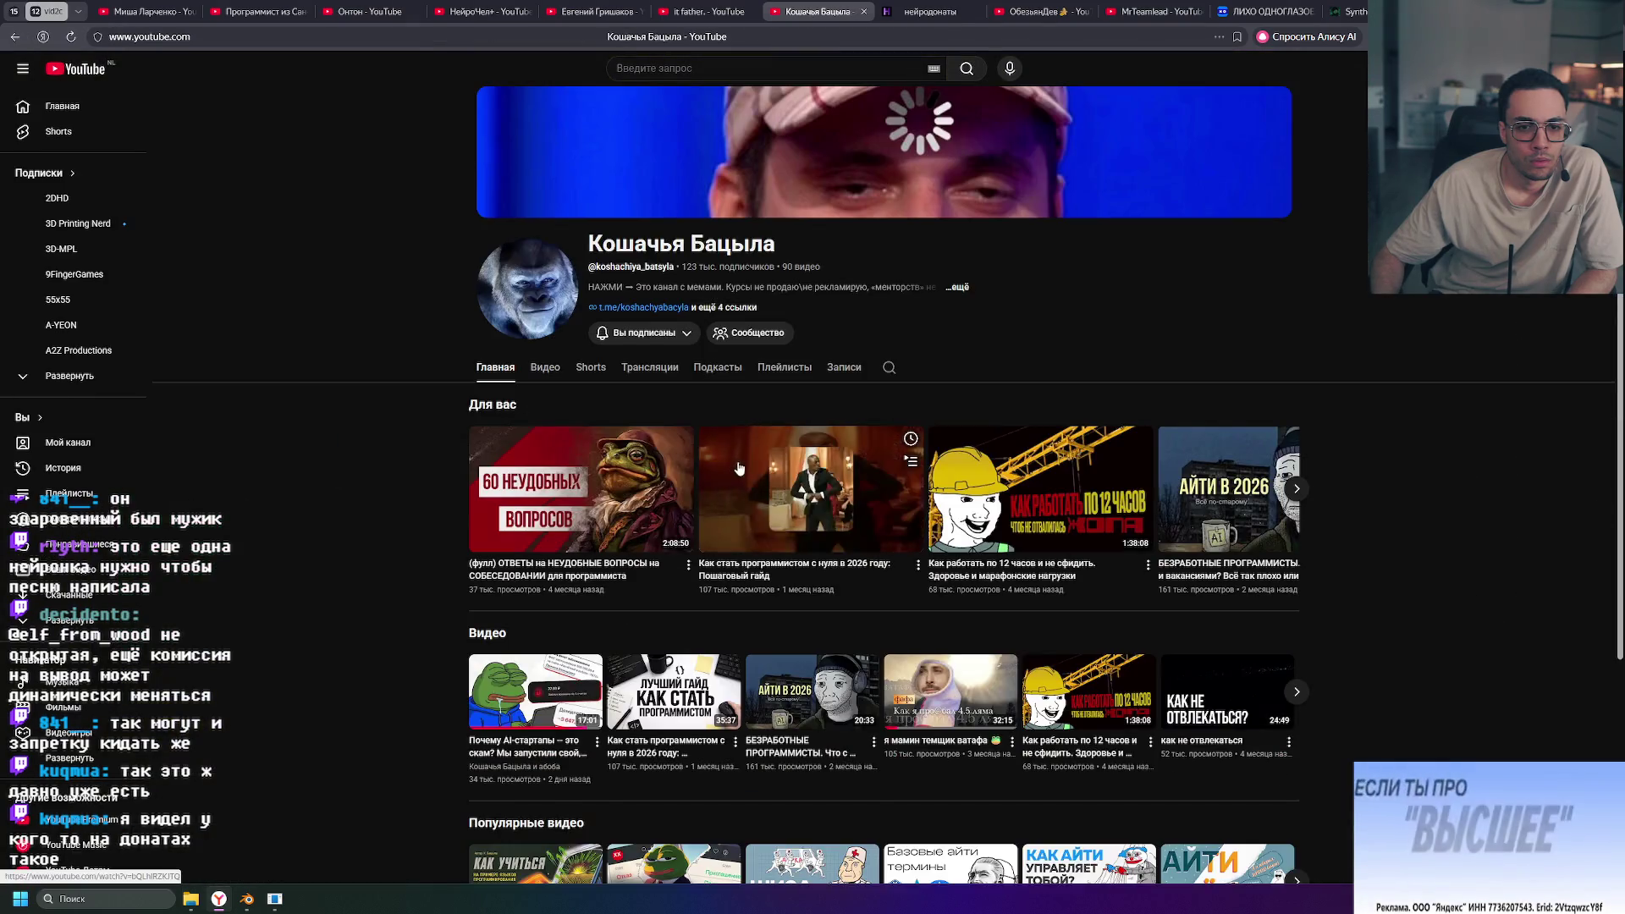
{"action": "left_click", "coordinate": [545, 369]}
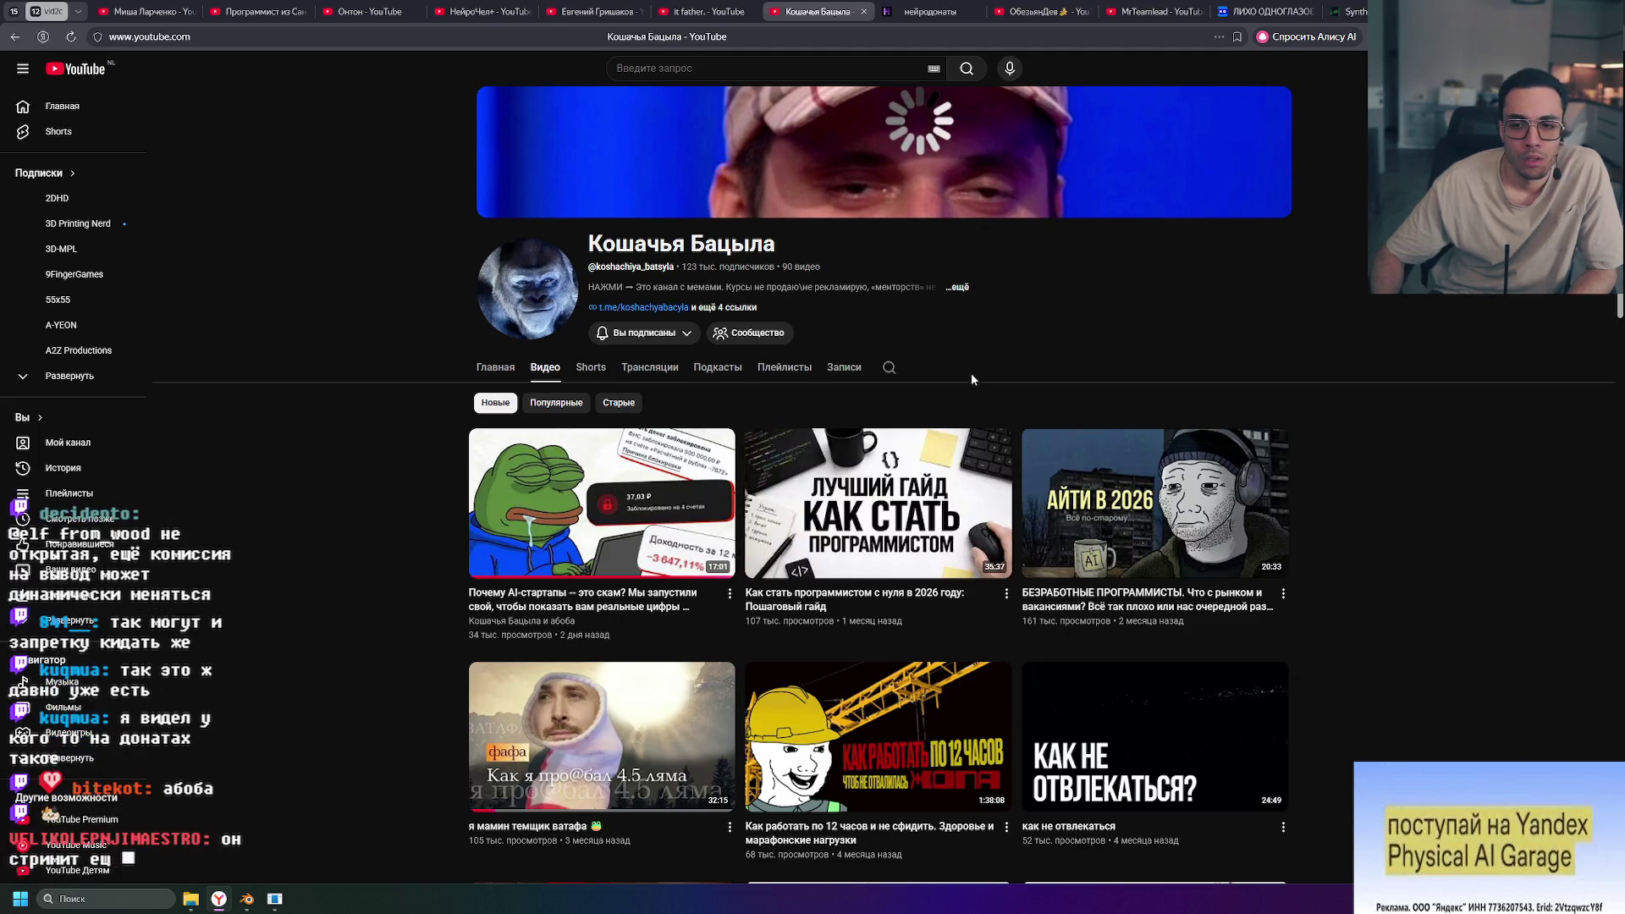
{"action": "mouse_move", "coordinate": [1144, 514]}
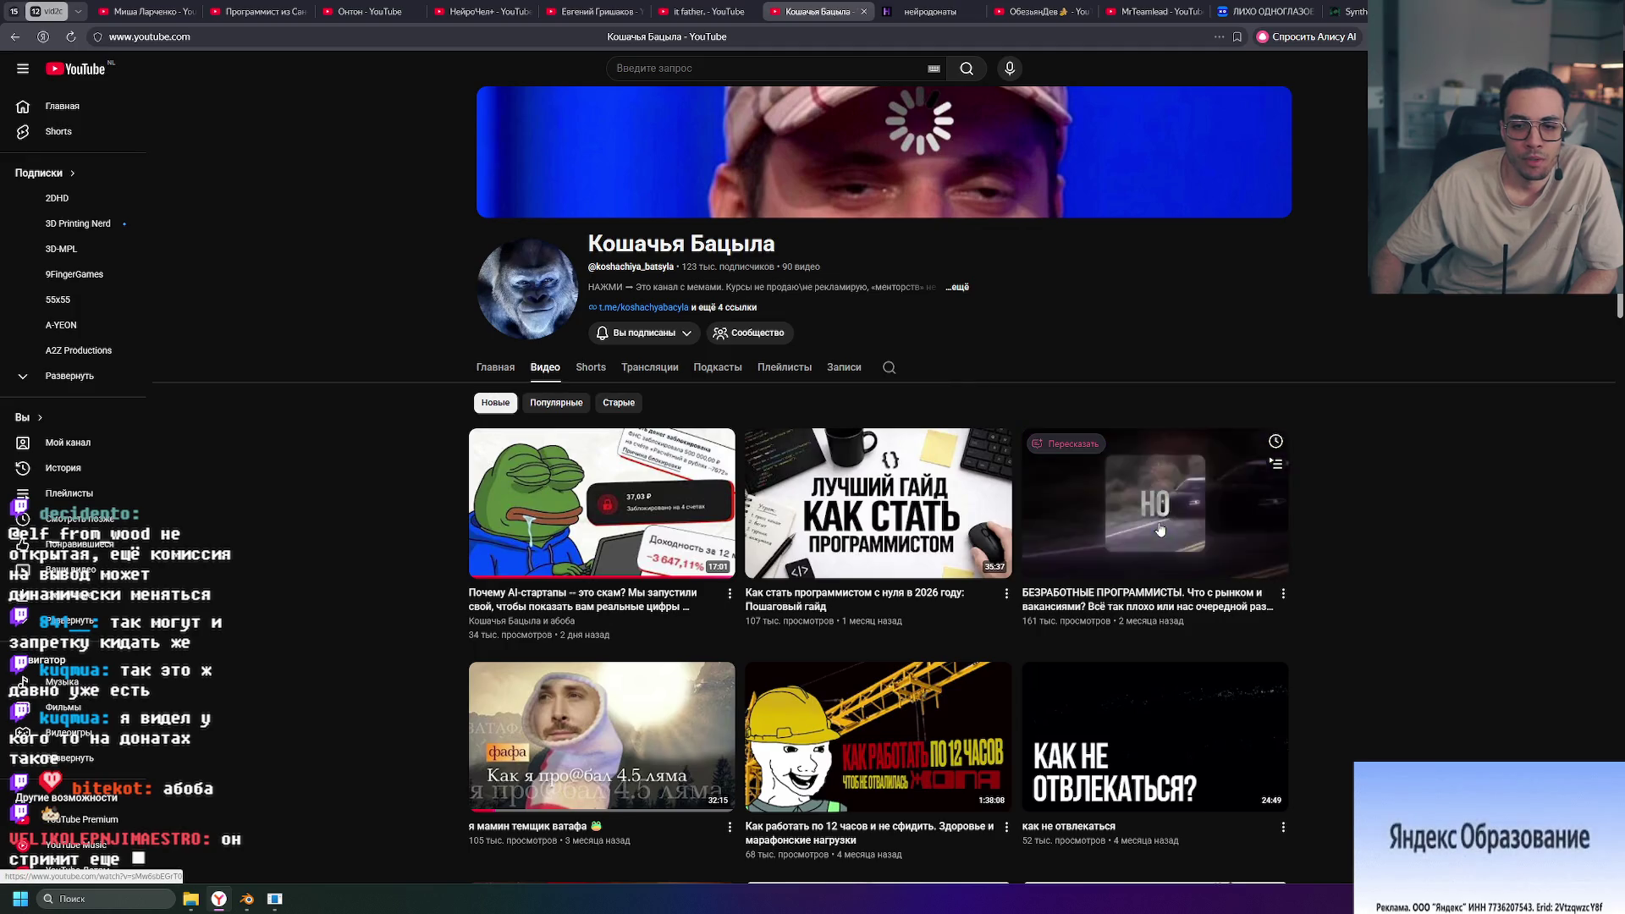
{"action": "scroll", "coordinate": [932, 508], "scroll_direction": "down", "scroll_amount": 2}
{"action": "mouse_move", "coordinate": [869, 506]}
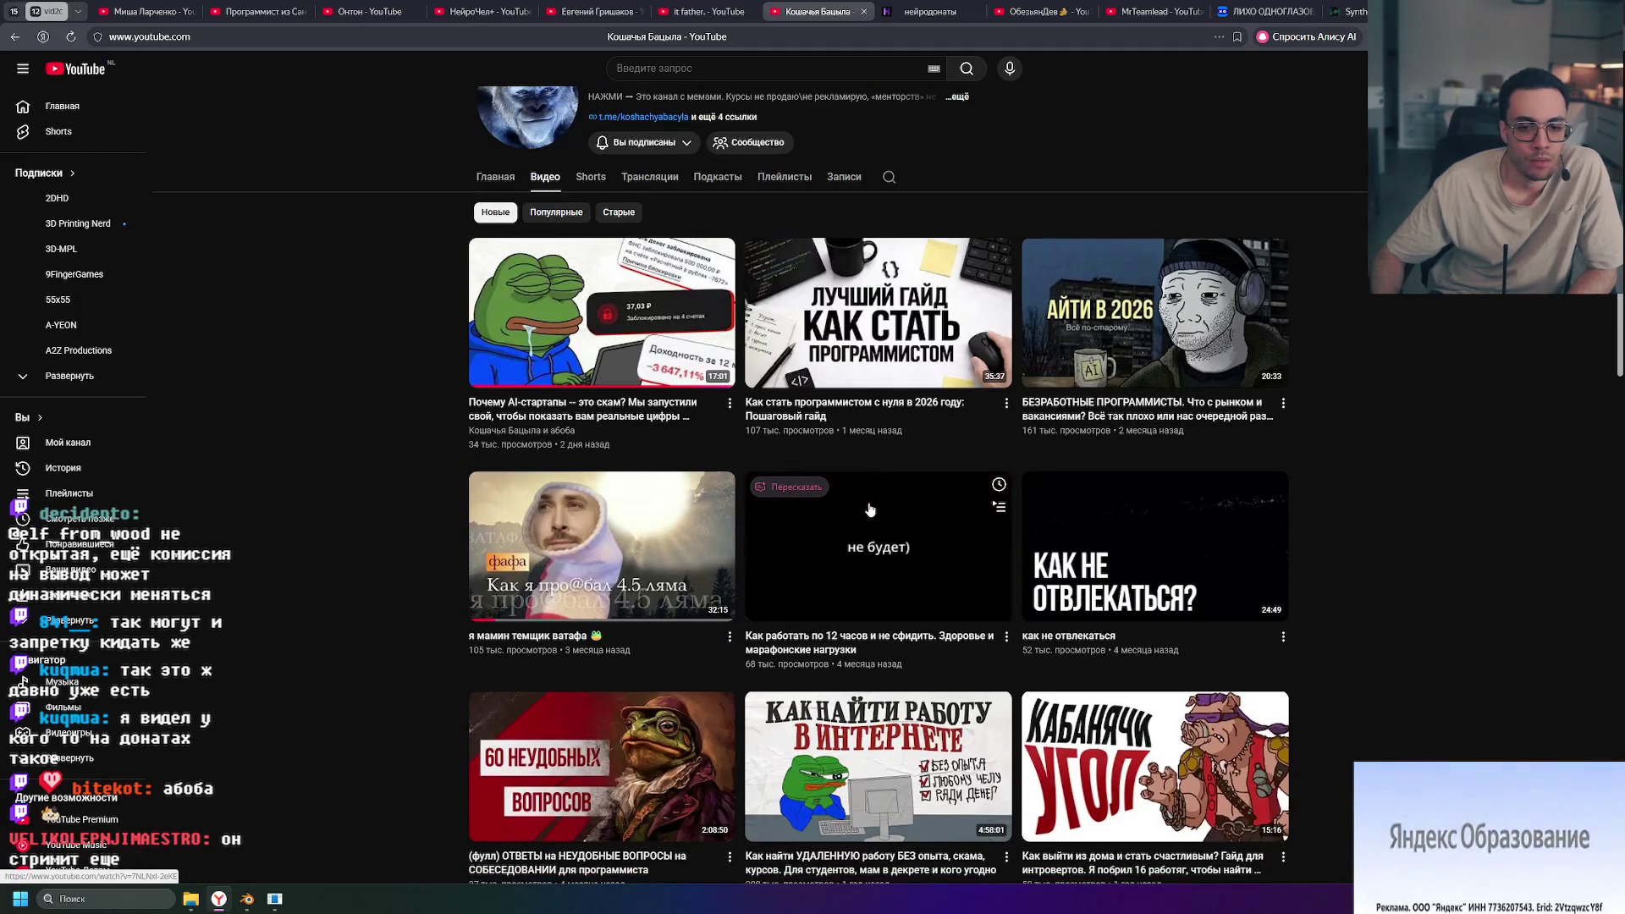
{"action": "mouse_move", "coordinate": [994, 356]}
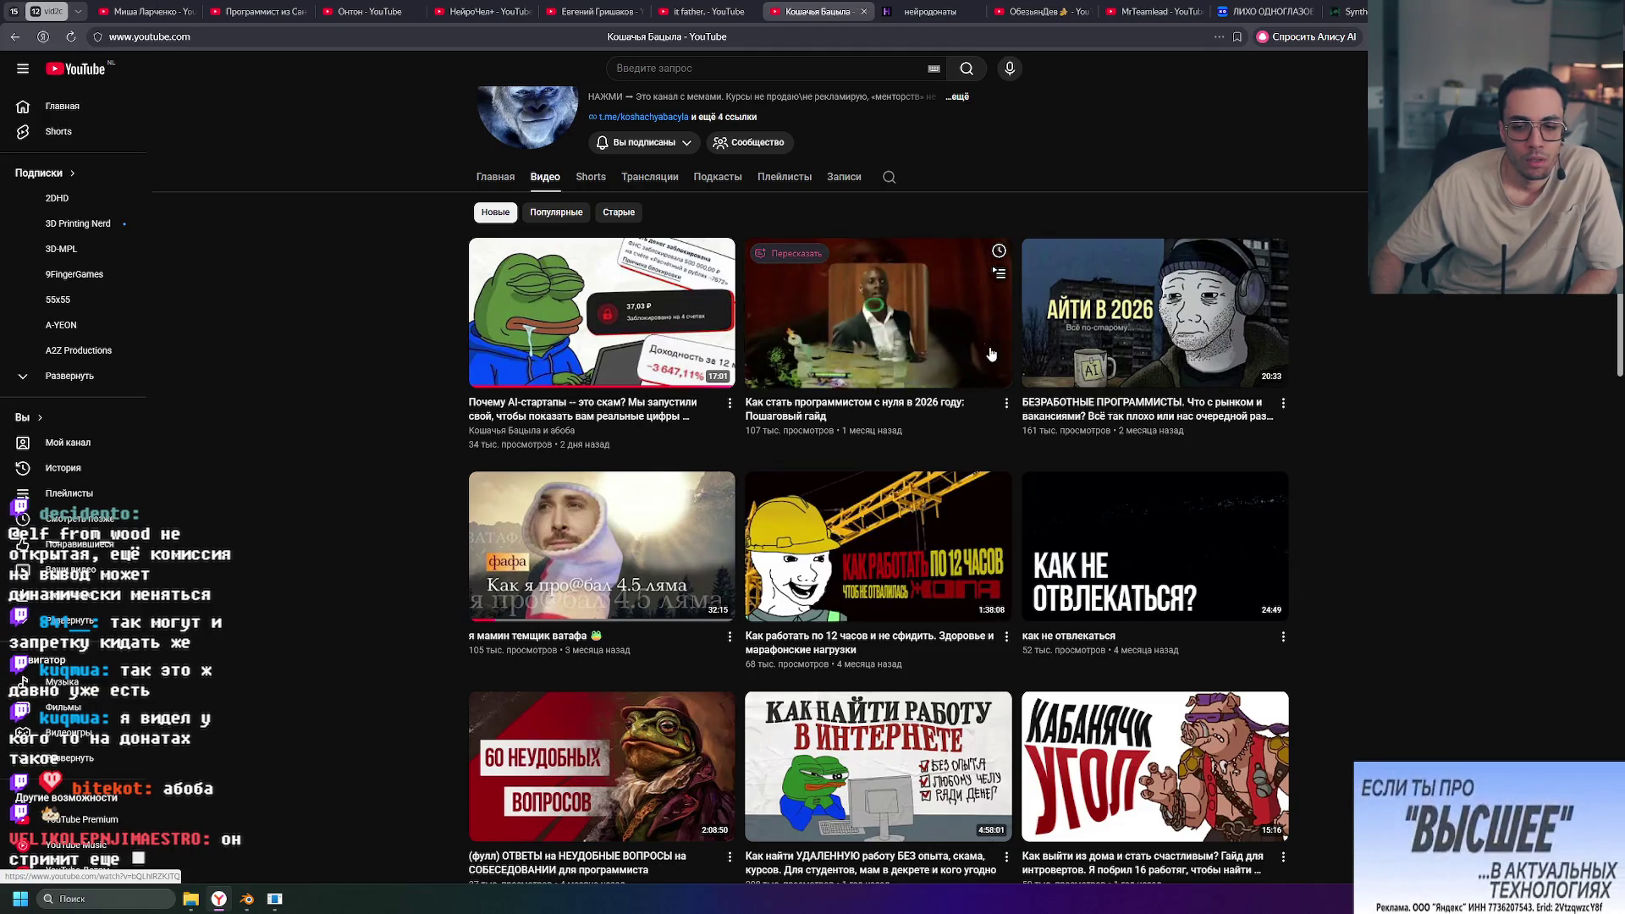
{"action": "scroll", "coordinate": [525, 224], "scroll_direction": "up", "scroll_amount": 2}
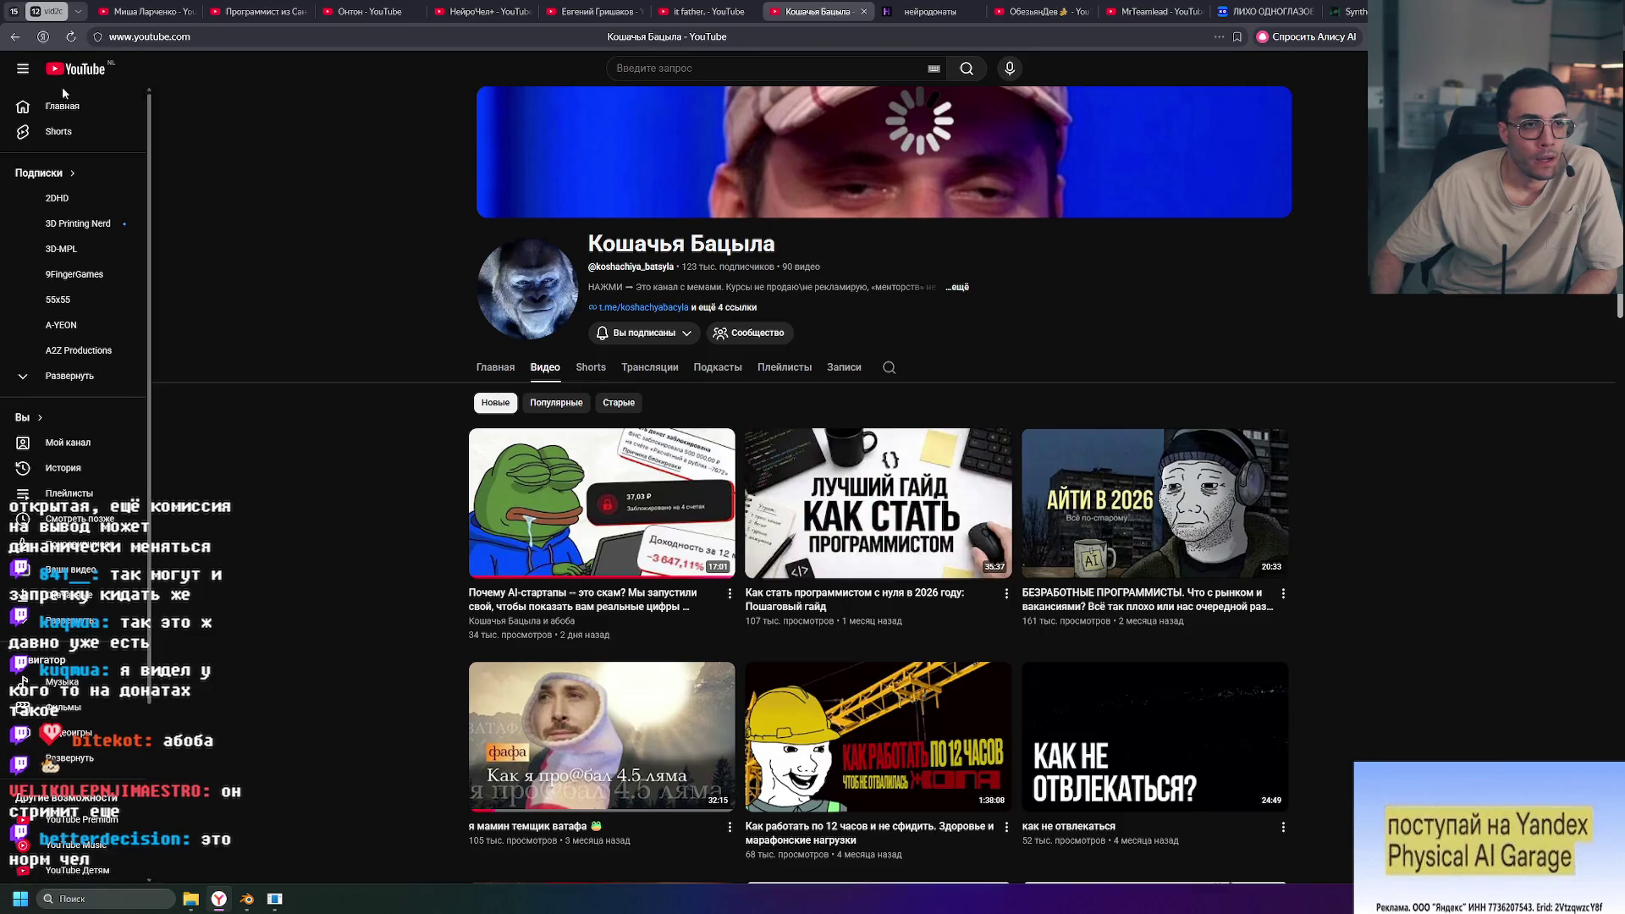
{"action": "left_click", "coordinate": [15, 37]}
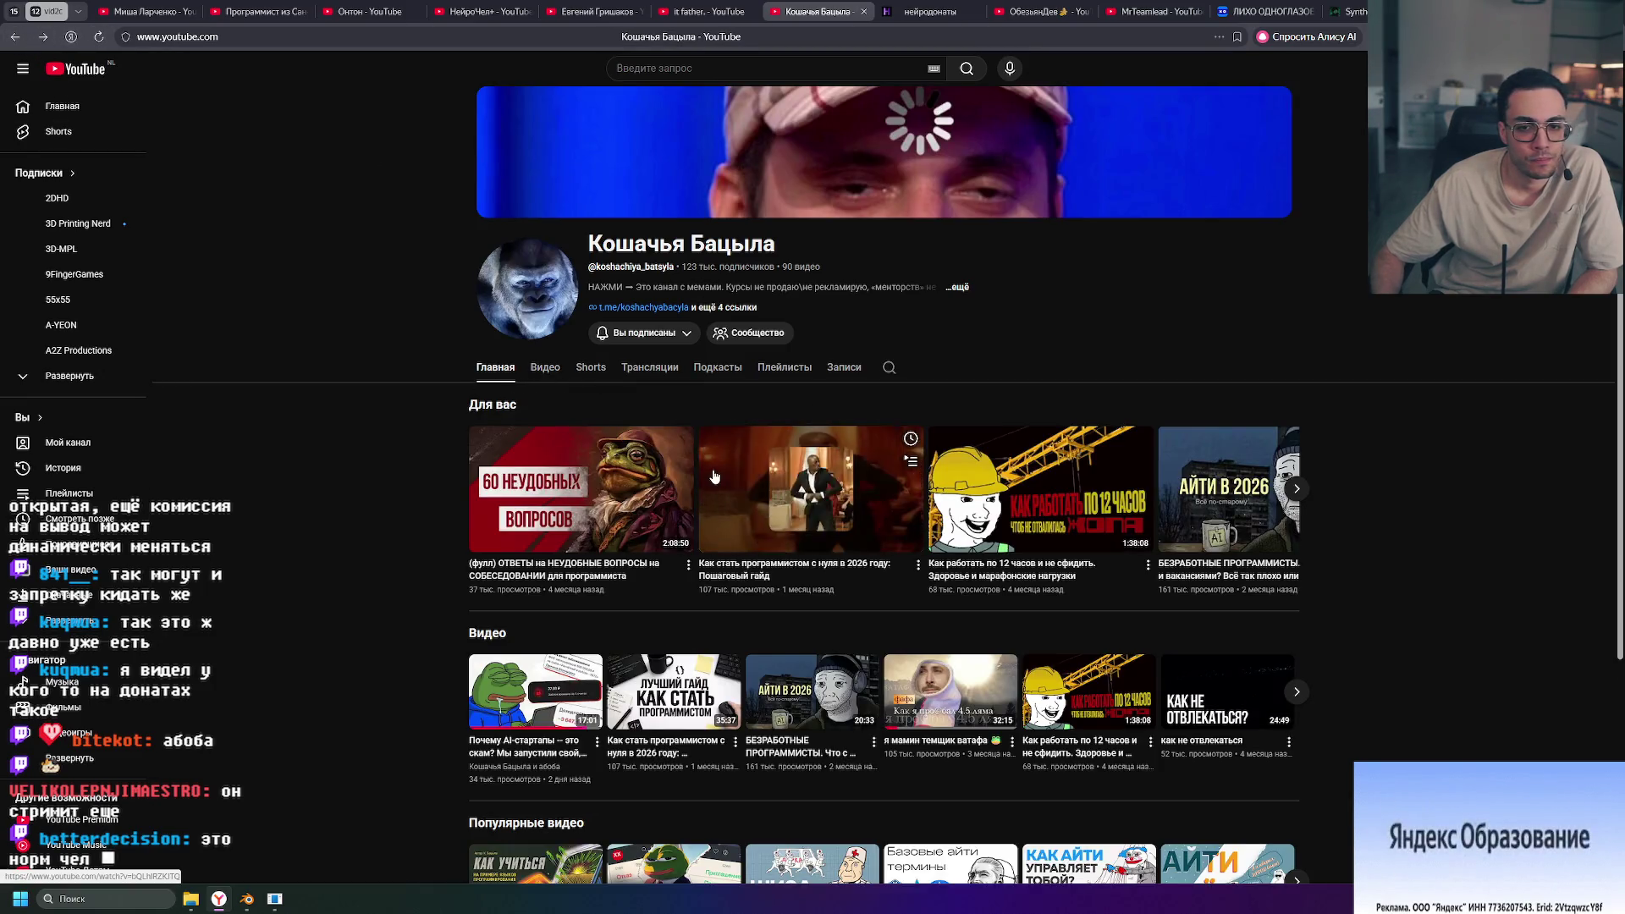
Step: Reopen the AI-startups video and go to co-author абоба's channel Shorts
{"action": "mouse_move", "coordinate": [621, 449]}
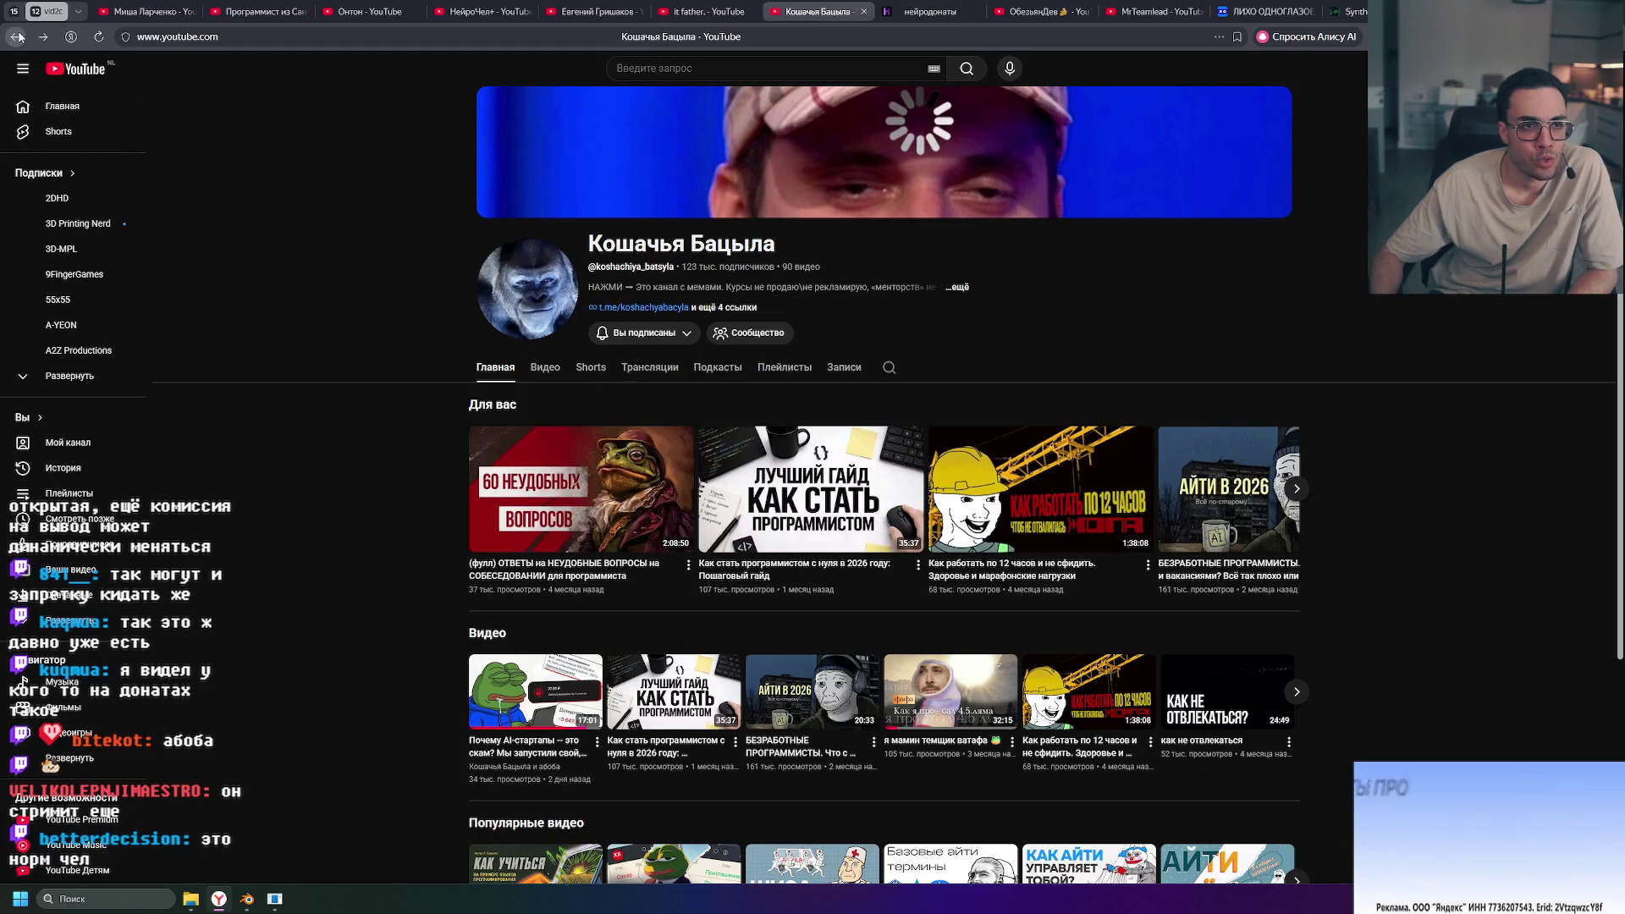
{"action": "left_click", "coordinate": [536, 690]}
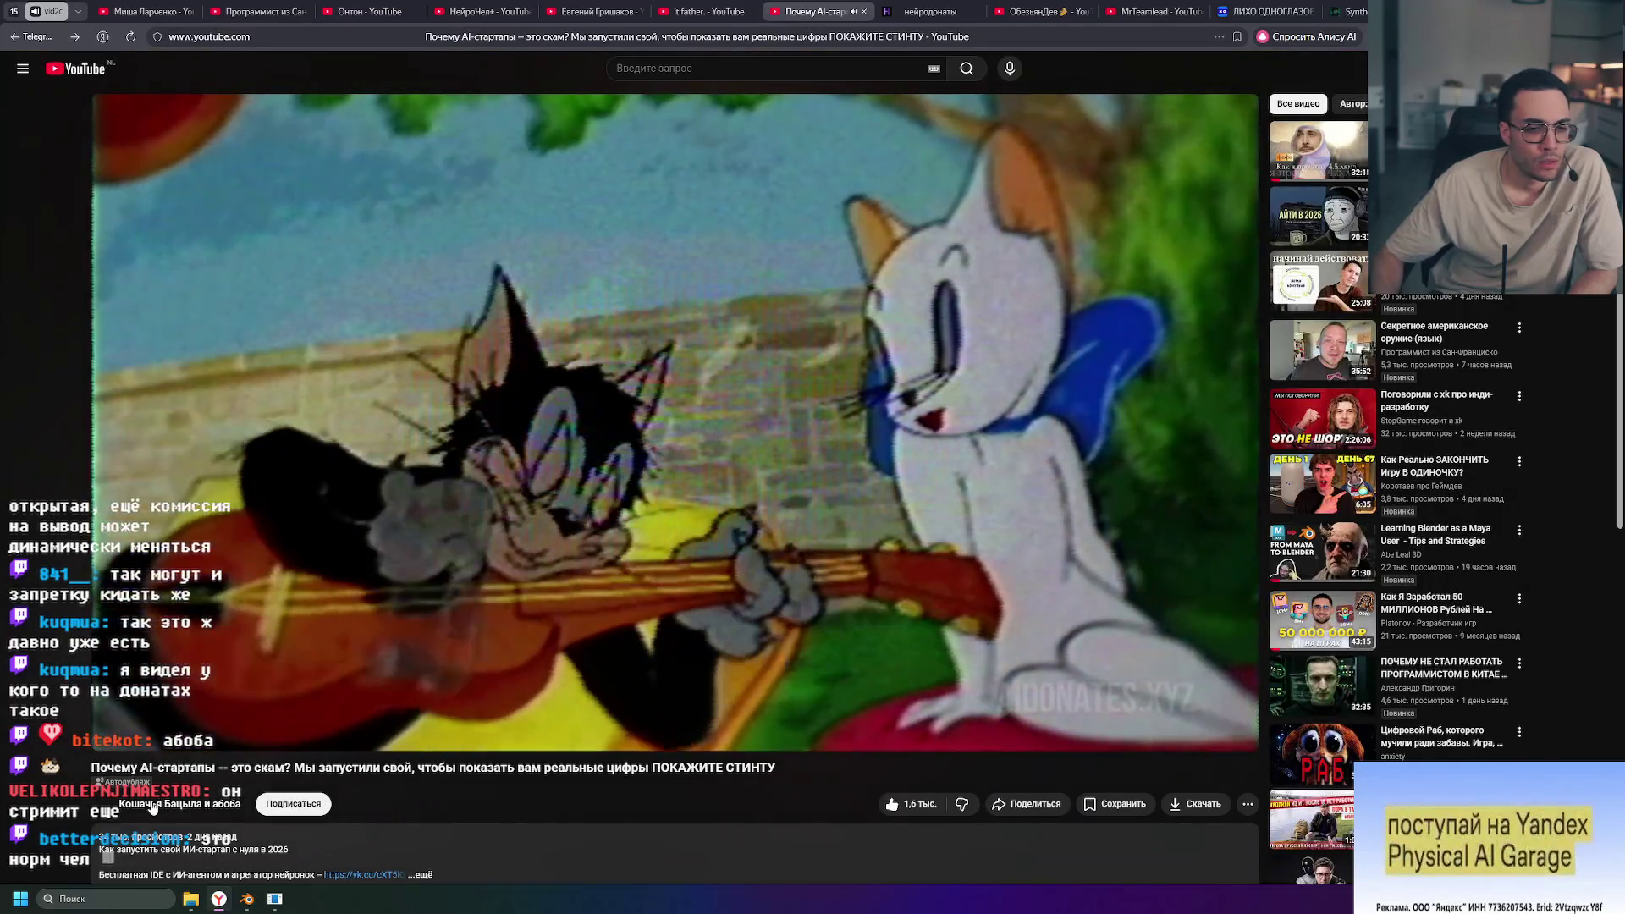
{"action": "left_click", "coordinate": [152, 806]}
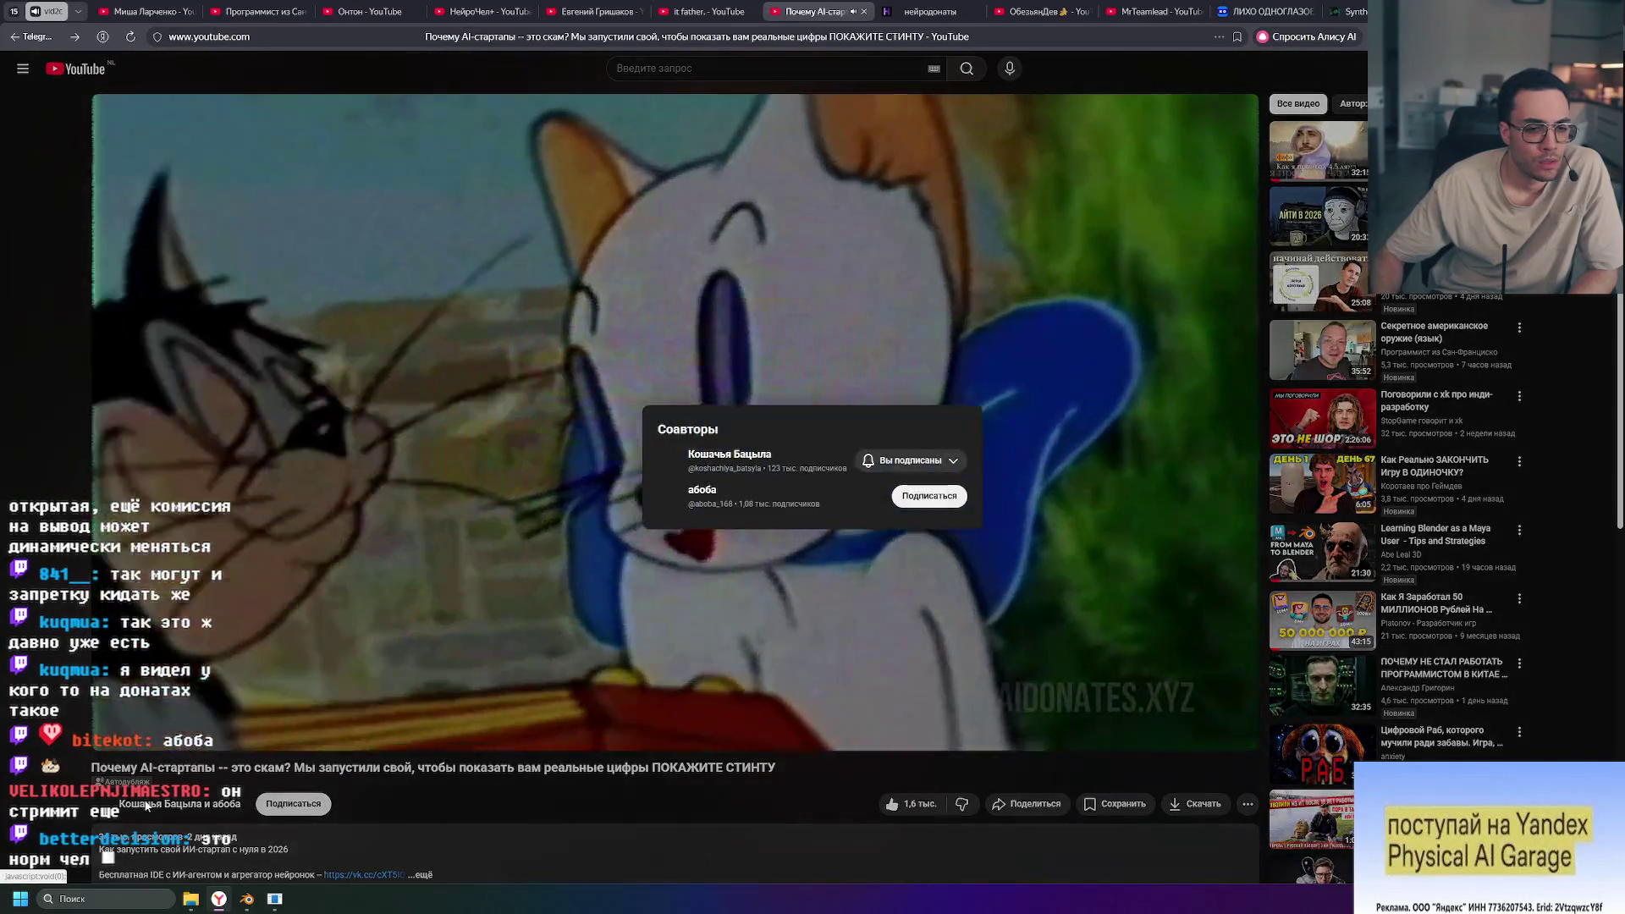
{"action": "left_click", "coordinate": [701, 491]}
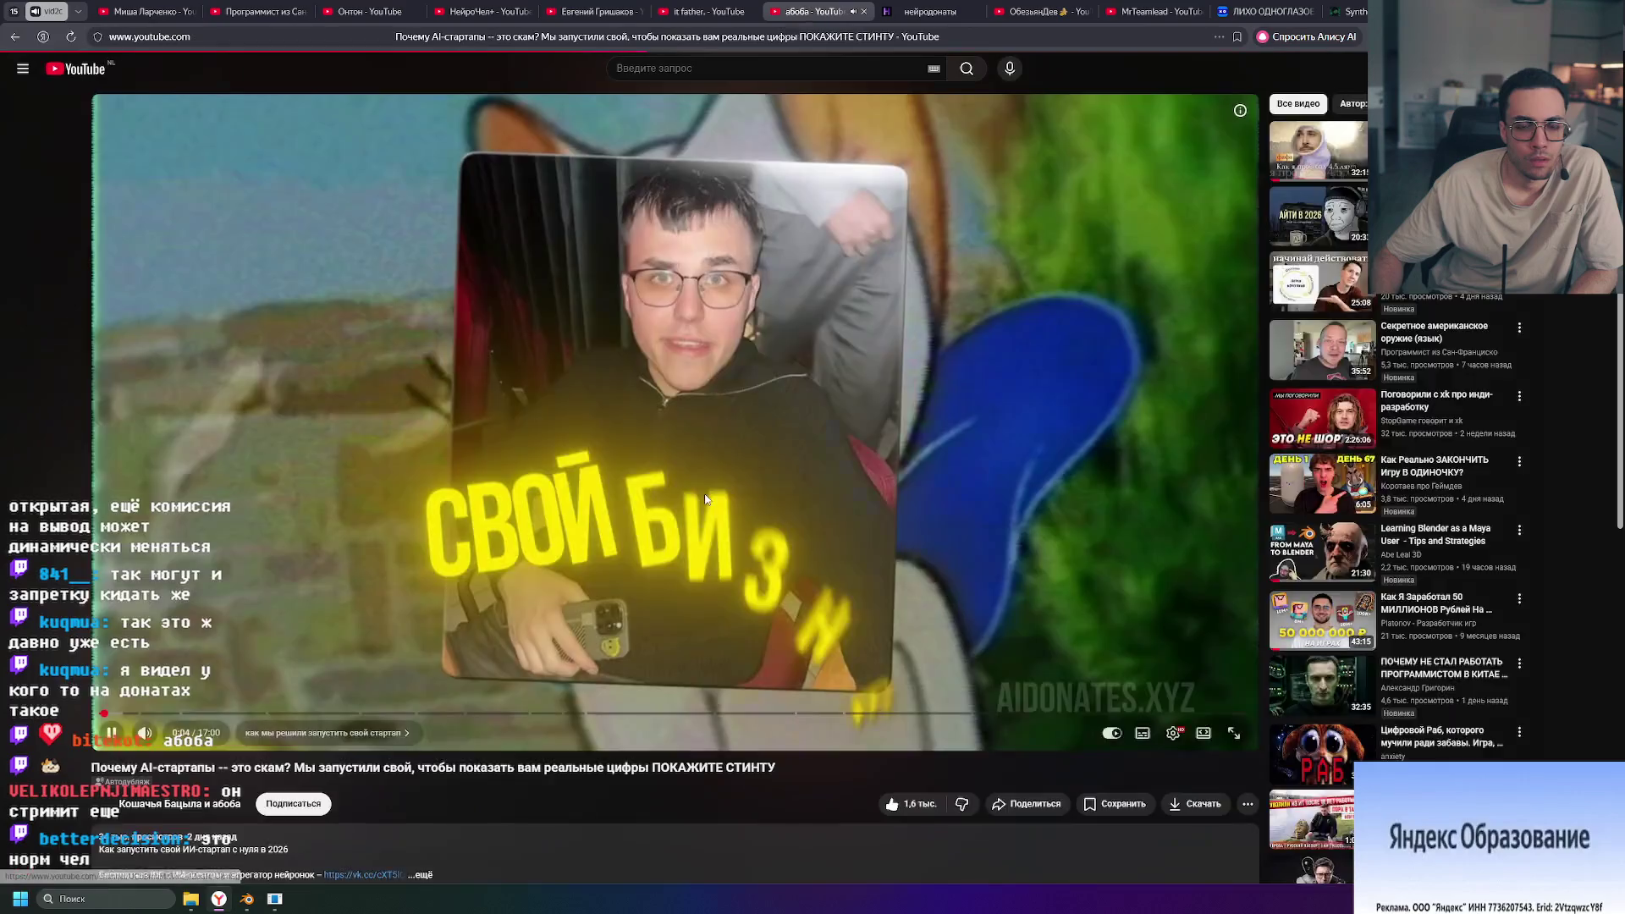
{"action": "left_click", "coordinate": [538, 370]}
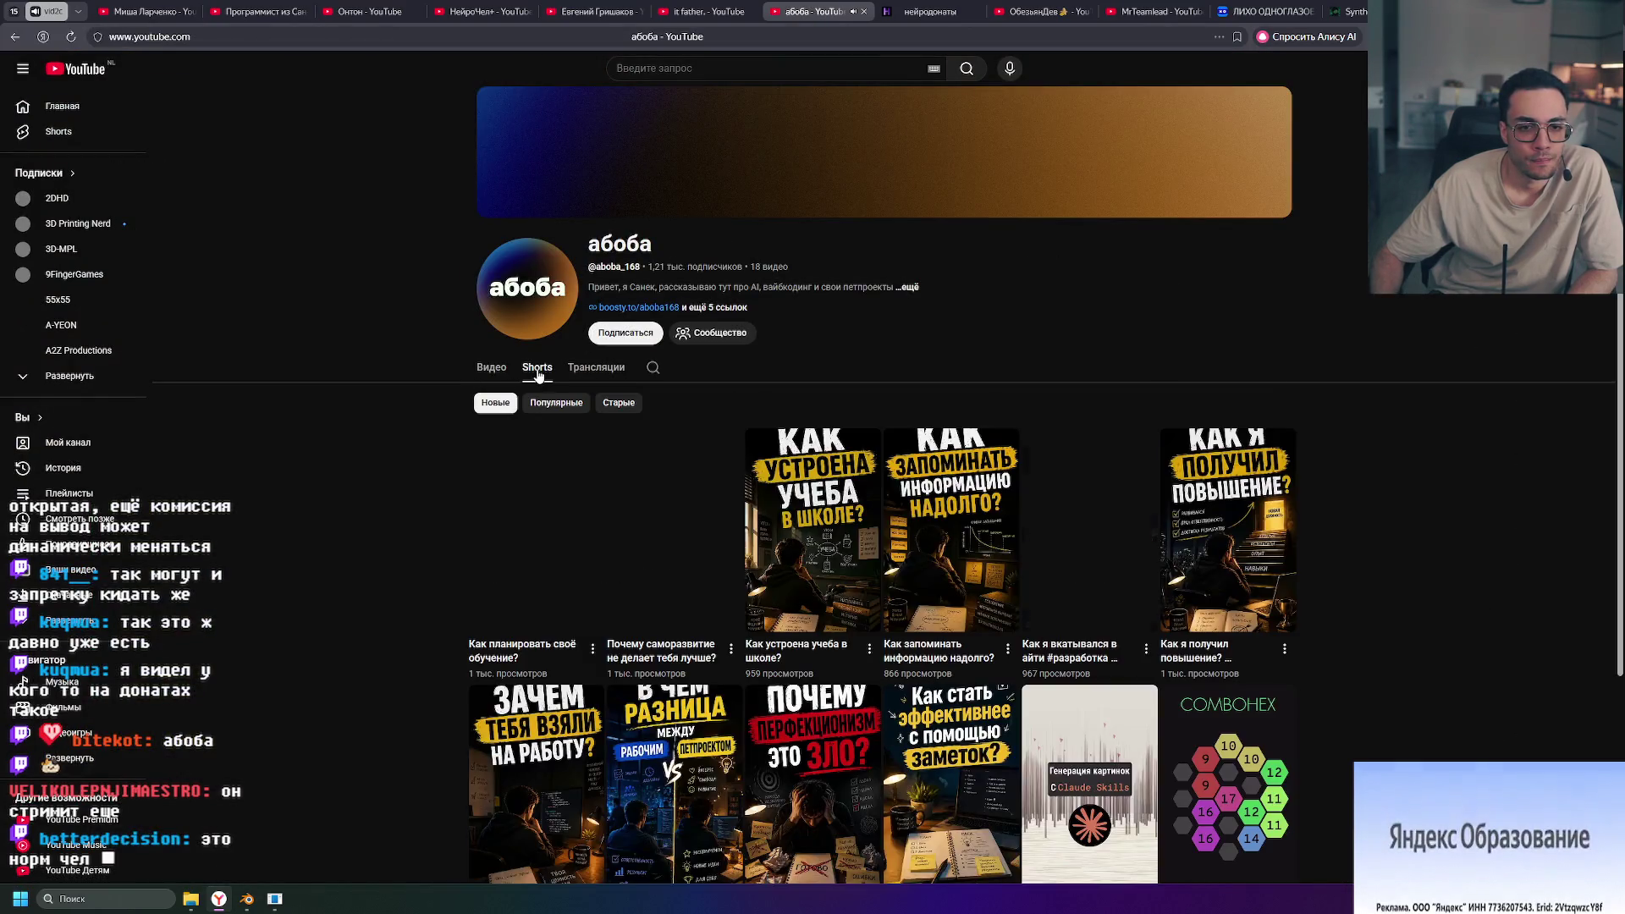
Step: Show the абоба channel's Видео tab with its five regular uploads
{"action": "left_click", "coordinate": [489, 370]}
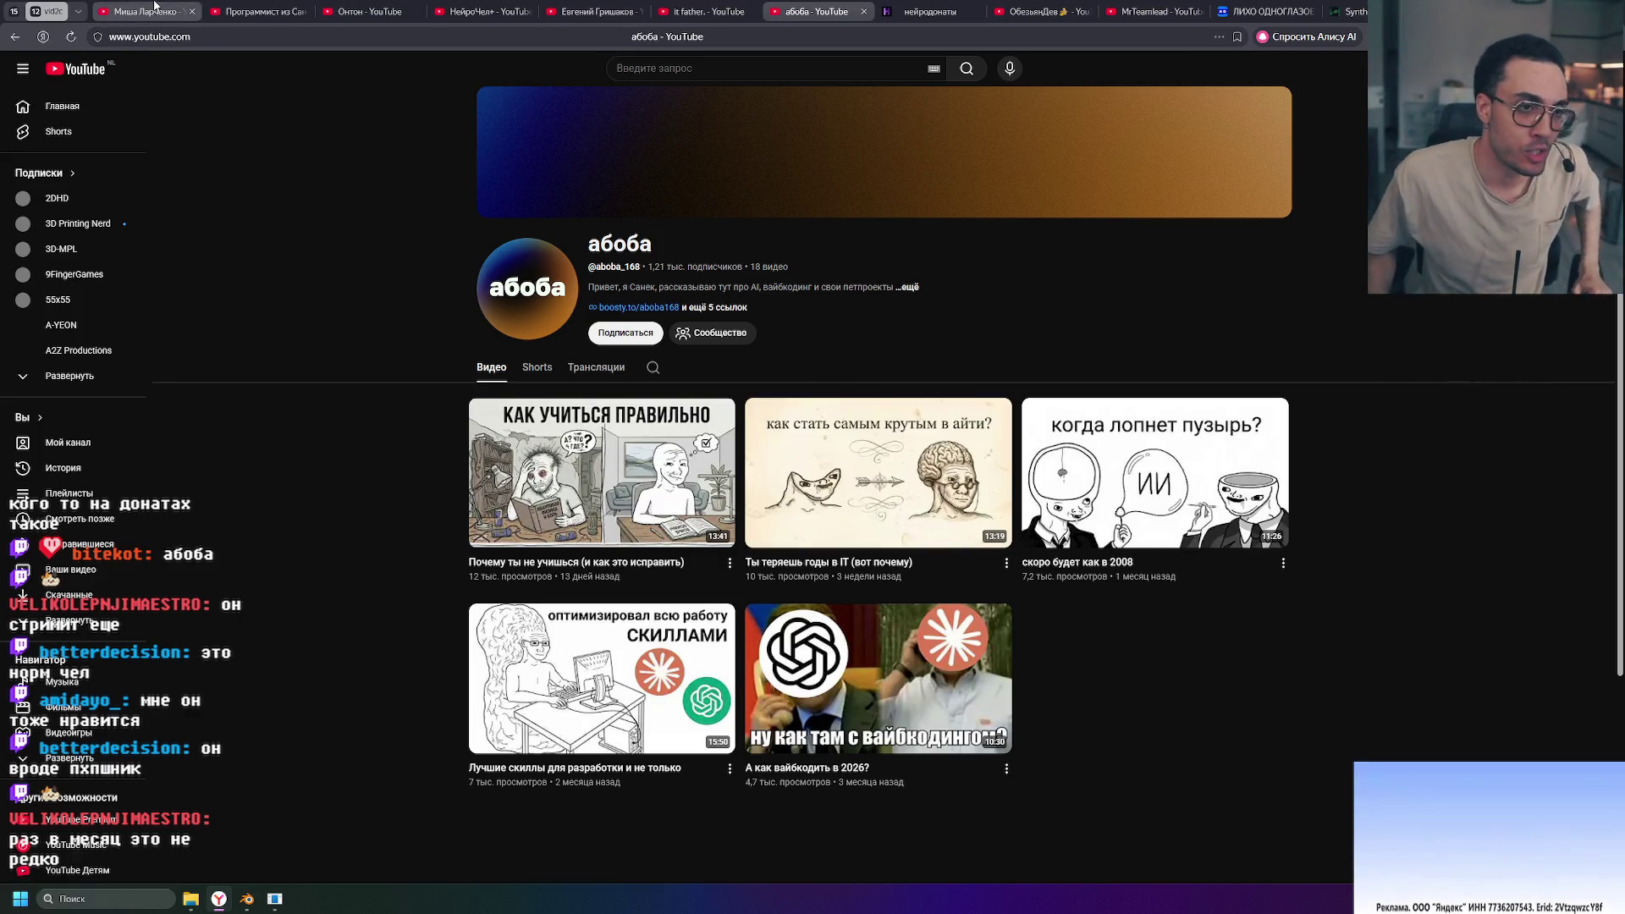
{"action": "mouse_move", "coordinate": [157, 6]}
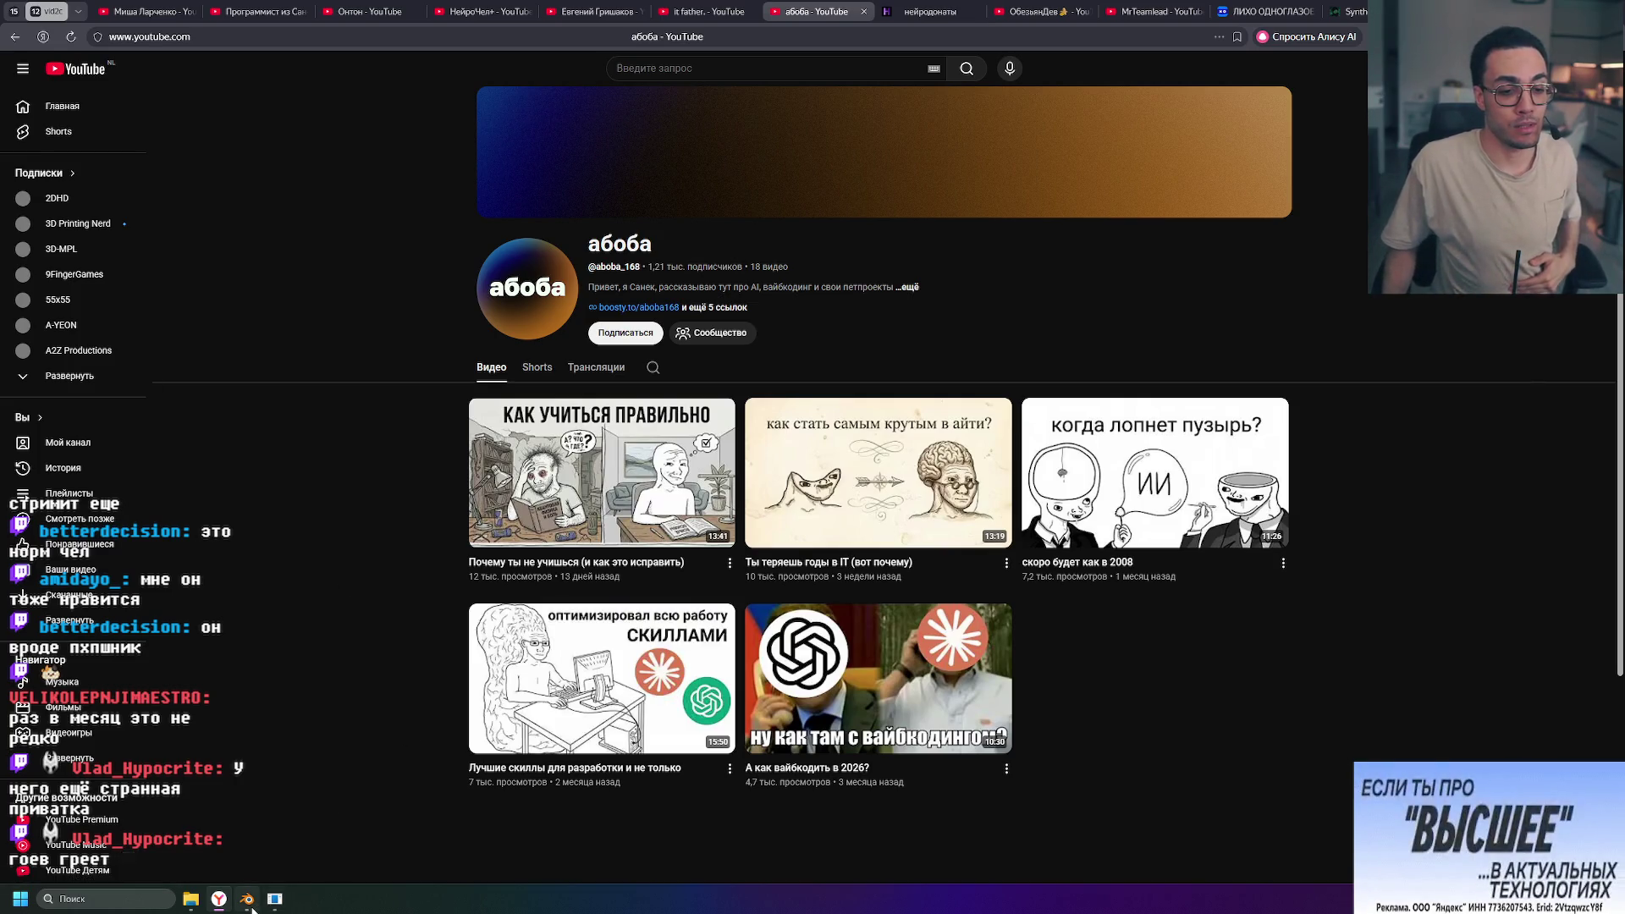
{"action": "mouse_move", "coordinate": [251, 906]}
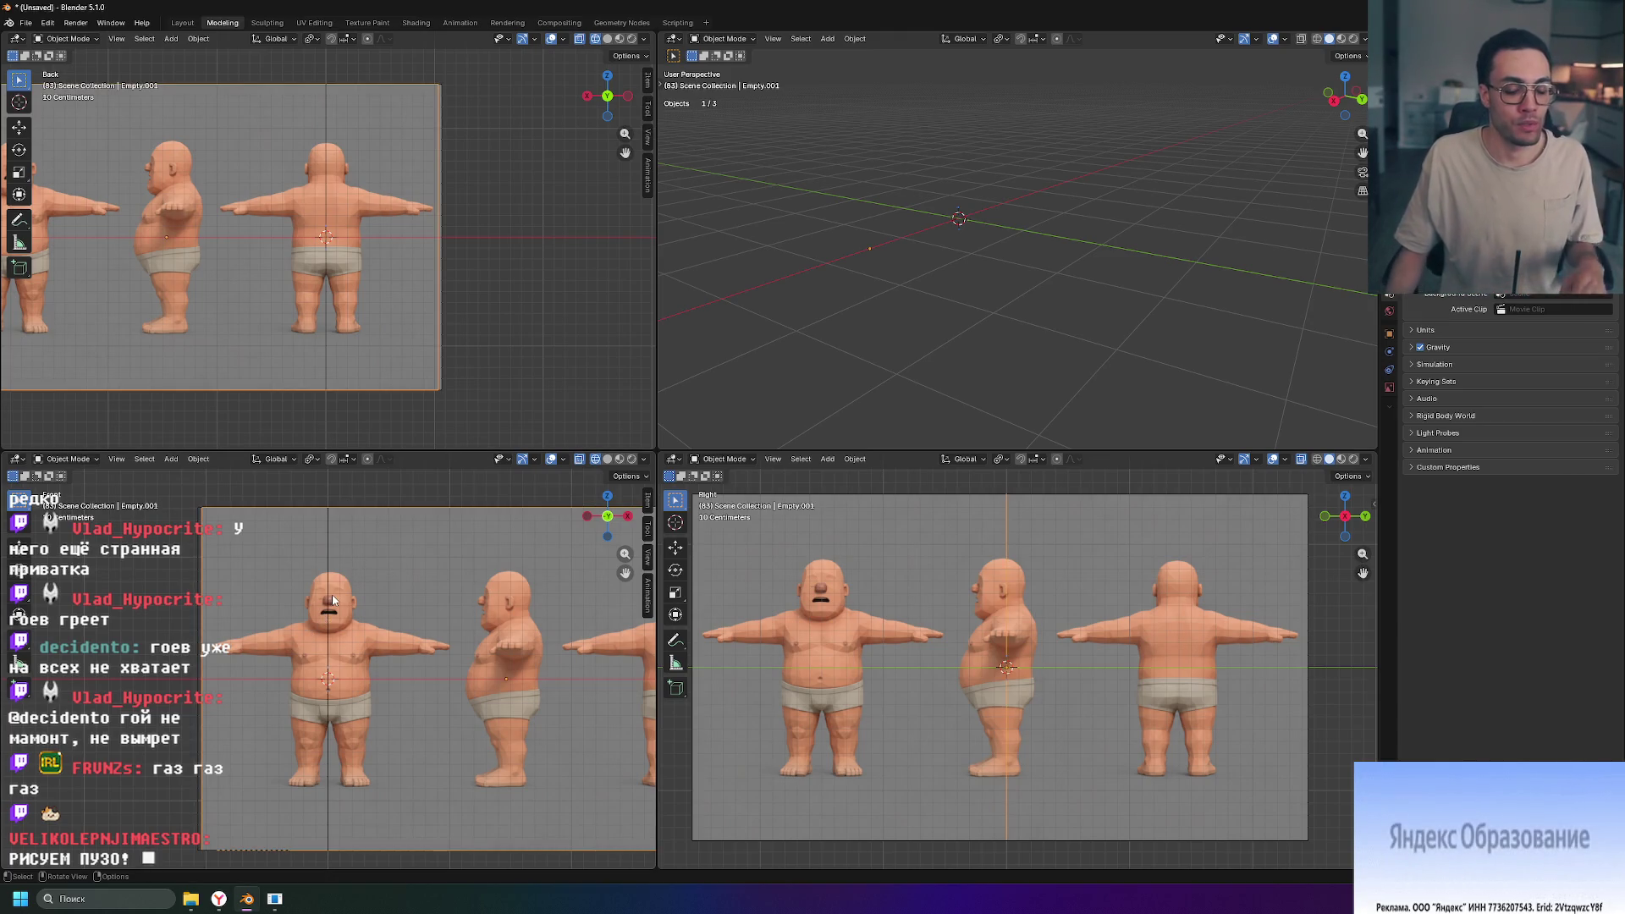
Step: Maximize the front viewport and zoom around the reference's torso and underwear
{"action": "key", "text": "ctrl+space"}
{"action": "scroll", "coordinate": [754, 562], "scroll_direction": "up", "scroll_amount": 7}
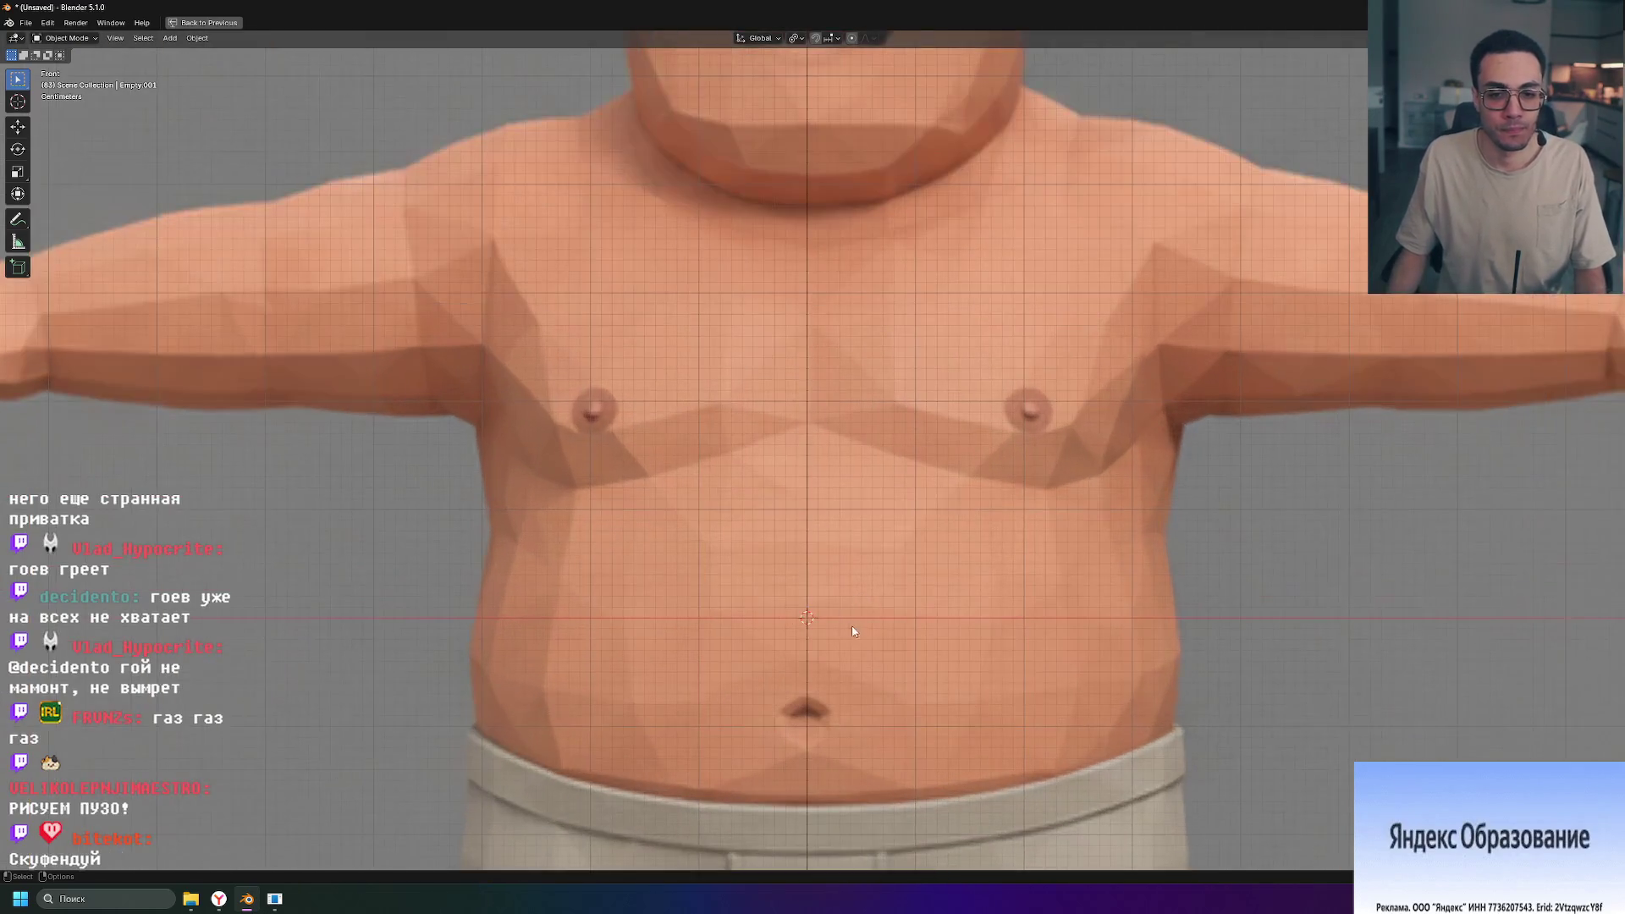
{"action": "middle_click_drag", "start_coordinate": [859, 634], "coordinate": [848, 567], "text": "shift"}
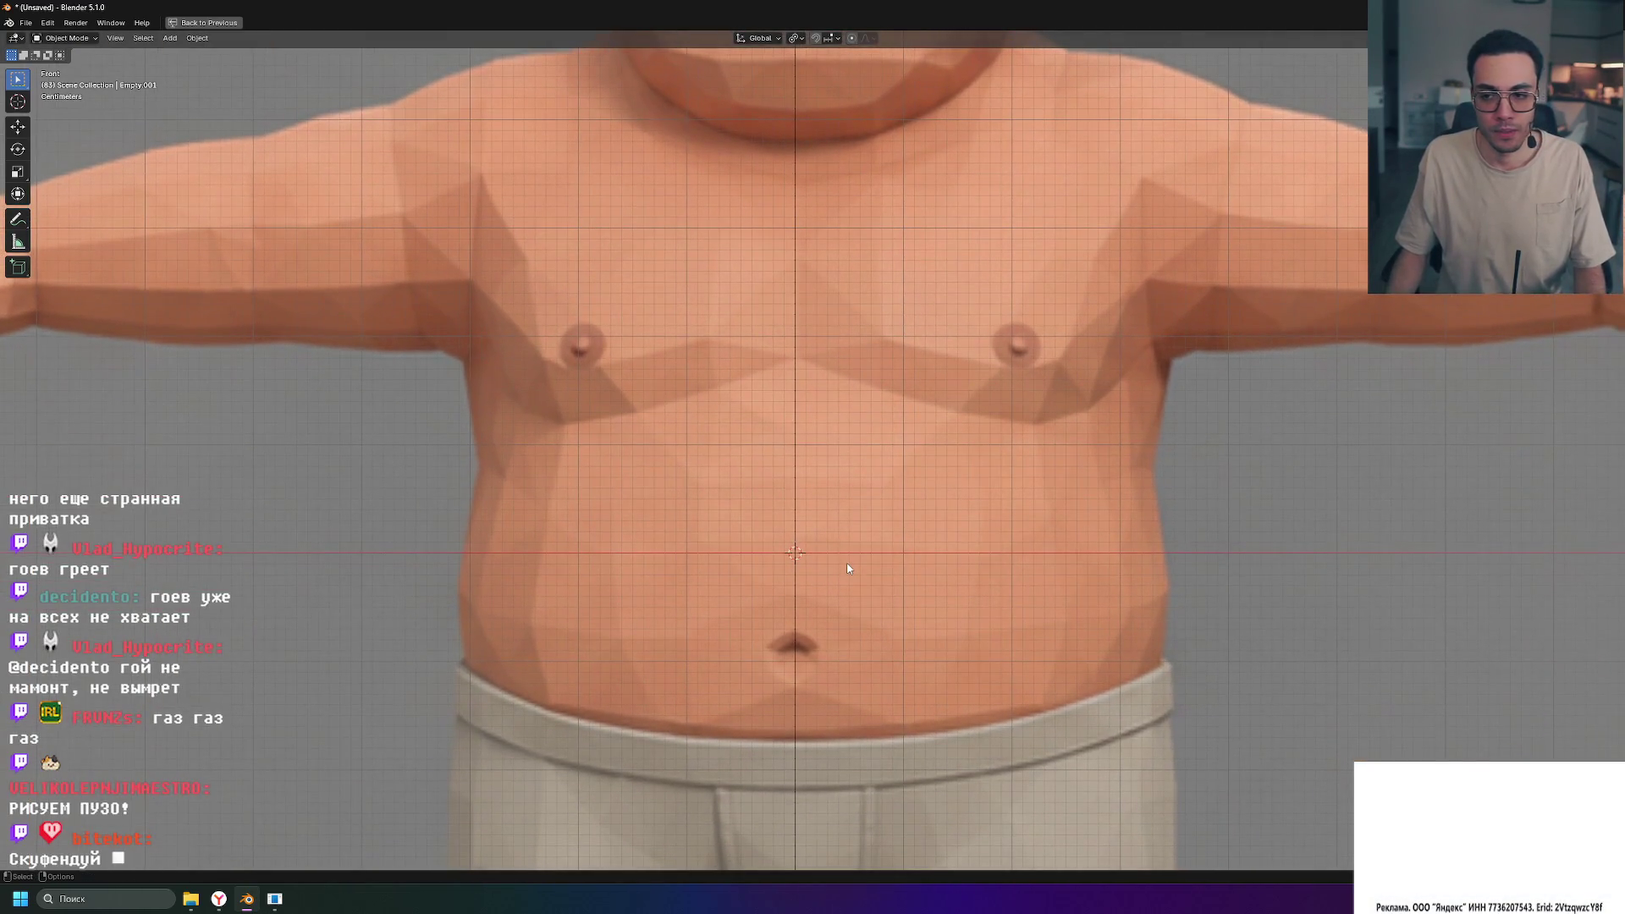
{"action": "scroll", "coordinate": [849, 568], "scroll_direction": "down", "scroll_amount": 5, "text": "shift"}
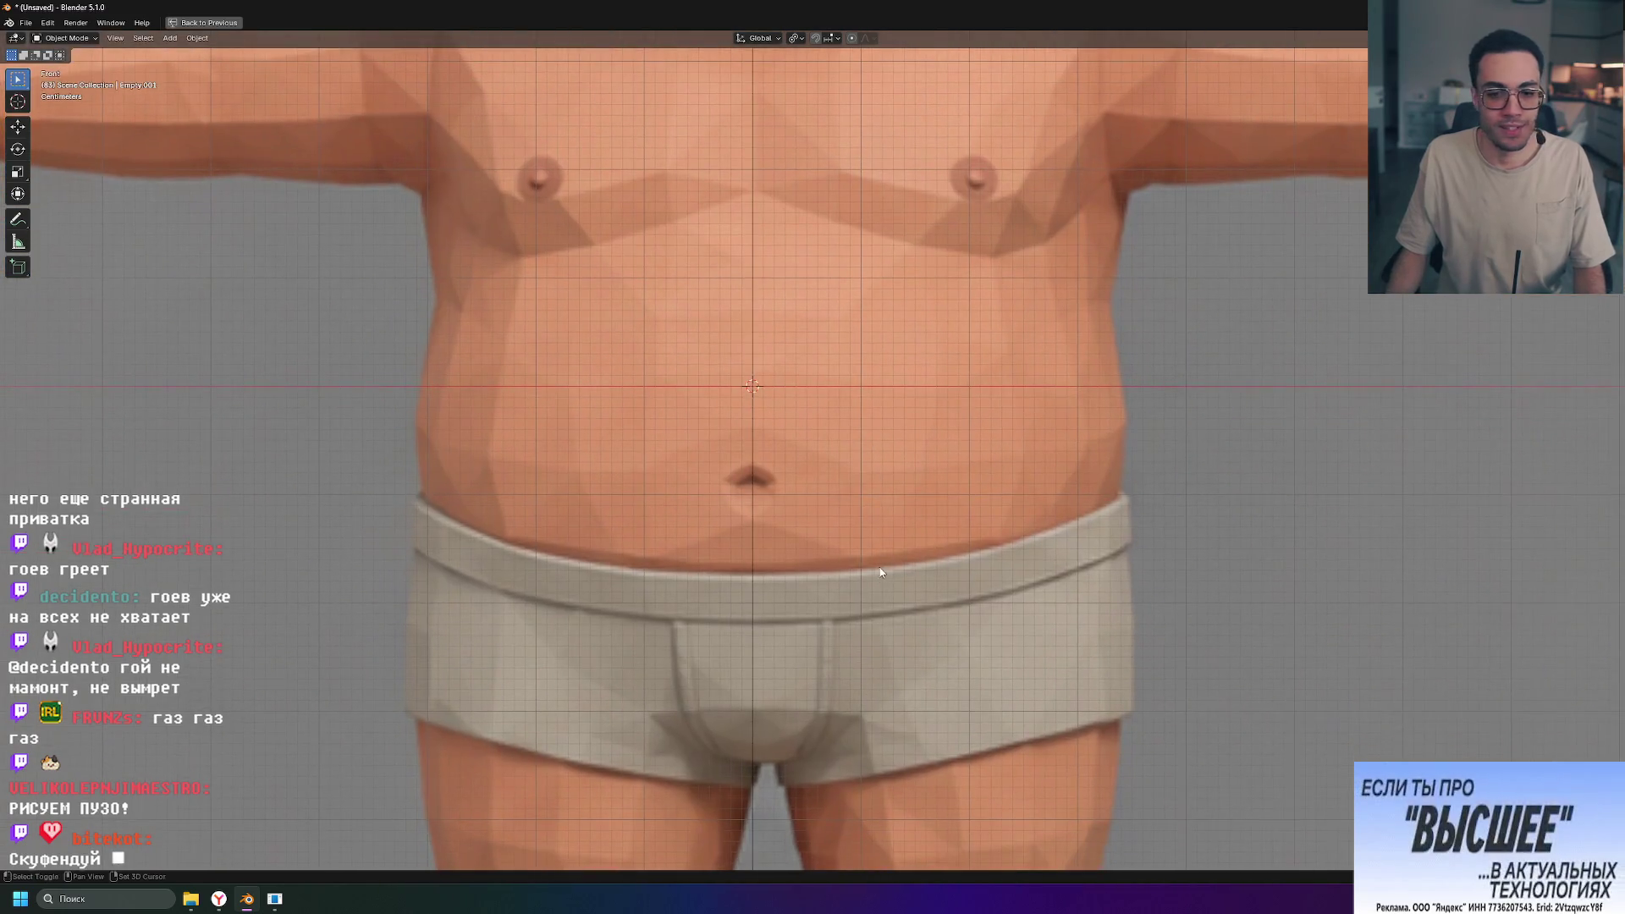
{"action": "middle_click_drag", "start_coordinate": [880, 578], "coordinate": [880, 515], "text": "shift"}
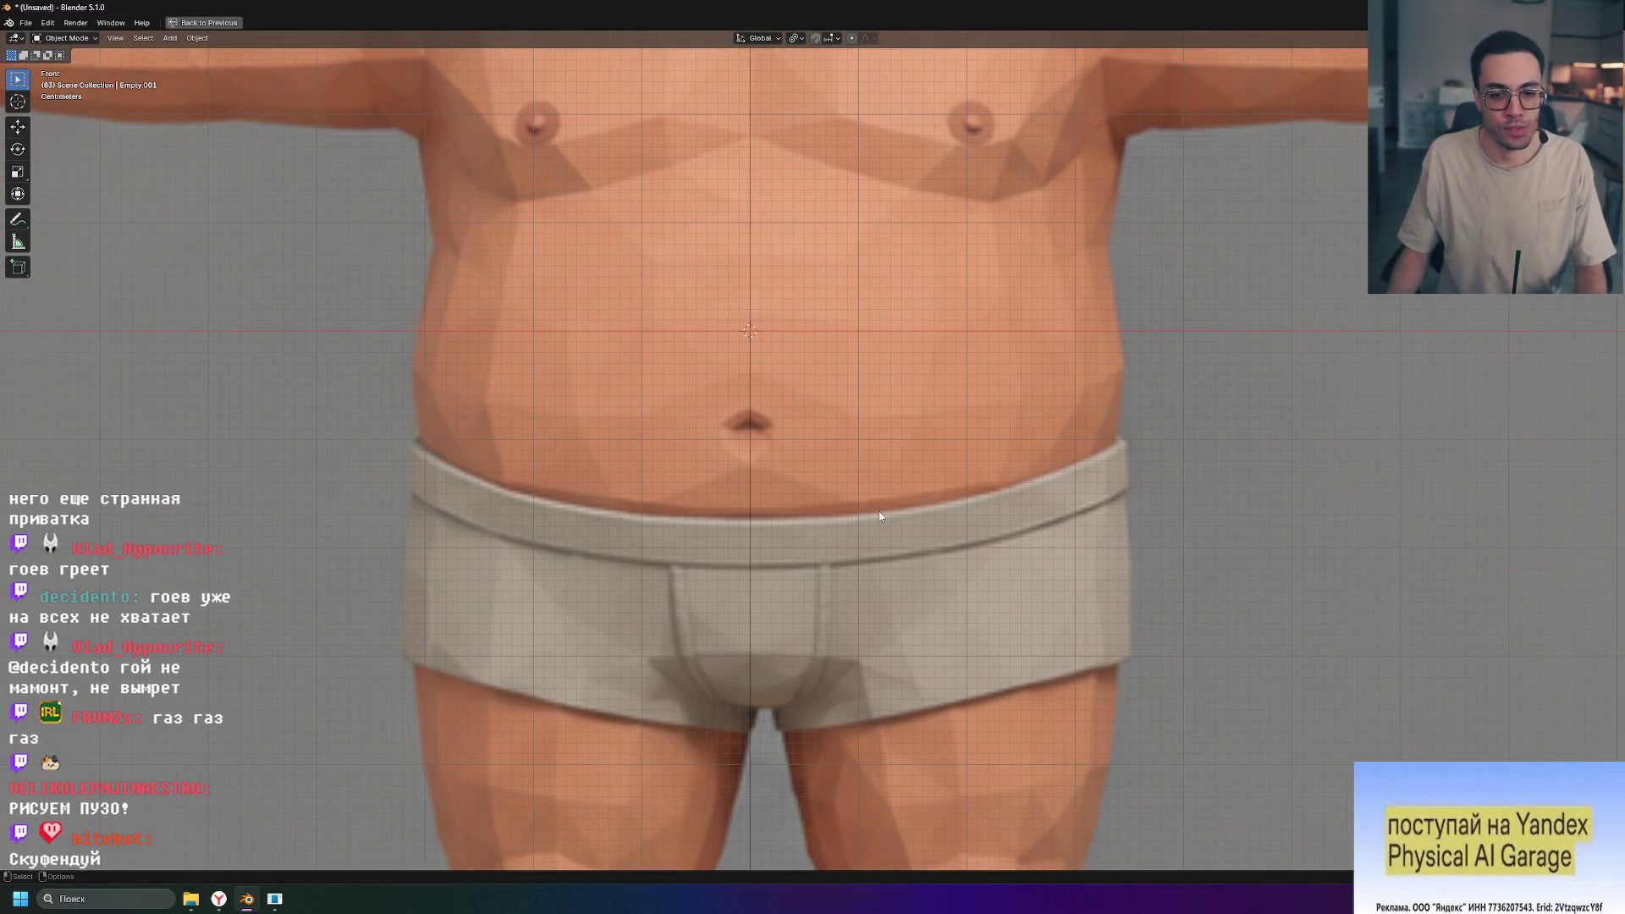
{"action": "scroll", "coordinate": [872, 551], "scroll_direction": "up", "scroll_amount": 15, "text": "shift"}
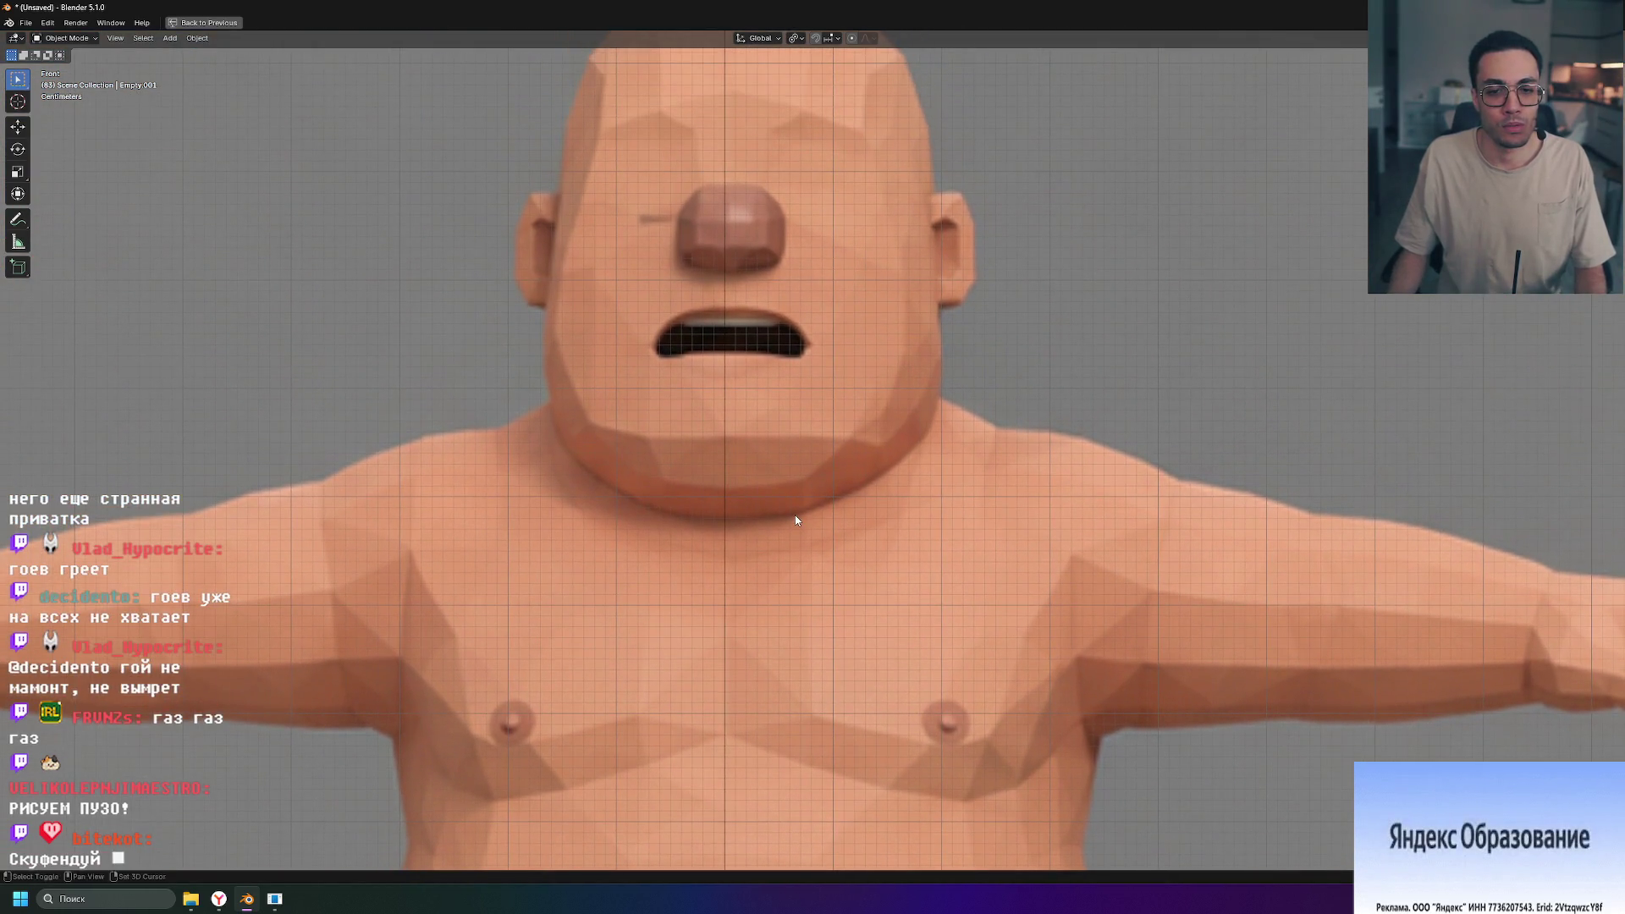
{"action": "key", "text": "ctrl+space"}
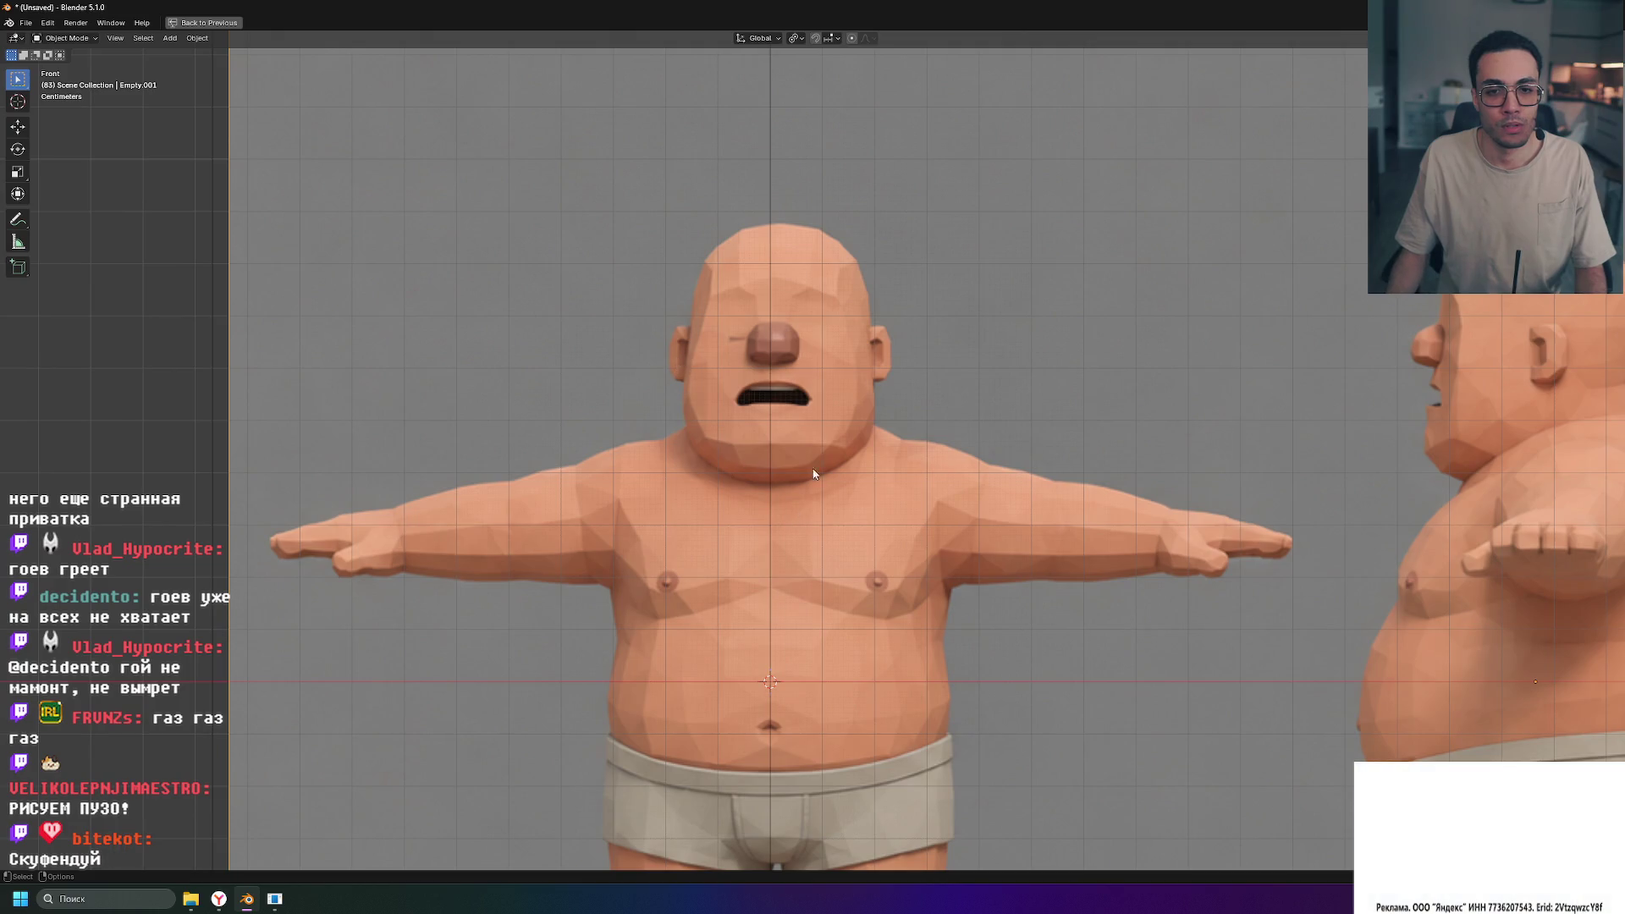
{"action": "scroll", "coordinate": [896, 364], "scroll_direction": "down", "scroll_amount": 7, "text": "shift"}
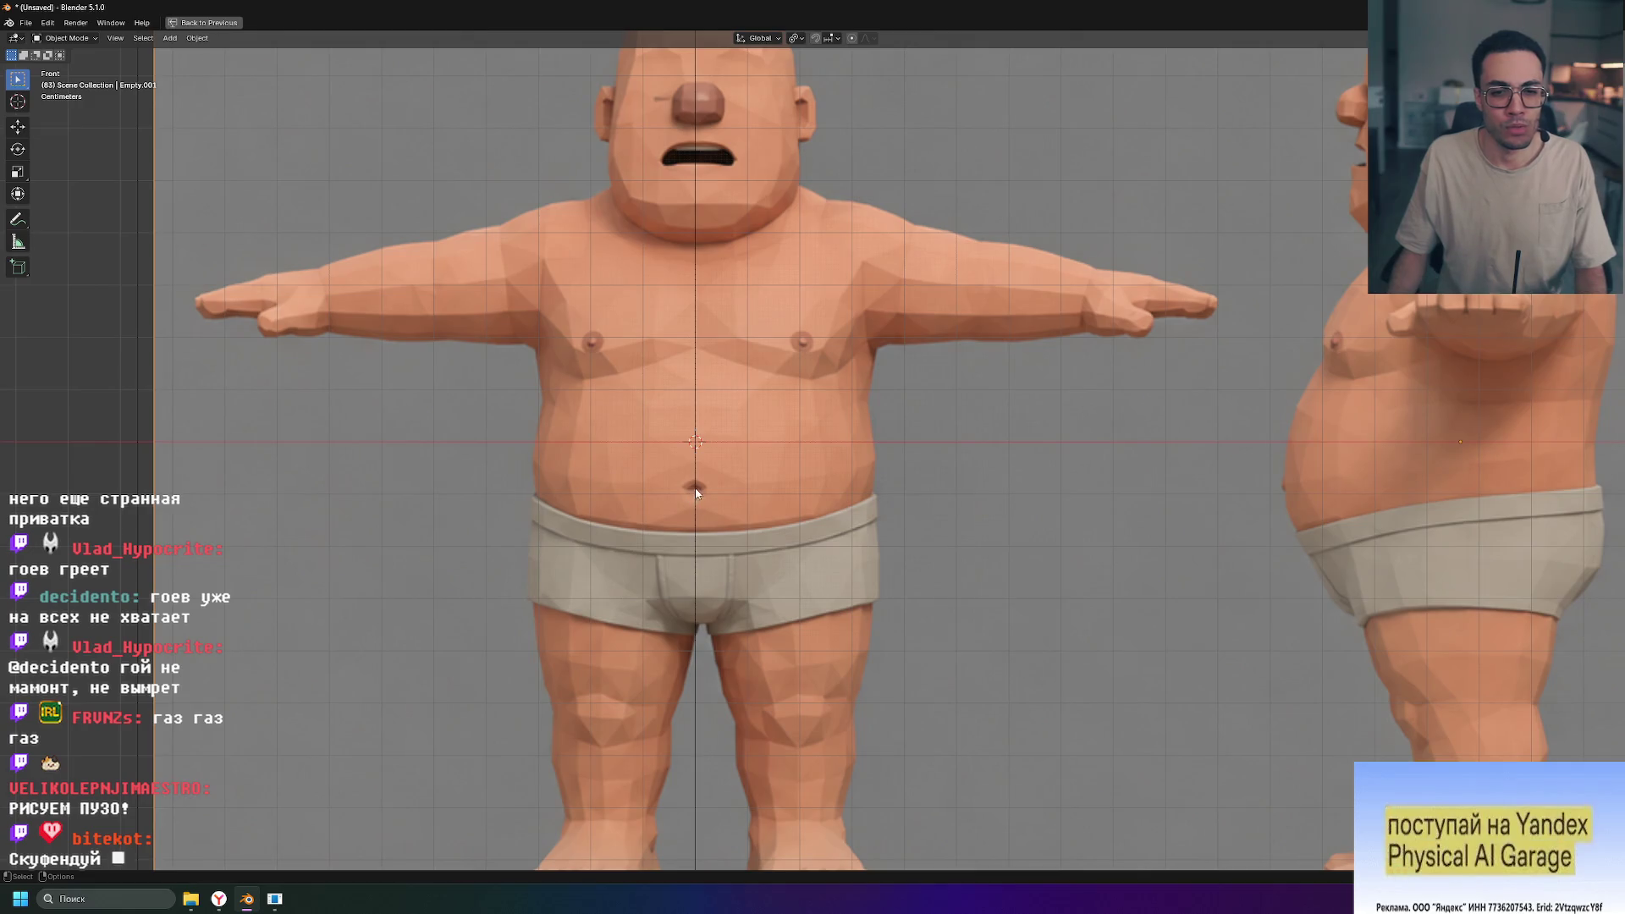
{"action": "scroll", "coordinate": [697, 529], "scroll_direction": "up", "scroll_amount": 10}
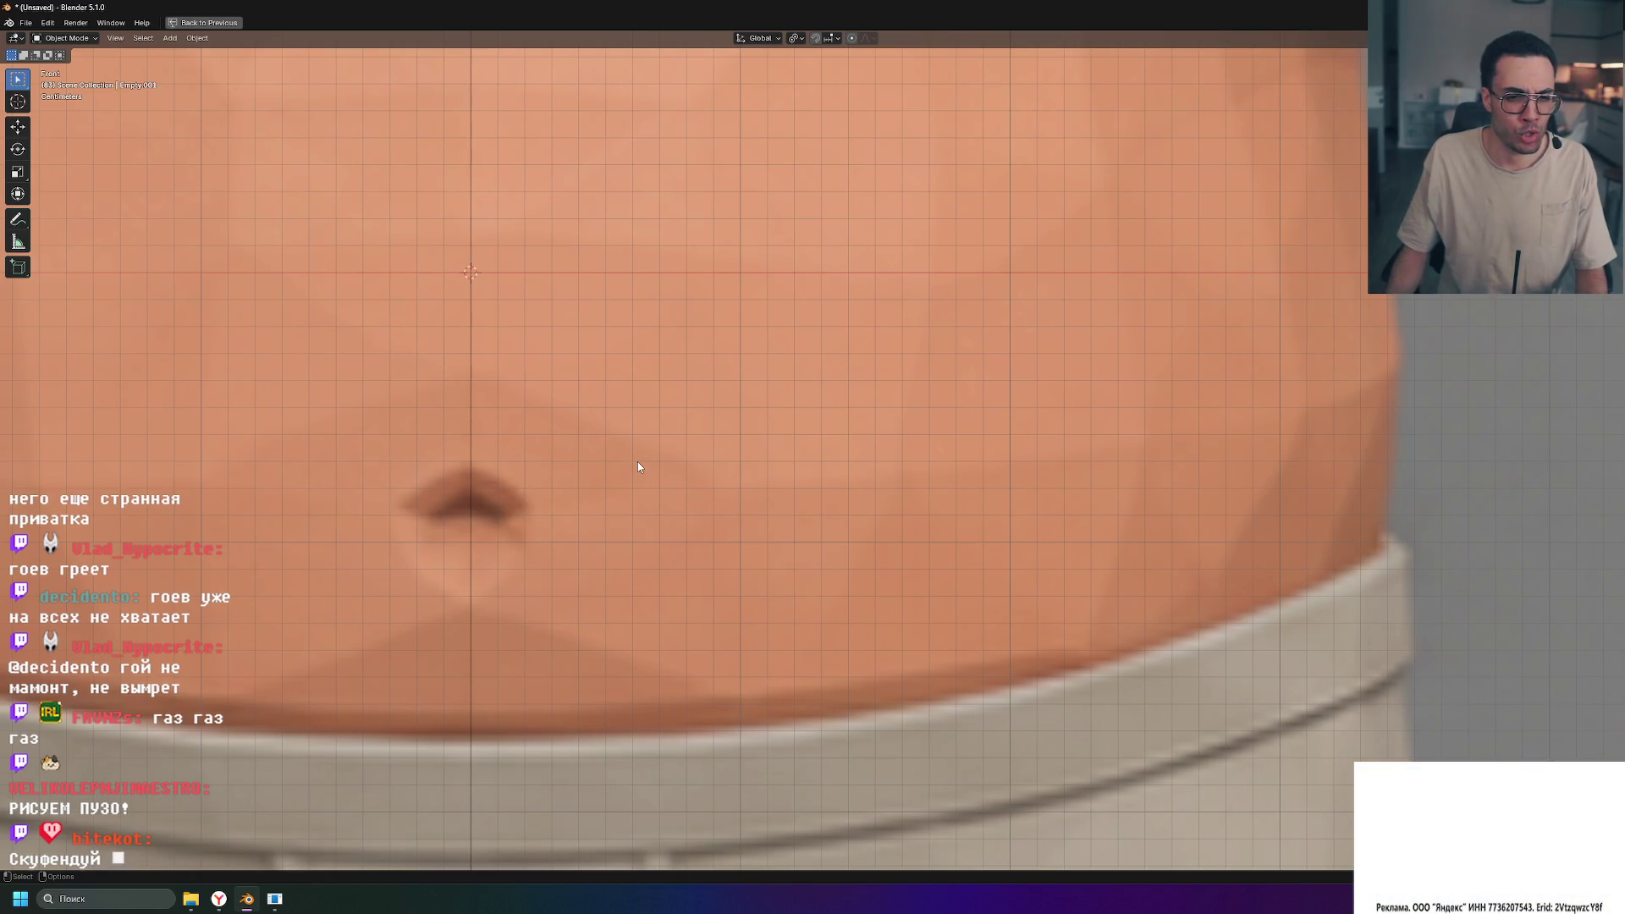
{"action": "scroll", "coordinate": [666, 442], "scroll_direction": "down", "scroll_amount": 12}
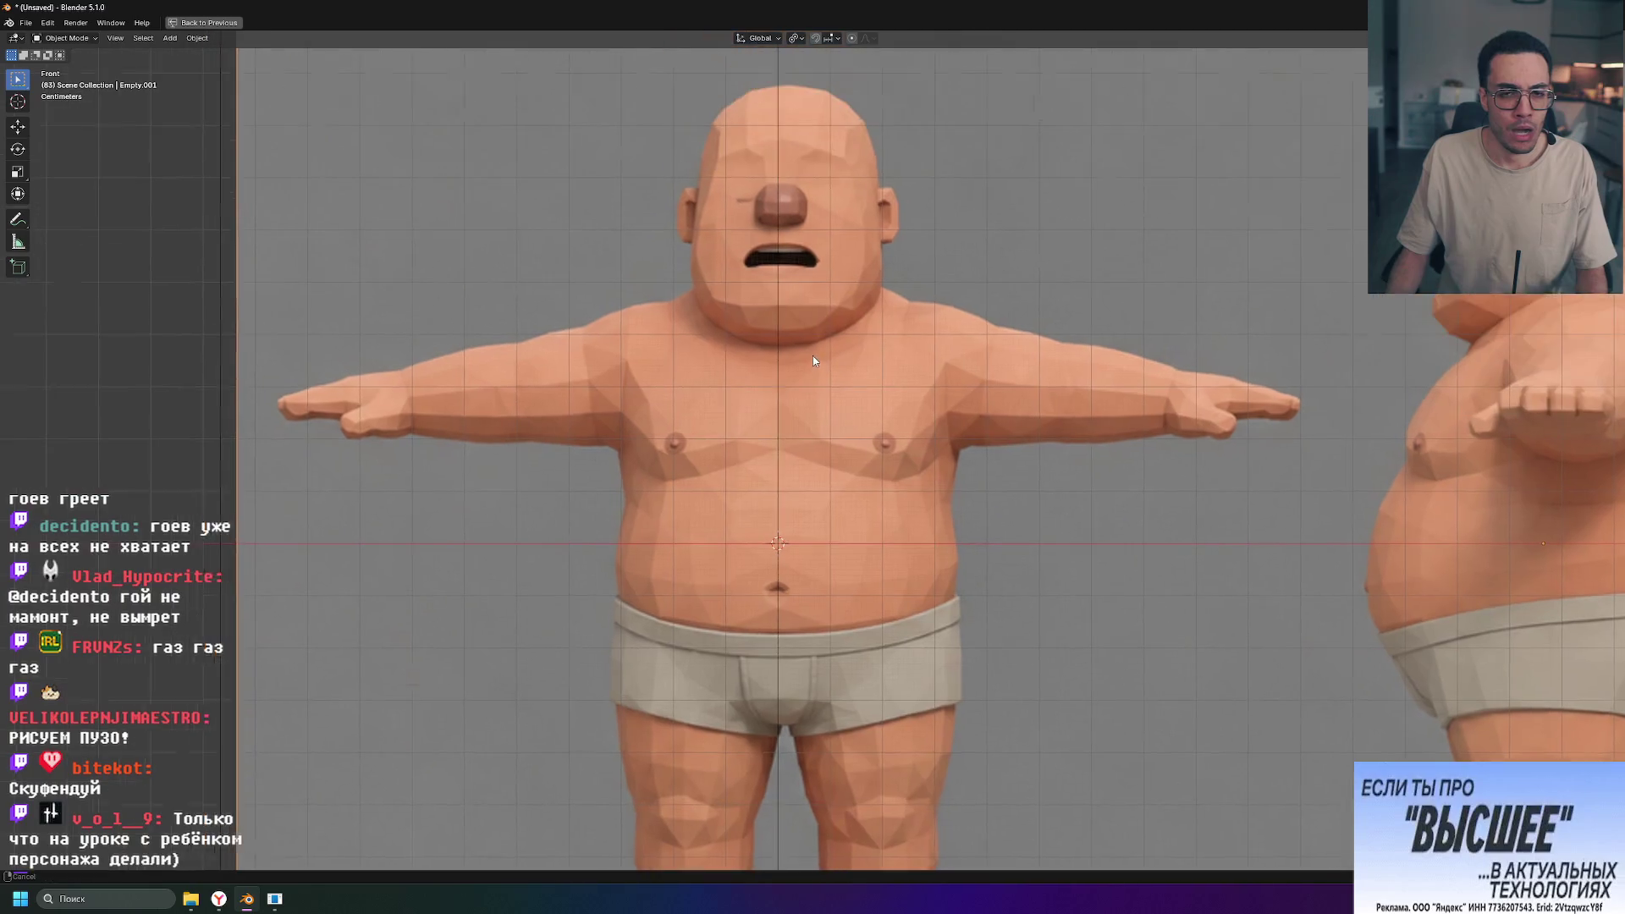
{"action": "scroll", "coordinate": [745, 424], "scroll_direction": "down", "scroll_amount": 5, "text": "shift"}
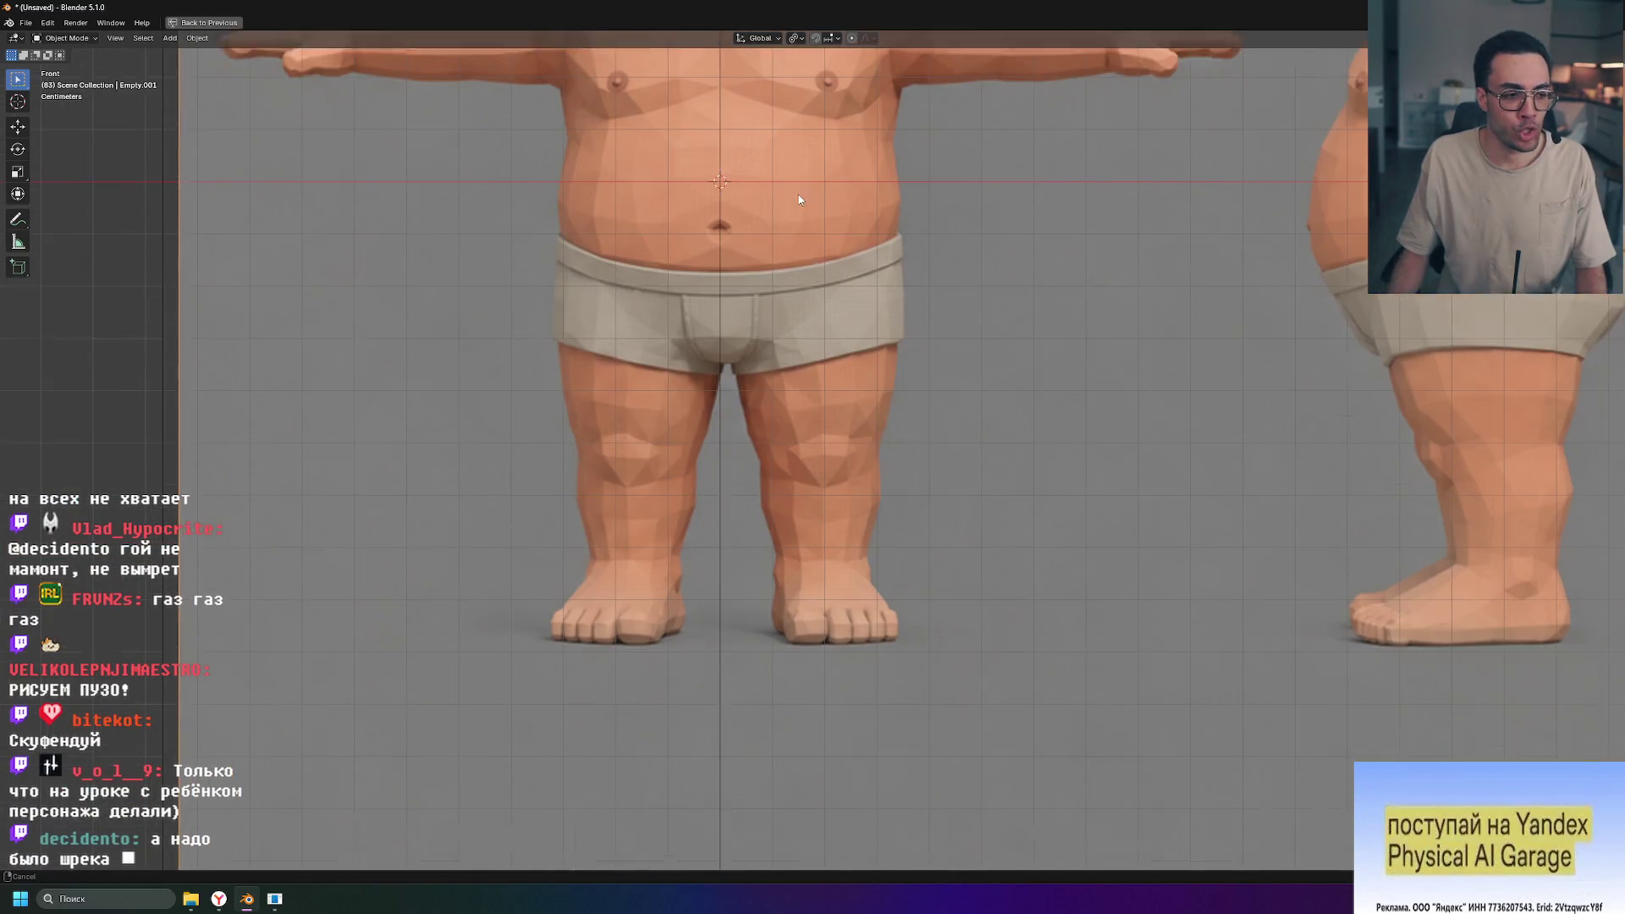
{"action": "scroll", "coordinate": [724, 406], "scroll_direction": "up", "scroll_amount": 5}
{"action": "scroll", "coordinate": [718, 352], "scroll_direction": "up", "scroll_amount": 4, "text": "shift"}
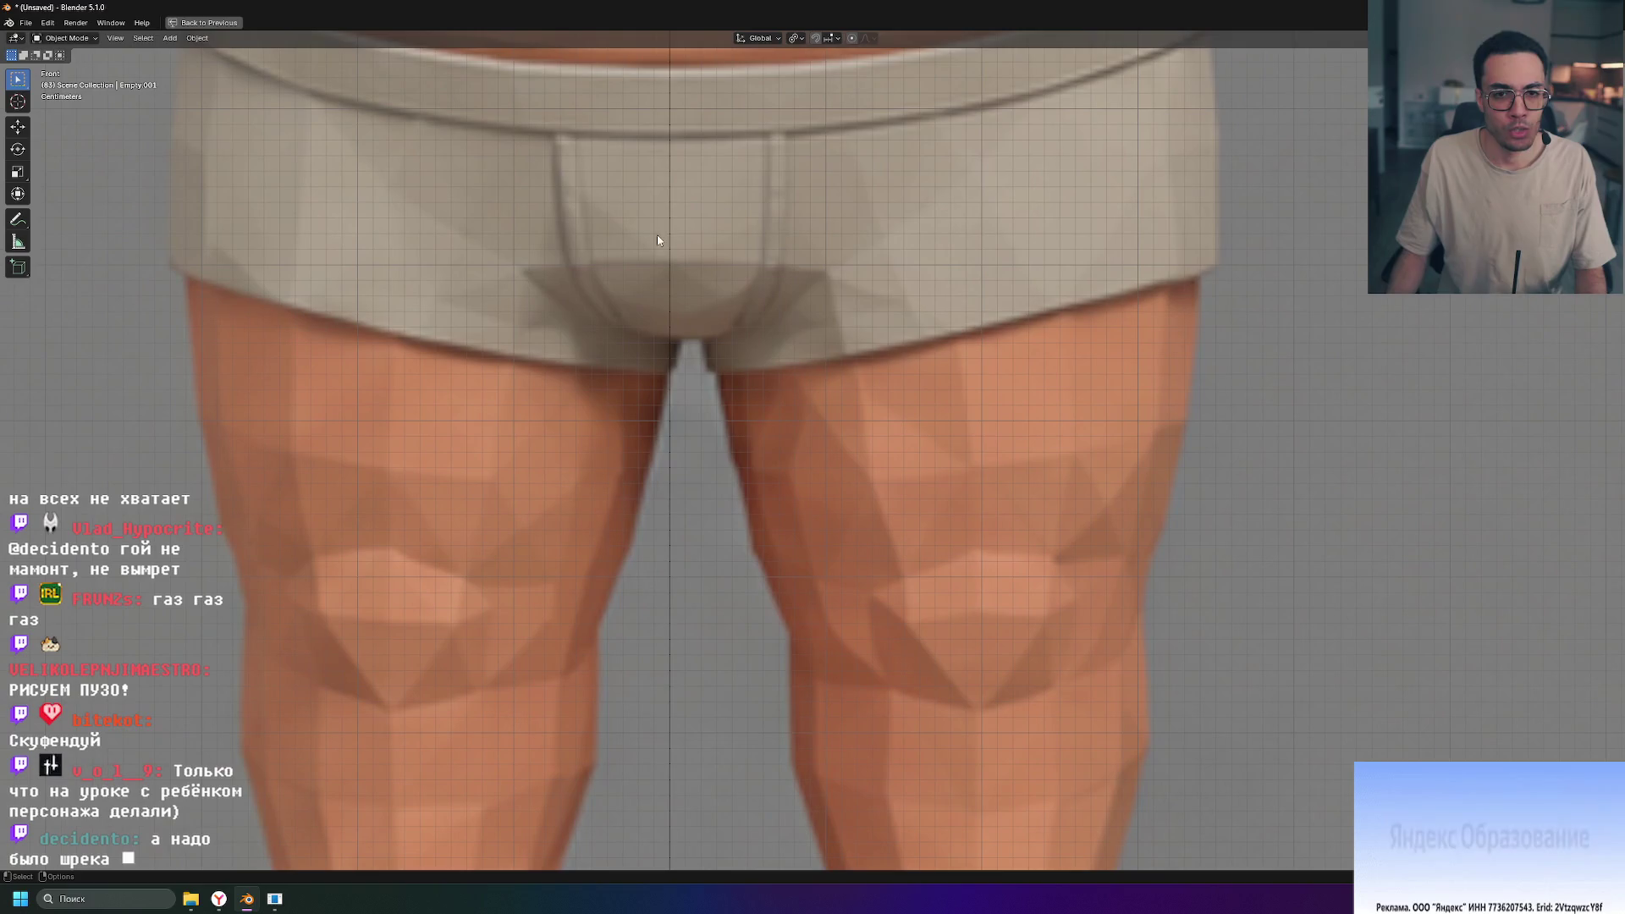
{"action": "scroll", "coordinate": [709, 345], "scroll_direction": "down", "scroll_amount": 5}
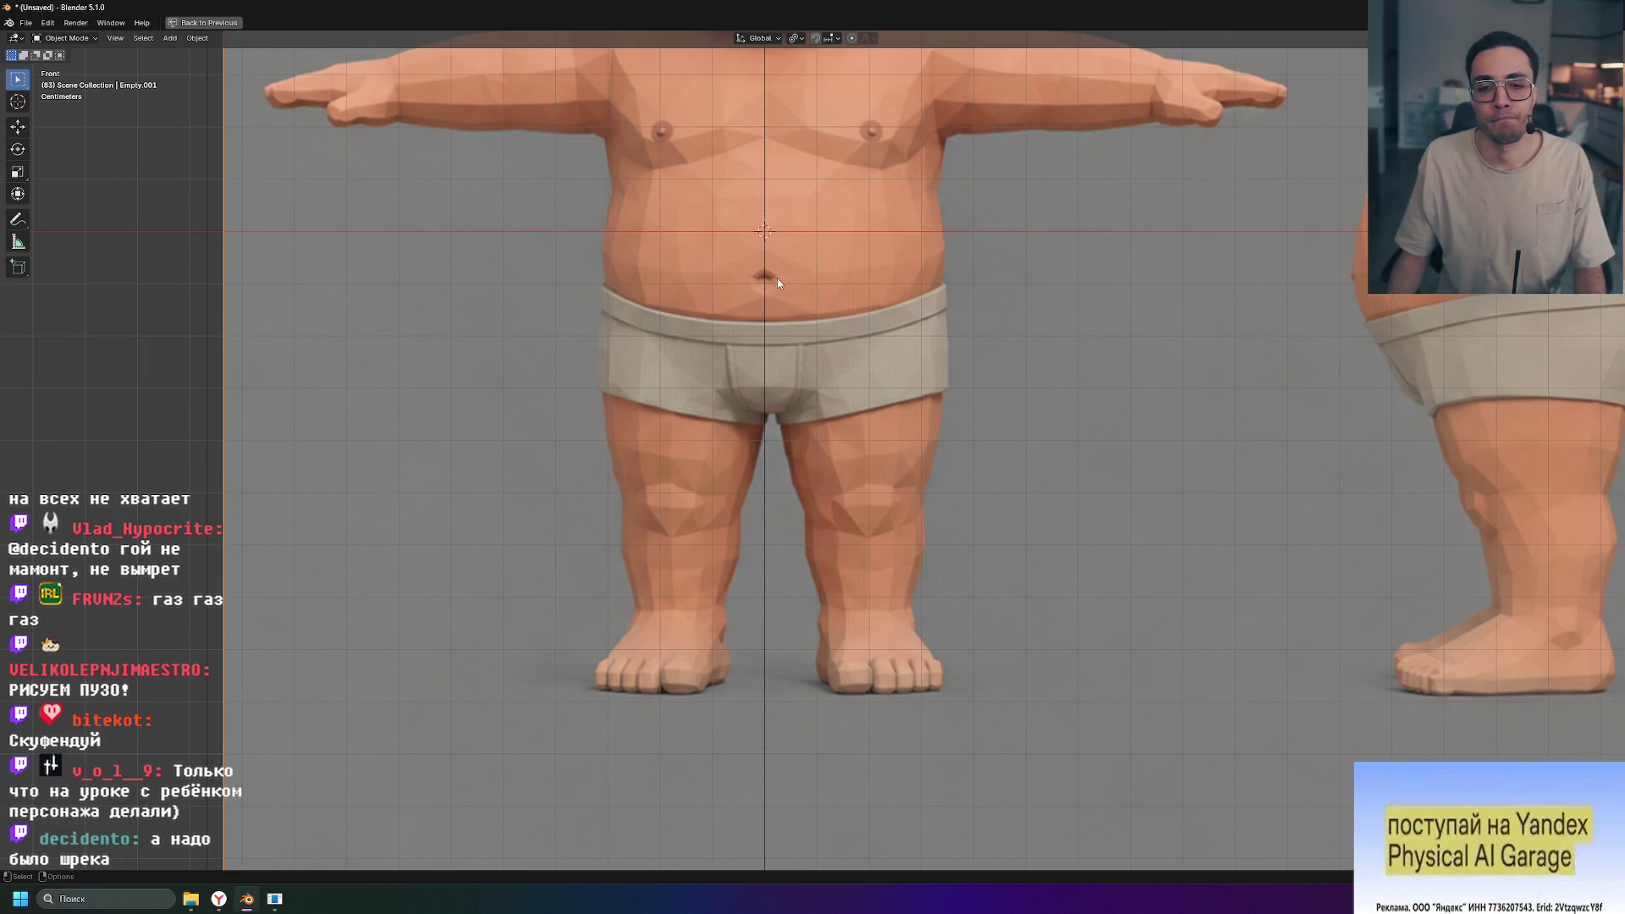
{"action": "scroll", "coordinate": [779, 431], "scroll_direction": "up", "scroll_amount": 5}
{"action": "scroll", "coordinate": [780, 320], "scroll_direction": "down", "scroll_amount": 5}
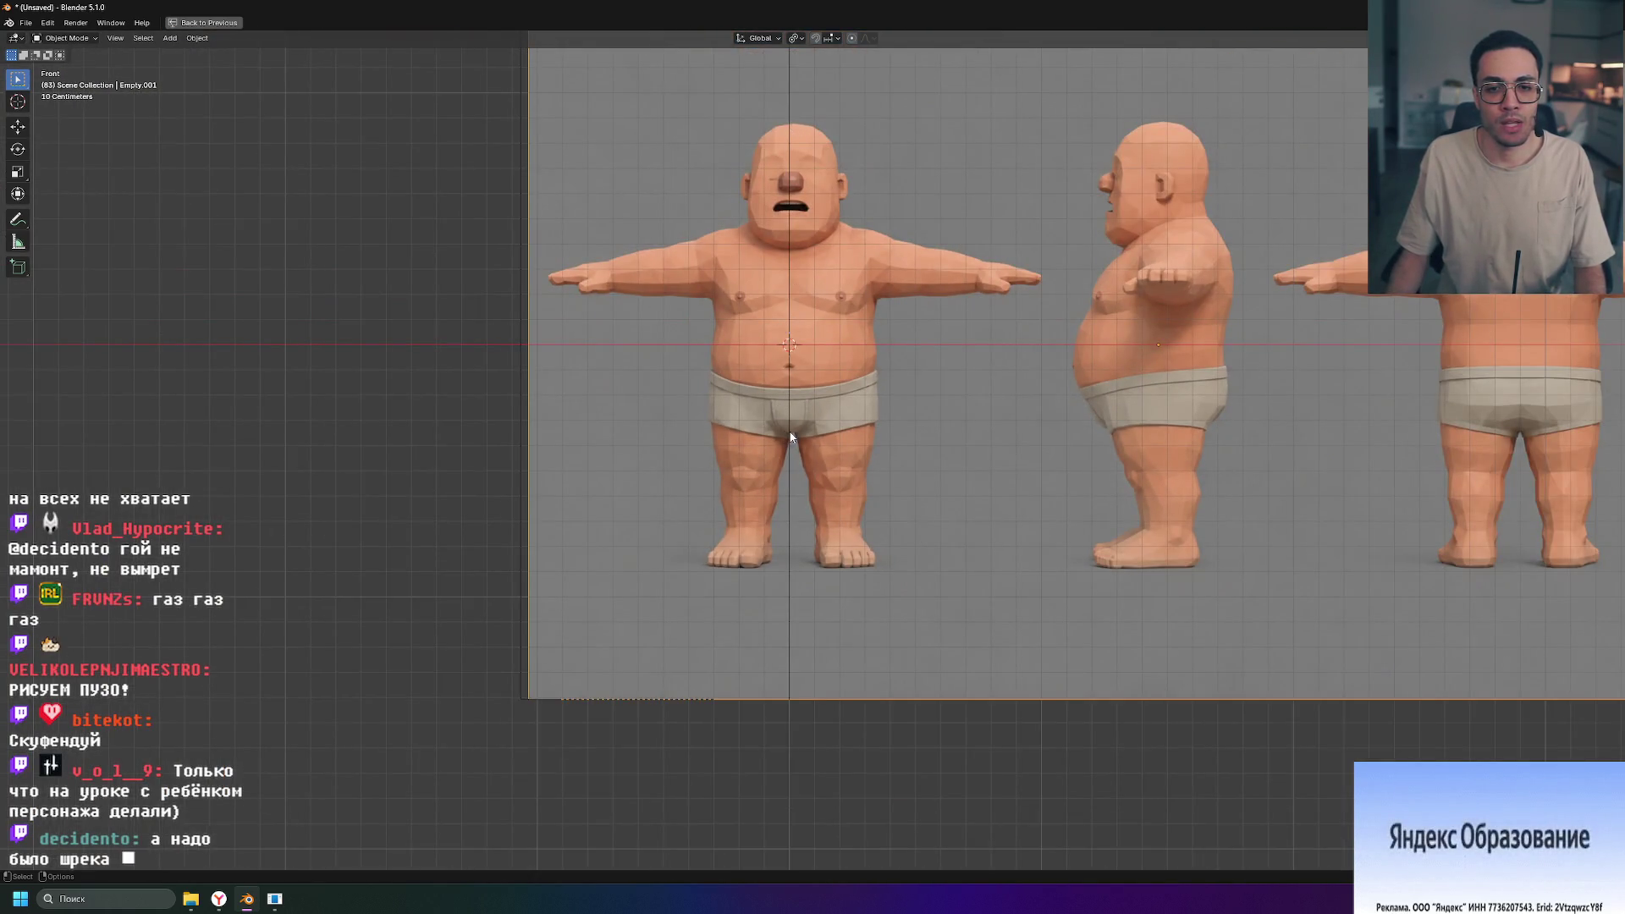
{"action": "scroll", "coordinate": [792, 437], "scroll_direction": "up", "scroll_amount": 6}
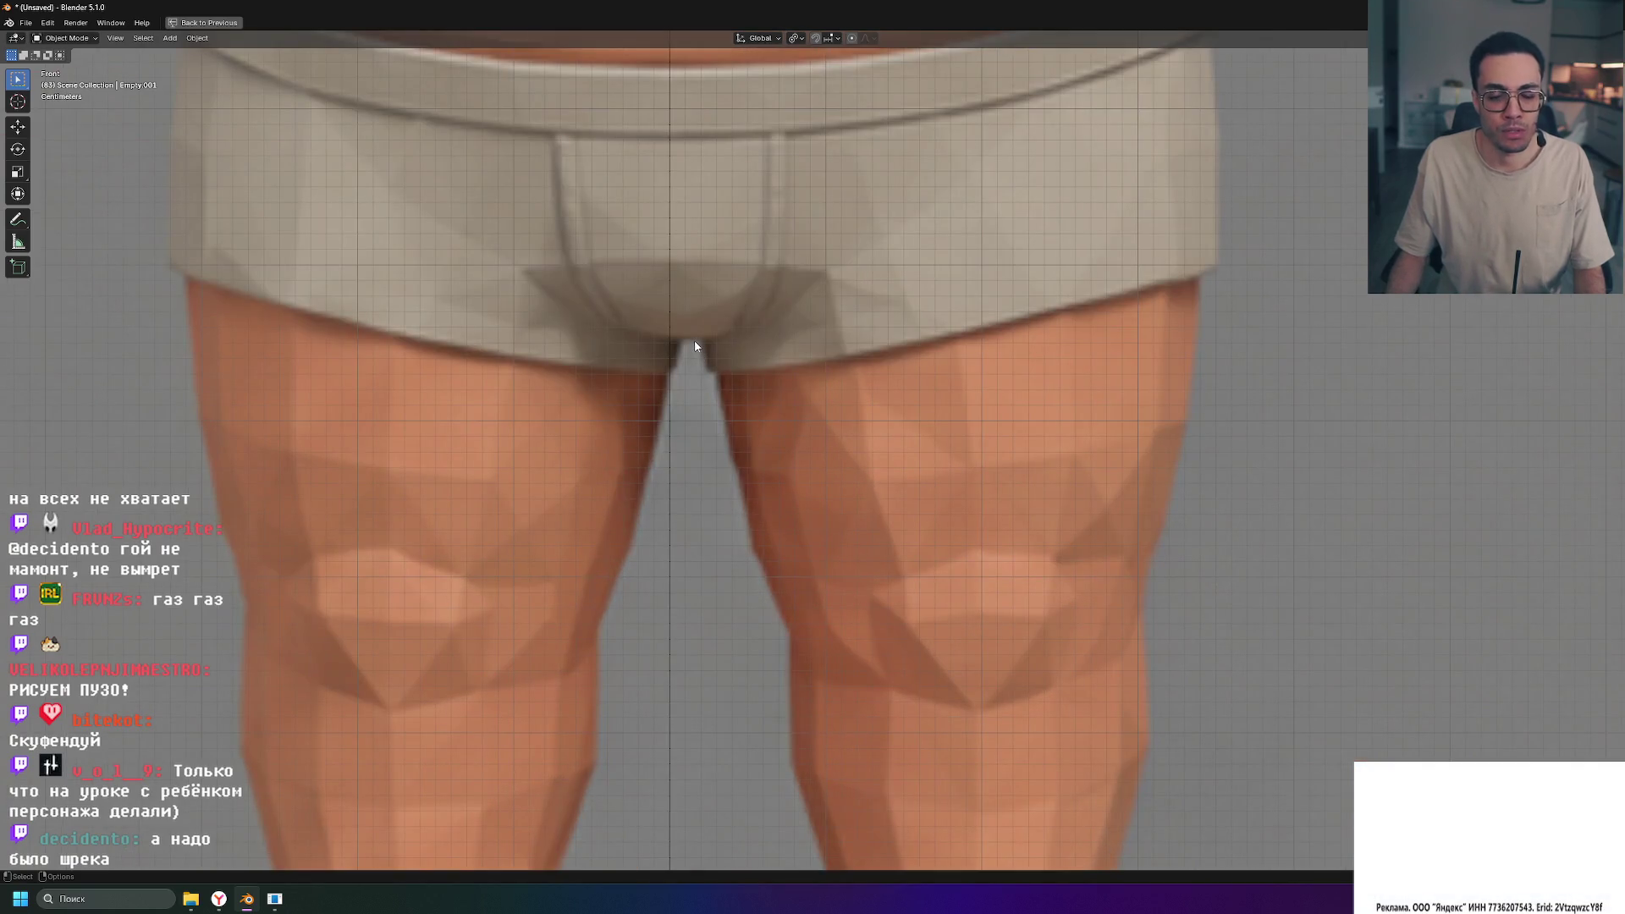
{"action": "scroll", "coordinate": [791, 336], "scroll_direction": "down", "scroll_amount": 6}
{"action": "scroll", "coordinate": [757, 350], "scroll_direction": "up", "scroll_amount": 6}
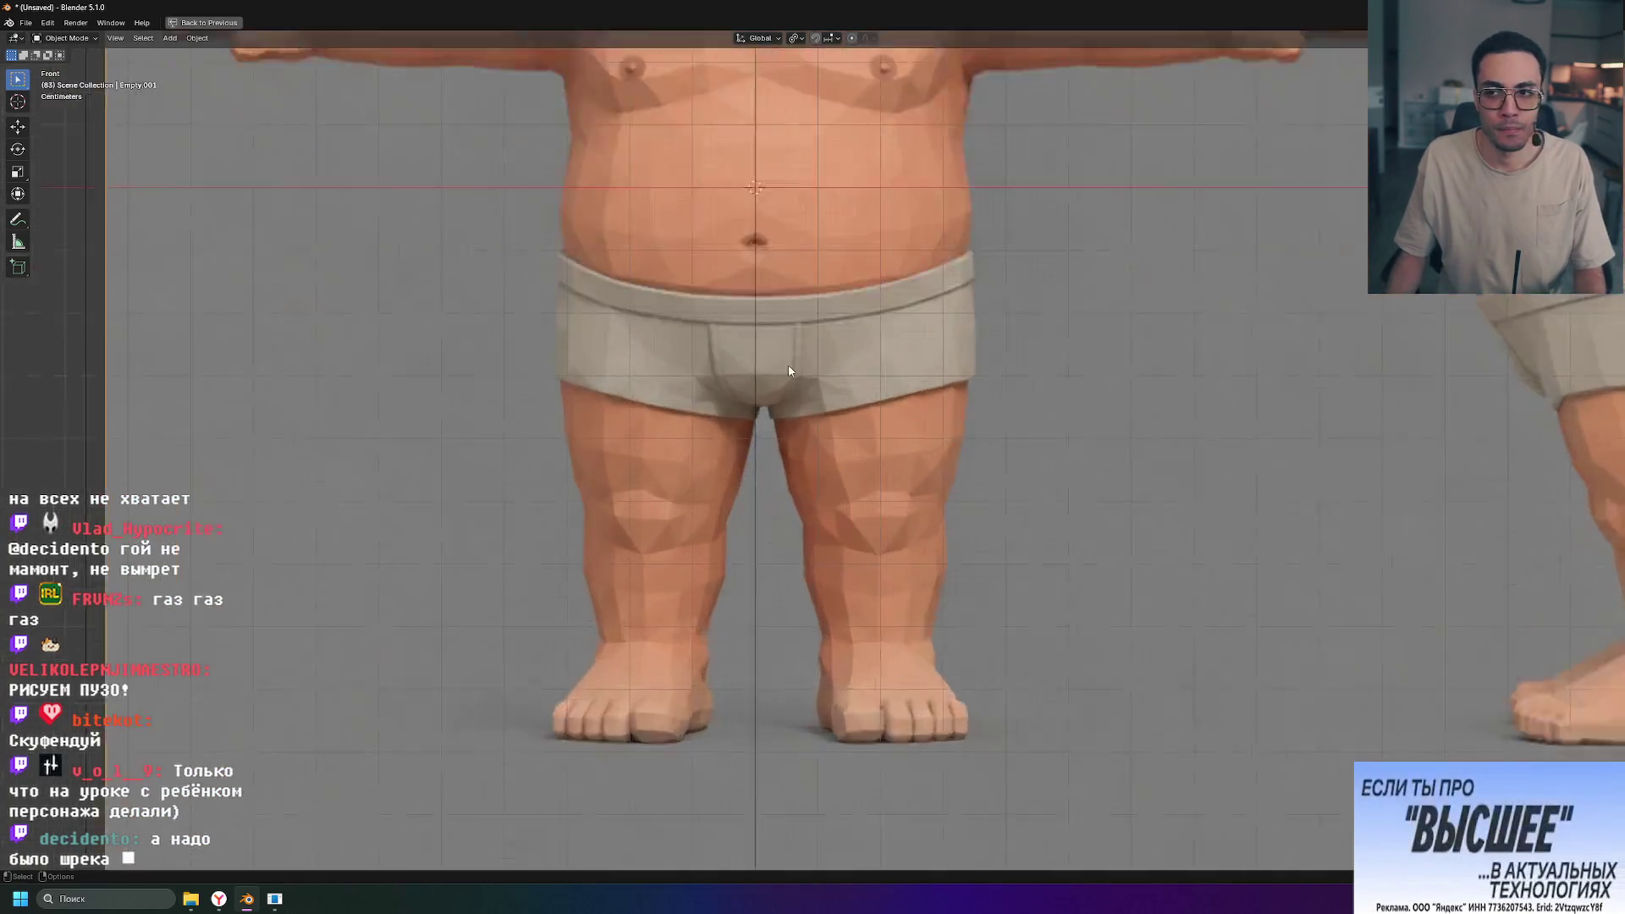
{"action": "scroll", "coordinate": [757, 350], "scroll_direction": "up", "scroll_amount": 2}
Step: Nudge the front reference Empty.001 slightly along X and check the head
{"action": "key", "text": "g"}
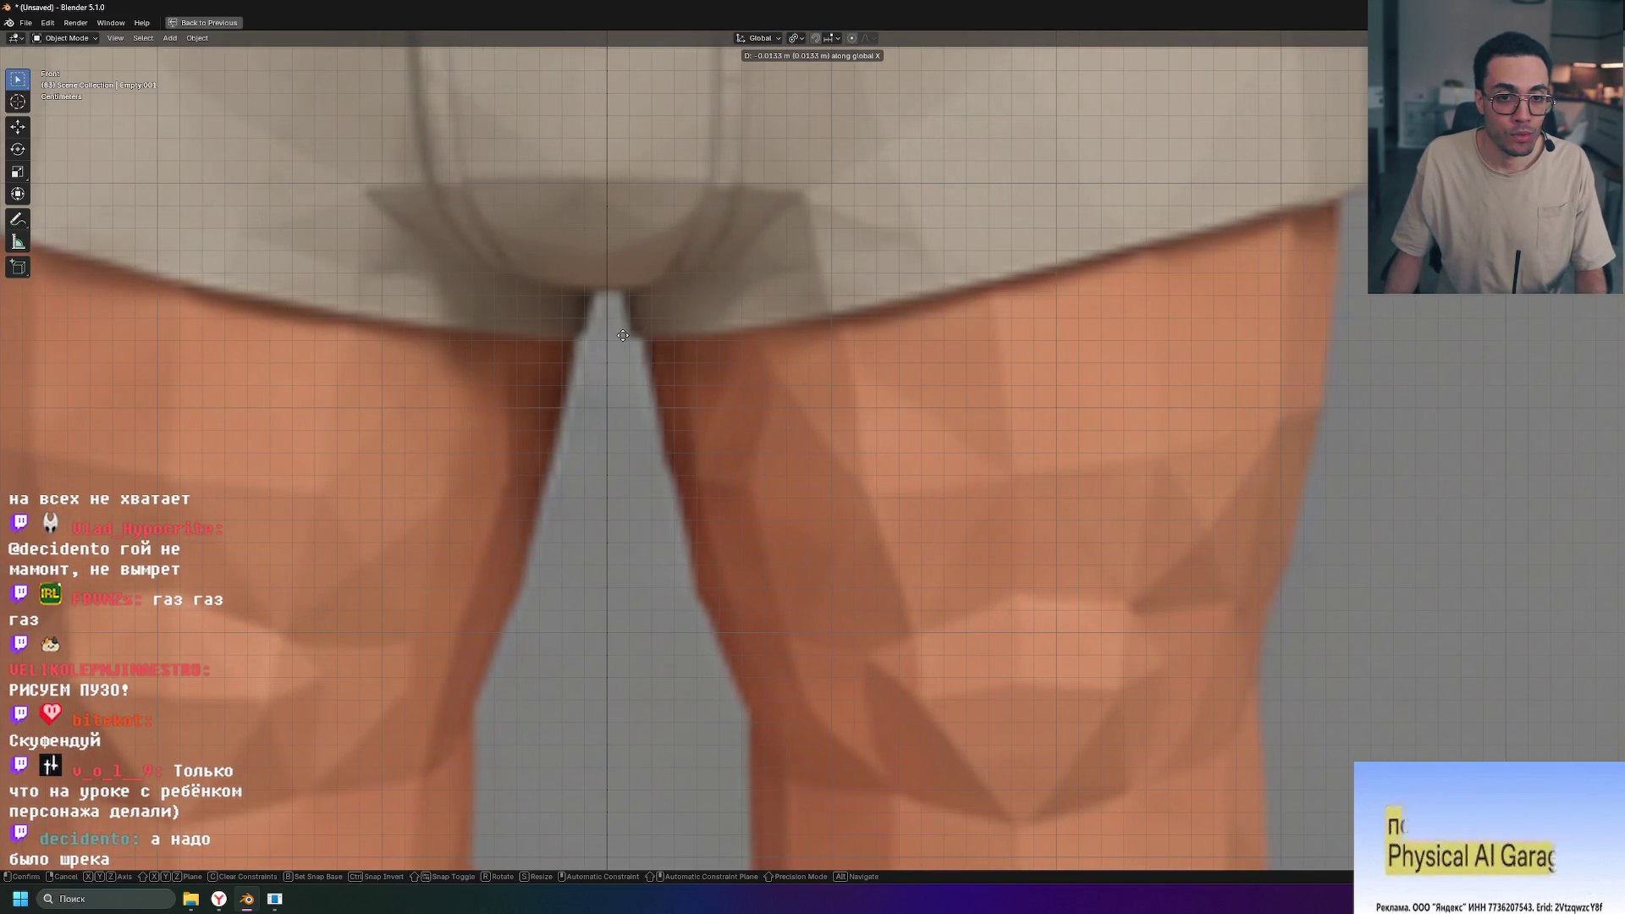
{"action": "left_click", "coordinate": [623, 336]}
{"action": "scroll", "coordinate": [625, 339], "scroll_direction": "down", "scroll_amount": 8}
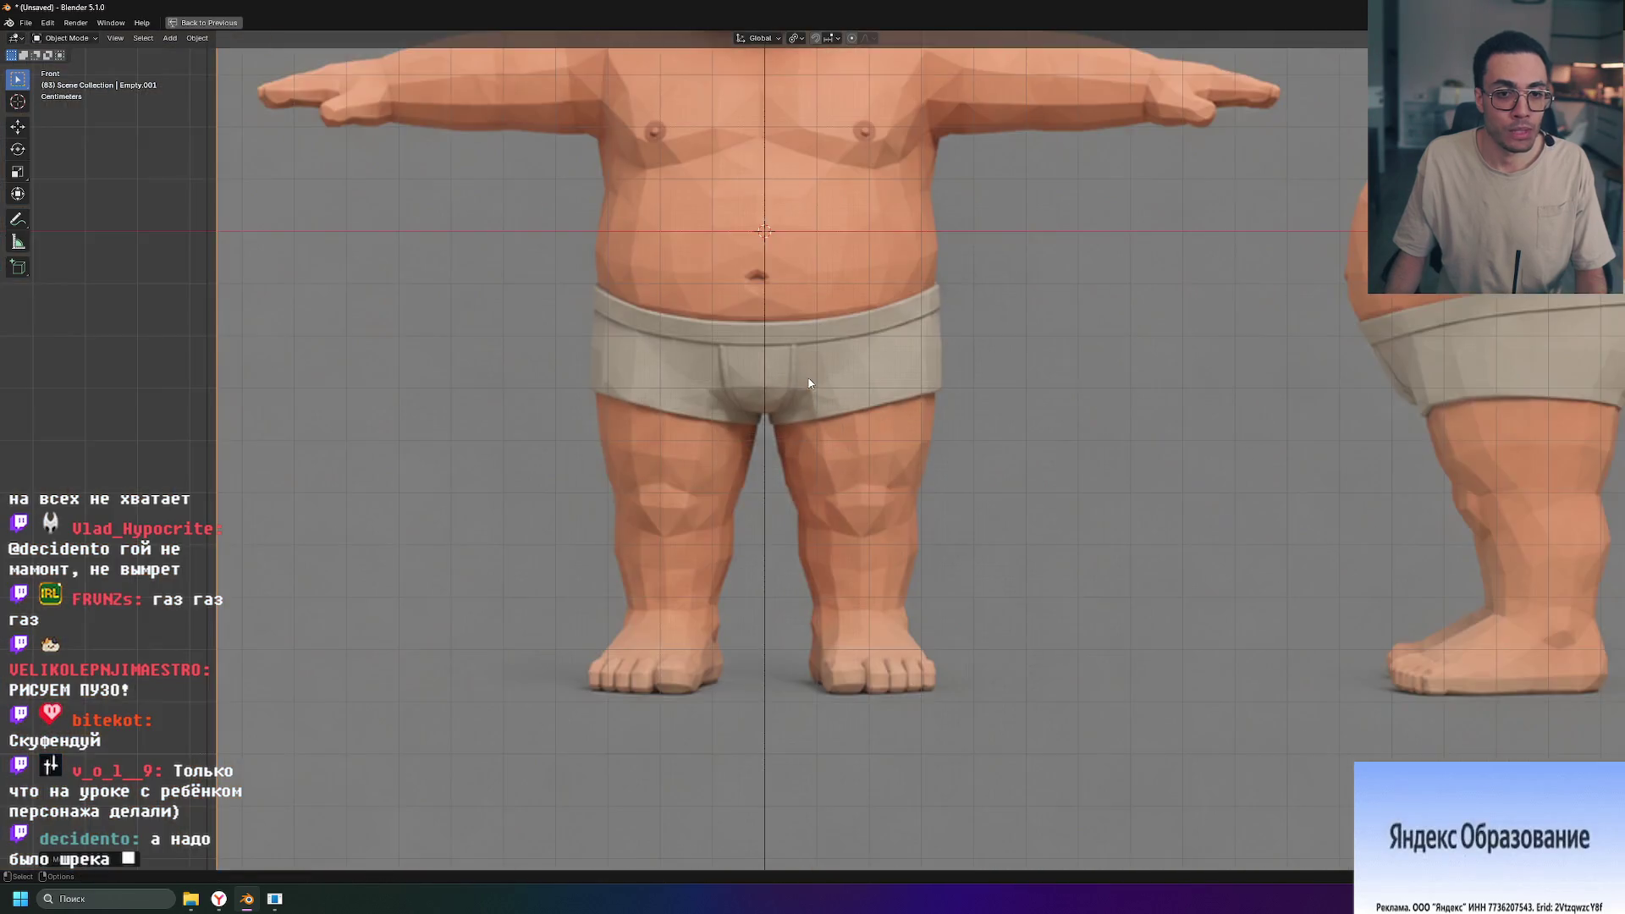
{"action": "scroll", "coordinate": [820, 204], "scroll_direction": "up", "scroll_amount": 10}
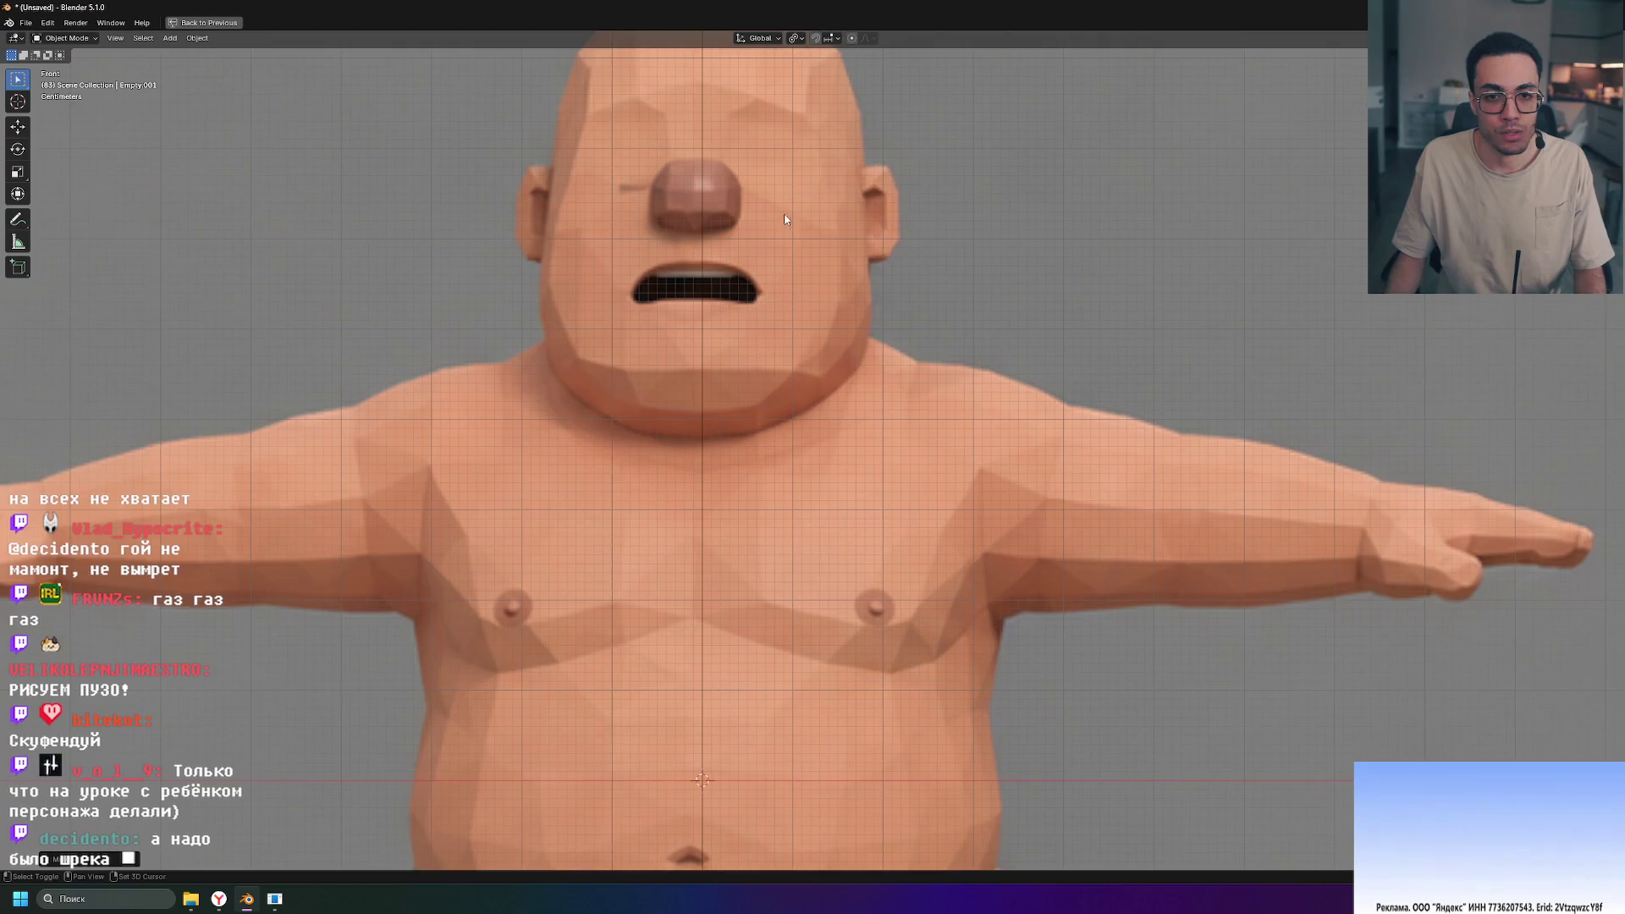
{"action": "middle_click_drag", "start_coordinate": [784, 219], "coordinate": [815, 408], "text": "shift"}
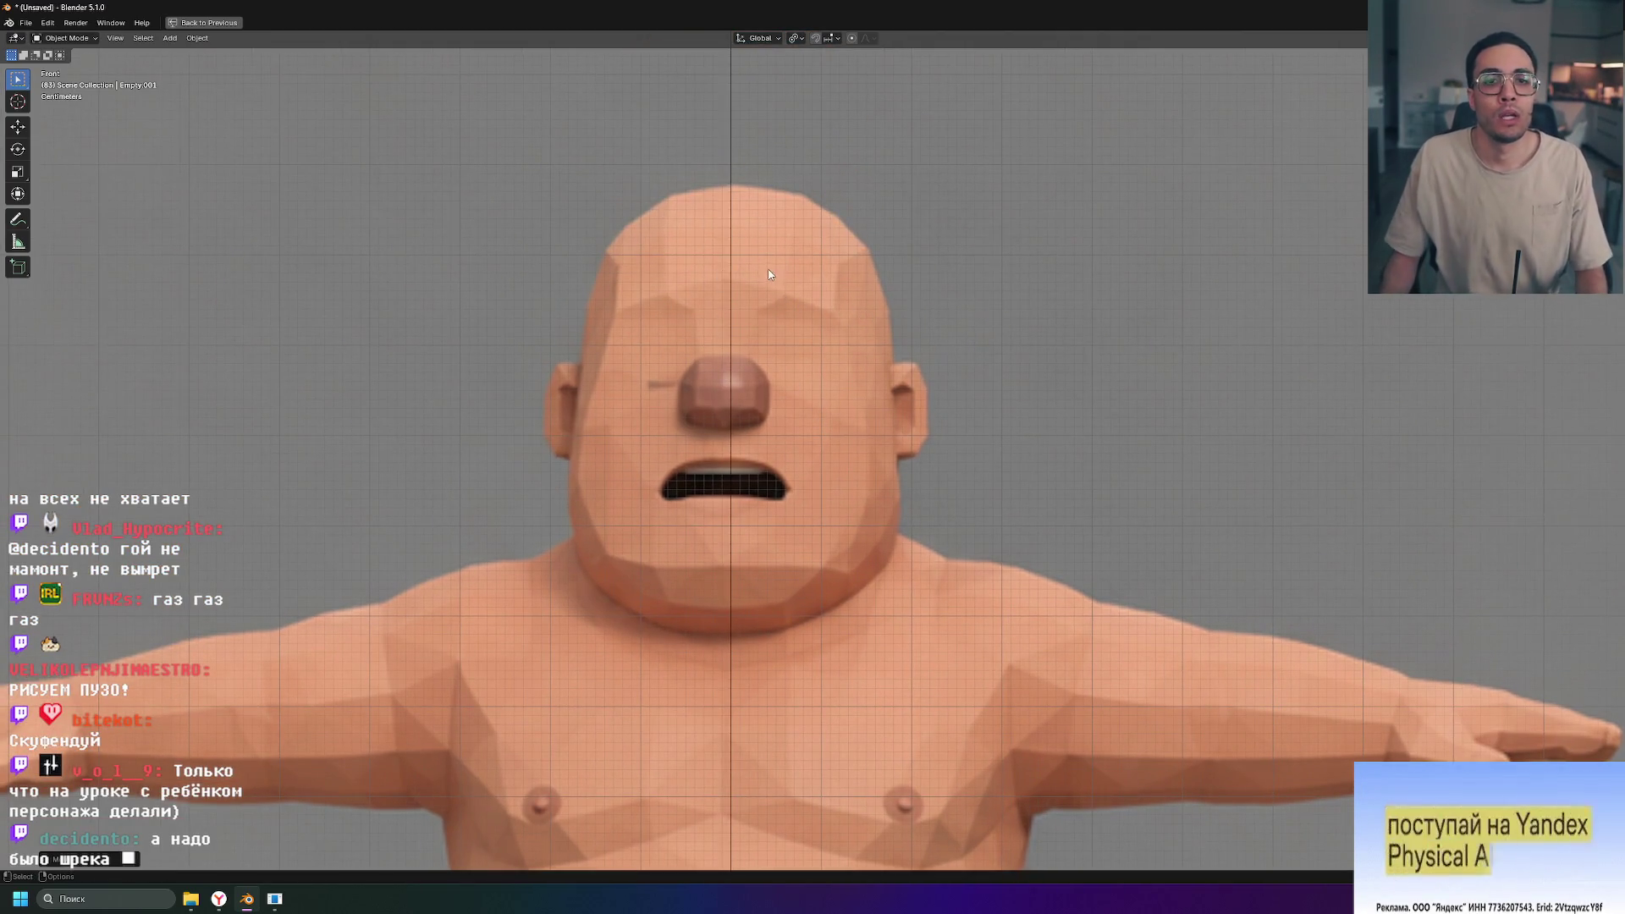
{"action": "scroll", "coordinate": [767, 438], "scroll_direction": "down", "scroll_amount": 8}
{"action": "scroll", "coordinate": [833, 611], "scroll_direction": "up", "scroll_amount": 6}
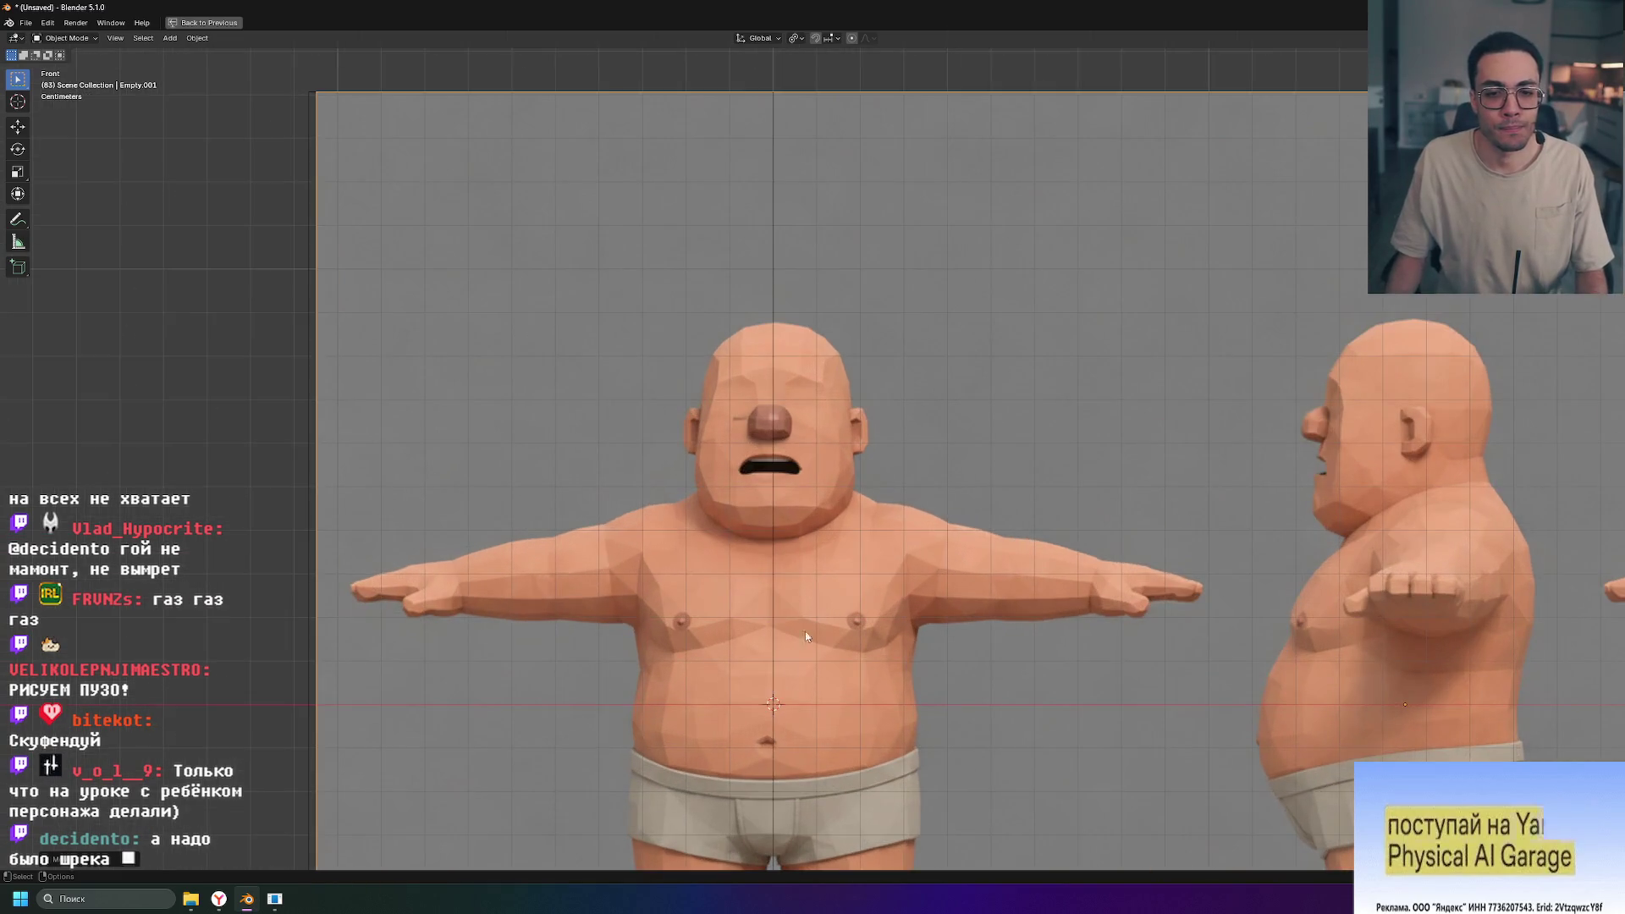
Step: Inspect the torso and belly, then return to the four-viewport layout
{"action": "middle_click_drag", "start_coordinate": [816, 745], "coordinate": [816, 457], "text": "shift"}
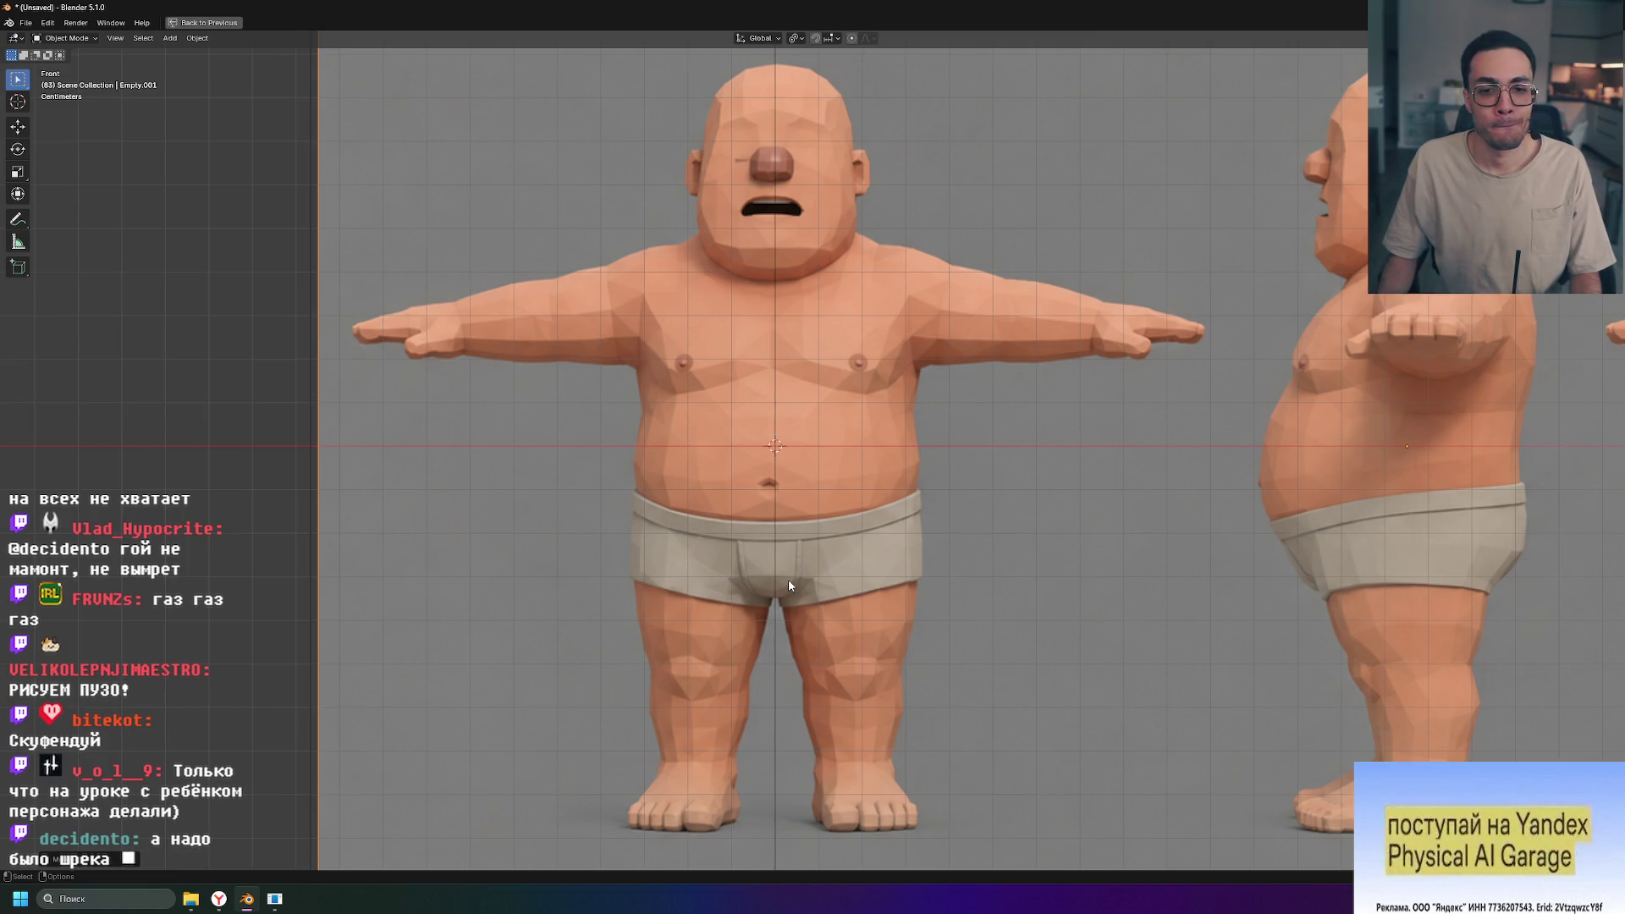
{"action": "scroll", "coordinate": [772, 654], "scroll_direction": "up", "scroll_amount": 7}
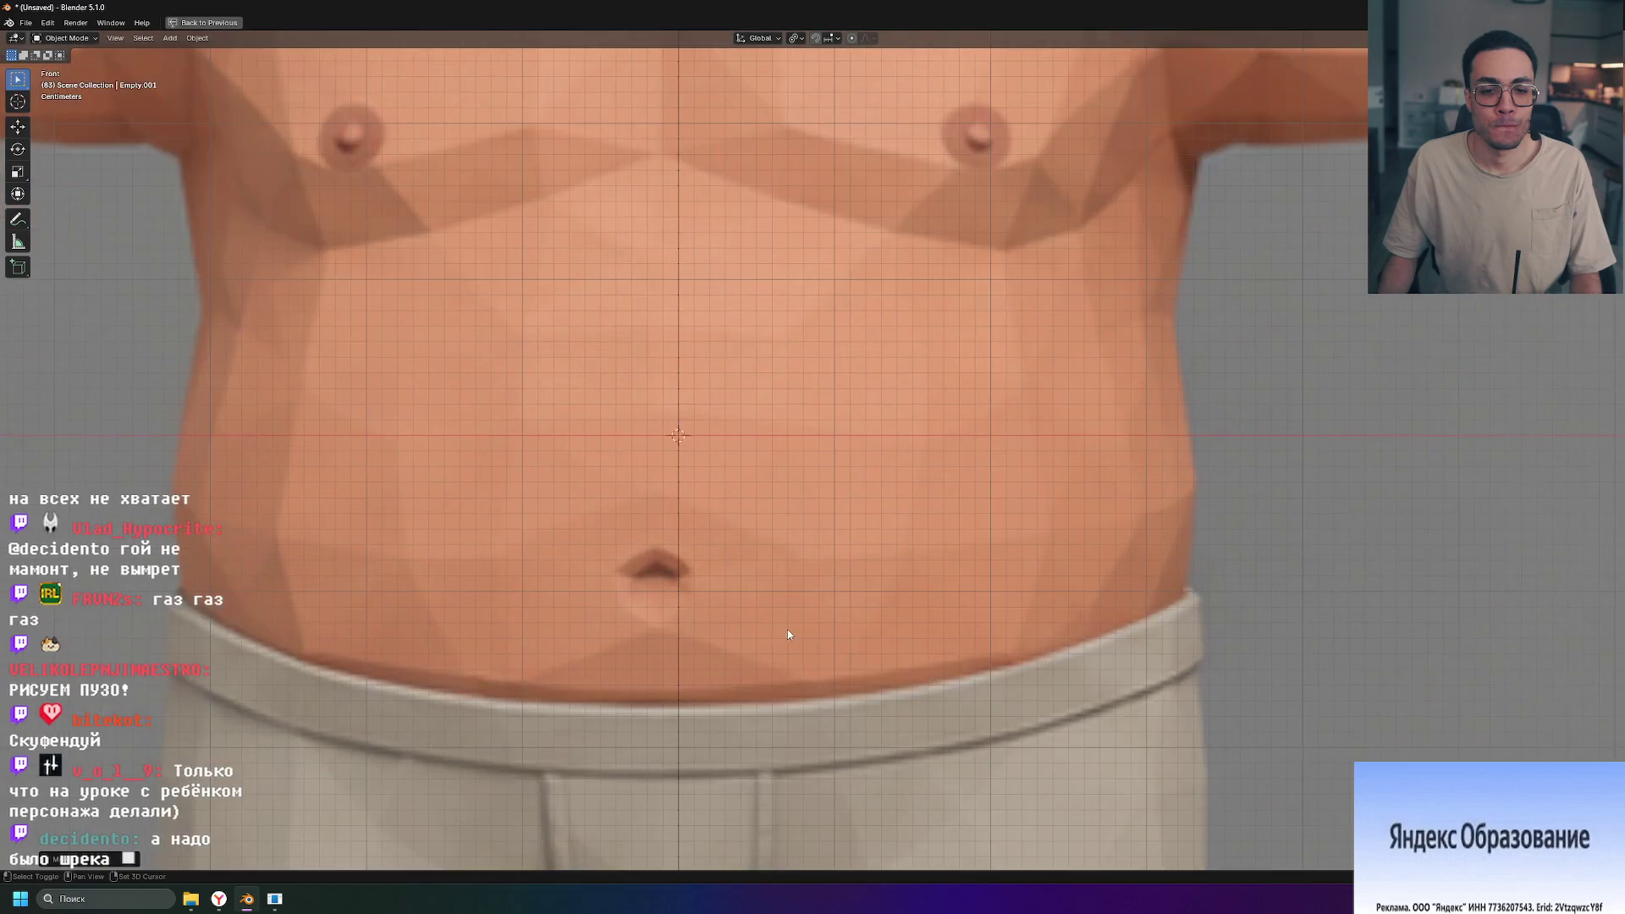
{"action": "middle_click_drag", "start_coordinate": [783, 632], "coordinate": [827, 298], "text": "shift"}
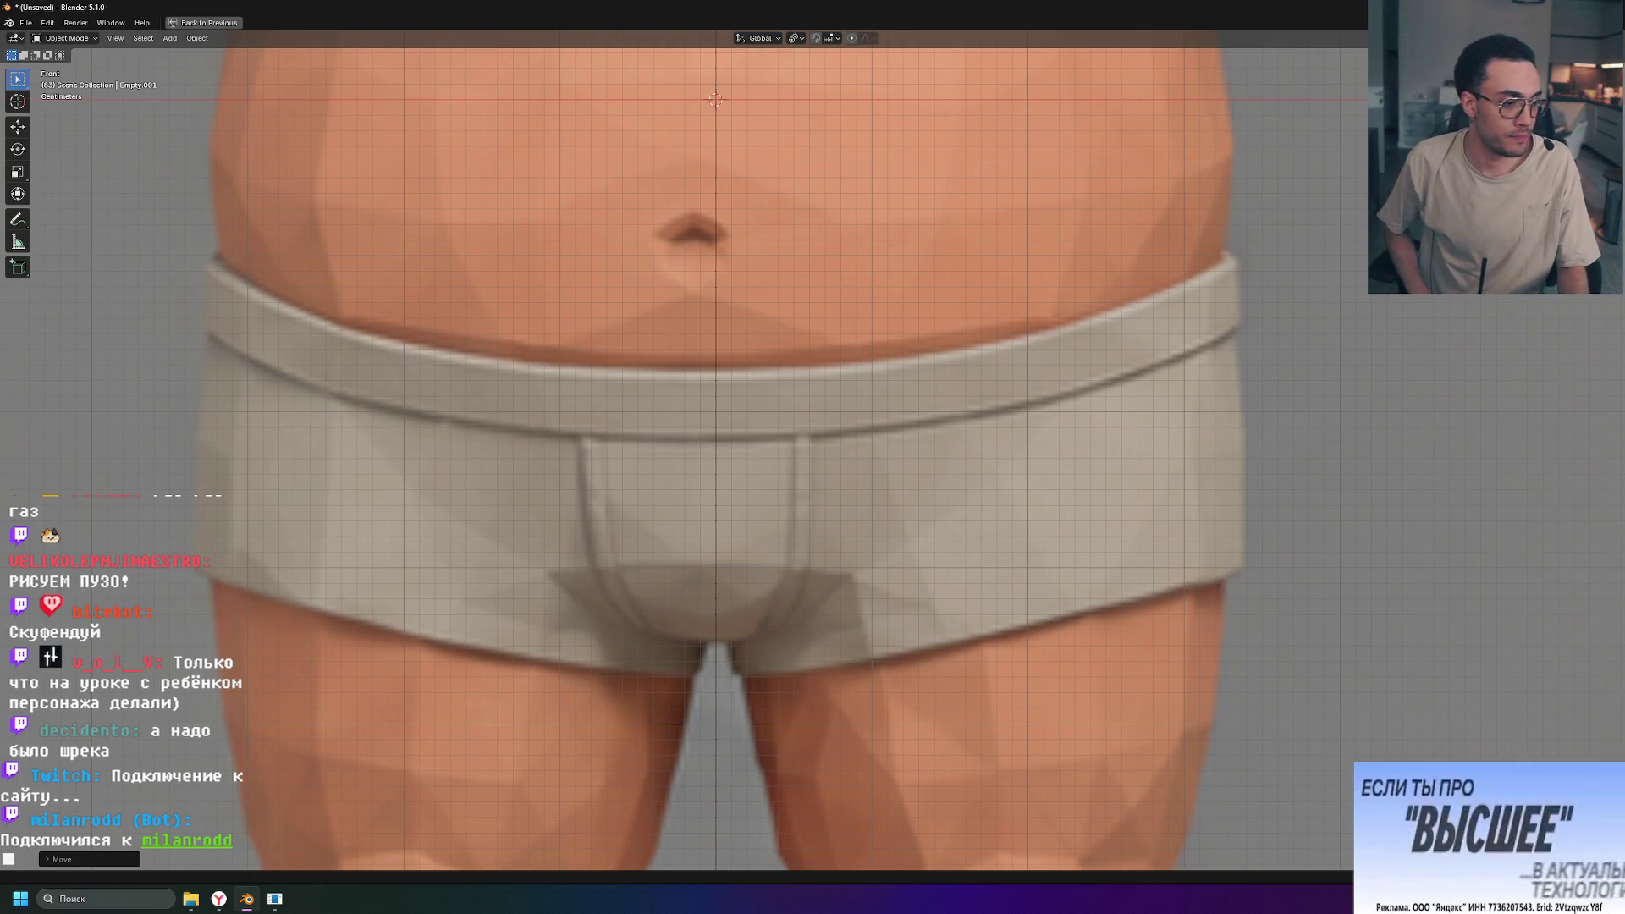
{"action": "scroll", "coordinate": [890, 267], "scroll_direction": "down", "scroll_amount": 6}
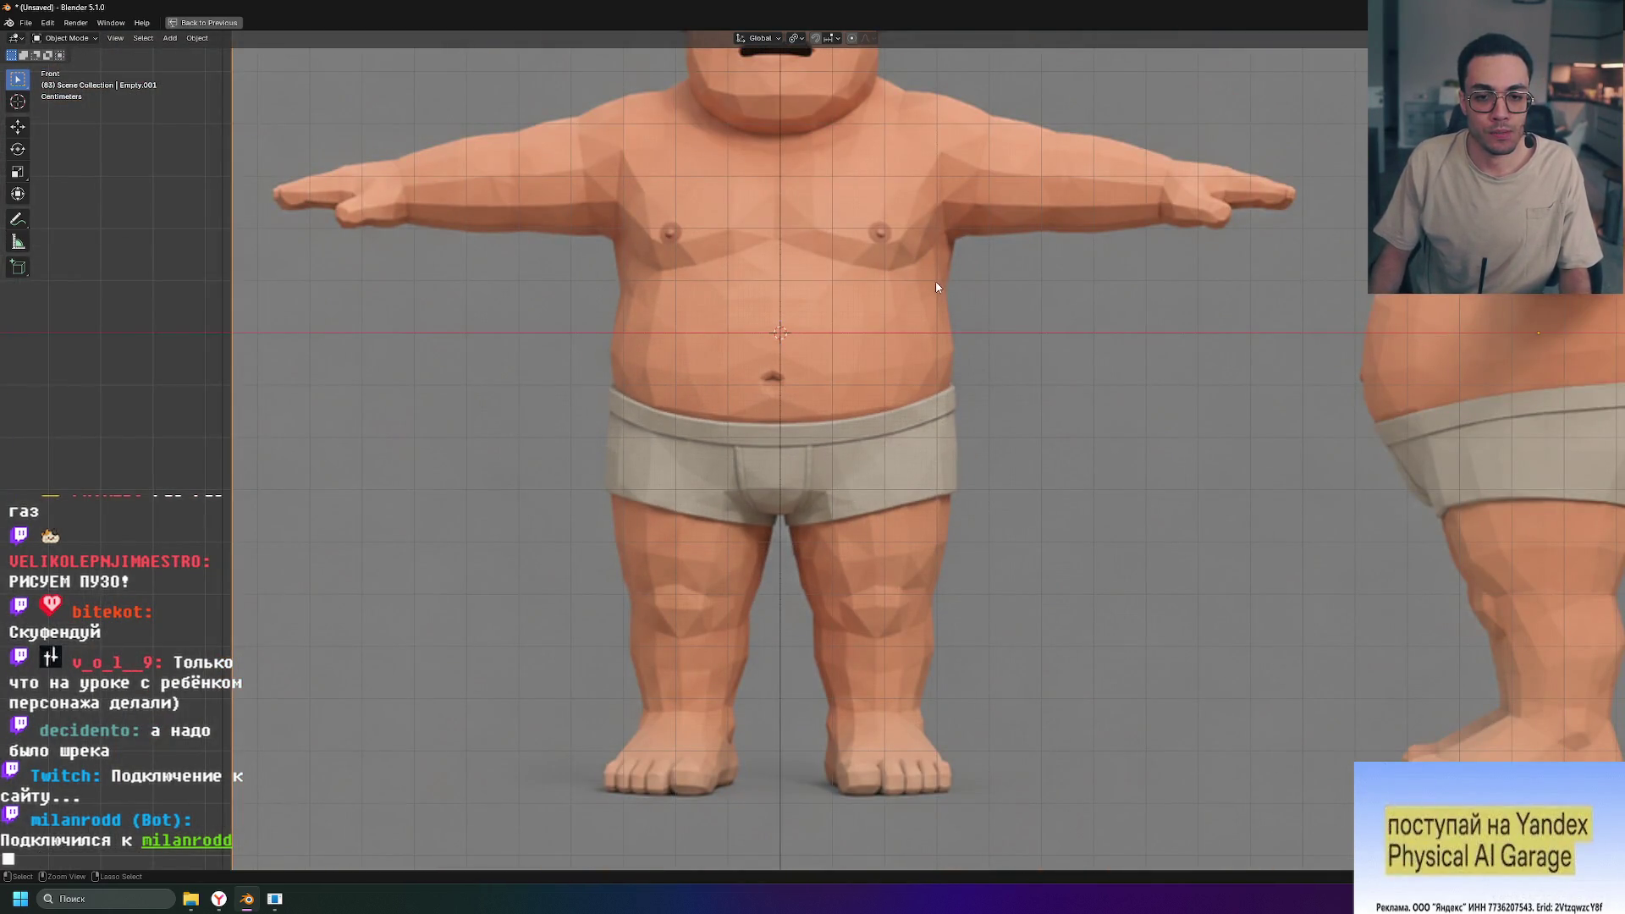
{"action": "key", "text": "ctrl+space"}
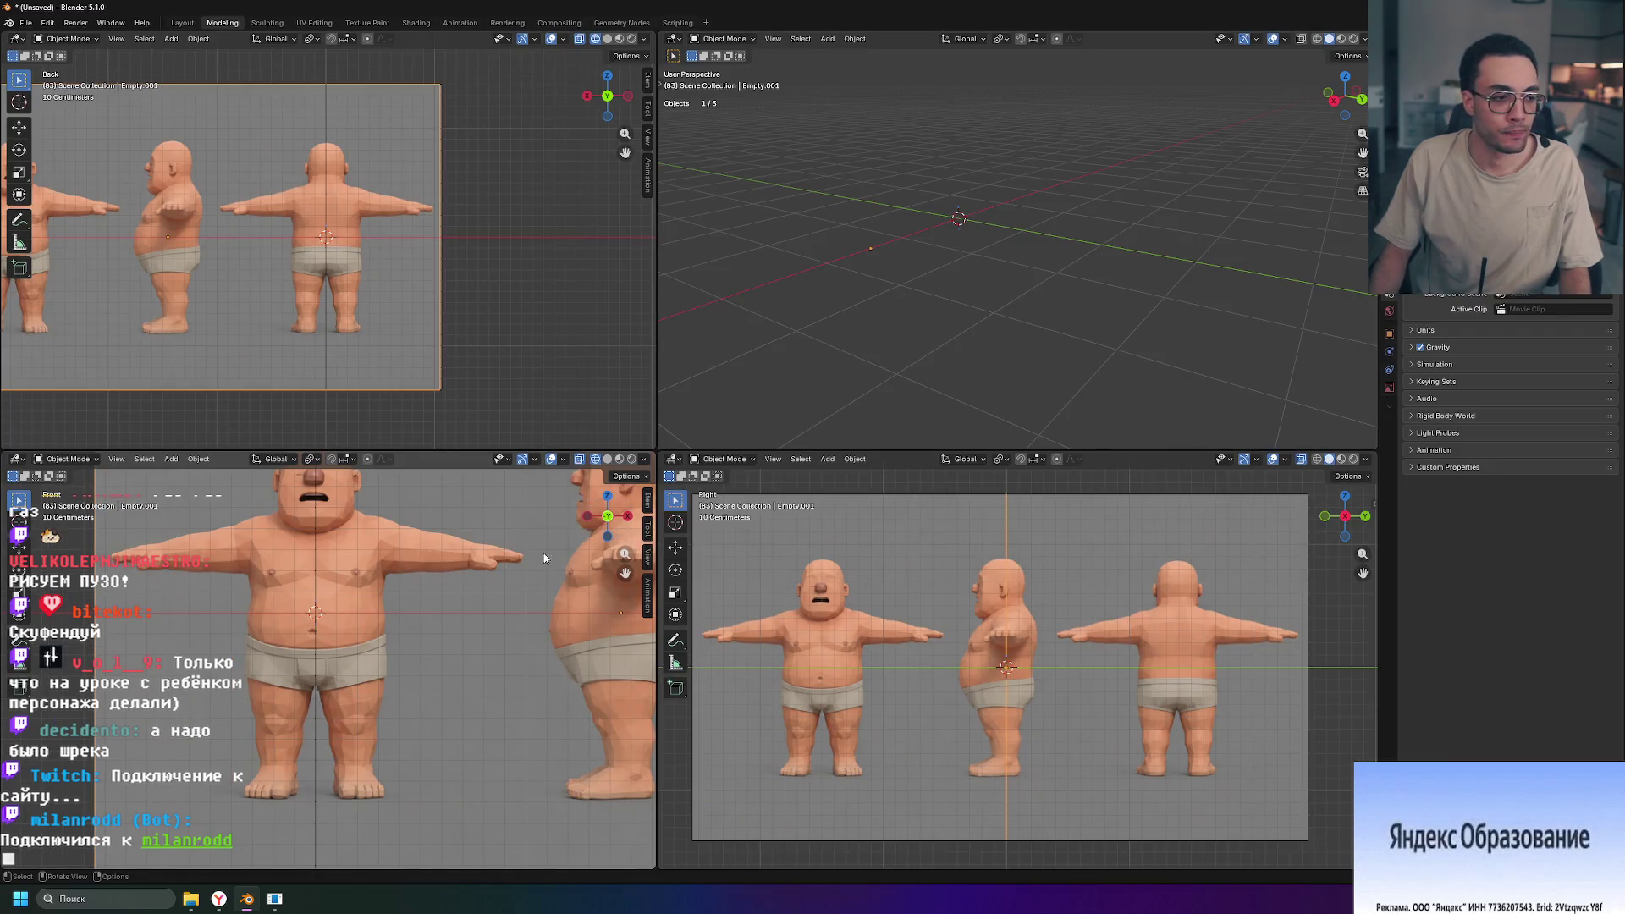
{"action": "scroll", "coordinate": [364, 678], "scroll_direction": "up", "scroll_amount": 4}
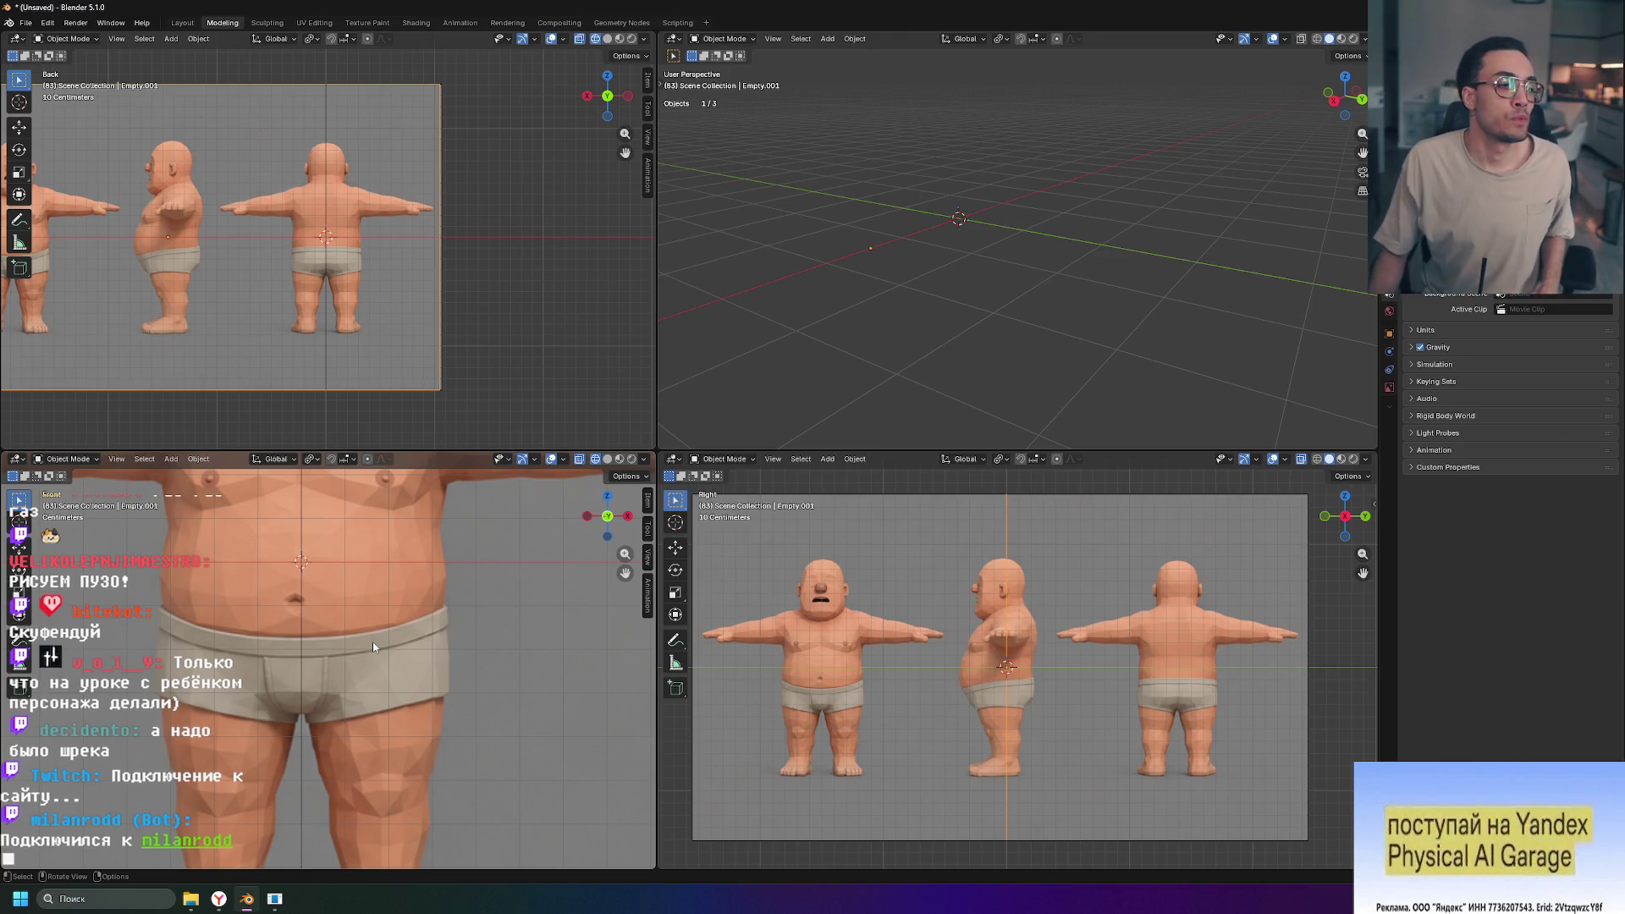
{"action": "scroll", "coordinate": [414, 579], "scroll_direction": "down", "scroll_amount": 5}
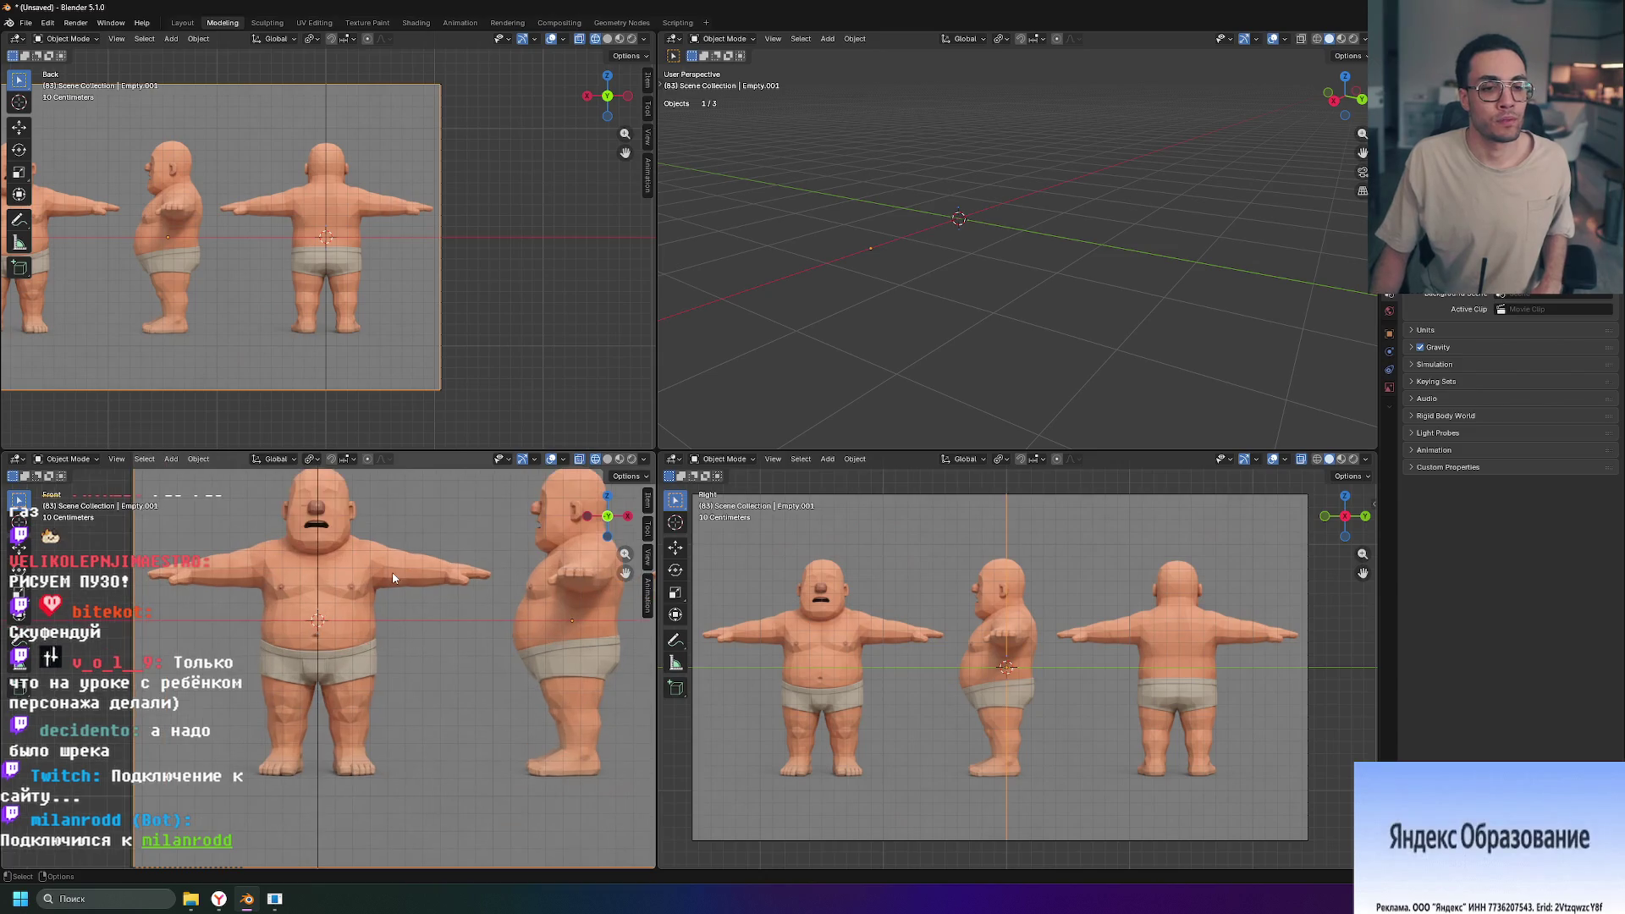
{"action": "middle_click_drag", "start_coordinate": [414, 579], "coordinate": [403, 611], "text": "shift"}
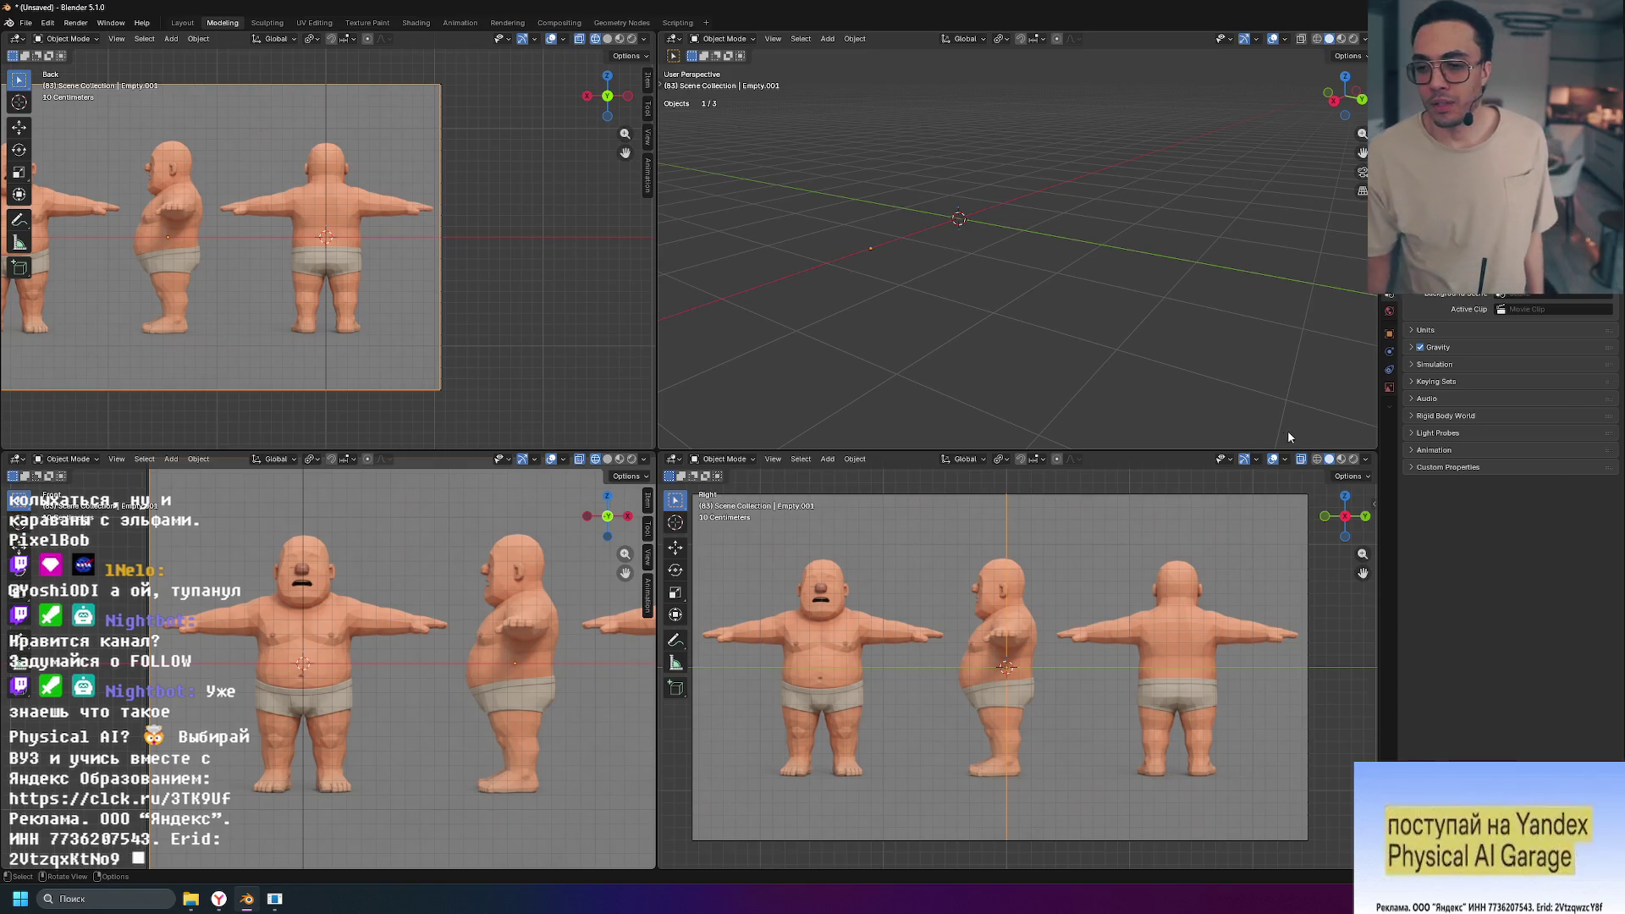
Step: Open the soldier turnaround image full-size from the Downloads folder
{"action": "left_click", "coordinate": [191, 899]}
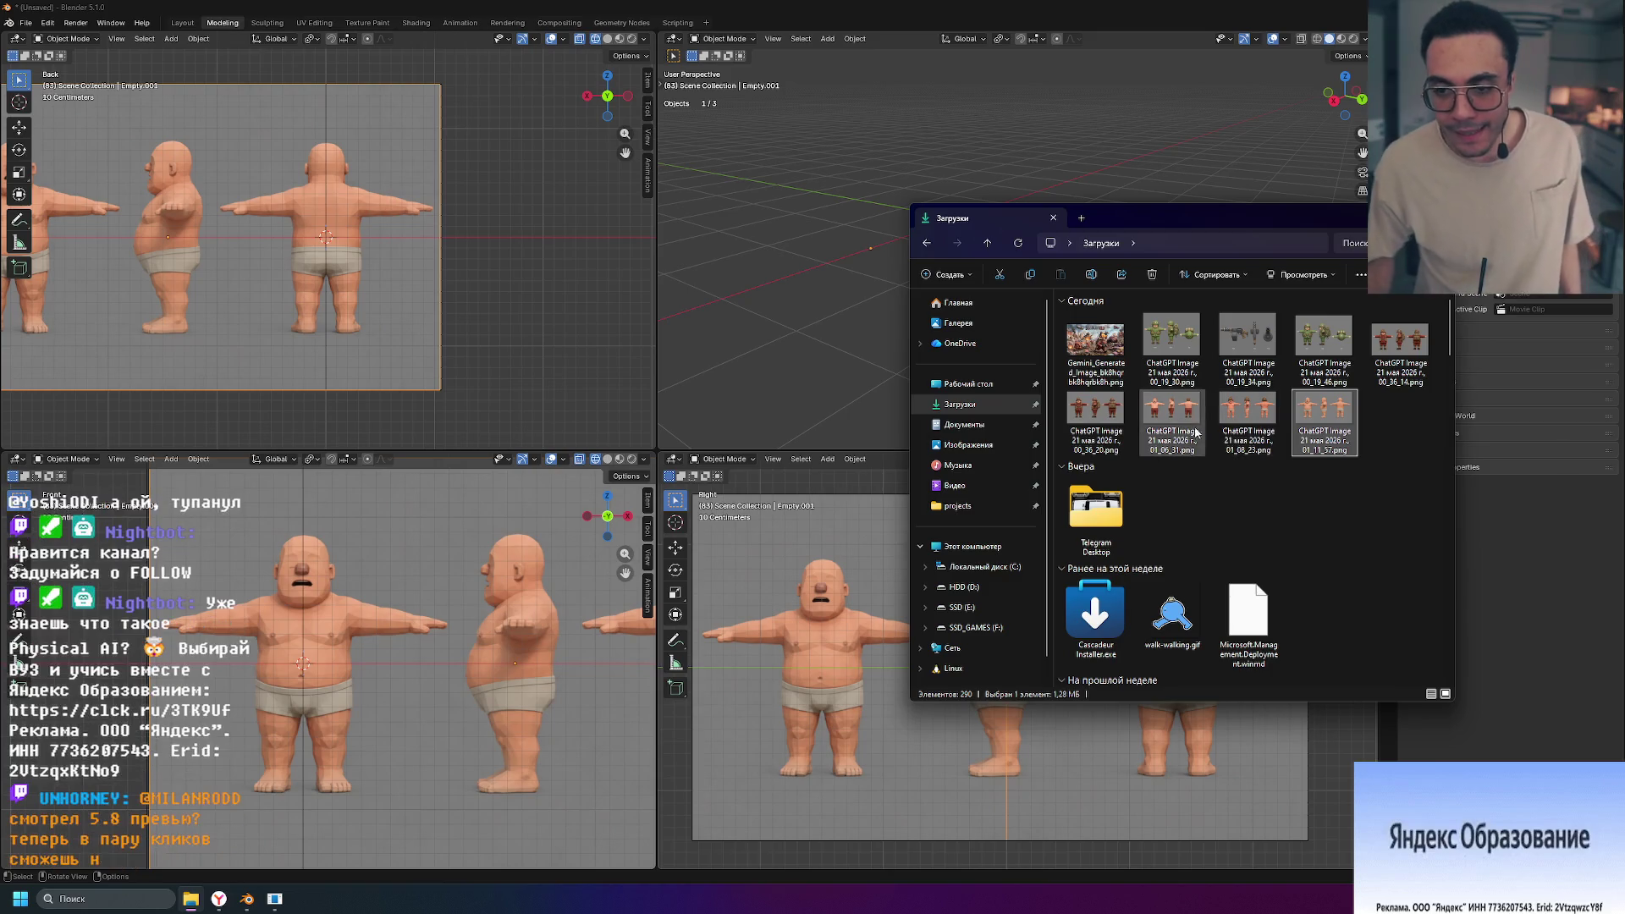
{"action": "left_click", "coordinate": [1118, 430]}
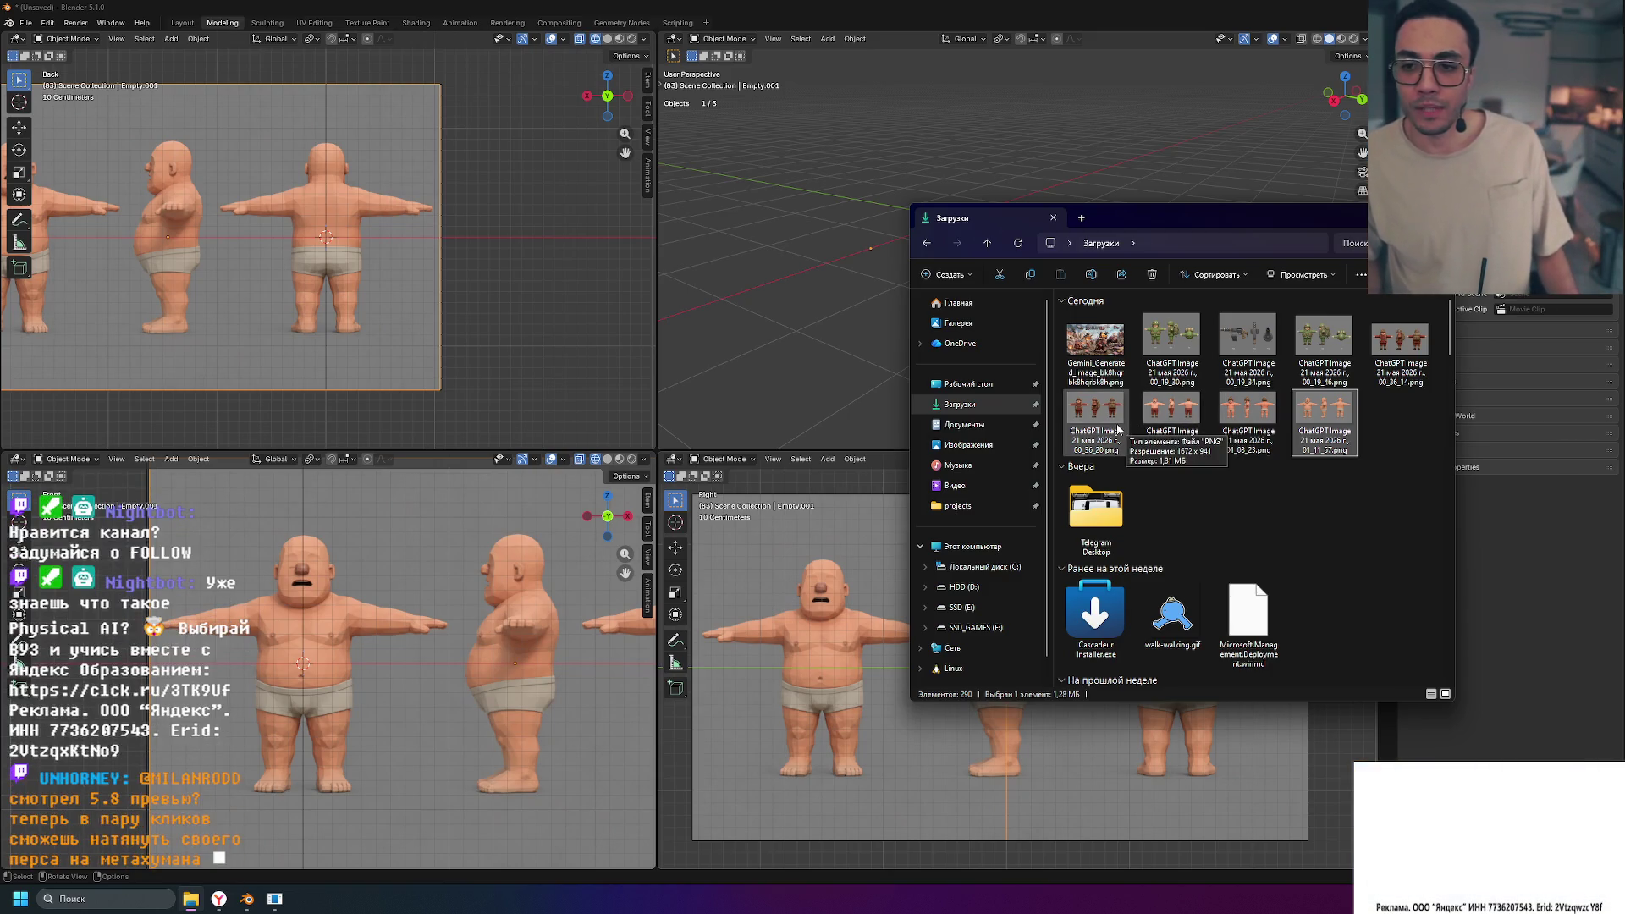
{"action": "double_click", "coordinate": [1117, 430]}
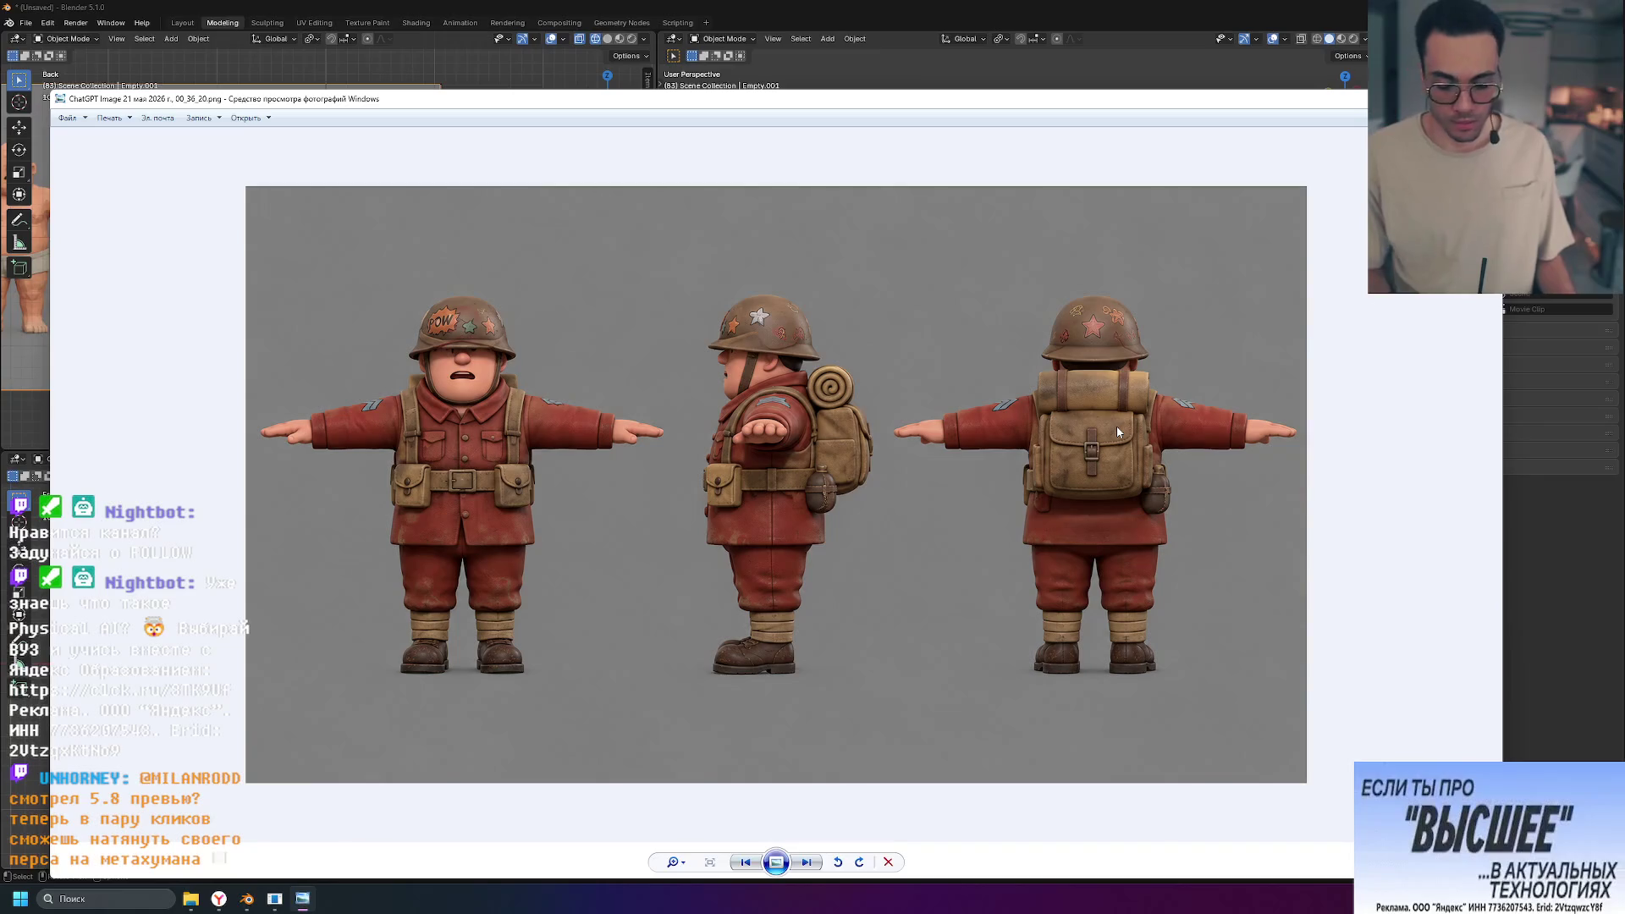
Step: Compare the low-poly and textured soldier images, then close the photo viewer
{"action": "key", "text": "Right"}
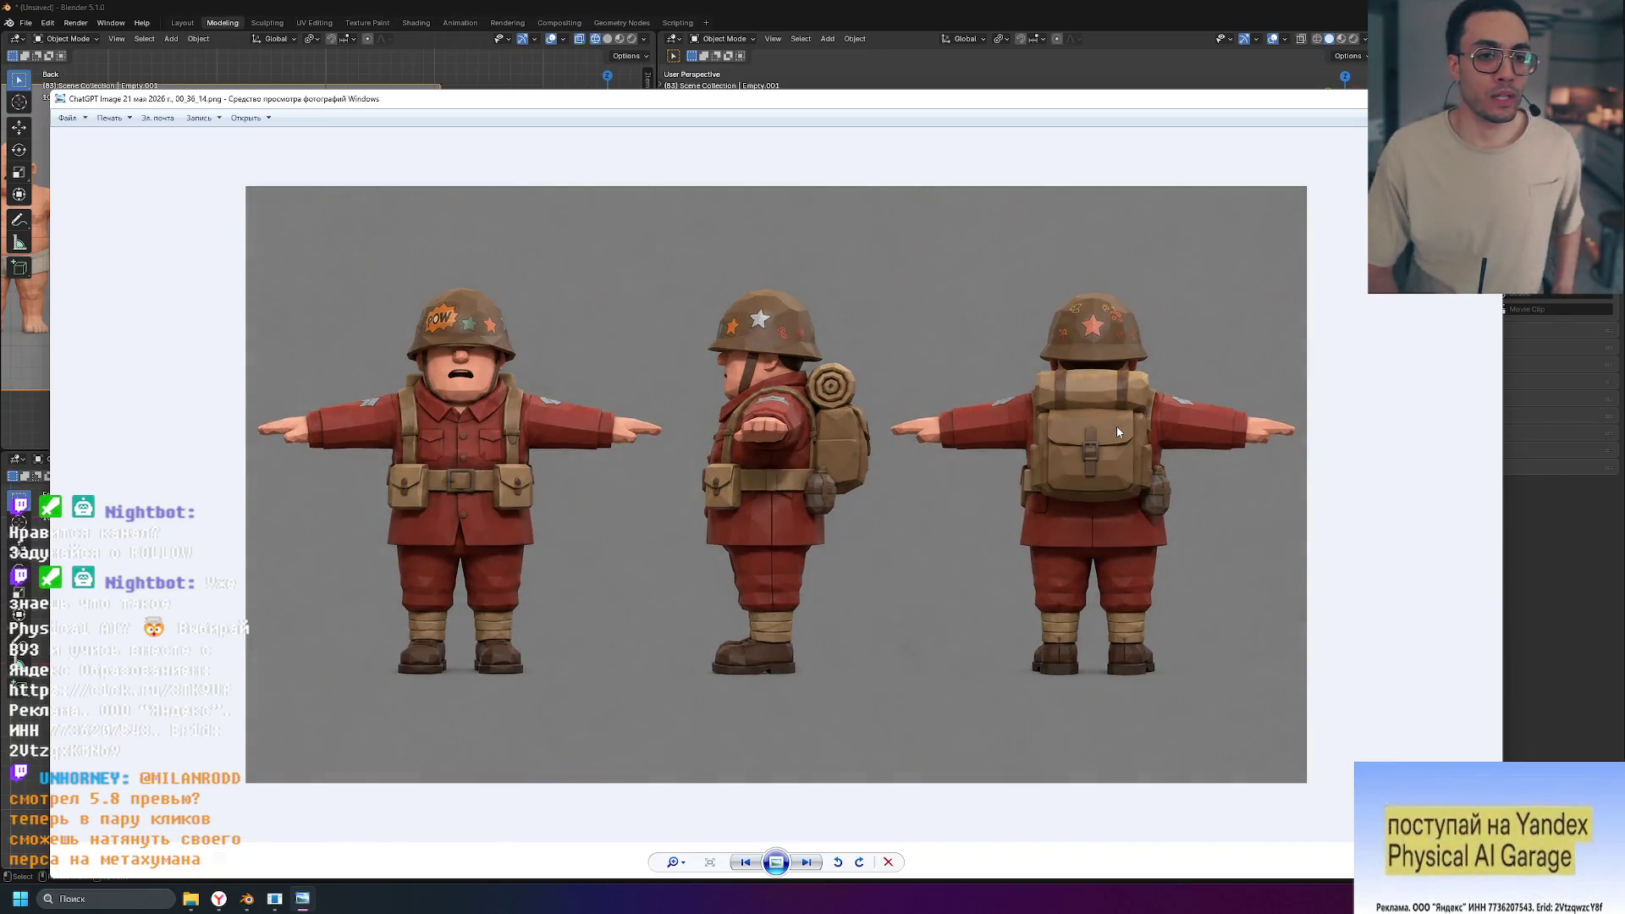
{"action": "key", "text": "Left"}
{"action": "key", "text": "Right"}
{"action": "key", "text": "Left"}
{"action": "key", "text": "Right"}
{"action": "key", "text": "Left"}
{"action": "key", "text": "Right"}
{"action": "key", "text": "Left"}
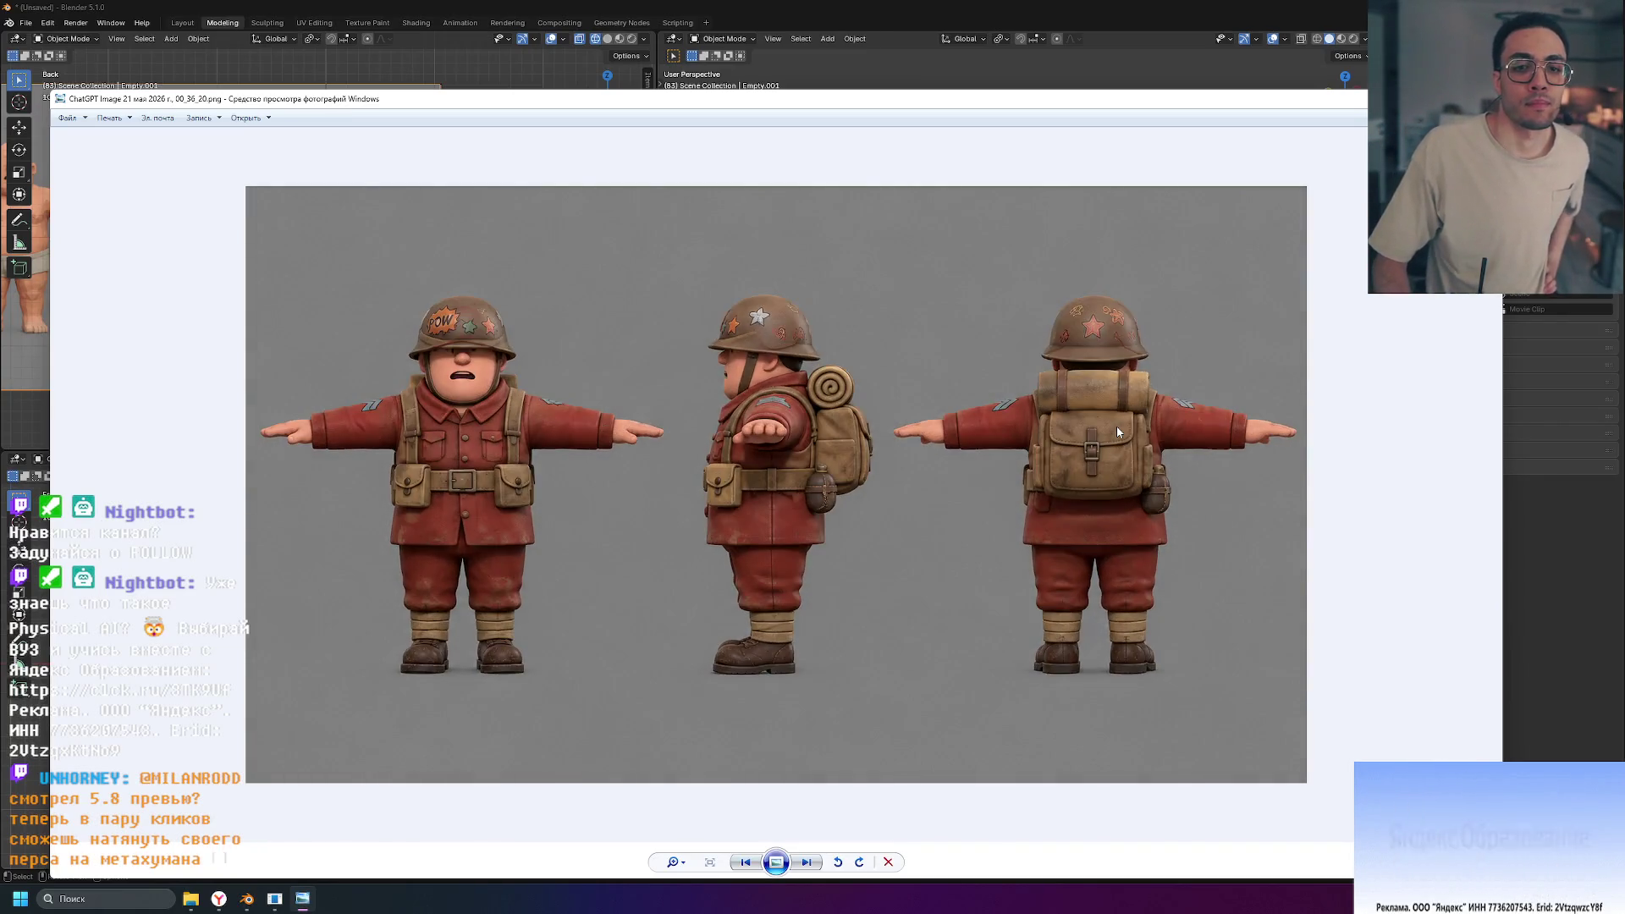
{"action": "key", "text": "Right"}
{"action": "key", "text": "Left"}
{"action": "key", "text": "Right"}
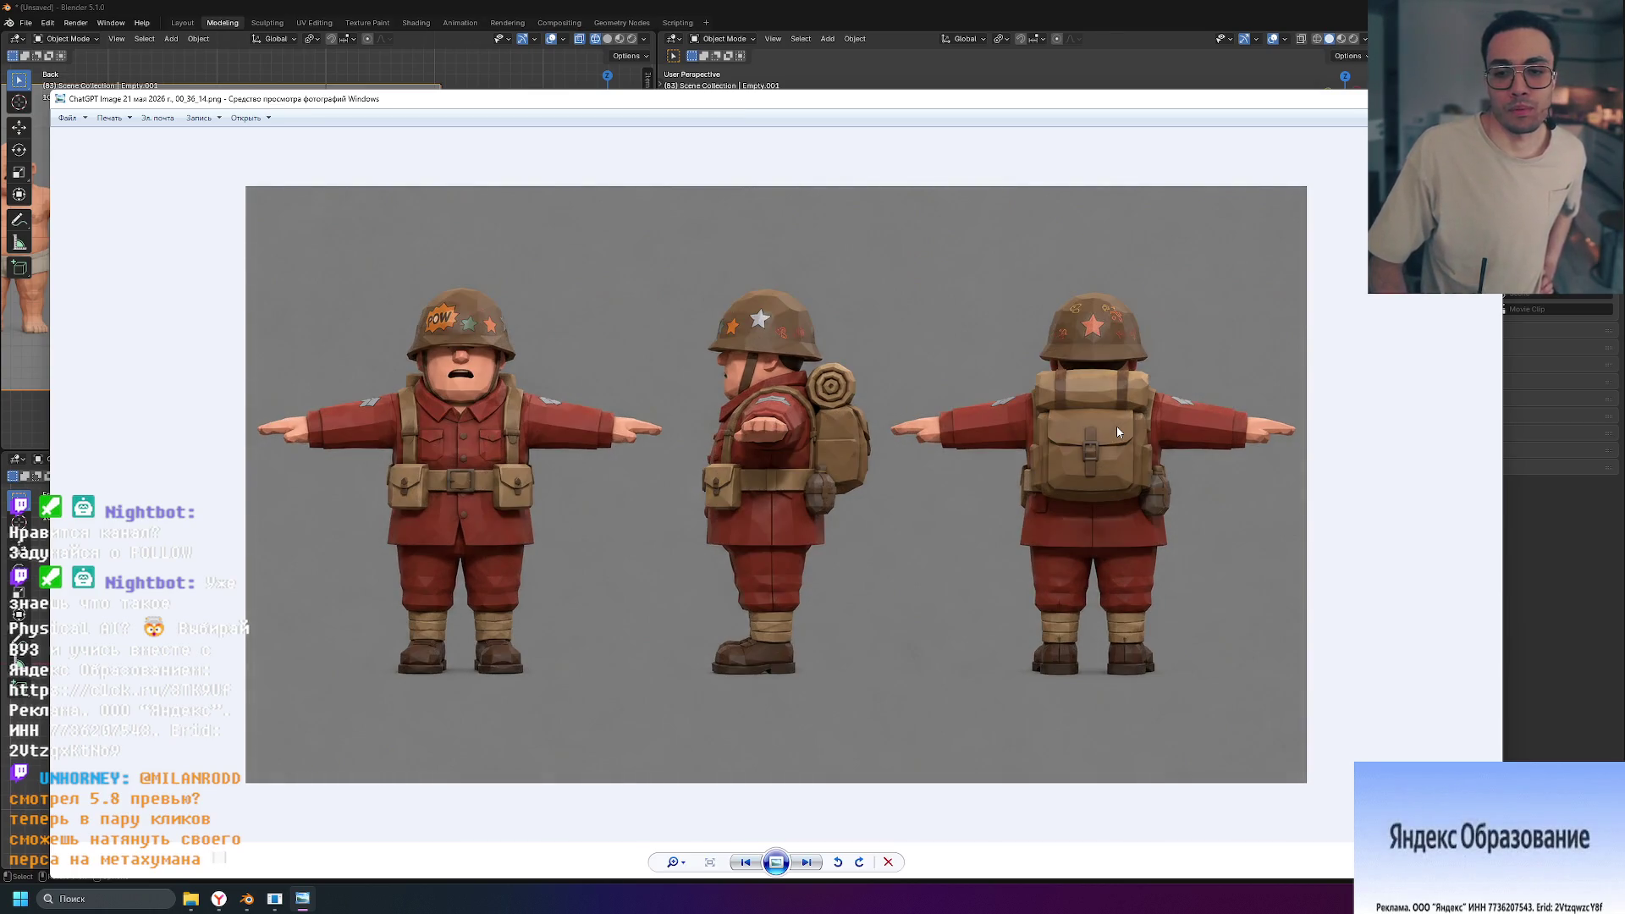
{"action": "key", "text": "Left"}
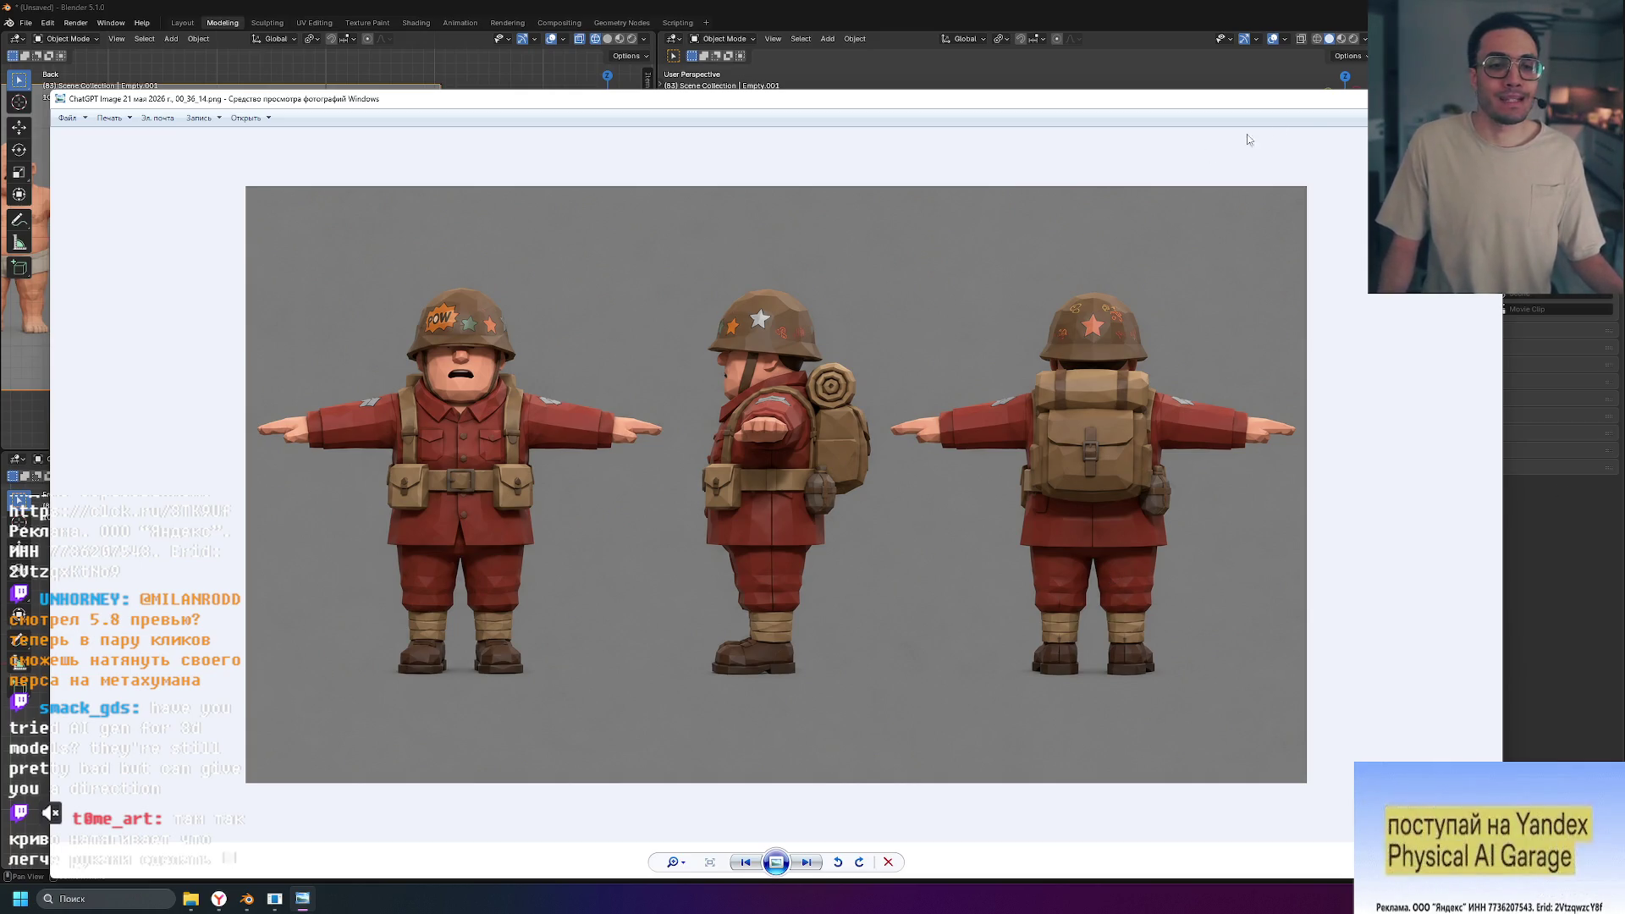
{"action": "key", "text": "Escape"}
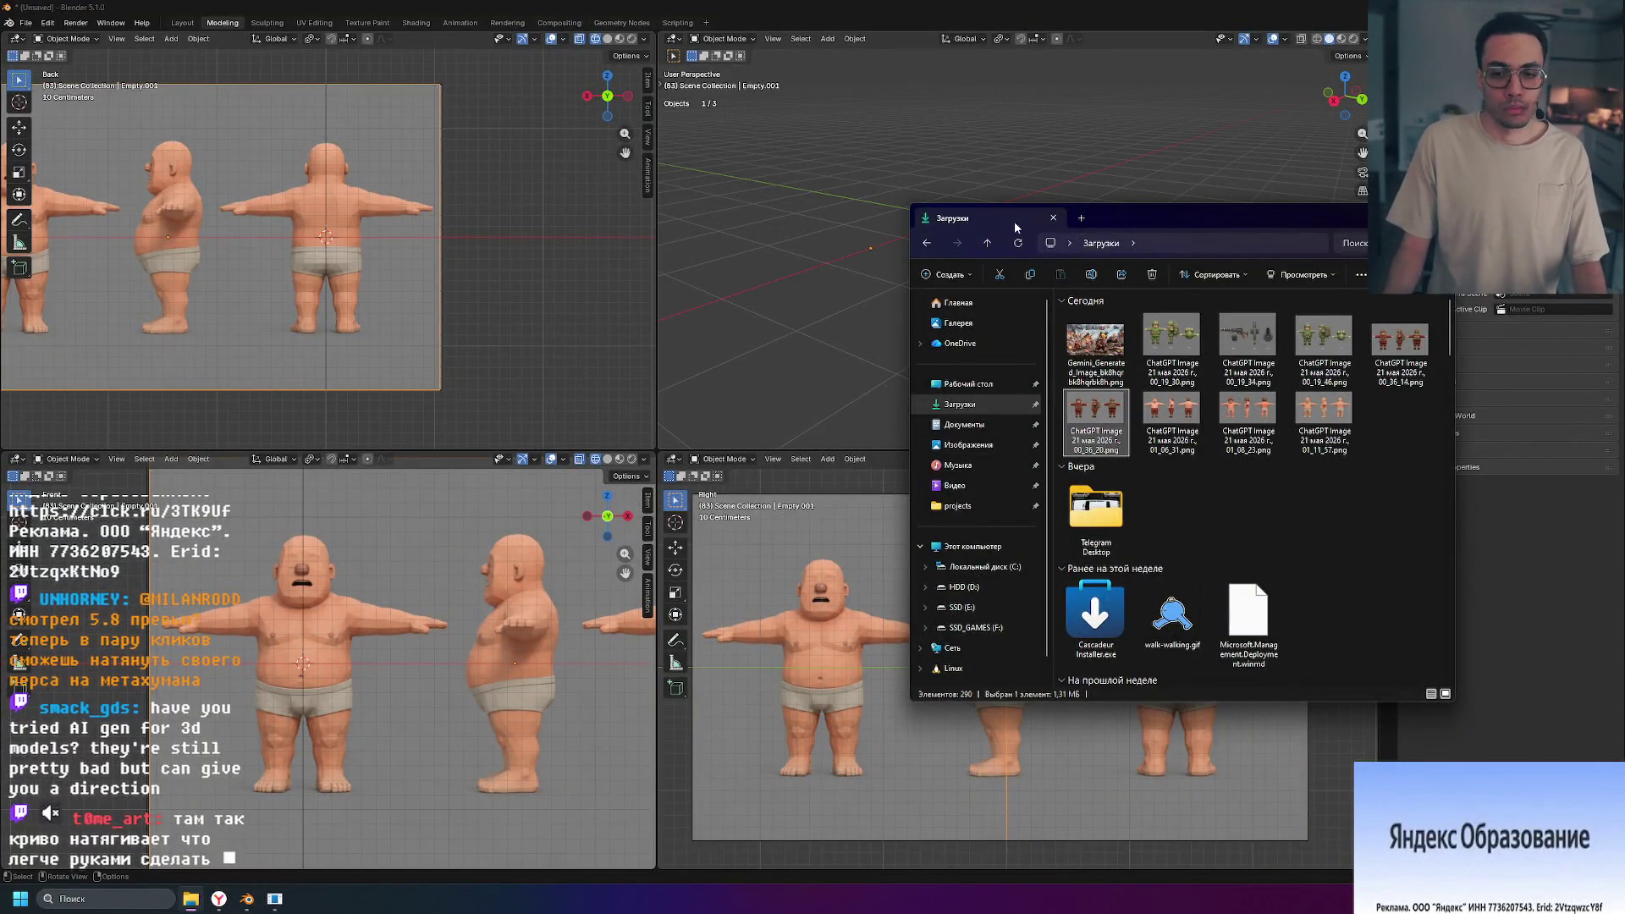
Step: Hide the Downloads window and capture a full-screen screenshot with Win+Shift+S
{"action": "left_click", "coordinate": [1054, 217]}
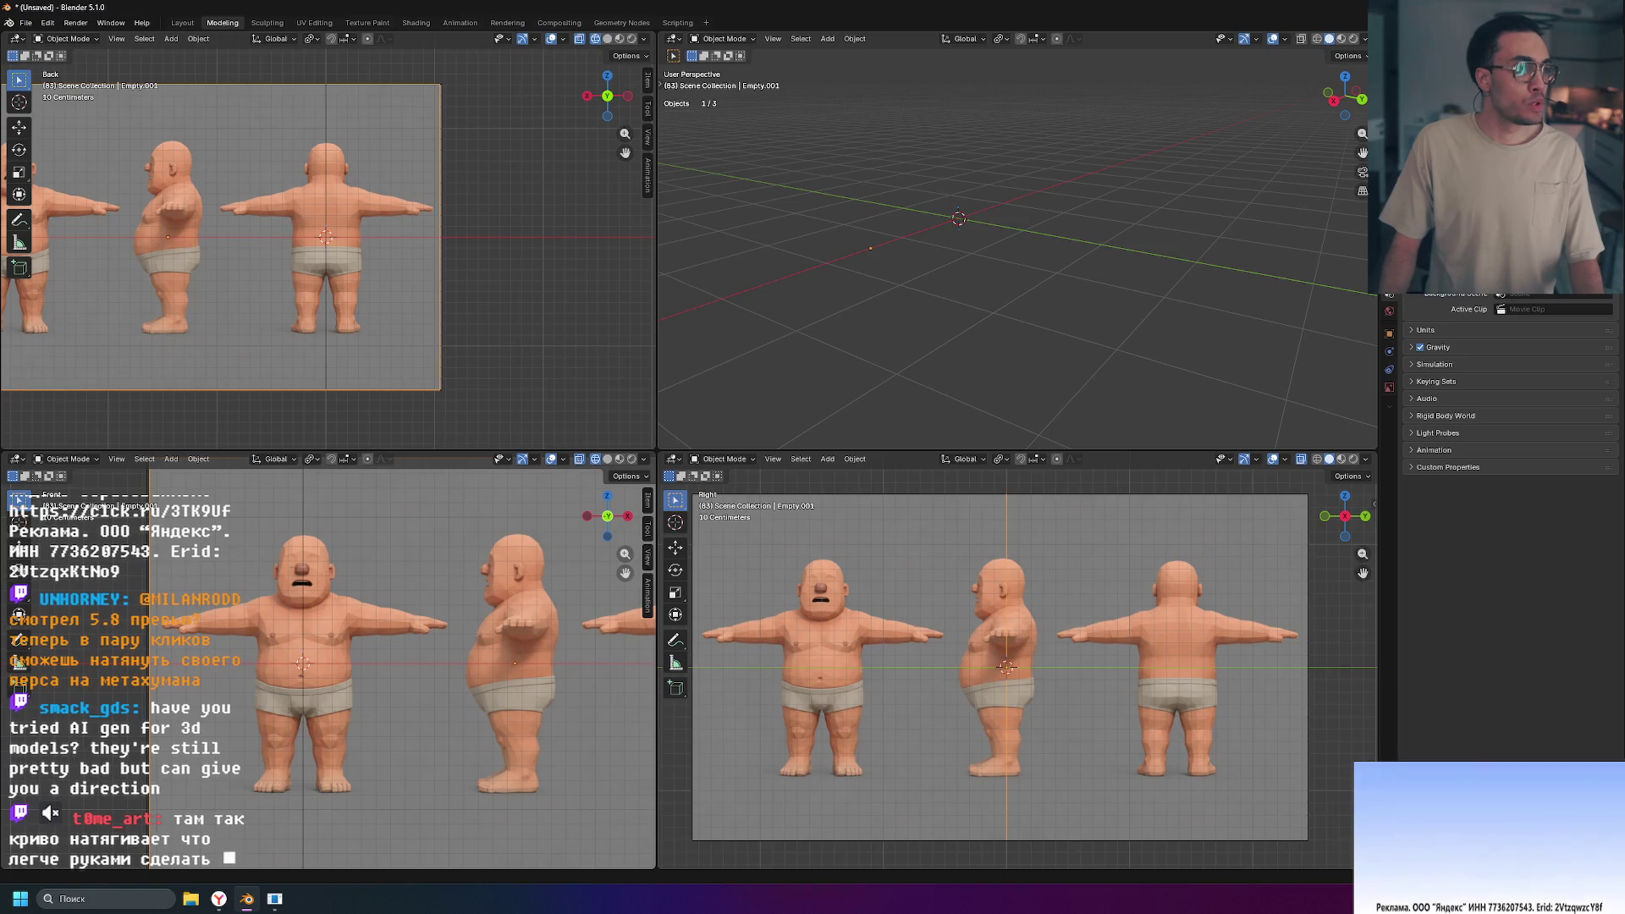
{"action": "key", "text": "super+shift+s"}
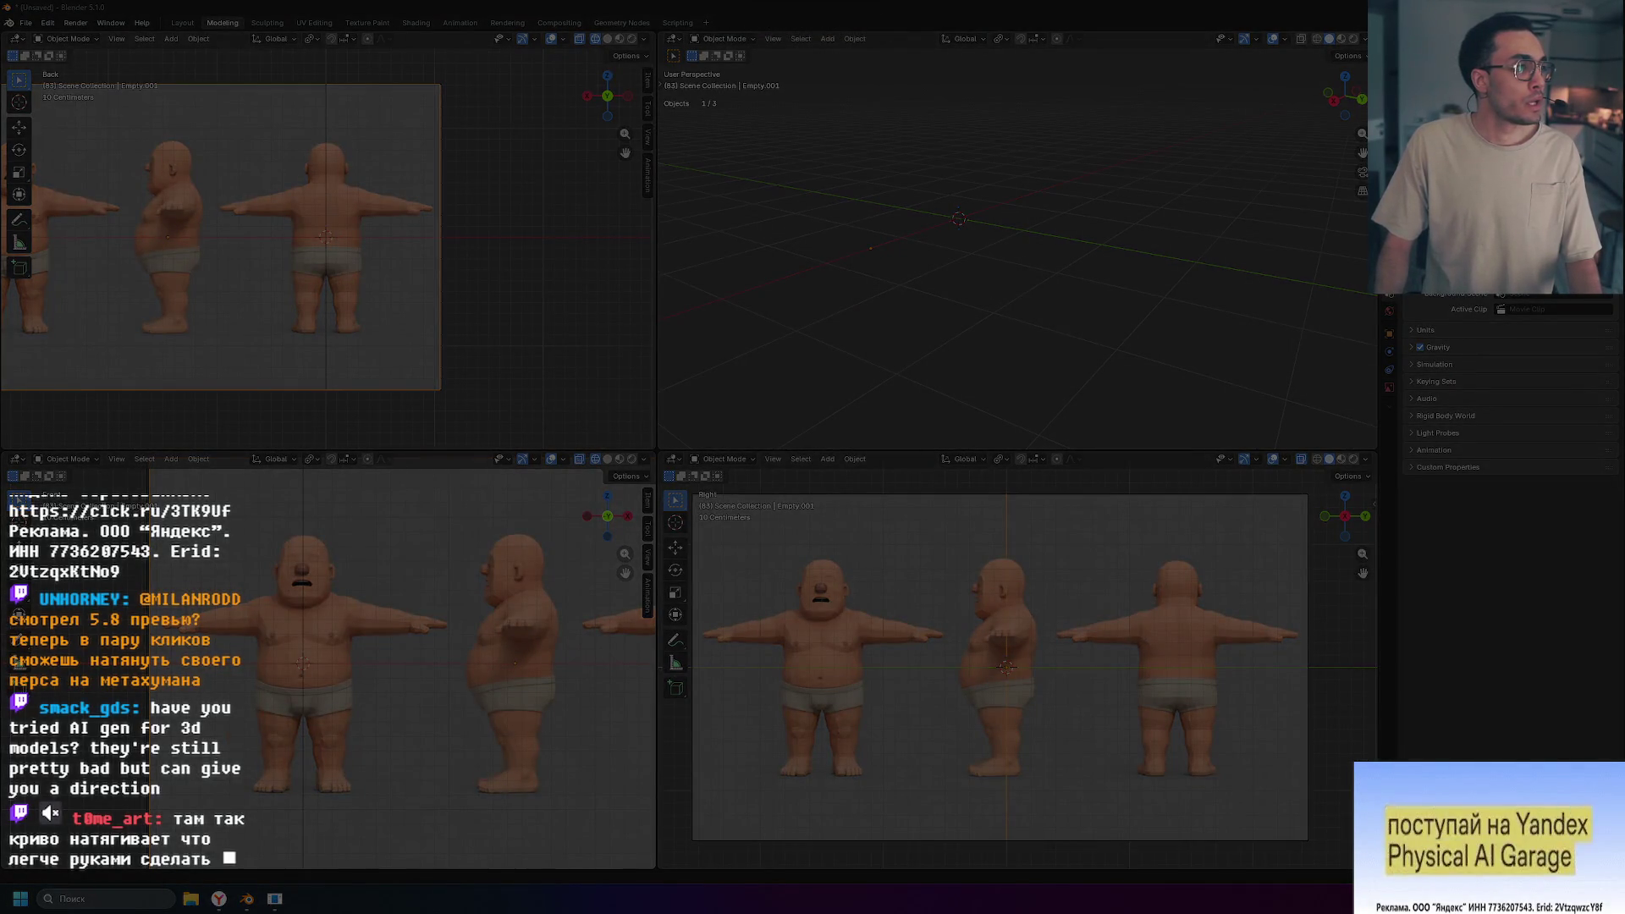
{"action": "key", "text": "Return"}
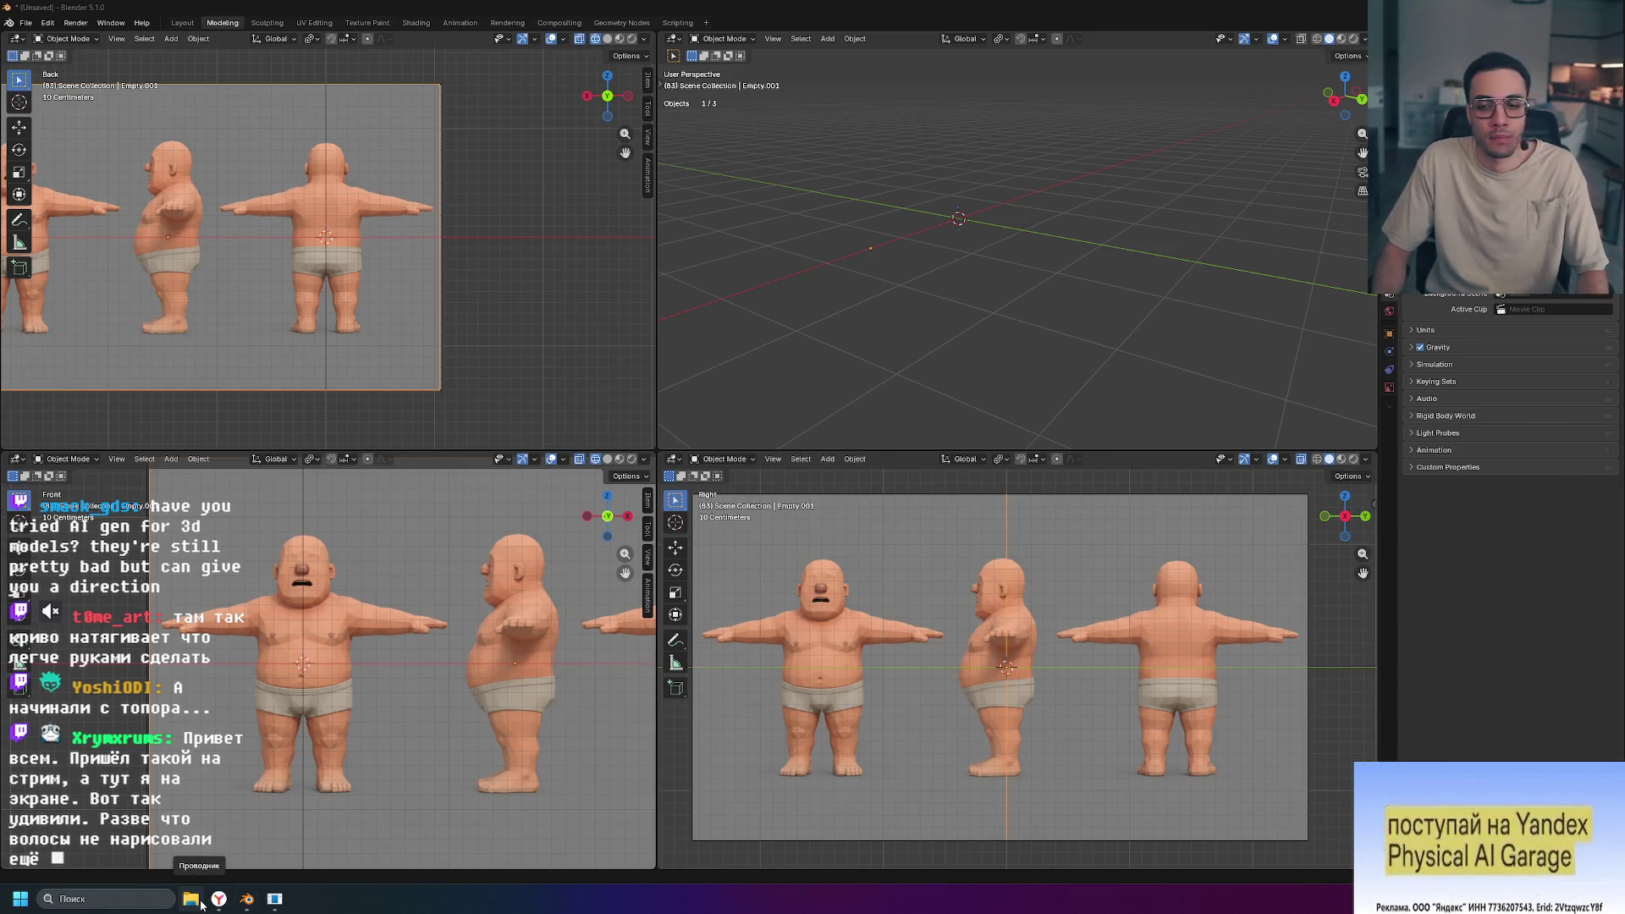
Step: Open Загрузки, view the underwear character reference image zoomed, then close the viewer
{"action": "left_click", "coordinate": [201, 905]}
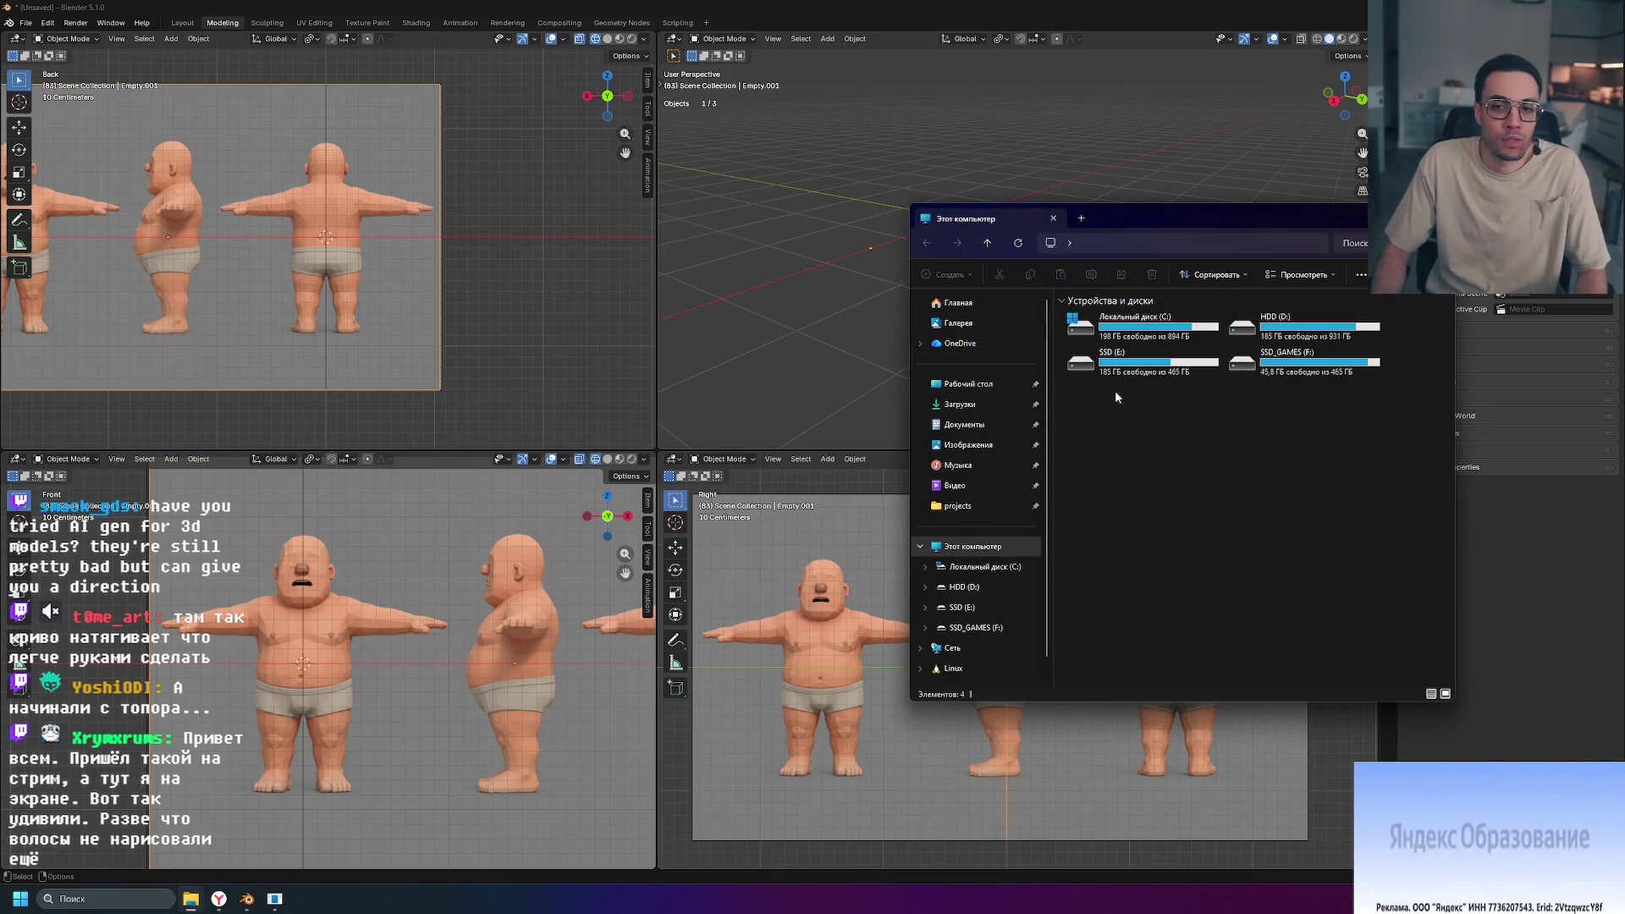
{"action": "left_click", "coordinate": [960, 409]}
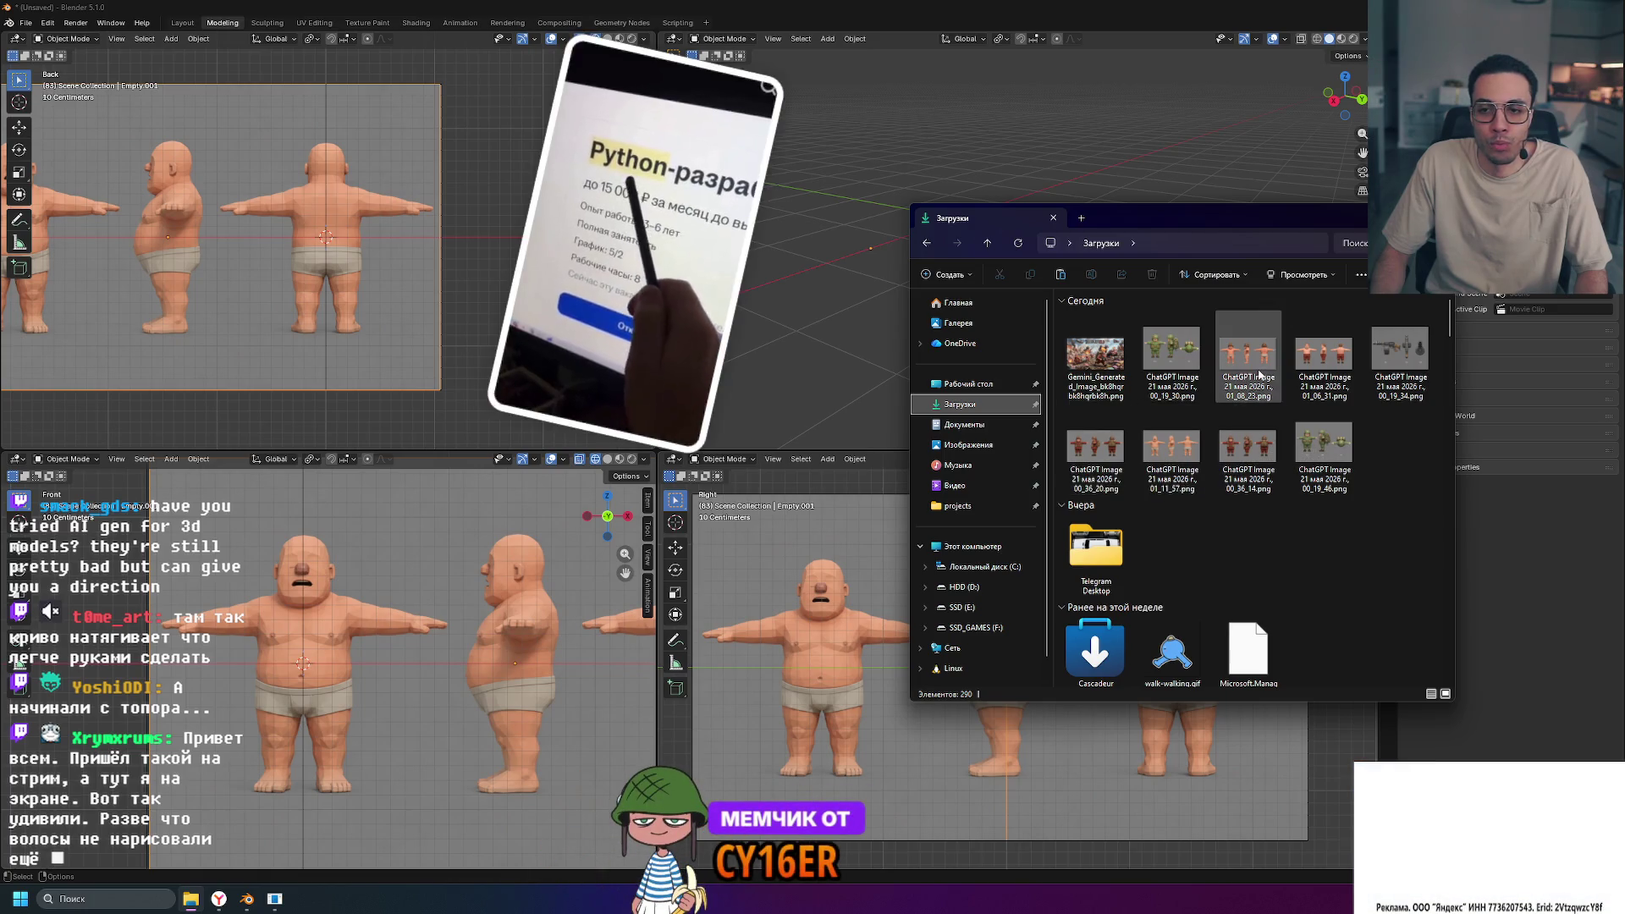
{"action": "double_click", "coordinate": [1247, 355]}
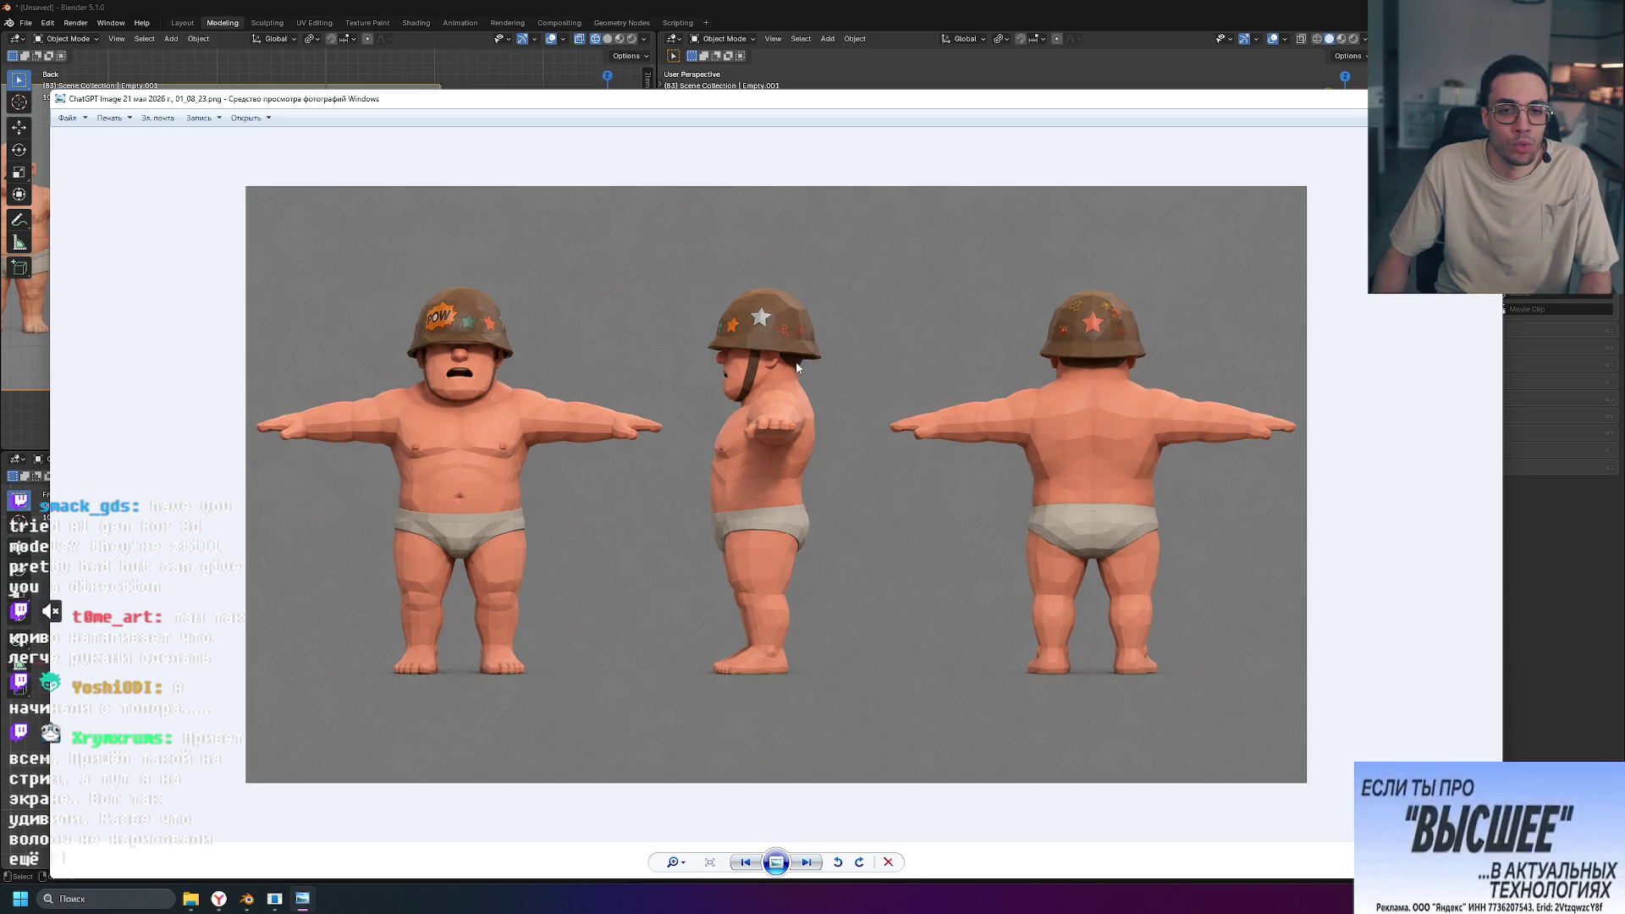
{"action": "scroll", "coordinate": [793, 339], "scroll_direction": "up", "scroll_amount": 4}
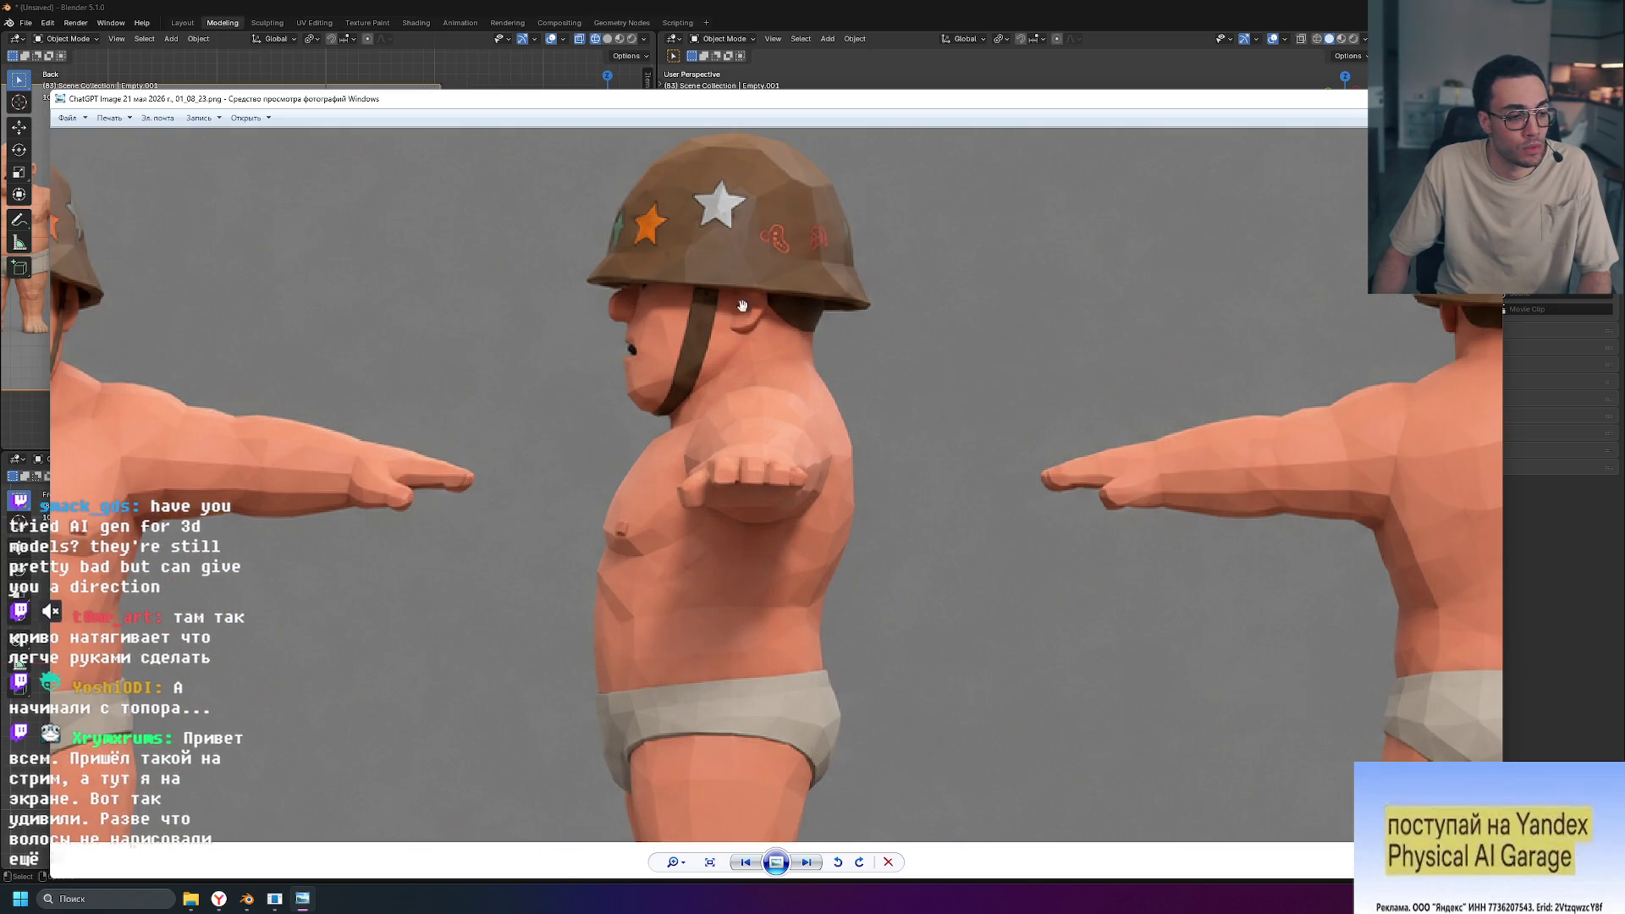
{"action": "scroll", "coordinate": [759, 347], "scroll_direction": "down", "scroll_amount": 4}
{"action": "scroll", "coordinate": [758, 347], "scroll_direction": "up", "scroll_amount": 1}
{"action": "scroll", "coordinate": [758, 347], "scroll_direction": "down", "scroll_amount": 1}
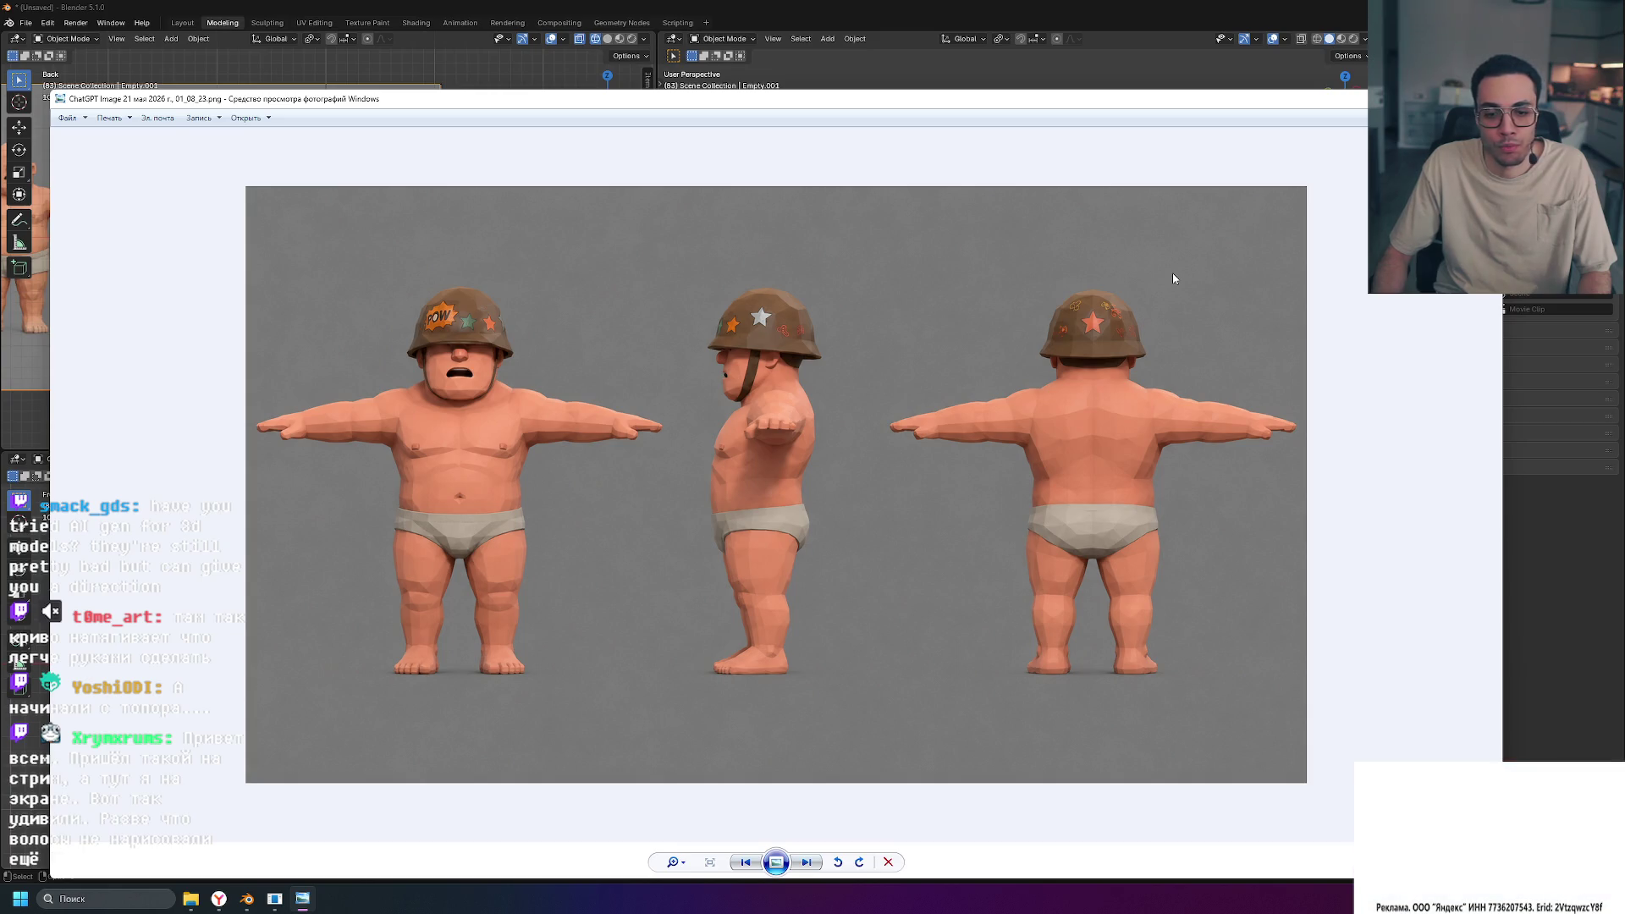
{"action": "key", "text": "Escape"}
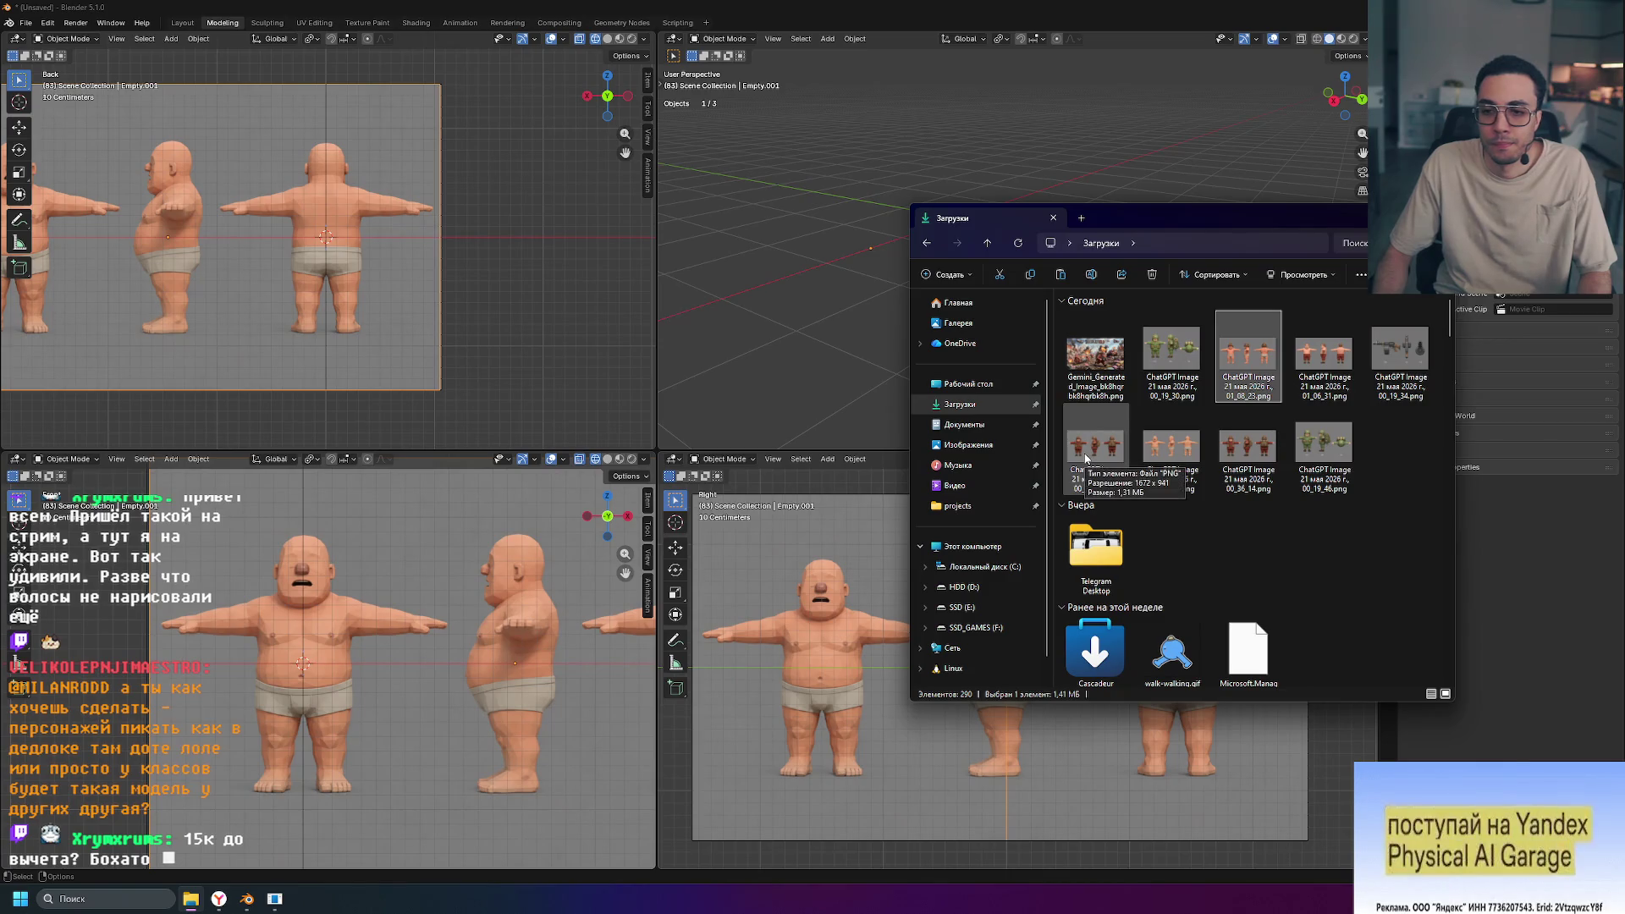
{"action": "double_click", "coordinate": [1112, 451]}
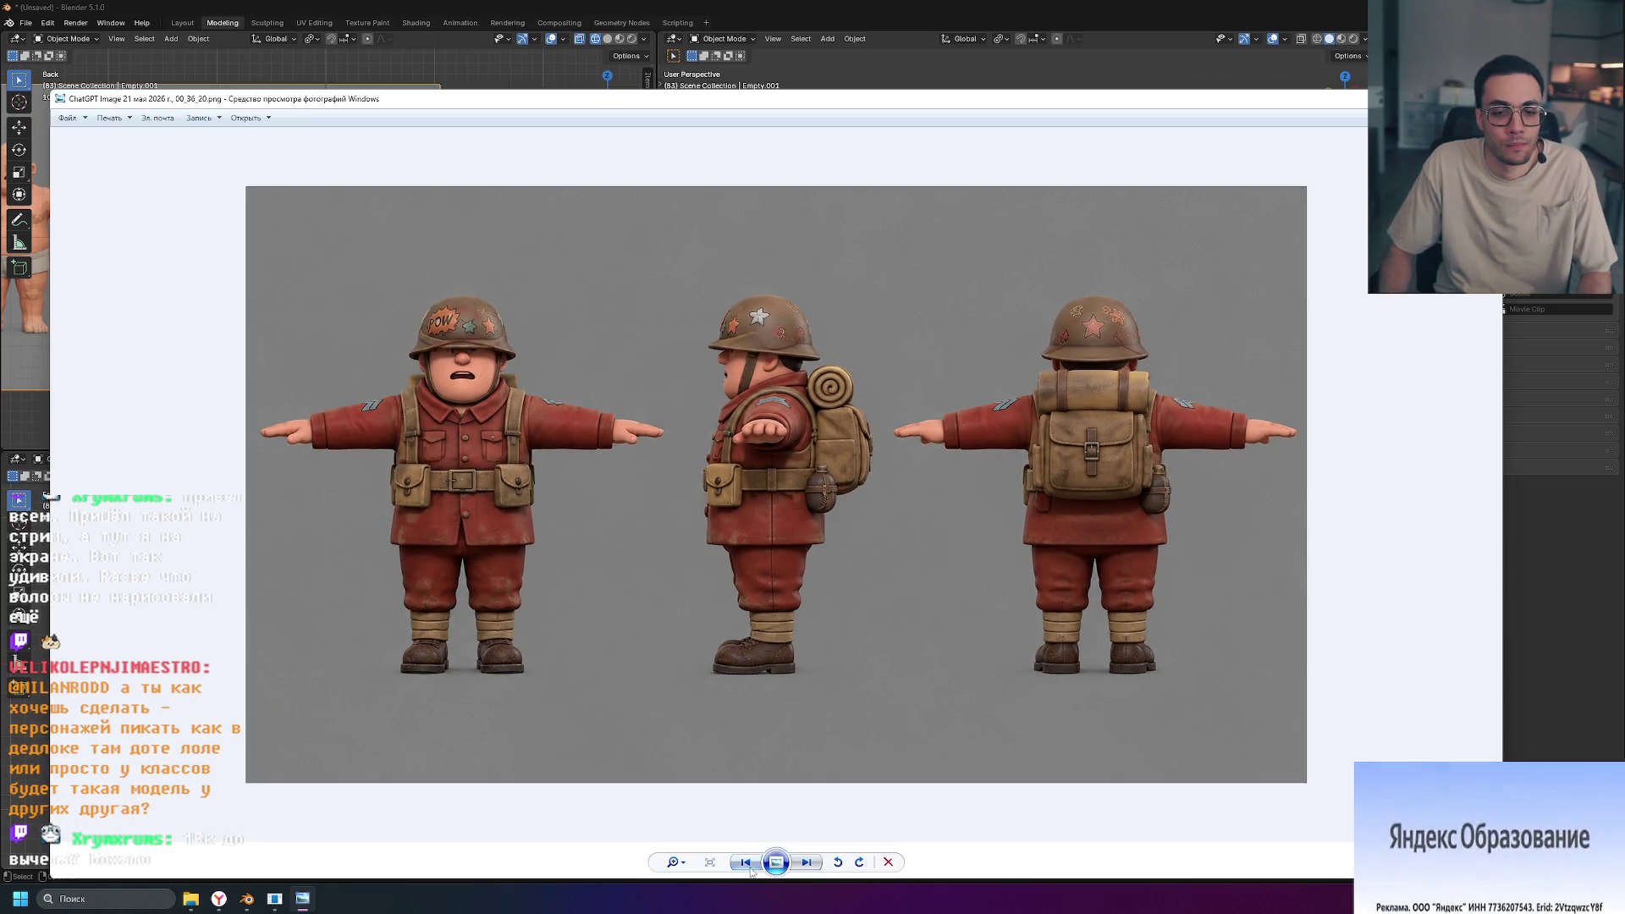
{"action": "left_click", "coordinate": [747, 867]}
{"action": "left_click", "coordinate": [749, 872]}
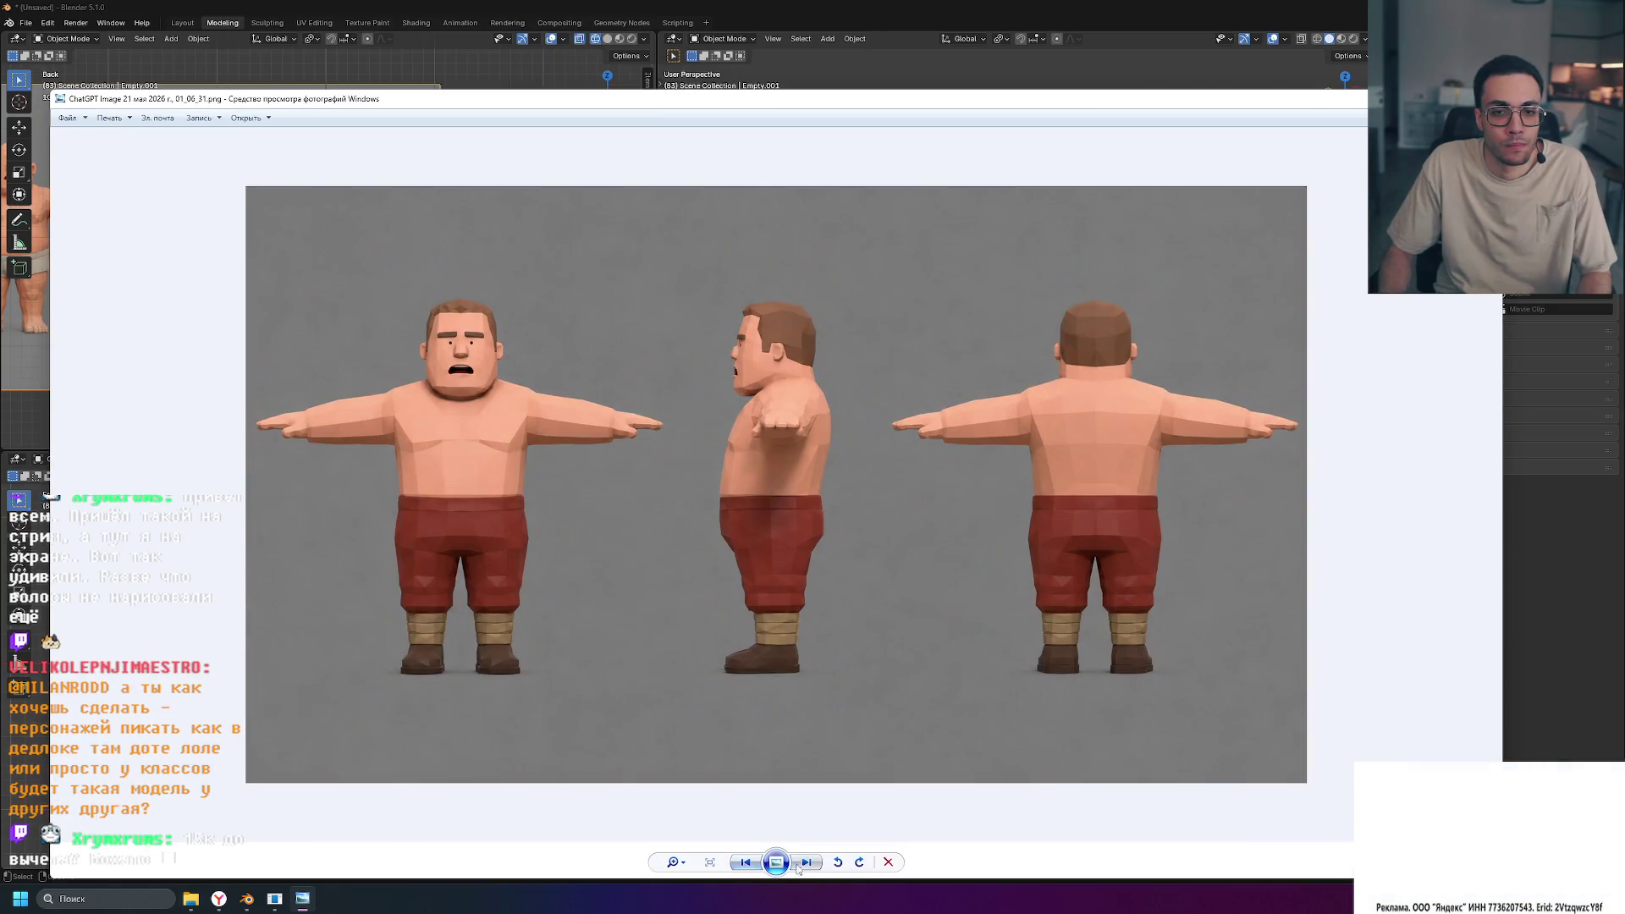
{"action": "left_click", "coordinate": [811, 865]}
{"action": "left_click", "coordinate": [811, 865]}
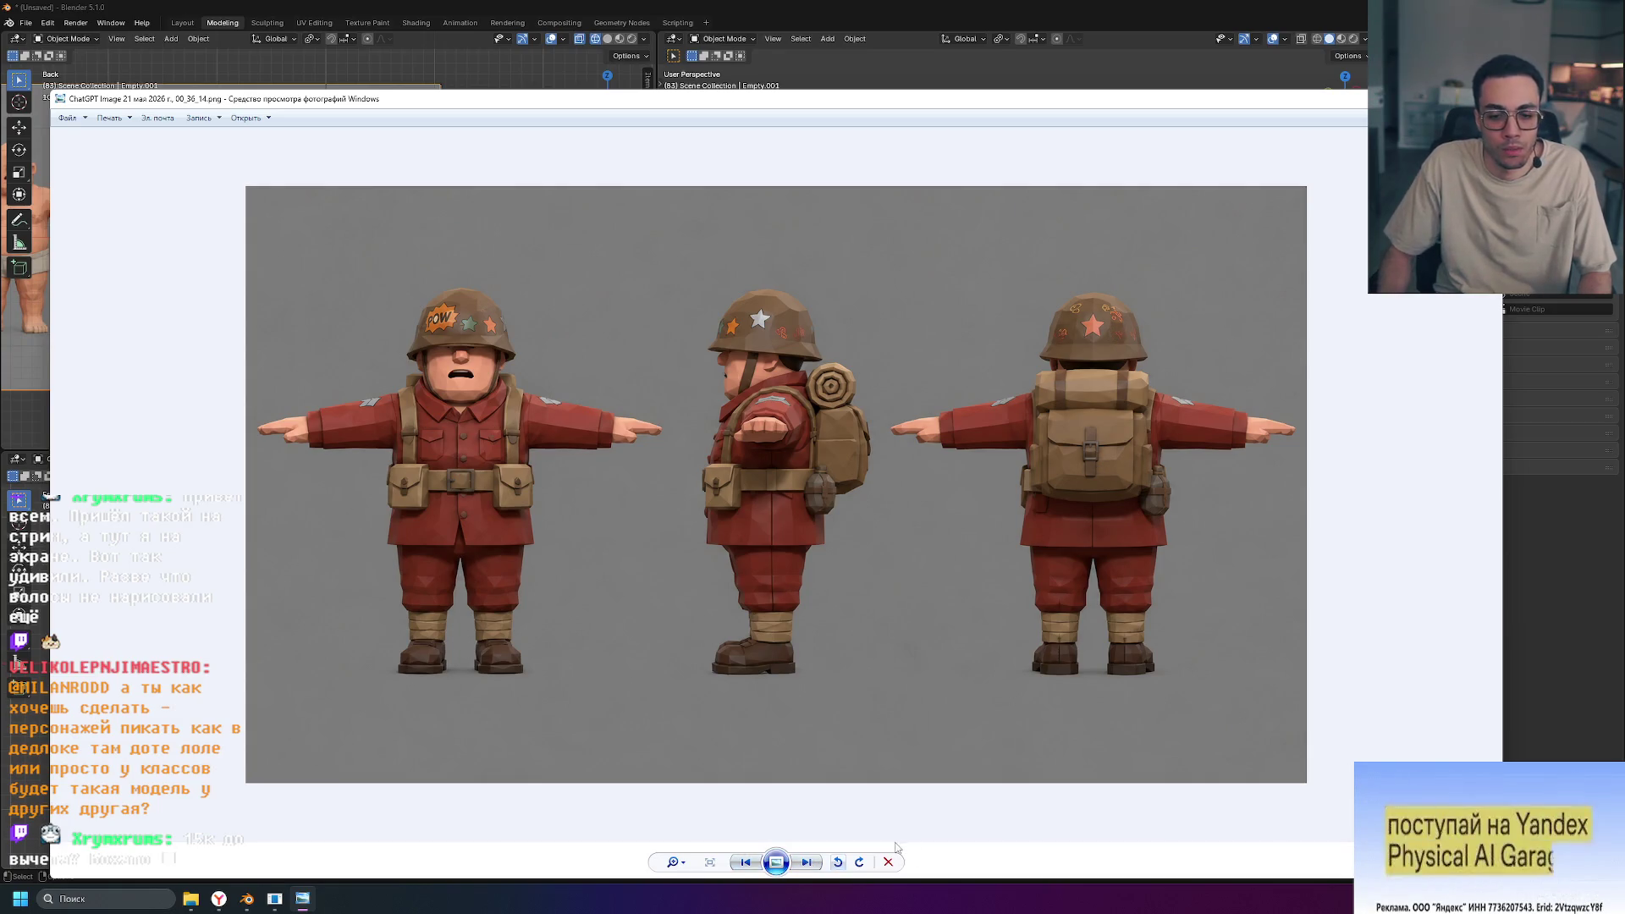
{"action": "left_click", "coordinate": [807, 862]}
{"action": "left_click", "coordinate": [742, 862]}
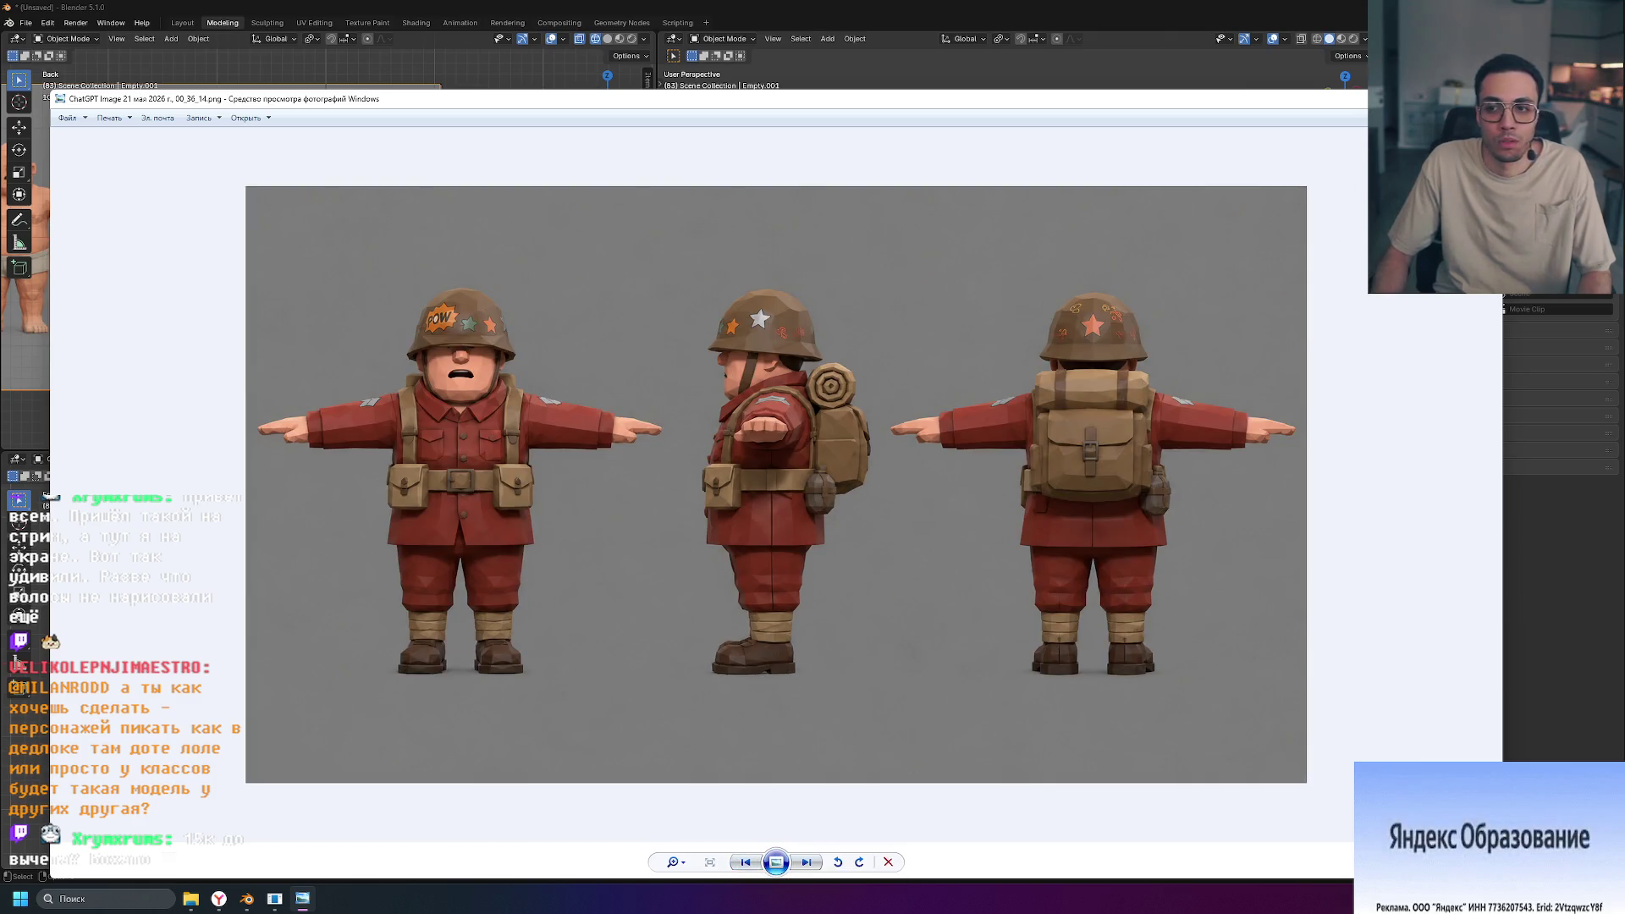
{"action": "key", "text": "Escape"}
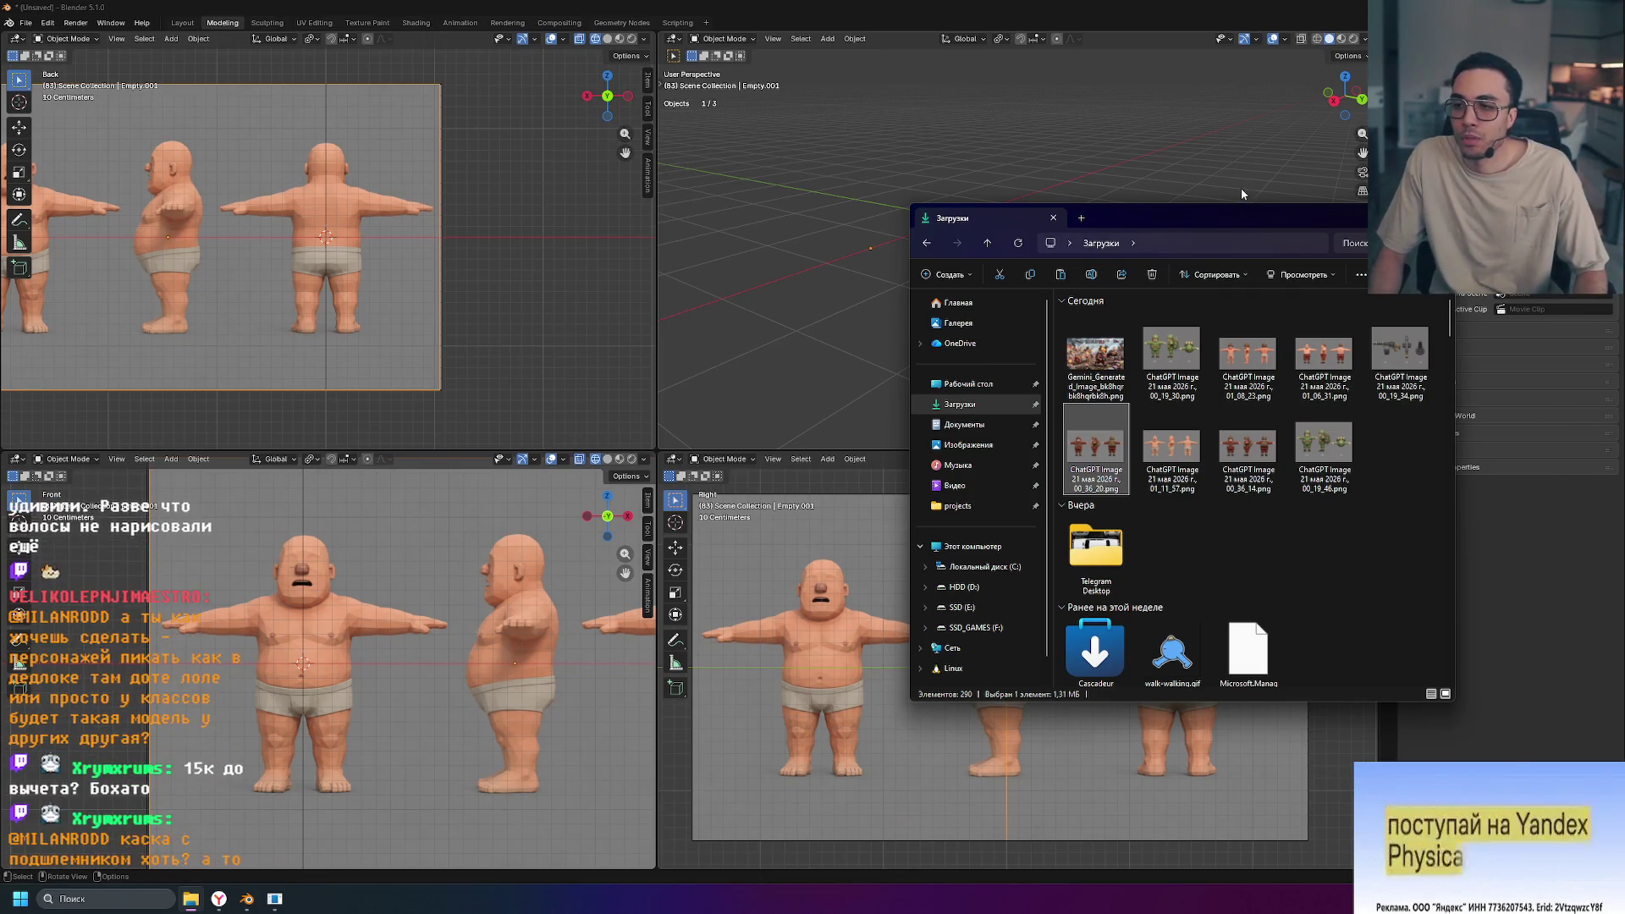
{"action": "left_click", "coordinate": [831, 256]}
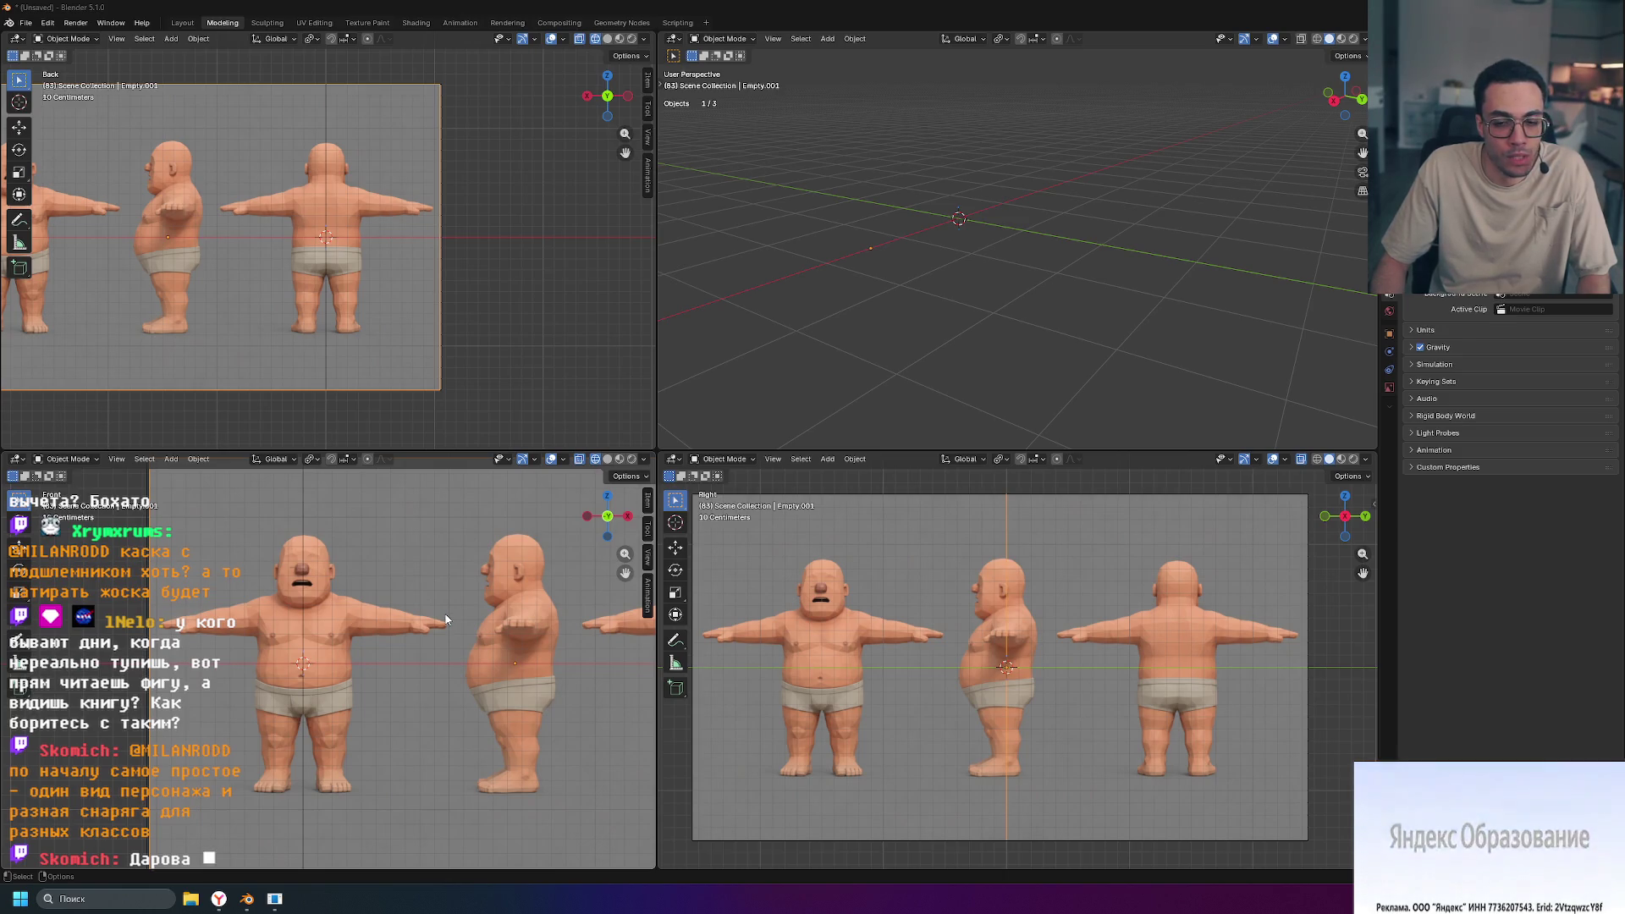
Step: Maximize the Front viewport with Ctrl+Space
{"action": "key", "text": "ctrl+space"}
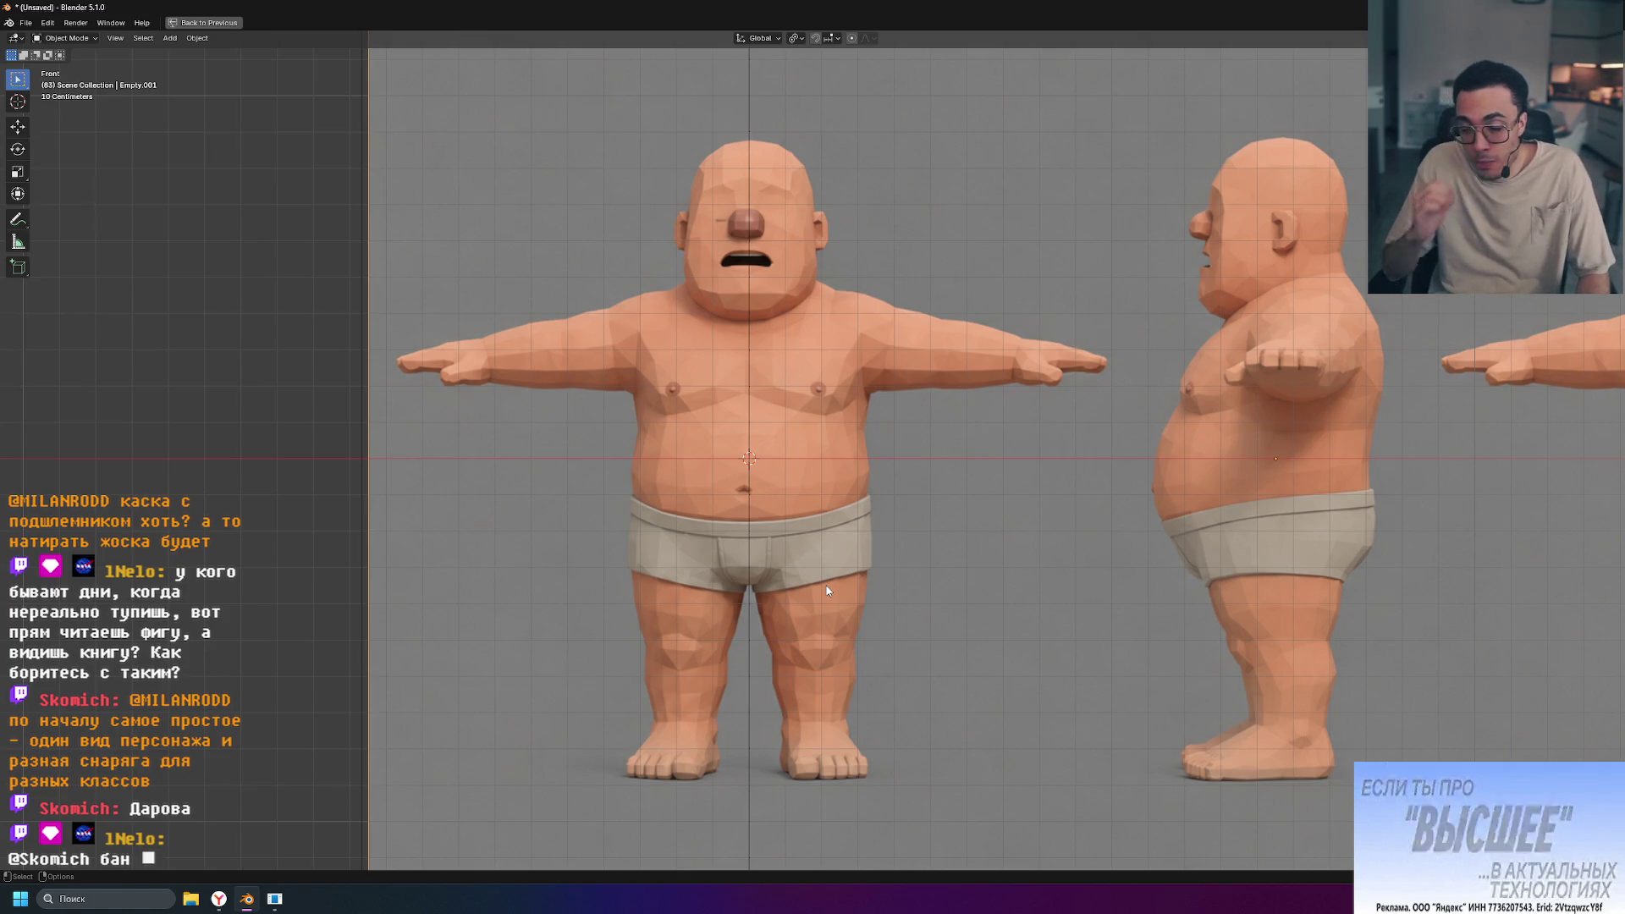
{"action": "scroll", "coordinate": [581, 492], "scroll_direction": "up", "scroll_amount": 2}
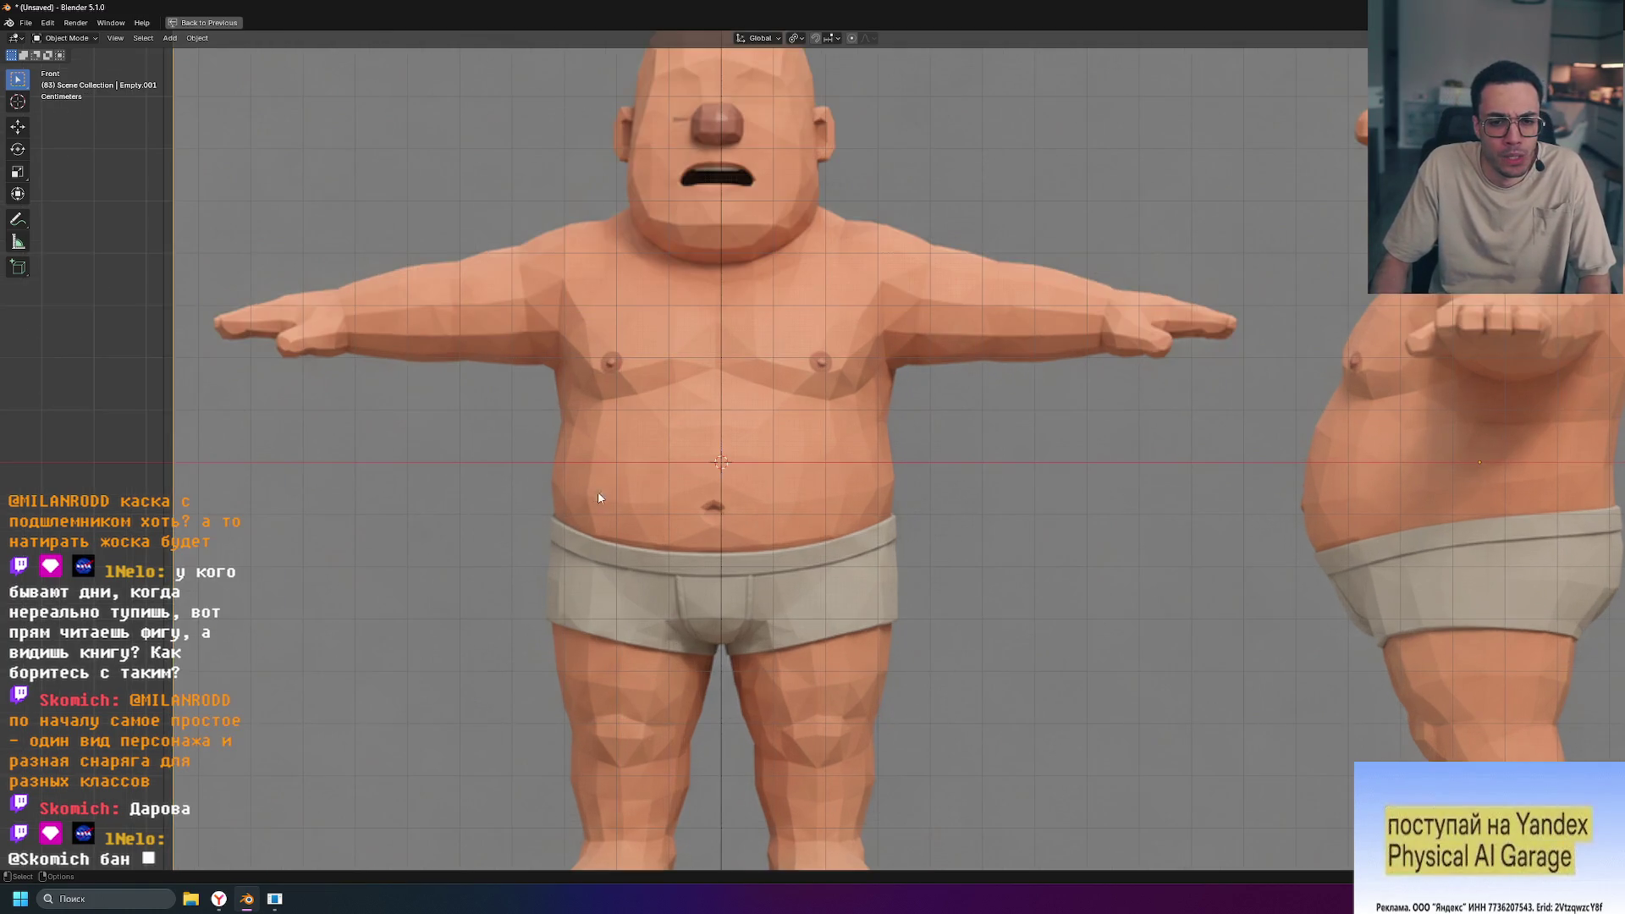
{"action": "middle_click_drag", "start_coordinate": [848, 559], "coordinate": [860, 474], "text": "shift"}
{"action": "scroll", "coordinate": [742, 586], "scroll_direction": "up", "scroll_amount": 3}
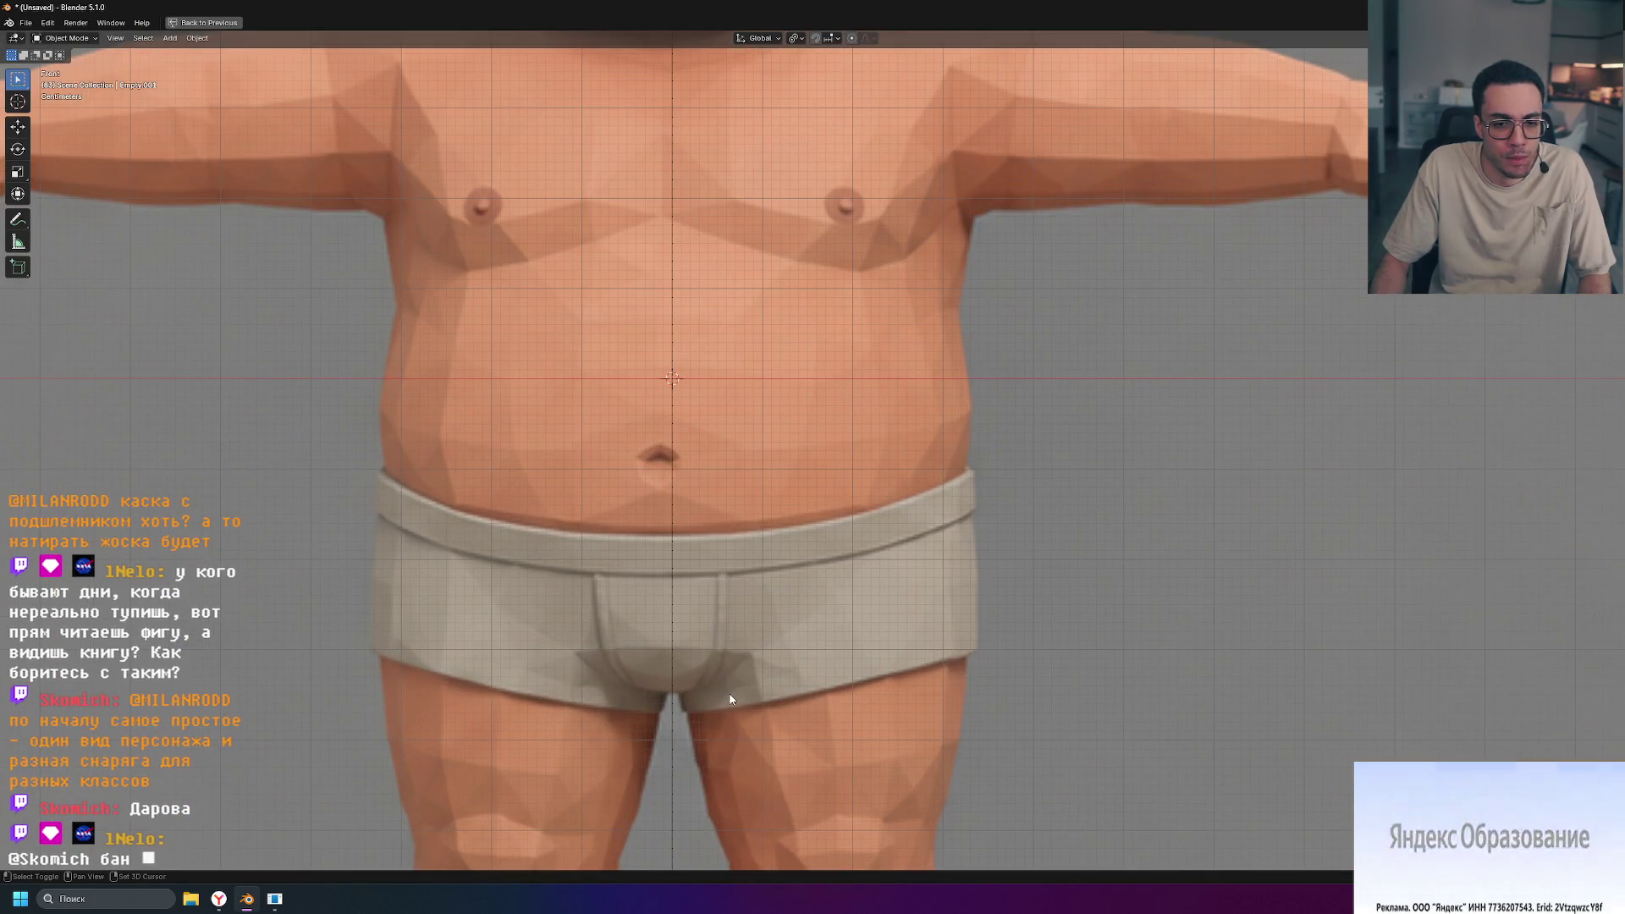
{"action": "scroll", "coordinate": [742, 675], "scroll_direction": "up", "scroll_amount": 5}
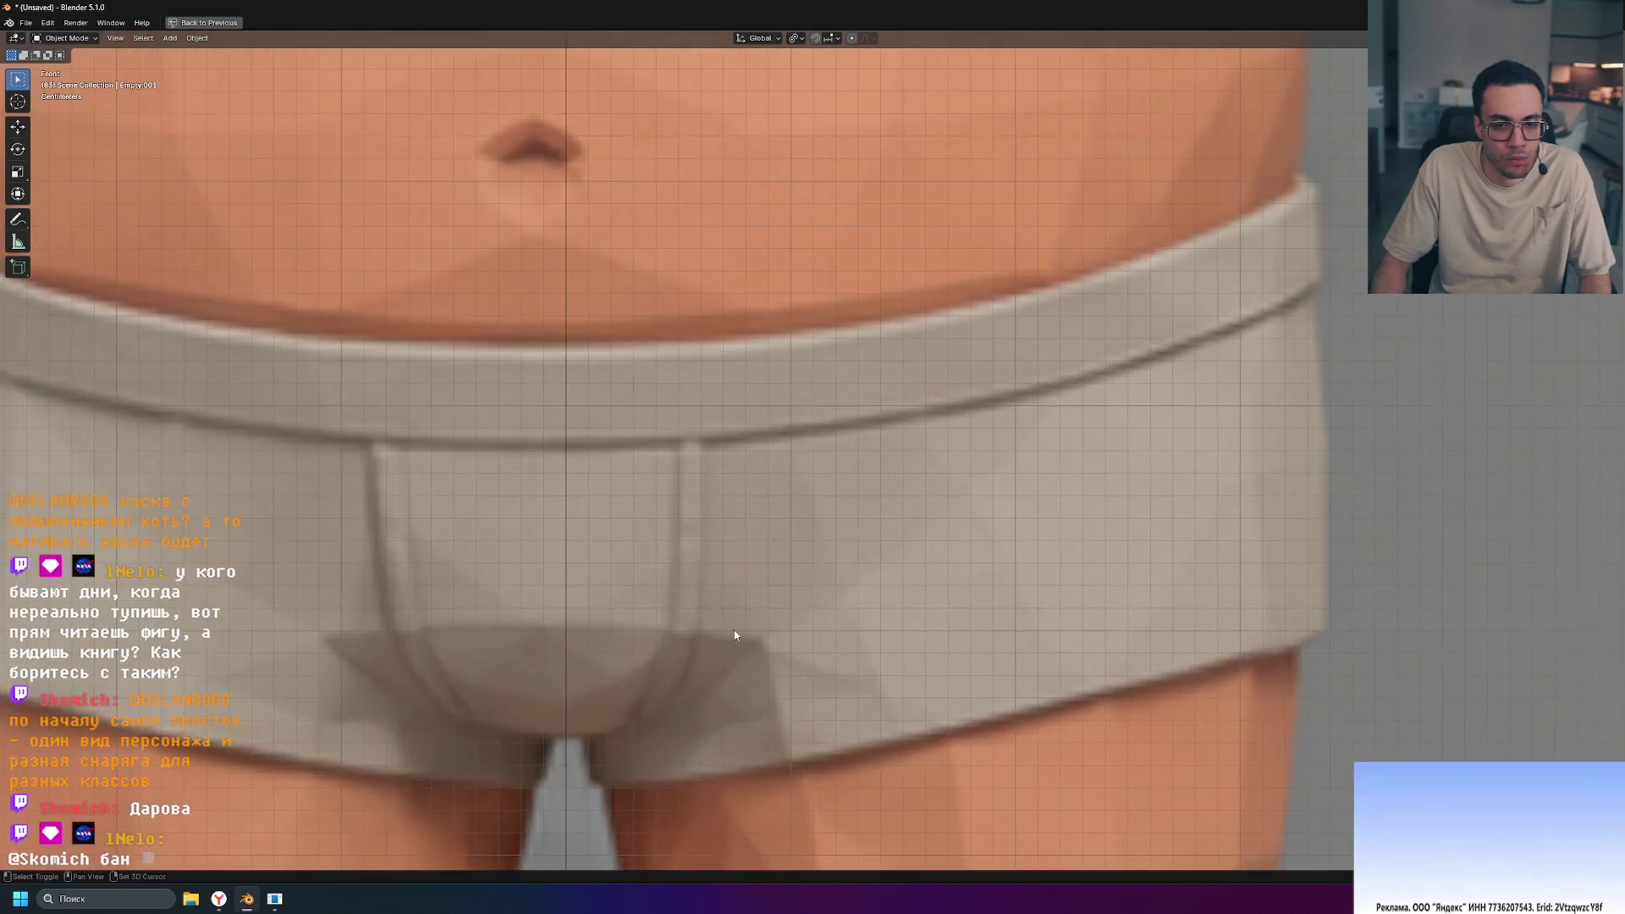
{"action": "middle_click_drag", "start_coordinate": [735, 635], "coordinate": [834, 440], "text": "shift"}
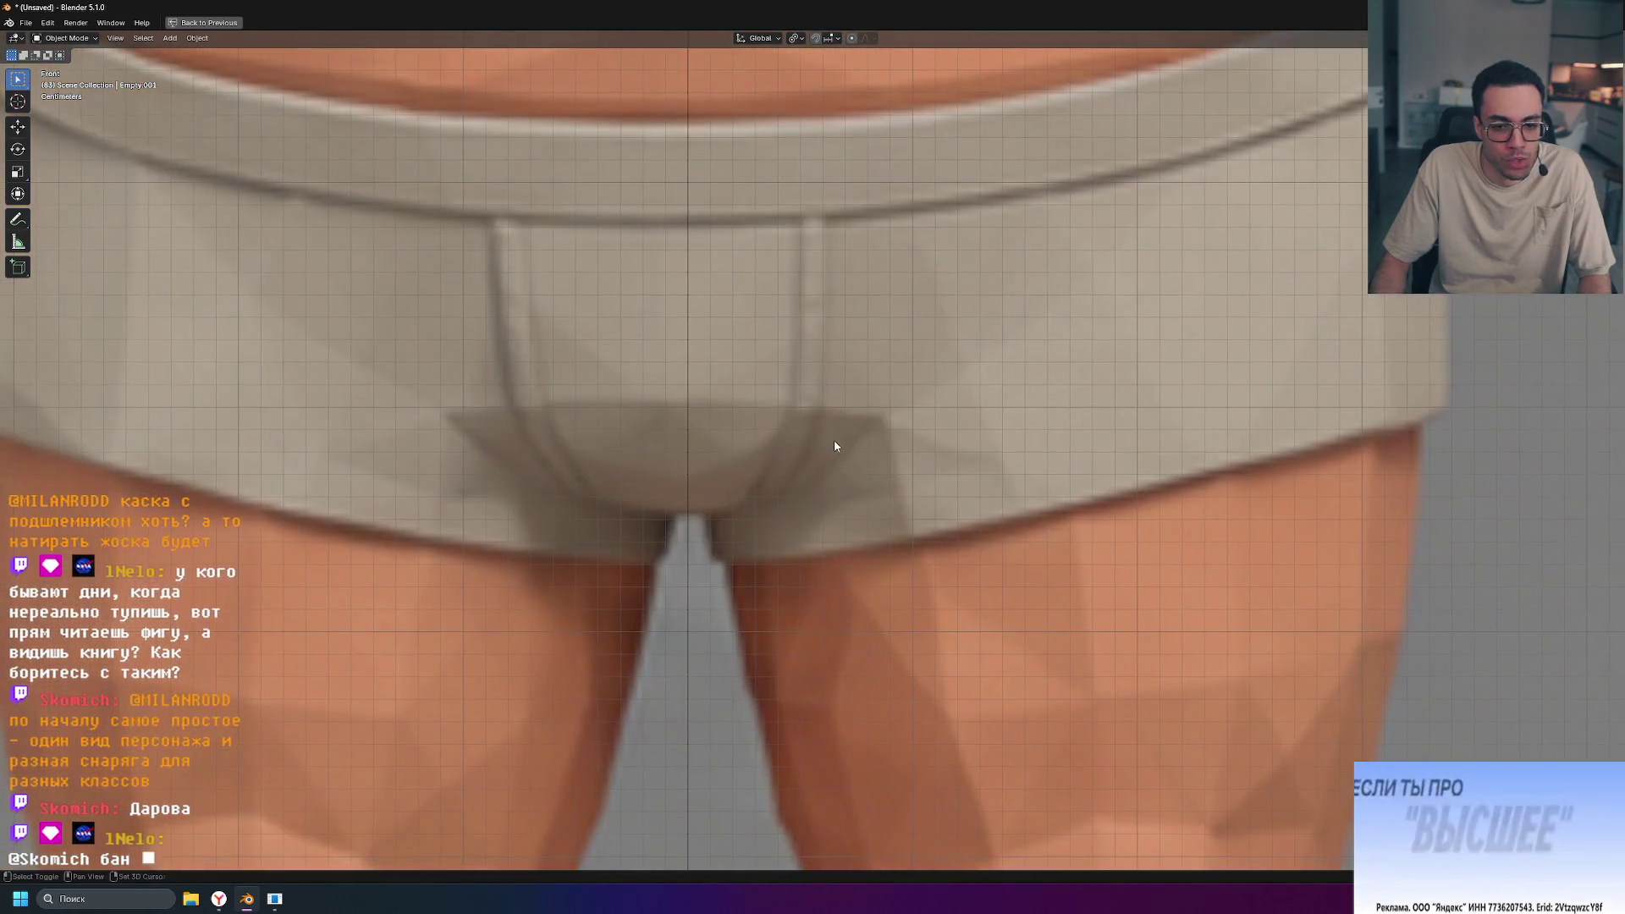
{"action": "scroll", "coordinate": [623, 569], "scroll_direction": "down", "scroll_amount": 2}
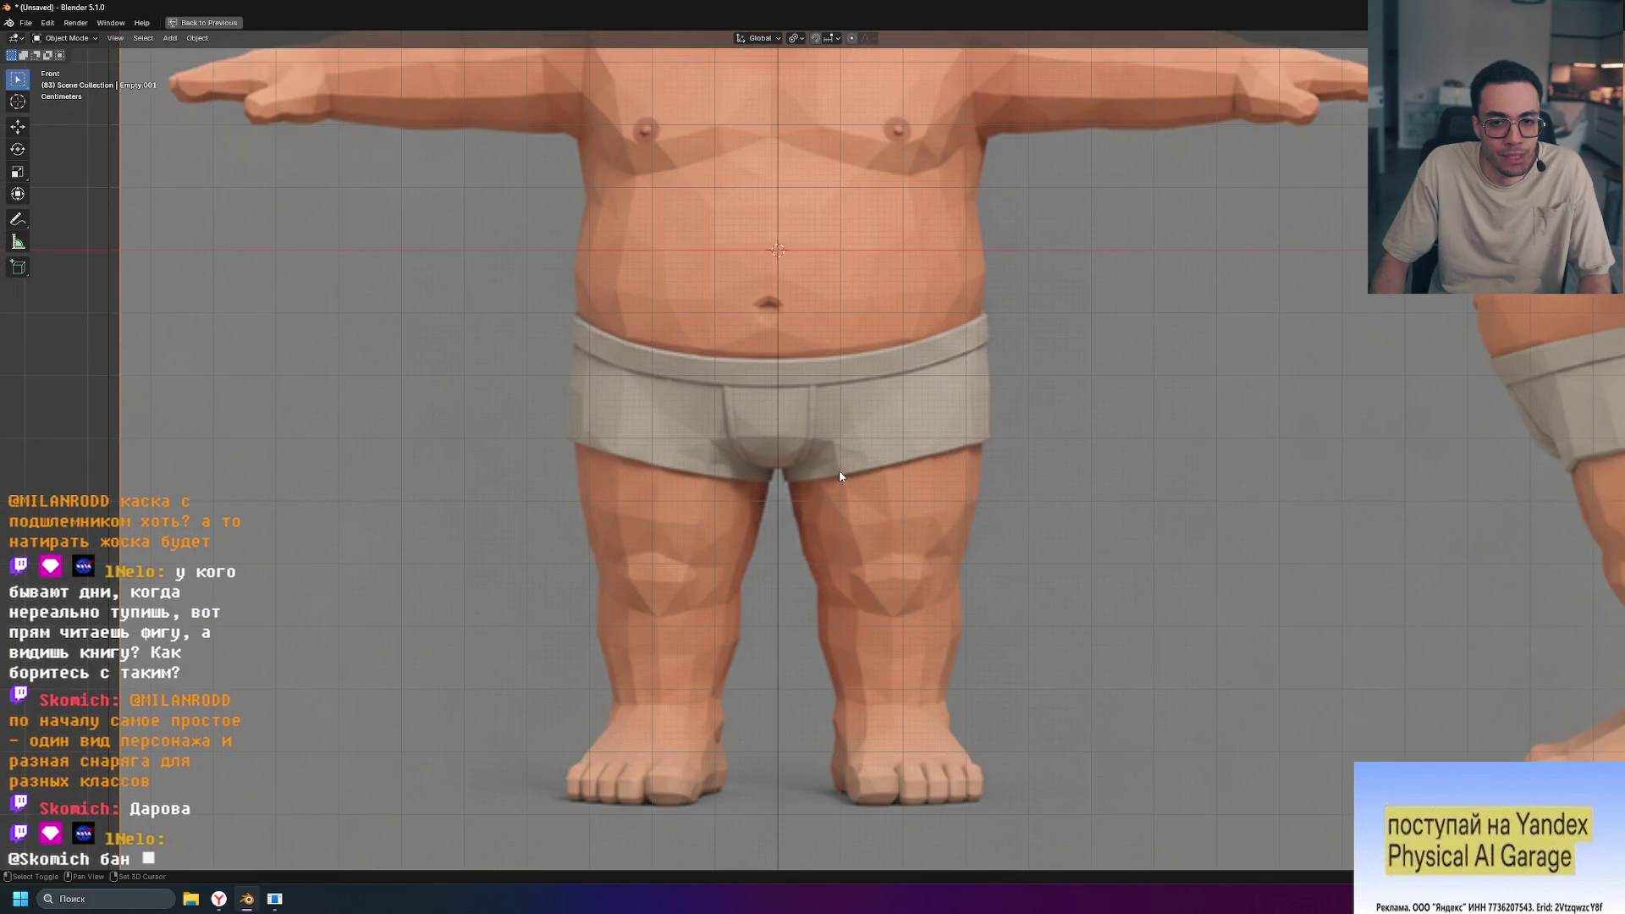
{"action": "middle_click_drag", "start_coordinate": [841, 477], "coordinate": [797, 674], "text": "shift"}
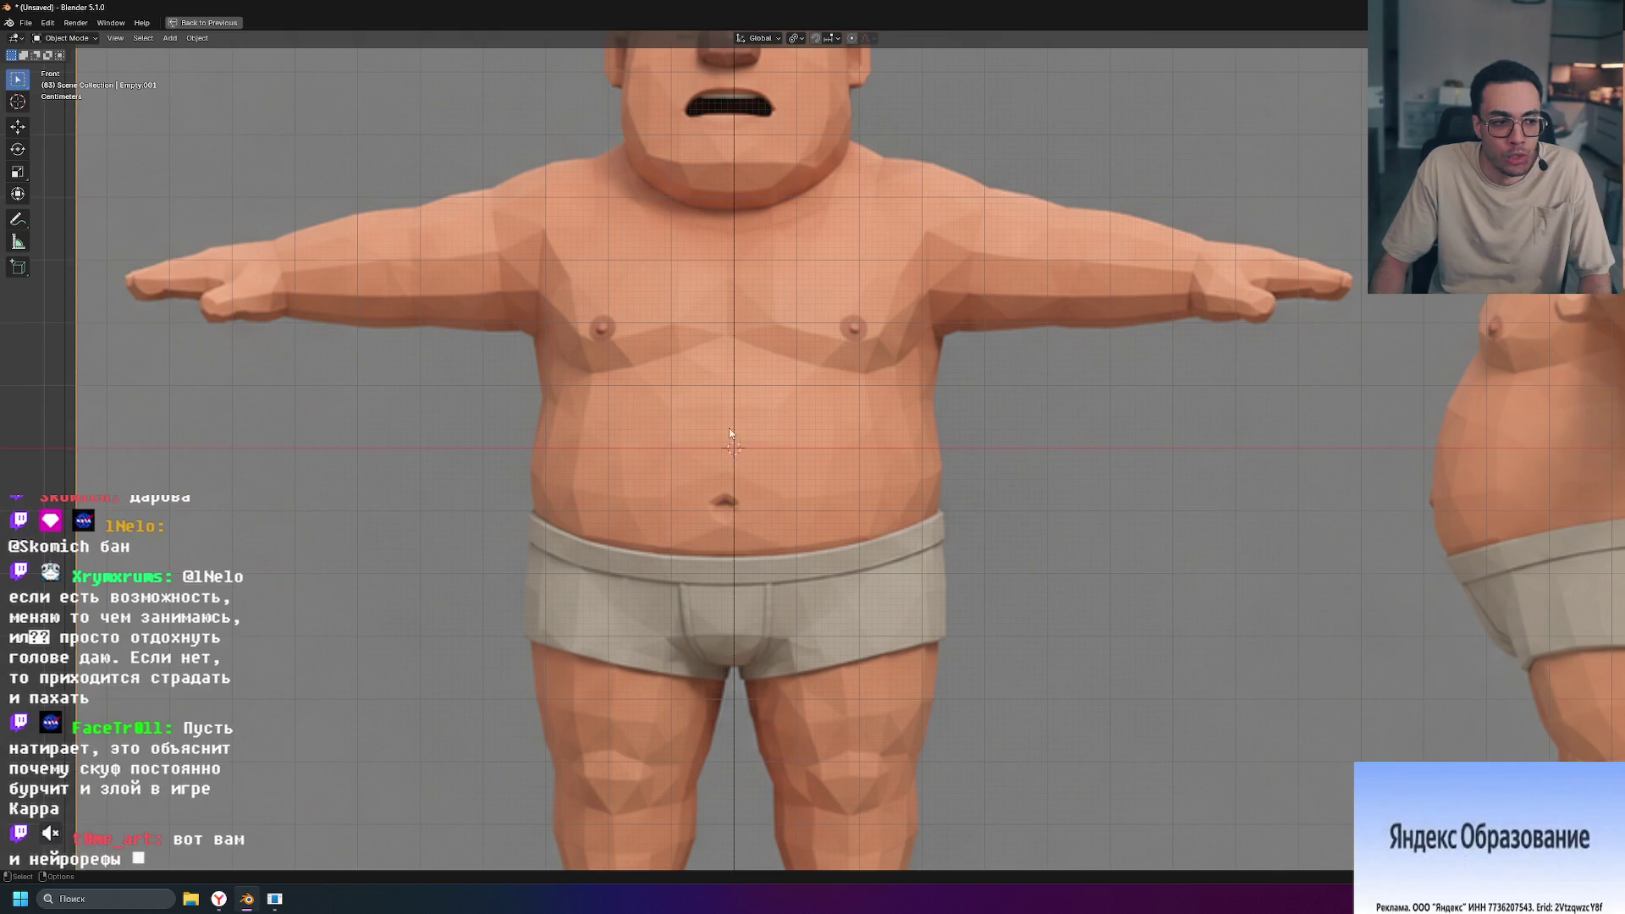
{"action": "middle_click_drag", "start_coordinate": [729, 403], "coordinate": [745, 506], "text": "shift"}
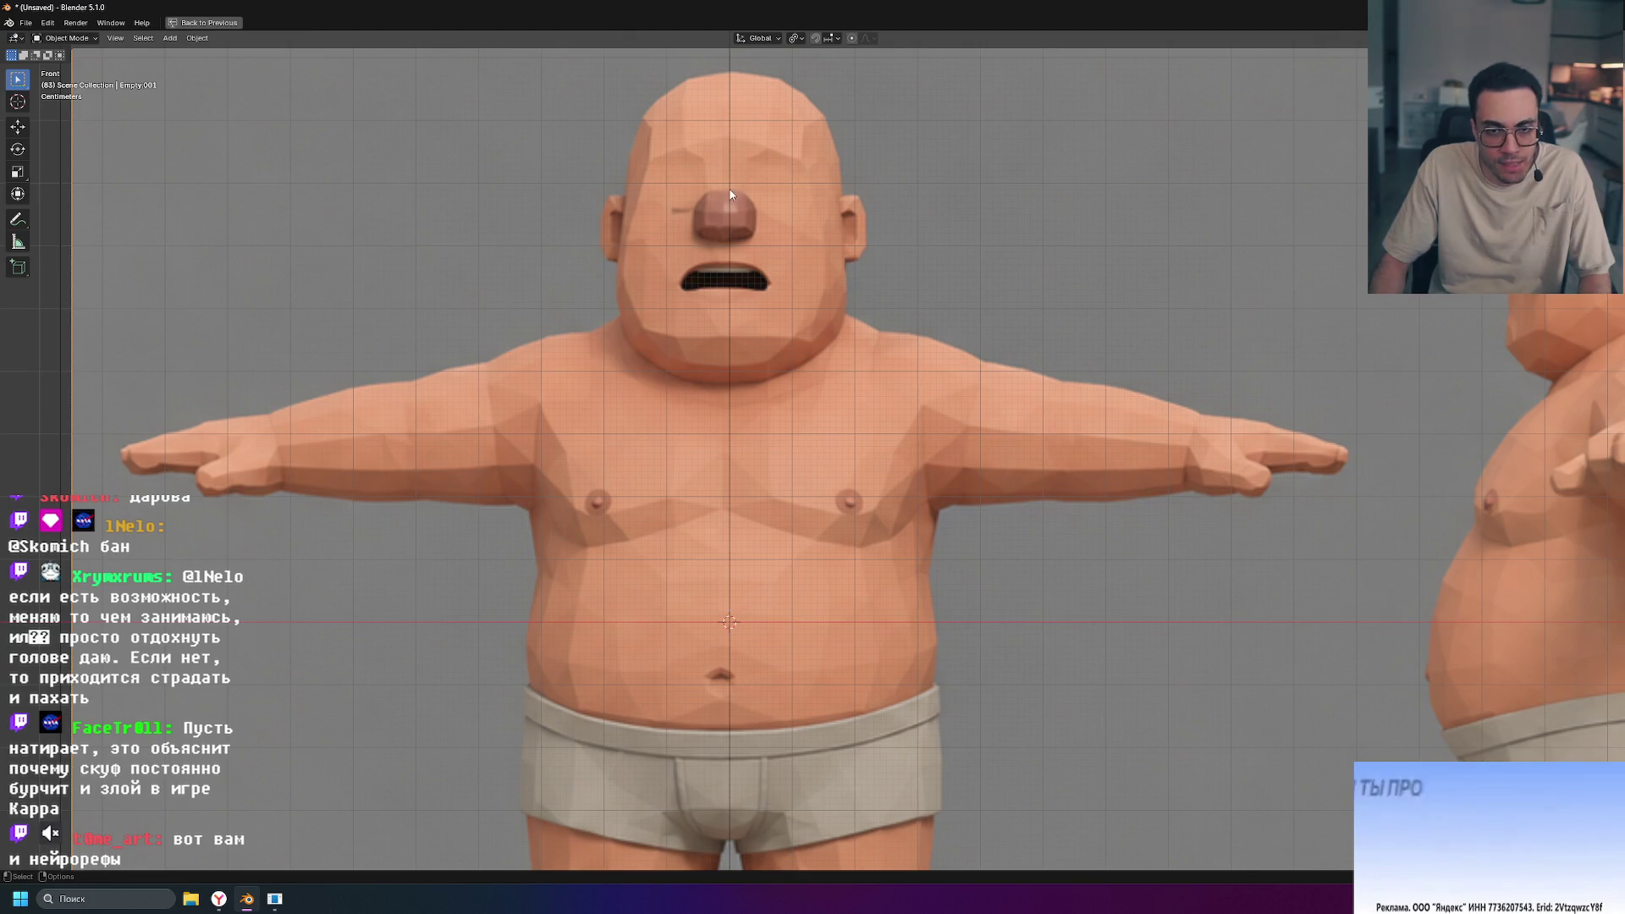
{"action": "scroll", "coordinate": [730, 110], "scroll_direction": "up", "scroll_amount": 3}
{"action": "middle_click_drag", "start_coordinate": [730, 110], "coordinate": [749, 413], "text": "shift"}
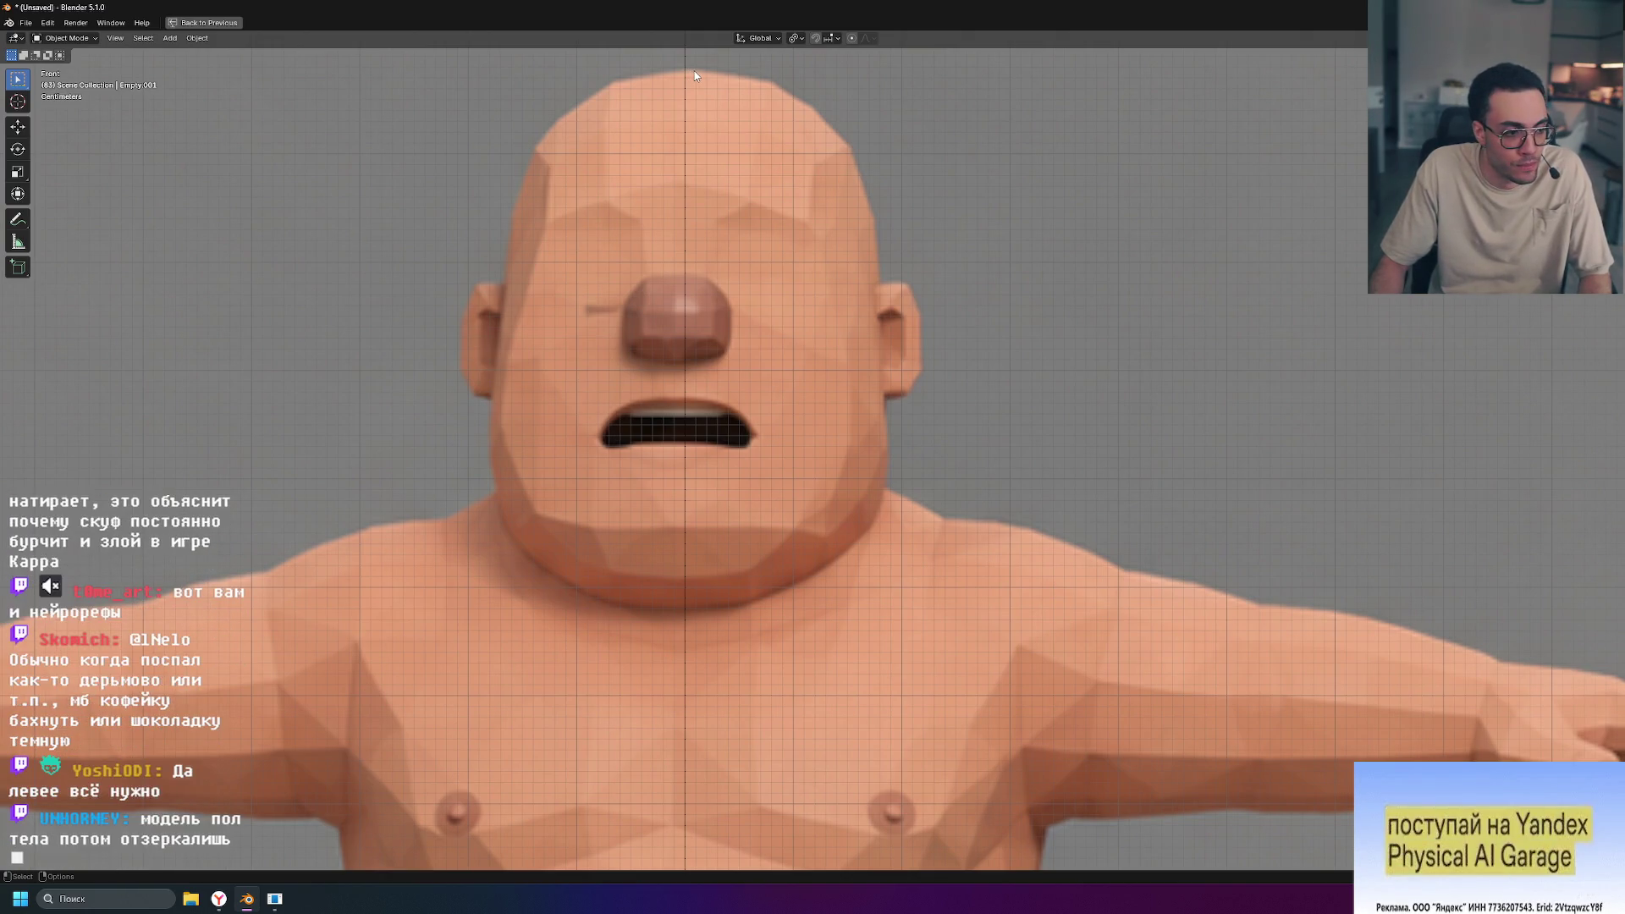
{"action": "scroll", "coordinate": [695, 310], "scroll_direction": "down", "scroll_amount": 5}
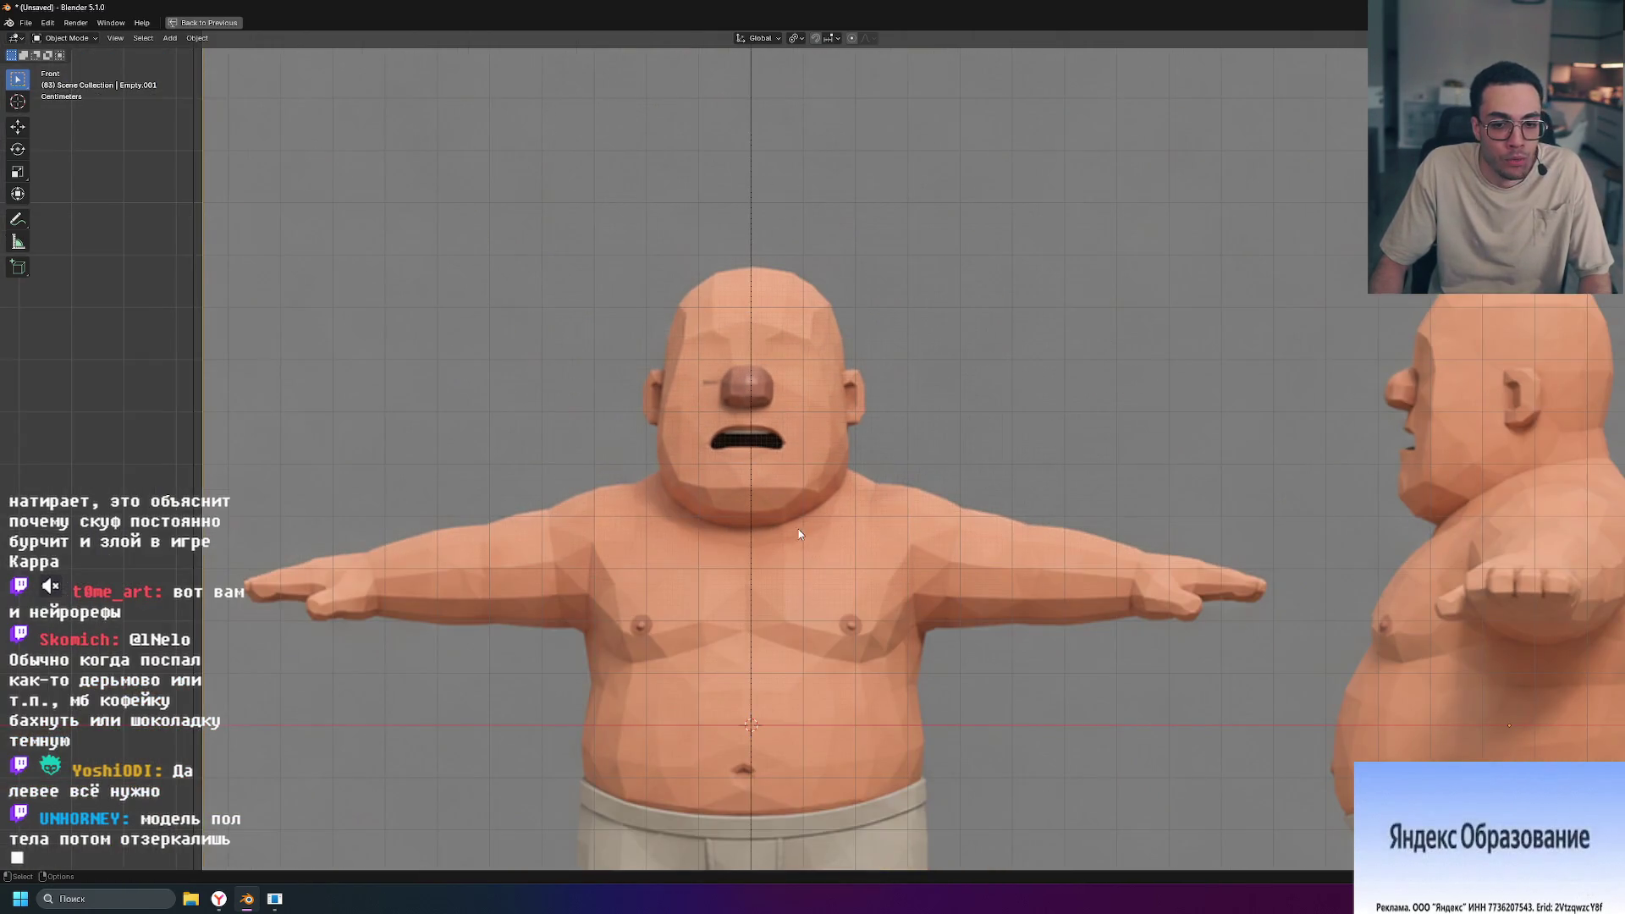
{"action": "middle_click_drag", "start_coordinate": [799, 574], "coordinate": [792, 492], "text": "shift"}
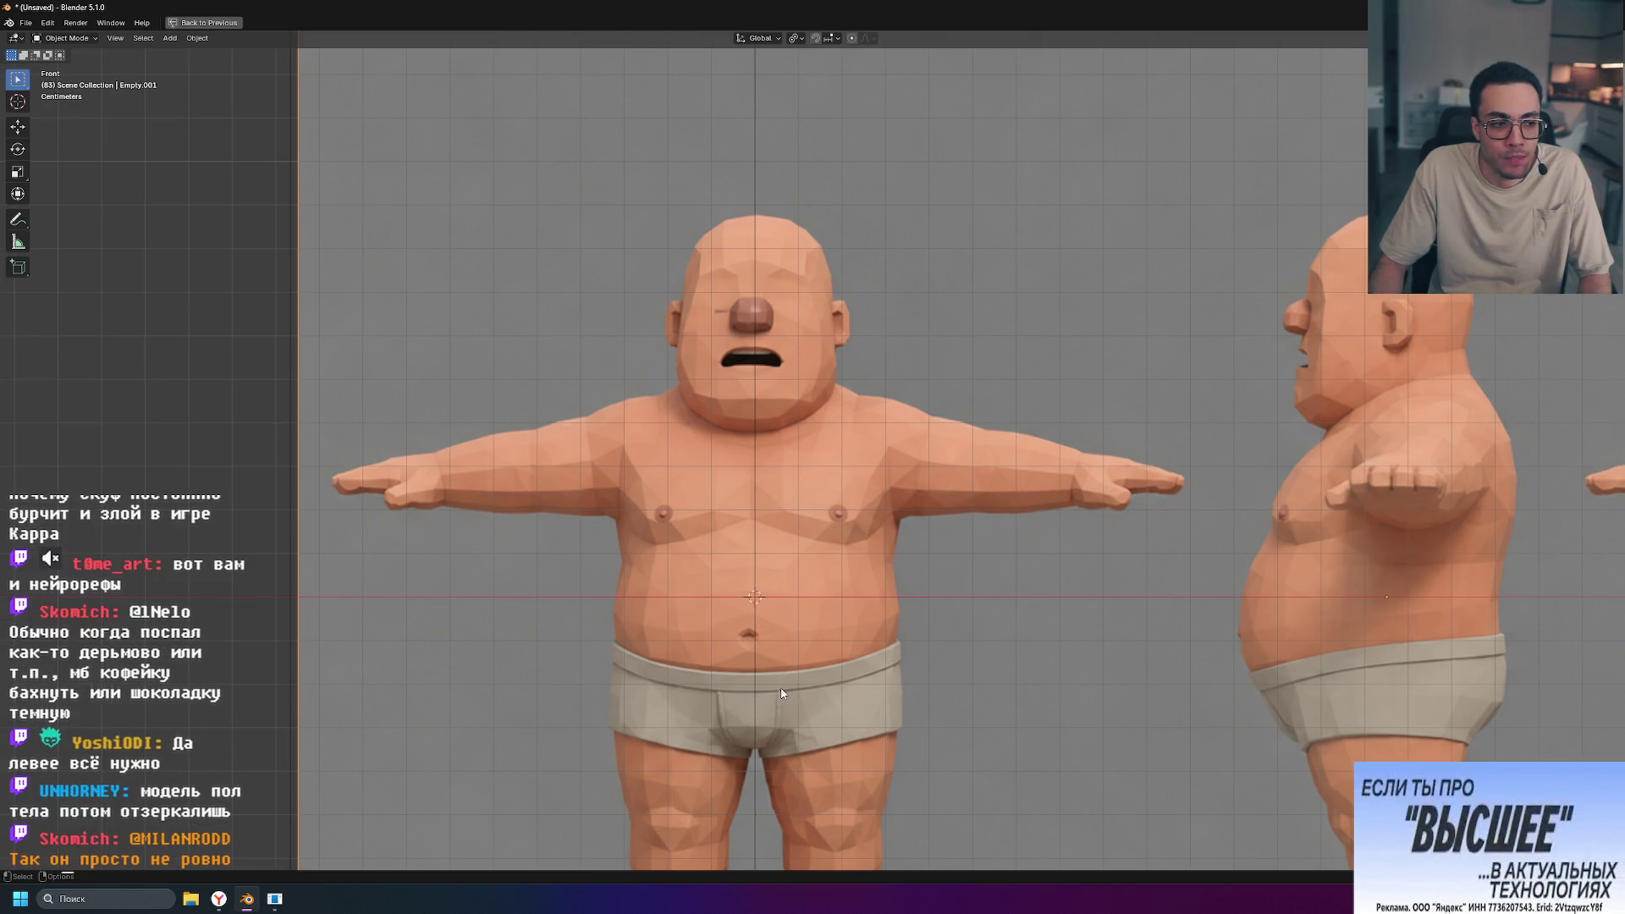
{"action": "scroll", "coordinate": [807, 690], "scroll_direction": "down", "scroll_amount": 1}
{"action": "scroll", "coordinate": [807, 690], "scroll_direction": "down", "scroll_amount": 2}
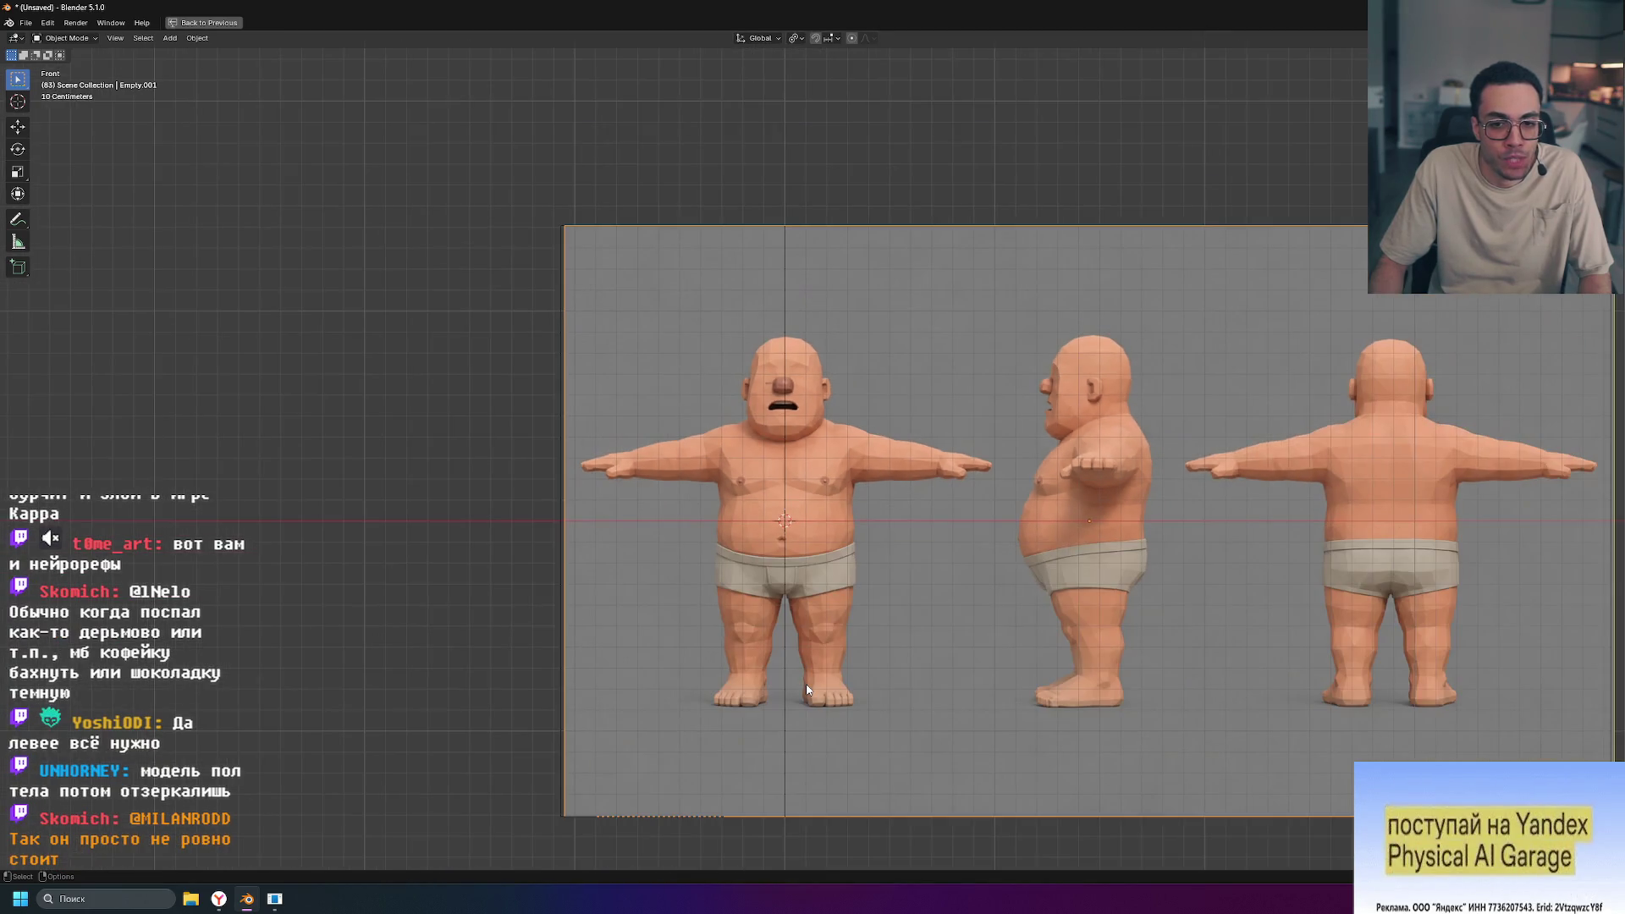
{"action": "scroll", "coordinate": [806, 683], "scroll_direction": "up", "scroll_amount": 1}
{"action": "mouse_move", "coordinate": [865, 699]}
{"action": "middle_mouse_down", "text": "shift"}
{"action": "mouse_move", "coordinate": [857, 643]}
{"action": "mouse_move", "coordinate": [832, 651]}
{"action": "middle_mouse_up", "text": "shift"}
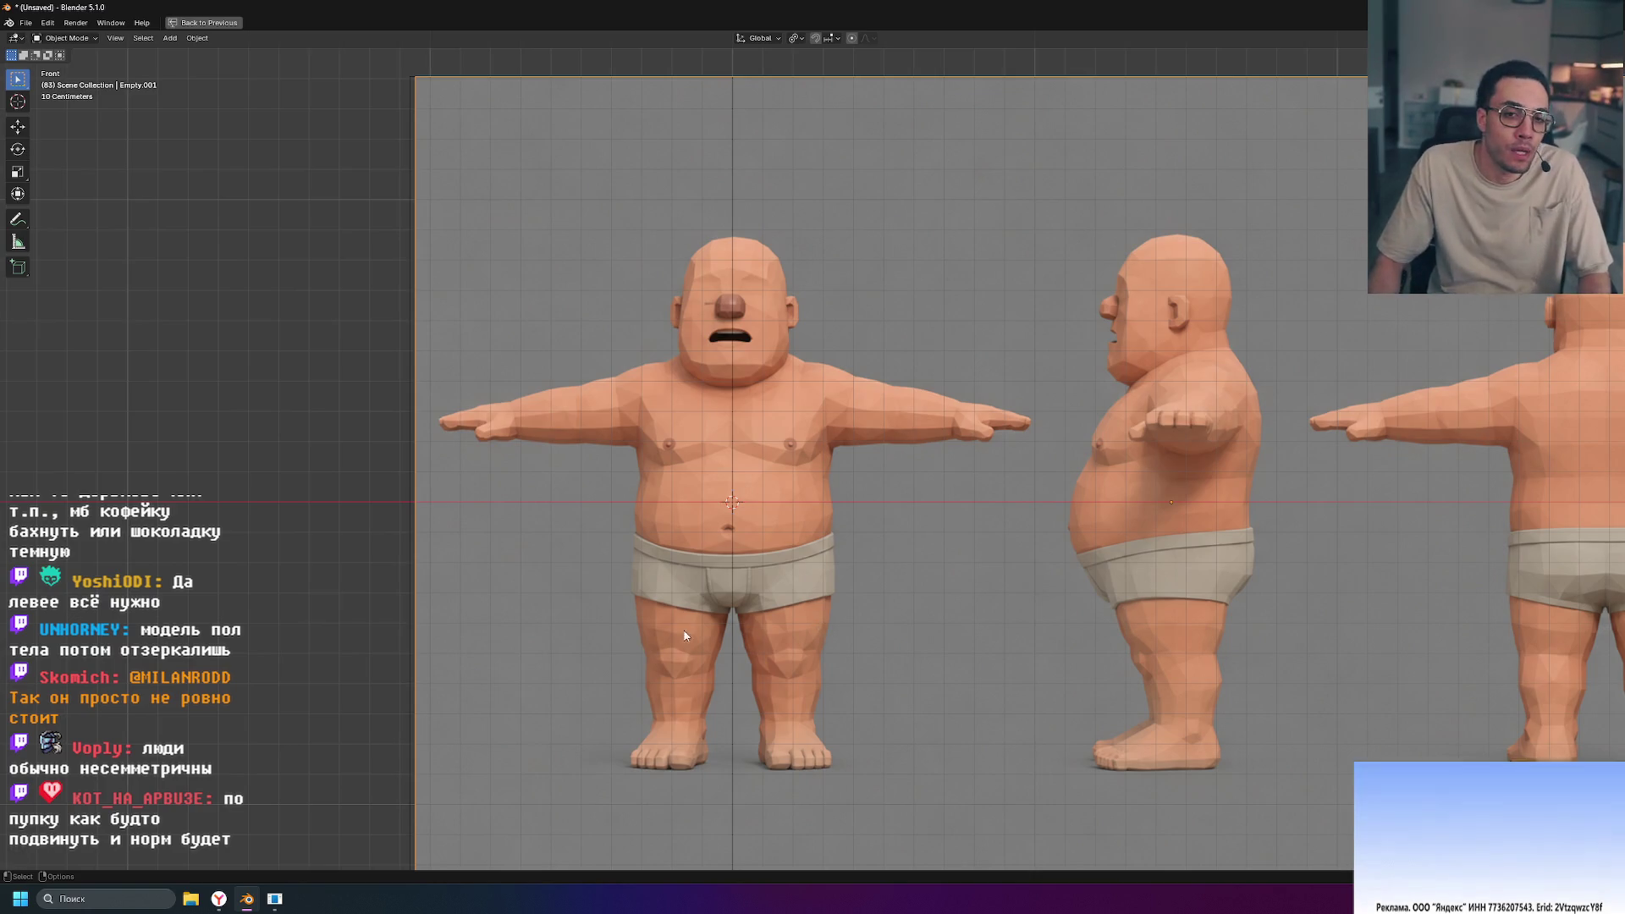
{"action": "scroll", "coordinate": [686, 636], "scroll_direction": "up", "scroll_amount": 3}
{"action": "scroll", "coordinate": [770, 541], "scroll_direction": "up", "scroll_amount": 5}
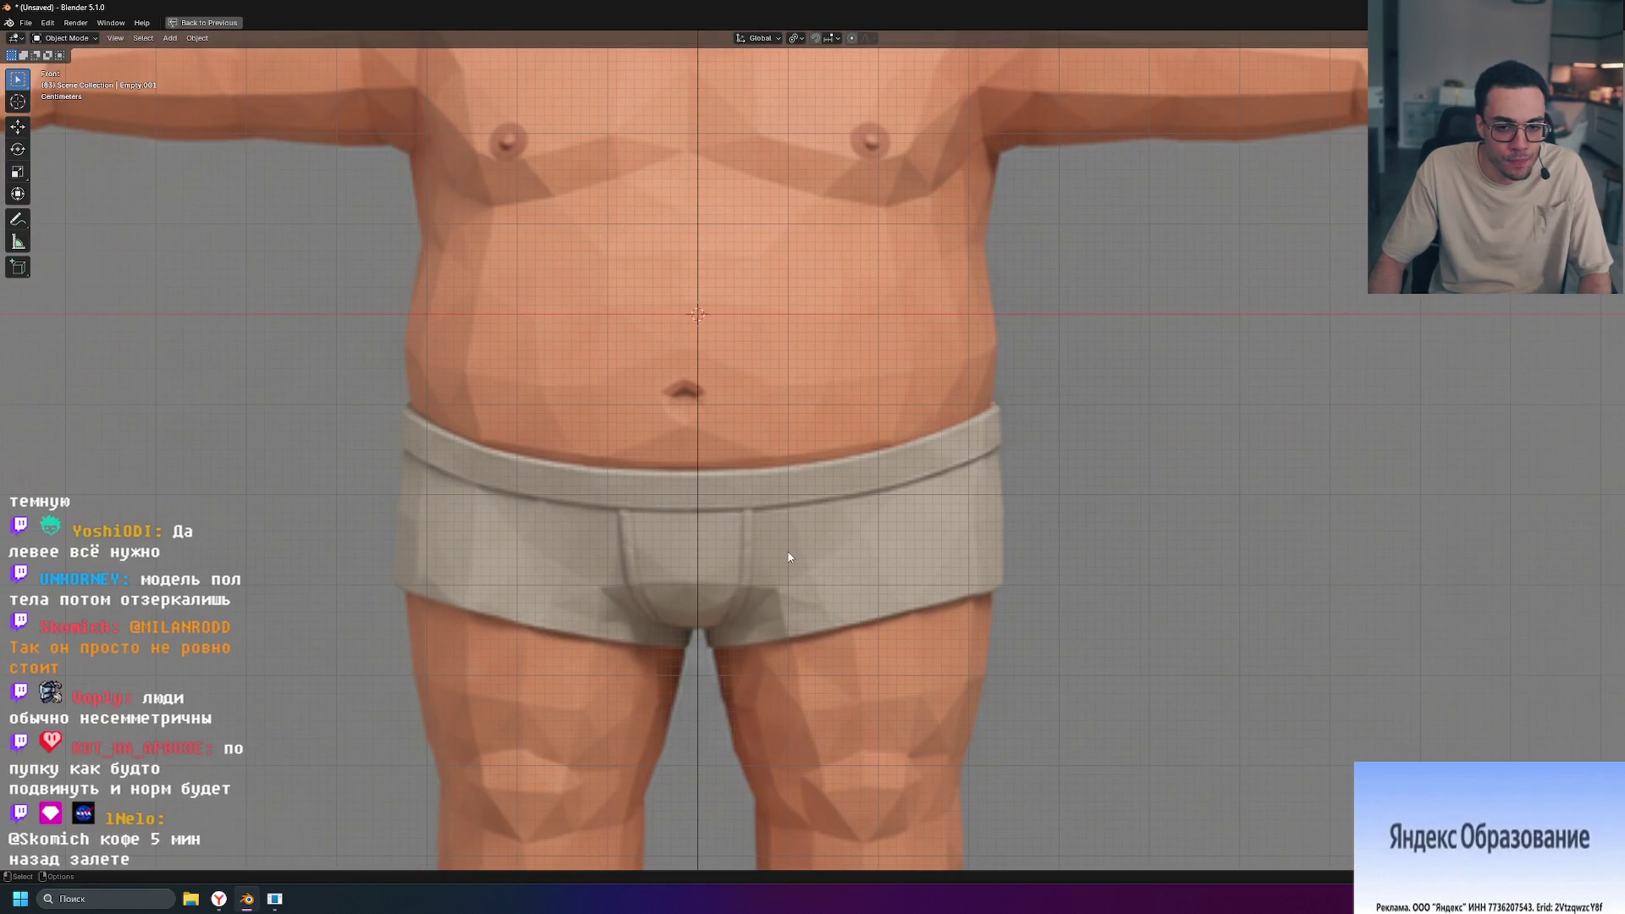
{"action": "scroll", "coordinate": [788, 557], "scroll_direction": "down", "scroll_amount": 4}
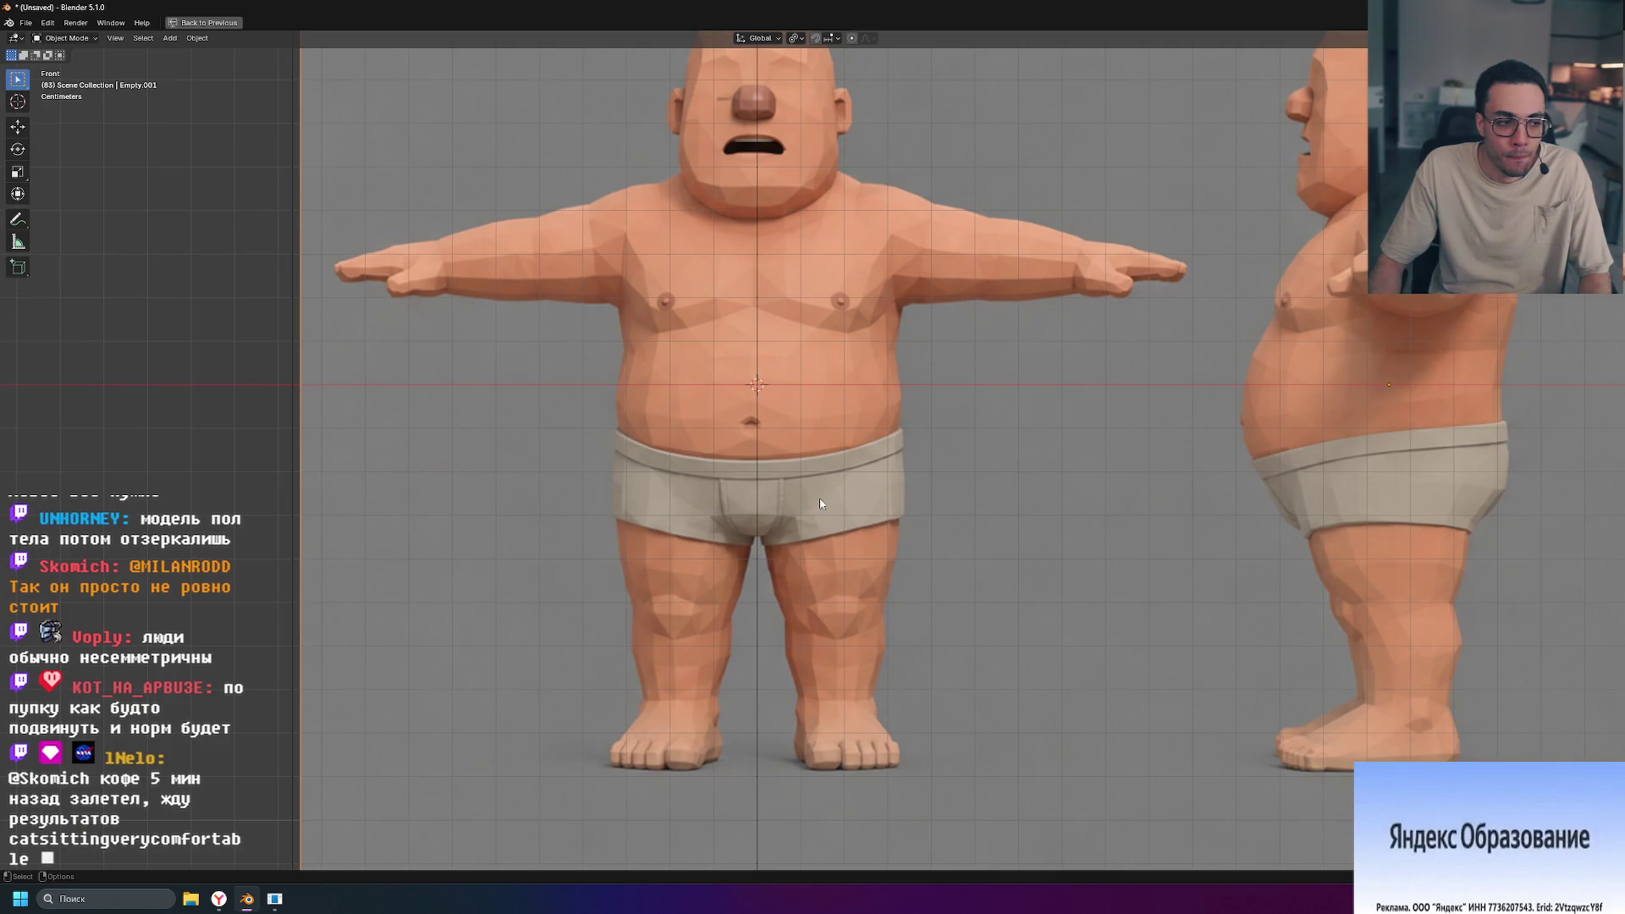
{"action": "scroll", "coordinate": [781, 379], "scroll_direction": "up", "scroll_amount": 1}
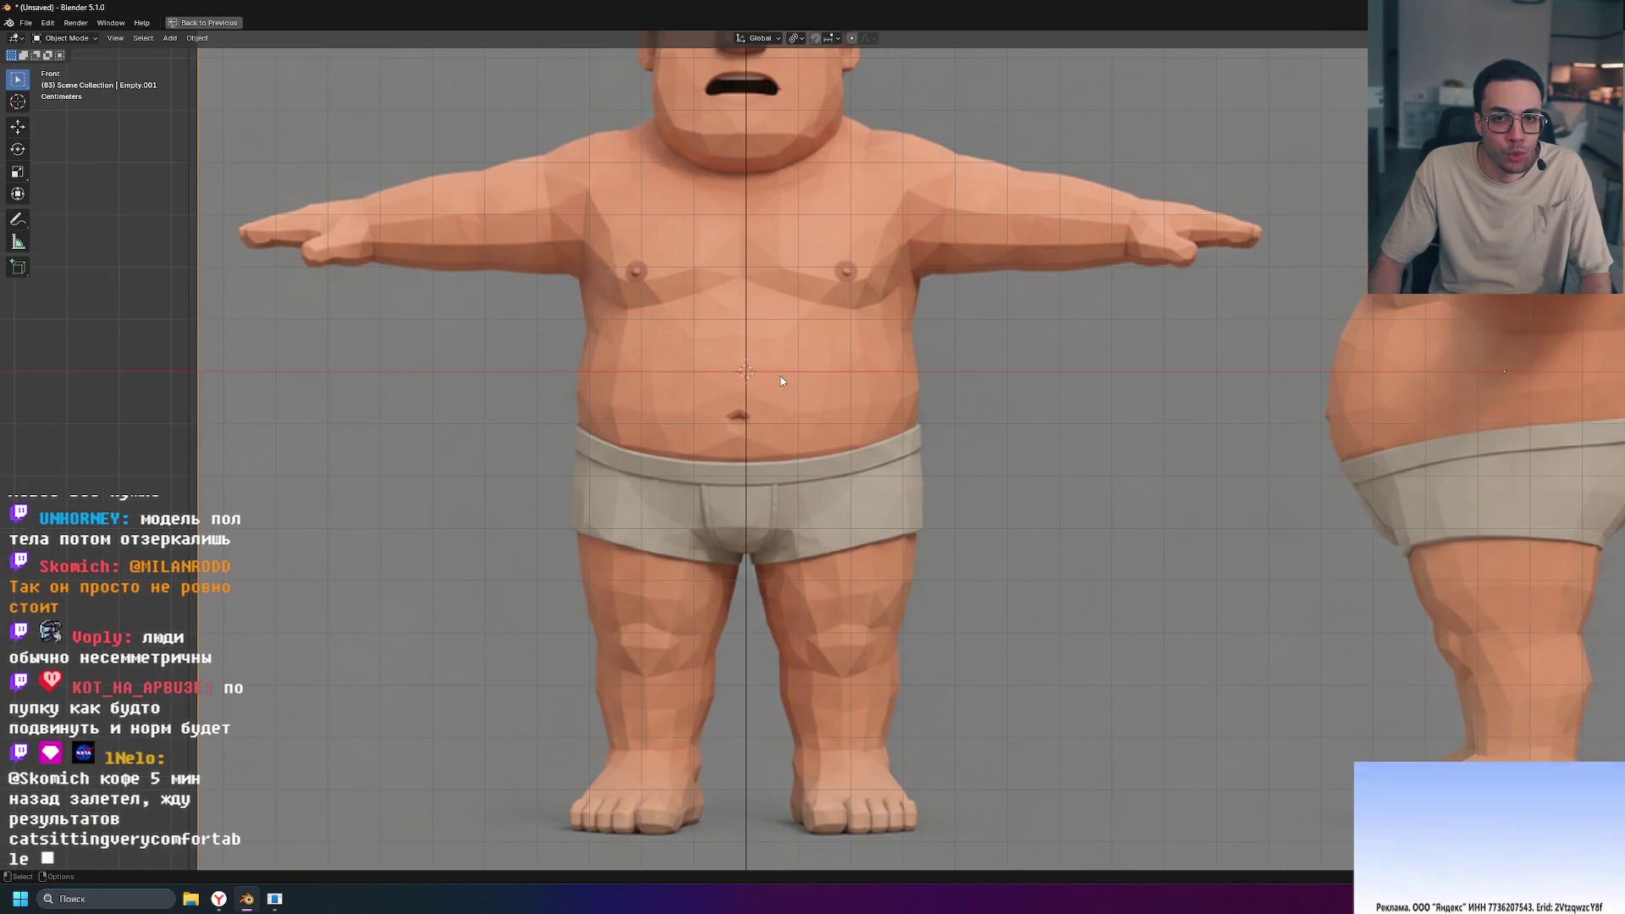
{"action": "middle_click_drag", "start_coordinate": [780, 381], "coordinate": [794, 520], "text": "shift"}
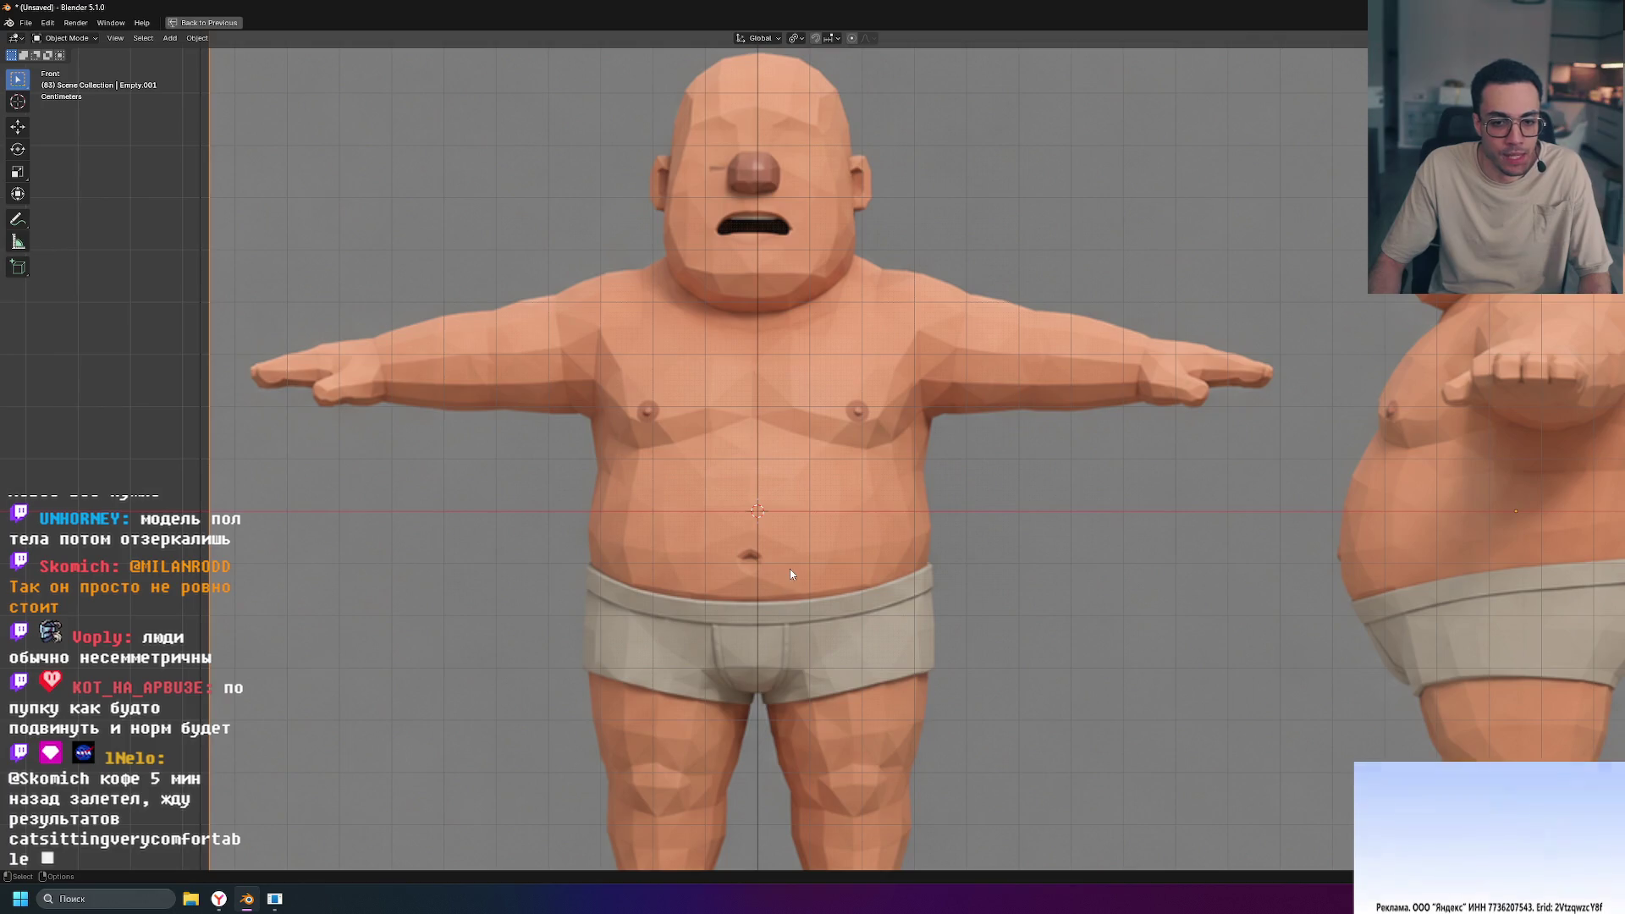
{"action": "key", "text": "g"}
{"action": "key", "text": "x"}
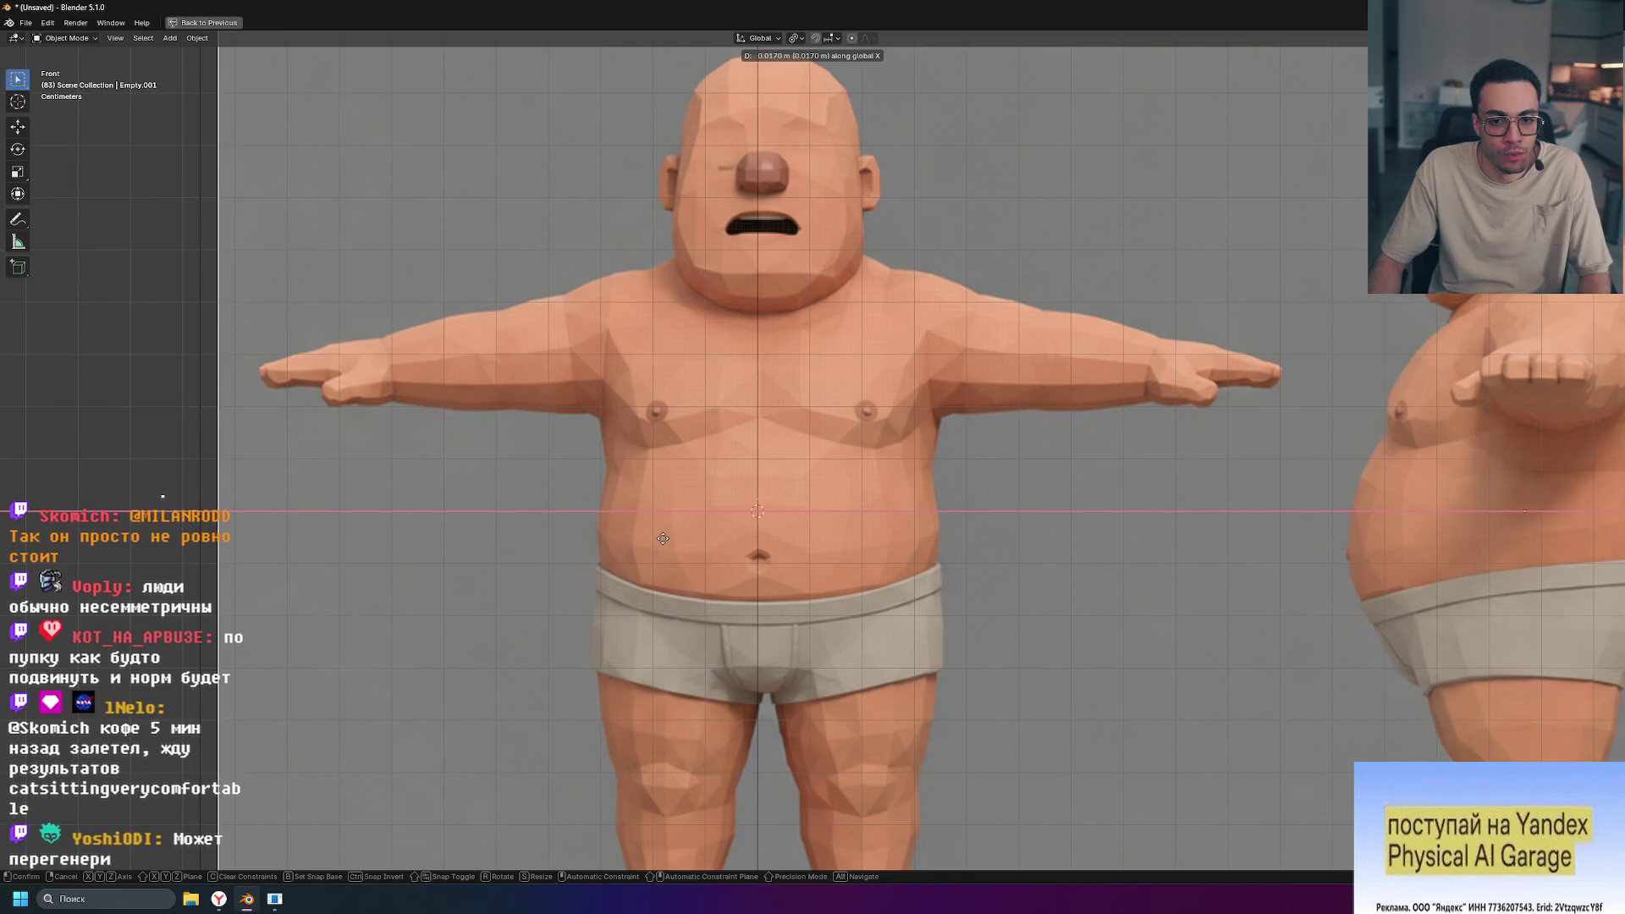
Step: Confirm the front reference's small move of about 0.017 m right along X
{"action": "left_click", "coordinate": [663, 538]}
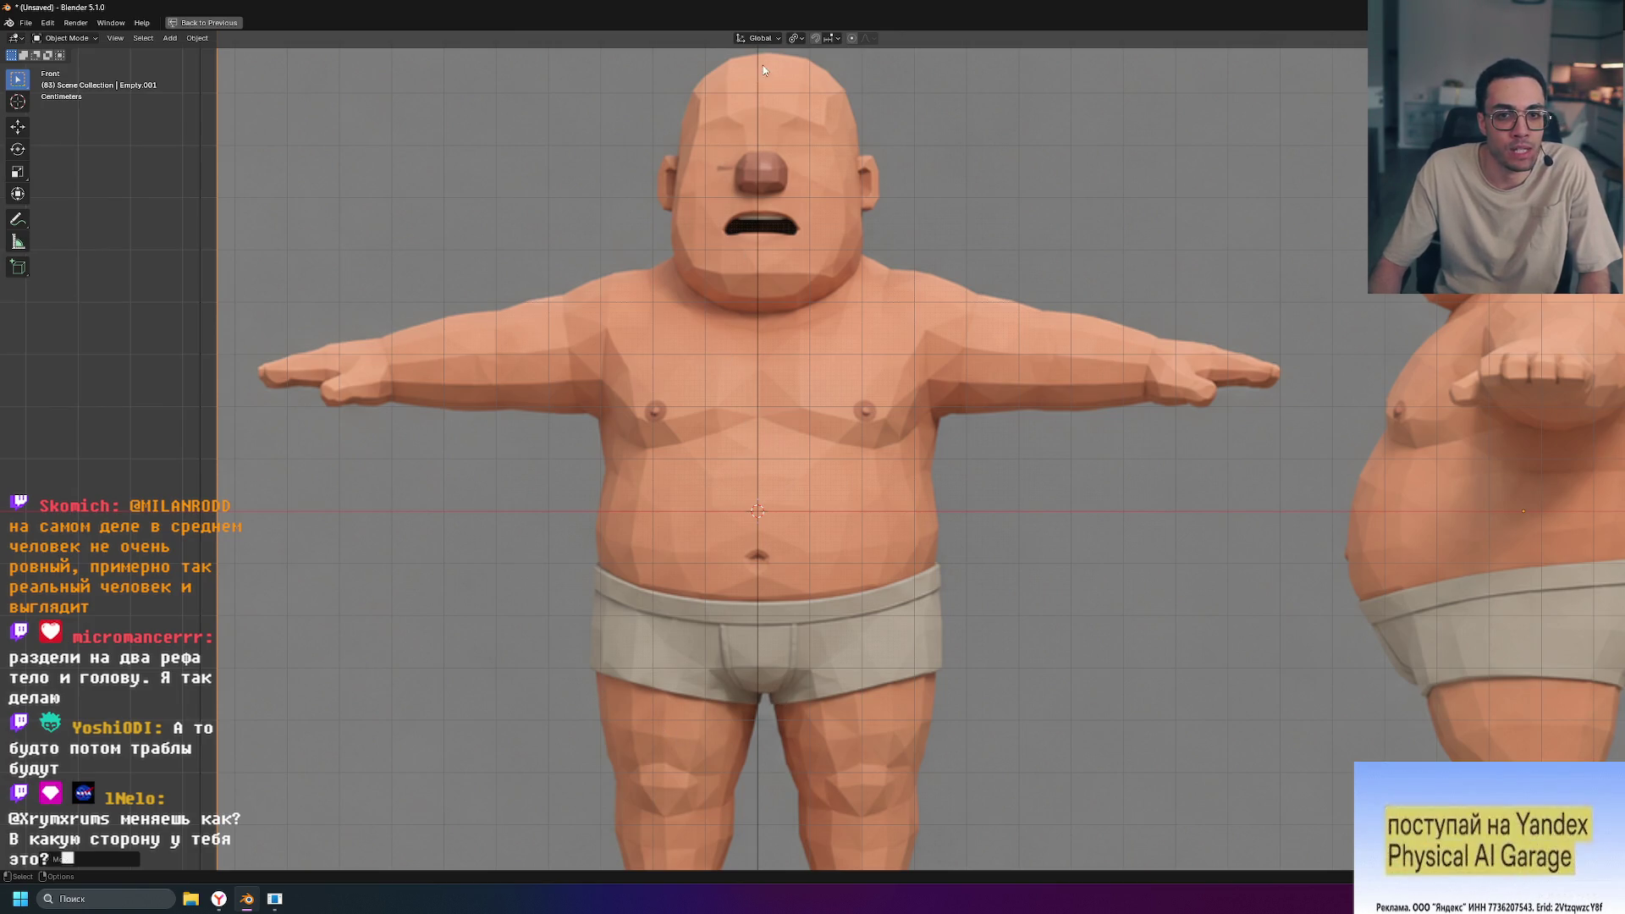
{"action": "middle_click_drag", "start_coordinate": [805, 179], "coordinate": [797, 236], "text": "shift"}
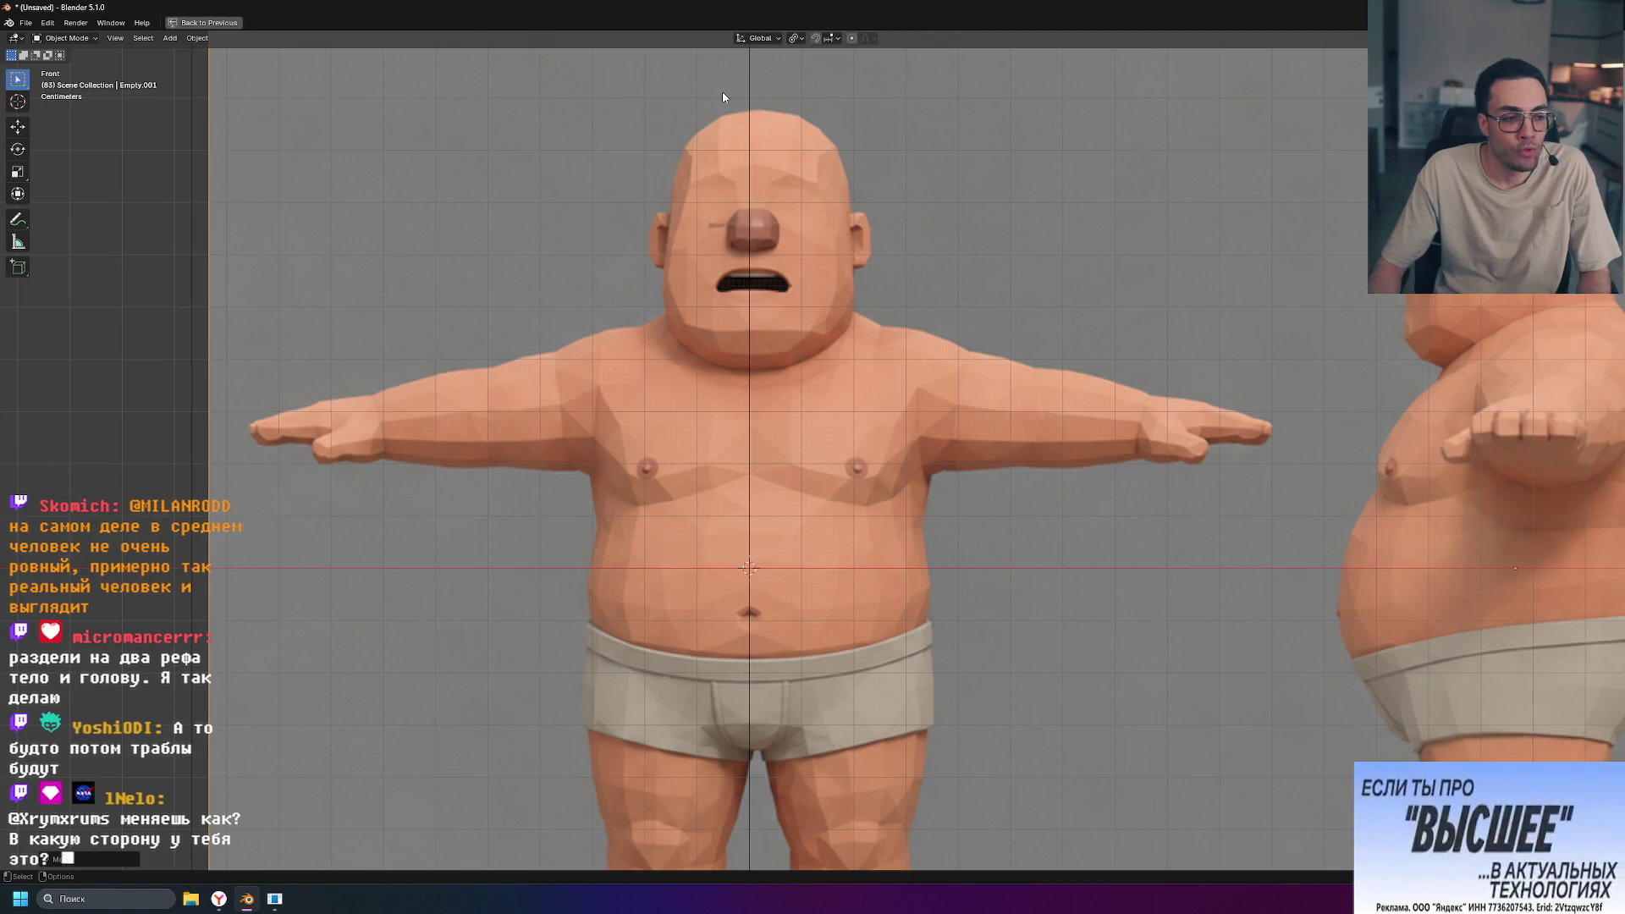
{"action": "scroll", "coordinate": [723, 91], "scroll_direction": "up", "scroll_amount": 2}
{"action": "middle_click_drag", "start_coordinate": [724, 106], "coordinate": [774, 323], "text": "shift"}
{"action": "scroll", "coordinate": [761, 356], "scroll_direction": "down", "scroll_amount": 2}
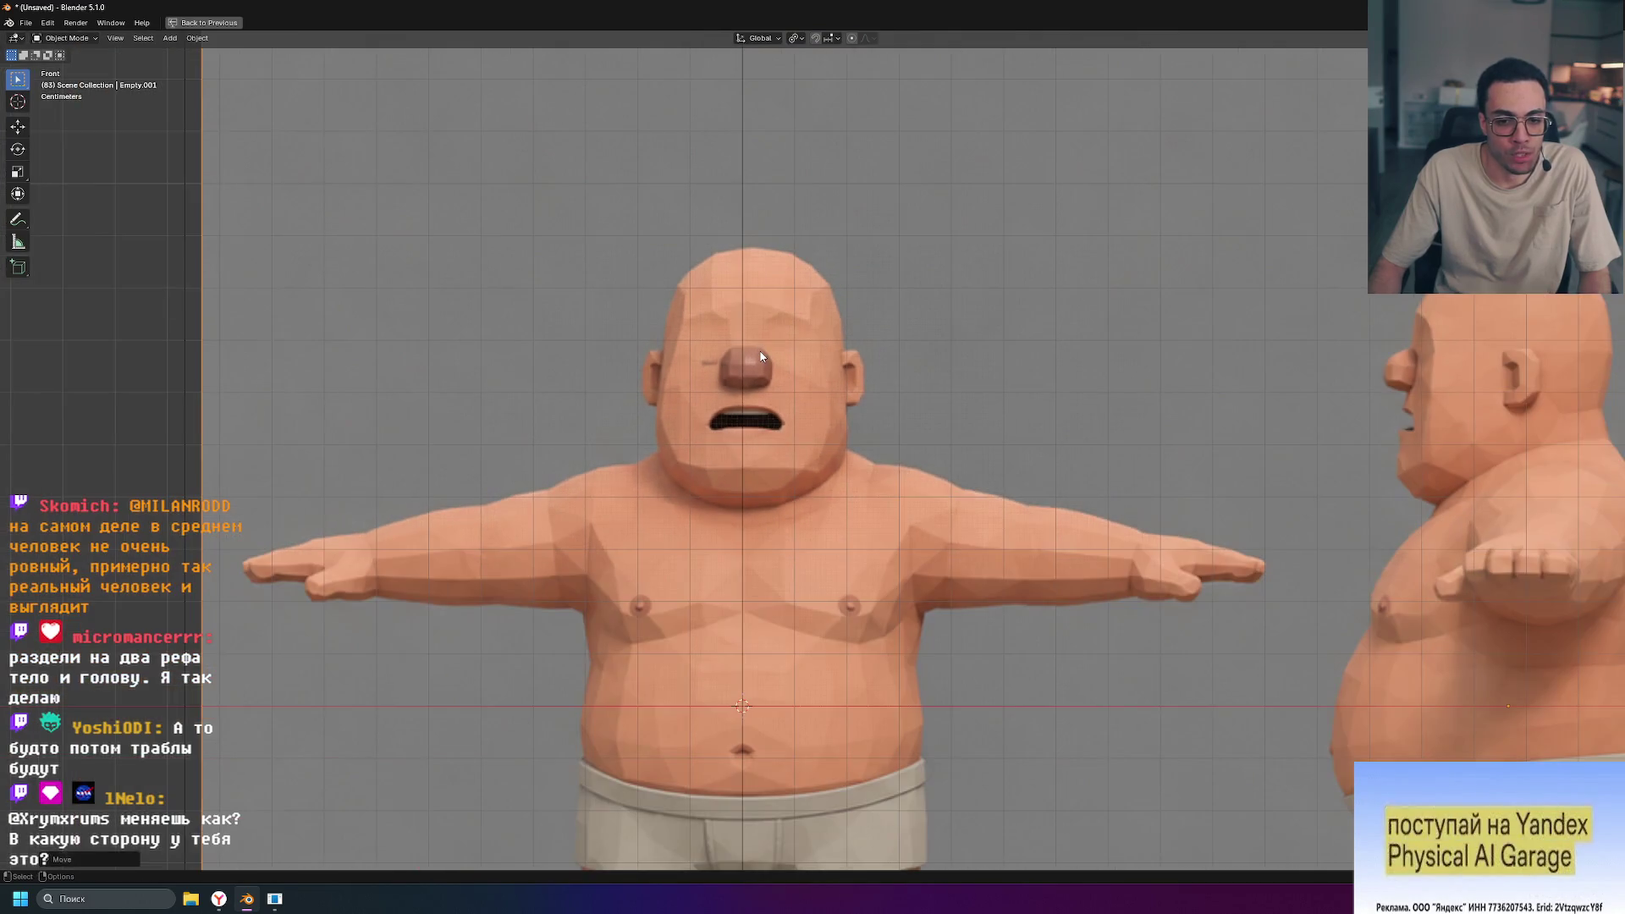
{"action": "scroll", "coordinate": [733, 667], "scroll_direction": "up", "scroll_amount": 5}
{"action": "mouse_move", "coordinate": [636, 718]}
{"action": "middle_mouse_down", "text": "shift"}
{"action": "mouse_move", "coordinate": [806, 379]}
{"action": "mouse_move", "coordinate": [689, 560]}
{"action": "middle_mouse_up", "text": "shift"}
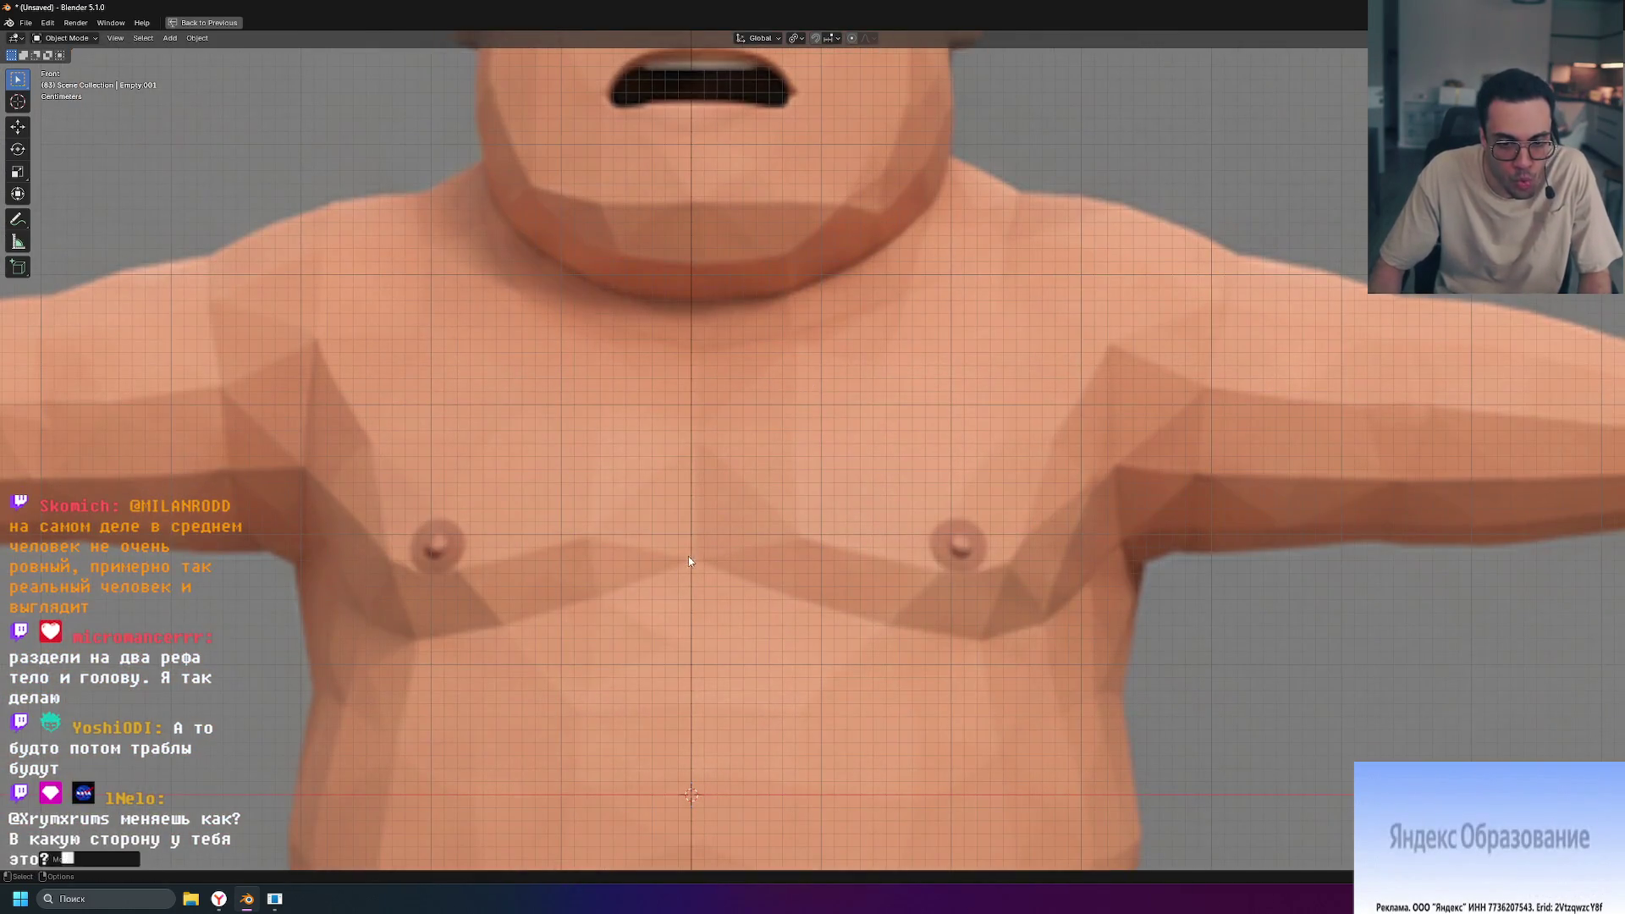
{"action": "scroll", "coordinate": [700, 569], "scroll_direction": "up", "scroll_amount": 3}
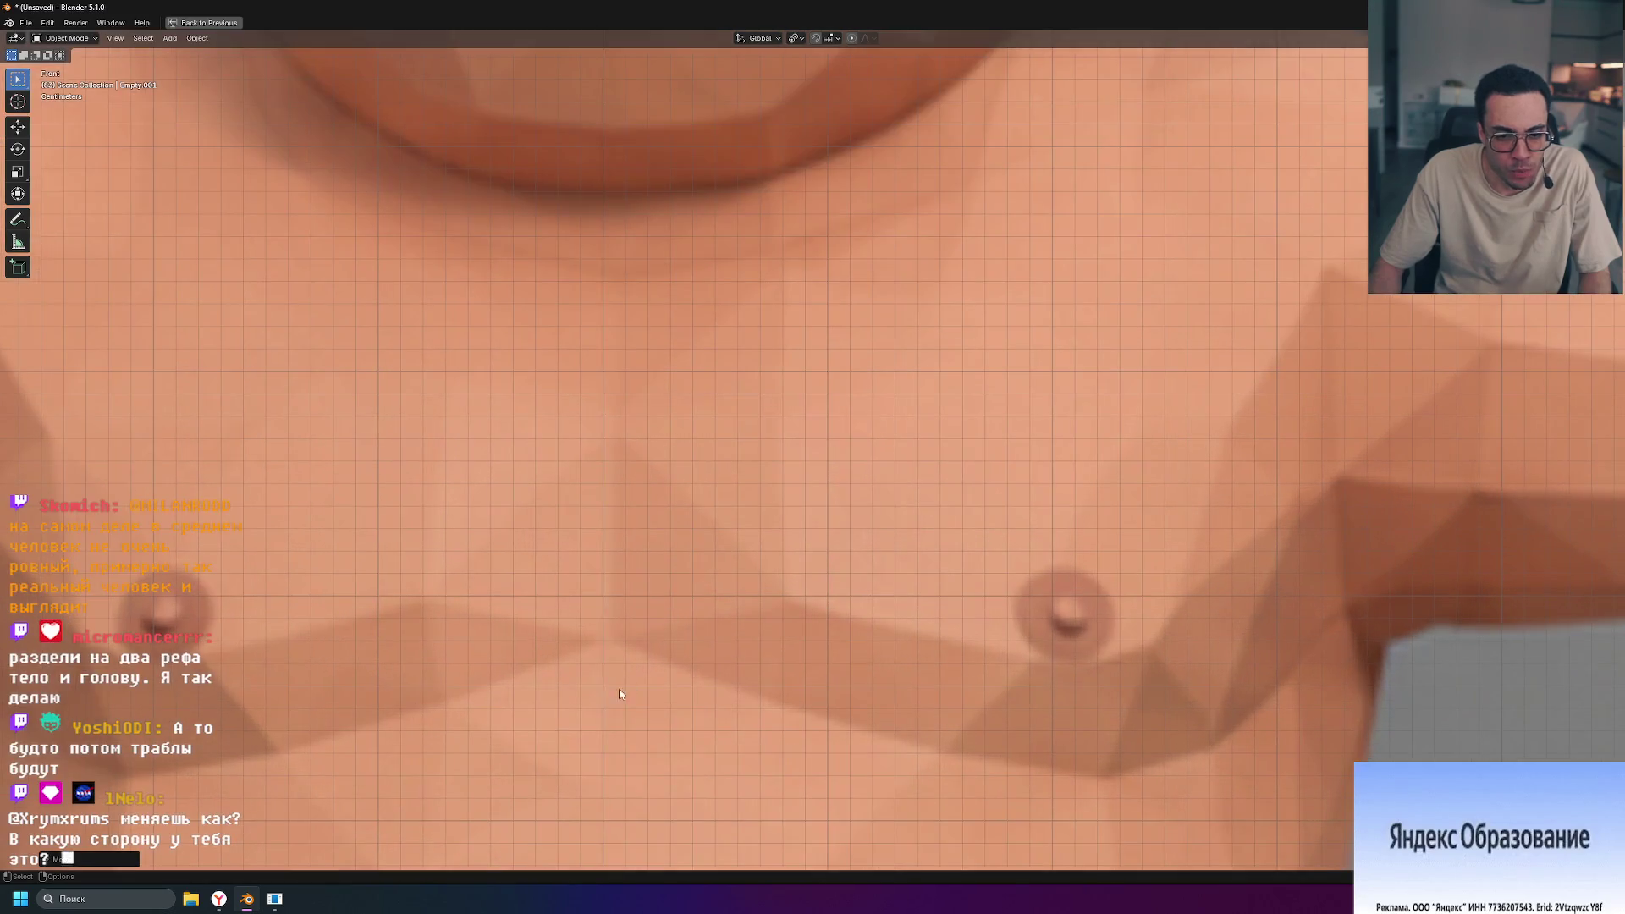
{"action": "scroll", "coordinate": [602, 639], "scroll_direction": "down", "scroll_amount": 7}
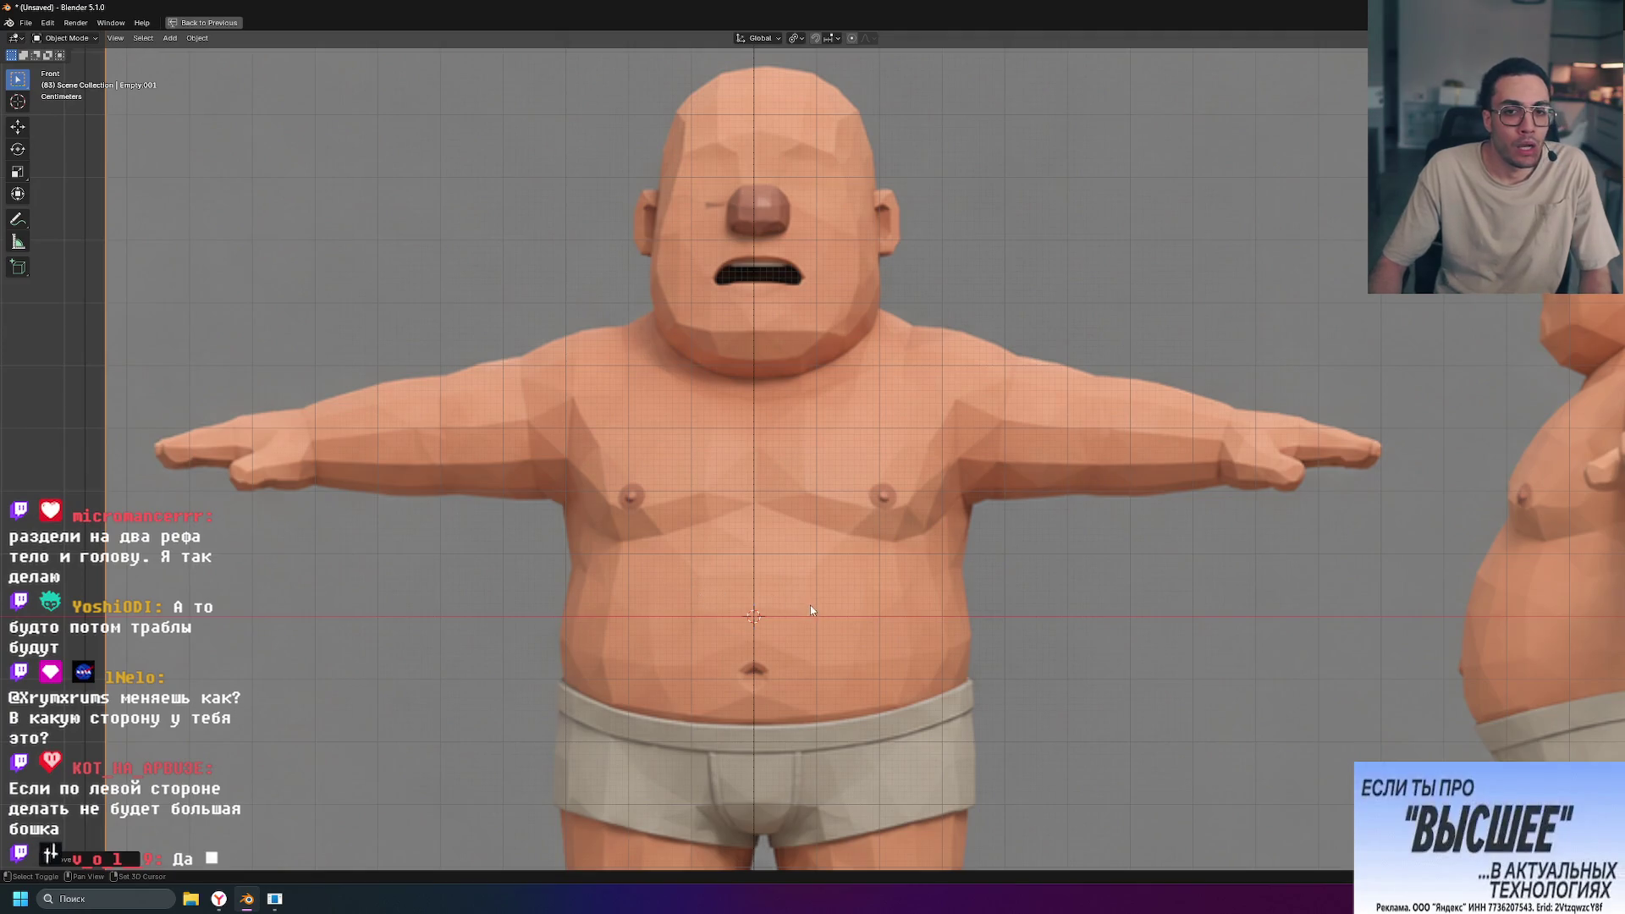
{"action": "scroll", "coordinate": [855, 770], "scroll_direction": "down", "scroll_amount": 2}
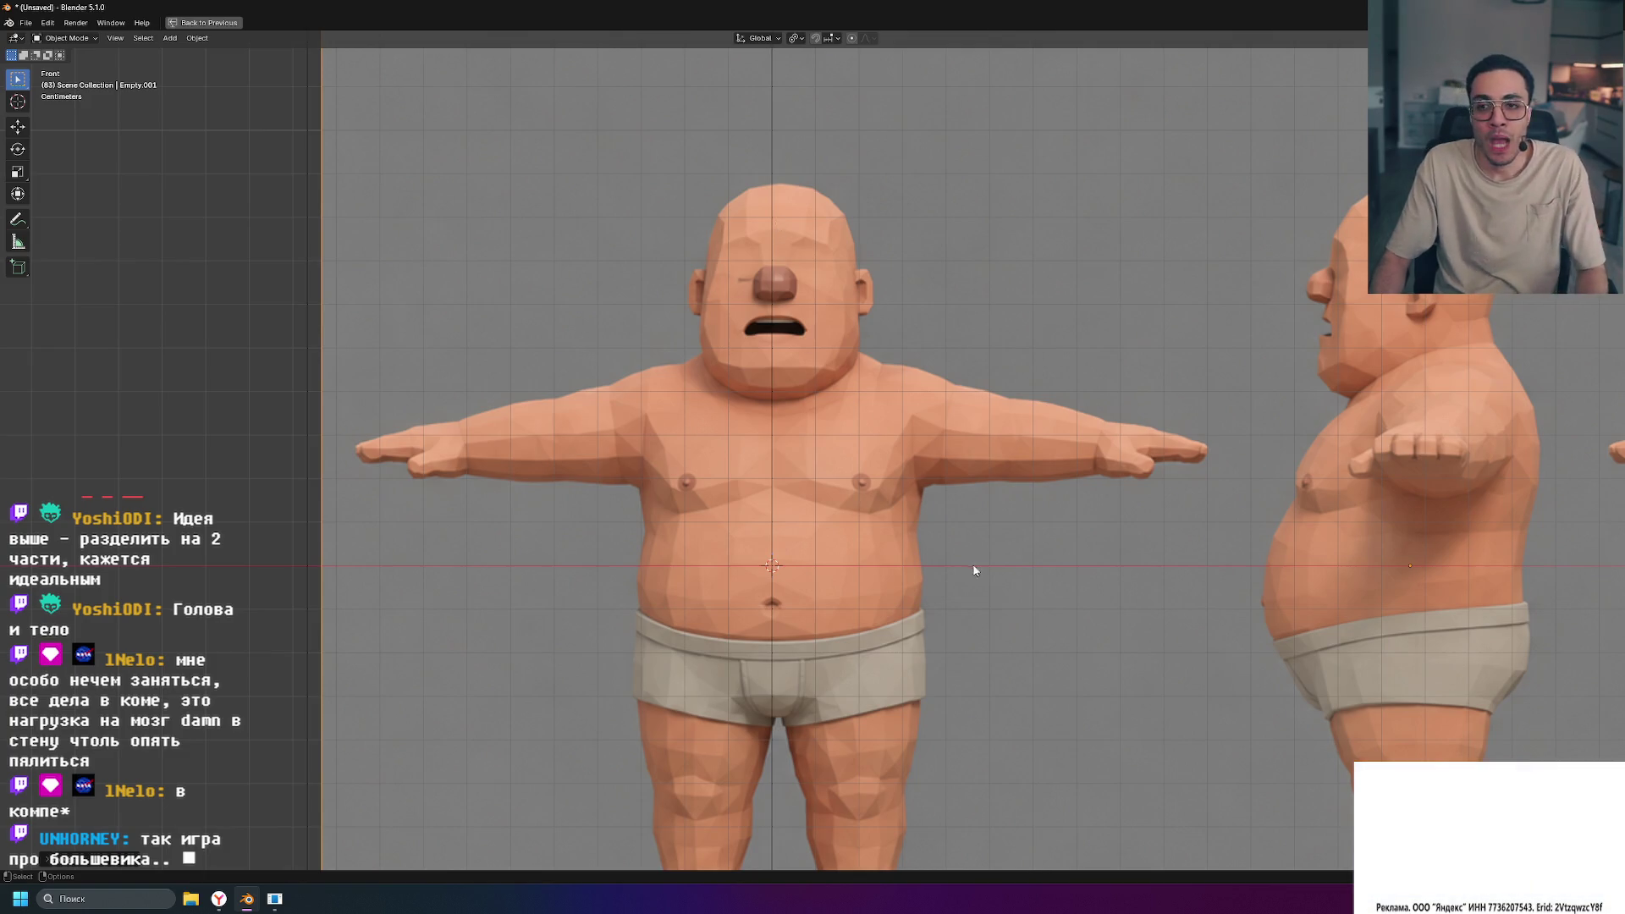
{"action": "key", "text": "super+e"}
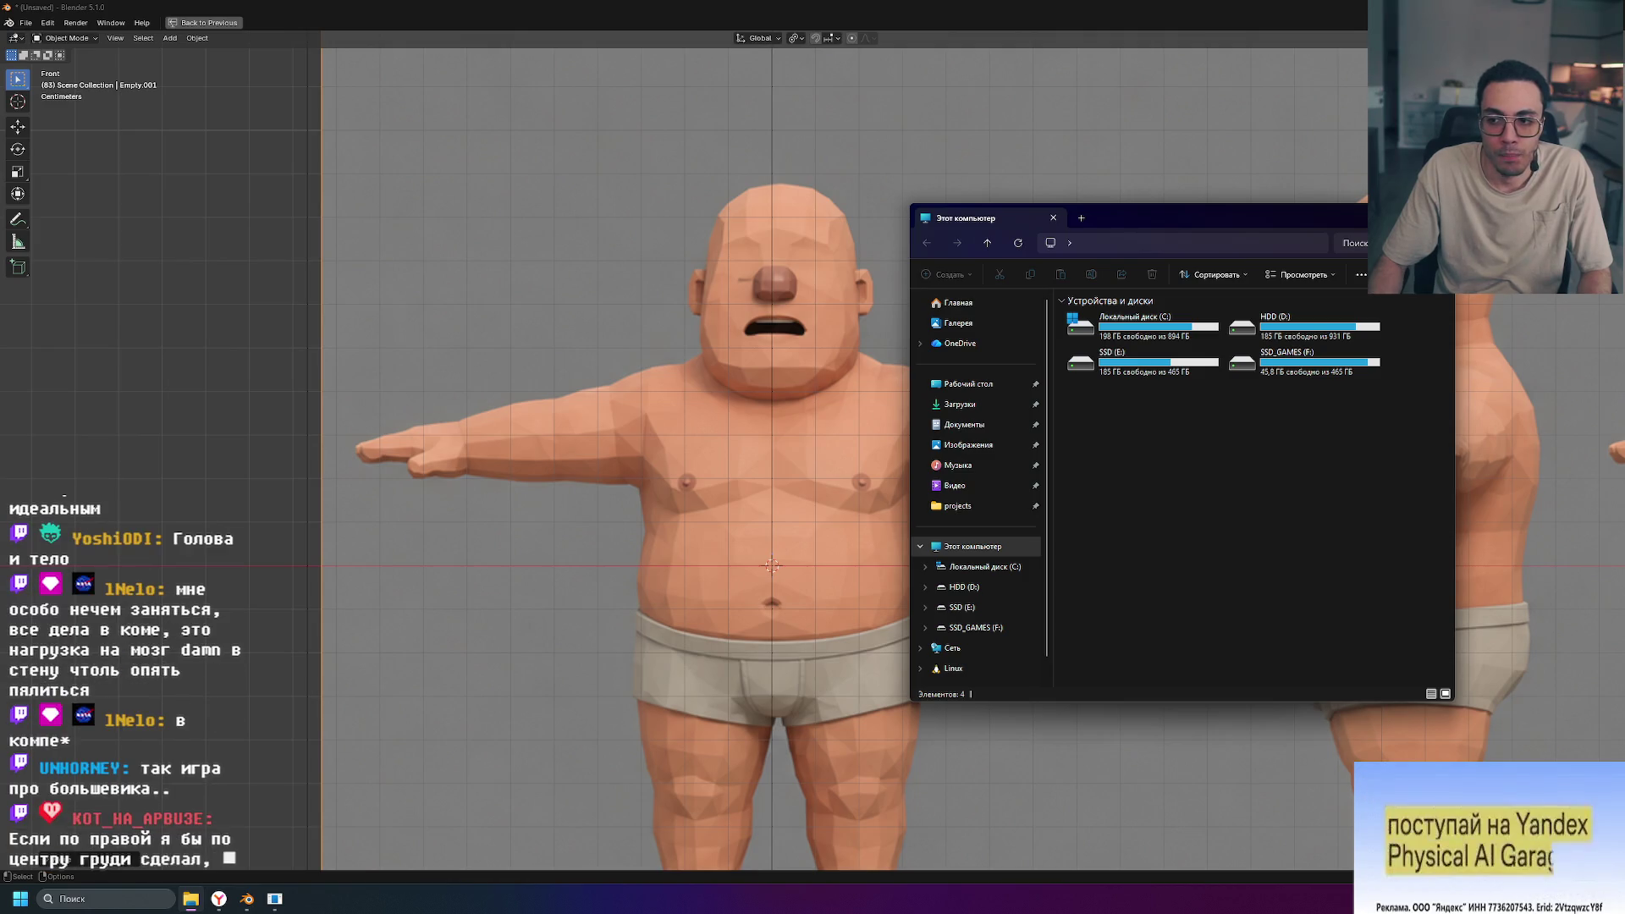
{"action": "key", "text": "alt+F4"}
{"action": "scroll", "coordinate": [1071, 422], "scroll_direction": "down", "scroll_amount": 3}
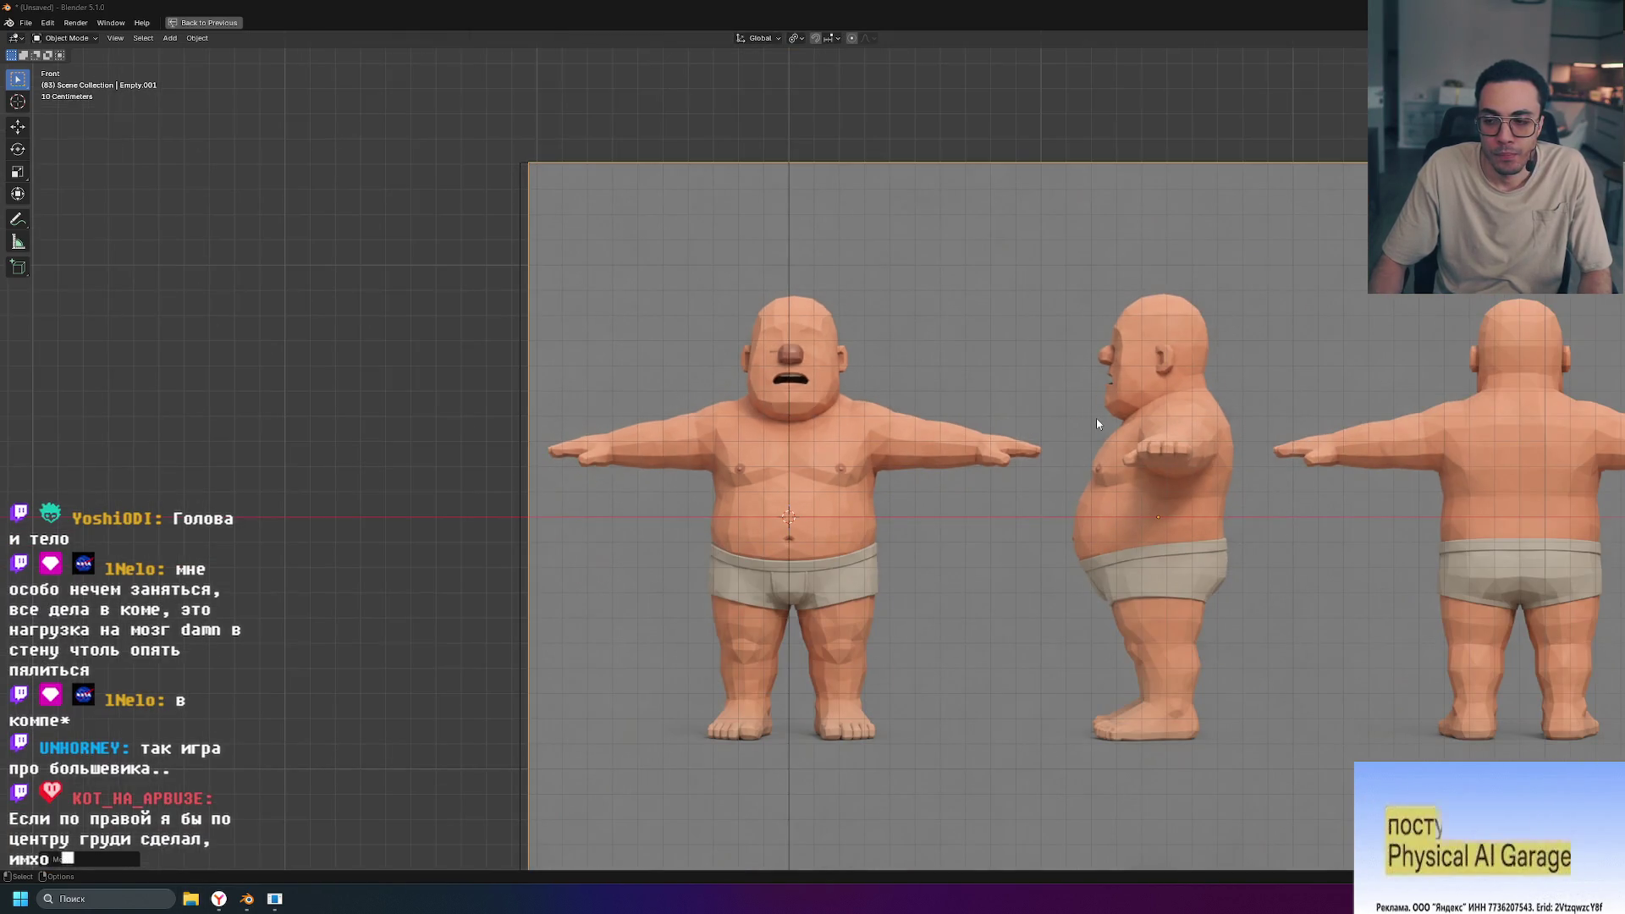
{"action": "scroll", "coordinate": [851, 491], "scroll_direction": "up", "scroll_amount": 6}
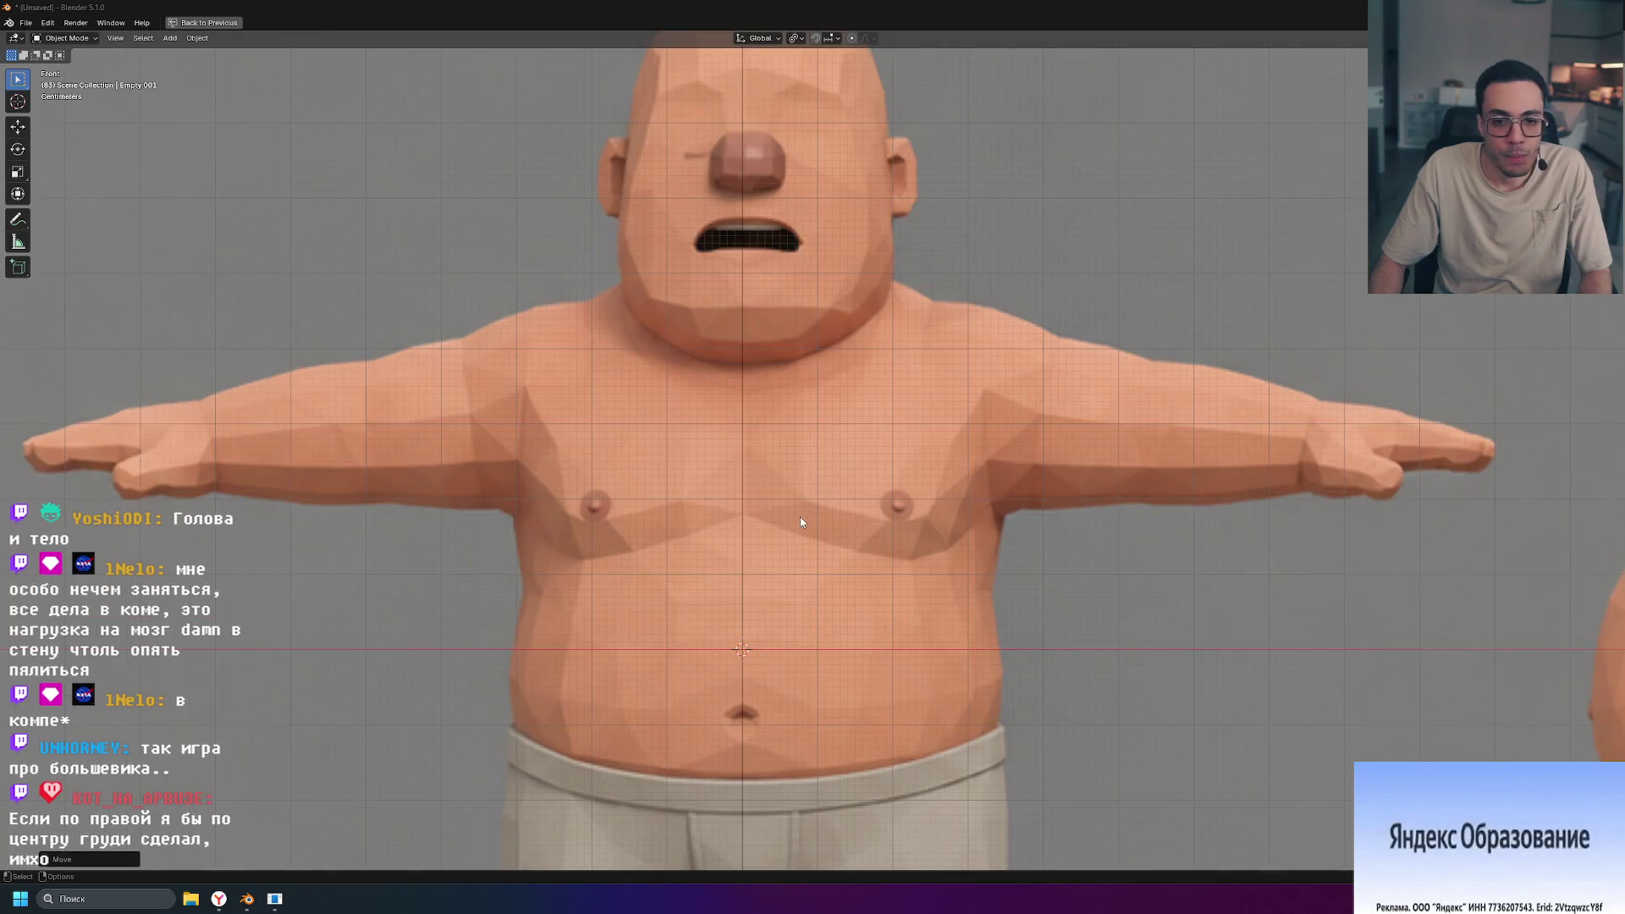
{"action": "scroll", "coordinate": [800, 521], "scroll_direction": "up", "scroll_amount": 3}
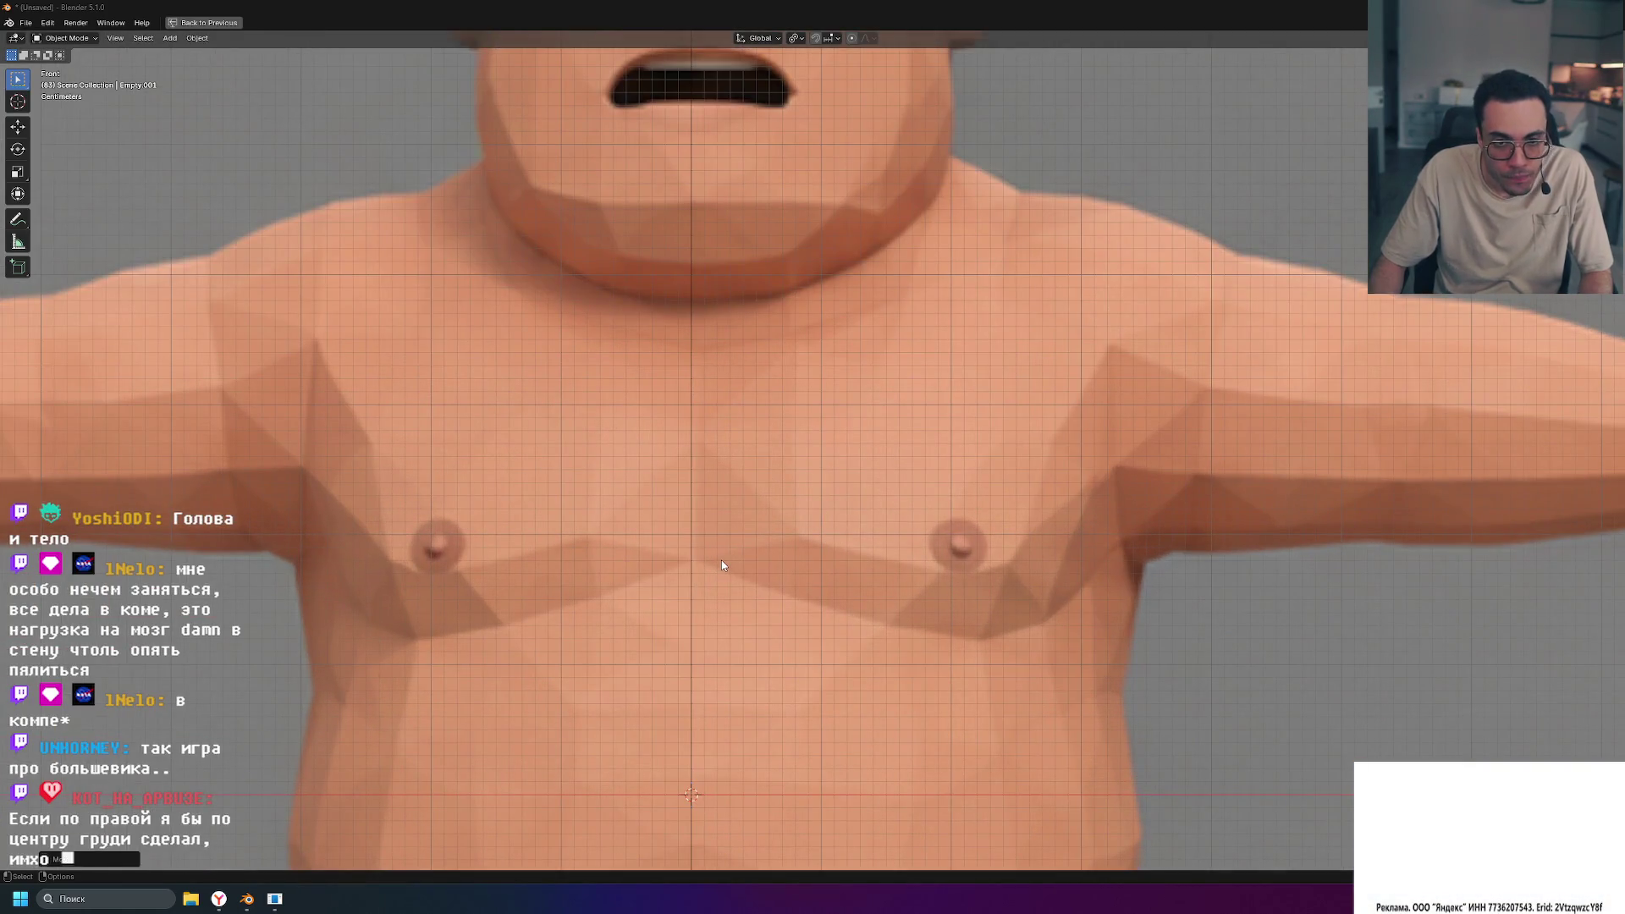
{"action": "scroll", "coordinate": [721, 560], "scroll_direction": "down", "scroll_amount": 5}
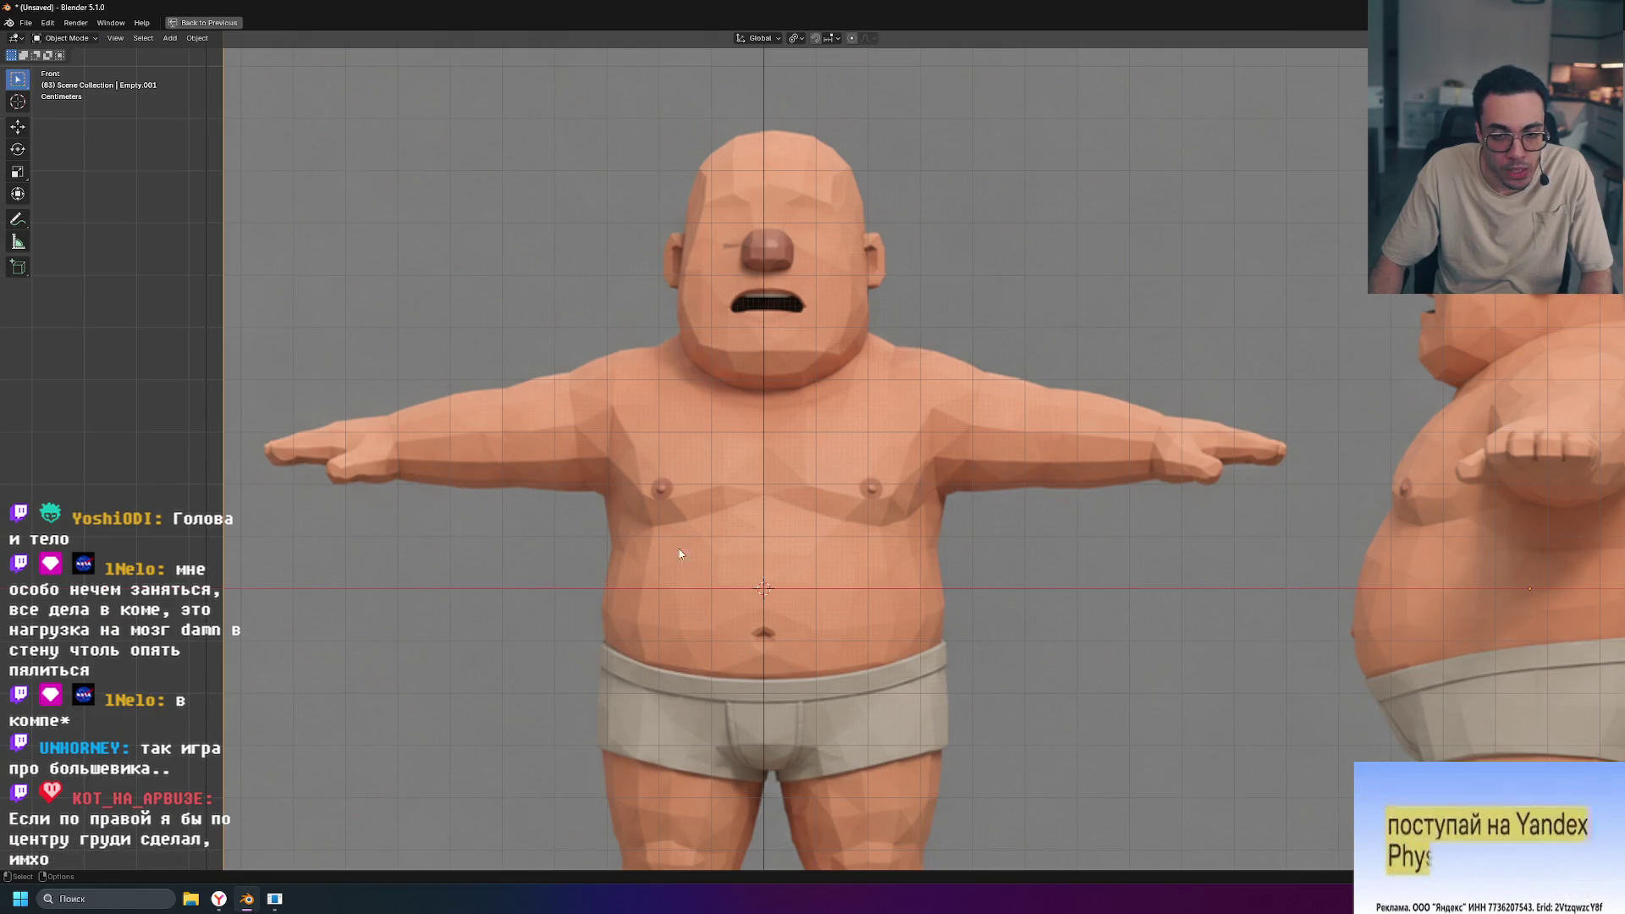
{"action": "scroll", "coordinate": [787, 504], "scroll_direction": "up", "scroll_amount": 4}
{"action": "key", "text": "g"}
Step: Nudge the reference image twice along X so the chest lines up with the centre line
{"action": "key", "text": "x"}
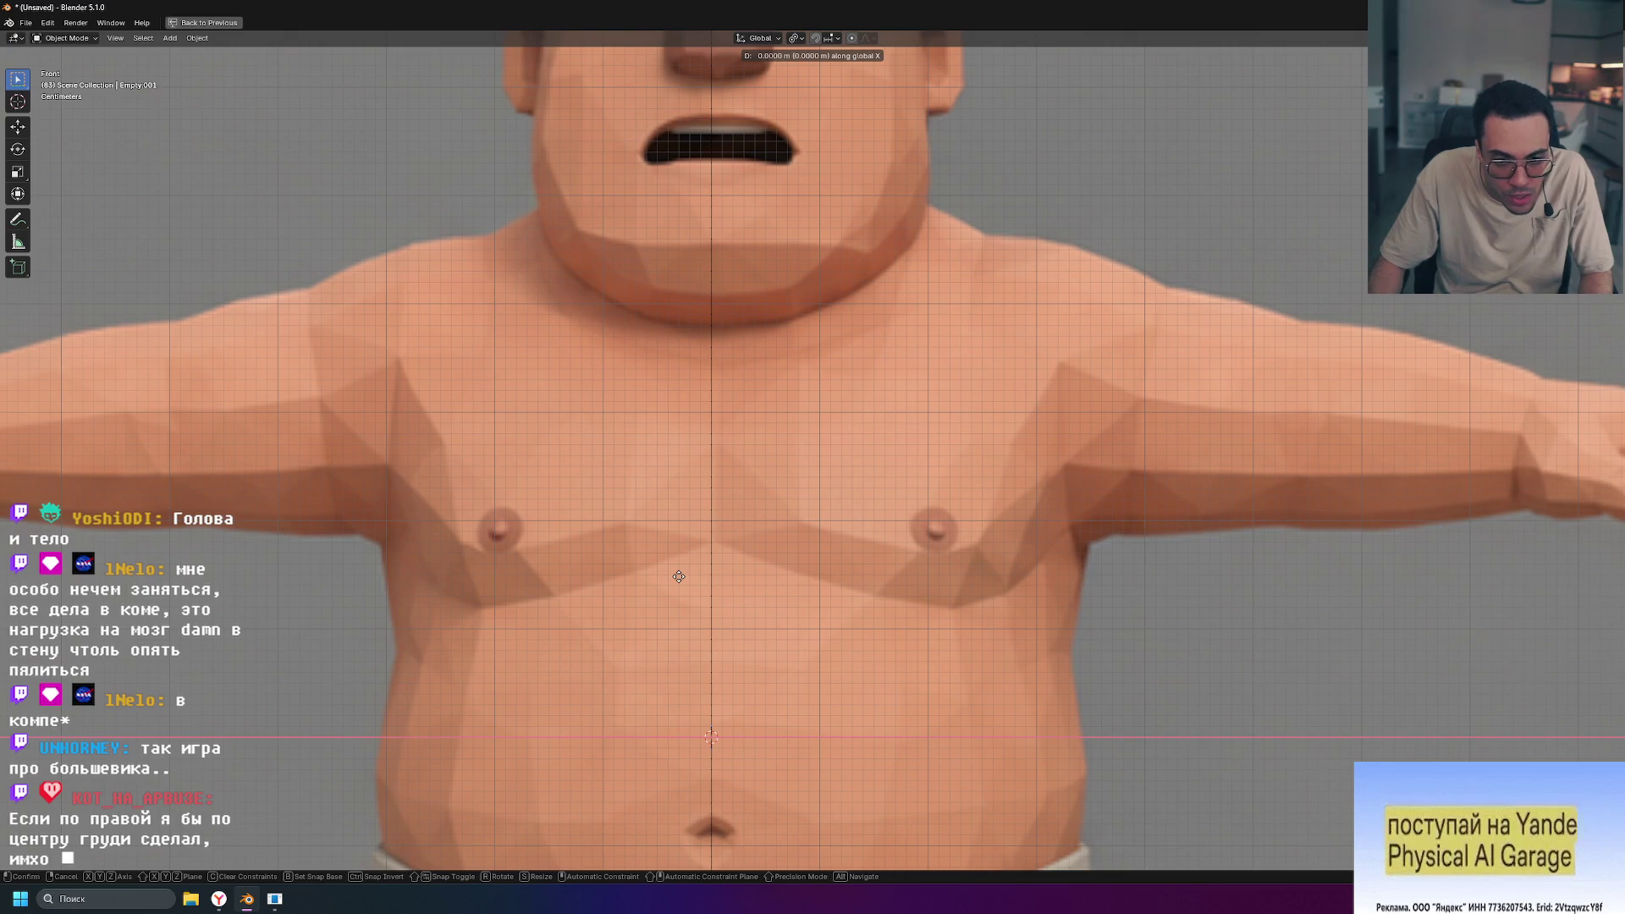
{"action": "left_click", "coordinate": [678, 577]}
{"action": "scroll", "coordinate": [698, 540], "scroll_direction": "up", "scroll_amount": 6}
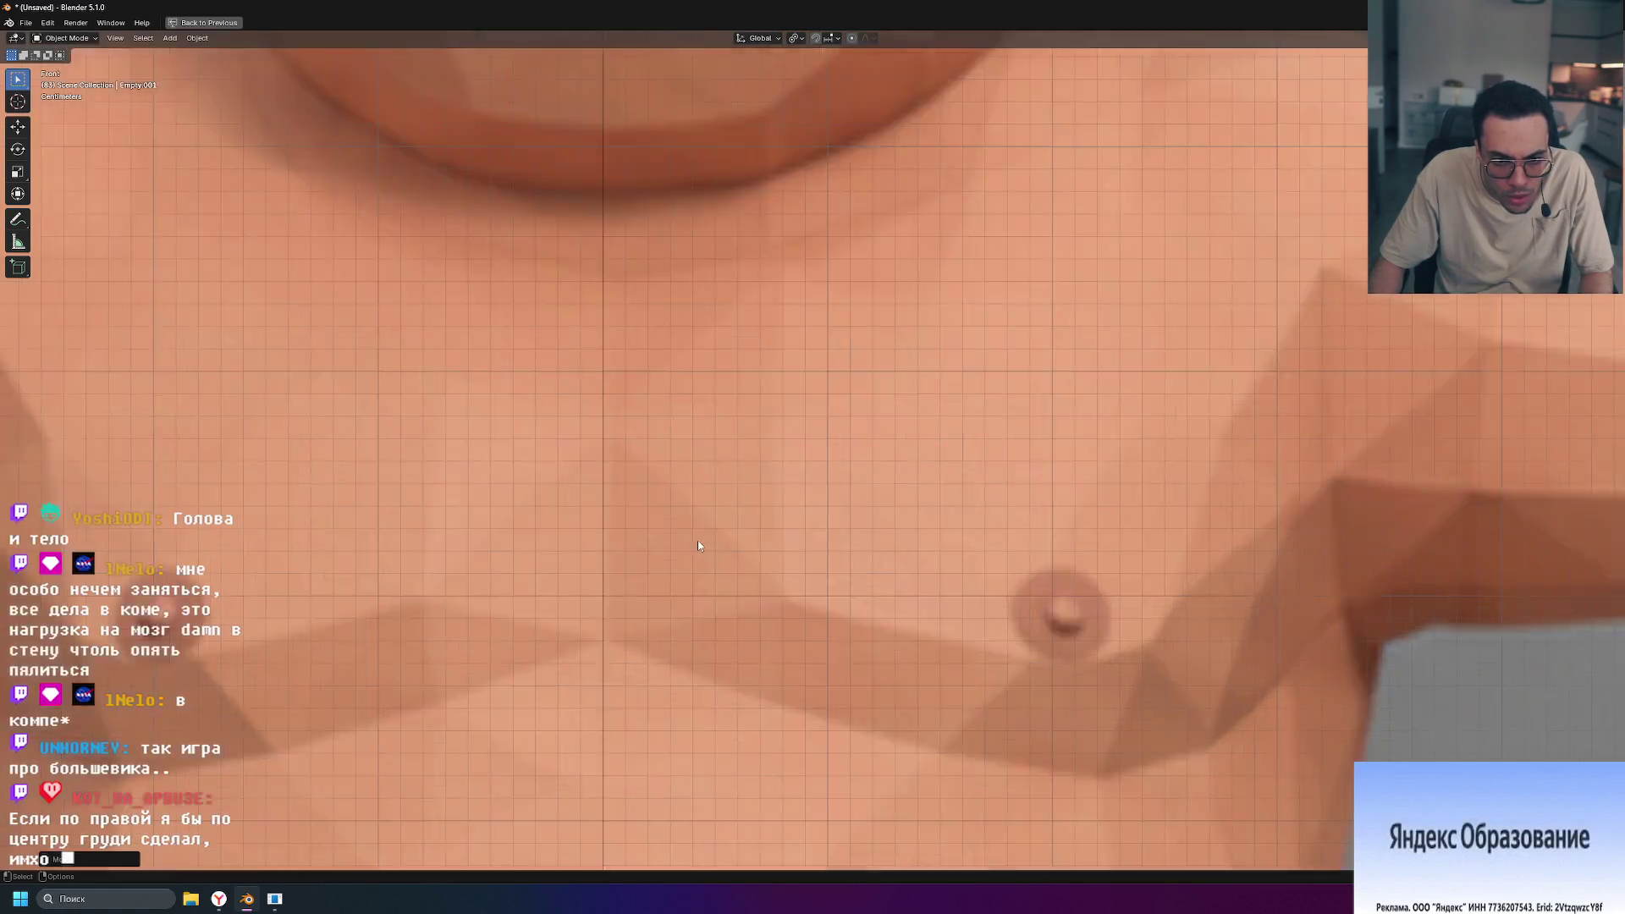
{"action": "key", "text": "g"}
{"action": "key", "text": "x"}
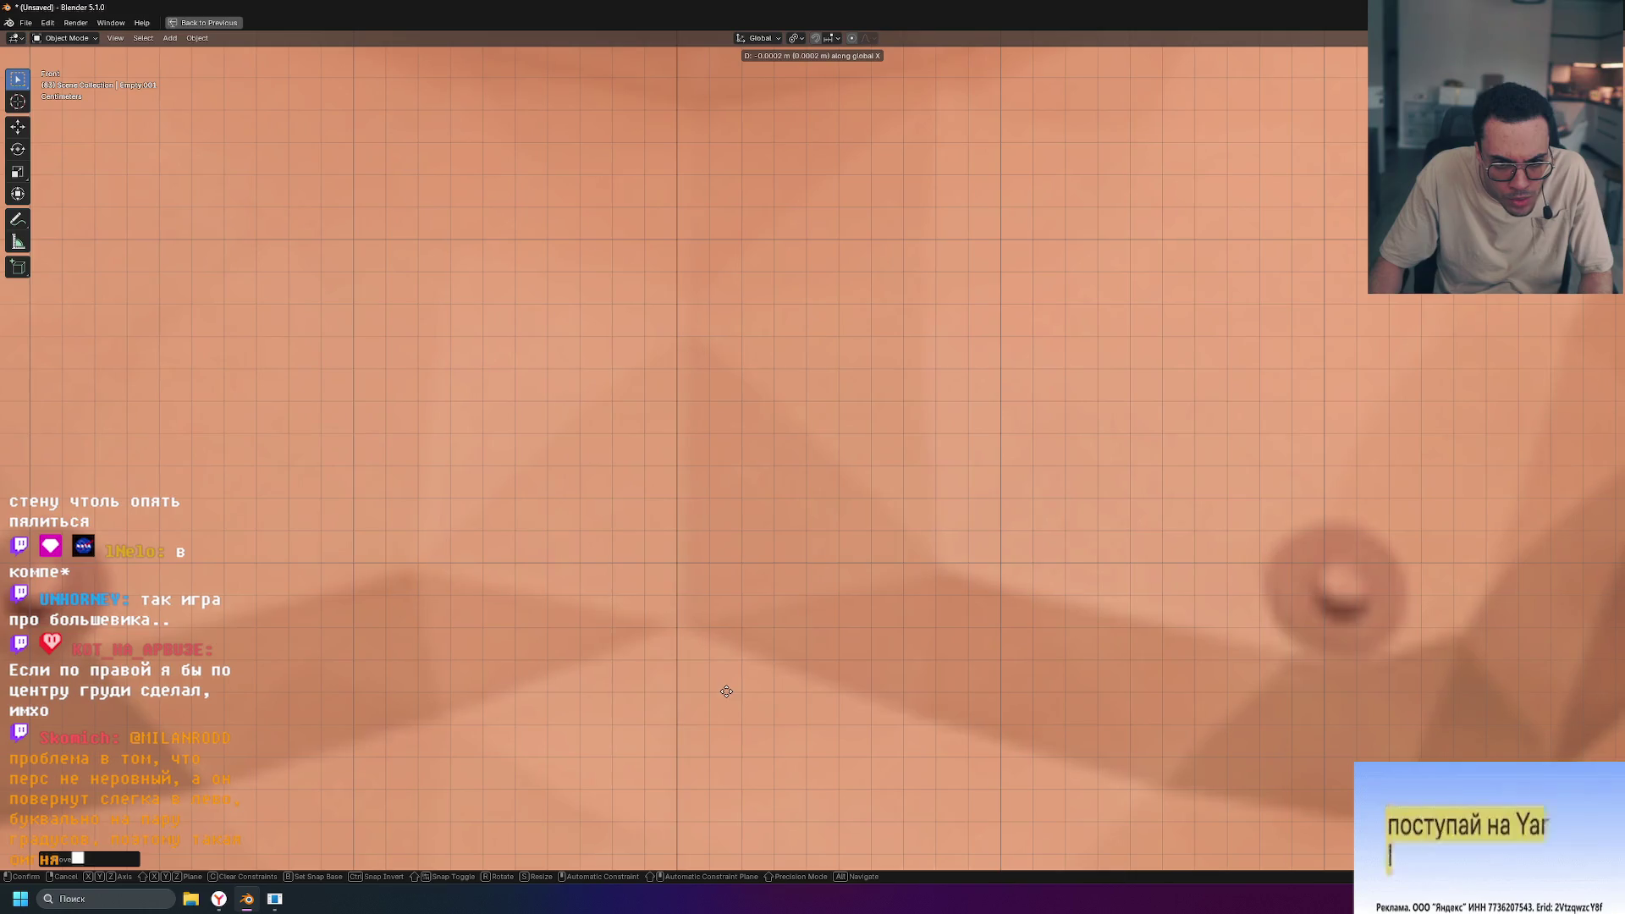
{"action": "left_click", "coordinate": [725, 691]}
Step: Zoom out to check the full reference sheet, then bring up File Explorer
{"action": "scroll", "coordinate": [756, 677], "scroll_direction": "down", "scroll_amount": 6}
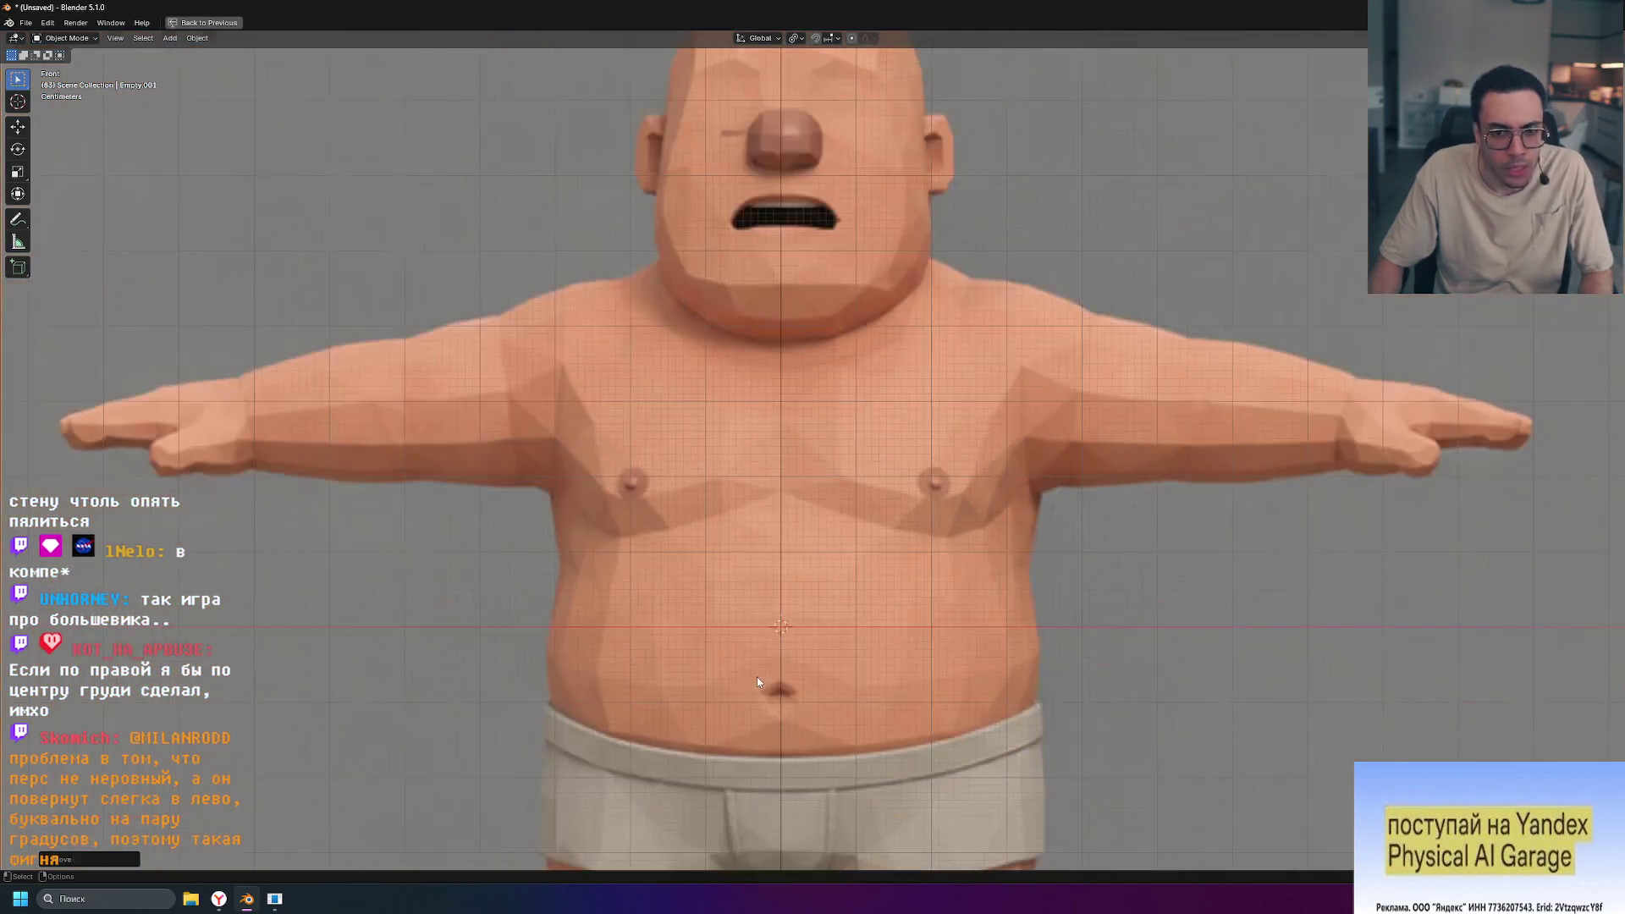
{"action": "scroll", "coordinate": [844, 638], "scroll_direction": "up", "scroll_amount": 6}
{"action": "scroll", "coordinate": [841, 638], "scroll_direction": "down", "scroll_amount": 6}
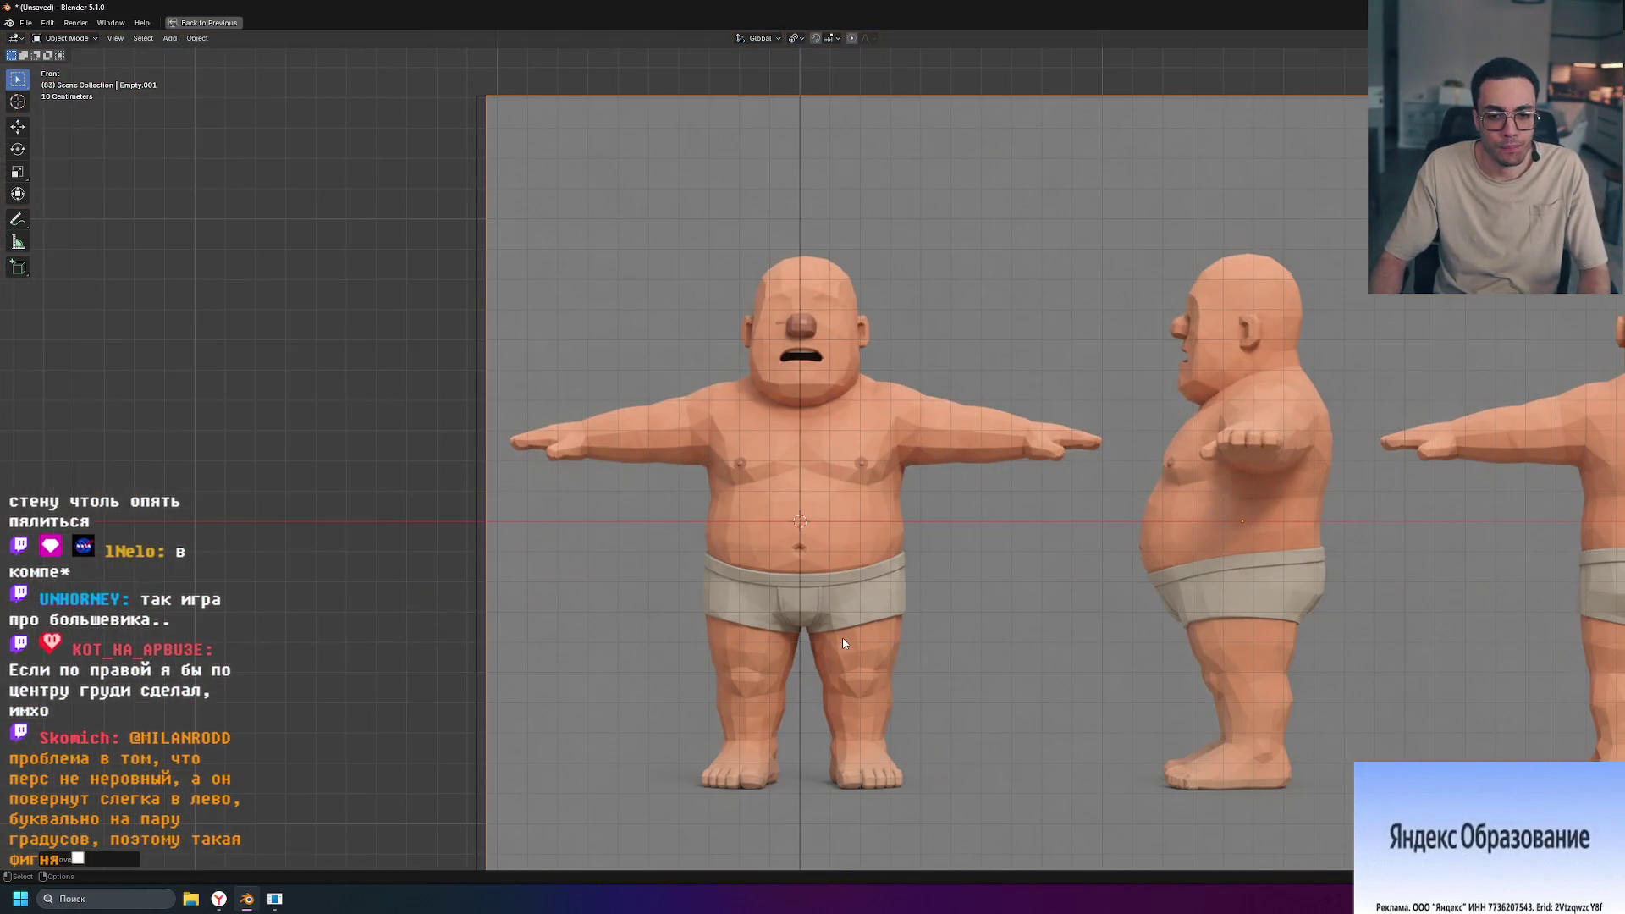
{"action": "scroll", "coordinate": [739, 696], "scroll_direction": "up", "scroll_amount": 6}
{"action": "scroll", "coordinate": [739, 696], "scroll_direction": "down", "scroll_amount": 3}
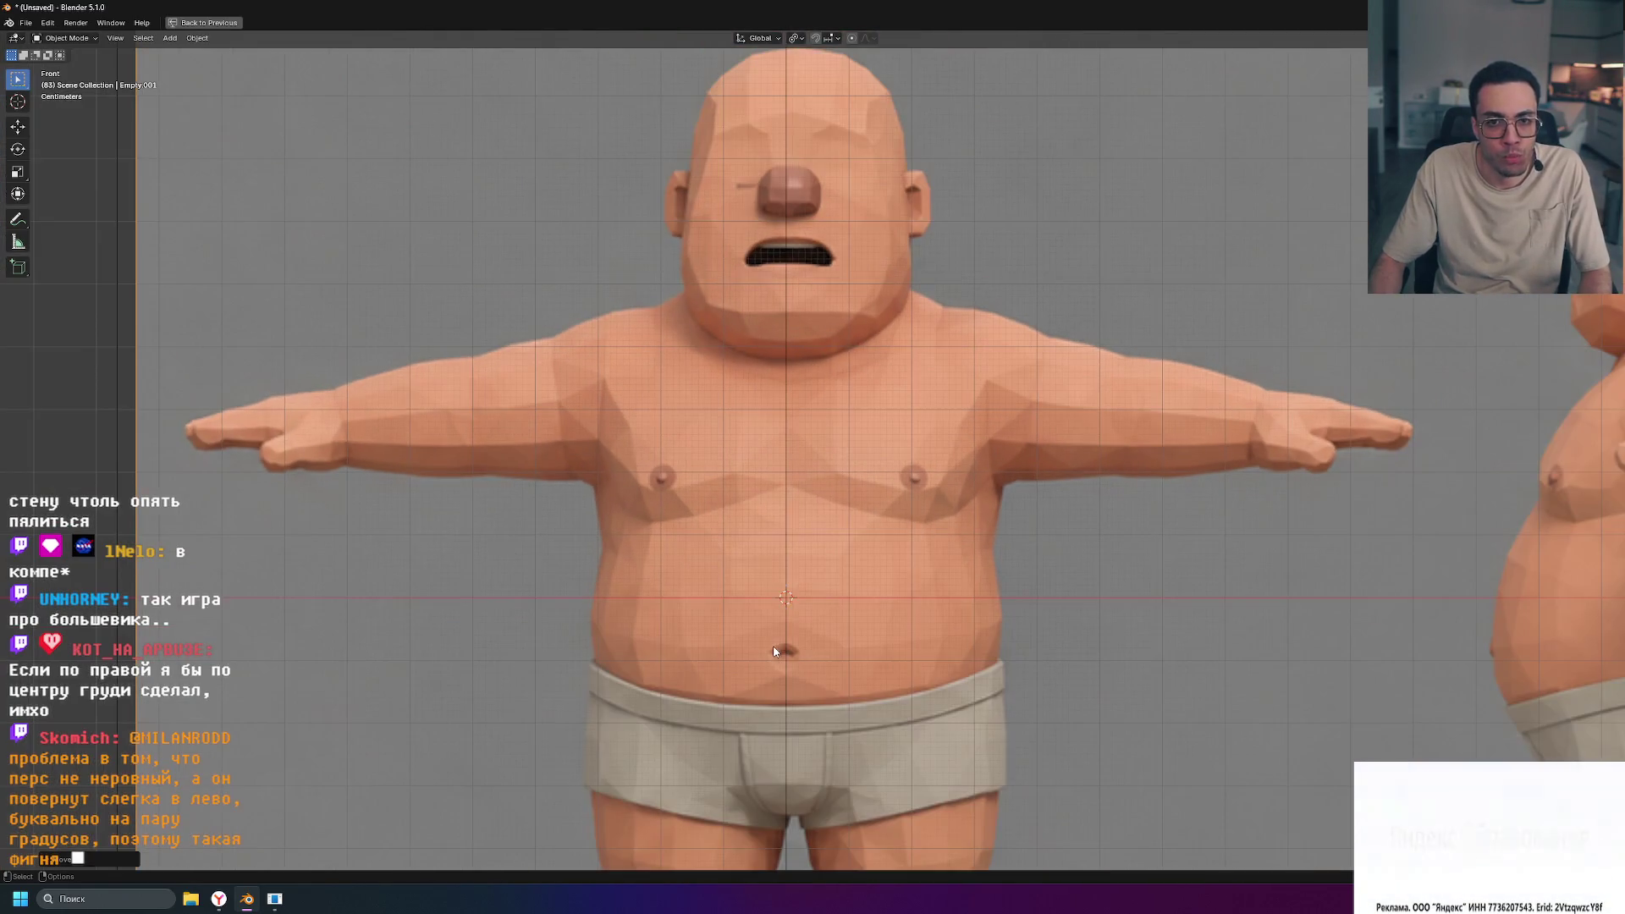
{"action": "scroll", "coordinate": [795, 123], "scroll_direction": "down", "scroll_amount": 1}
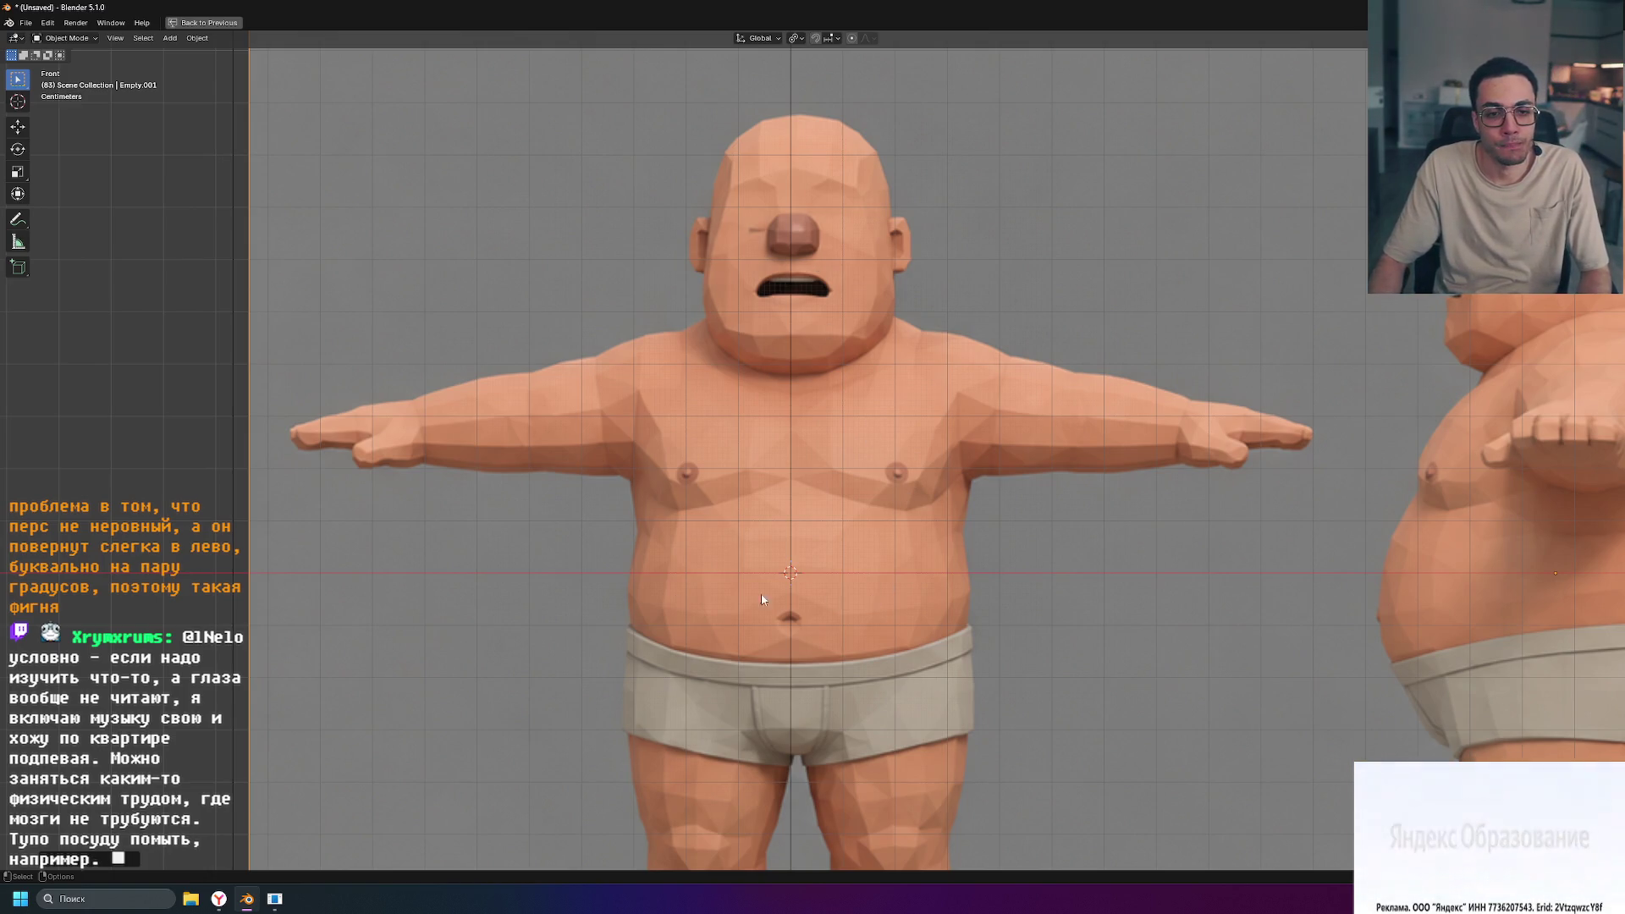
{"action": "scroll", "coordinate": [511, 606], "scroll_direction": "down", "scroll_amount": 4}
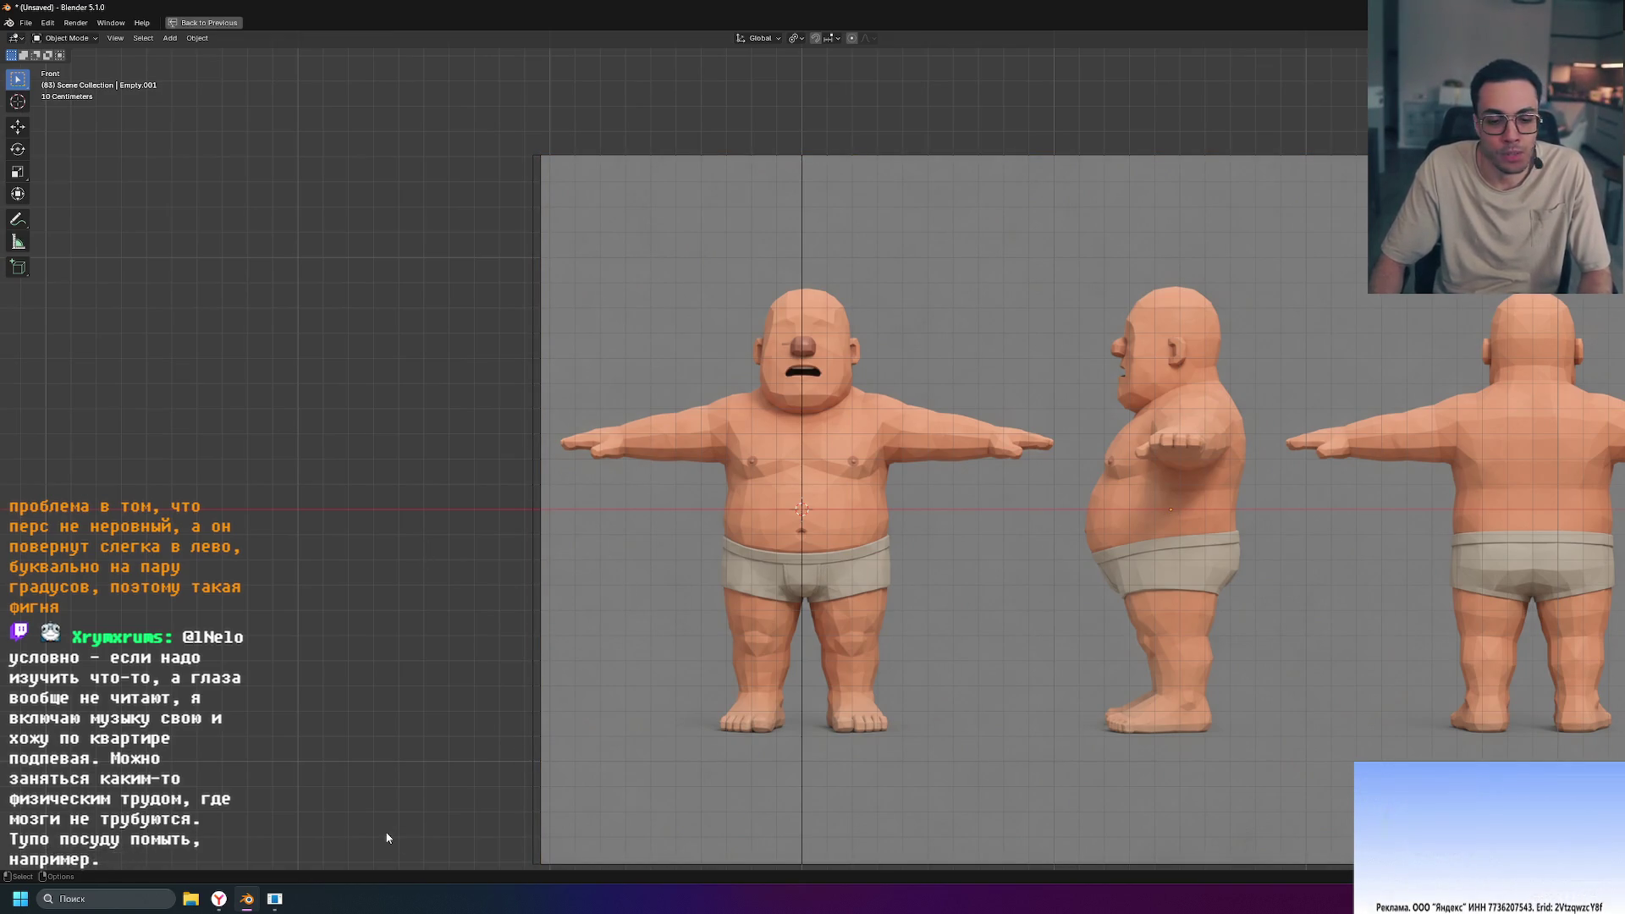
{"action": "left_click", "coordinate": [191, 899]}
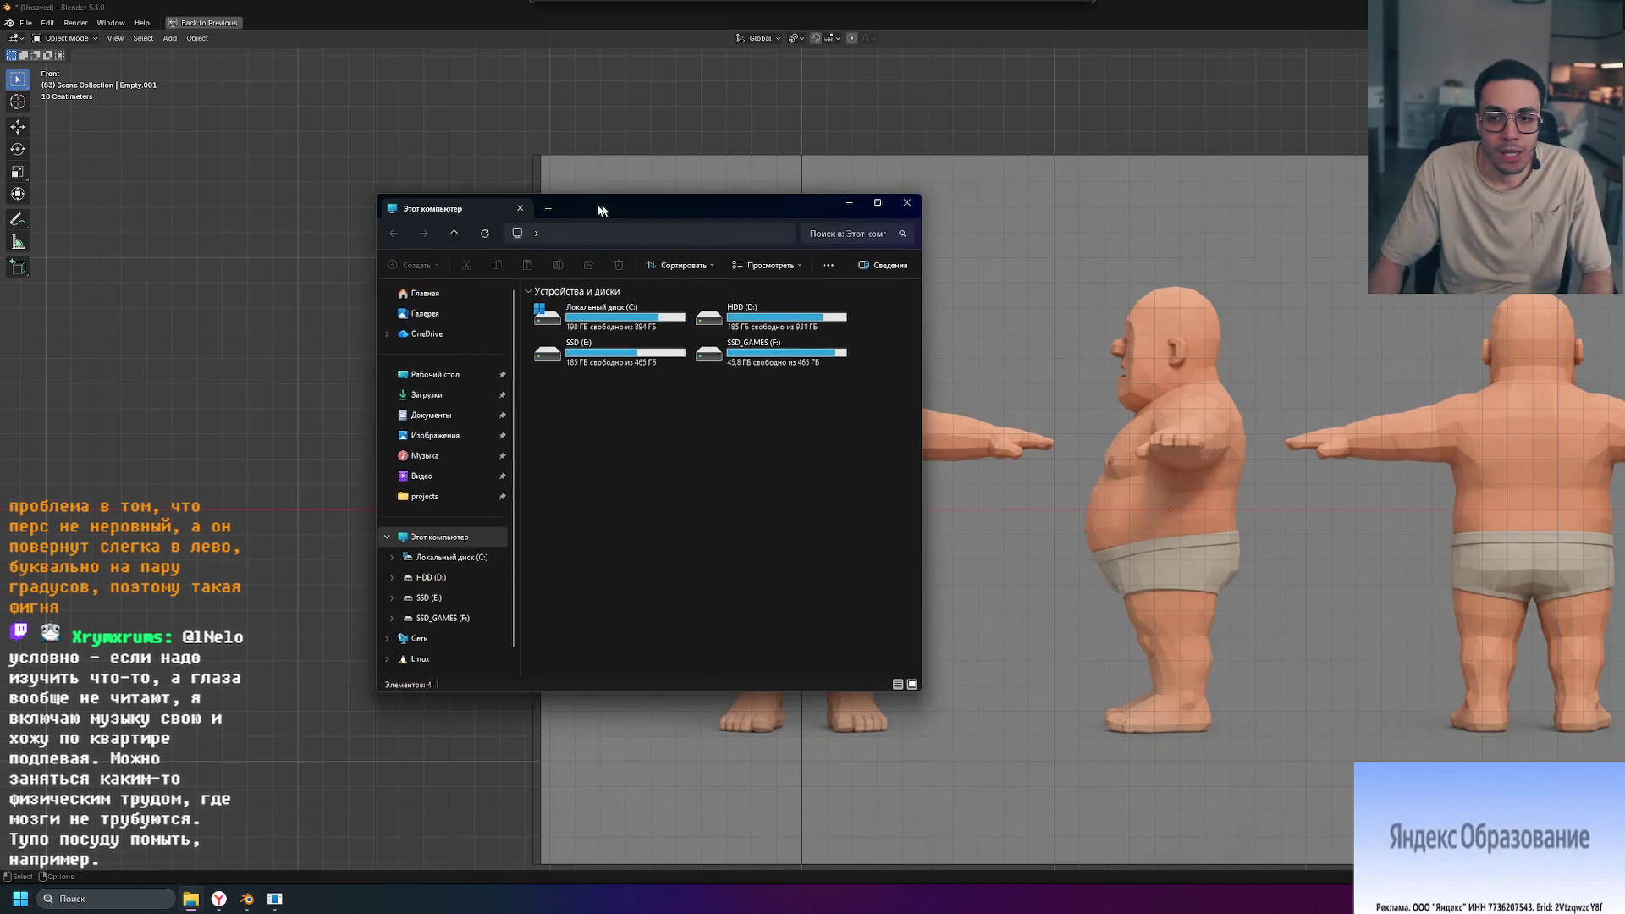
Step: Open the helmeted character reference 'ChatGPT Image 01_08_23' from the Downloads folder
{"action": "left_click_drag", "start_coordinate": [1143, 218], "coordinate": [604, 207]}
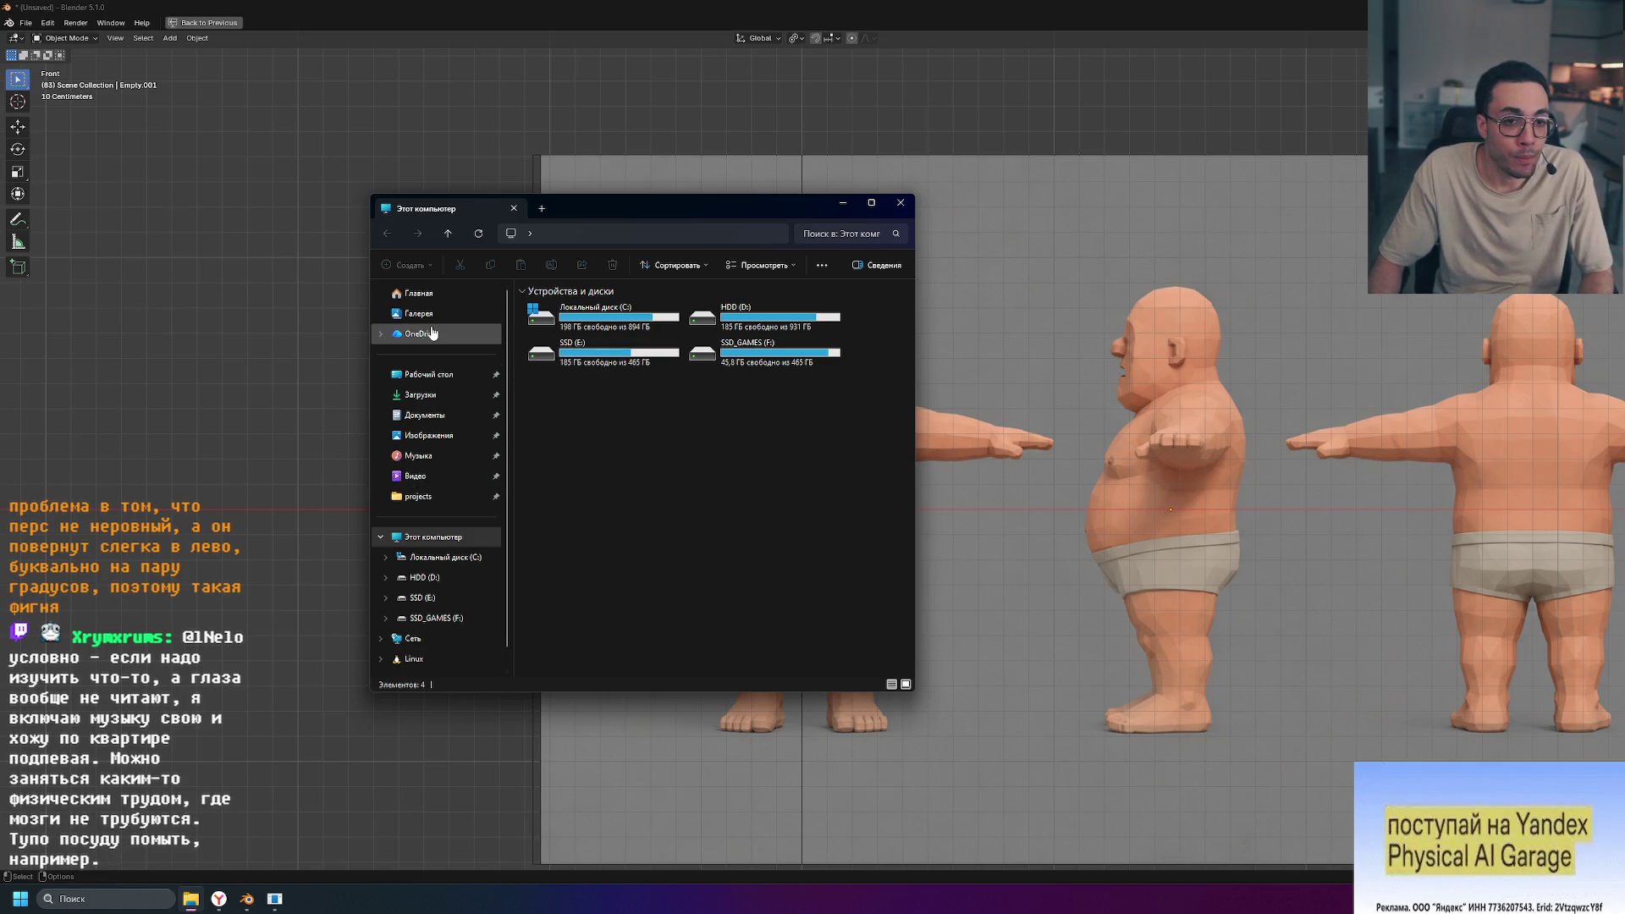
{"action": "left_click", "coordinate": [420, 395]}
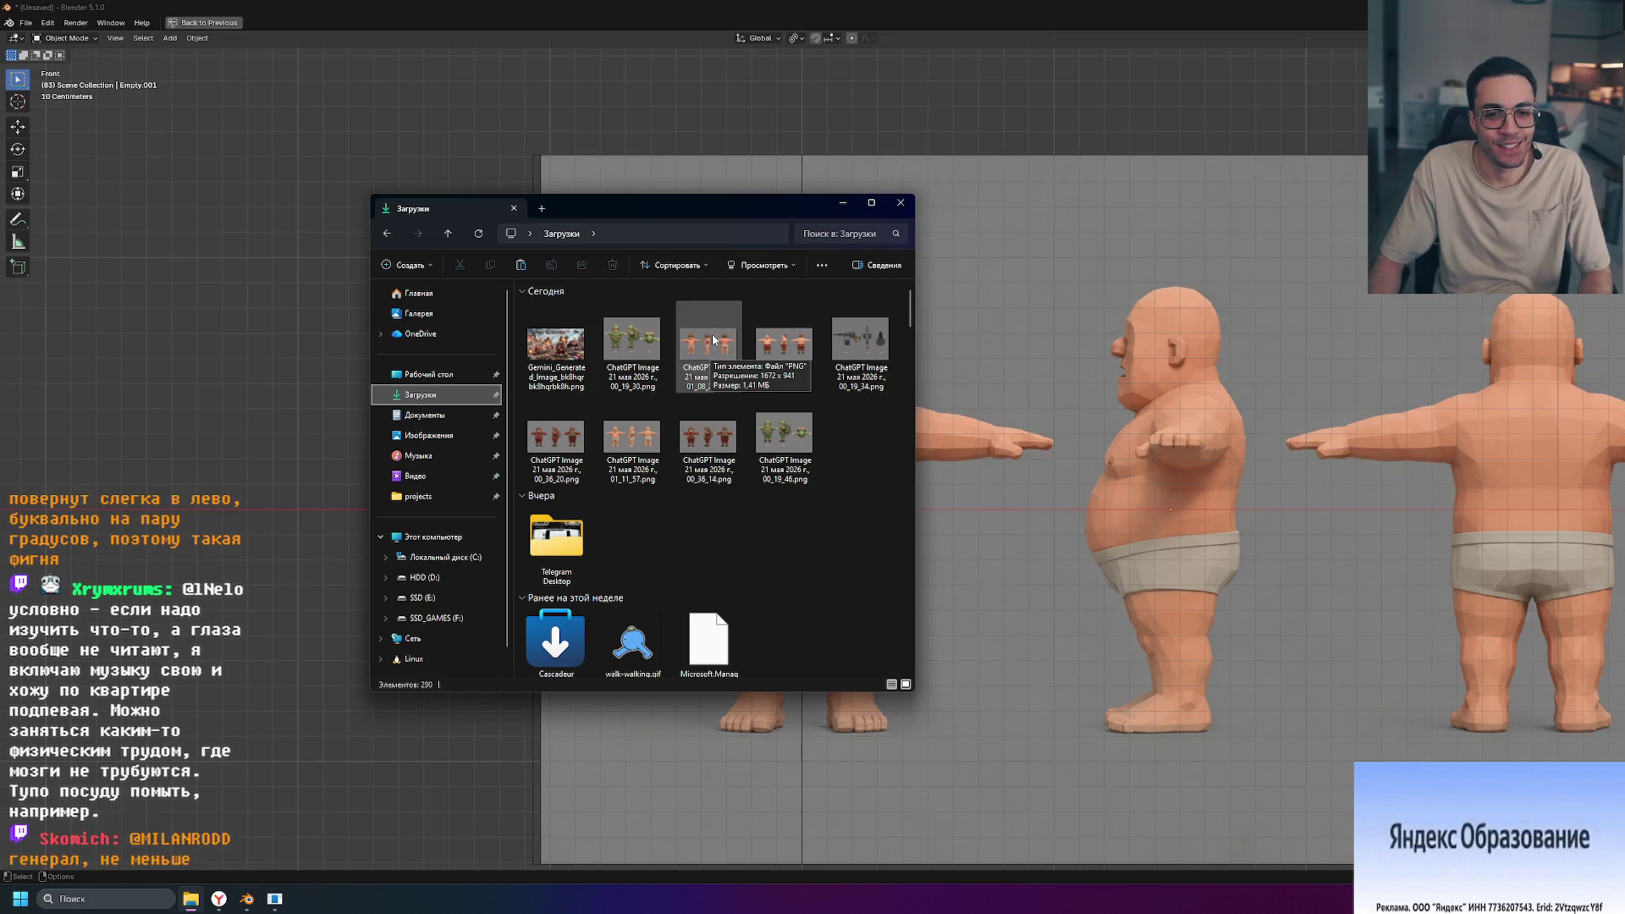
{"action": "double_click", "coordinate": [715, 340]}
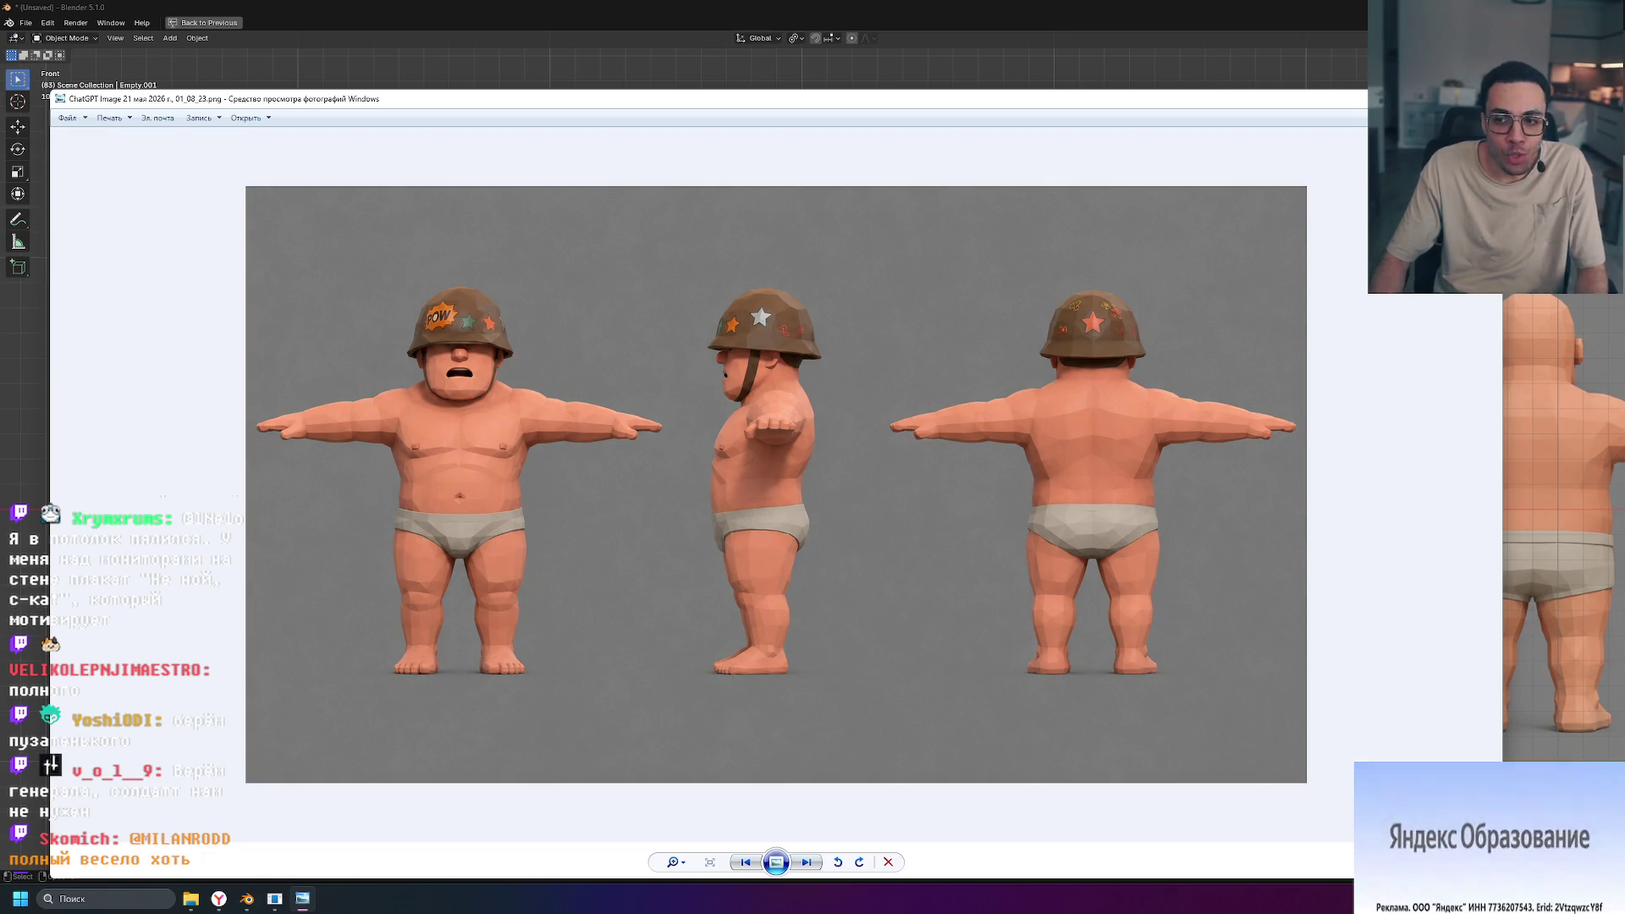
Step: Close the photo viewer showing the helmeted turnaround image
{"action": "key", "text": "alt+F4"}
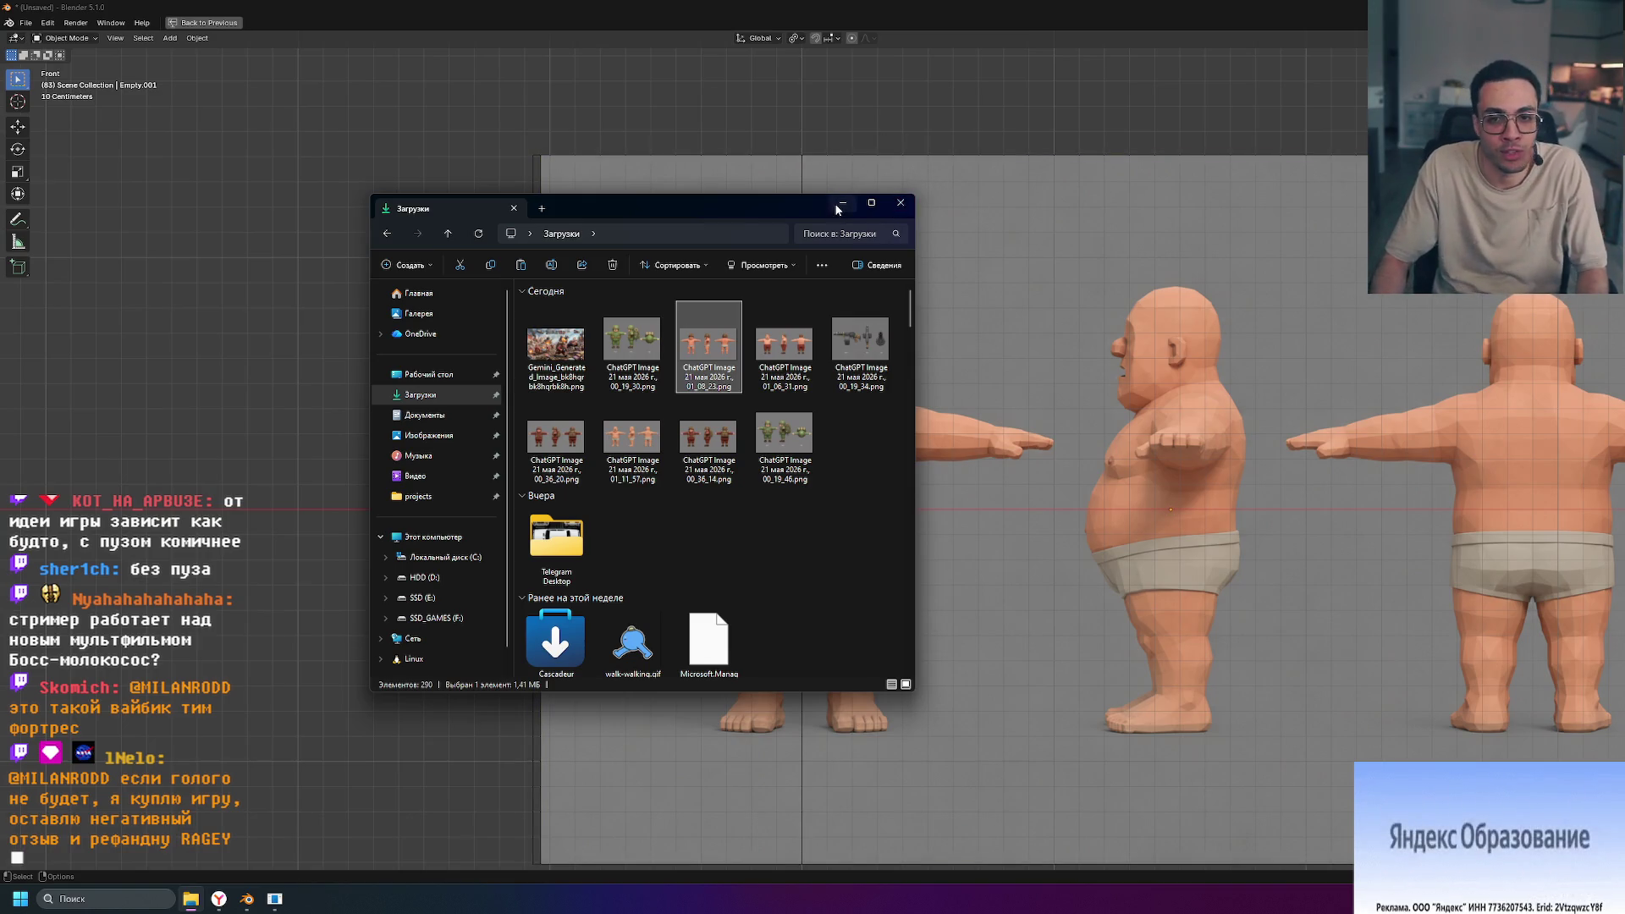
Step: Minimize the Downloads window to return to Blender's front view of the reference sheet
{"action": "left_click", "coordinate": [901, 202]}
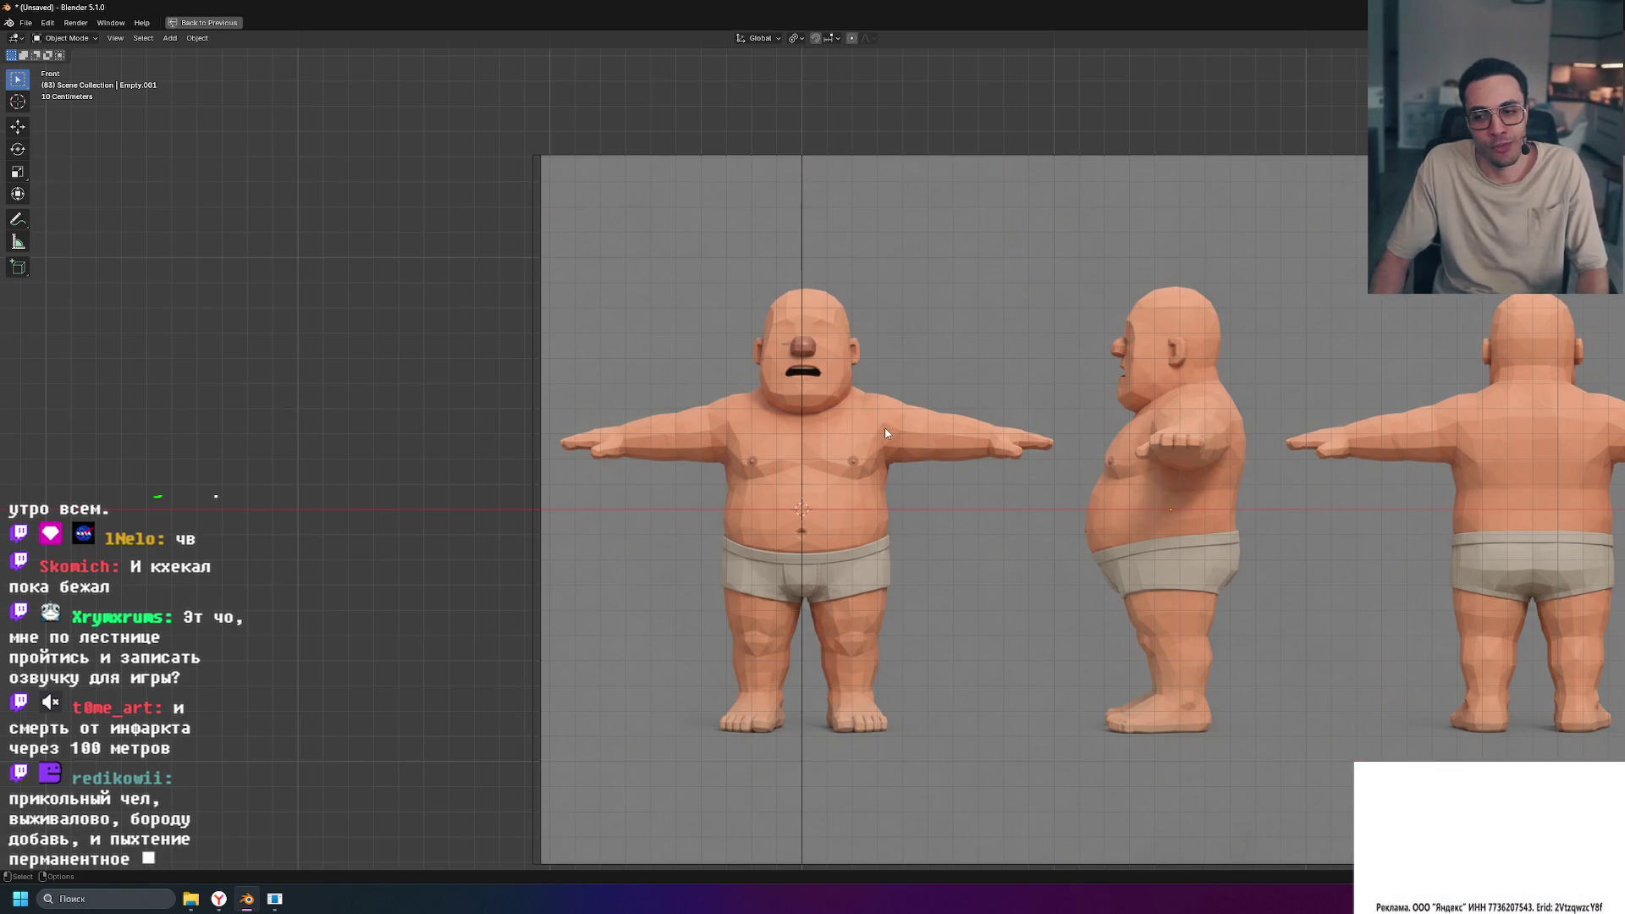
{"action": "scroll", "coordinate": [782, 527], "scroll_direction": "up", "scroll_amount": 4}
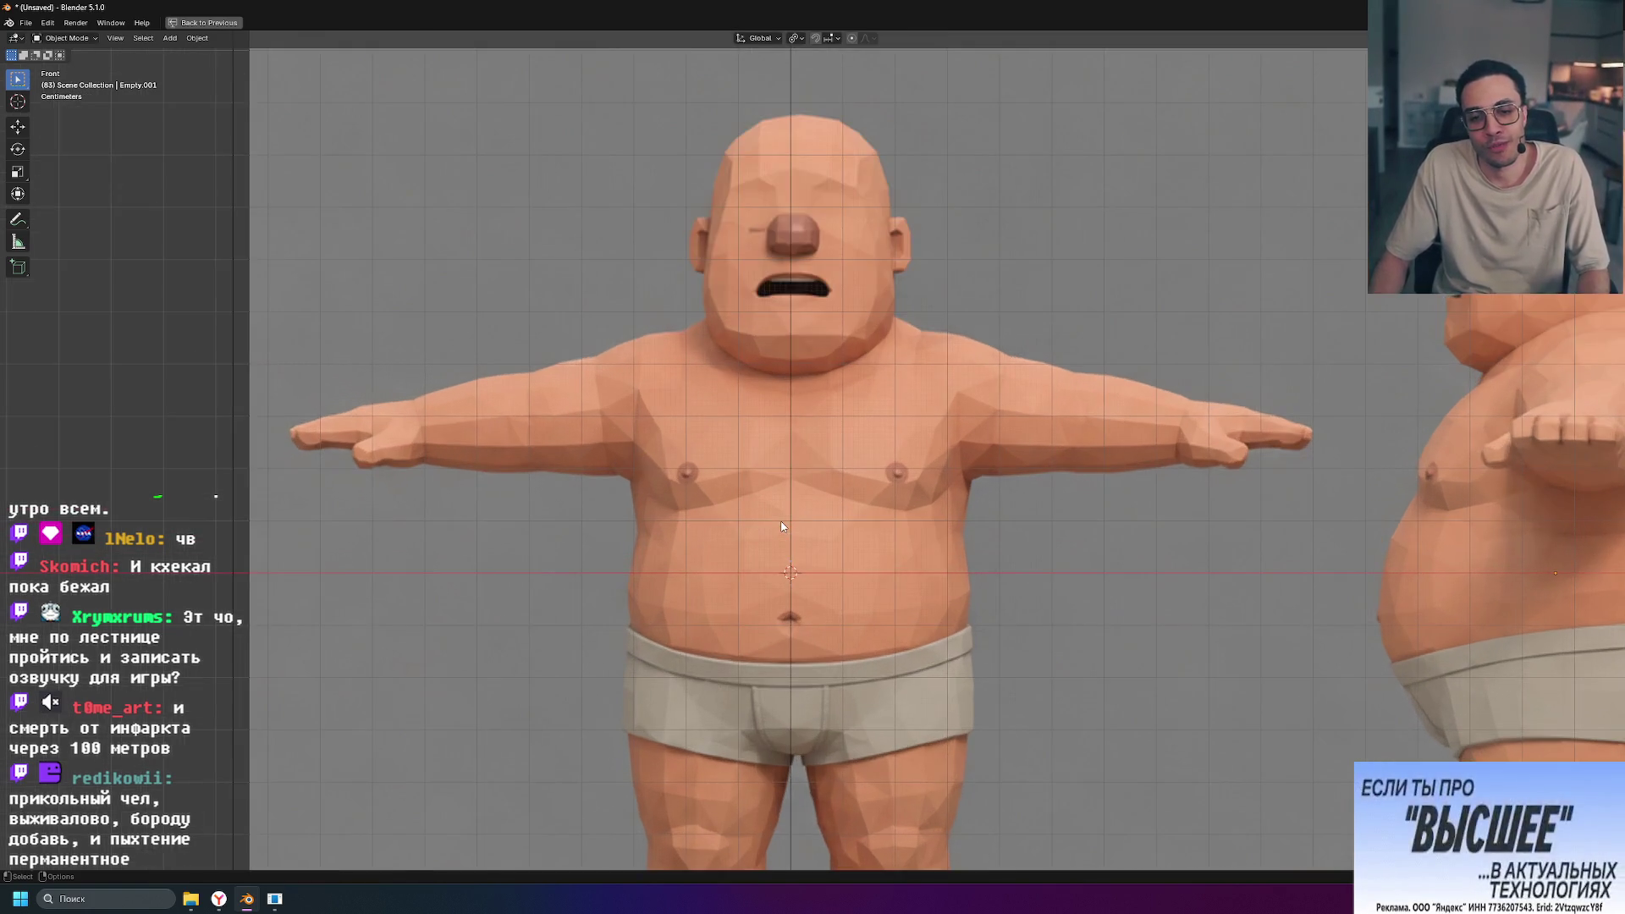
Step: Zoom around the front view to inspect the three-view sheet and select the reference image empty
{"action": "scroll", "coordinate": [782, 516], "scroll_direction": "down", "scroll_amount": 1}
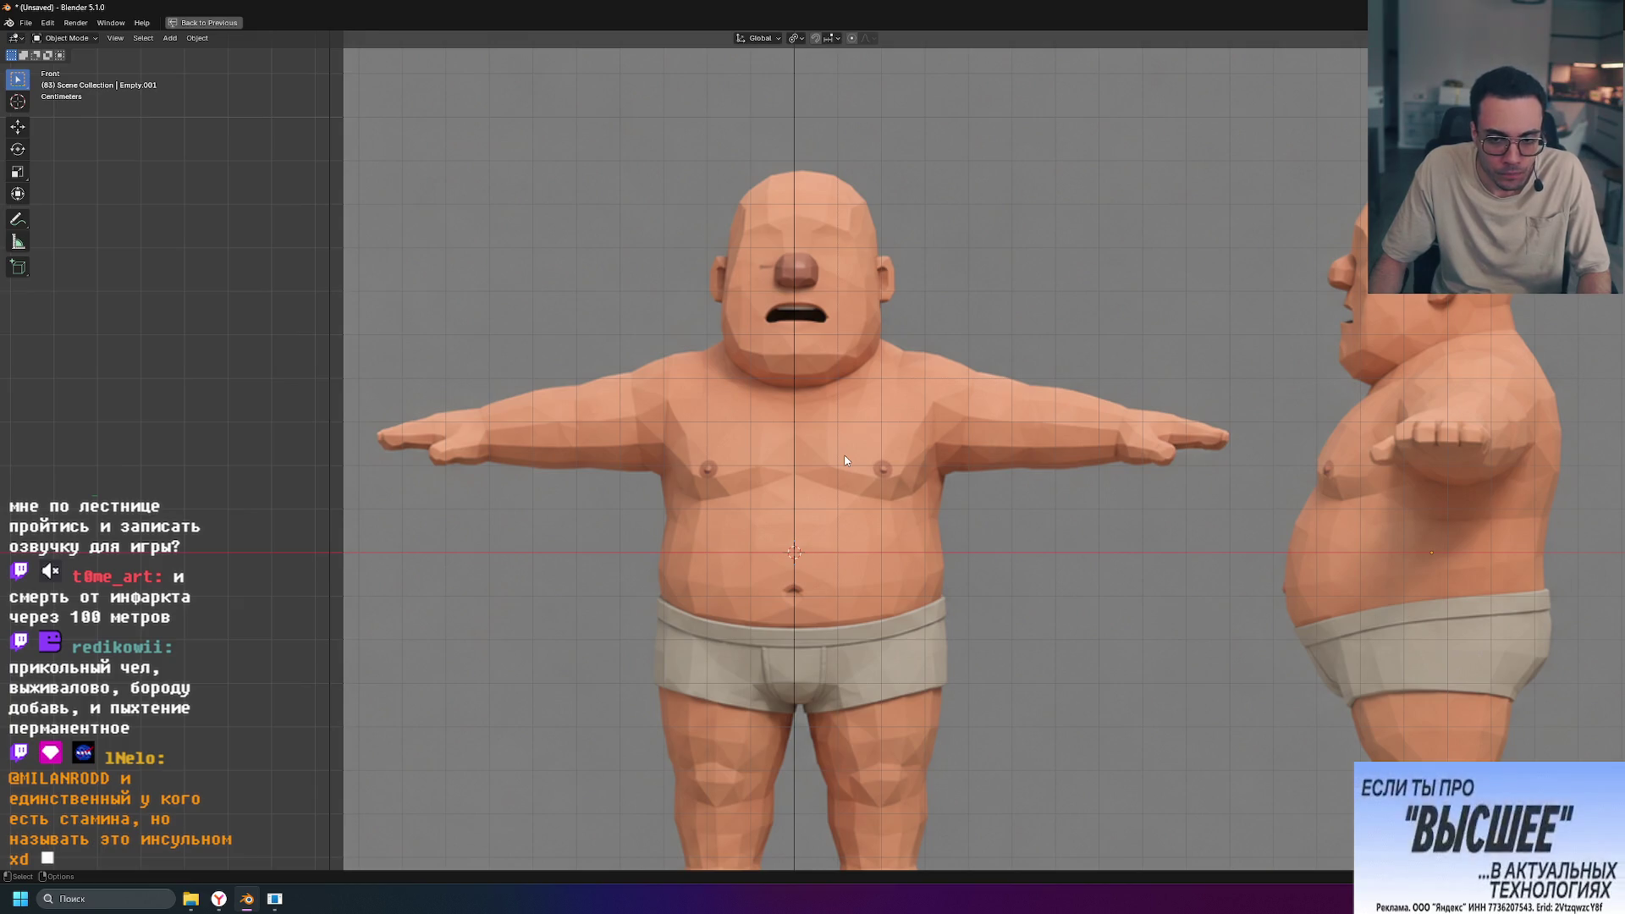
{"action": "scroll", "coordinate": [851, 456], "scroll_direction": "down", "scroll_amount": 6}
{"action": "scroll", "coordinate": [852, 455], "scroll_direction": "up", "scroll_amount": 2}
{"action": "scroll", "coordinate": [851, 455], "scroll_direction": "down", "scroll_amount": 4}
{"action": "scroll", "coordinate": [851, 456], "scroll_direction": "up", "scroll_amount": 5}
{"action": "scroll", "coordinate": [848, 572], "scroll_direction": "up", "scroll_amount": 5}
{"action": "scroll", "coordinate": [848, 572], "scroll_direction": "up", "scroll_amount": 1}
{"action": "scroll", "coordinate": [848, 572], "scroll_direction": "down", "scroll_amount": 1}
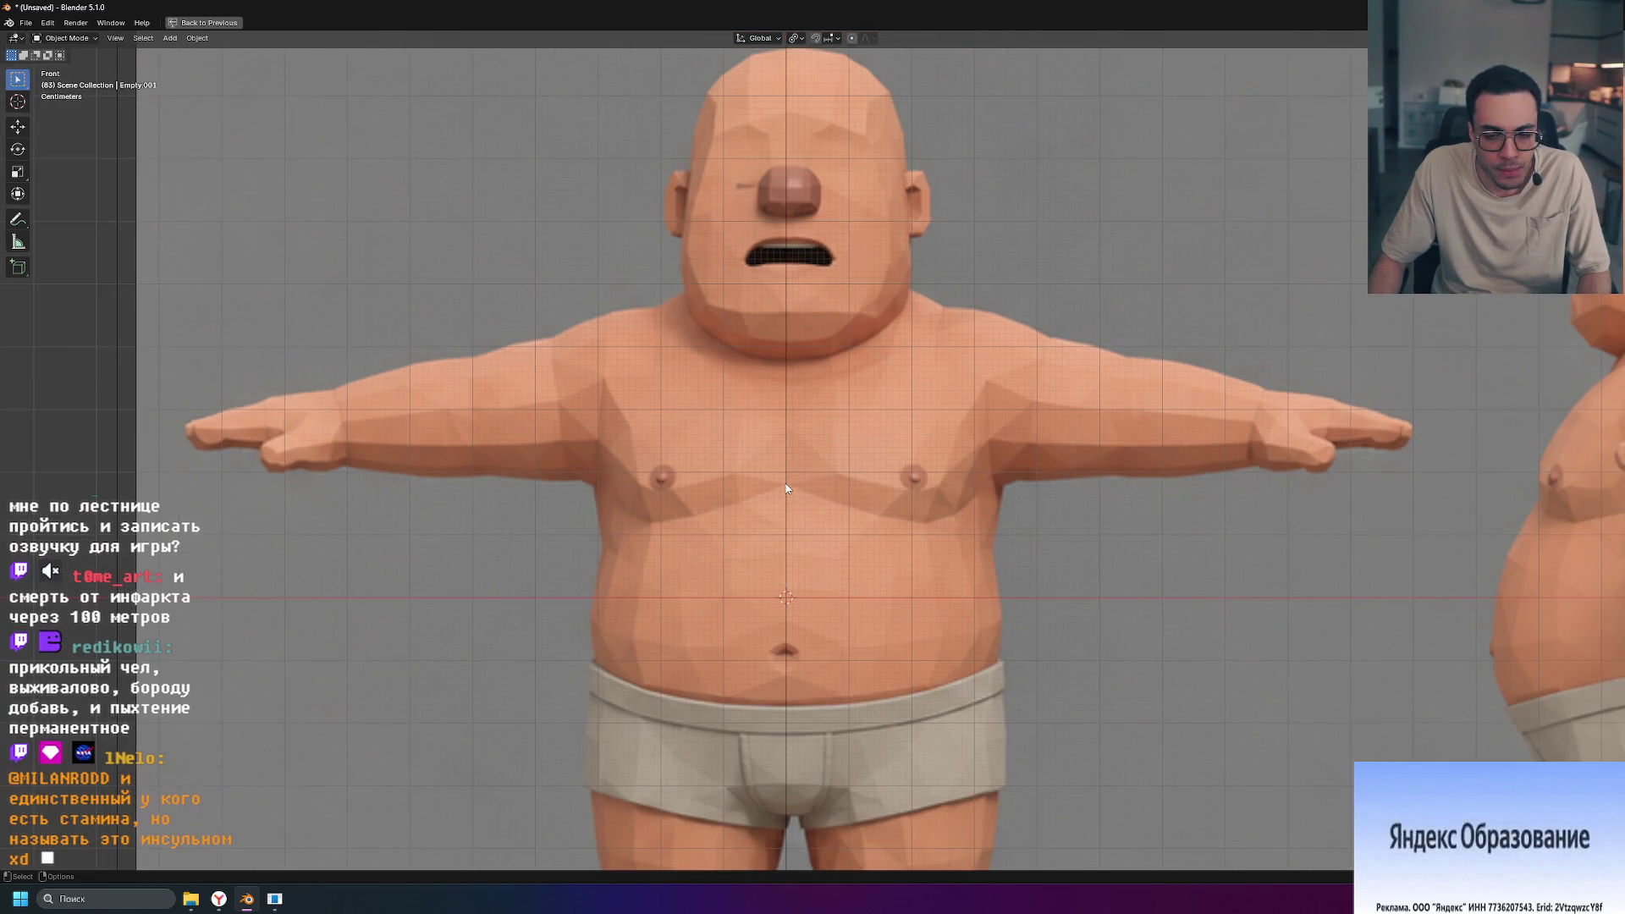
{"action": "scroll", "coordinate": [843, 508], "scroll_direction": "down", "scroll_amount": 2}
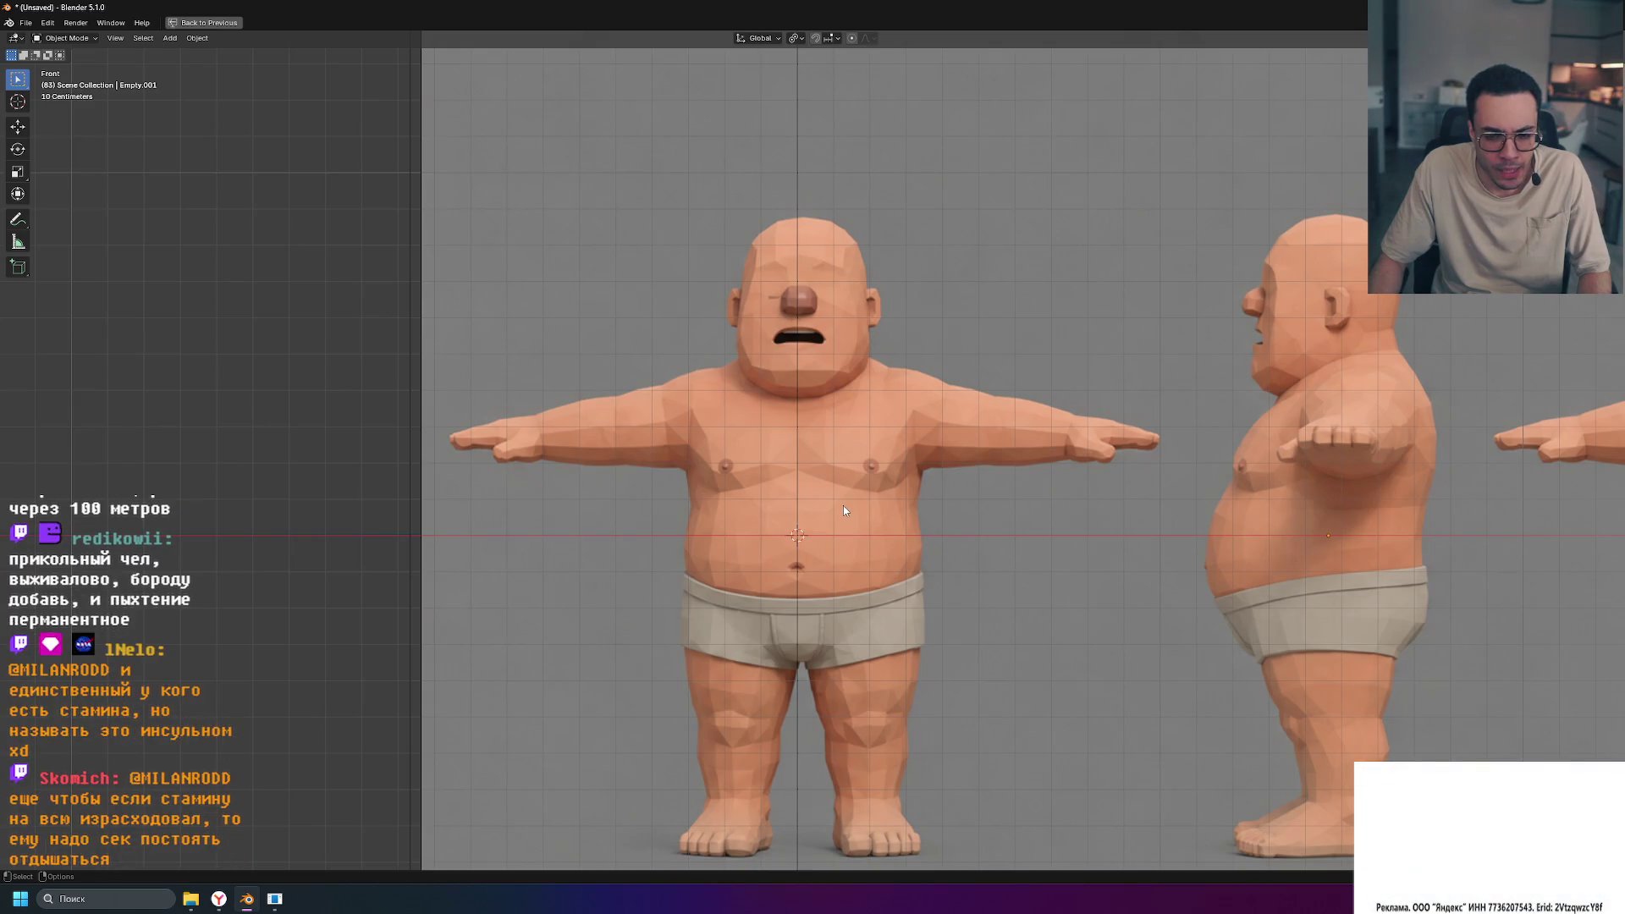
{"action": "scroll", "coordinate": [844, 511], "scroll_direction": "down", "scroll_amount": 2}
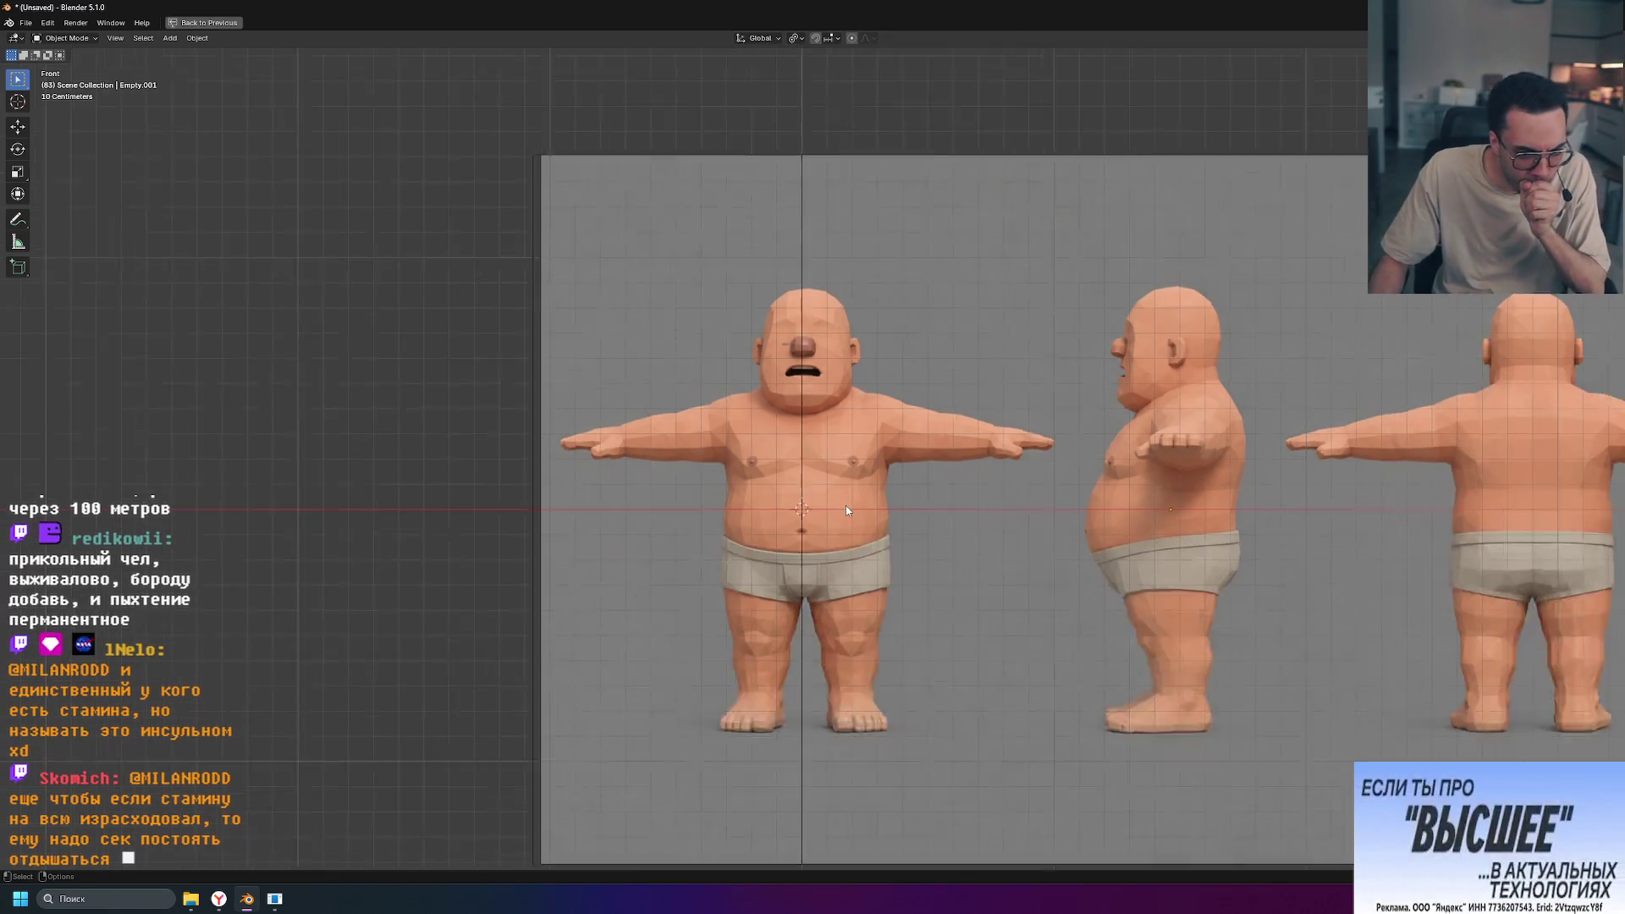
{"action": "scroll", "coordinate": [845, 505], "scroll_direction": "up", "scroll_amount": 1}
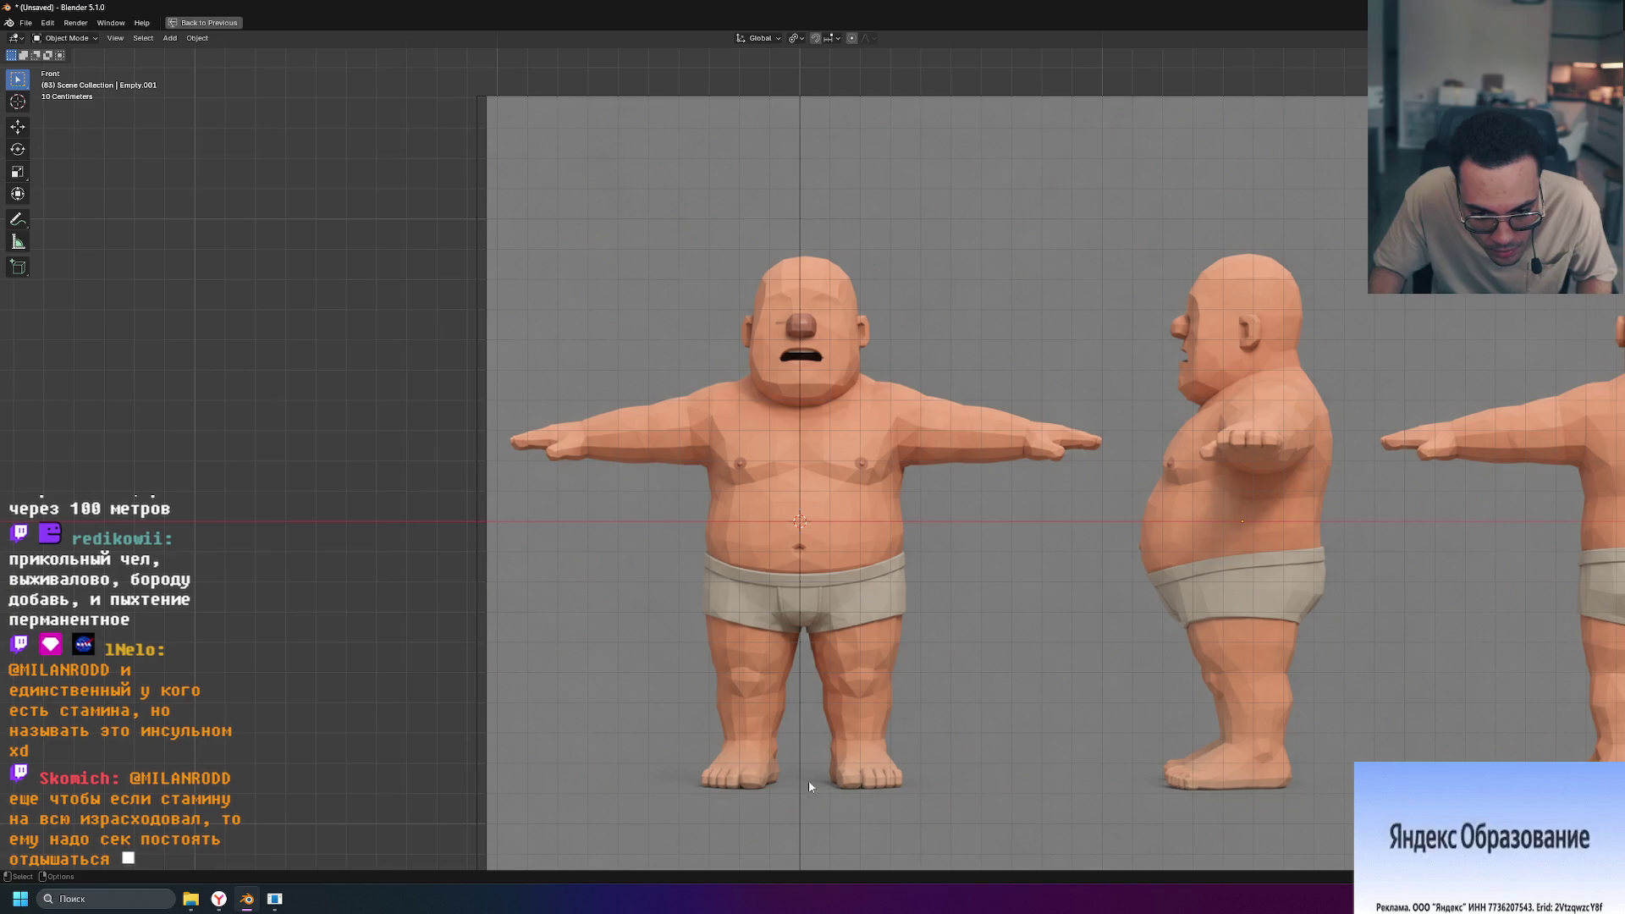
{"action": "left_click", "coordinate": [685, 612]}
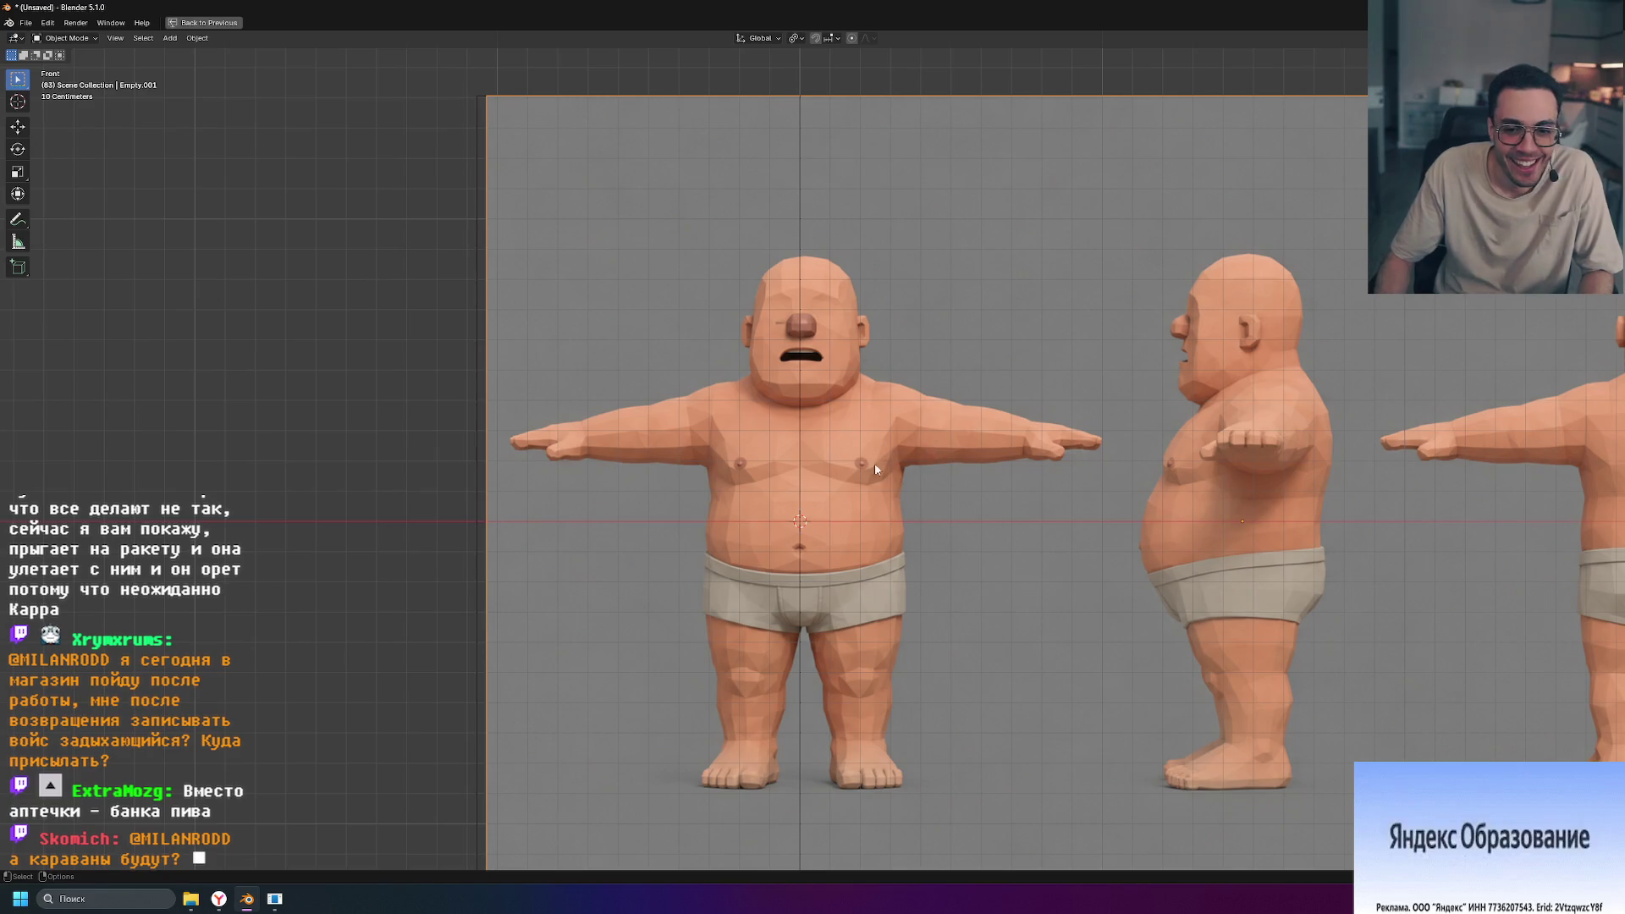
{"action": "scroll", "coordinate": [764, 496], "scroll_direction": "up", "scroll_amount": 3}
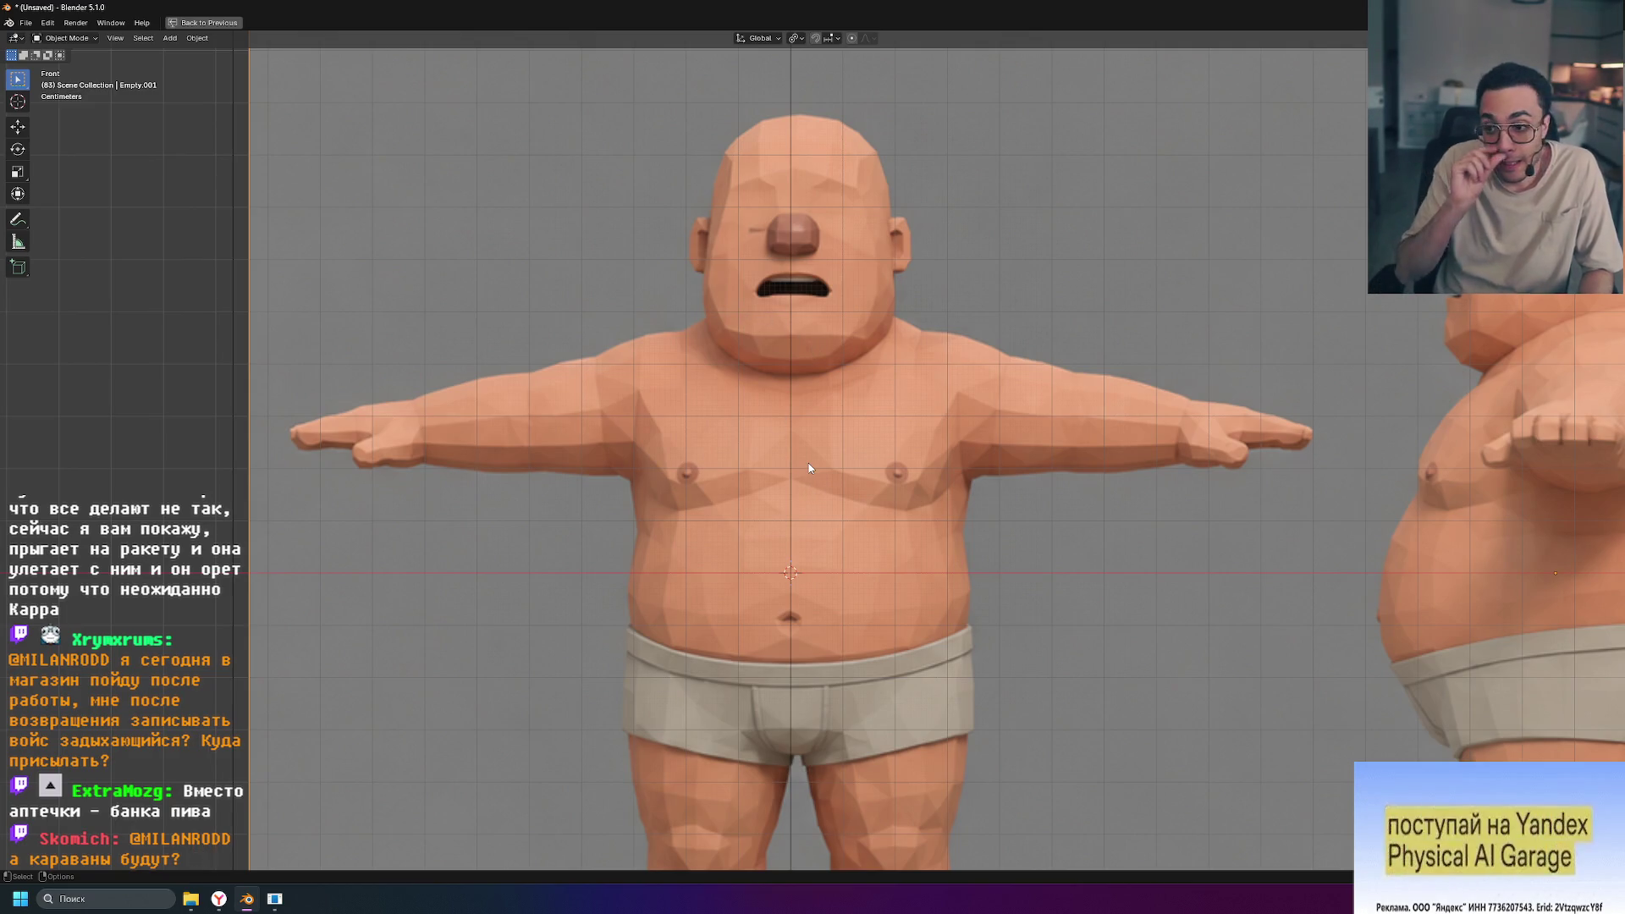
{"action": "scroll", "coordinate": [809, 464], "scroll_direction": "down", "scroll_amount": 3}
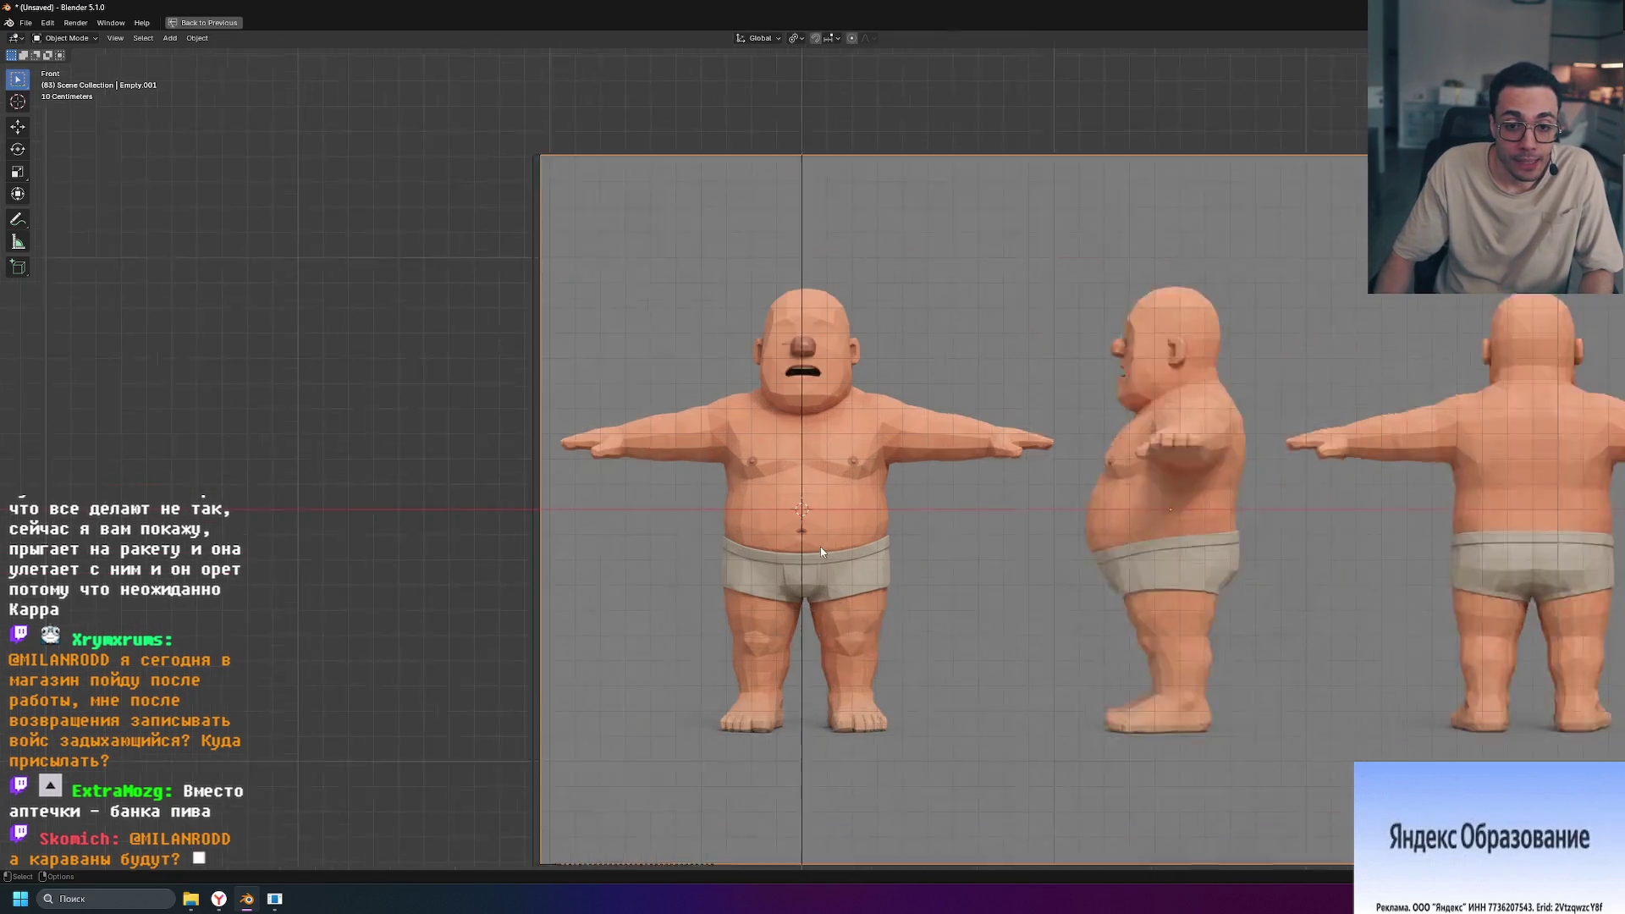
{"action": "scroll", "coordinate": [714, 507], "scroll_direction": "up", "scroll_amount": 3}
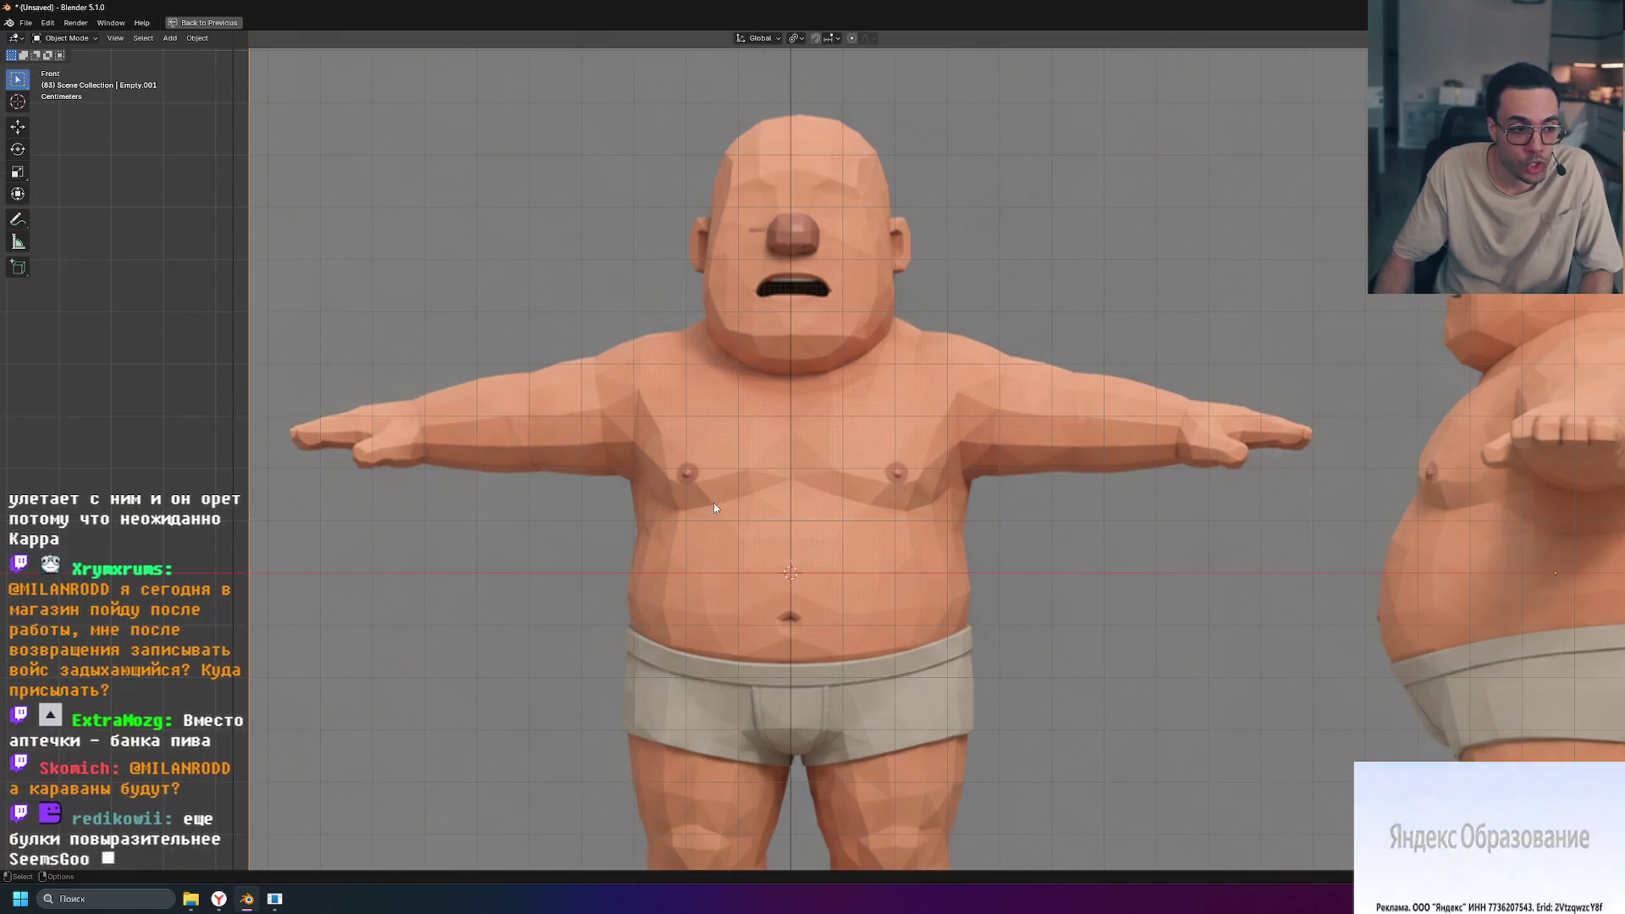
Step: Raise the front reference image along Z until the feet rest on the red ground axis
{"action": "key", "text": "g"}
{"action": "key", "text": "z"}
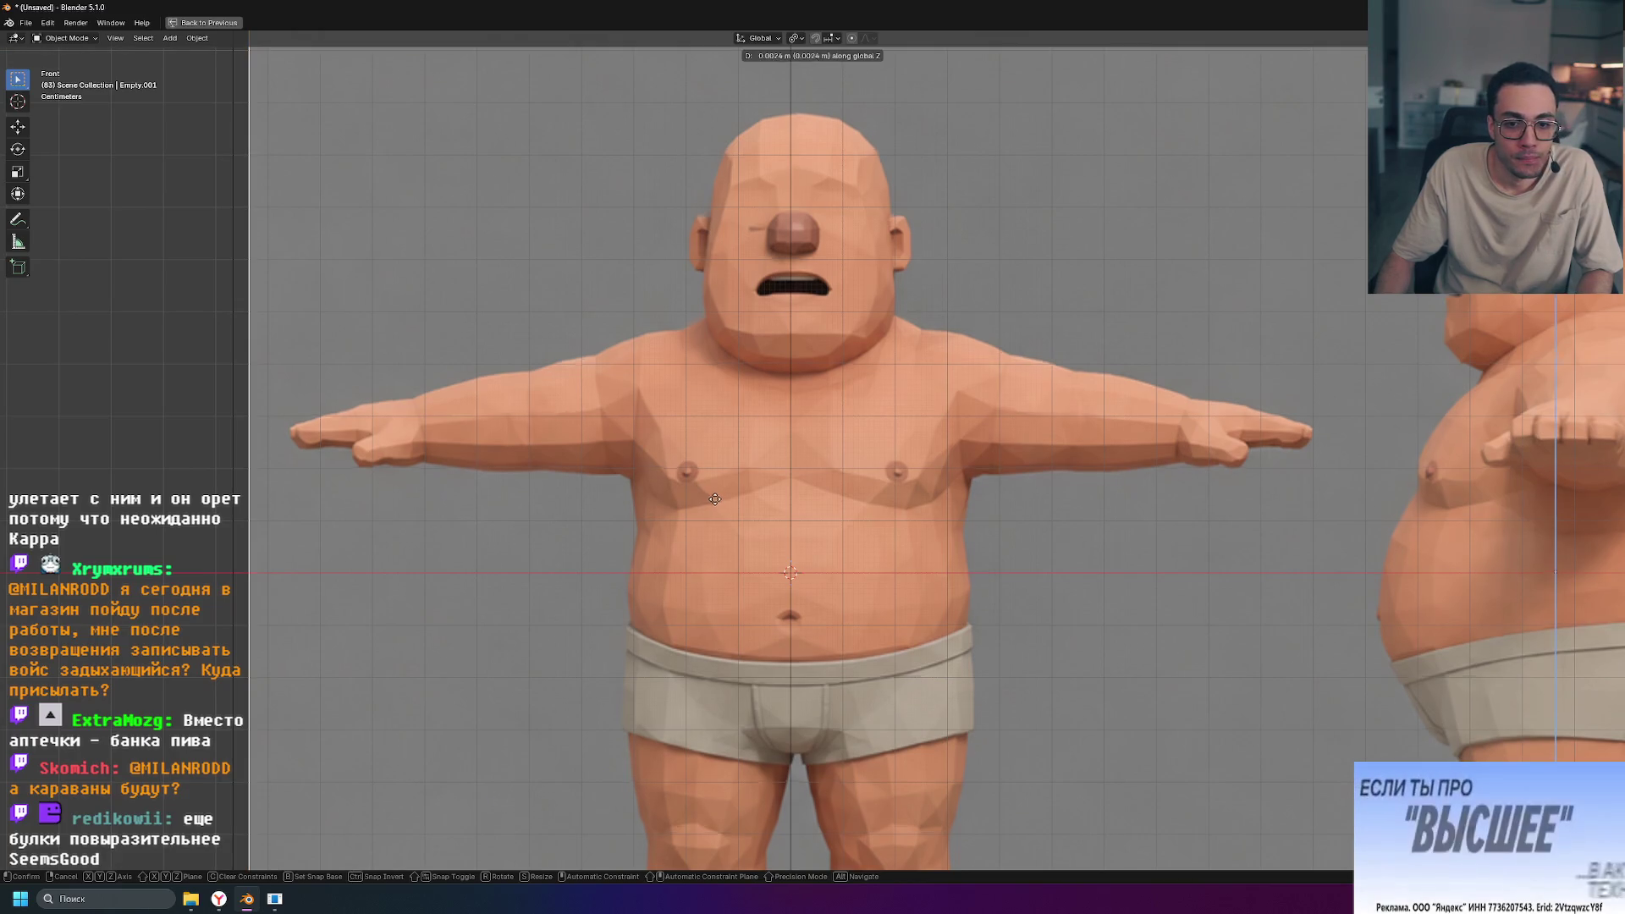
{"action": "left_click", "coordinate": [751, 108]}
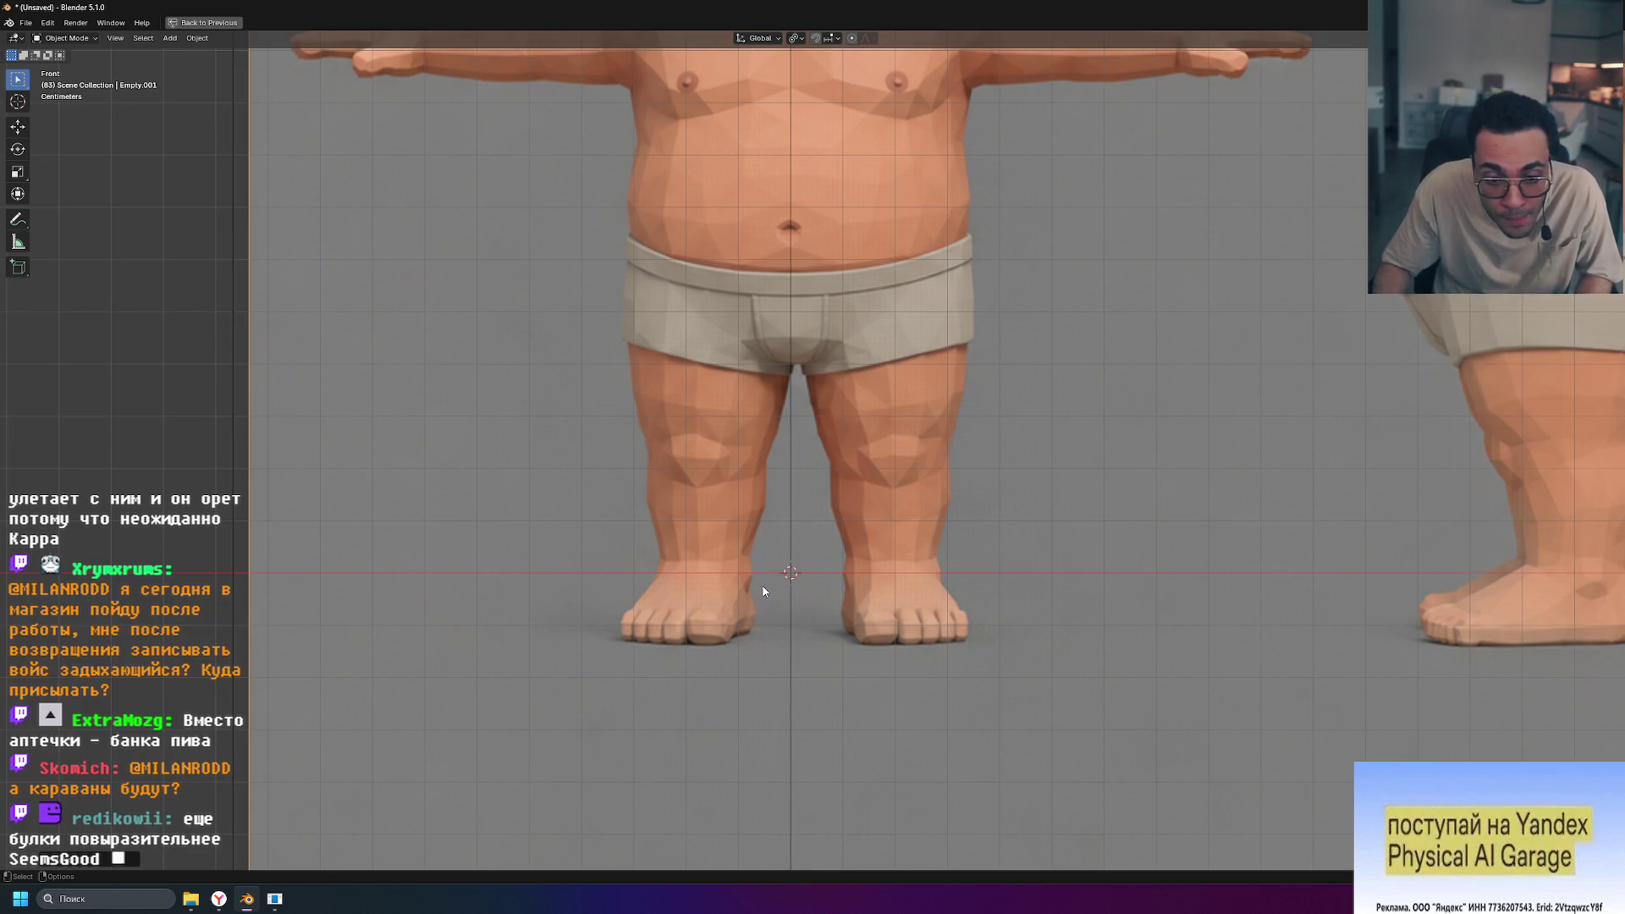
{"action": "key", "text": "g"}
{"action": "key", "text": "z"}
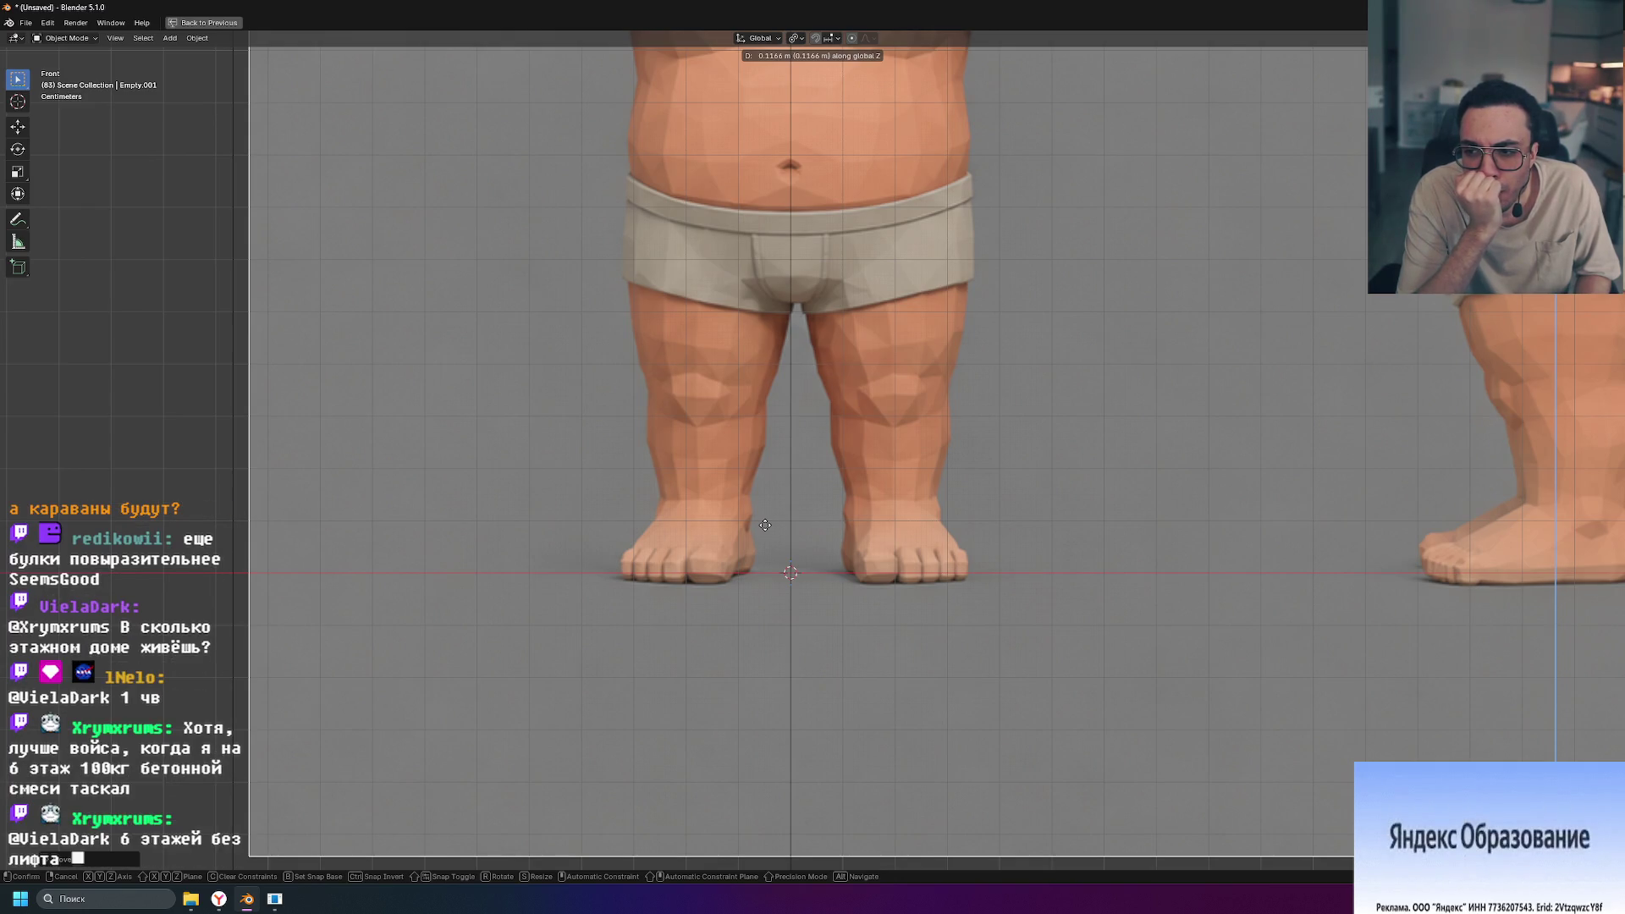
{"action": "left_click_drag", "start_coordinate": [765, 524], "coordinate": [760, 514]}
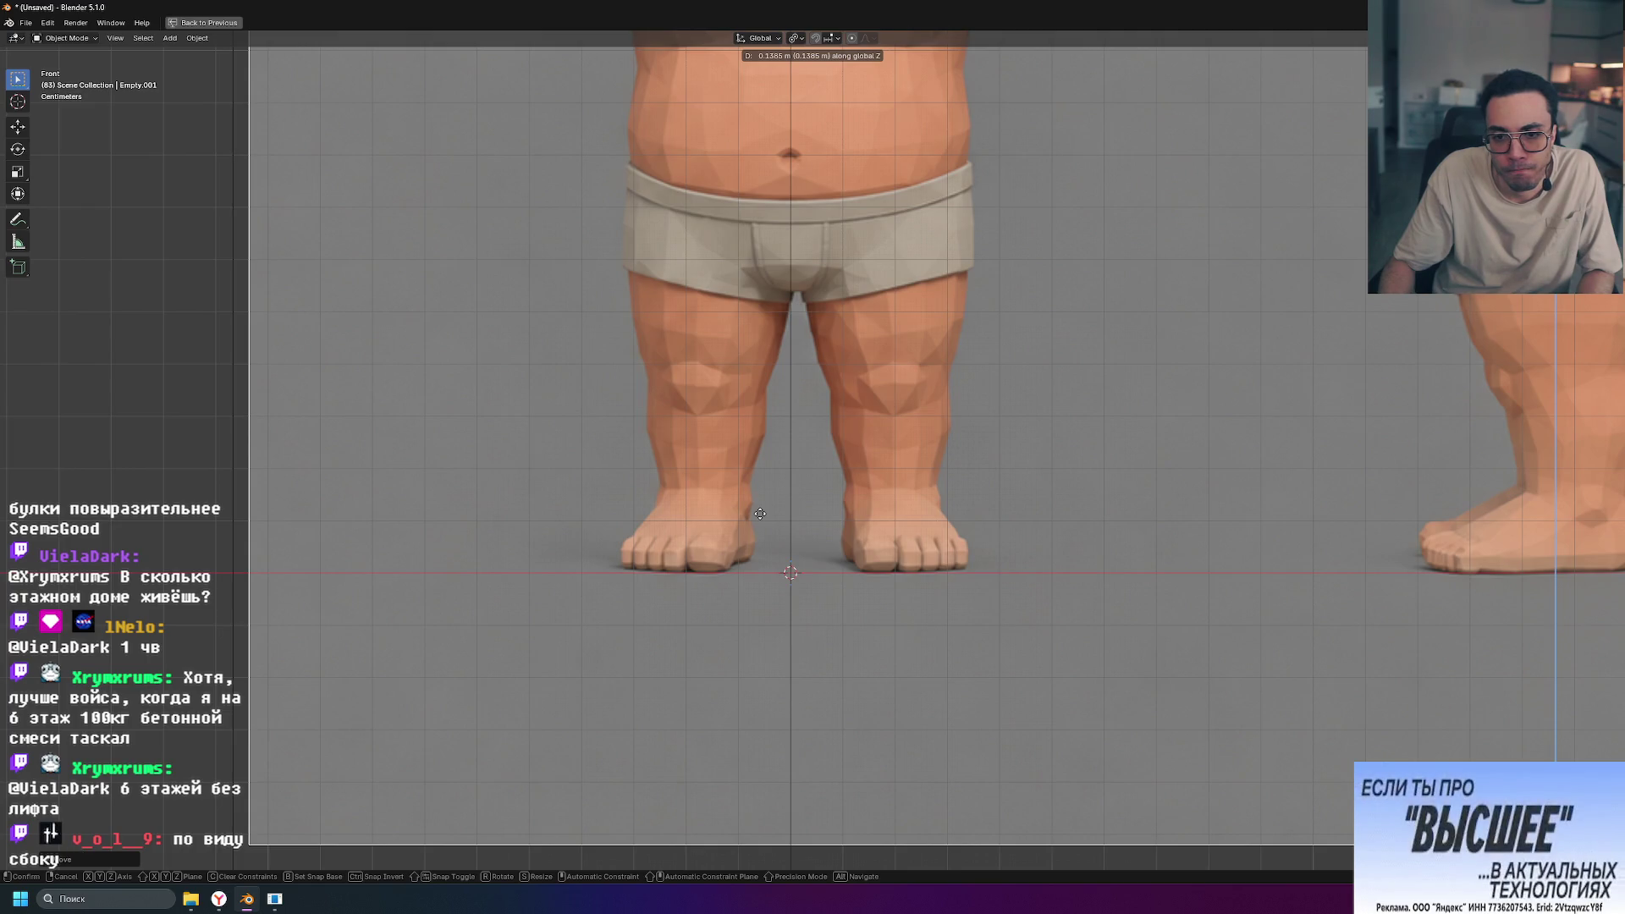
{"action": "mouse_move", "coordinate": [761, 514]}
{"action": "left_mouse_down"}
{"action": "mouse_move", "coordinate": [750, 580]}
{"action": "mouse_move", "coordinate": [753, 513]}
{"action": "left_mouse_up"}
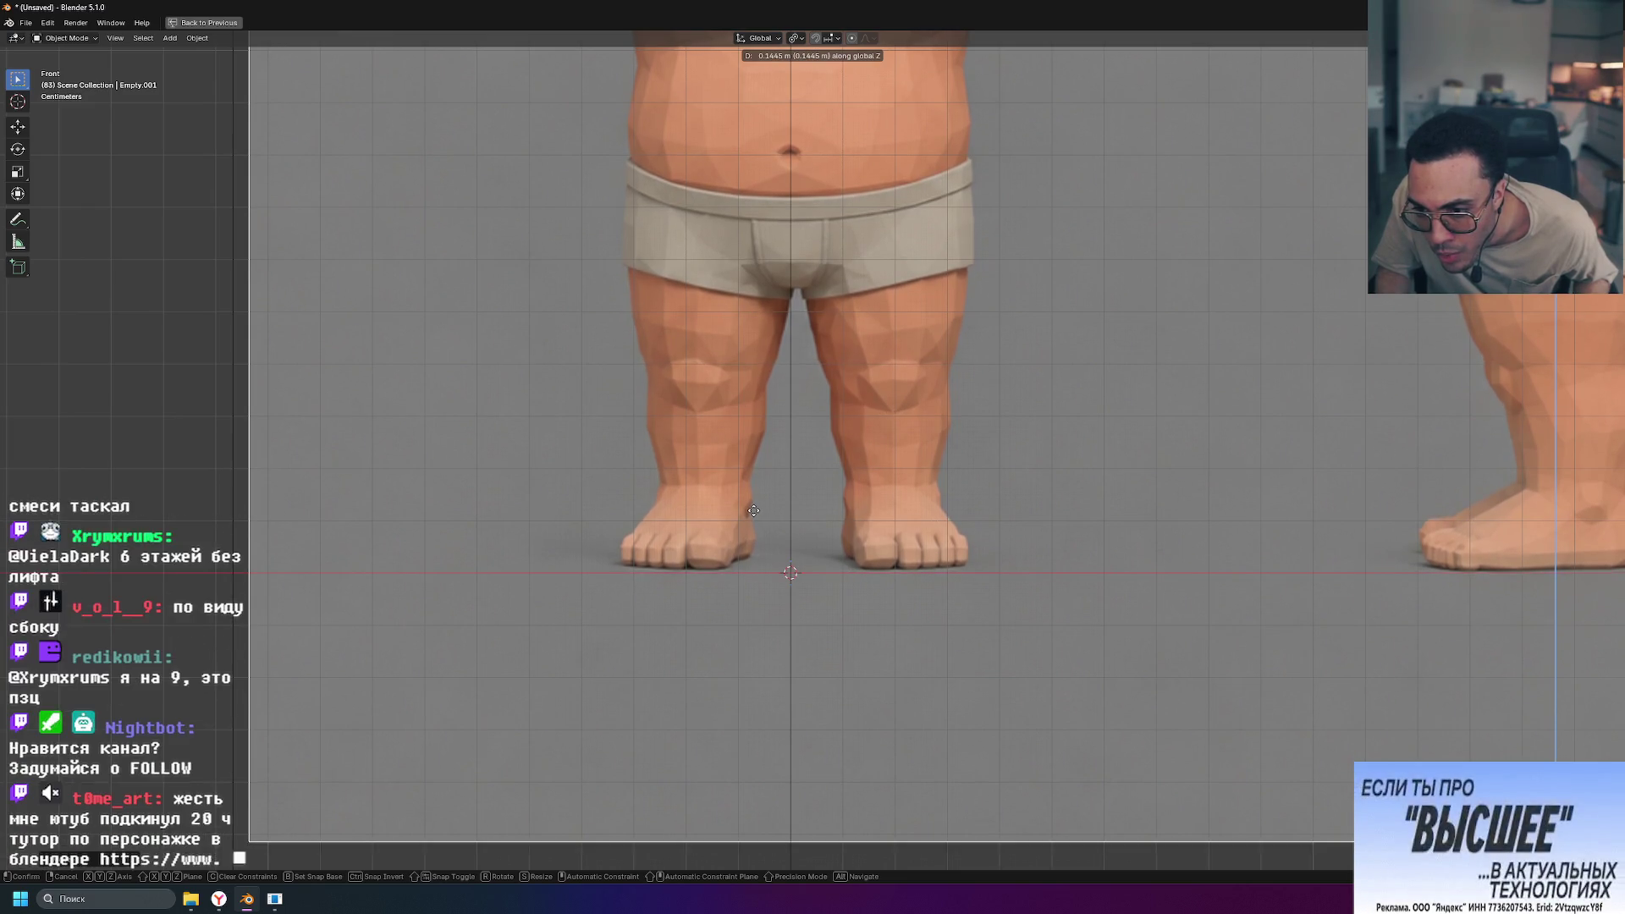
{"action": "left_click", "coordinate": [753, 513]}
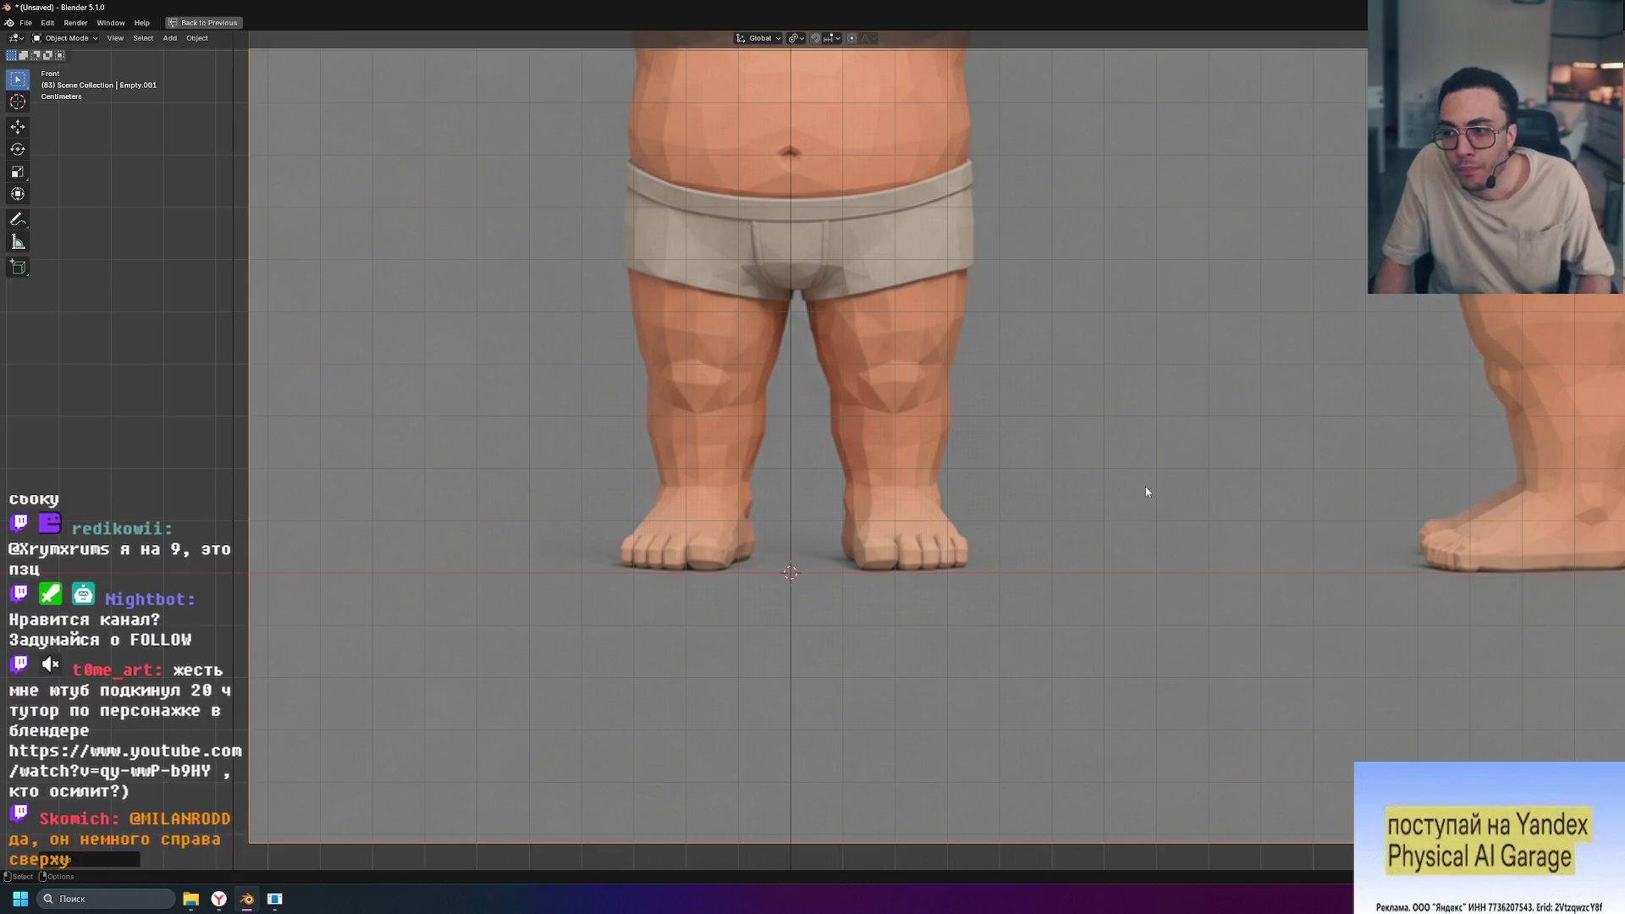
Step: Frame the whole three-view reference sheet and bring up the file browser
{"action": "scroll", "coordinate": [1068, 498], "scroll_direction": "down", "scroll_amount": 3}
{"action": "middle_click_drag", "start_coordinate": [1063, 500], "coordinate": [906, 546], "text": "shift"}
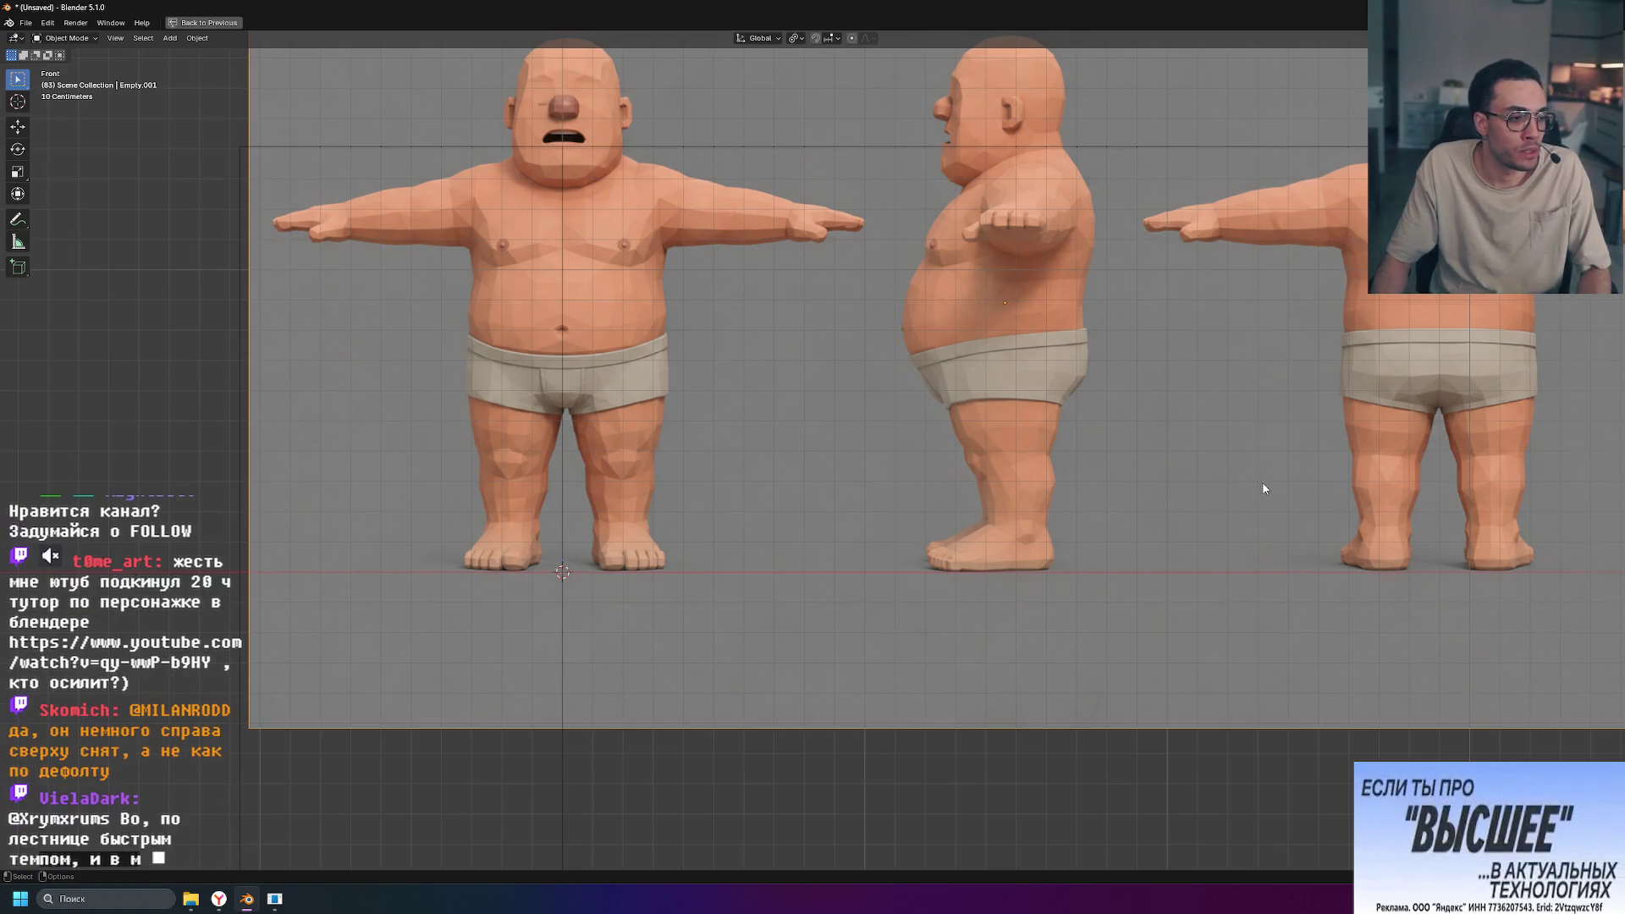
{"action": "middle_click_drag", "start_coordinate": [1274, 502], "coordinate": [1114, 514], "text": "shift"}
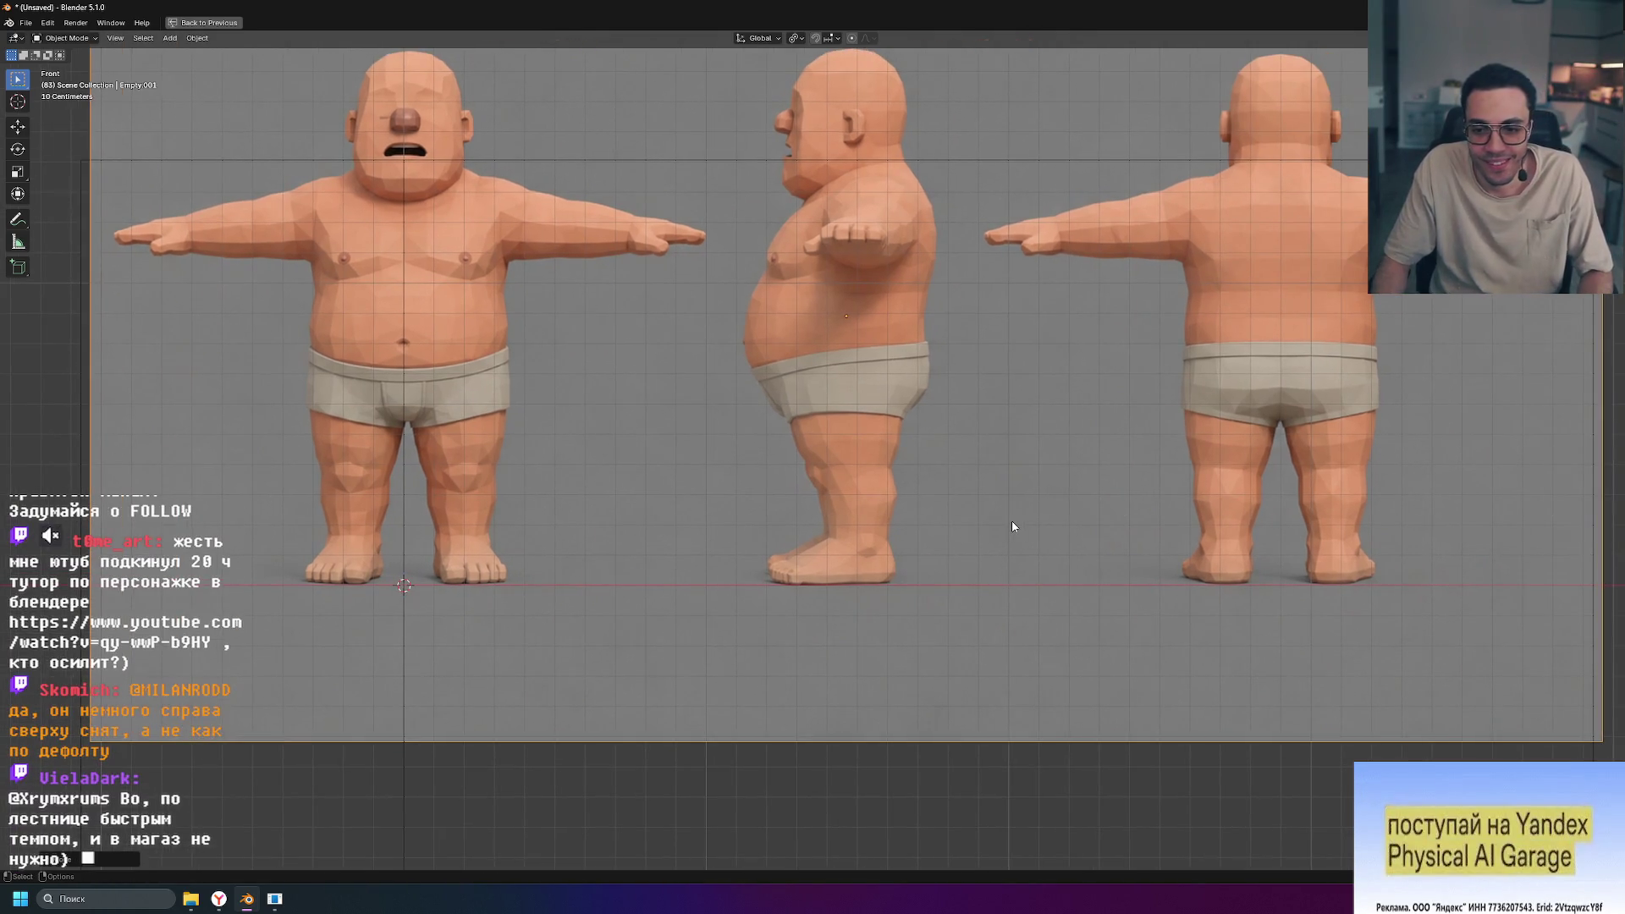
{"action": "scroll", "coordinate": [1012, 518], "scroll_direction": "down", "scroll_amount": 3}
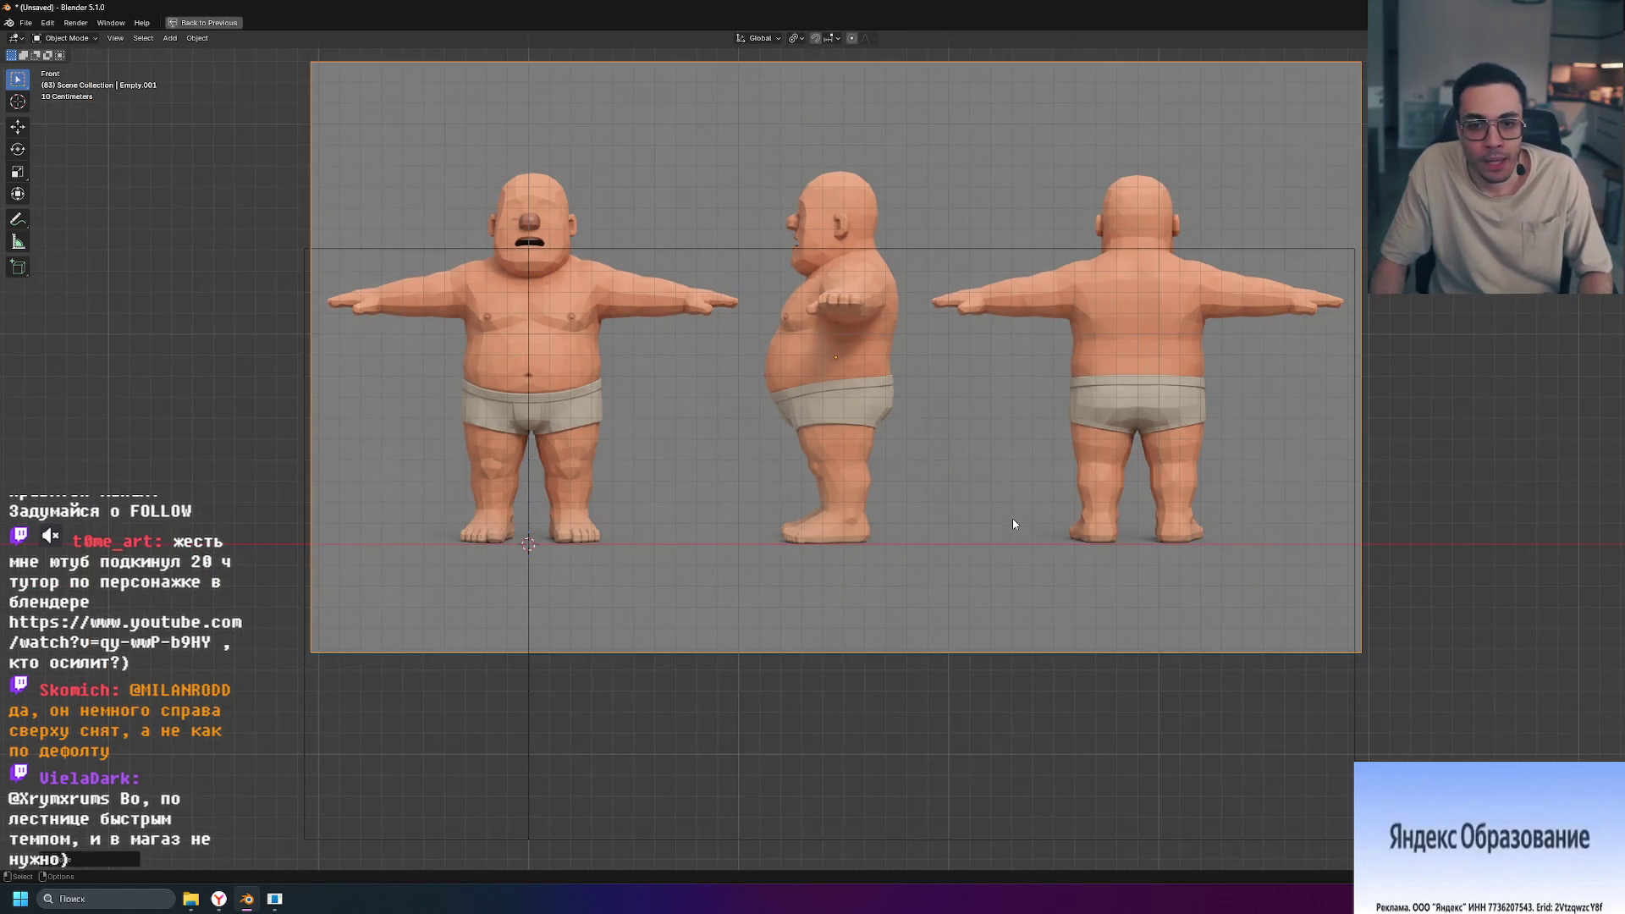
{"action": "scroll", "coordinate": [851, 603], "scroll_direction": "up", "scroll_amount": 7}
{"action": "scroll", "coordinate": [891, 744], "scroll_direction": "up", "scroll_amount": 4}
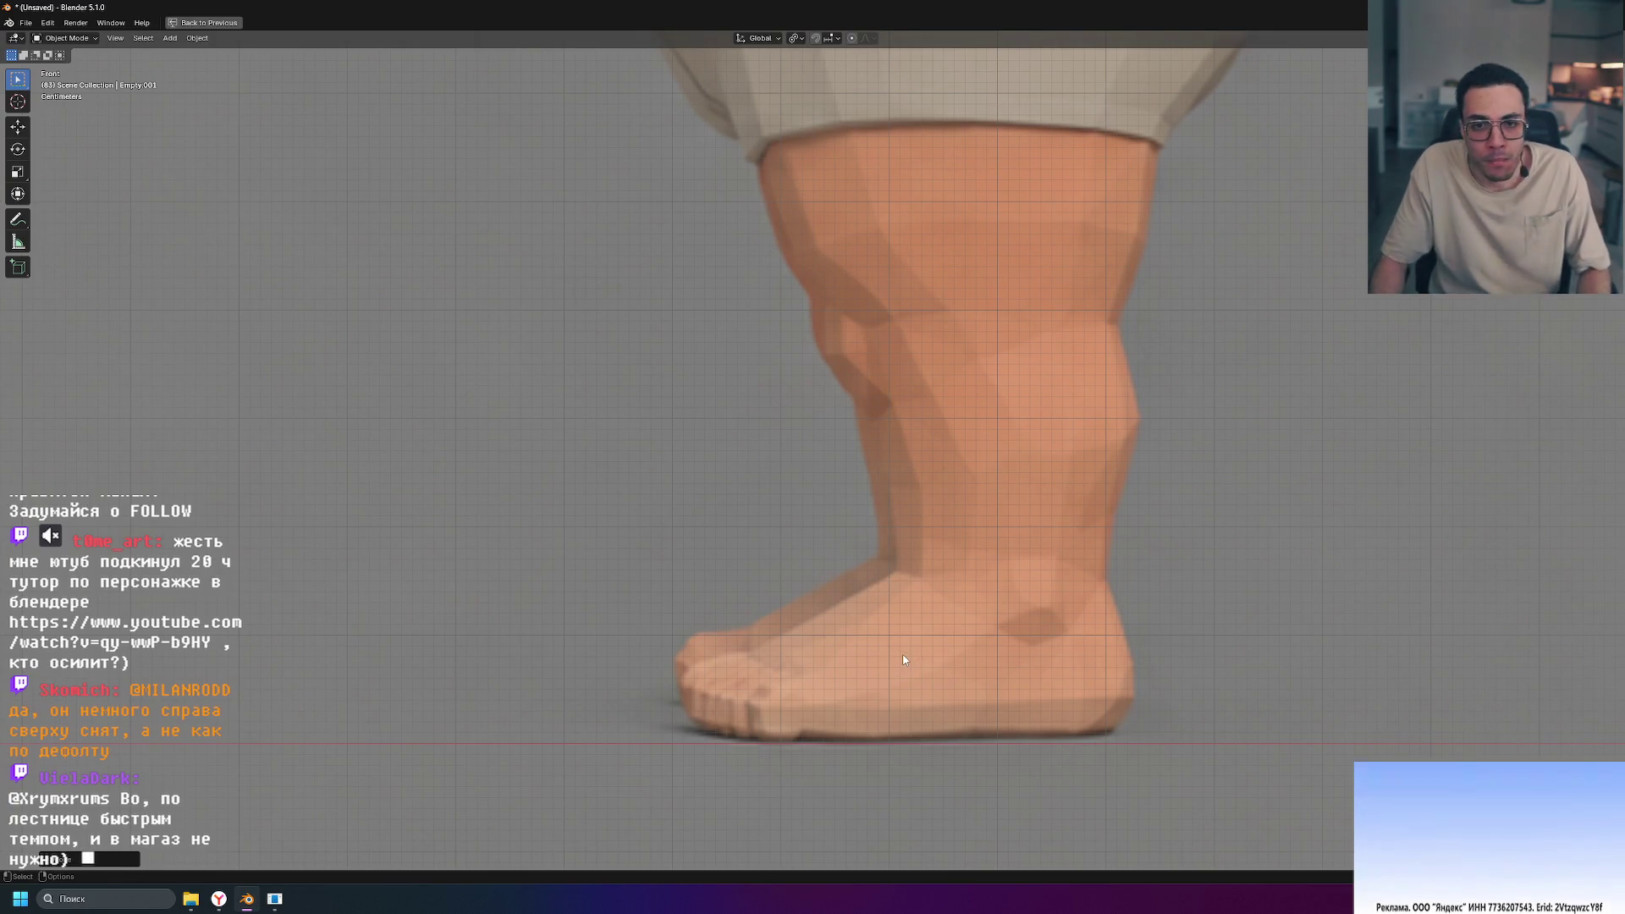
{"action": "key", "text": "Home"}
{"action": "key", "text": "ctrl+o"}
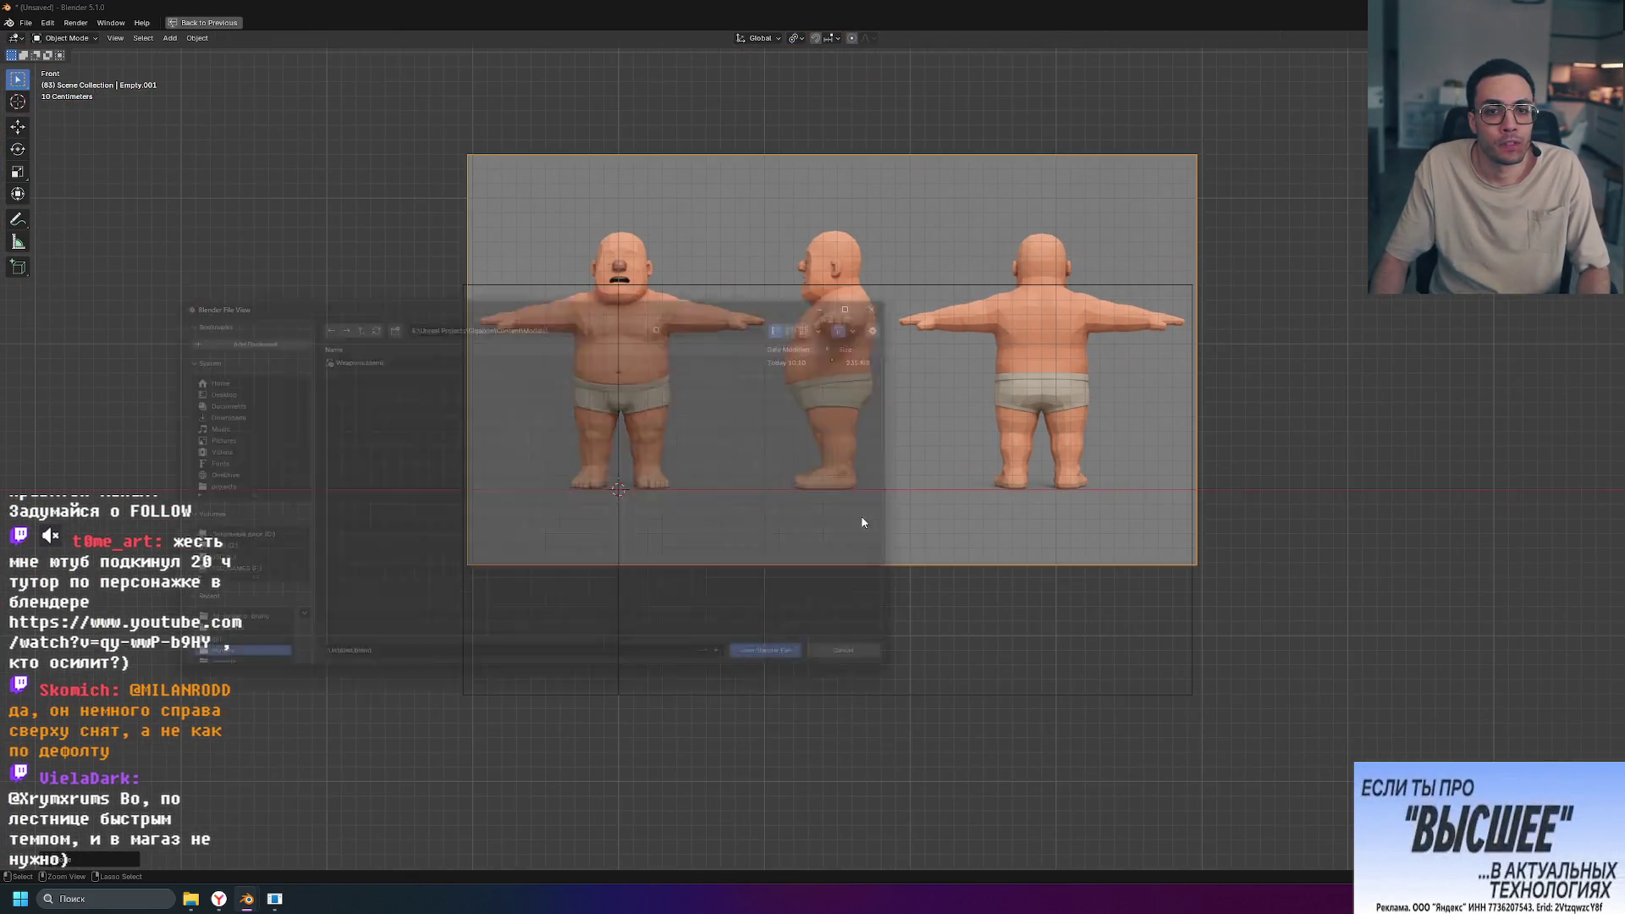
Step: In the maximized Right view, raise the side reference along Z so its feet meet the ground line
{"action": "key", "text": "Escape"}
{"action": "key", "text": "ctrl+space"}
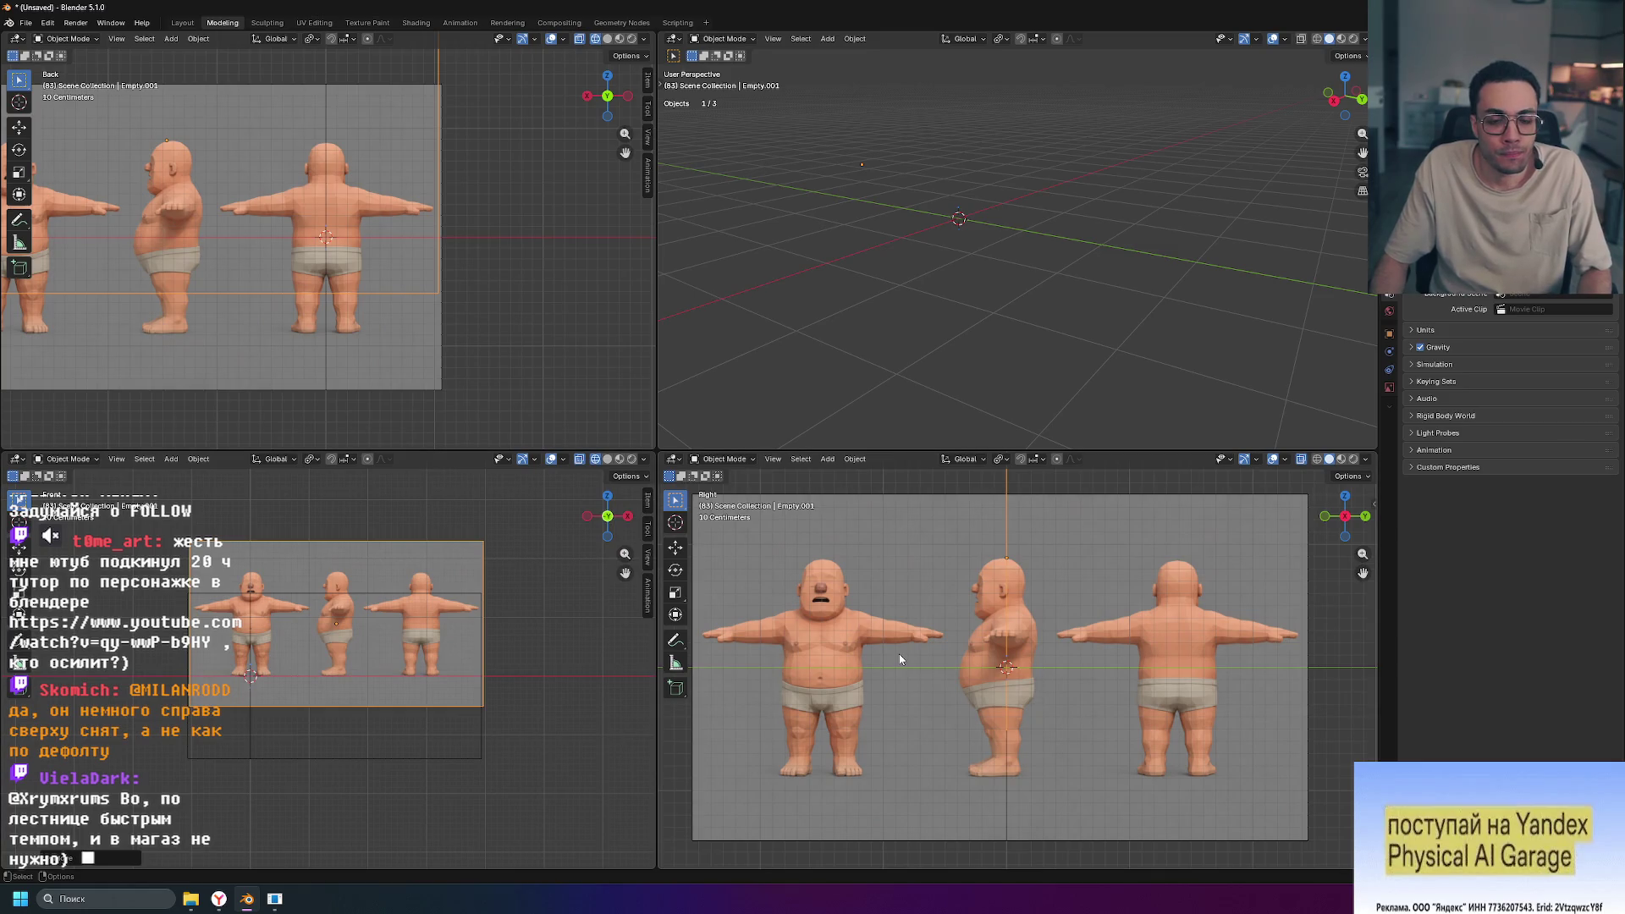
{"action": "key", "text": "ctrl+space"}
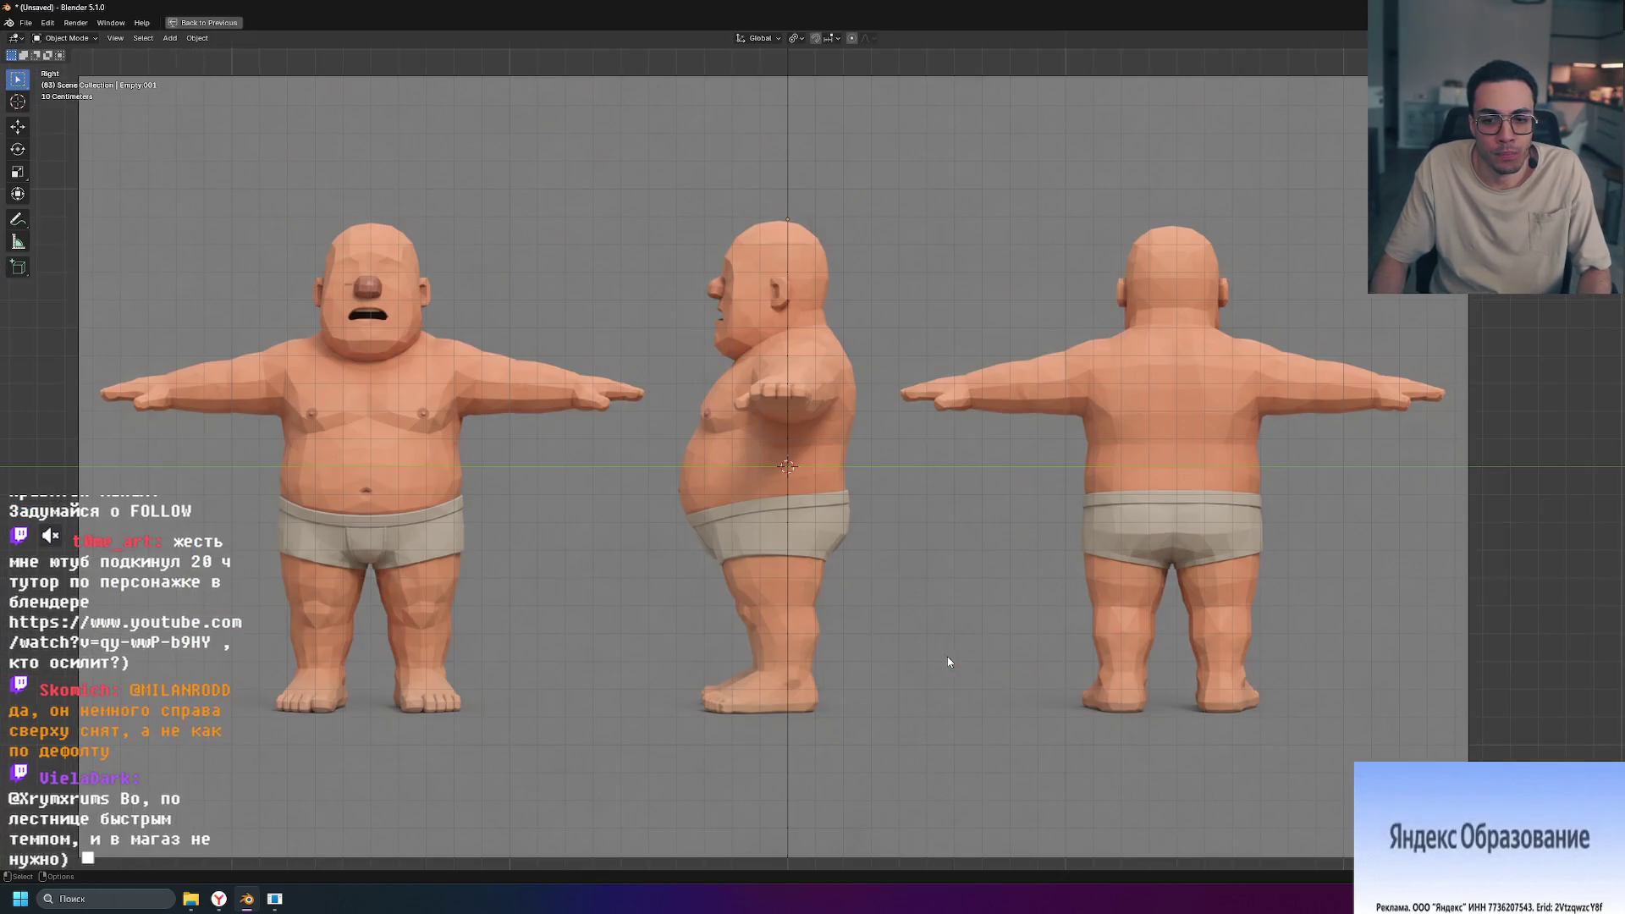
{"action": "left_click", "coordinate": [842, 599]}
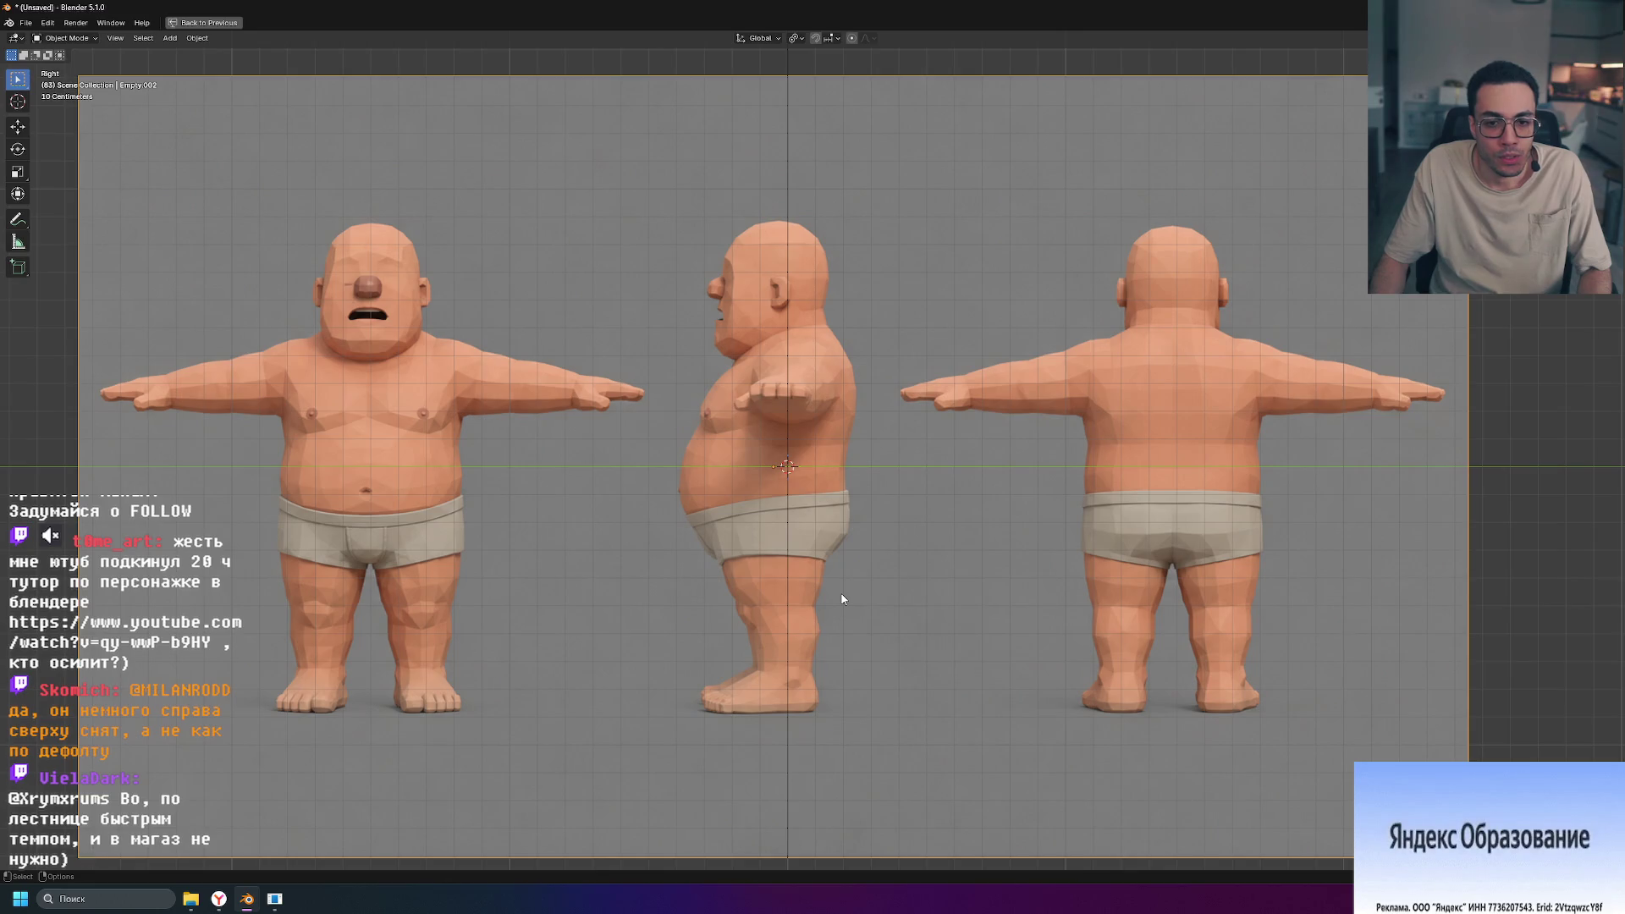
{"action": "key", "text": "g"}
{"action": "key", "text": "z"}
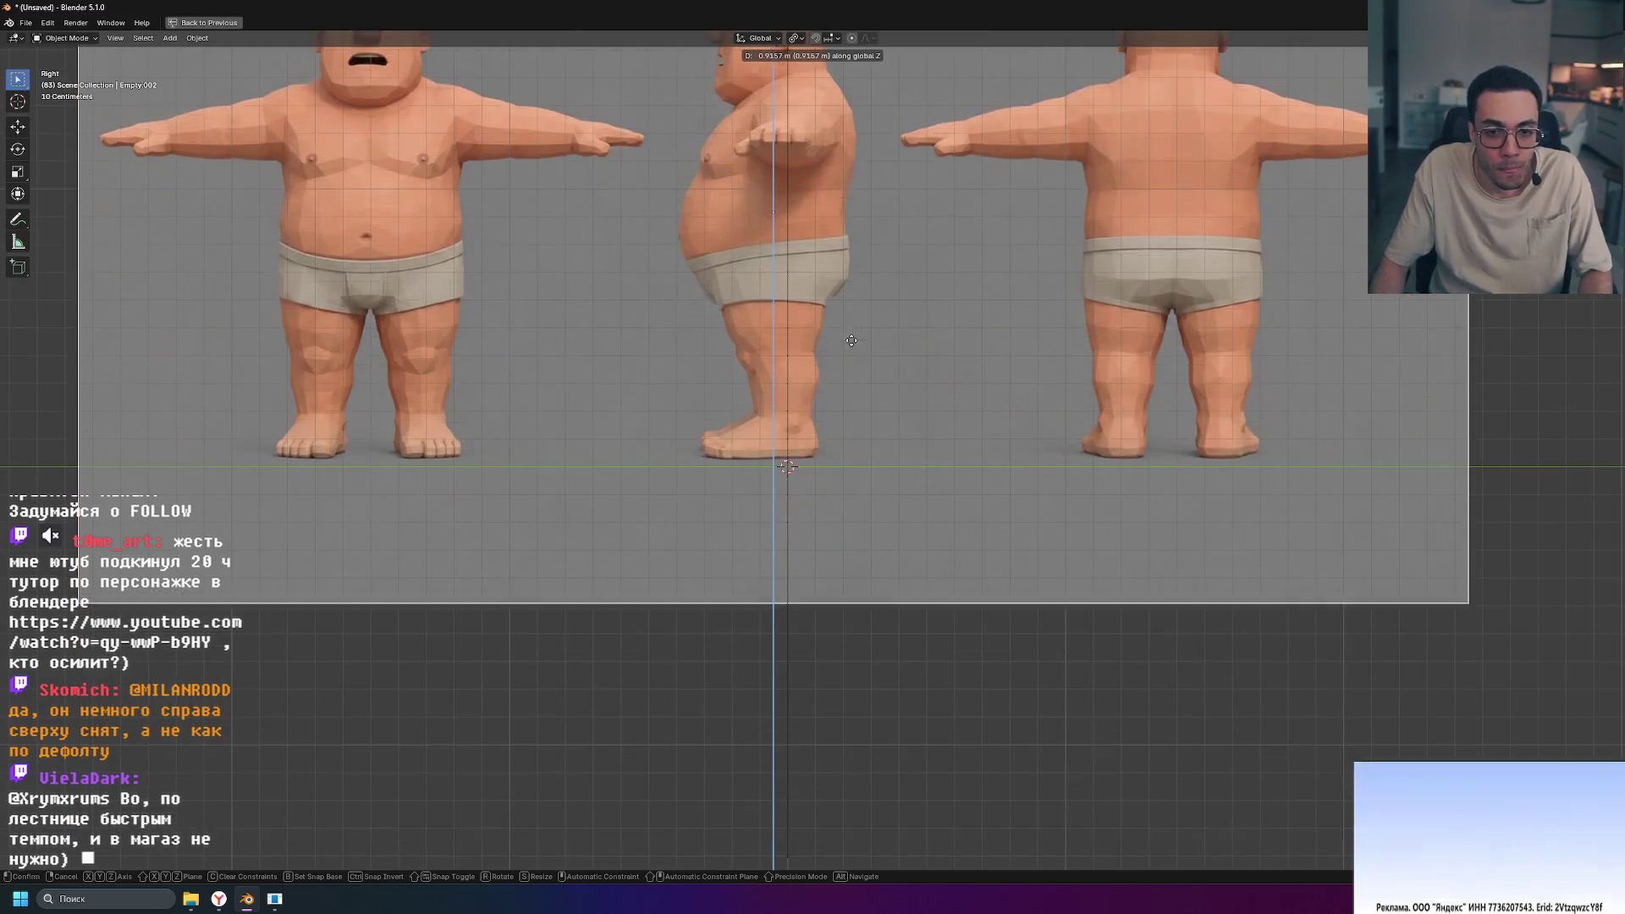
{"action": "left_click", "coordinate": [850, 346]}
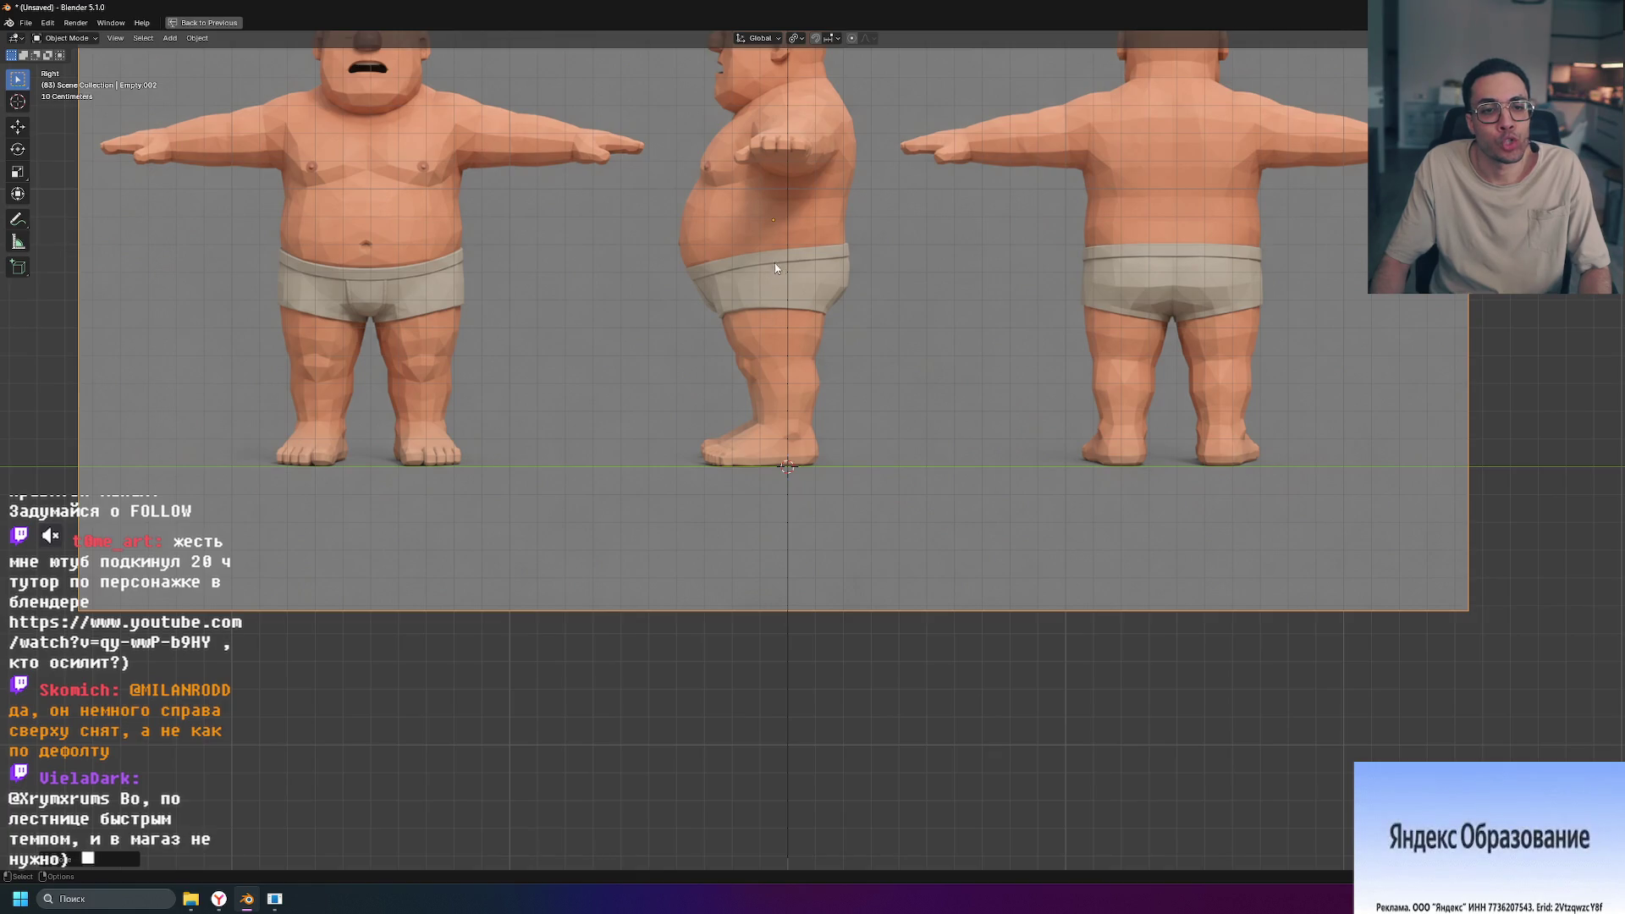
Step: Dismiss the file browser and restore the four-viewport layout
{"action": "key", "text": "ctrl+o"}
{"action": "key", "text": "Escape"}
{"action": "key", "text": "ctrl+space"}
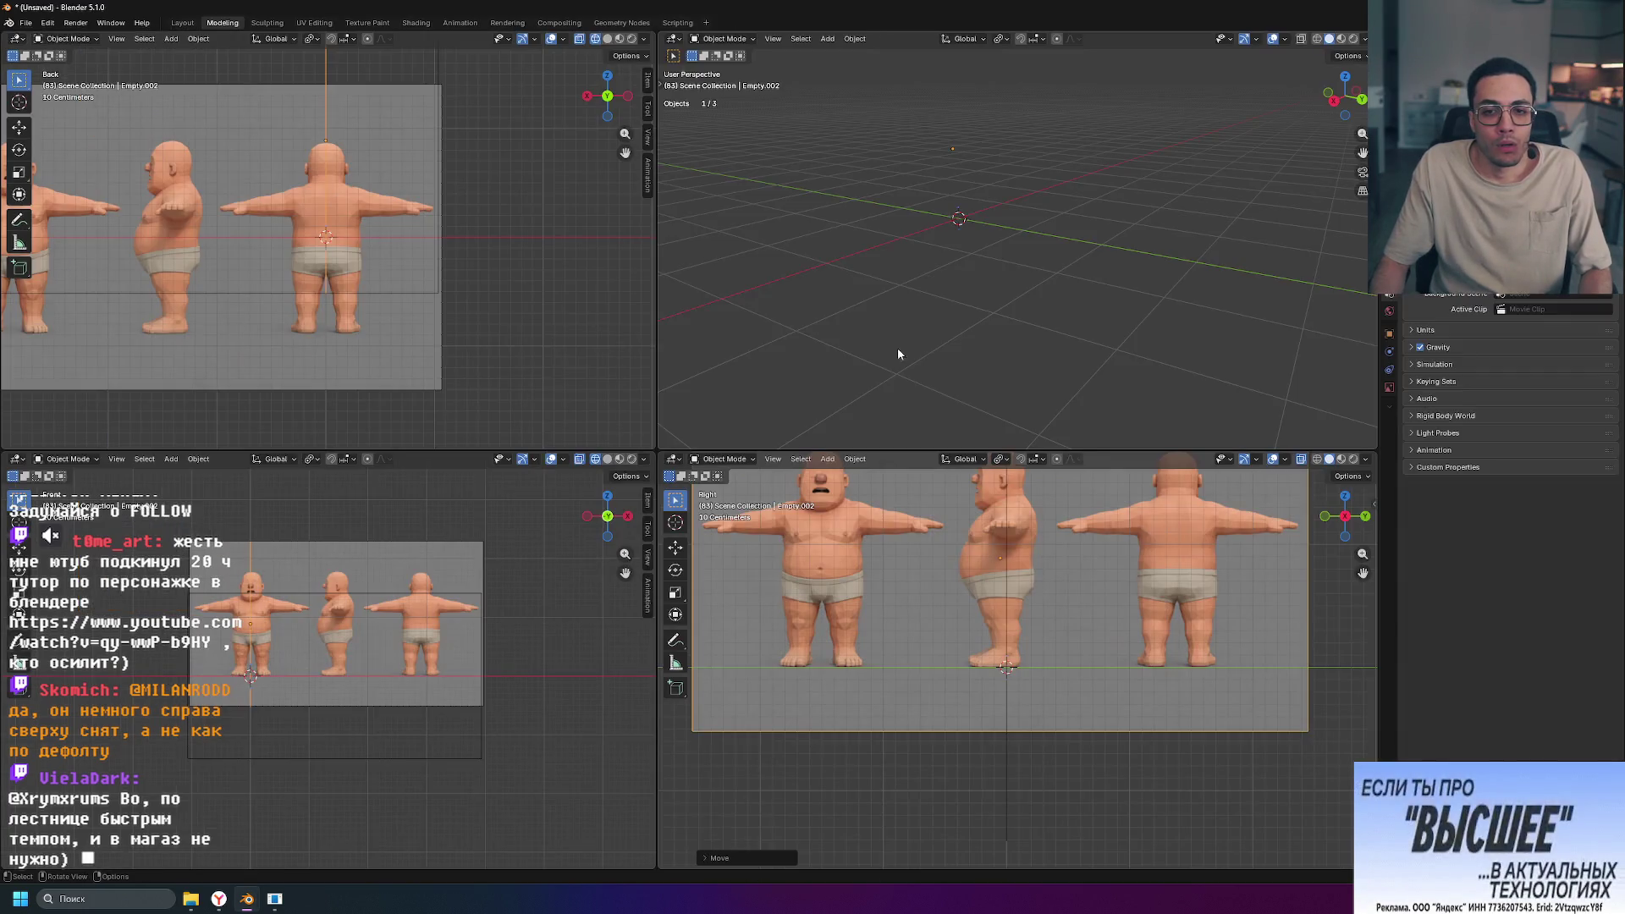
Step: Maximize the Back view, select the back-view reference image and centre its figure
{"action": "key", "text": "ctrl+space"}
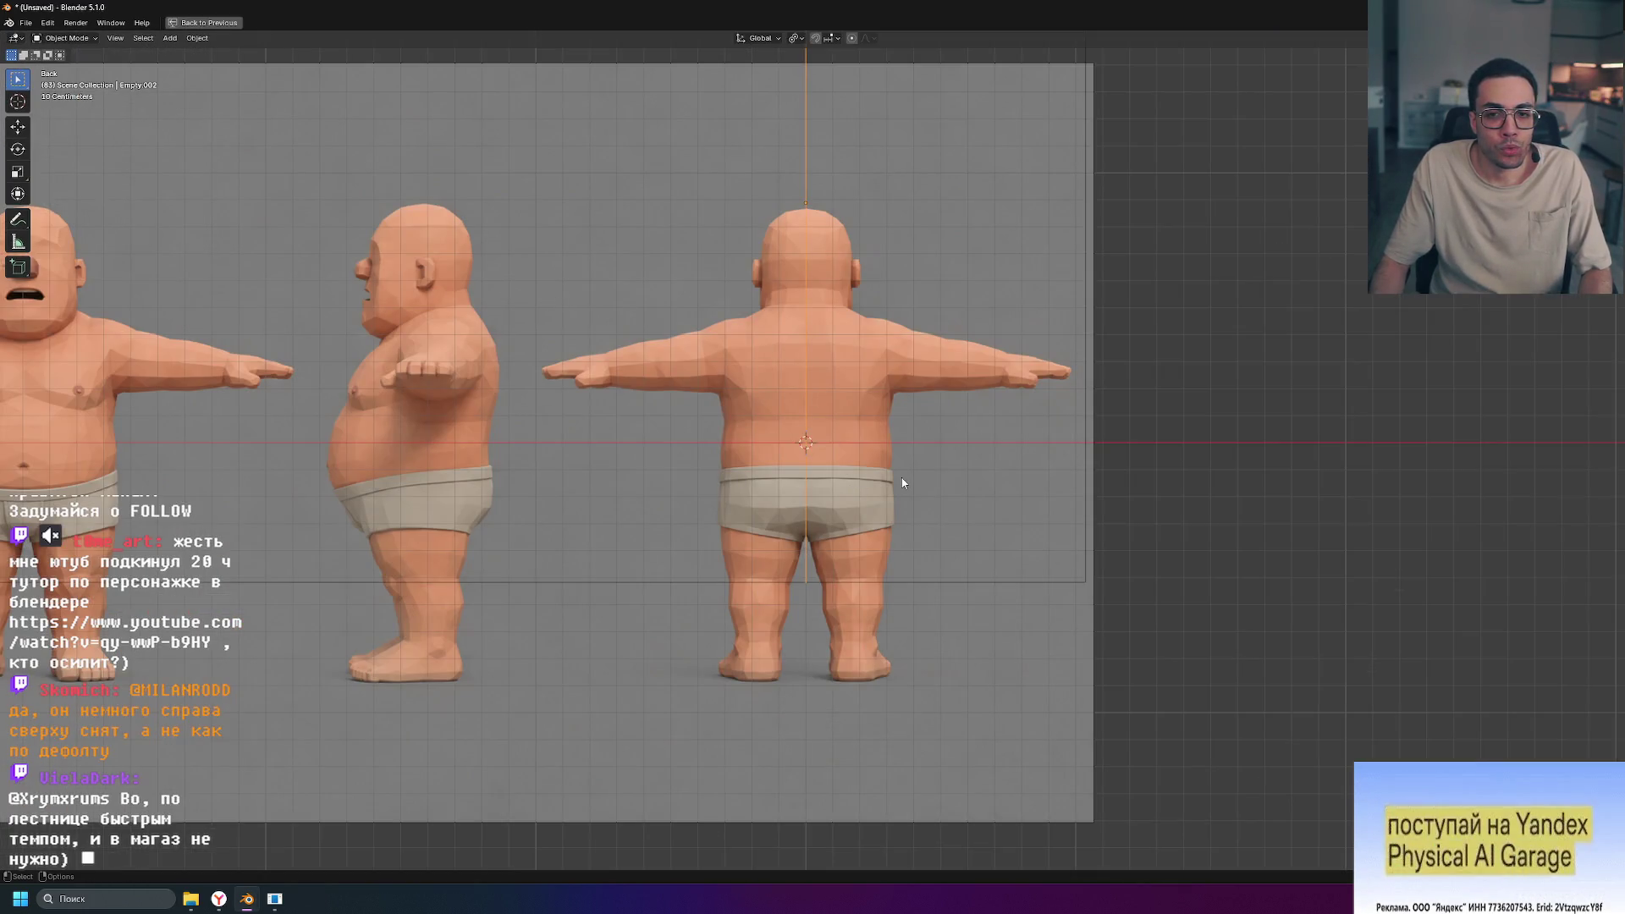
{"action": "left_click", "coordinate": [957, 480]}
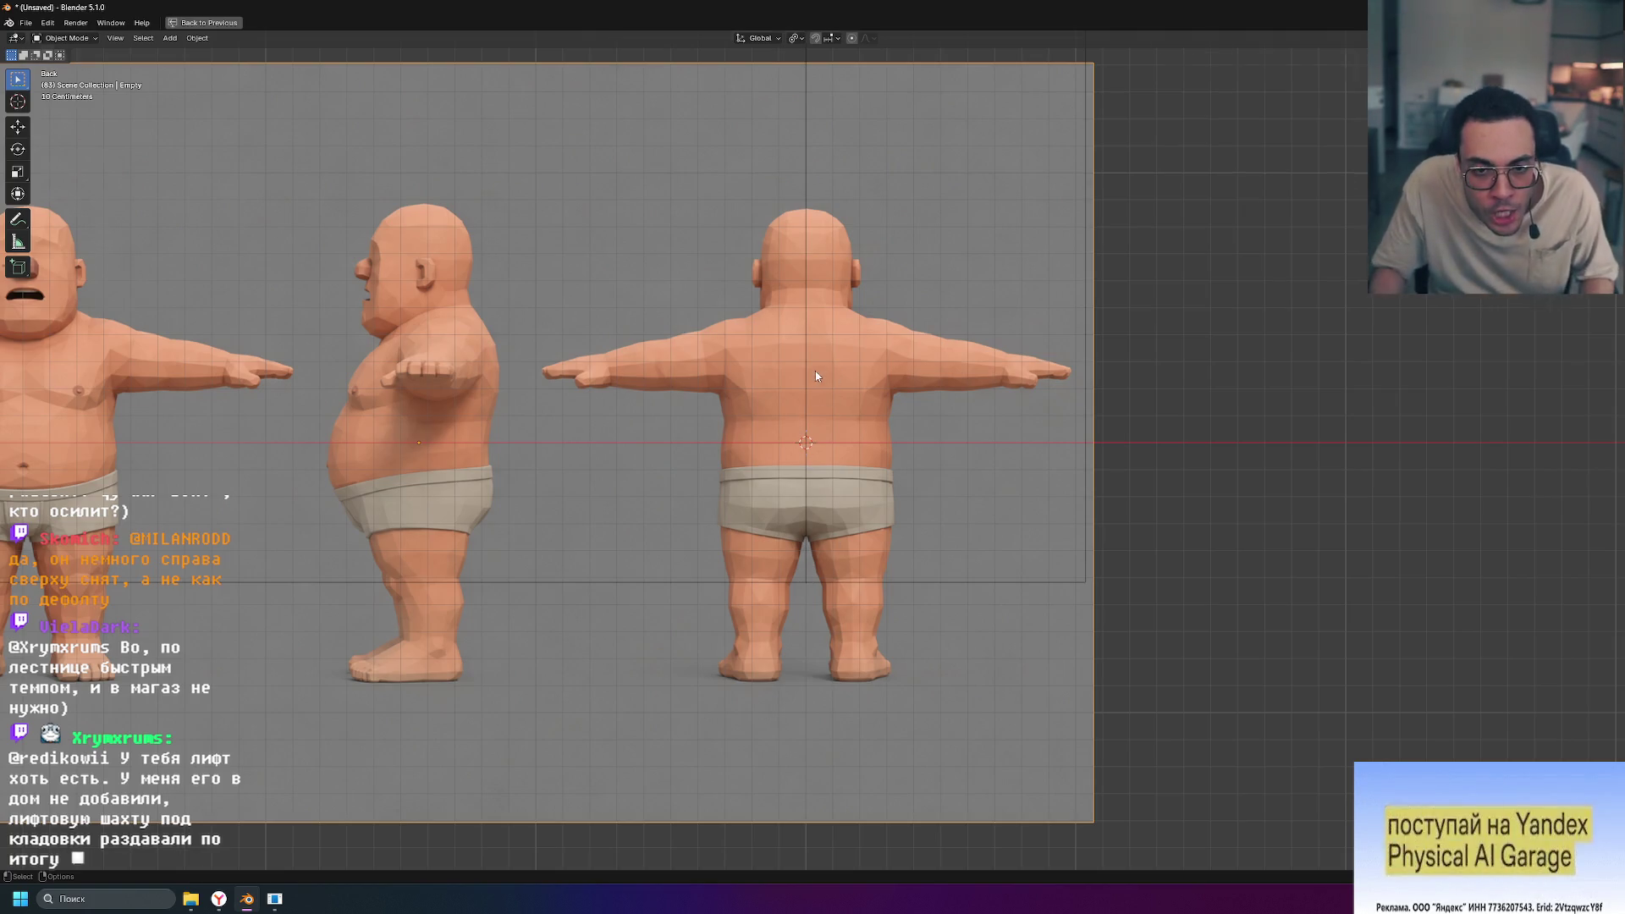
{"action": "scroll", "coordinate": [815, 372], "scroll_direction": "up", "scroll_amount": 5}
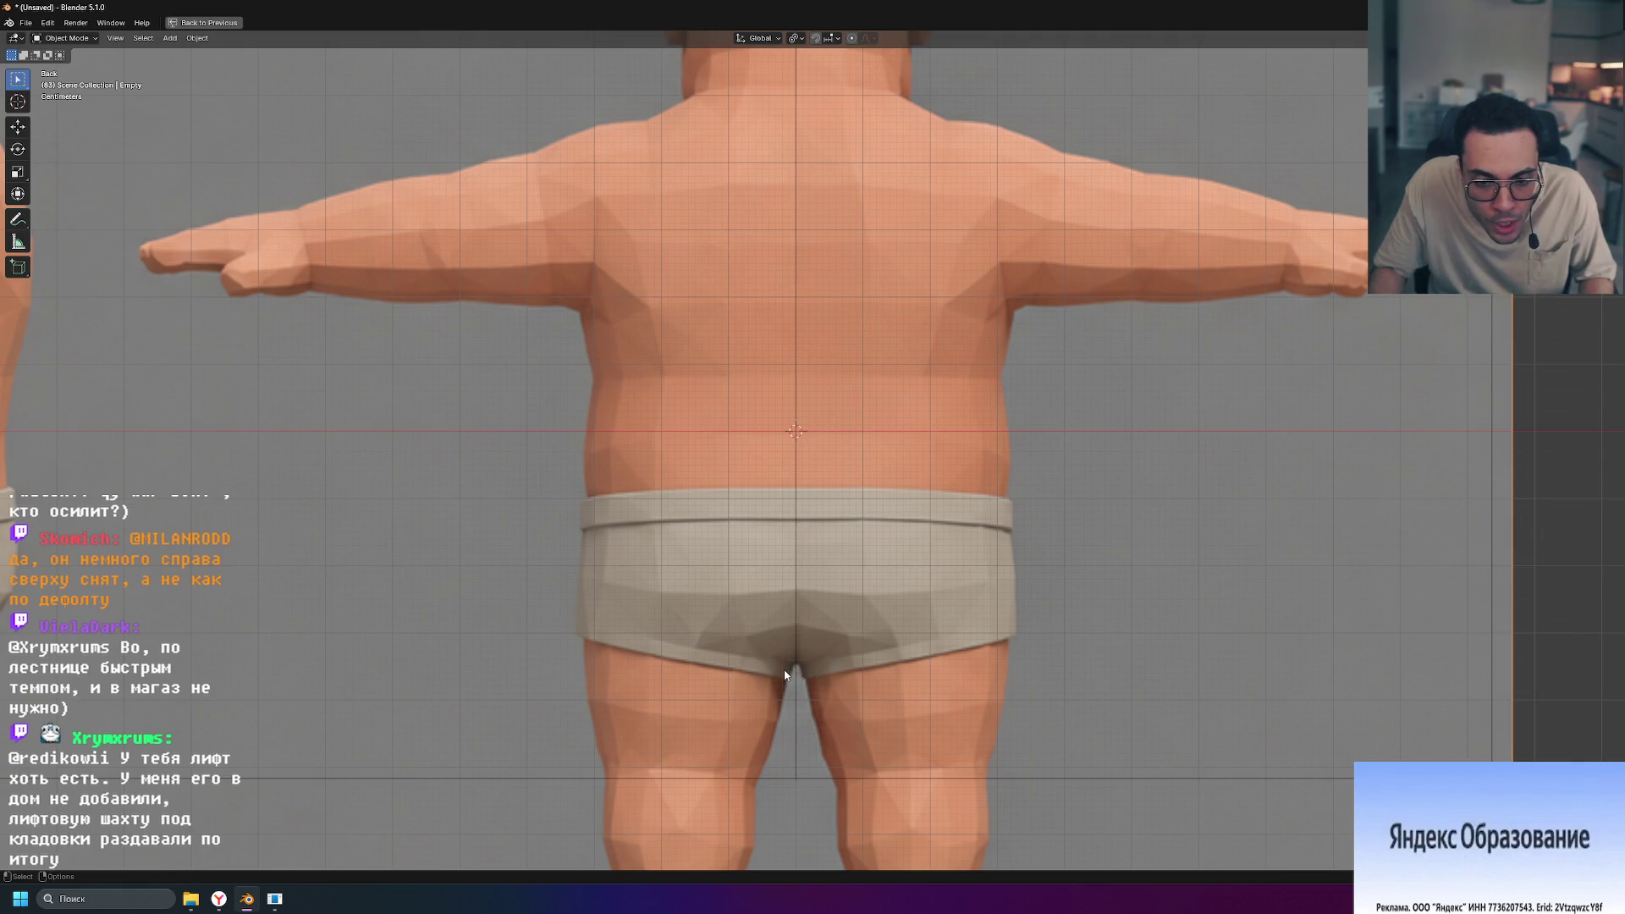
{"action": "scroll", "coordinate": [923, 488], "scroll_direction": "up", "scroll_amount": 1}
{"action": "middle_click_drag", "start_coordinate": [923, 488], "coordinate": [899, 684], "text": "shift"}
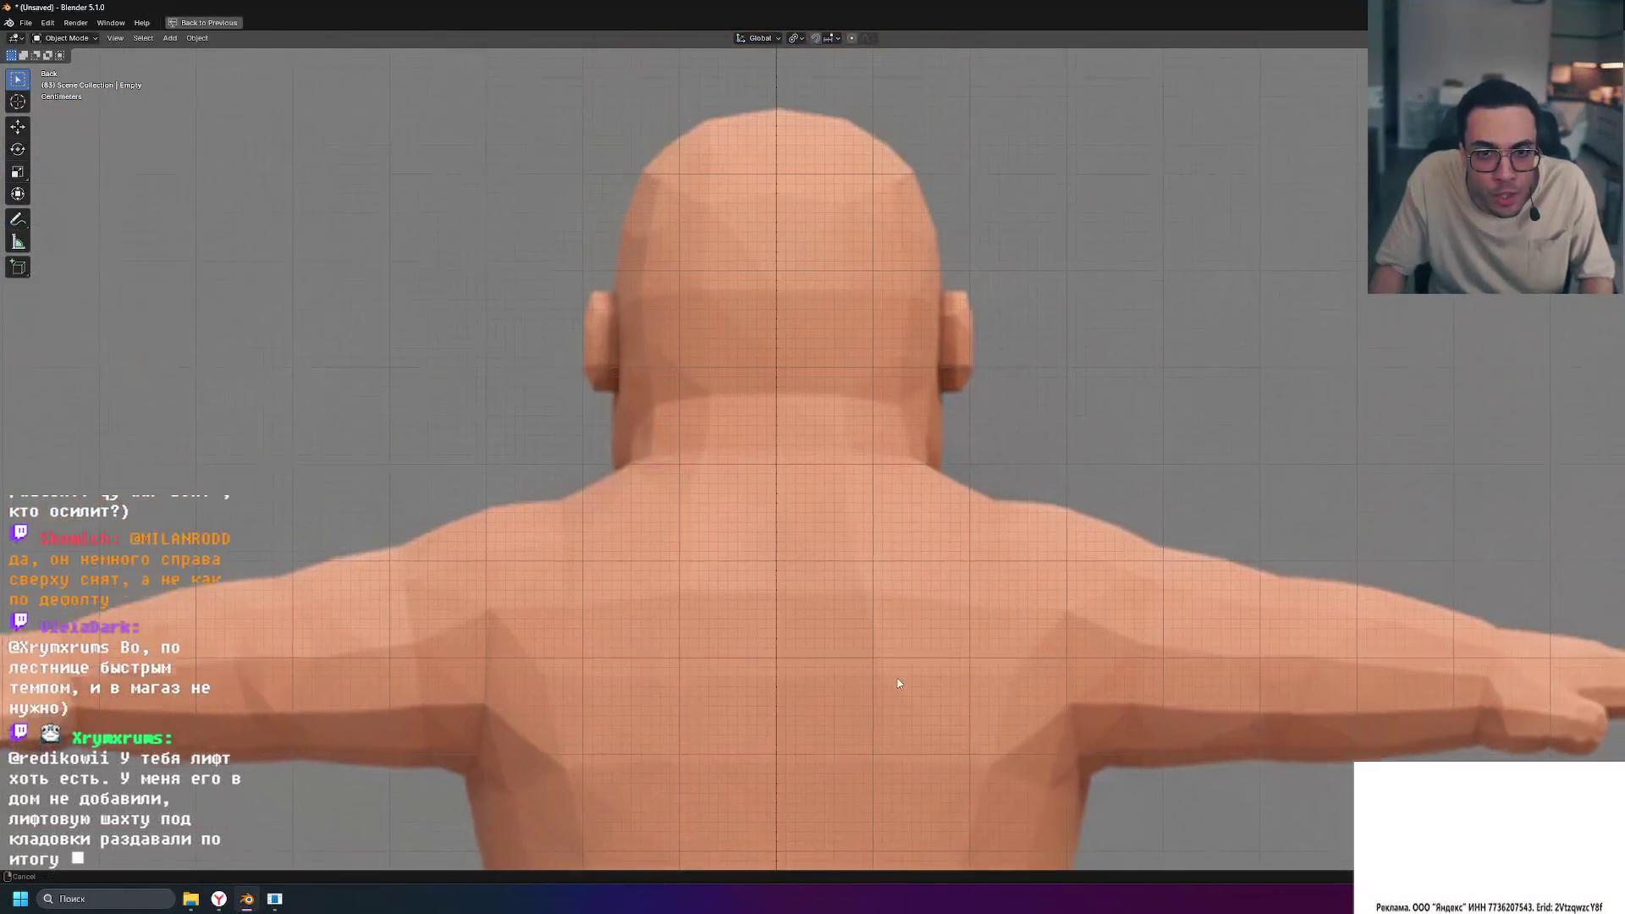
{"action": "scroll", "coordinate": [689, 446], "scroll_direction": "down", "scroll_amount": 3}
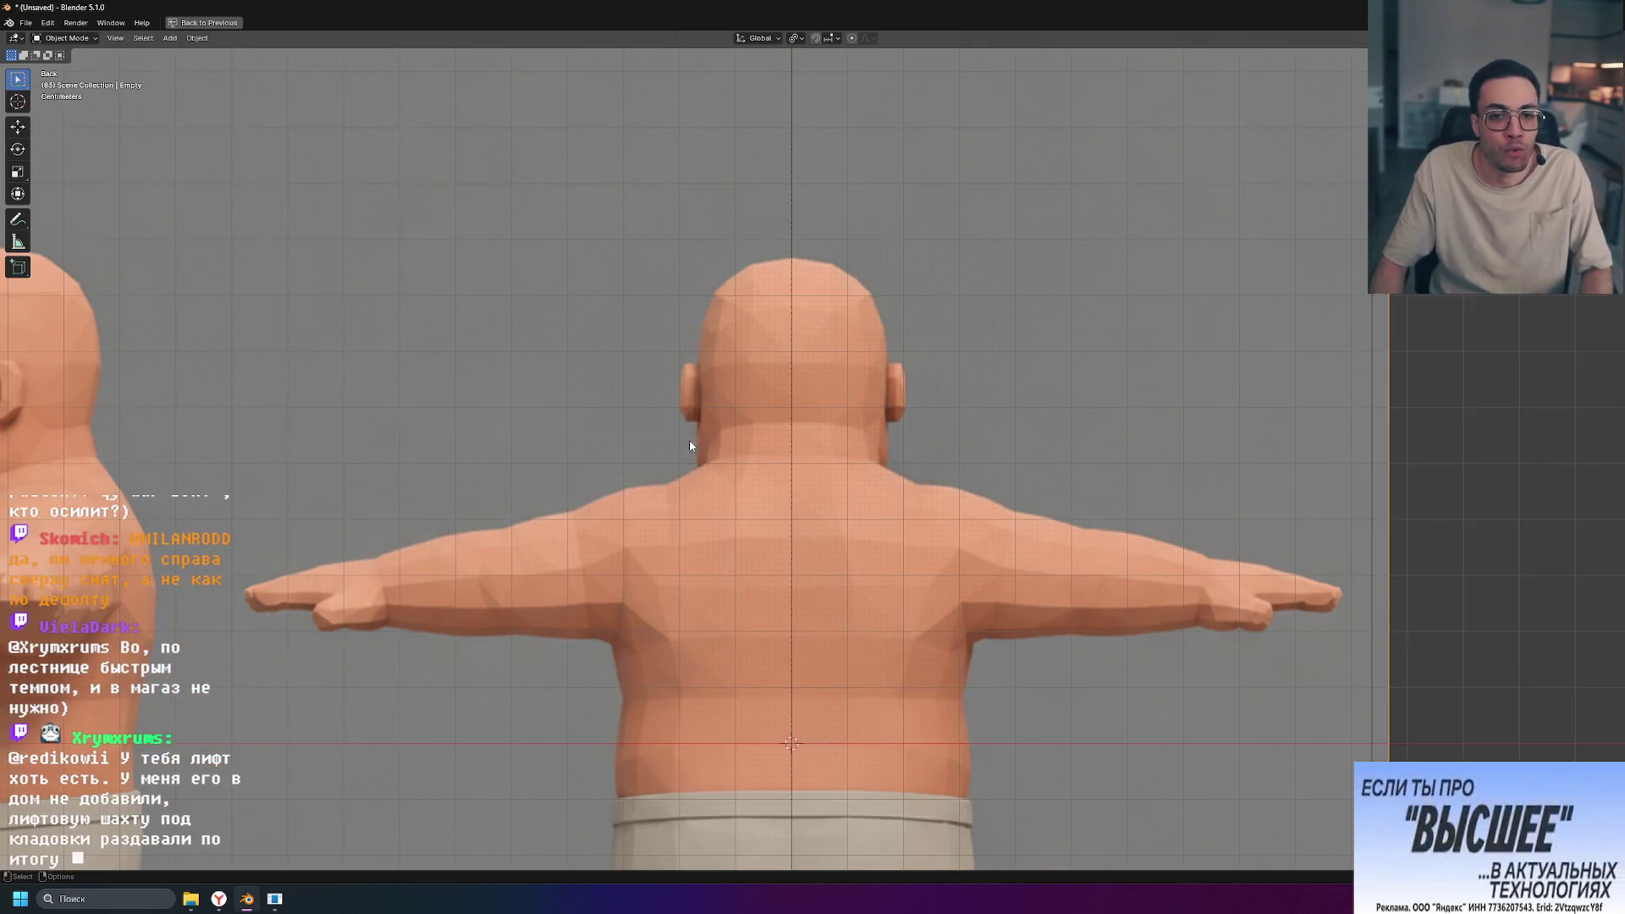
{"action": "scroll", "coordinate": [690, 442], "scroll_direction": "down", "scroll_amount": 3}
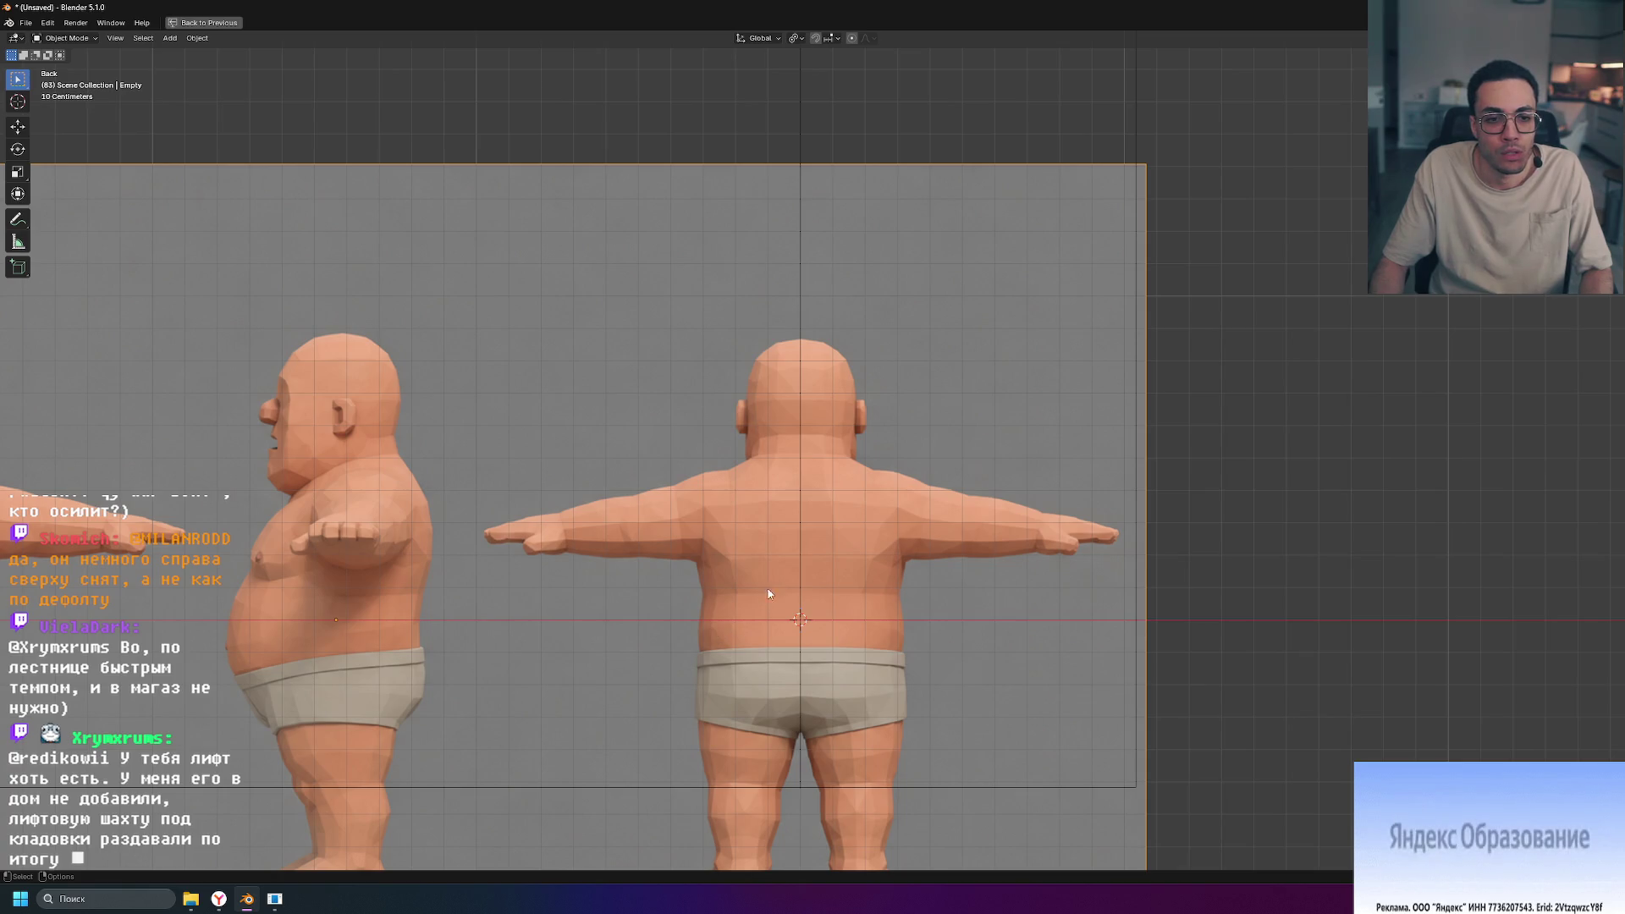
{"action": "middle_click_drag", "start_coordinate": [547, 527], "coordinate": [857, 517], "text": "shift"}
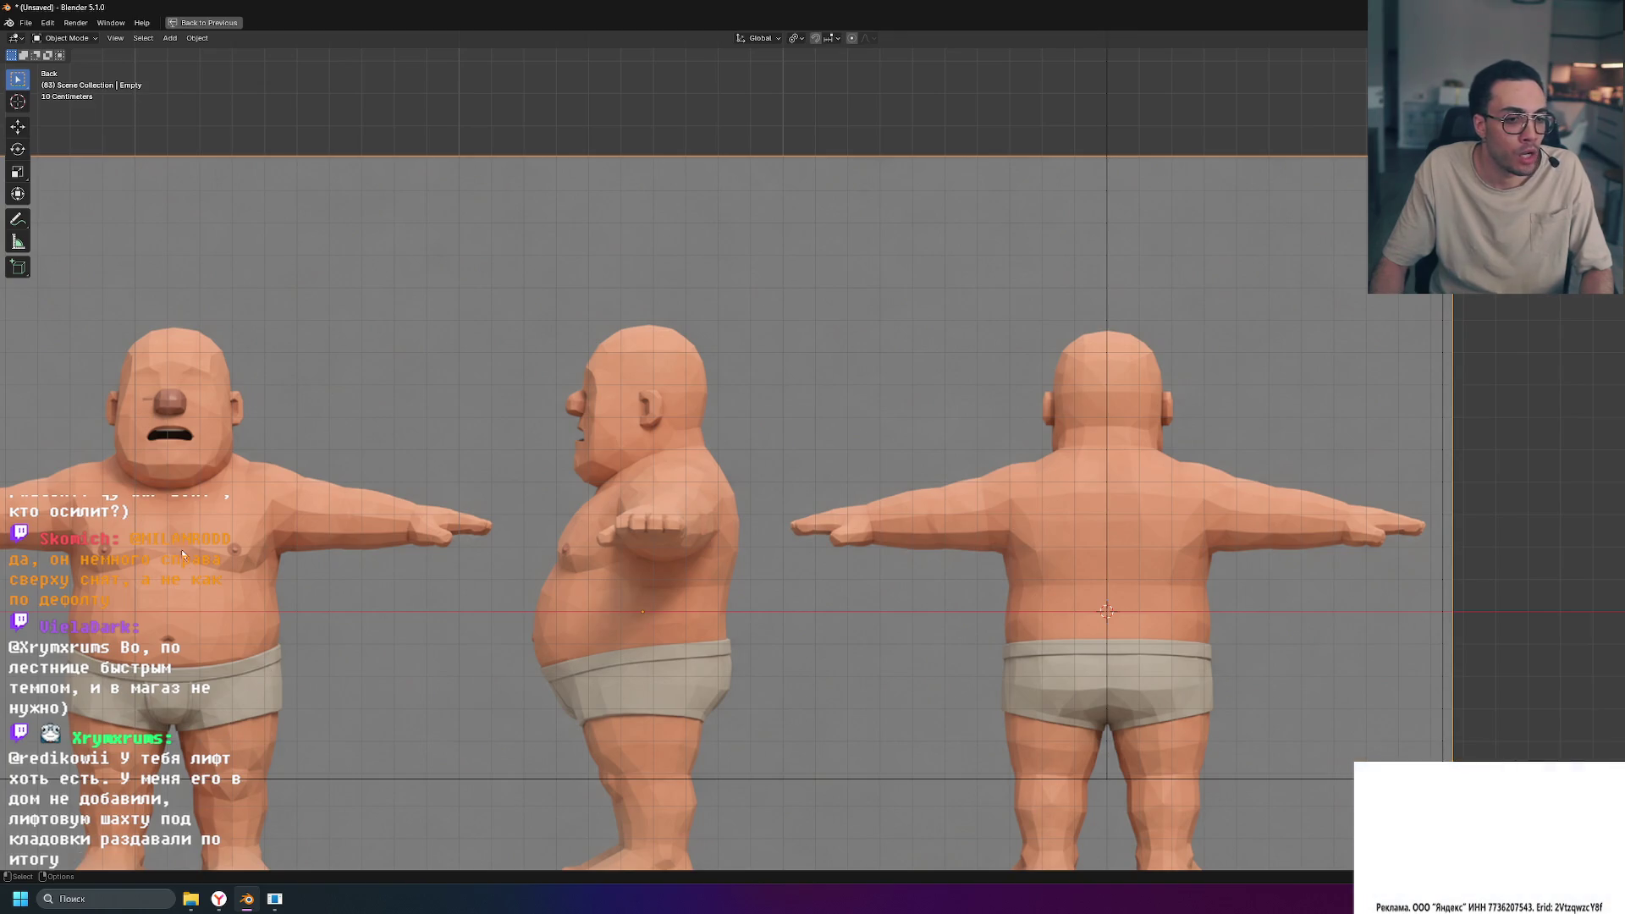
{"action": "middle_click_drag", "start_coordinate": [1162, 718], "coordinate": [838, 542], "text": "shift"}
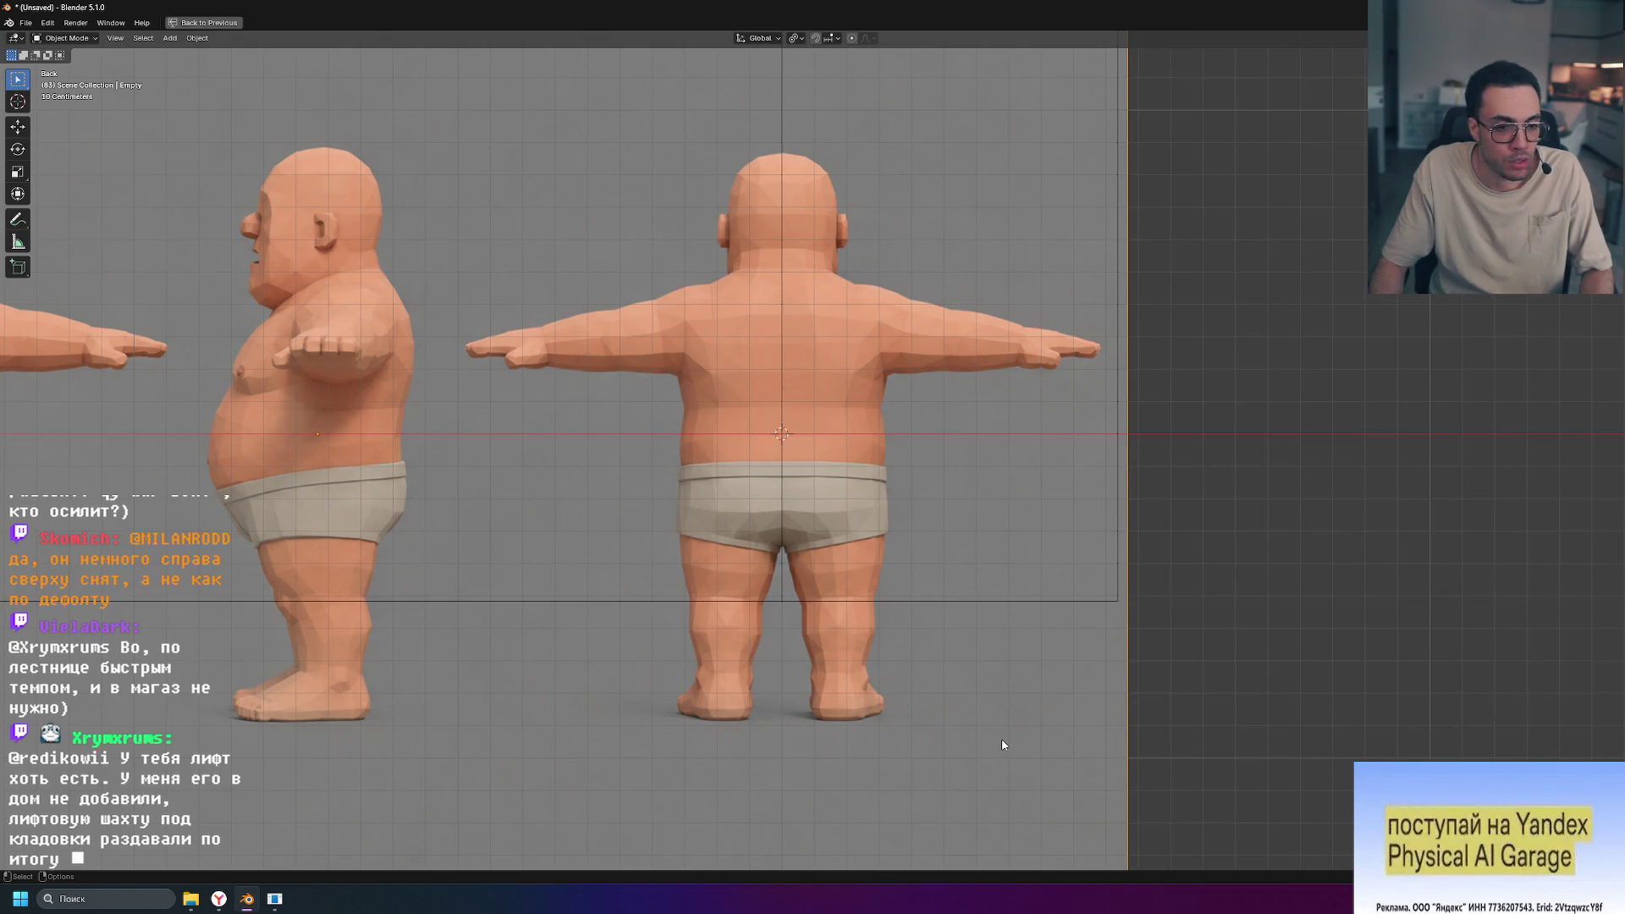
Step: Raise the back reference about half a metre along Z so the crotch sits on the origin
{"action": "key", "text": "g"}
{"action": "key", "text": "z"}
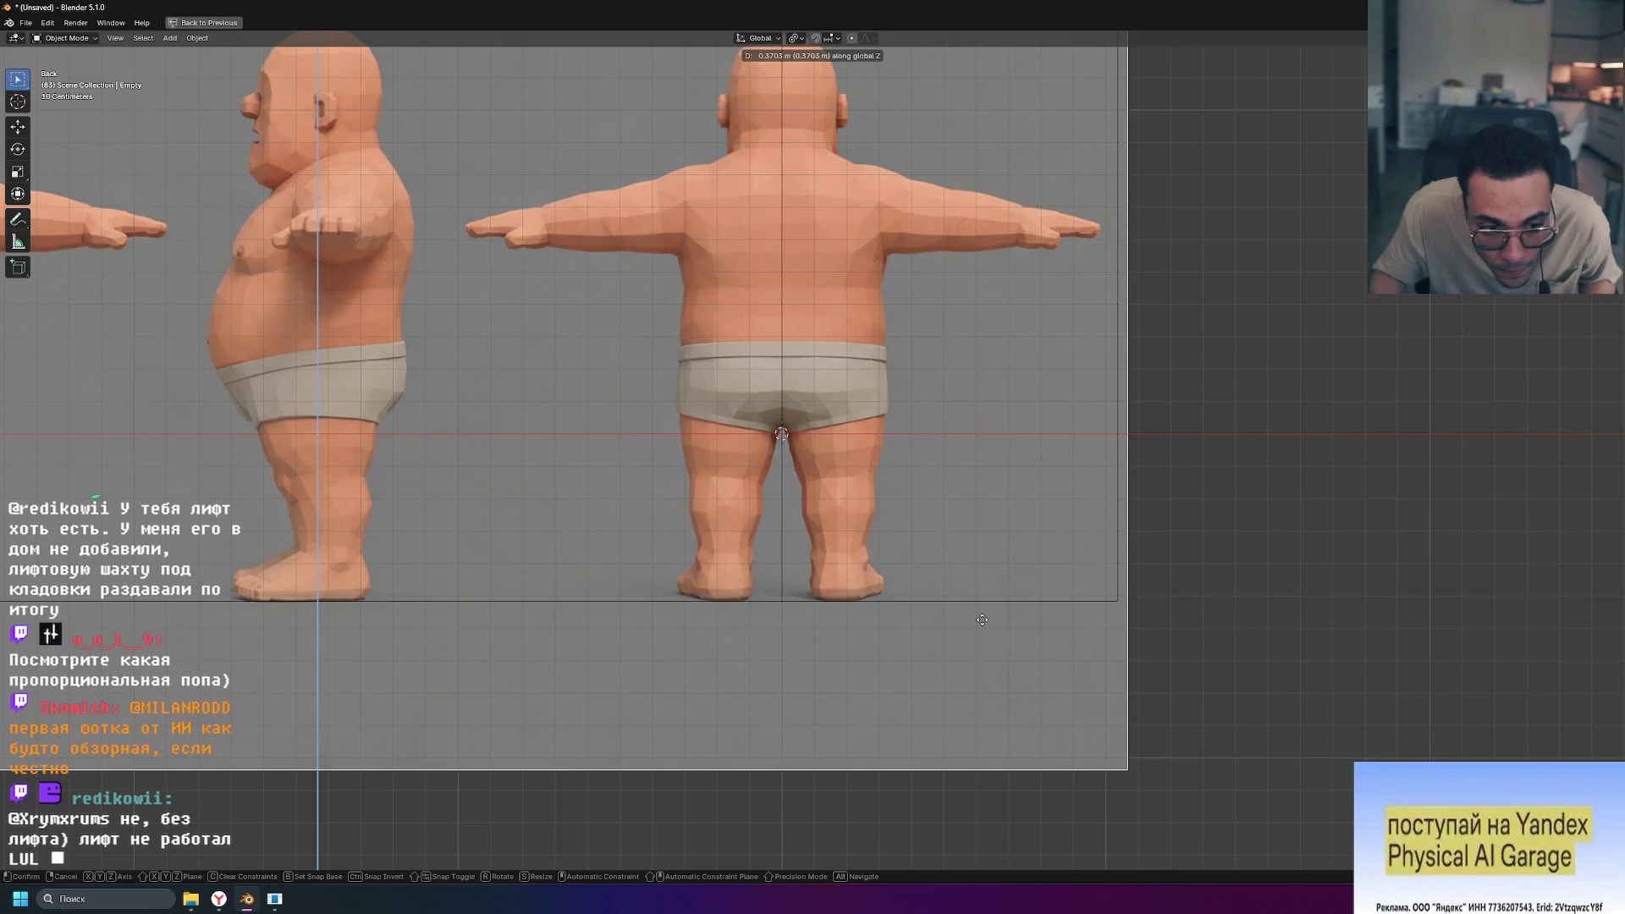
{"action": "left_click", "coordinate": [982, 620]}
{"action": "key", "text": "Home"}
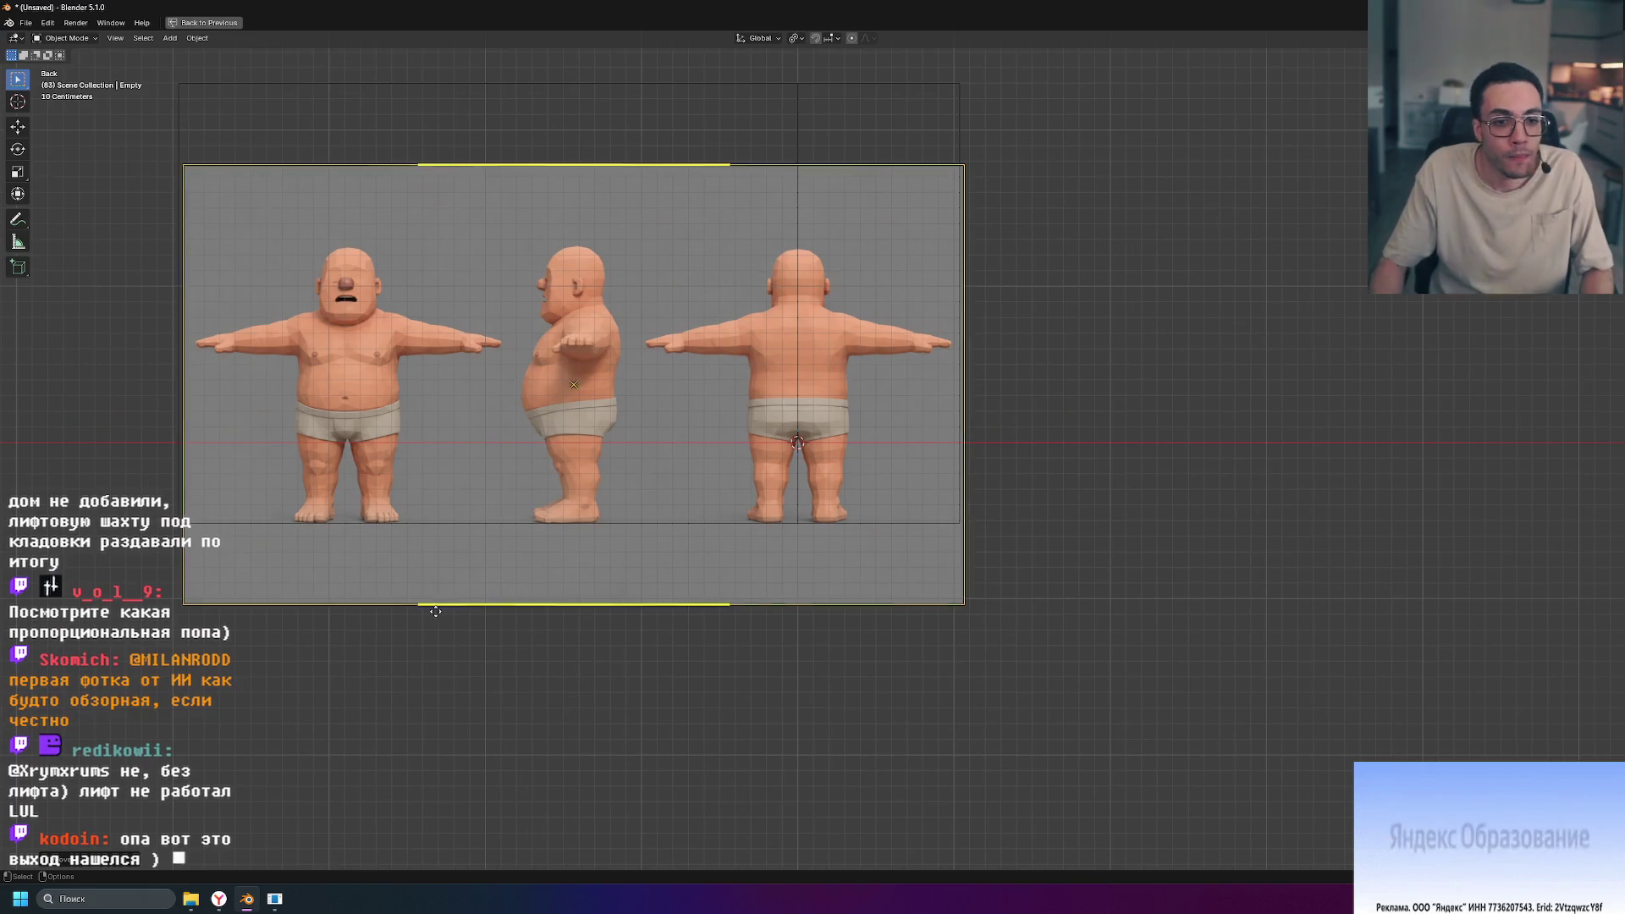
Step: Cancel the save dialog and nudge the back reference about 0.002 m along X at the shorts
{"action": "key", "text": "ctrl+s"}
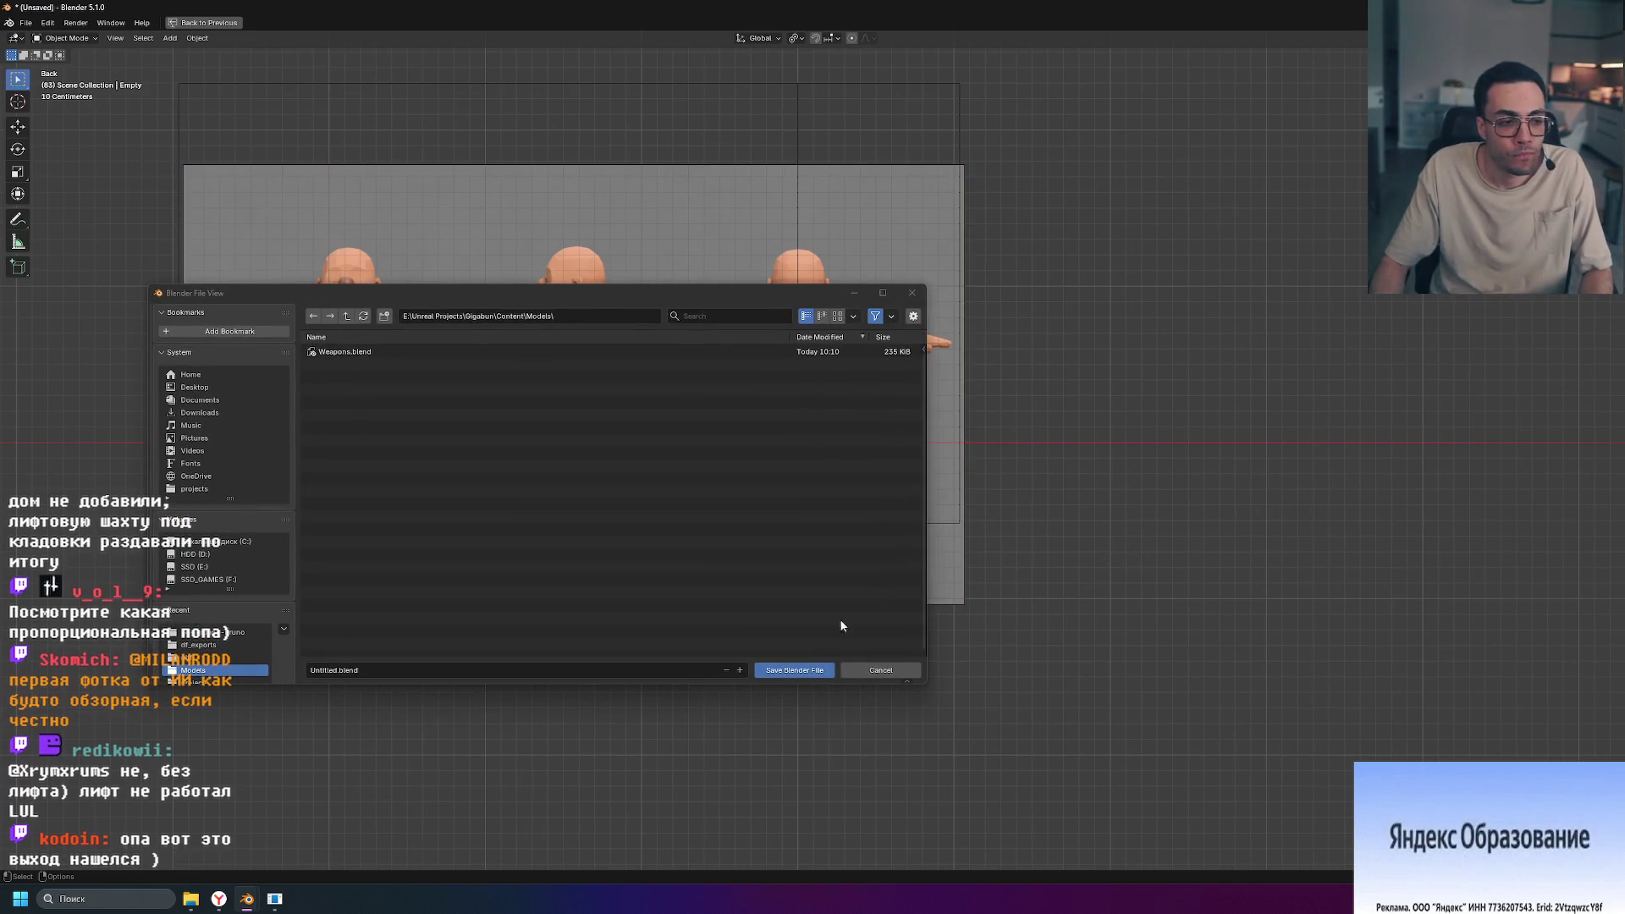
{"action": "left_click", "coordinate": [893, 676]}
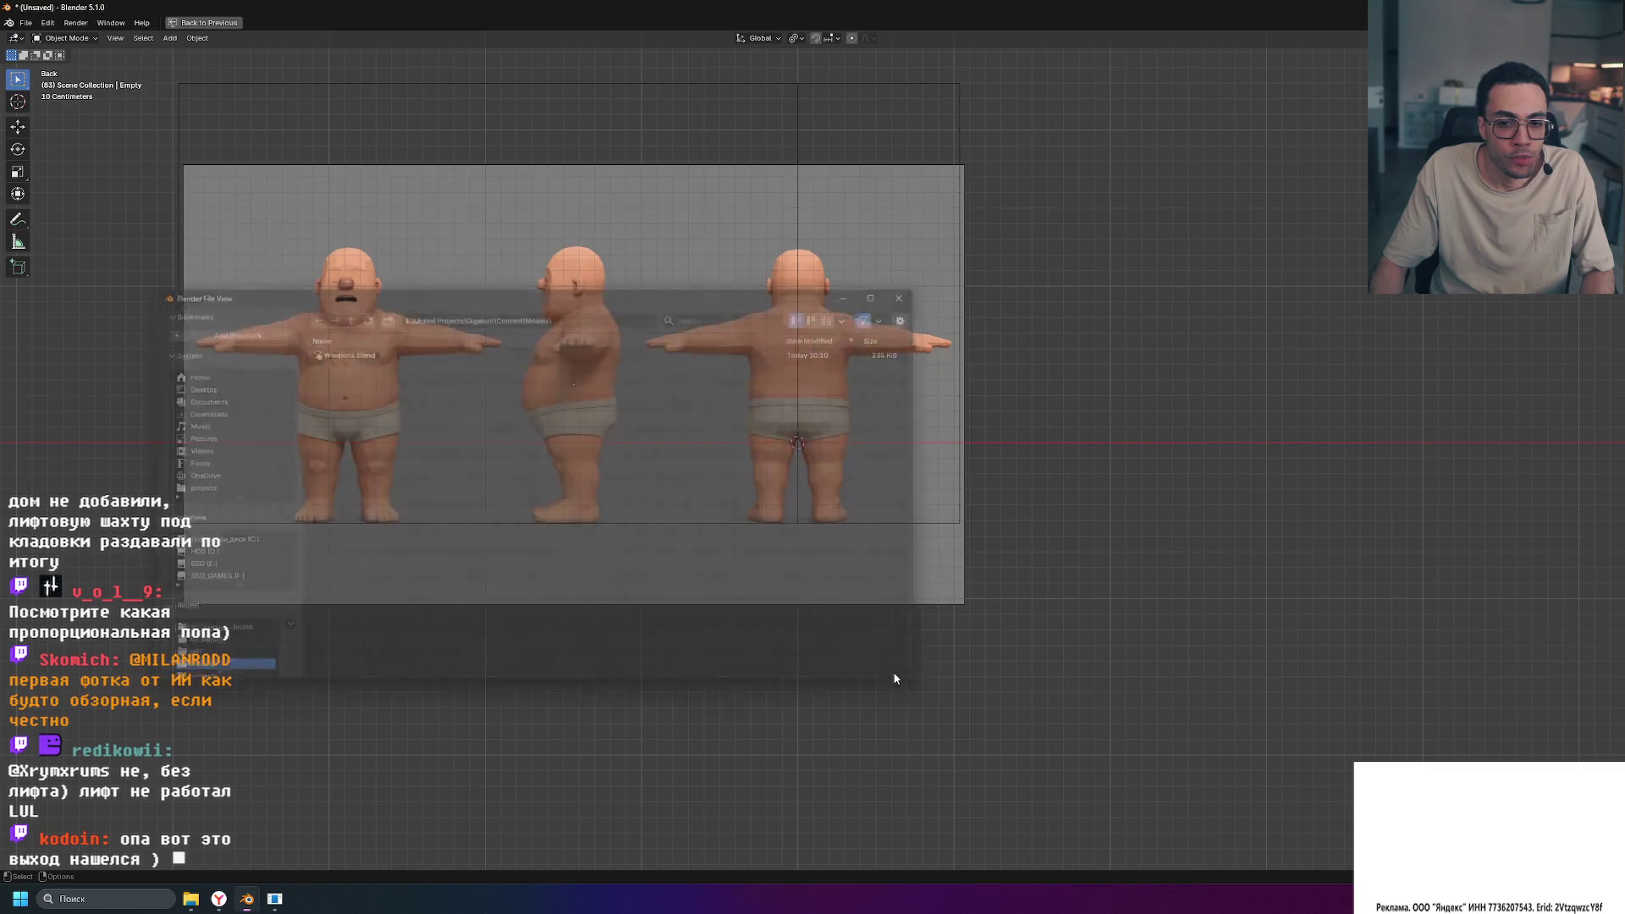
{"action": "scroll", "coordinate": [799, 453], "scroll_direction": "up", "scroll_amount": 6}
{"action": "scroll", "coordinate": [845, 520], "scroll_direction": "up", "scroll_amount": 2, "text": "shift"}
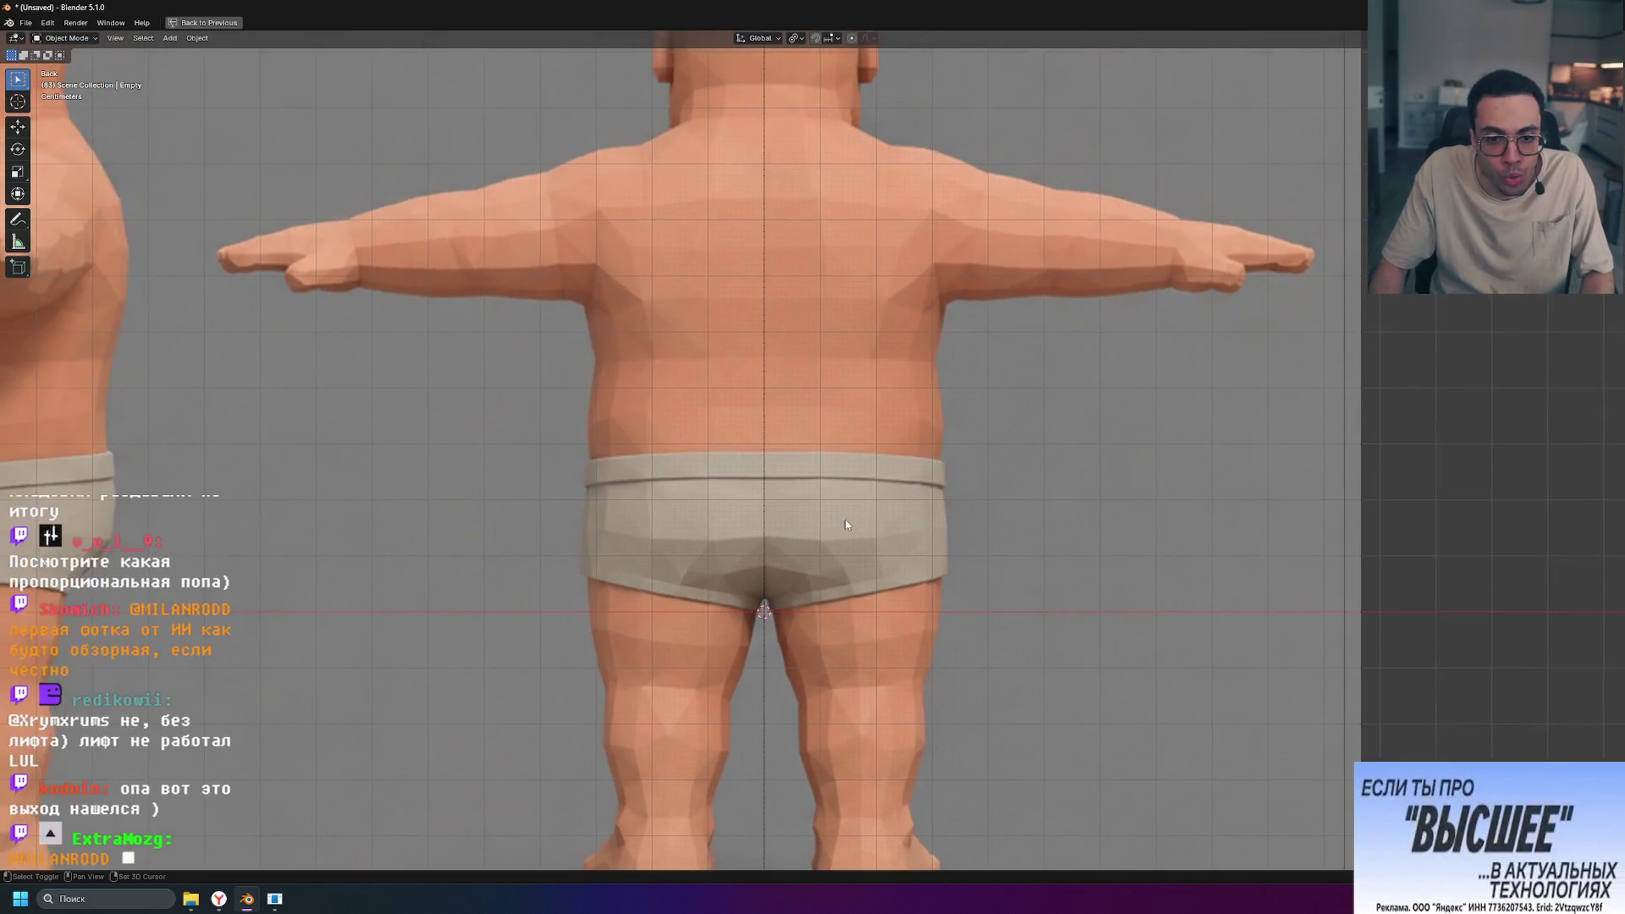
{"action": "scroll", "coordinate": [751, 466], "scroll_direction": "up", "scroll_amount": 4}
{"action": "scroll", "coordinate": [734, 725], "scroll_direction": "up", "scroll_amount": 2}
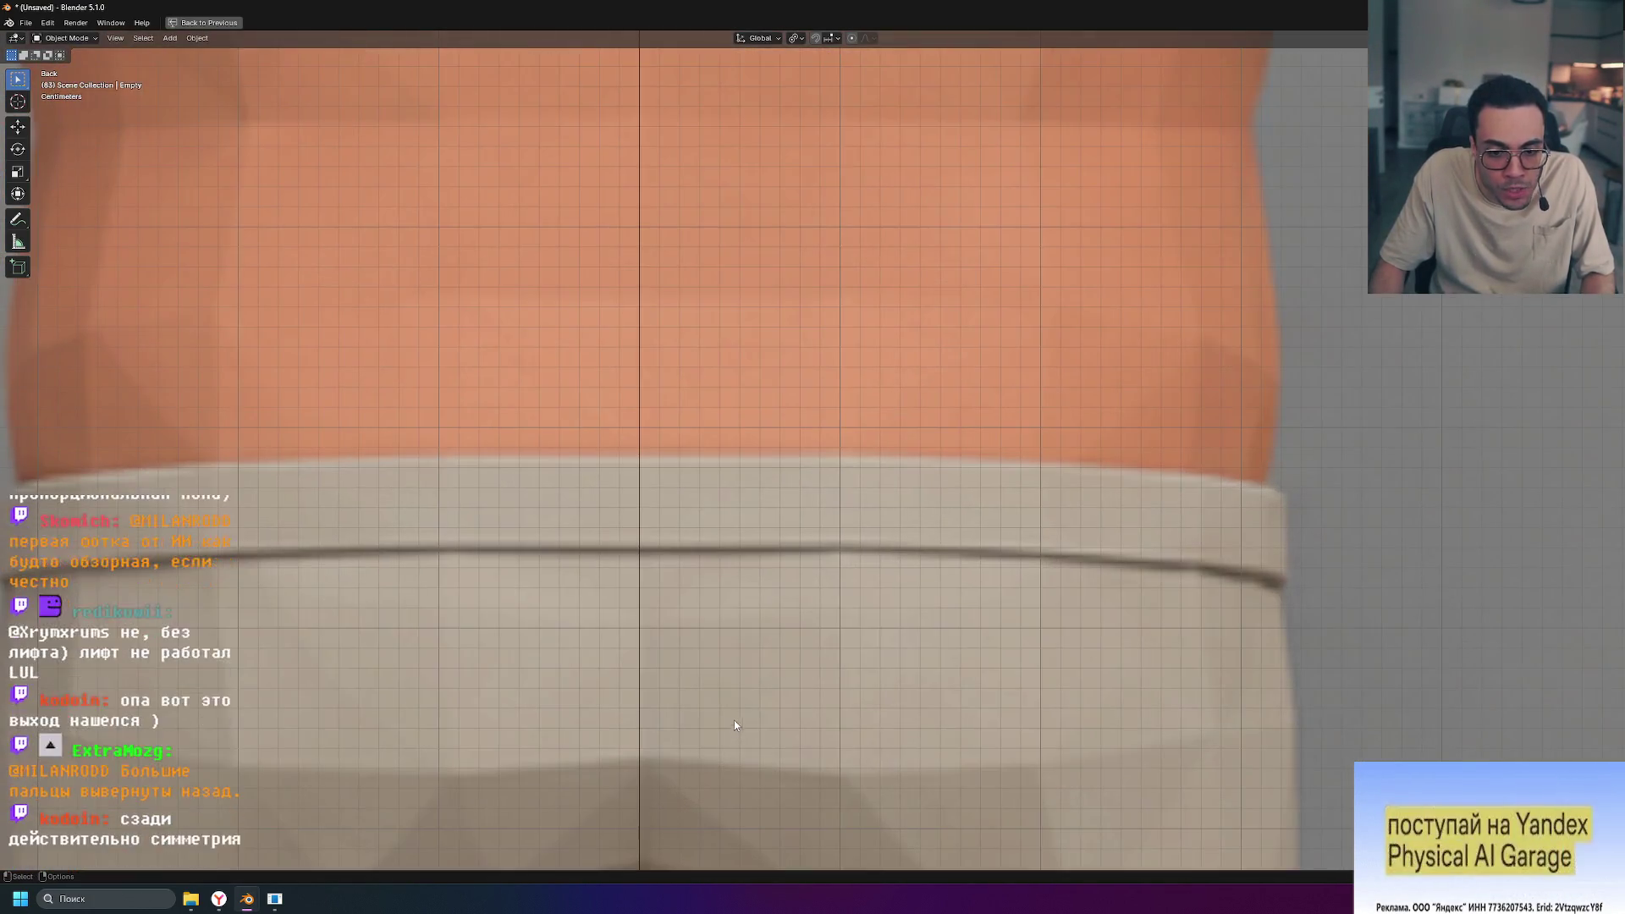
{"action": "middle_click_drag", "start_coordinate": [734, 726], "coordinate": [850, 329], "text": "shift"}
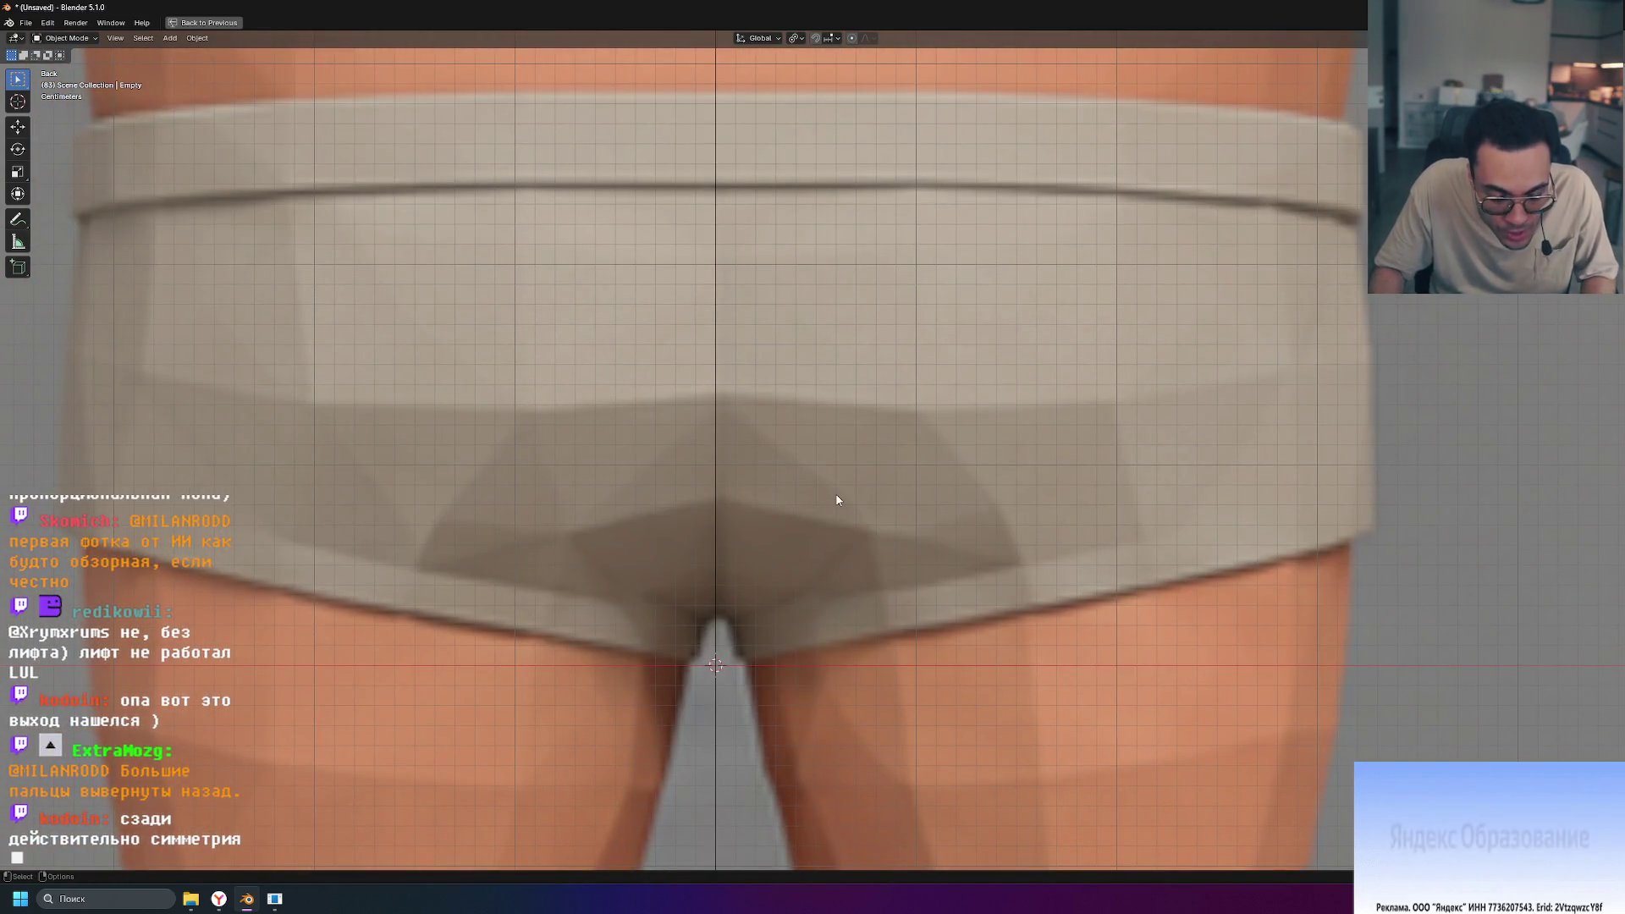
{"action": "scroll", "coordinate": [836, 500], "scroll_direction": "down", "scroll_amount": 8}
{"action": "scroll", "coordinate": [790, 522], "scroll_direction": "up", "scroll_amount": 8}
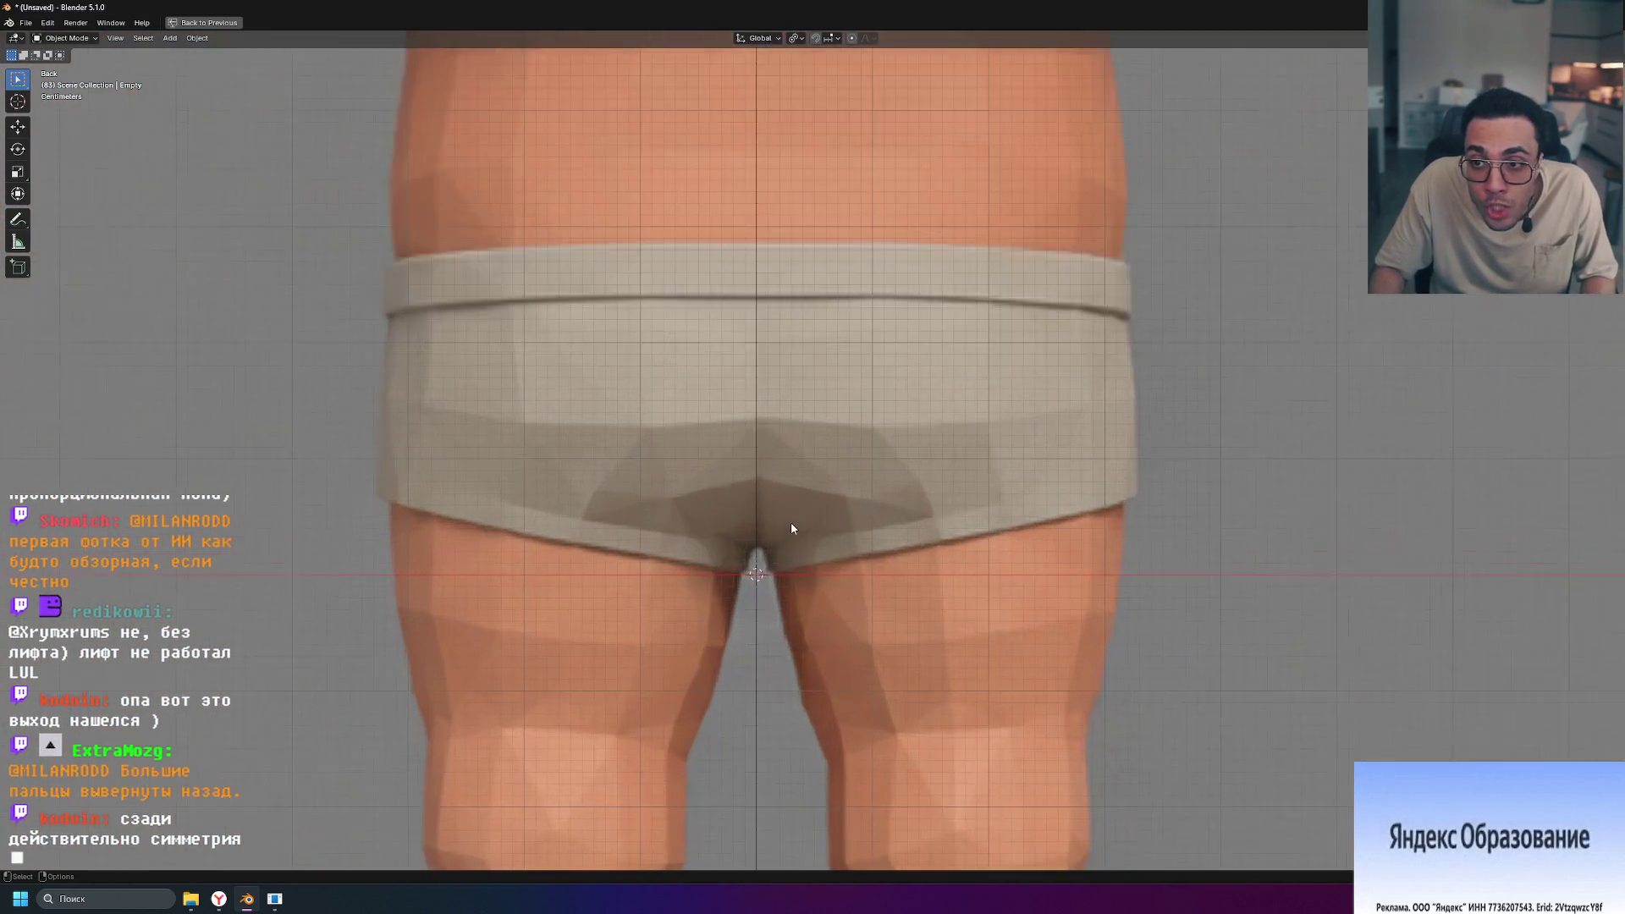
{"action": "key", "text": "g"}
{"action": "key", "text": "x"}
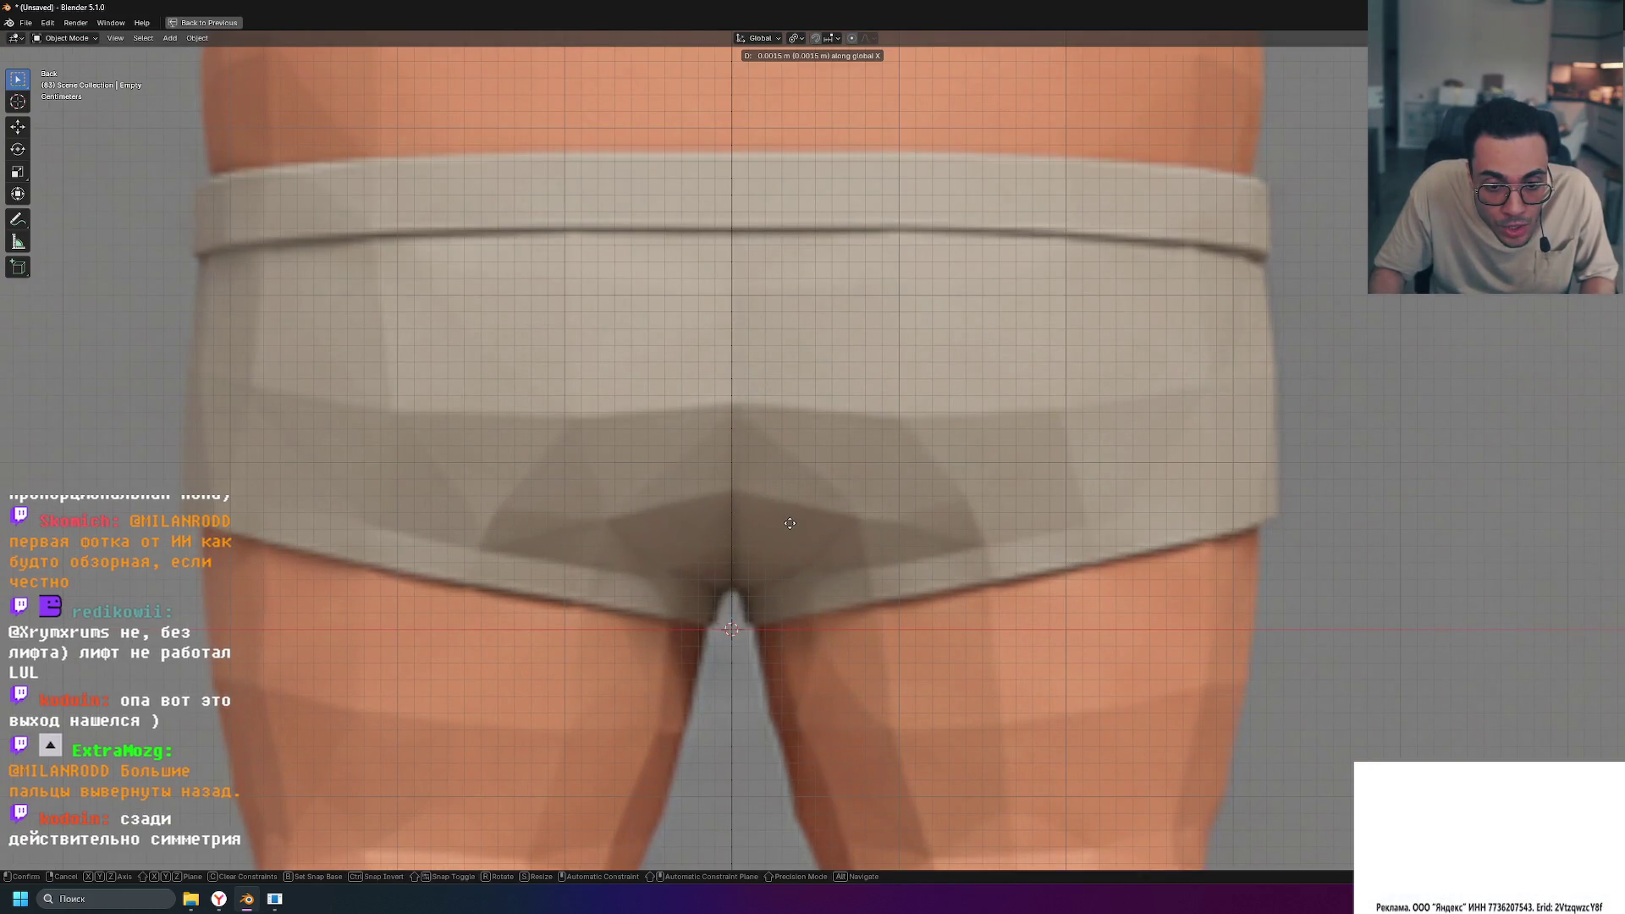
{"action": "left_click", "coordinate": [791, 511]}
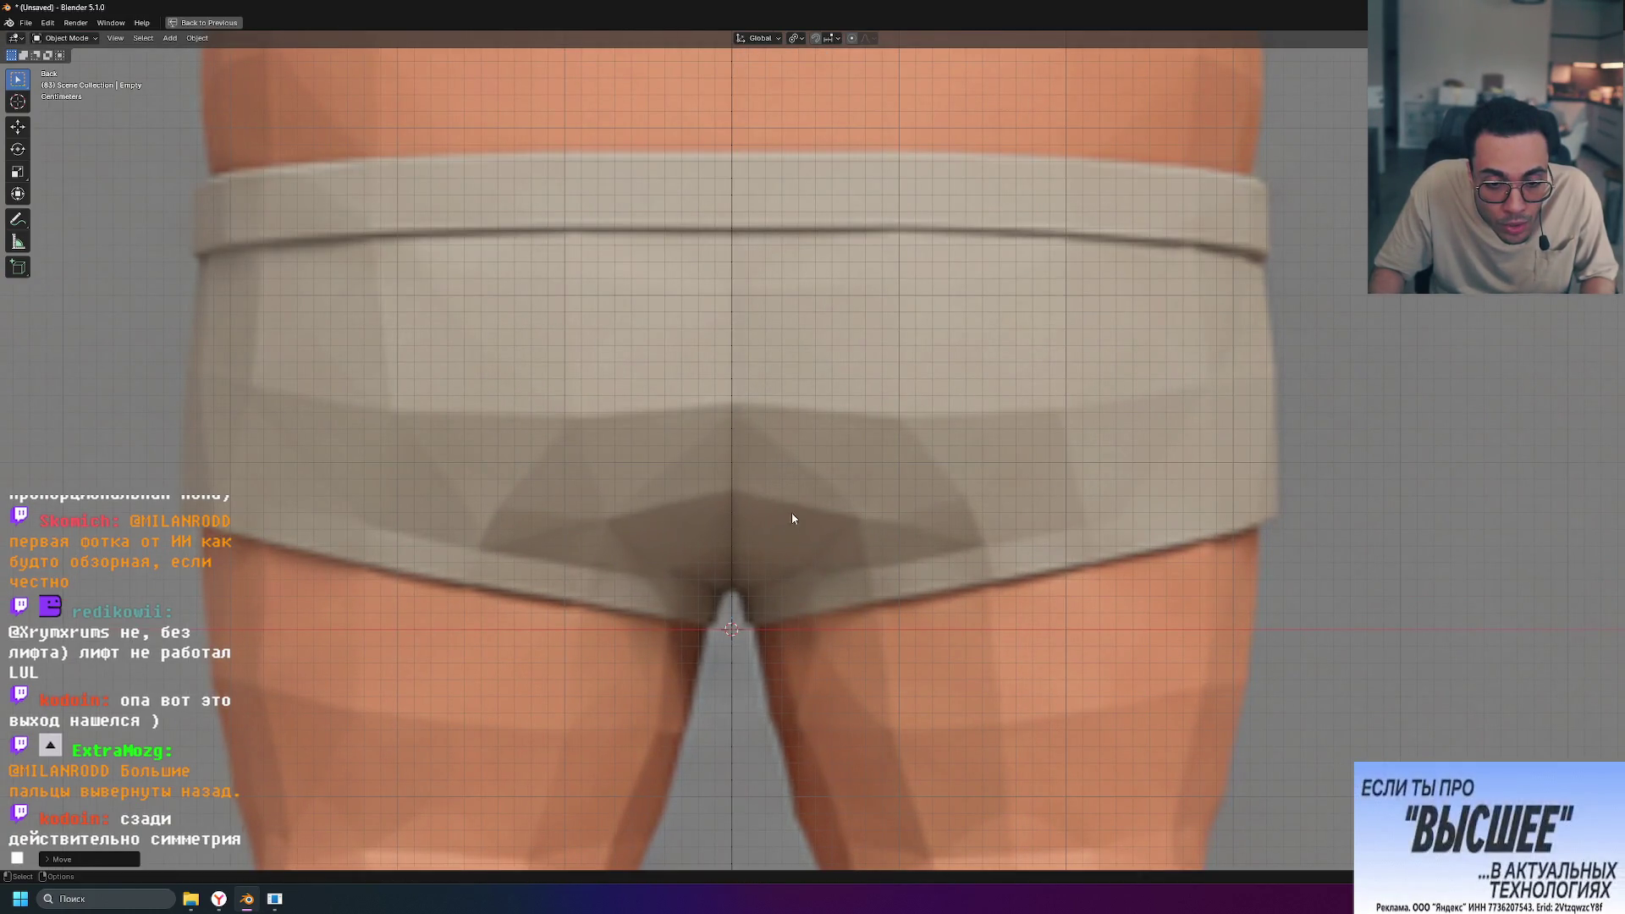
Step: Inspect the head, shoulders and all three body views to verify the centring
{"action": "scroll", "coordinate": [811, 453], "scroll_direction": "down", "scroll_amount": 2}
{"action": "scroll", "coordinate": [867, 366], "scroll_direction": "down", "scroll_amount": 2}
{"action": "mouse_move", "coordinate": [868, 360]}
{"action": "middle_mouse_down", "text": "shift"}
{"action": "mouse_move", "coordinate": [862, 651]}
{"action": "mouse_move", "coordinate": [831, 638]}
{"action": "middle_mouse_up", "text": "shift"}
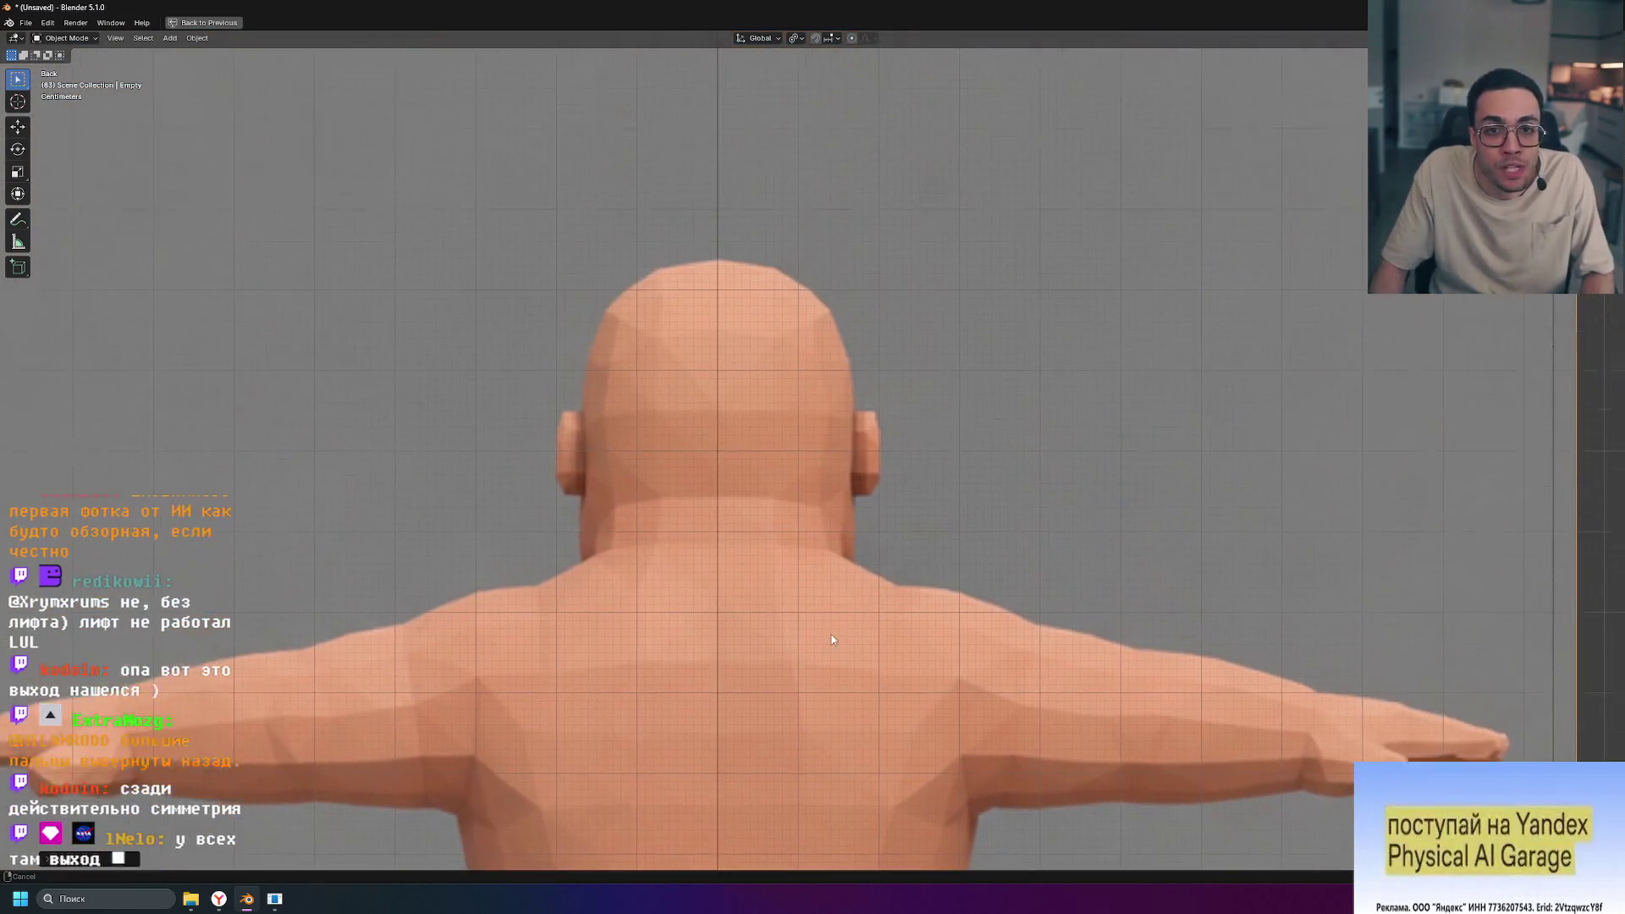
{"action": "scroll", "coordinate": [715, 252], "scroll_direction": "up", "scroll_amount": 3}
{"action": "middle_click_drag", "start_coordinate": [716, 252], "coordinate": [777, 482], "text": "shift"}
{"action": "scroll", "coordinate": [715, 385], "scroll_direction": "up", "scroll_amount": 4}
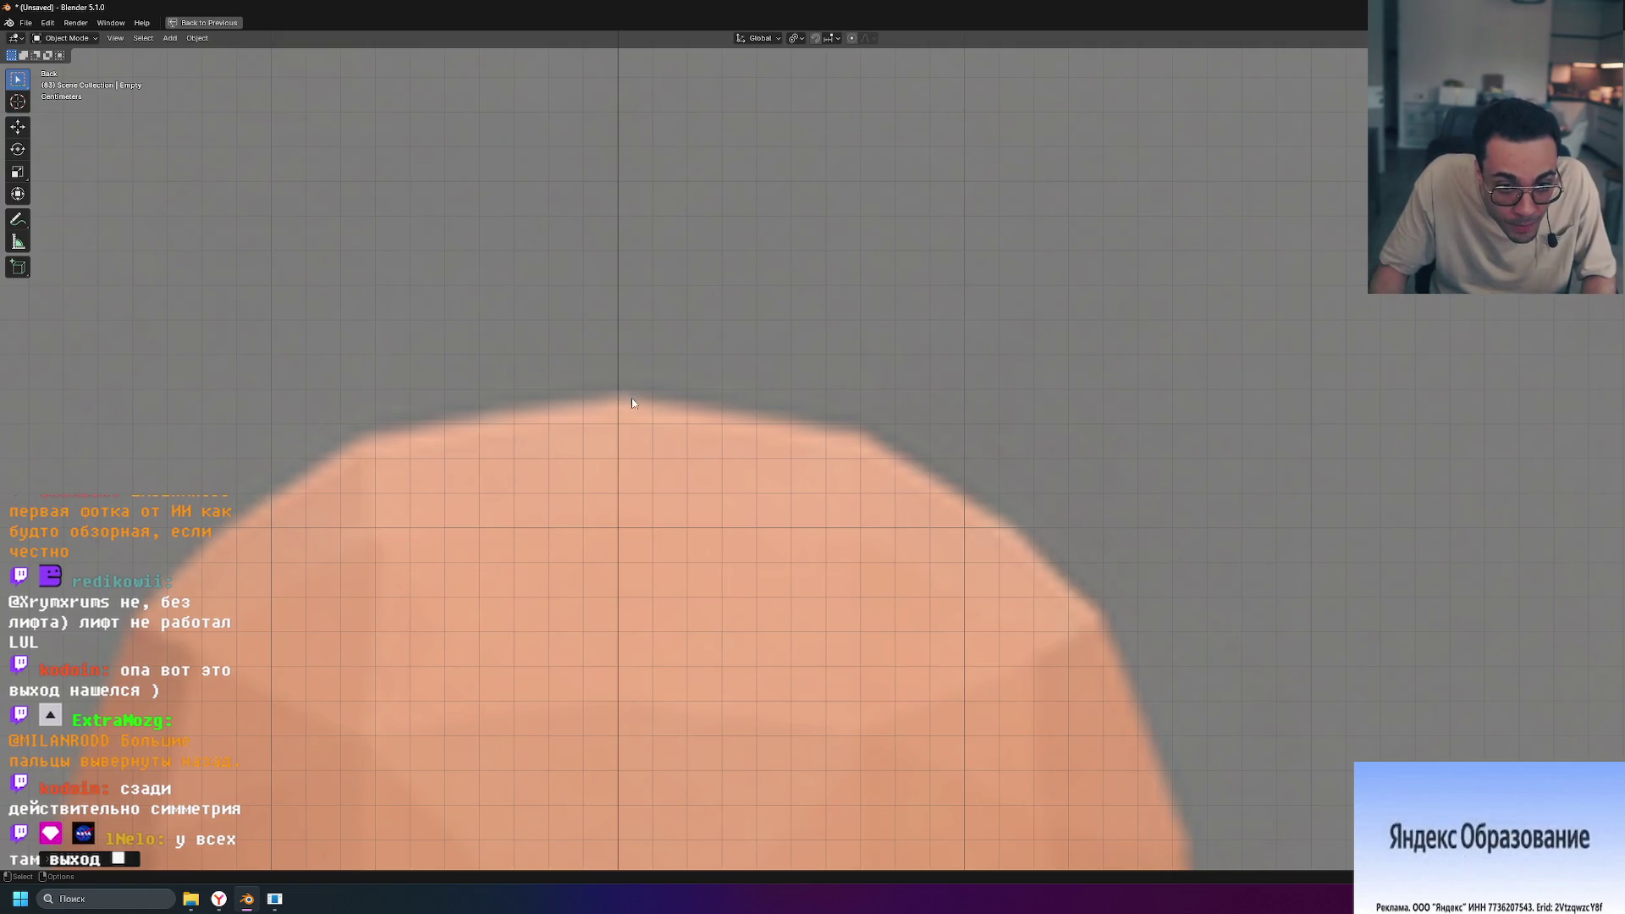
{"action": "scroll", "coordinate": [677, 414], "scroll_direction": "down", "scroll_amount": 5}
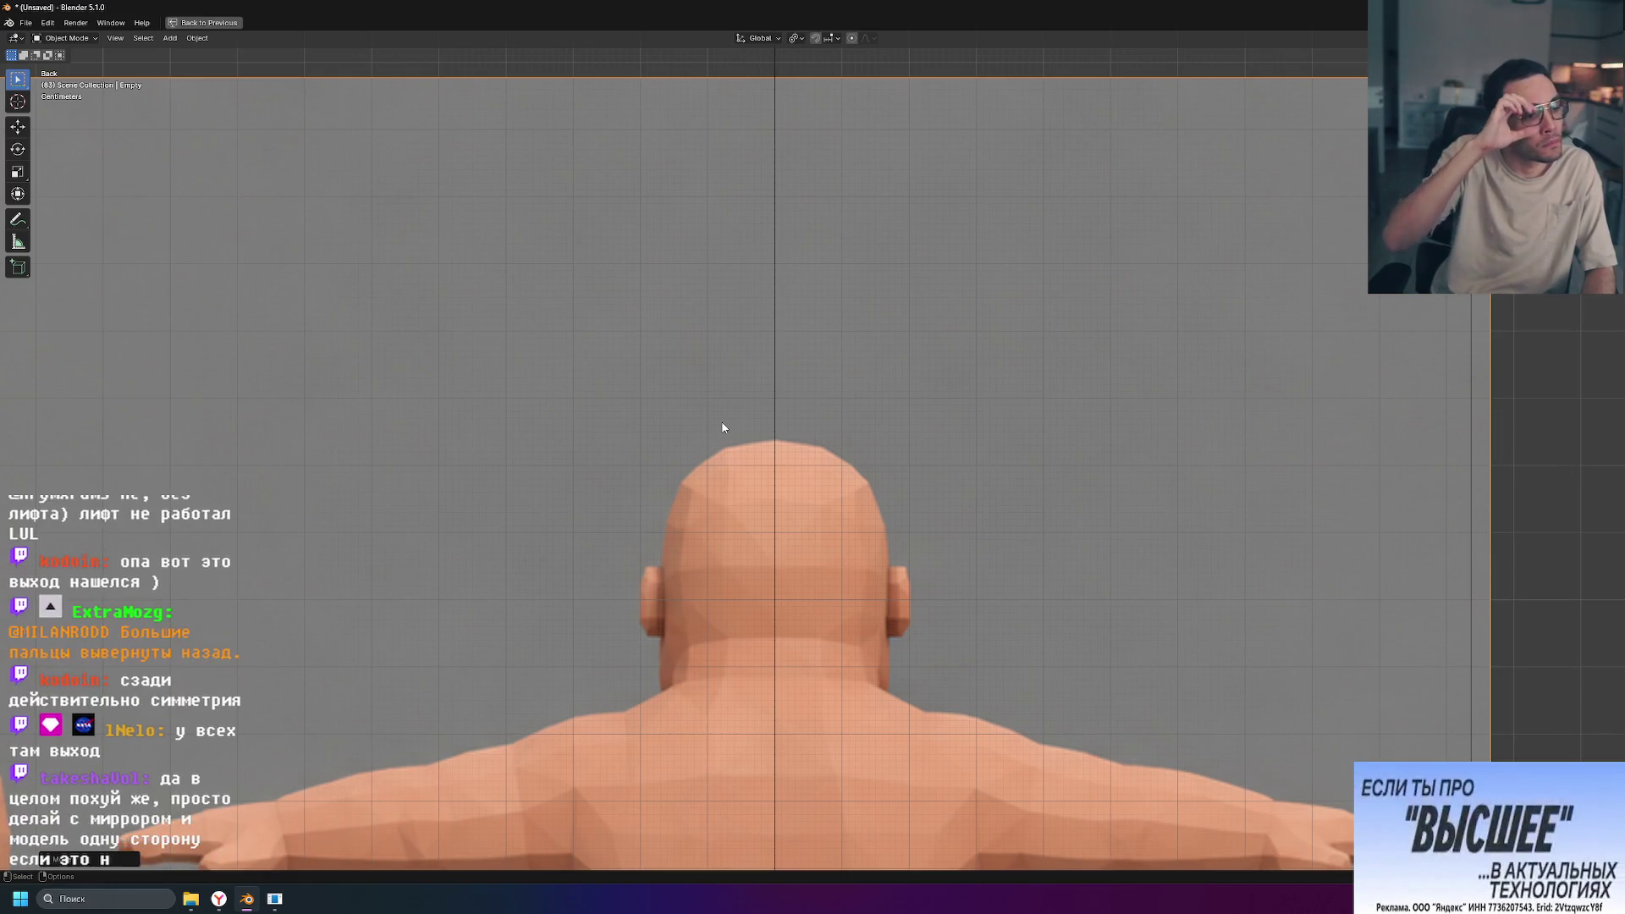
{"action": "scroll", "coordinate": [552, 470], "scroll_direction": "down", "scroll_amount": 5}
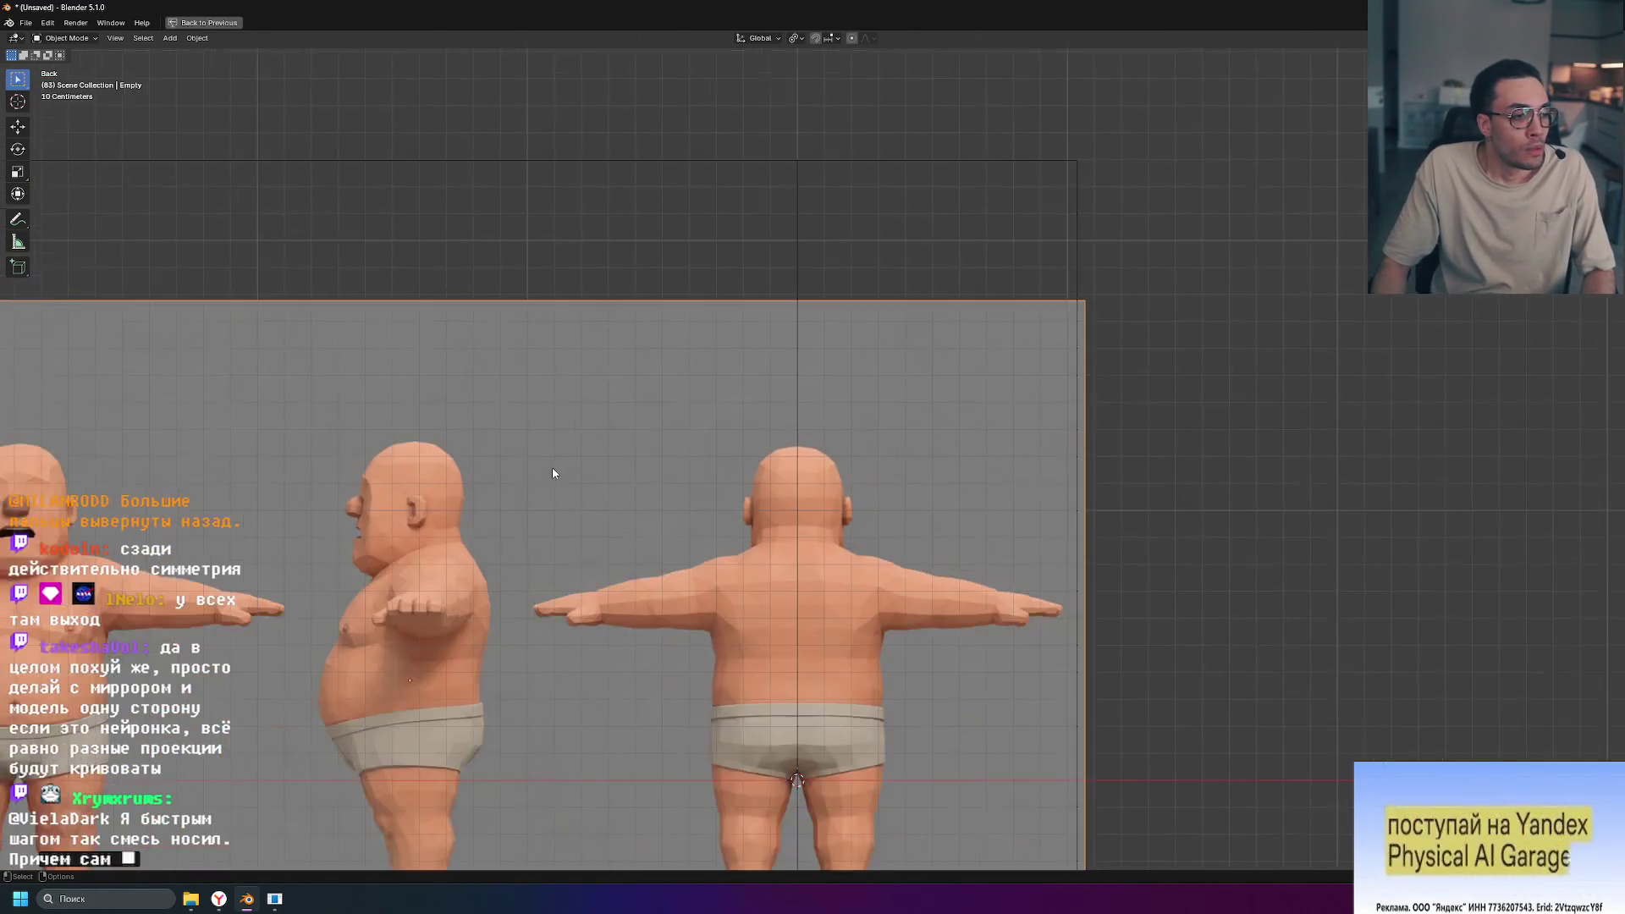
{"action": "scroll", "coordinate": [645, 557], "scroll_direction": "up", "scroll_amount": 1}
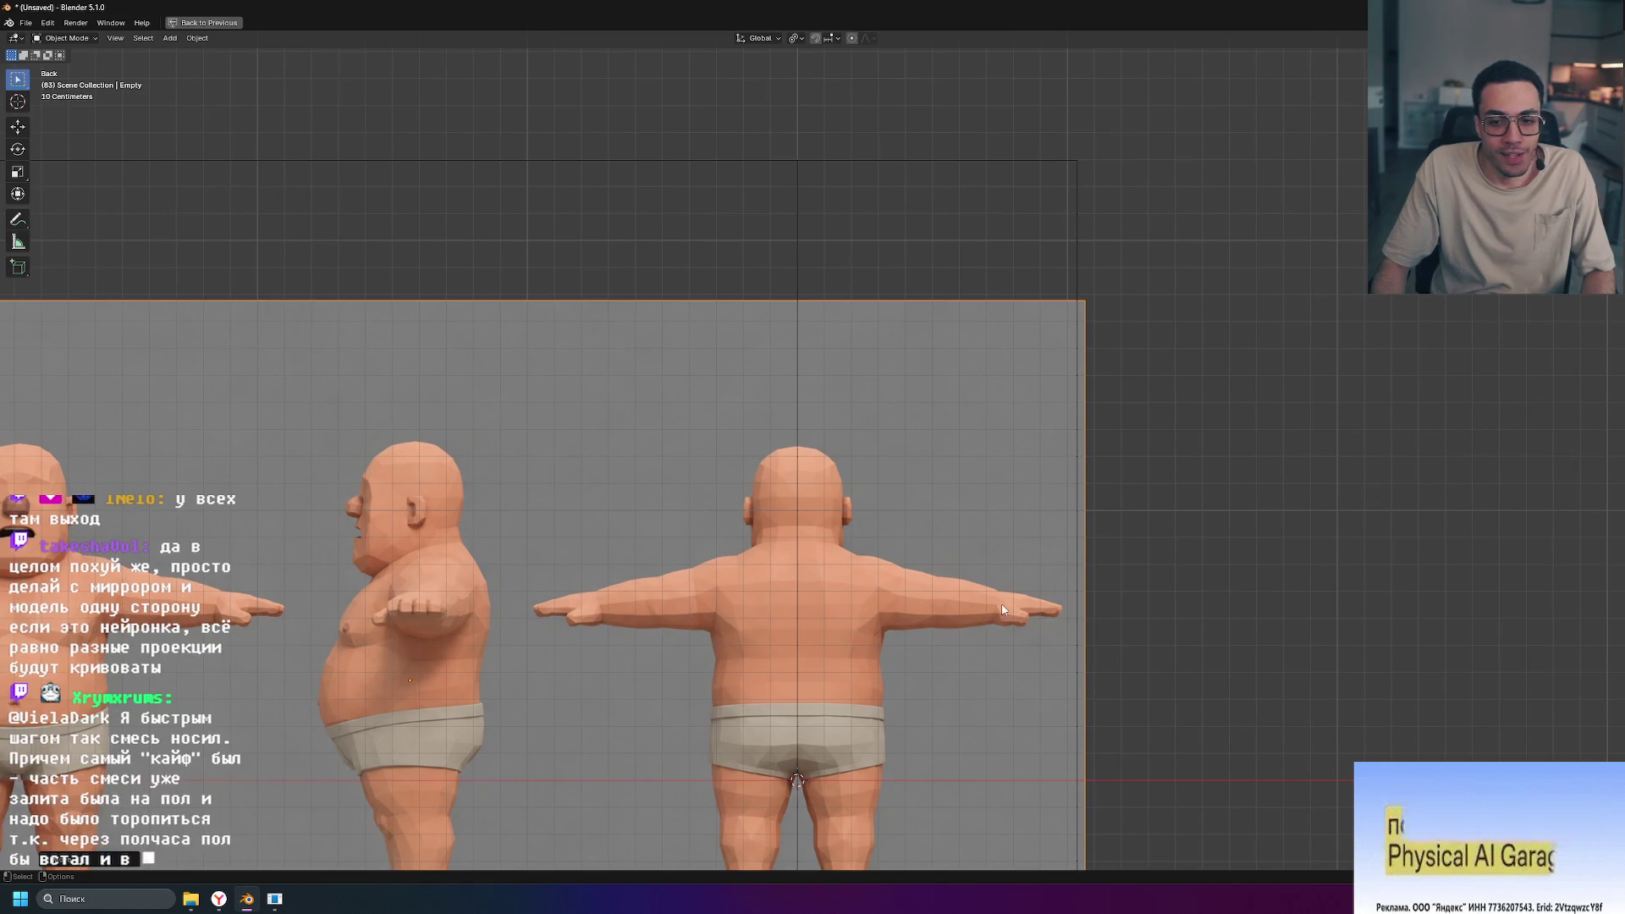
{"action": "middle_click_drag", "start_coordinate": [627, 589], "coordinate": [832, 453], "text": "shift"}
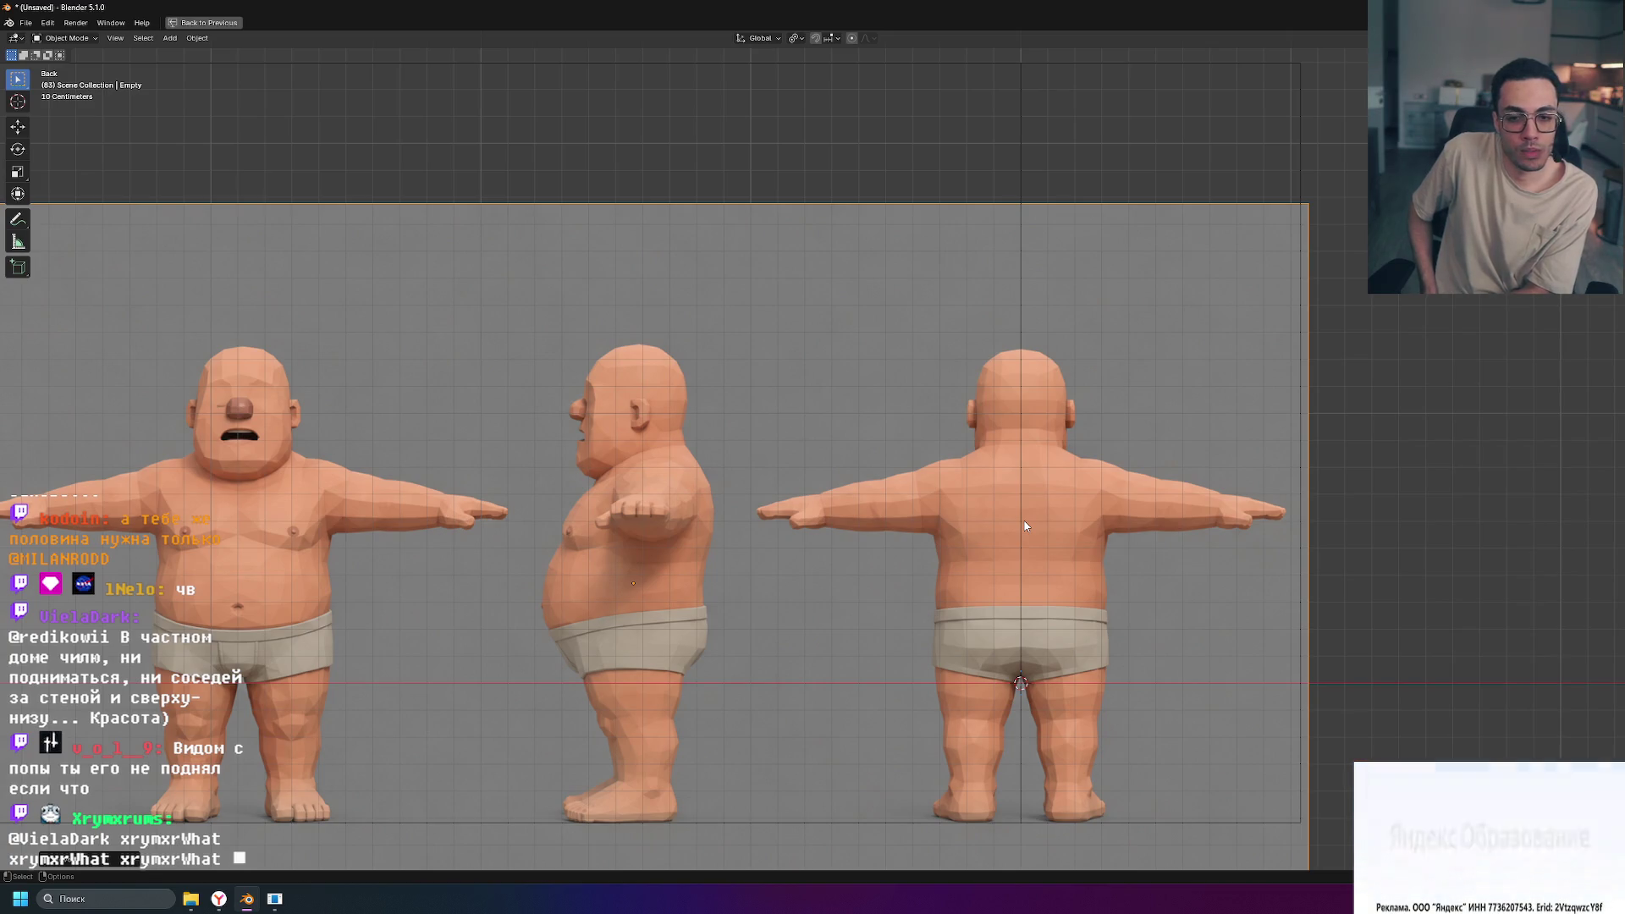
Step: Reselect the large back-view reference image after briefly picking the upper rectangle
{"action": "scroll", "coordinate": [1025, 526], "scroll_direction": "down", "scroll_amount": 3}
{"action": "scroll", "coordinate": [1122, 595], "scroll_direction": "up", "scroll_amount": 1}
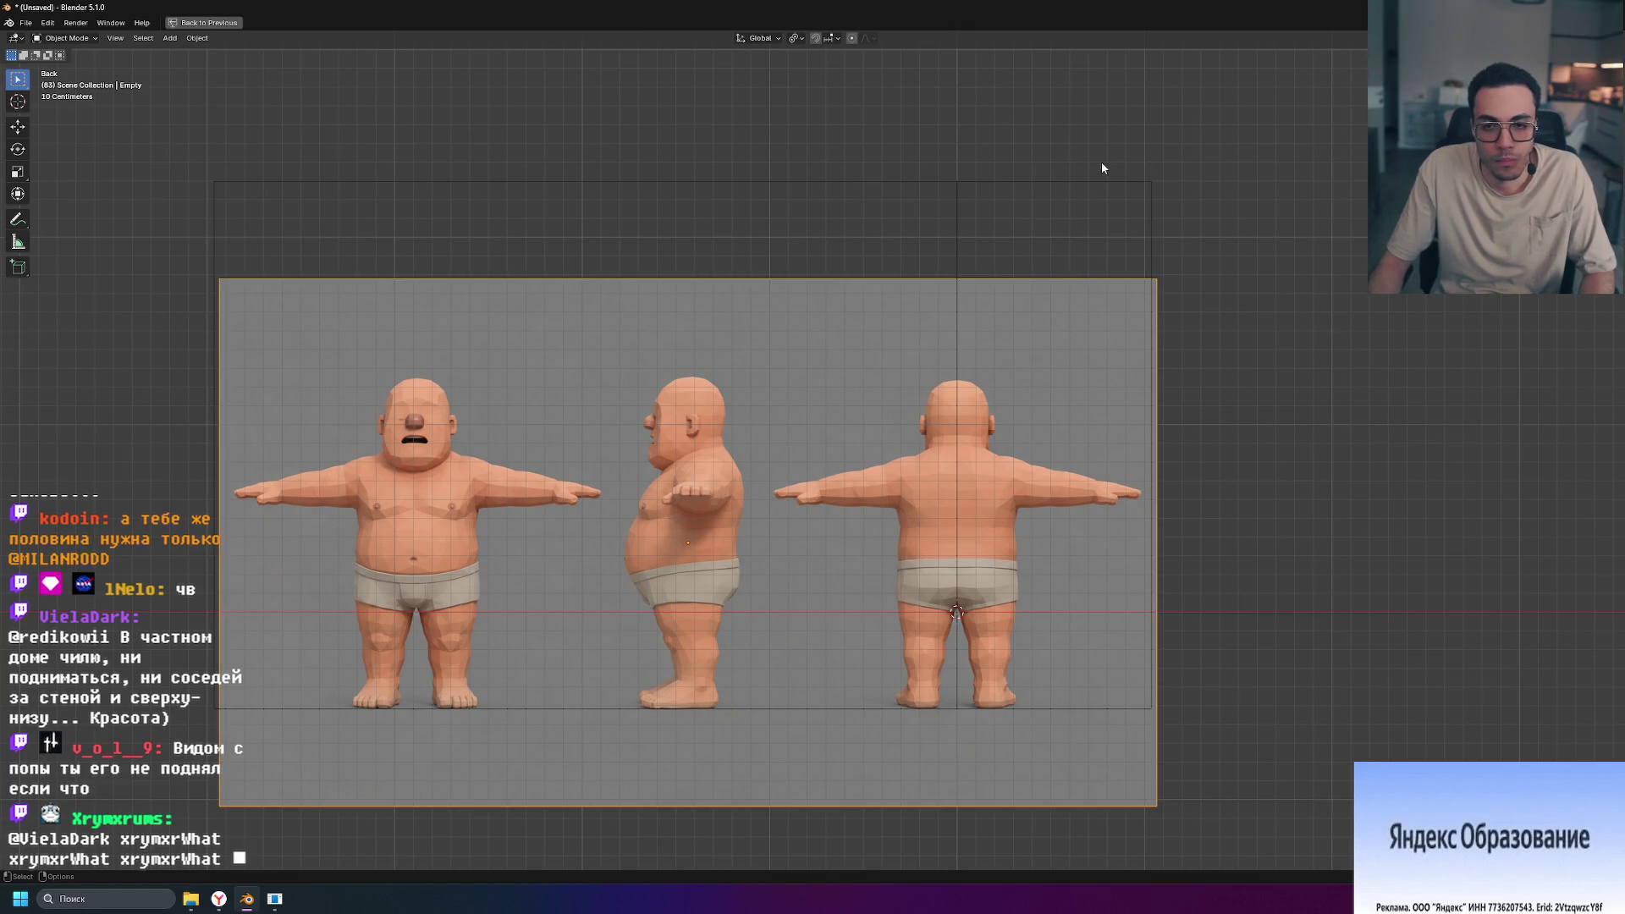
{"action": "left_click", "coordinate": [1073, 180]}
{"action": "left_click", "coordinate": [1248, 308]}
{"action": "left_click", "coordinate": [1062, 757]}
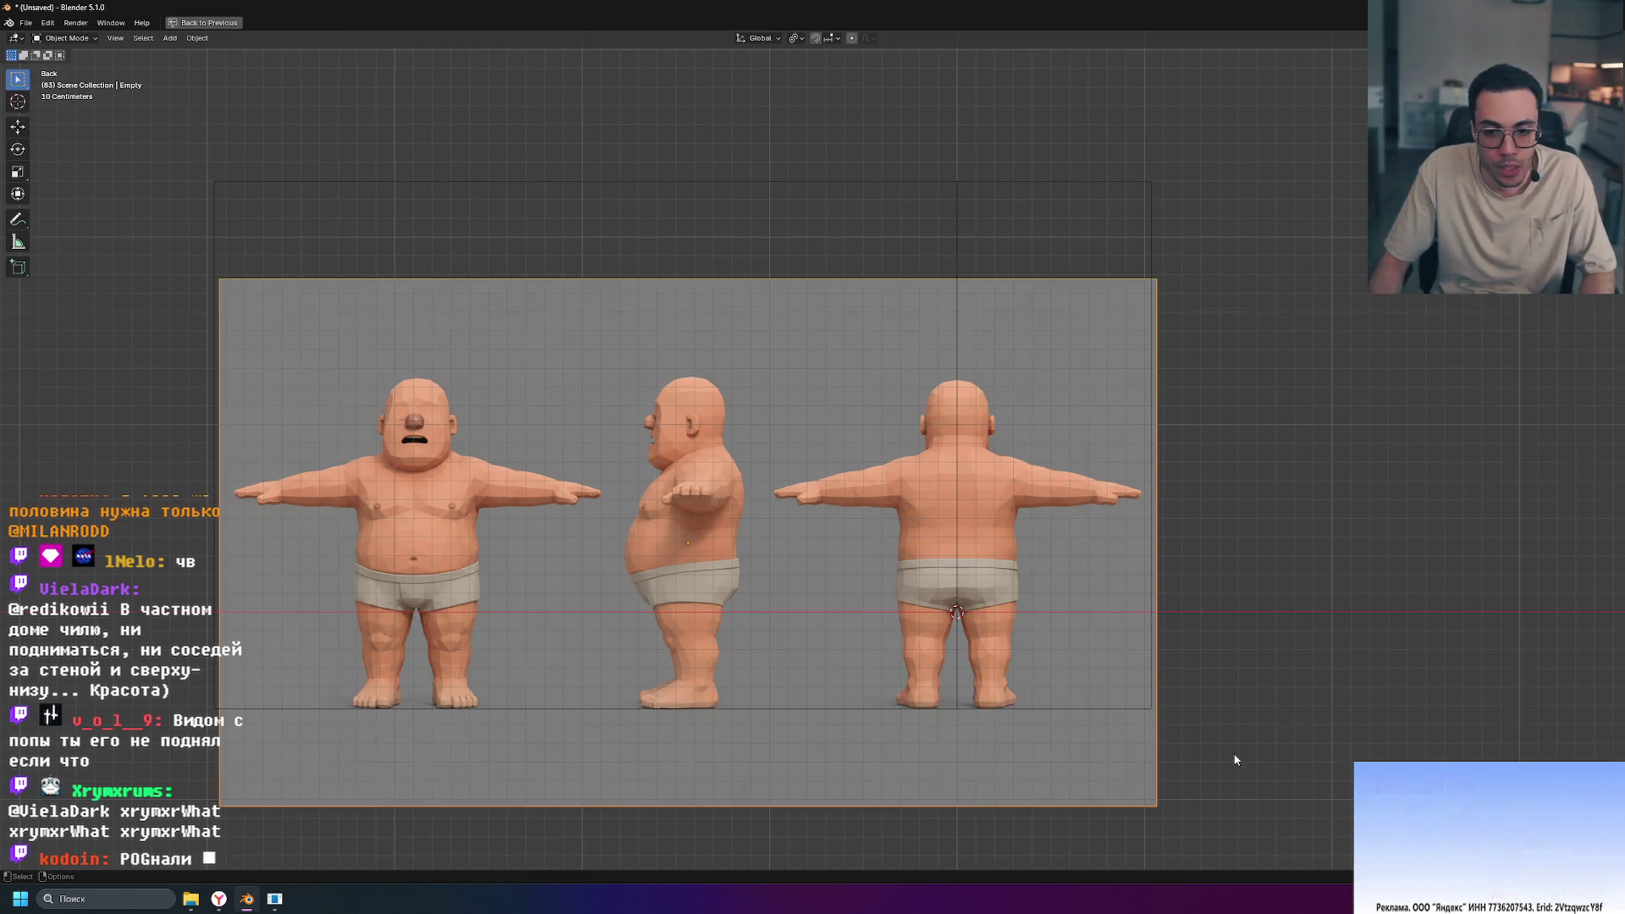
Step: Lower the back reference about 0.006 m along Z so its feet rest on the red ground line
{"action": "key", "text": "g"}
{"action": "key", "text": "z"}
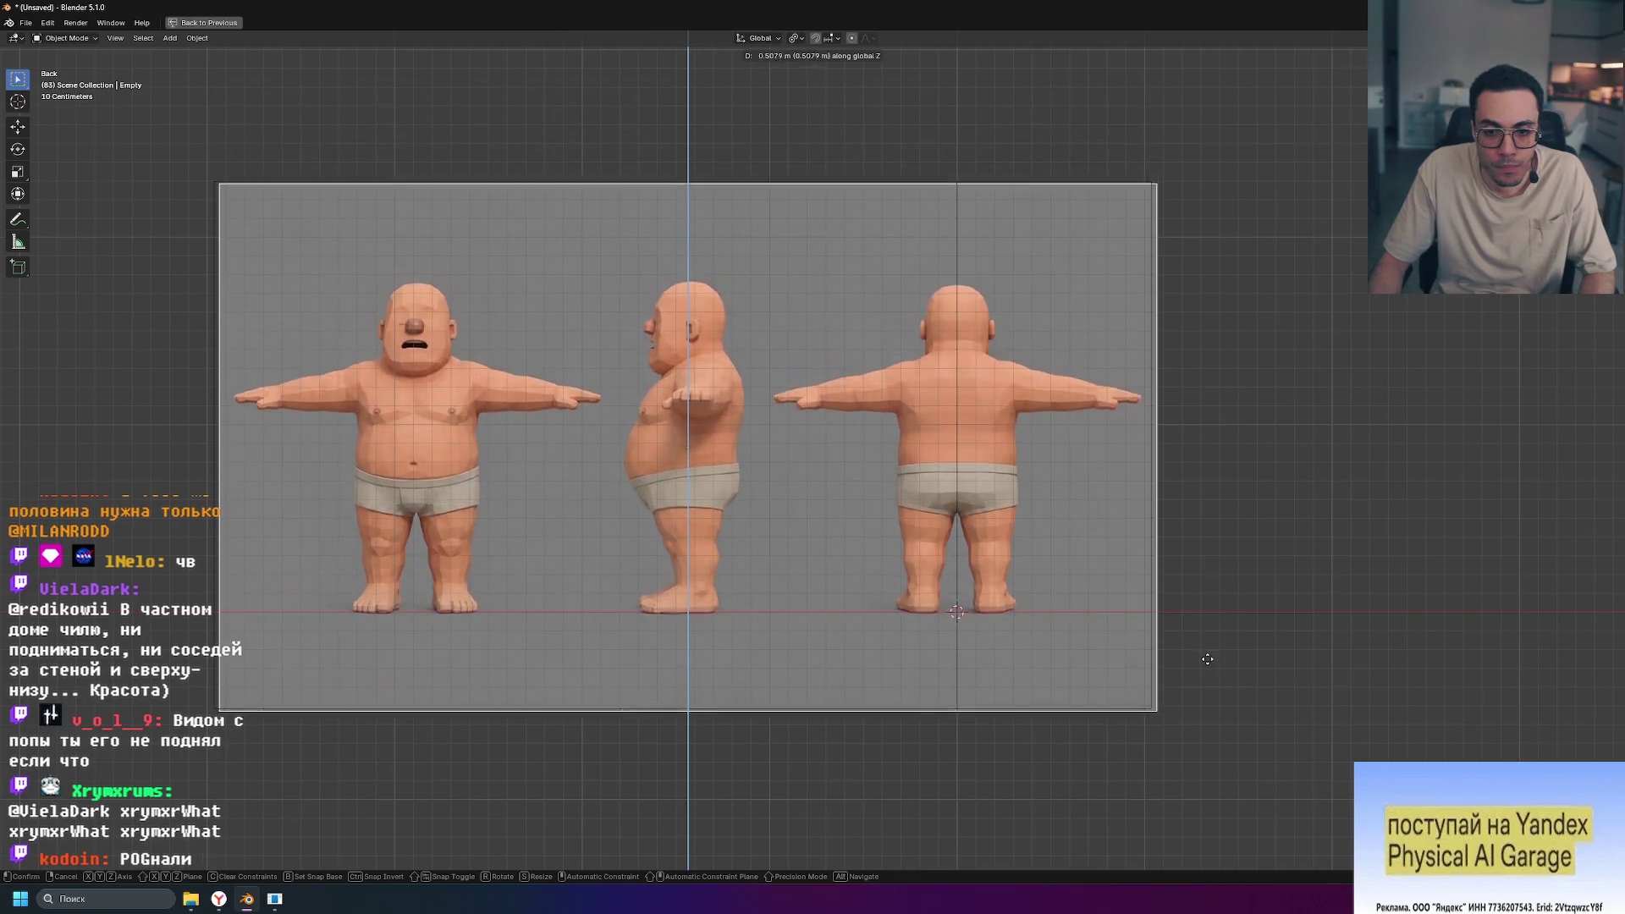
{"action": "left_click", "coordinate": [1205, 663]}
{"action": "scroll", "coordinate": [963, 677], "scroll_direction": "up", "scroll_amount": 7}
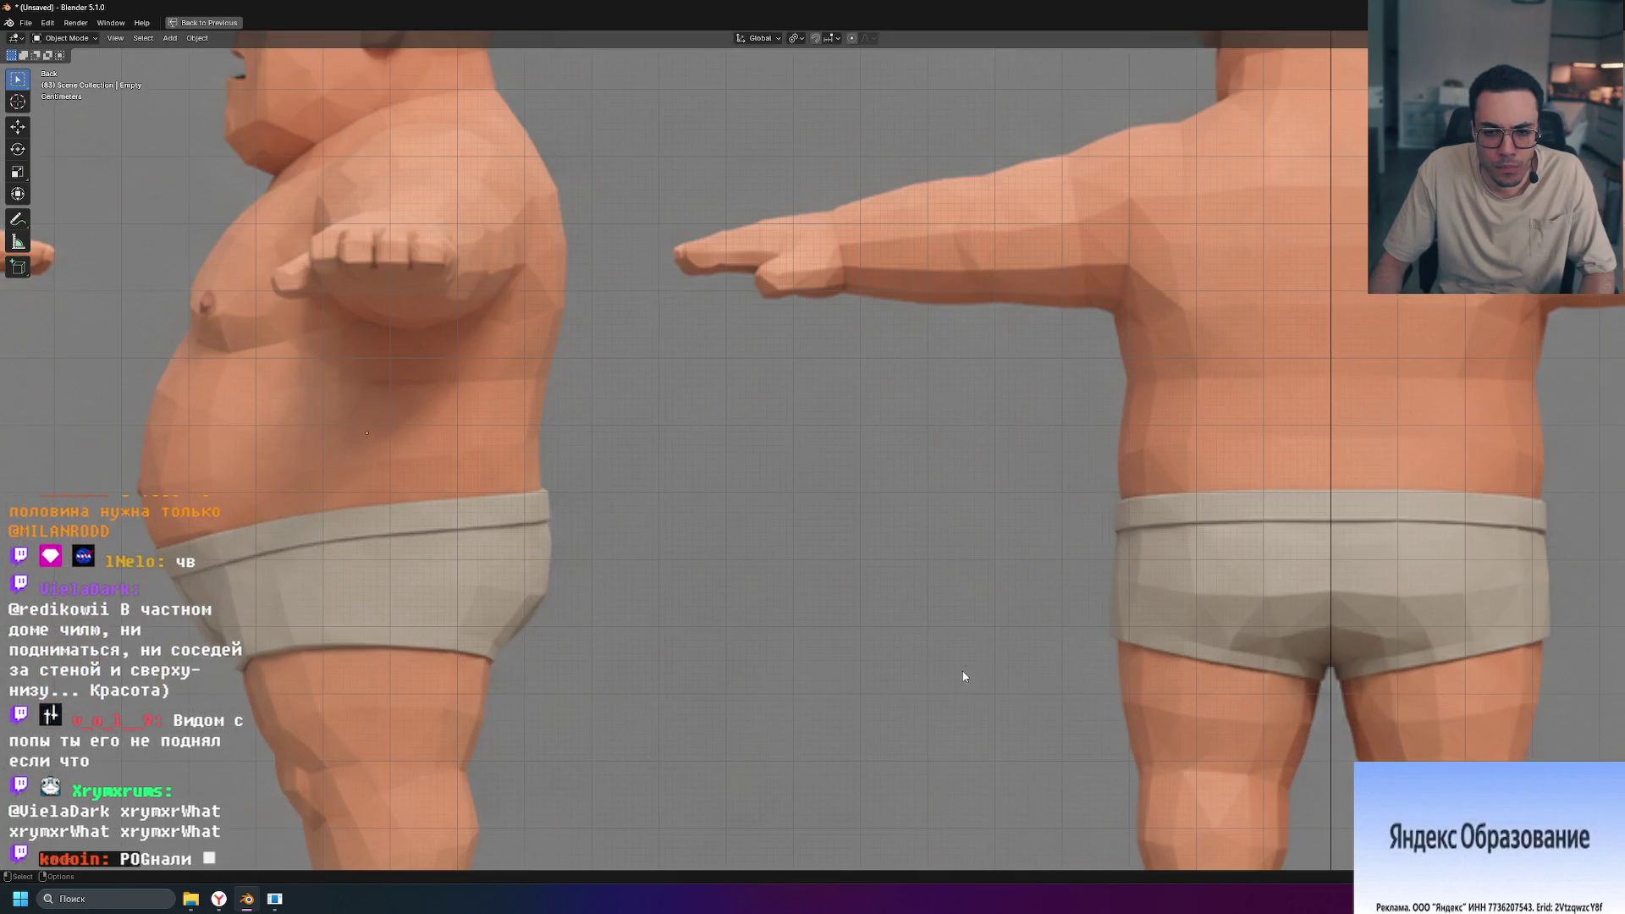
{"action": "middle_click_drag", "start_coordinate": [1188, 686], "coordinate": [757, 222], "text": "shift"}
{"action": "mouse_move", "coordinate": [758, 474]}
{"action": "middle_mouse_down", "text": "shift"}
{"action": "mouse_move", "coordinate": [850, 519]}
{"action": "mouse_move", "coordinate": [914, 673]}
{"action": "middle_mouse_up", "text": "shift"}
{"action": "key", "text": "g"}
{"action": "key", "text": "z"}
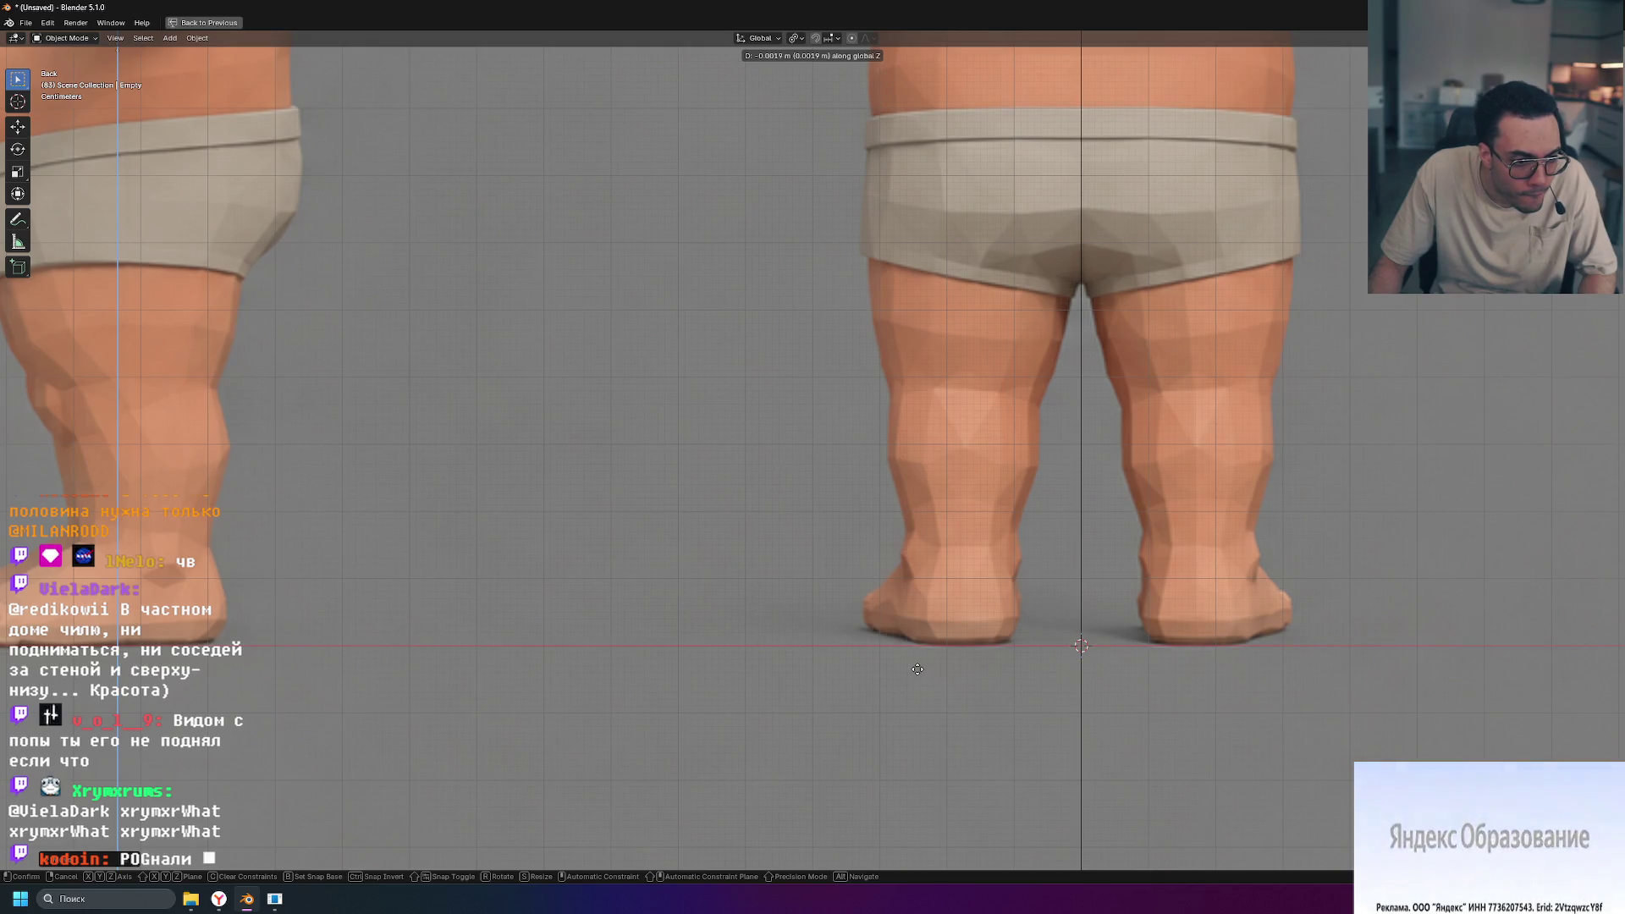
{"action": "left_click", "coordinate": [917, 669]}
Step: Dismiss the save dialog and return to the four-viewport layout
{"action": "scroll", "coordinate": [779, 618], "scroll_direction": "down", "scroll_amount": 6}
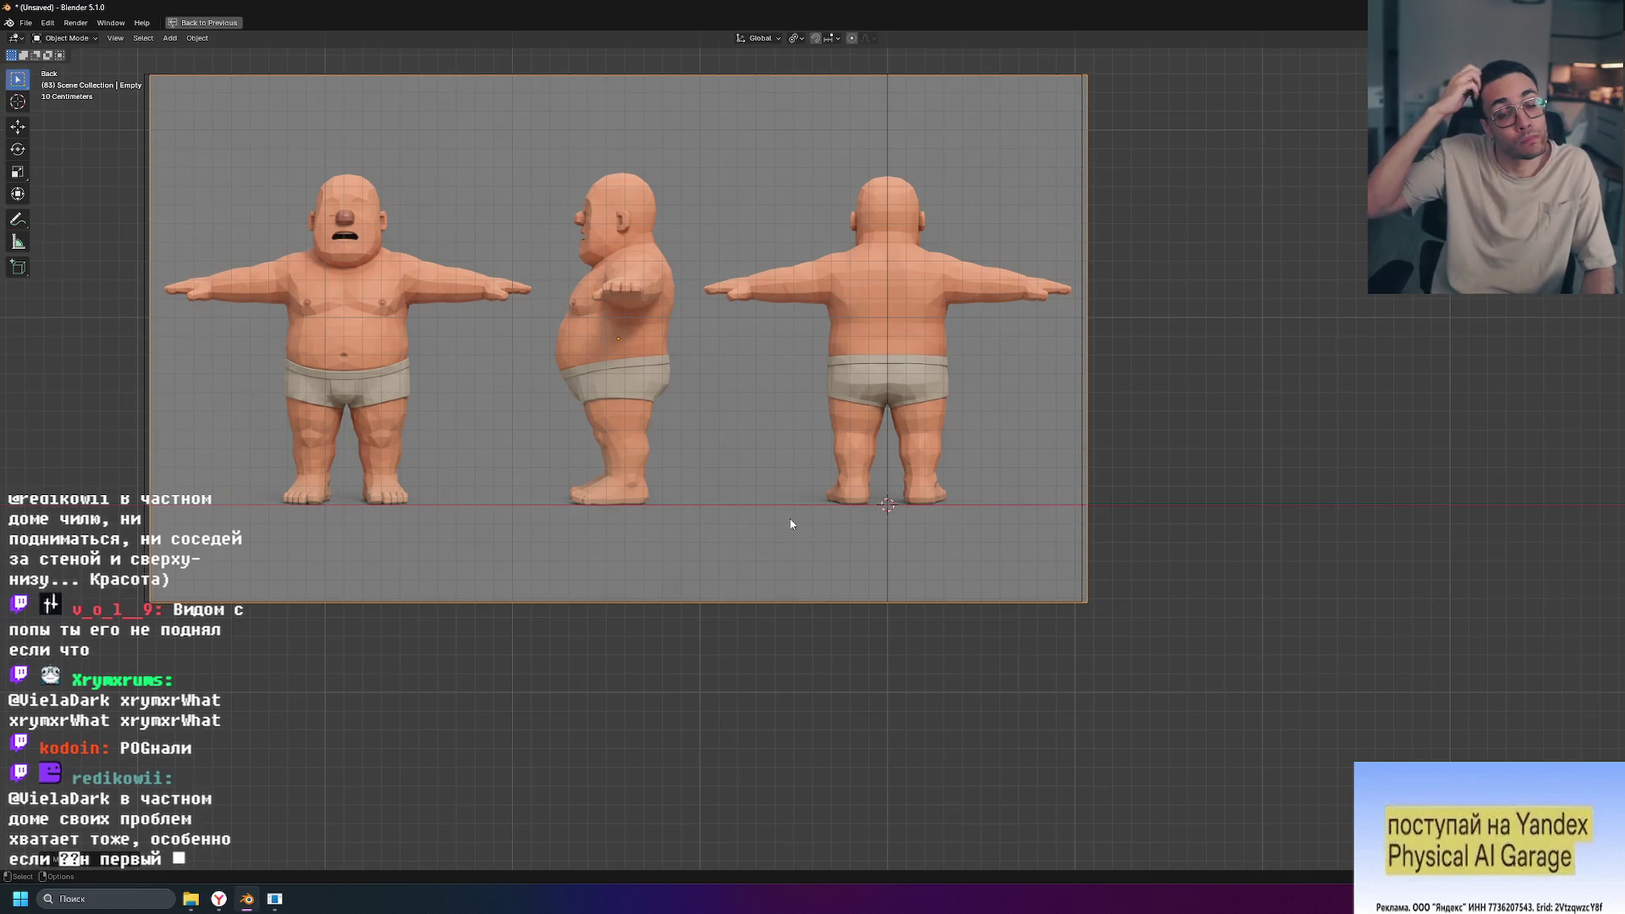
{"action": "key", "text": "ctrl+s"}
{"action": "key", "text": "Escape"}
{"action": "key", "text": "ctrl+space"}
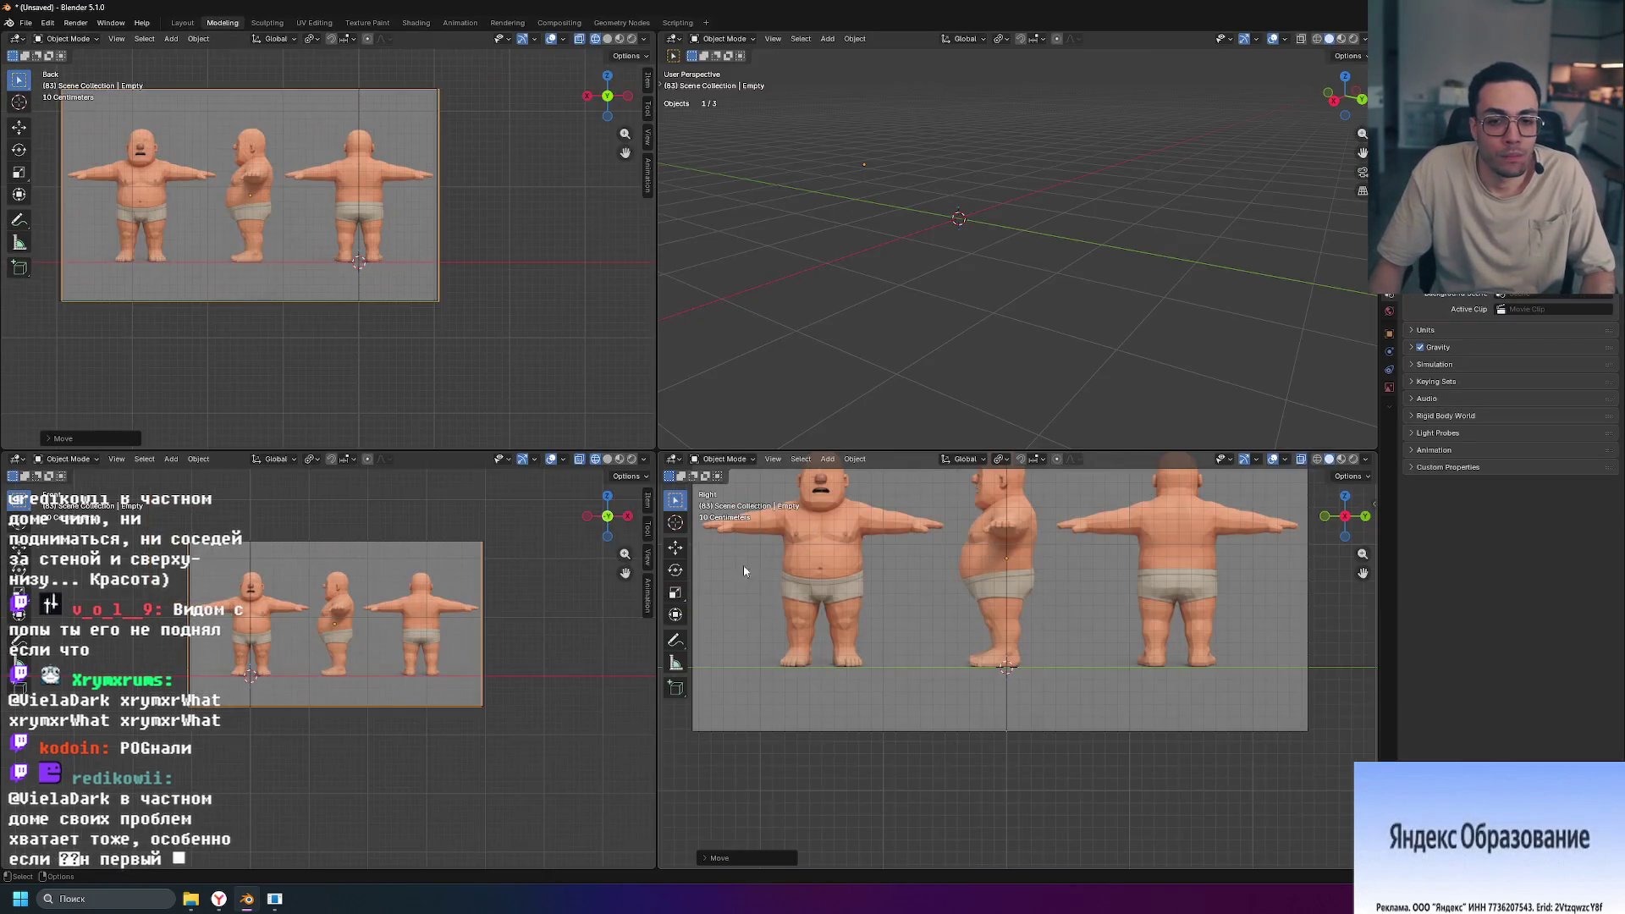
Step: In a maximized Front view, lower the front reference image about 0.003 m so its feet sit on the ground line
{"action": "key", "text": "ctrl+space"}
{"action": "scroll", "coordinate": [805, 497], "scroll_direction": "up", "scroll_amount": 10}
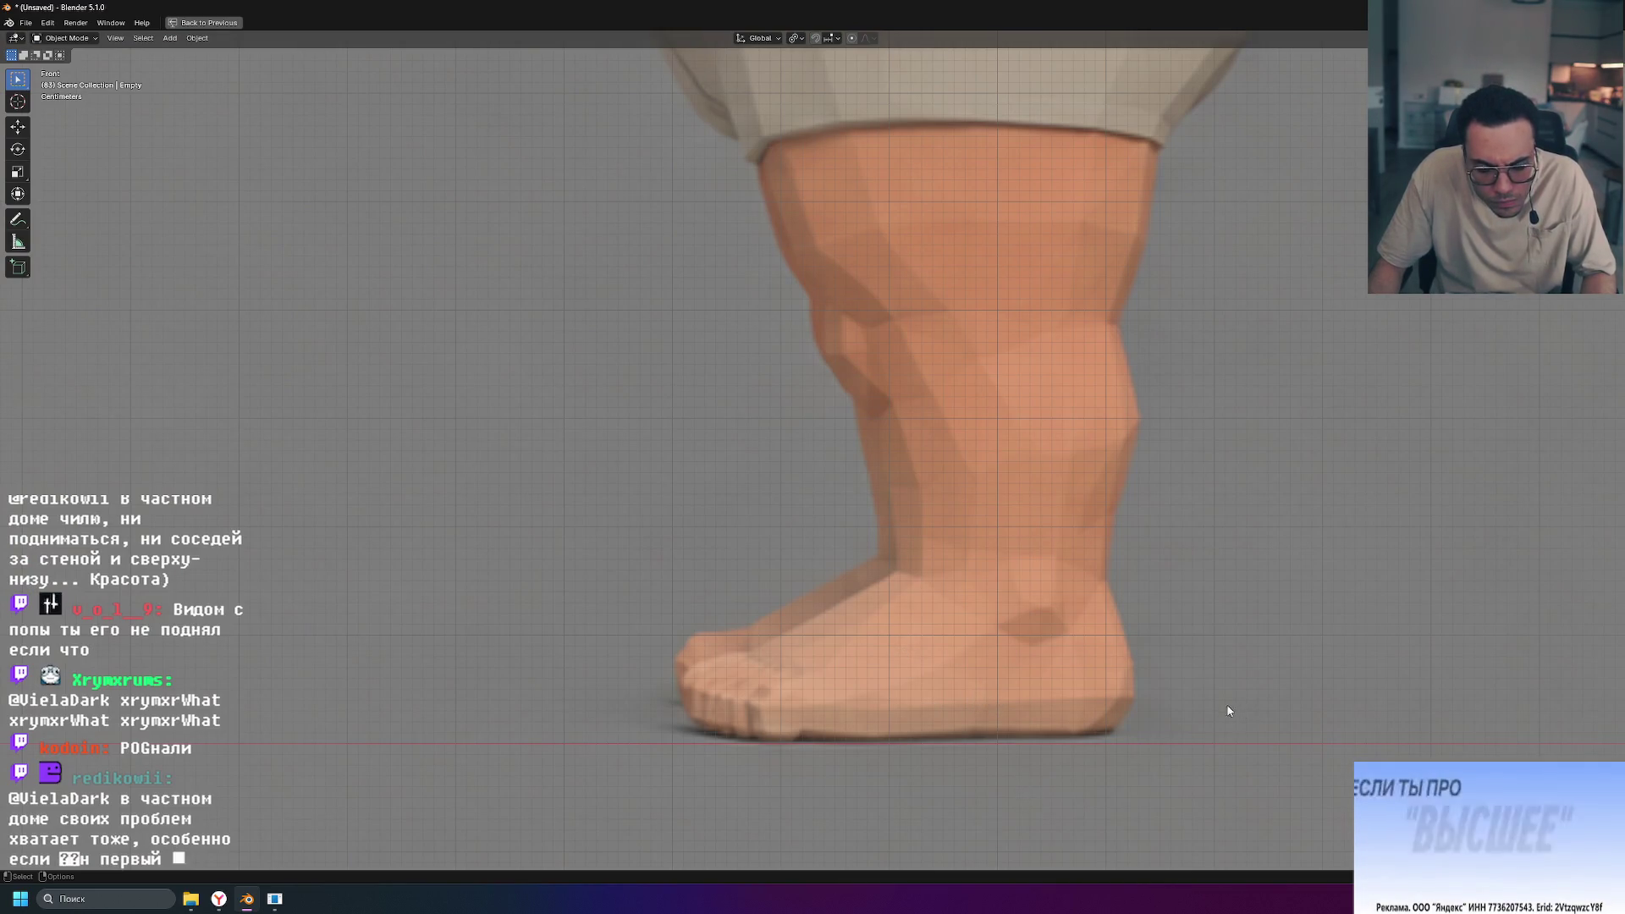
{"action": "scroll", "coordinate": [1036, 798], "scroll_direction": "down", "scroll_amount": 5}
{"action": "scroll", "coordinate": [1013, 738], "scroll_direction": "up", "scroll_amount": 4}
{"action": "scroll", "coordinate": [1008, 728], "scroll_direction": "up", "scroll_amount": 2}
{"action": "scroll", "coordinate": [1002, 719], "scroll_direction": "down", "scroll_amount": 2}
{"action": "left_click", "coordinate": [775, 743]}
{"action": "scroll", "coordinate": [787, 738], "scroll_direction": "up", "scroll_amount": 4}
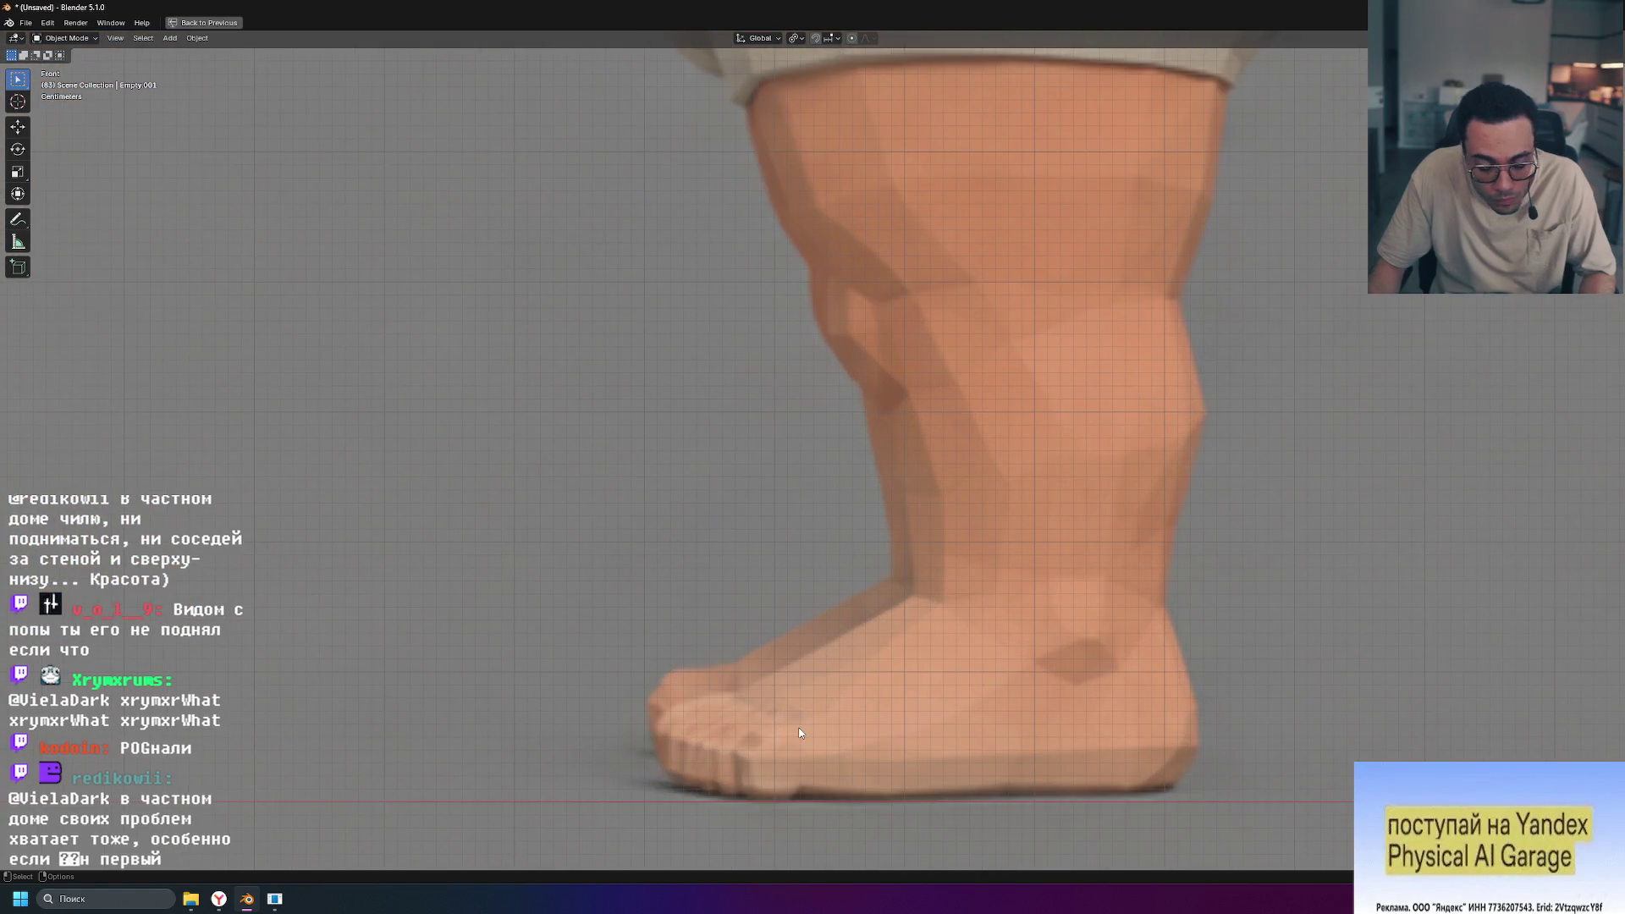
{"action": "key", "text": "g"}
{"action": "key", "text": "z"}
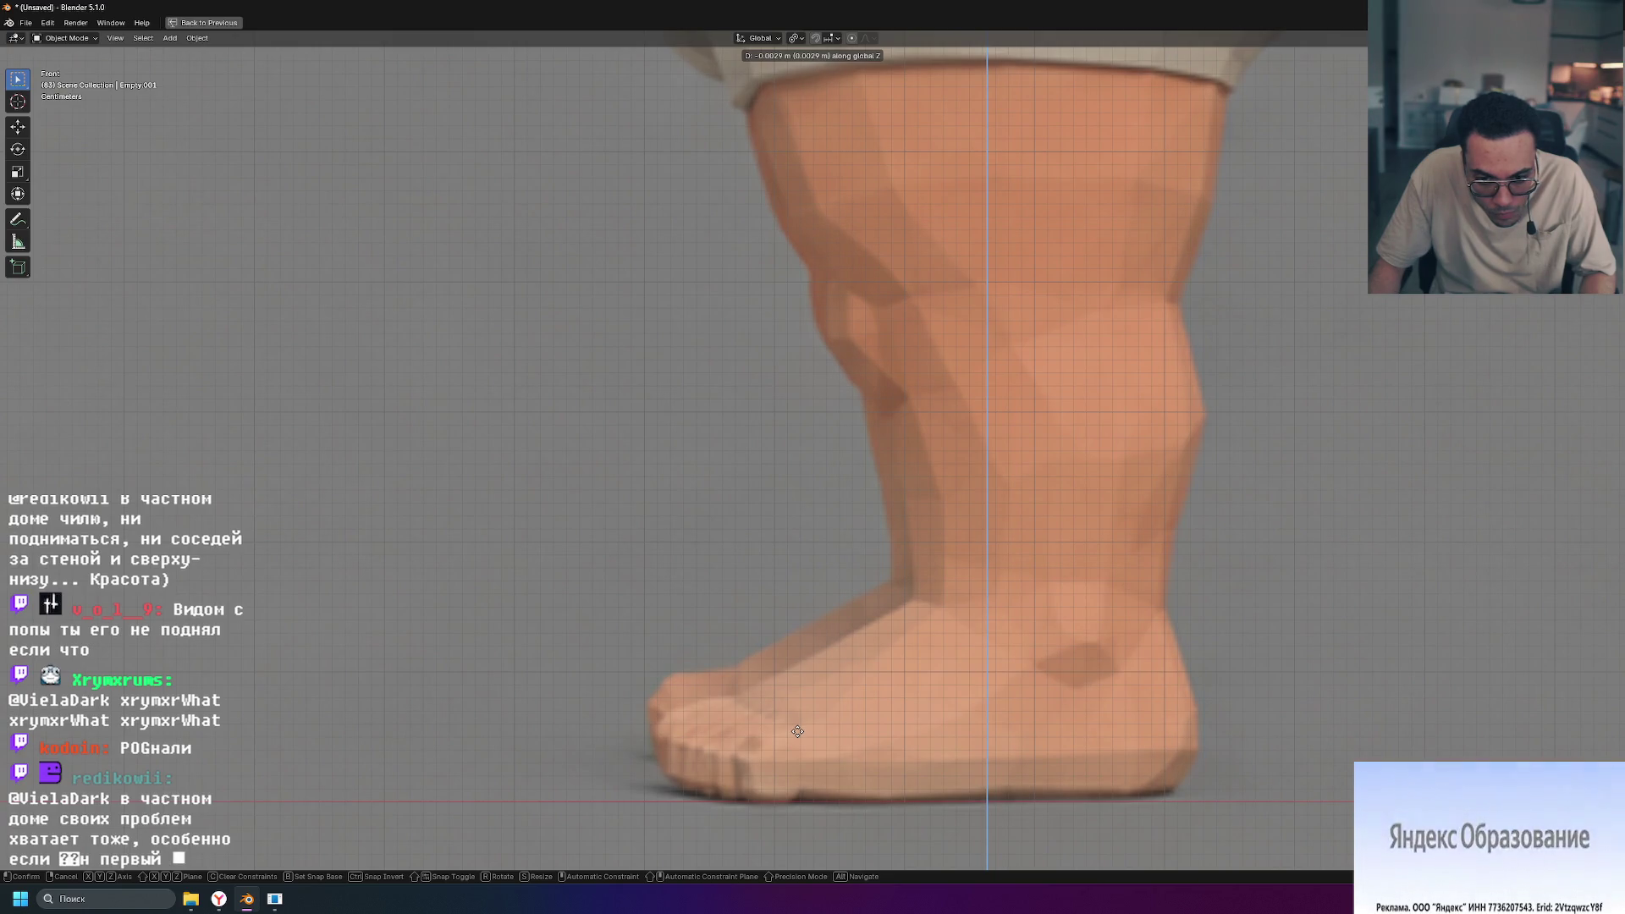
{"action": "left_click", "coordinate": [938, 723]}
{"action": "scroll", "coordinate": [938, 724], "scroll_direction": "down", "scroll_amount": 6}
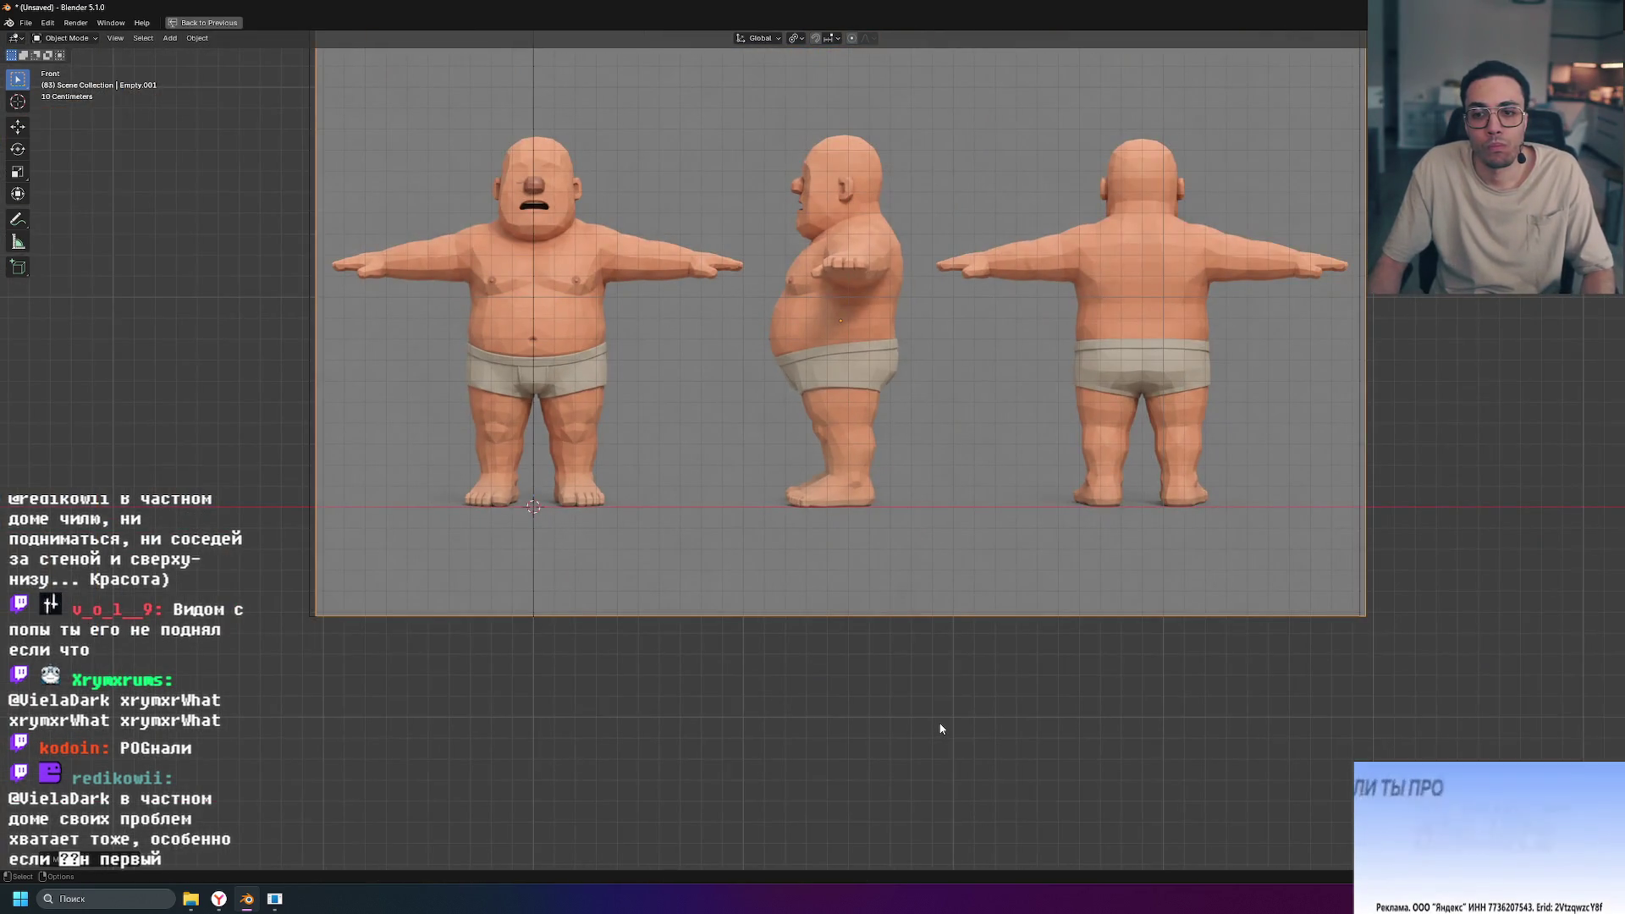
Step: Cancel the save dialog and restore the four-view layout
{"action": "key", "text": "ctrl+s"}
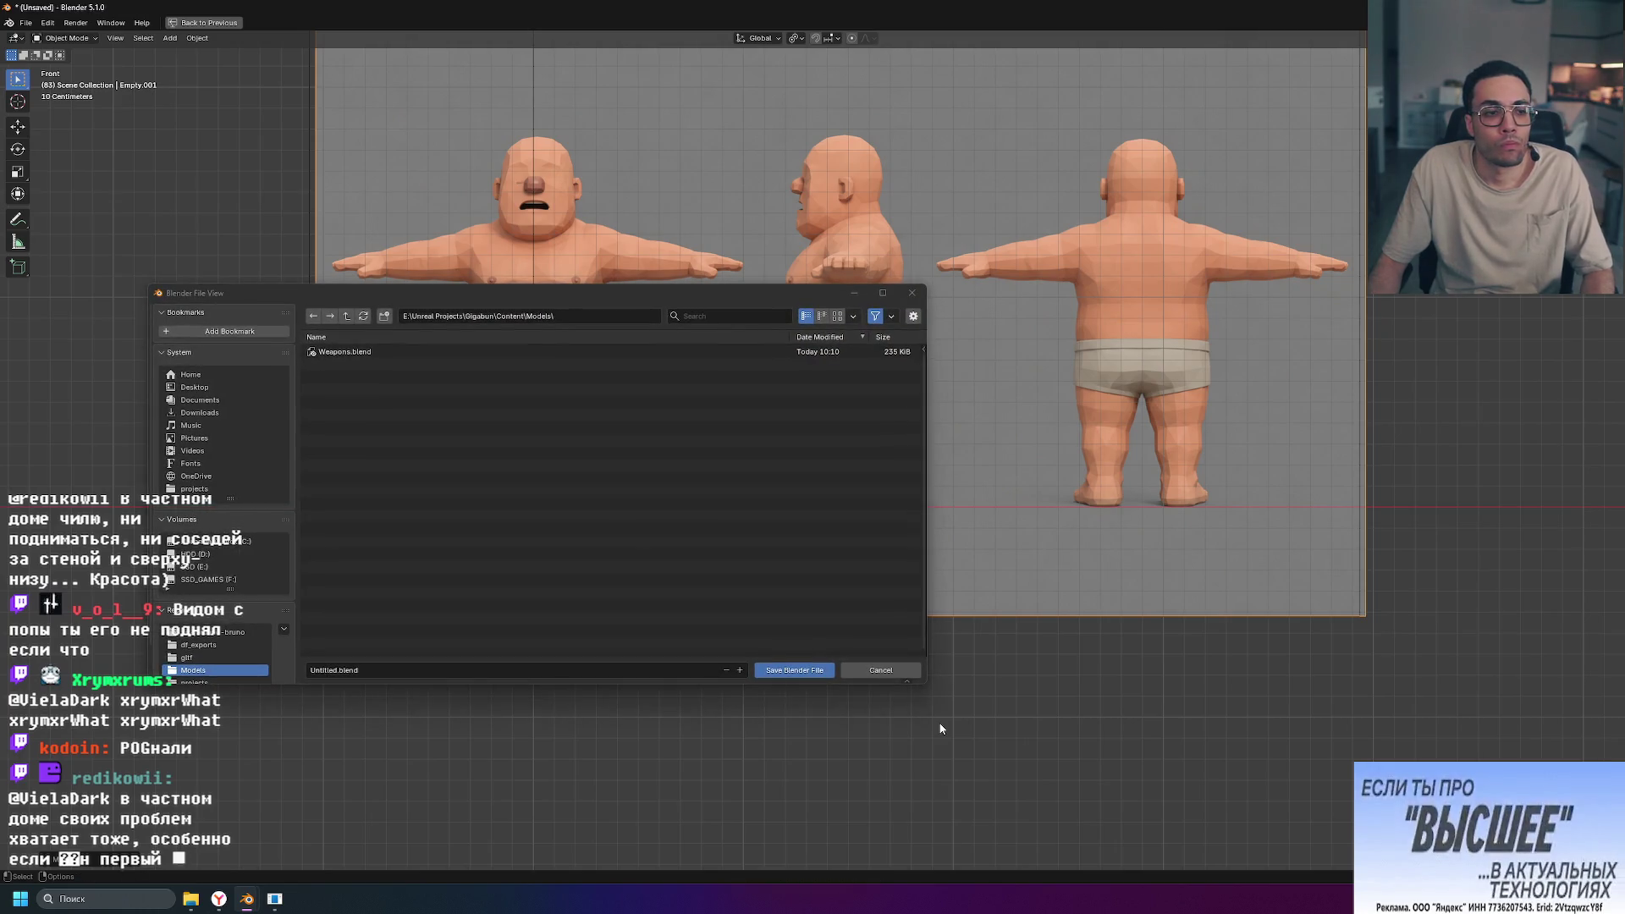
{"action": "left_click", "coordinate": [879, 671]}
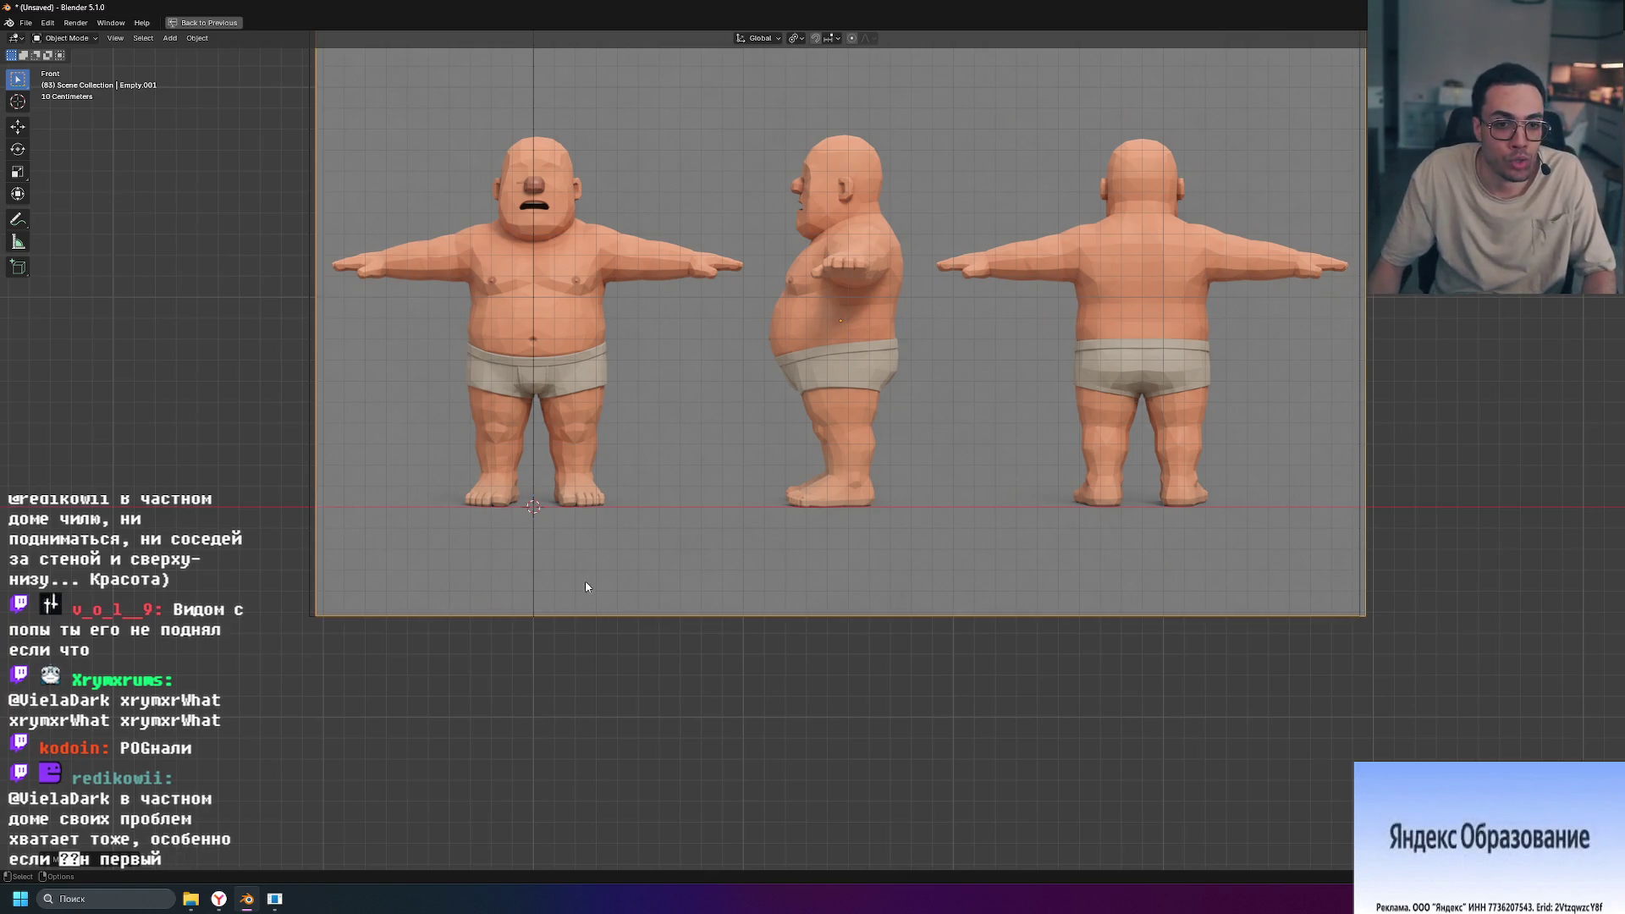
{"action": "key", "text": "ctrl+space"}
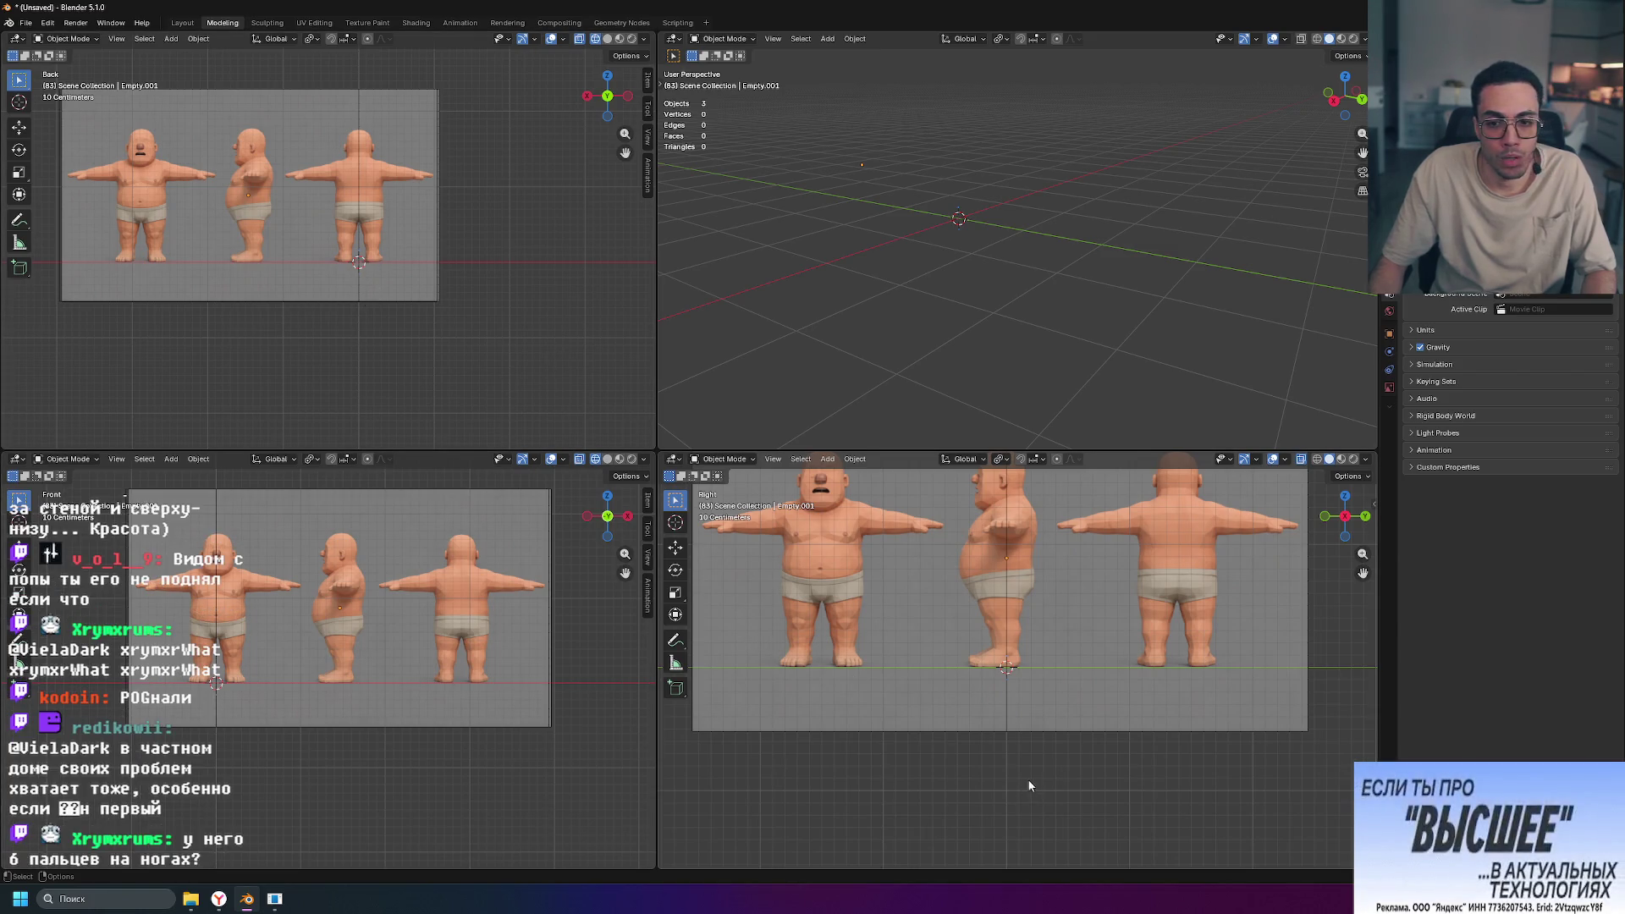
Step: In a maximized Right view, lower the side reference image about 0.005 m along Z onto the ground line
{"action": "key", "text": "ctrl+space"}
{"action": "scroll", "coordinate": [648, 493], "scroll_direction": "up", "scroll_amount": 6}
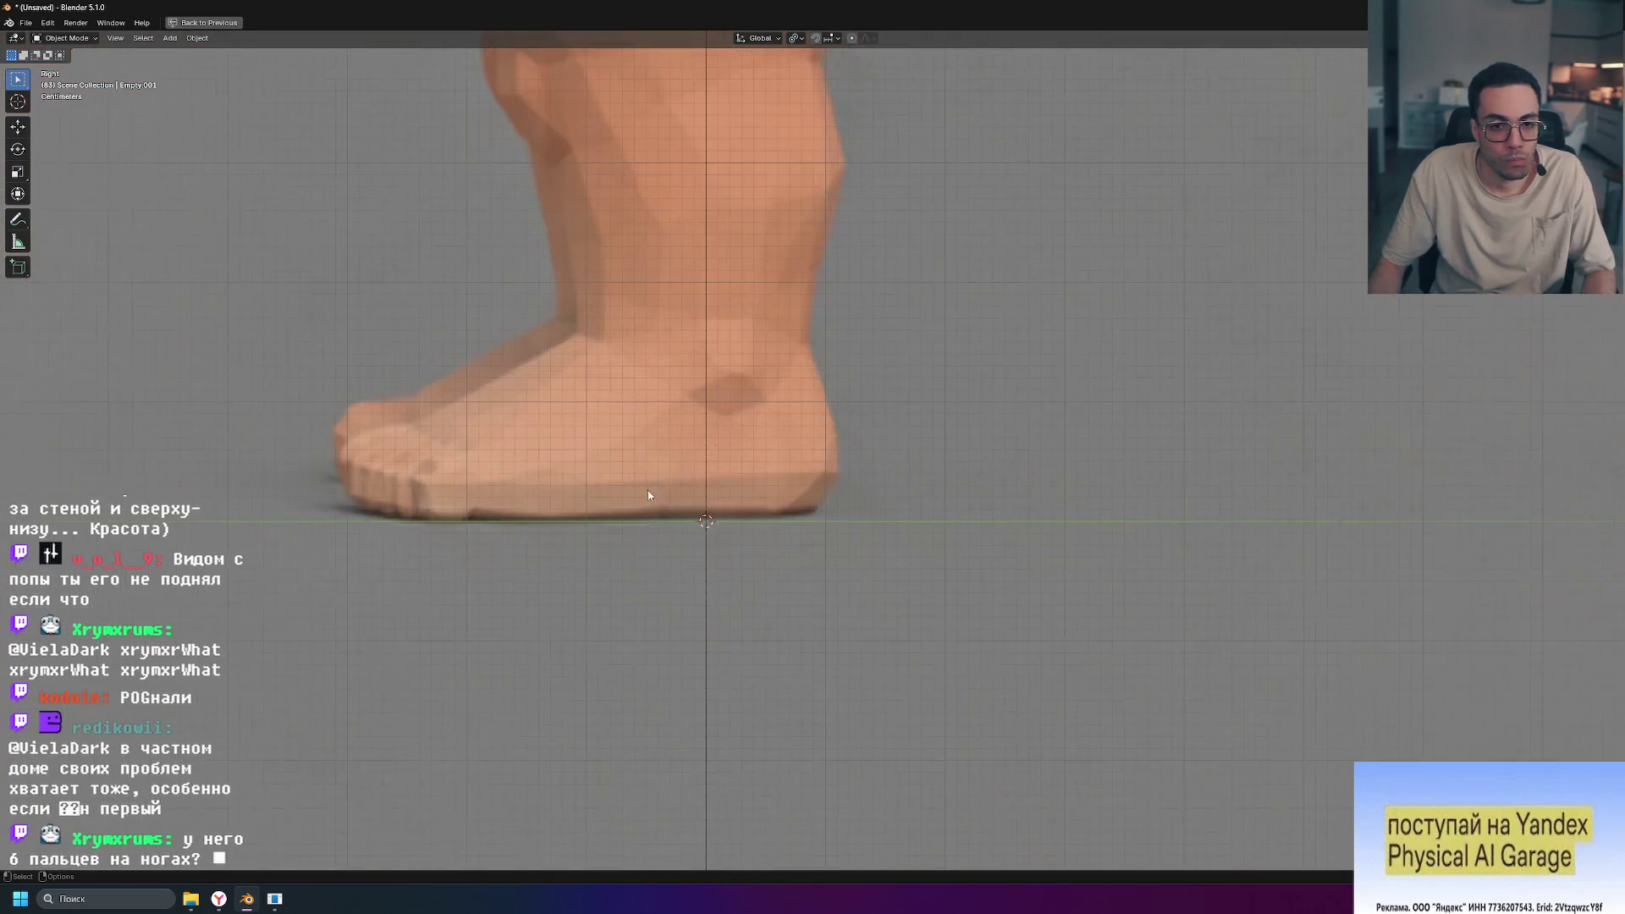
{"action": "key", "text": "shift+d"}
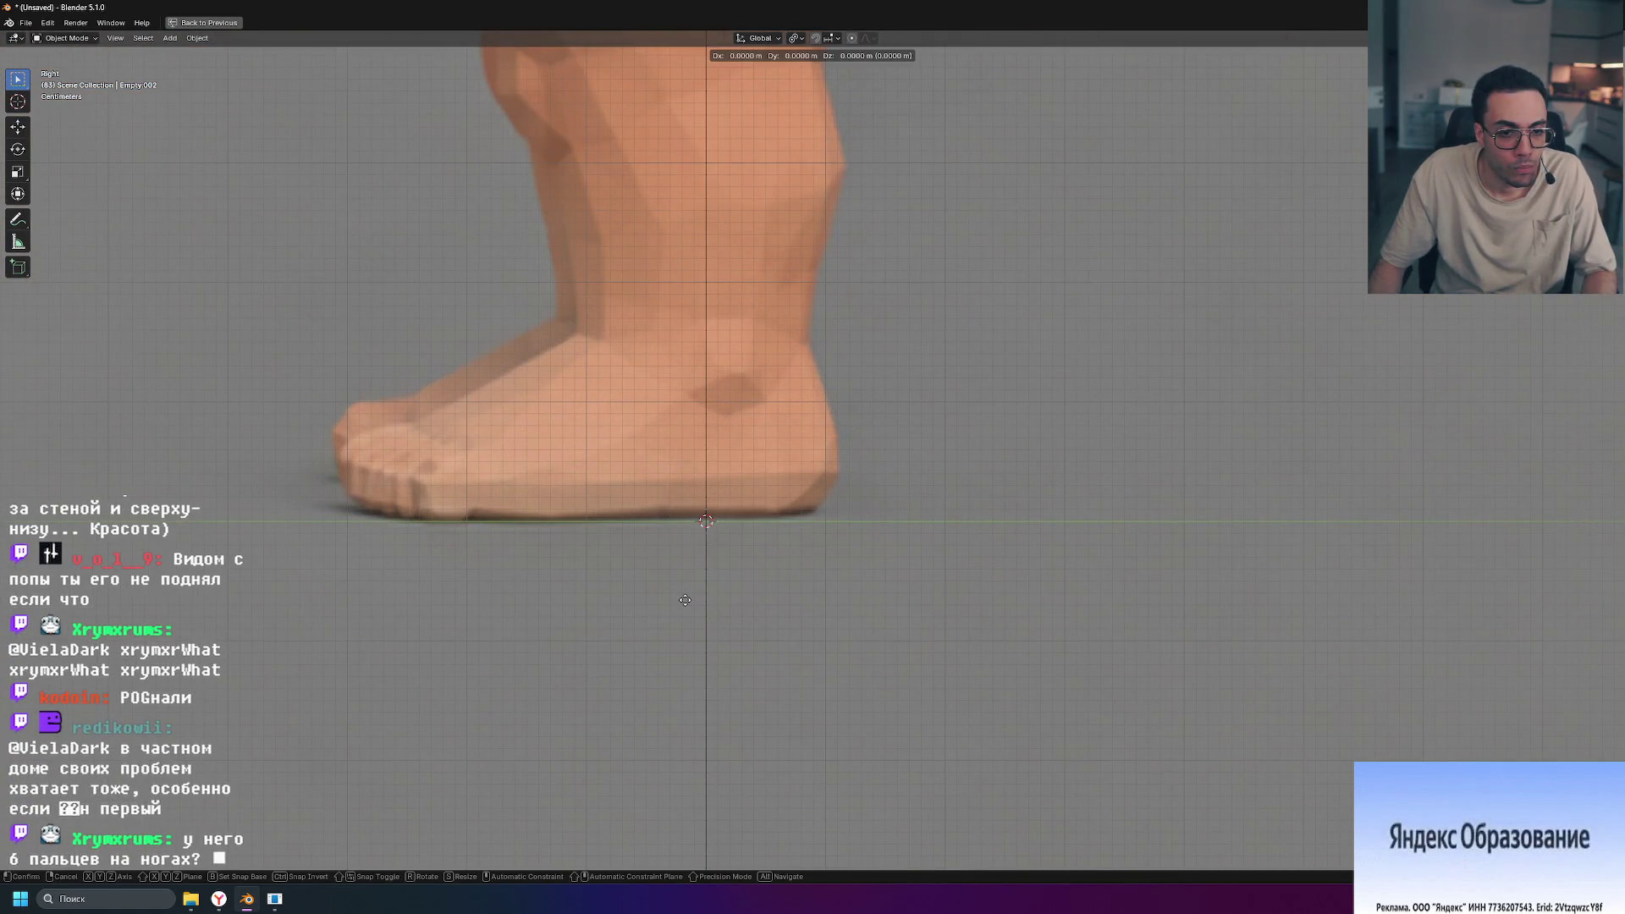
{"action": "key", "text": "z"}
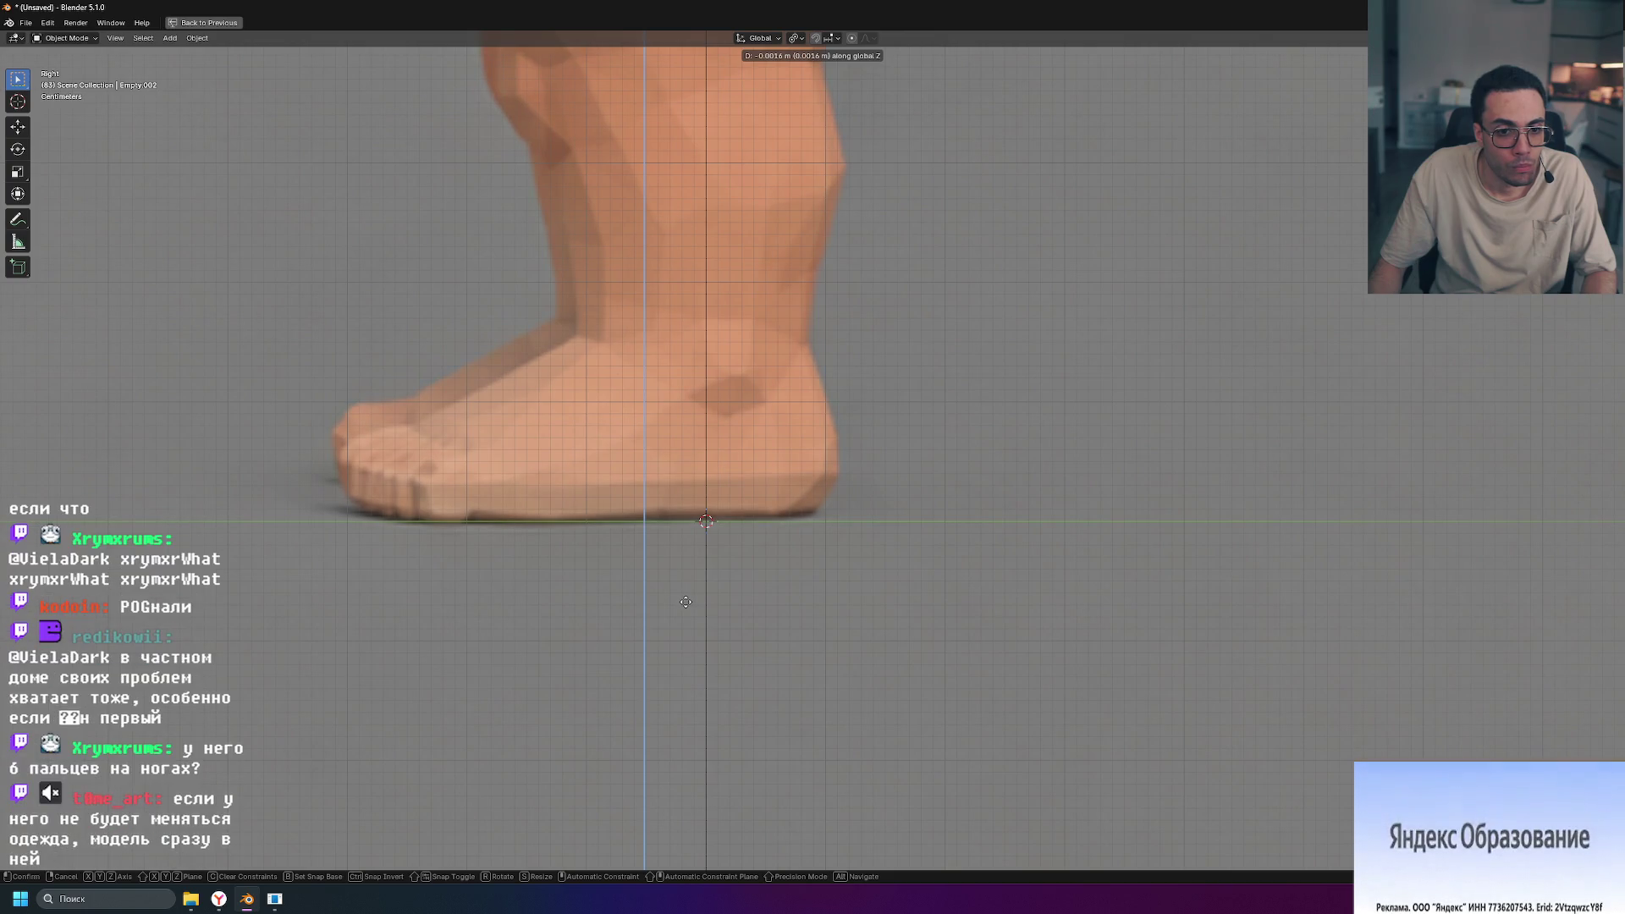
{"action": "left_click", "coordinate": [687, 603]}
{"action": "scroll", "coordinate": [694, 584], "scroll_direction": "down", "scroll_amount": 8}
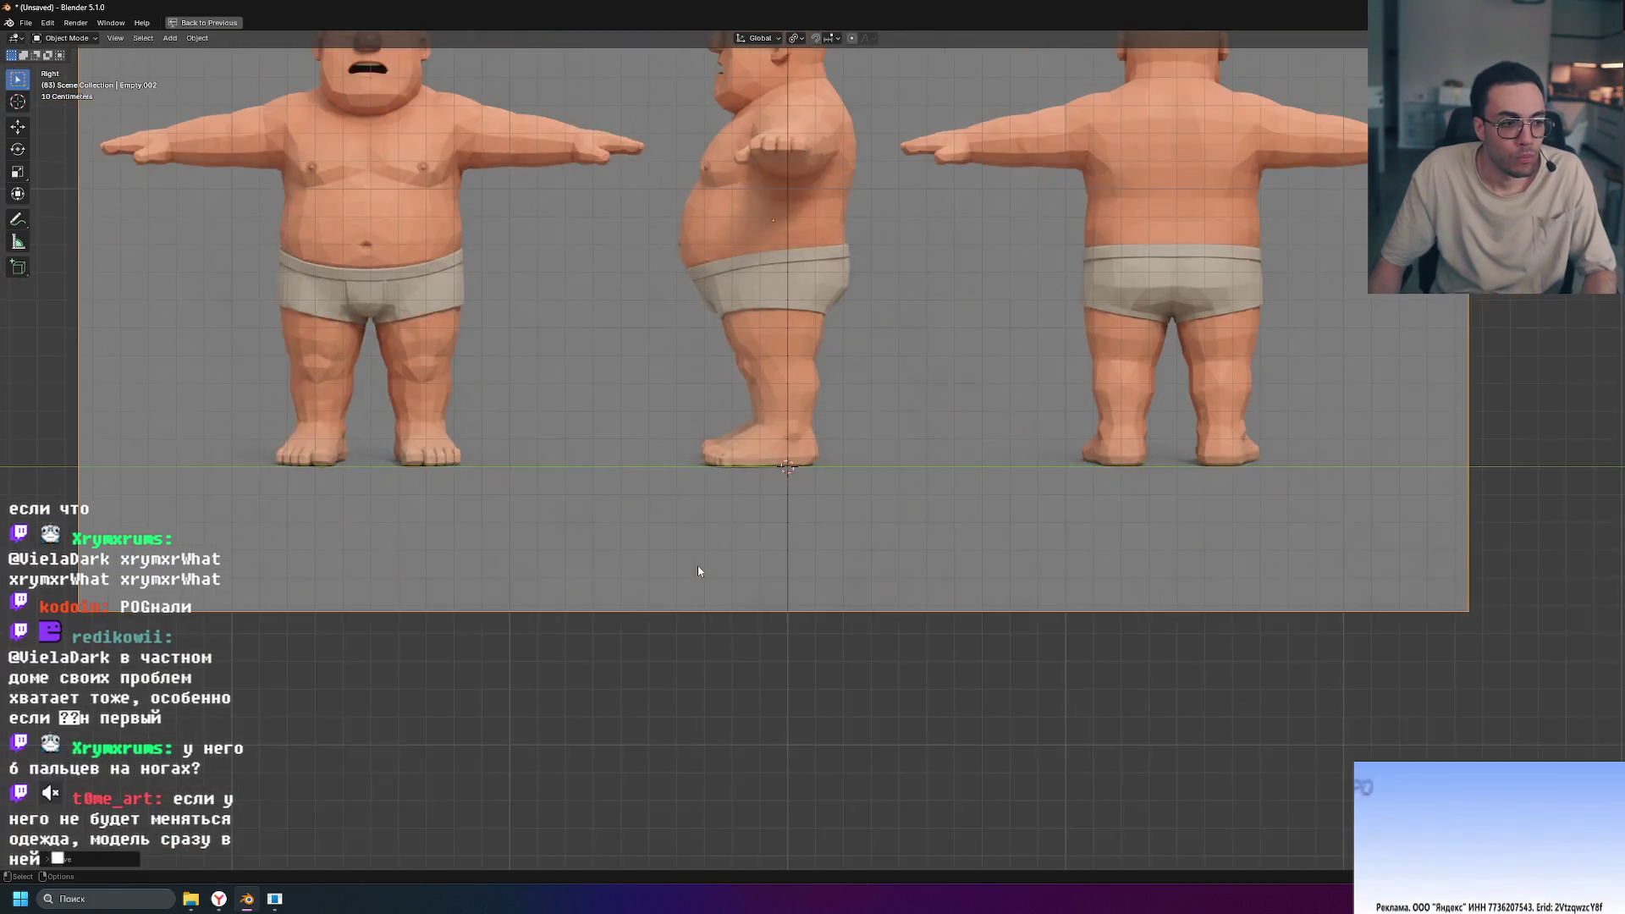
{"action": "scroll", "coordinate": [744, 643], "scroll_direction": "up", "scroll_amount": 2}
{"action": "key", "text": "ctrl+s"}
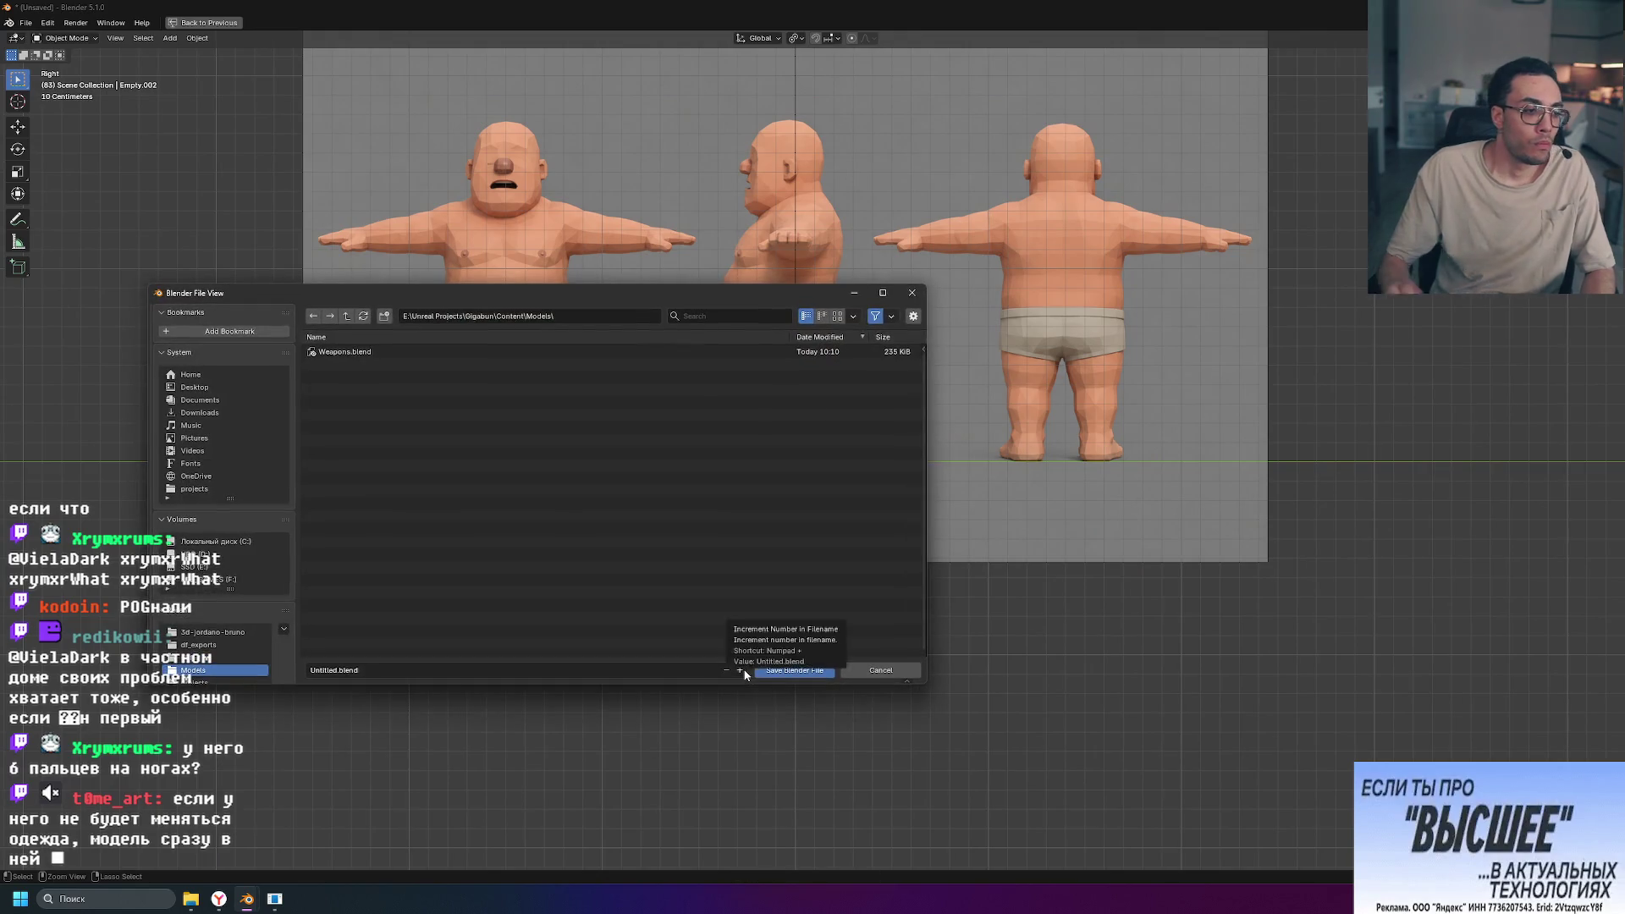
{"action": "key", "text": "Escape"}
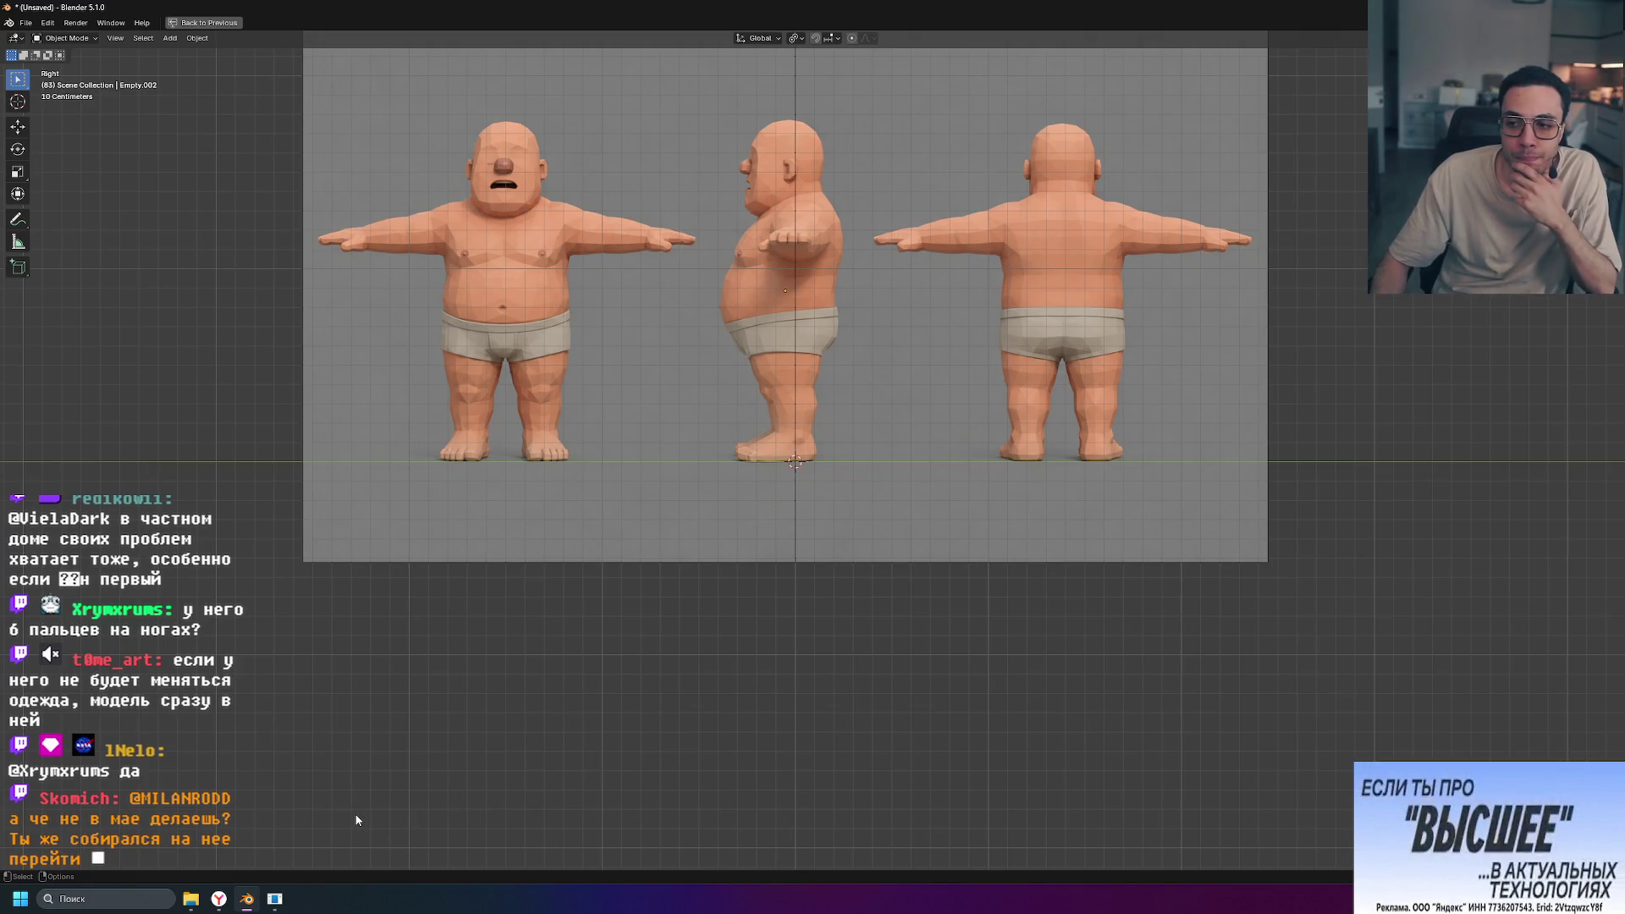
Step: Preview the soldier reference sheet and the Gemini Doodlefield concept image from Downloads, then bring up the browser
{"action": "left_click", "coordinate": [191, 900]}
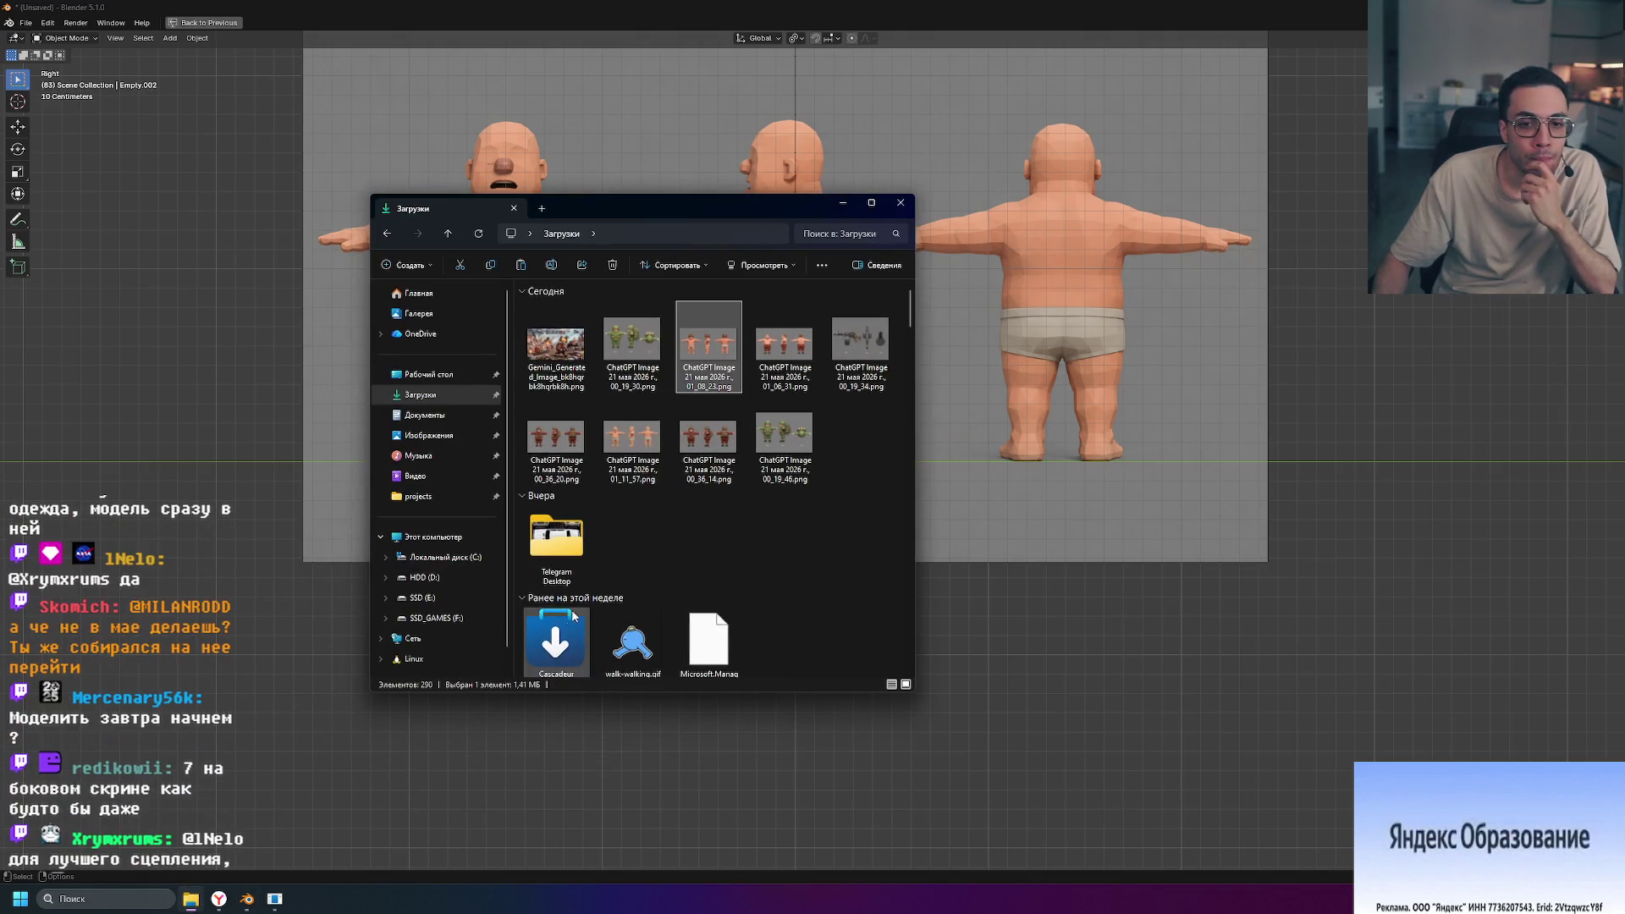
{"action": "double_click", "coordinate": [688, 421]}
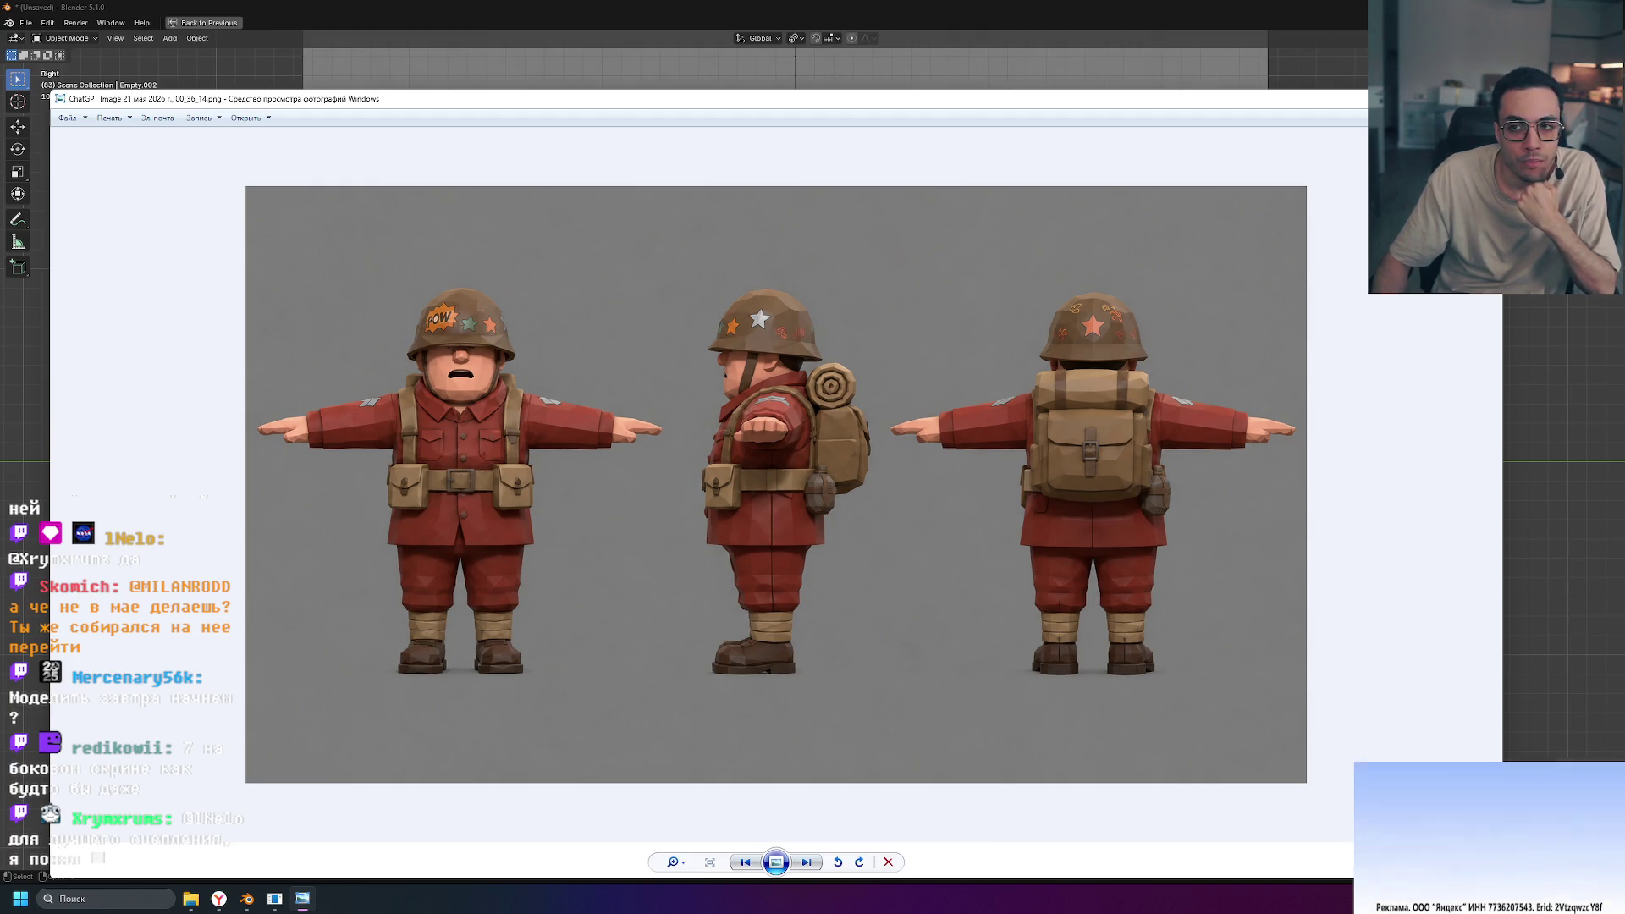
{"action": "key", "text": "Escape"}
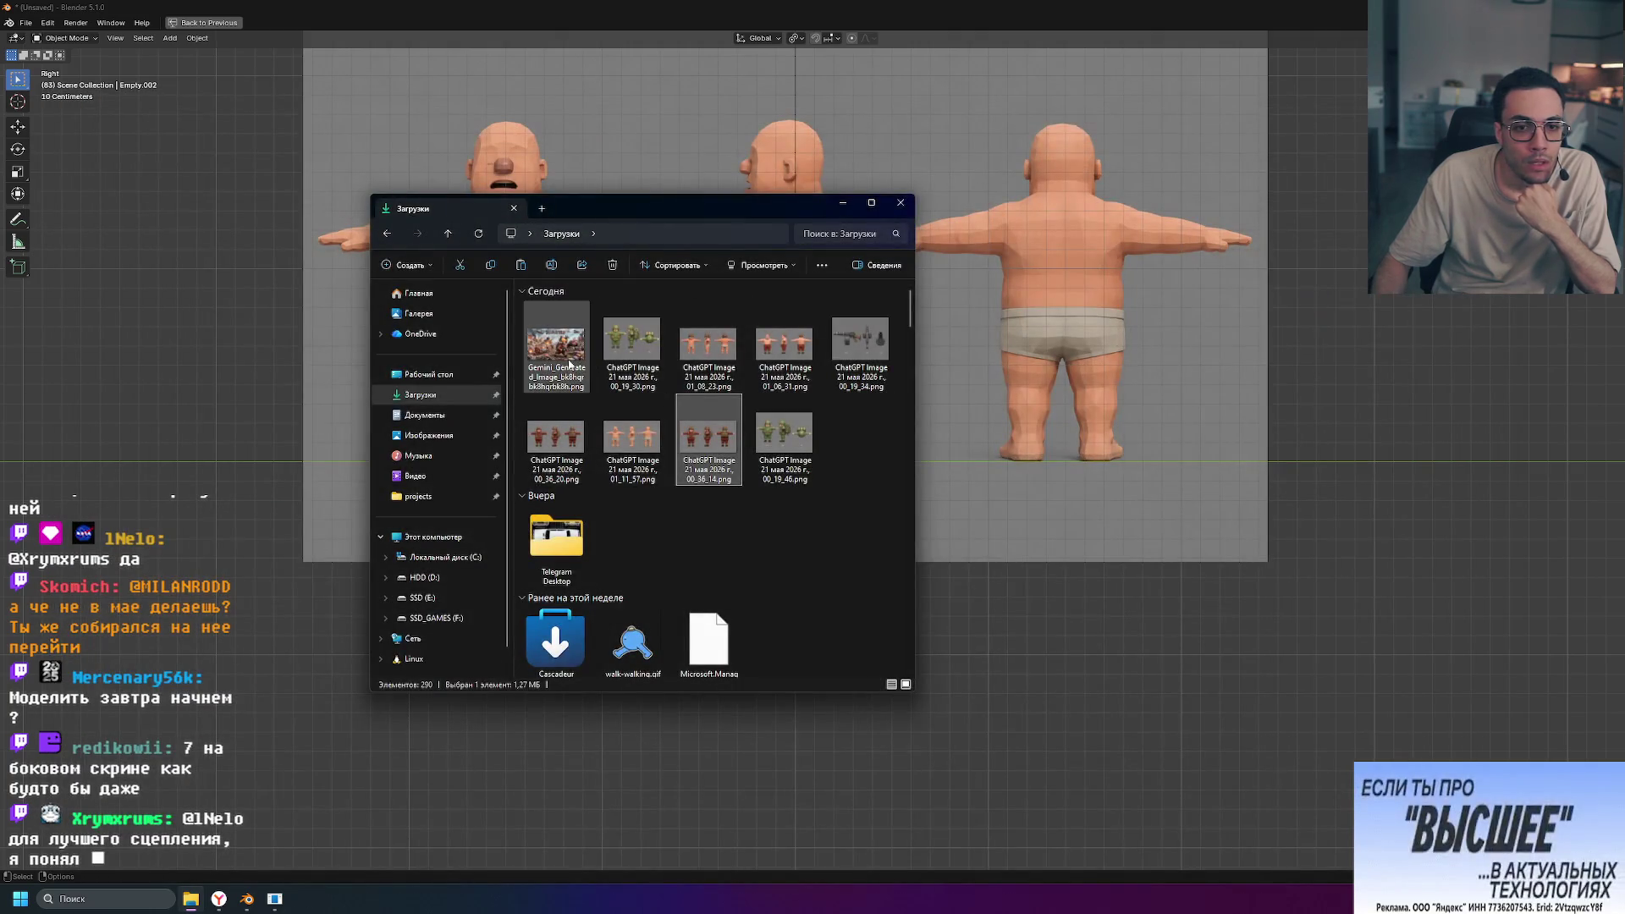
{"action": "double_click", "coordinate": [567, 359]}
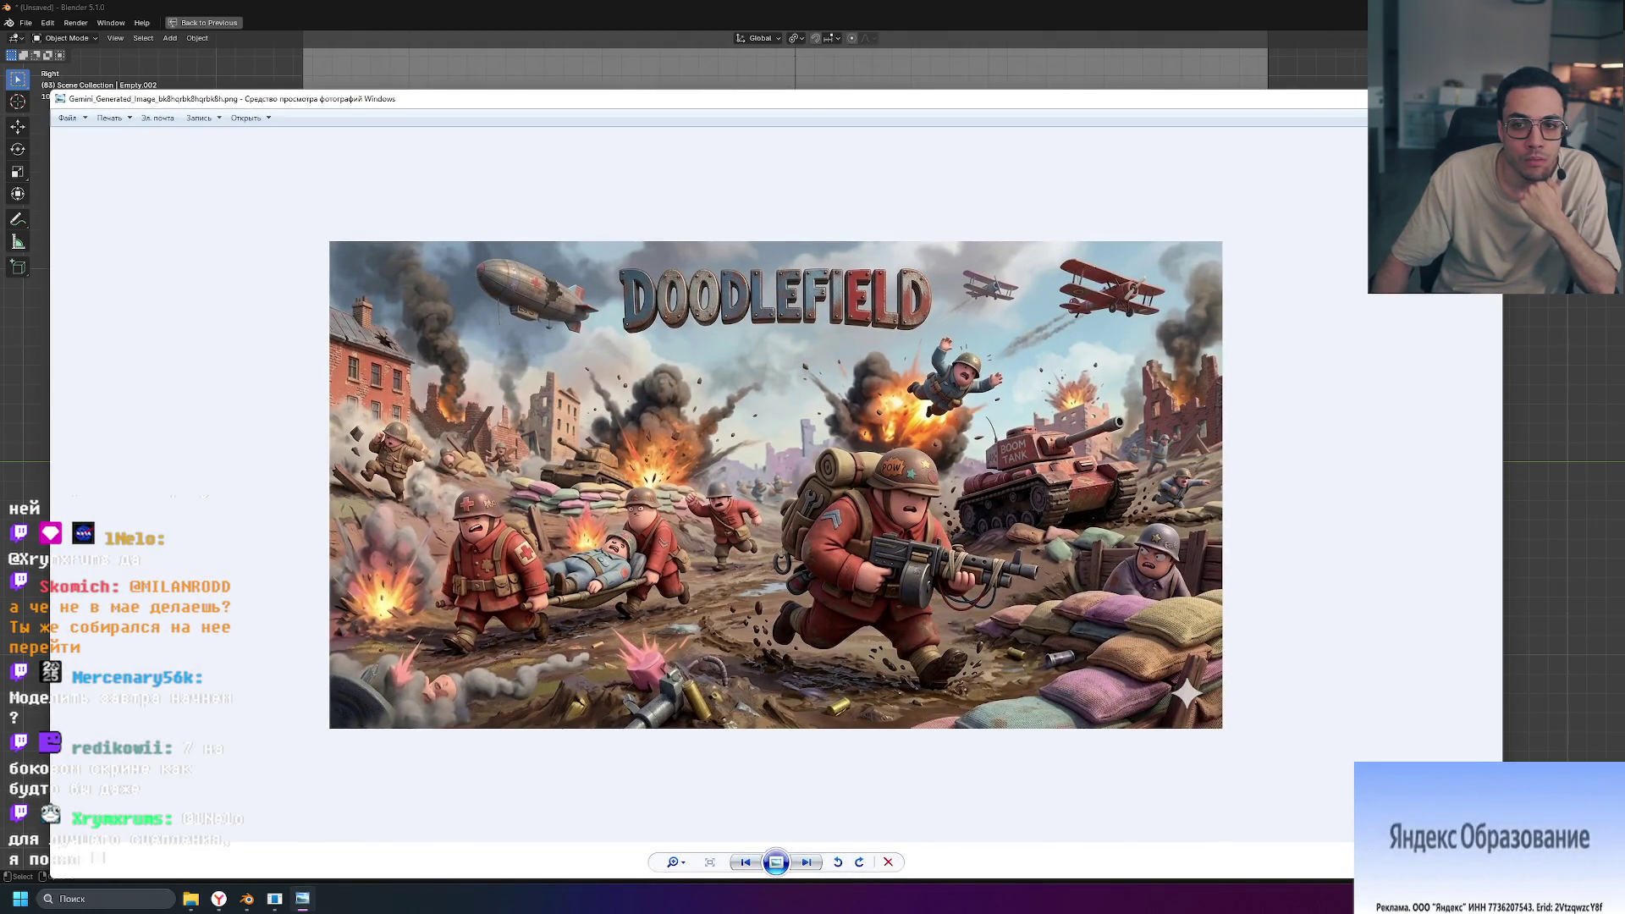
{"action": "left_click", "coordinate": [218, 899]}
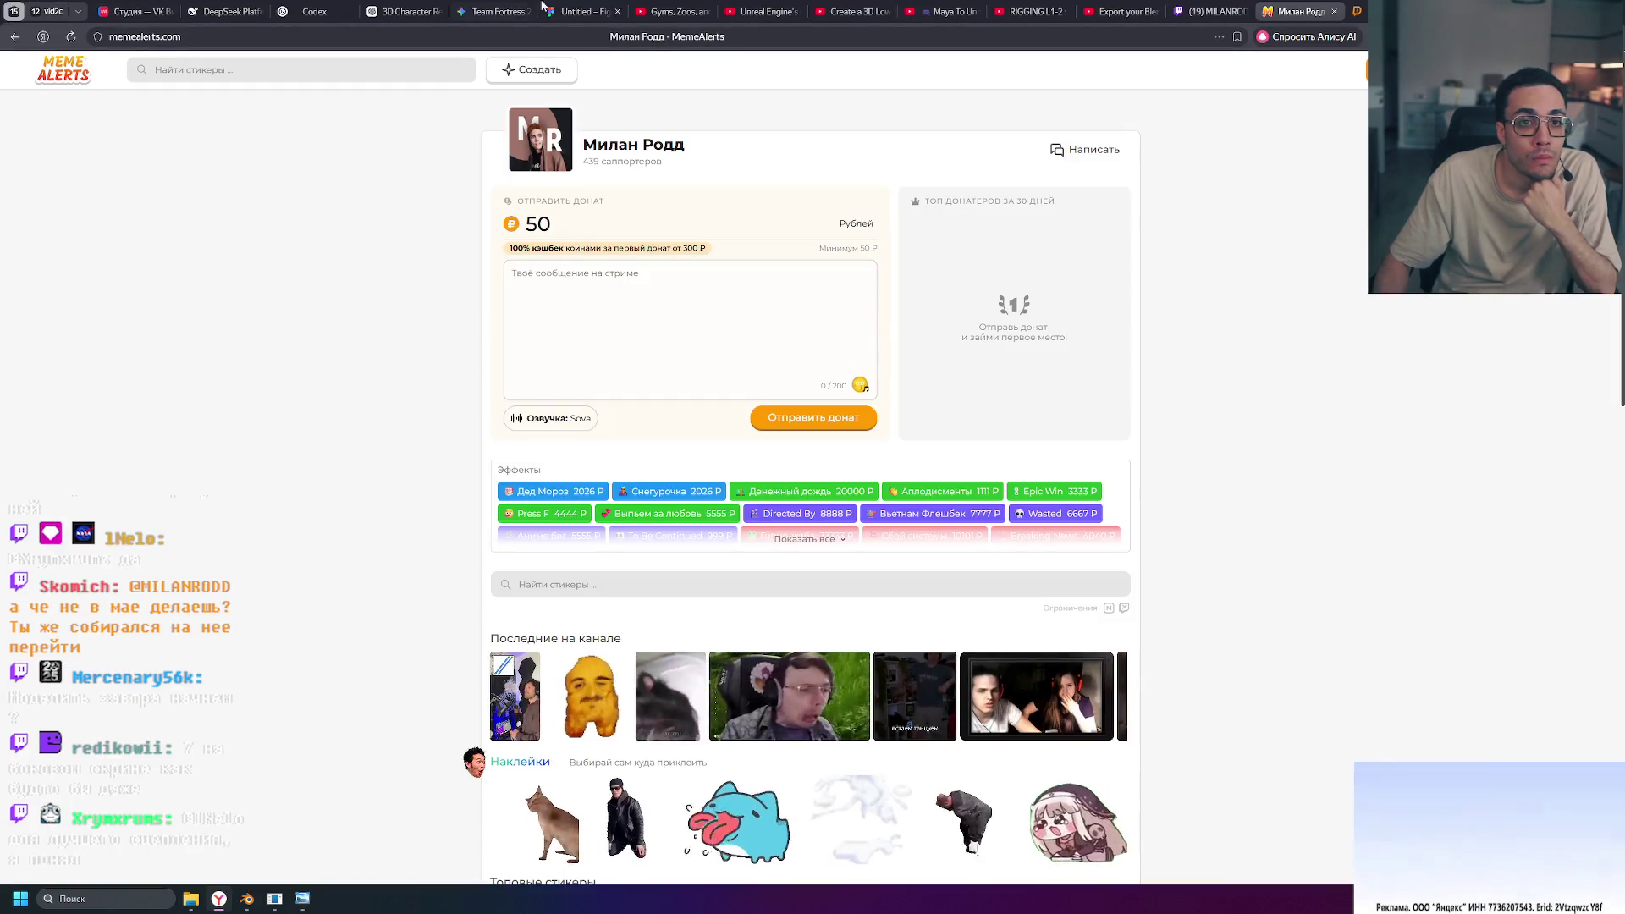
Step: In the 'Team Fortress 2 Color Palette Applied' Gemini chat, enlarge the low-poly Doodlefield image
{"action": "left_click", "coordinate": [518, 11]}
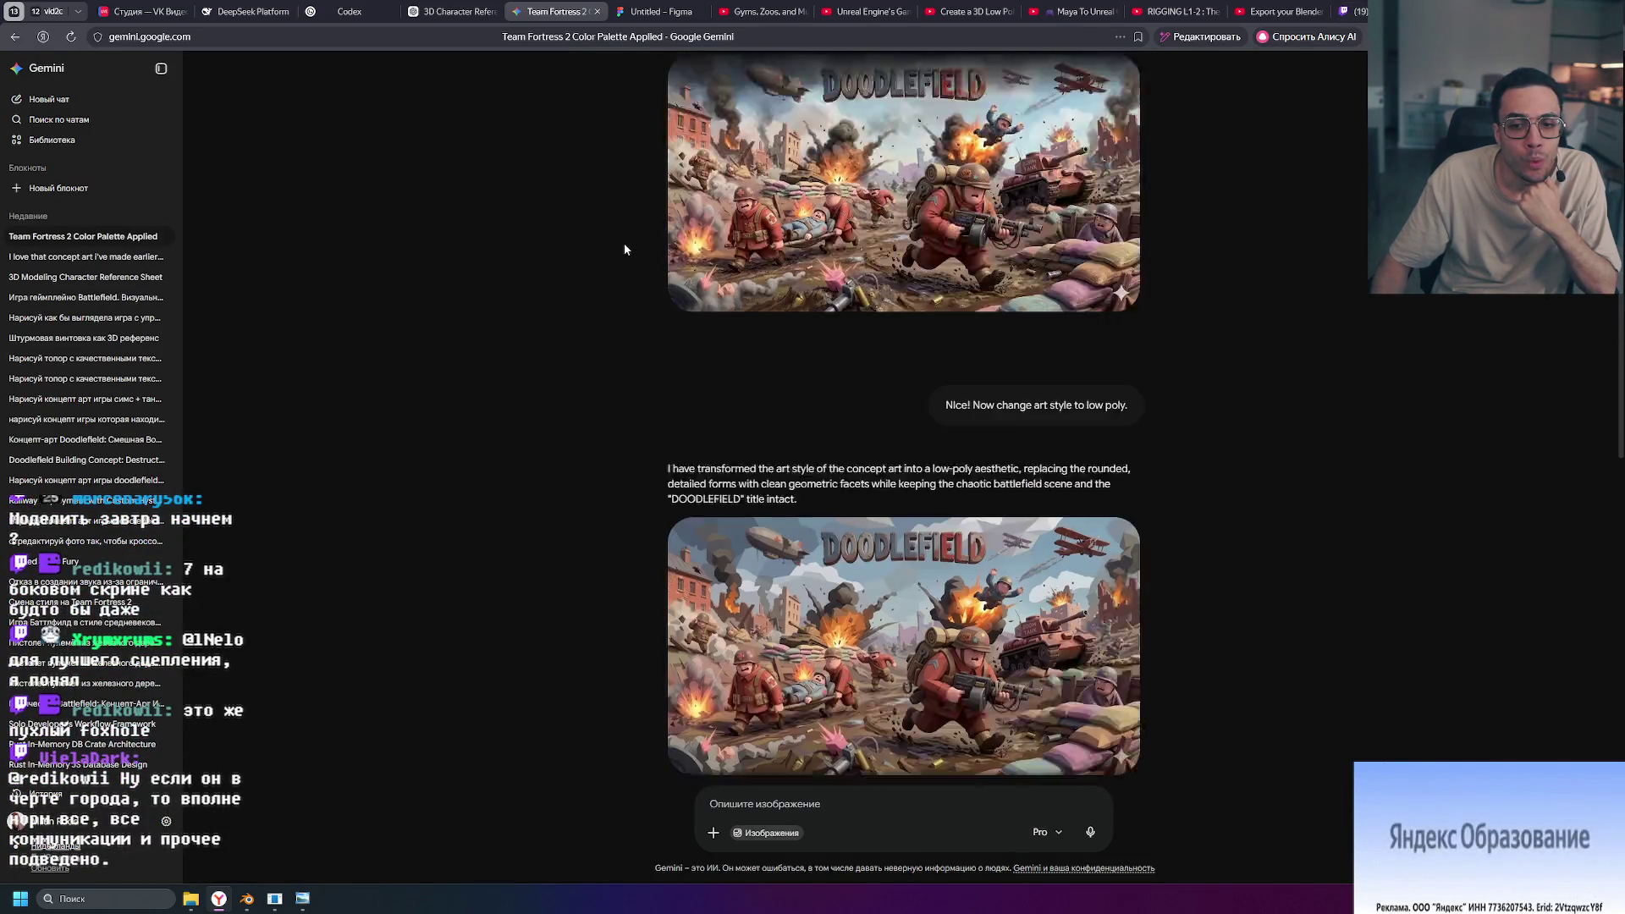
{"action": "left_click", "coordinate": [968, 464]}
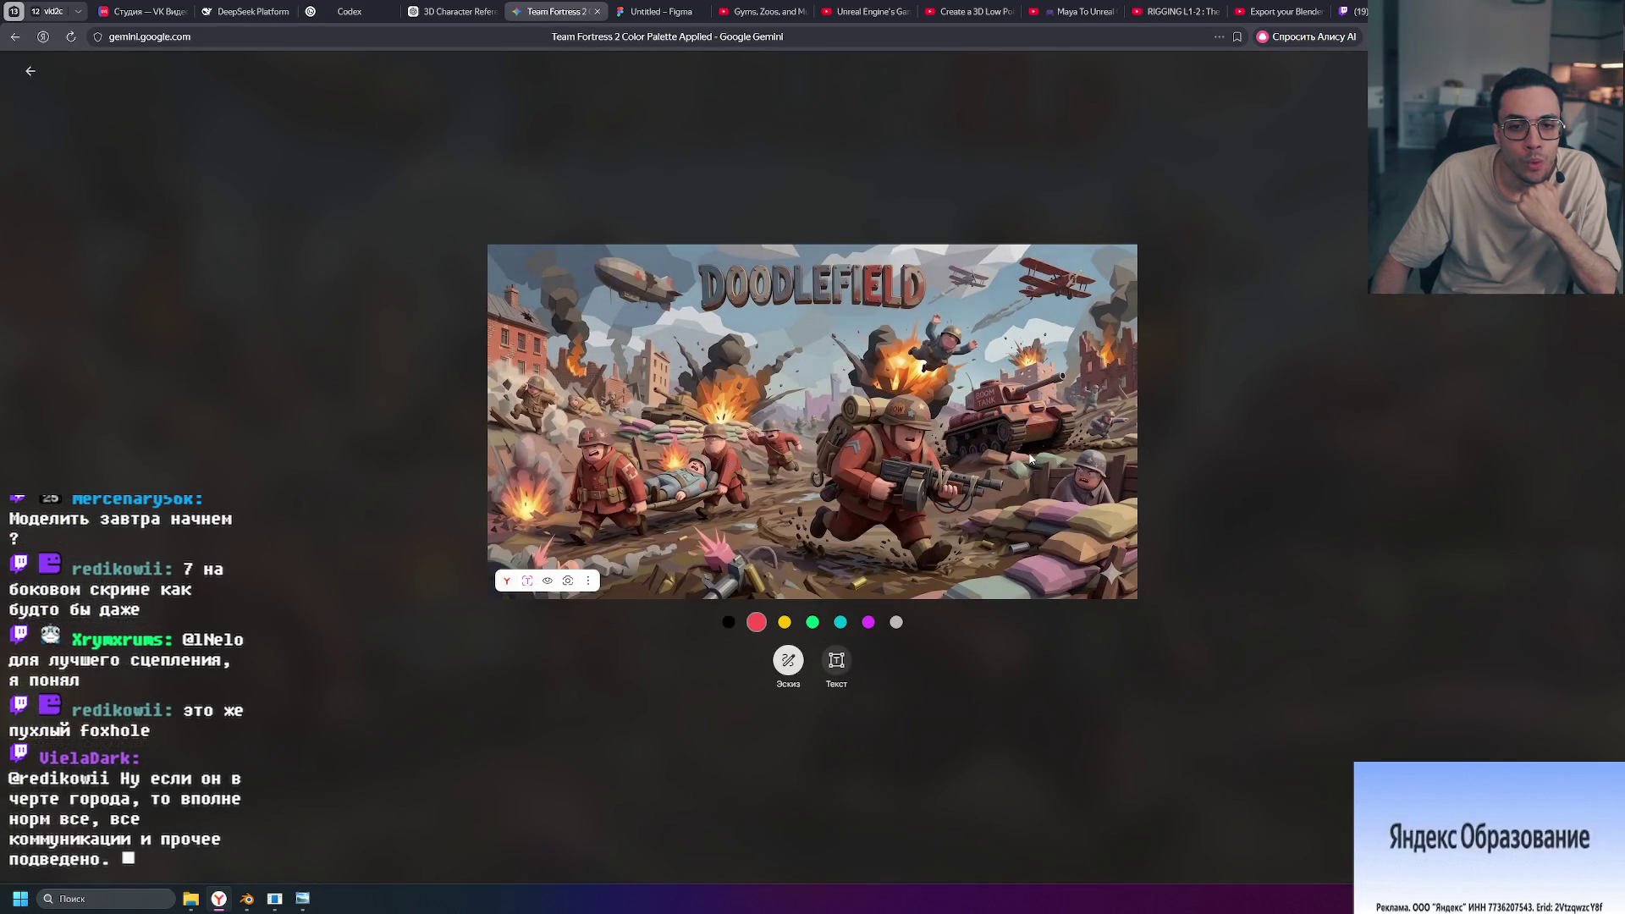
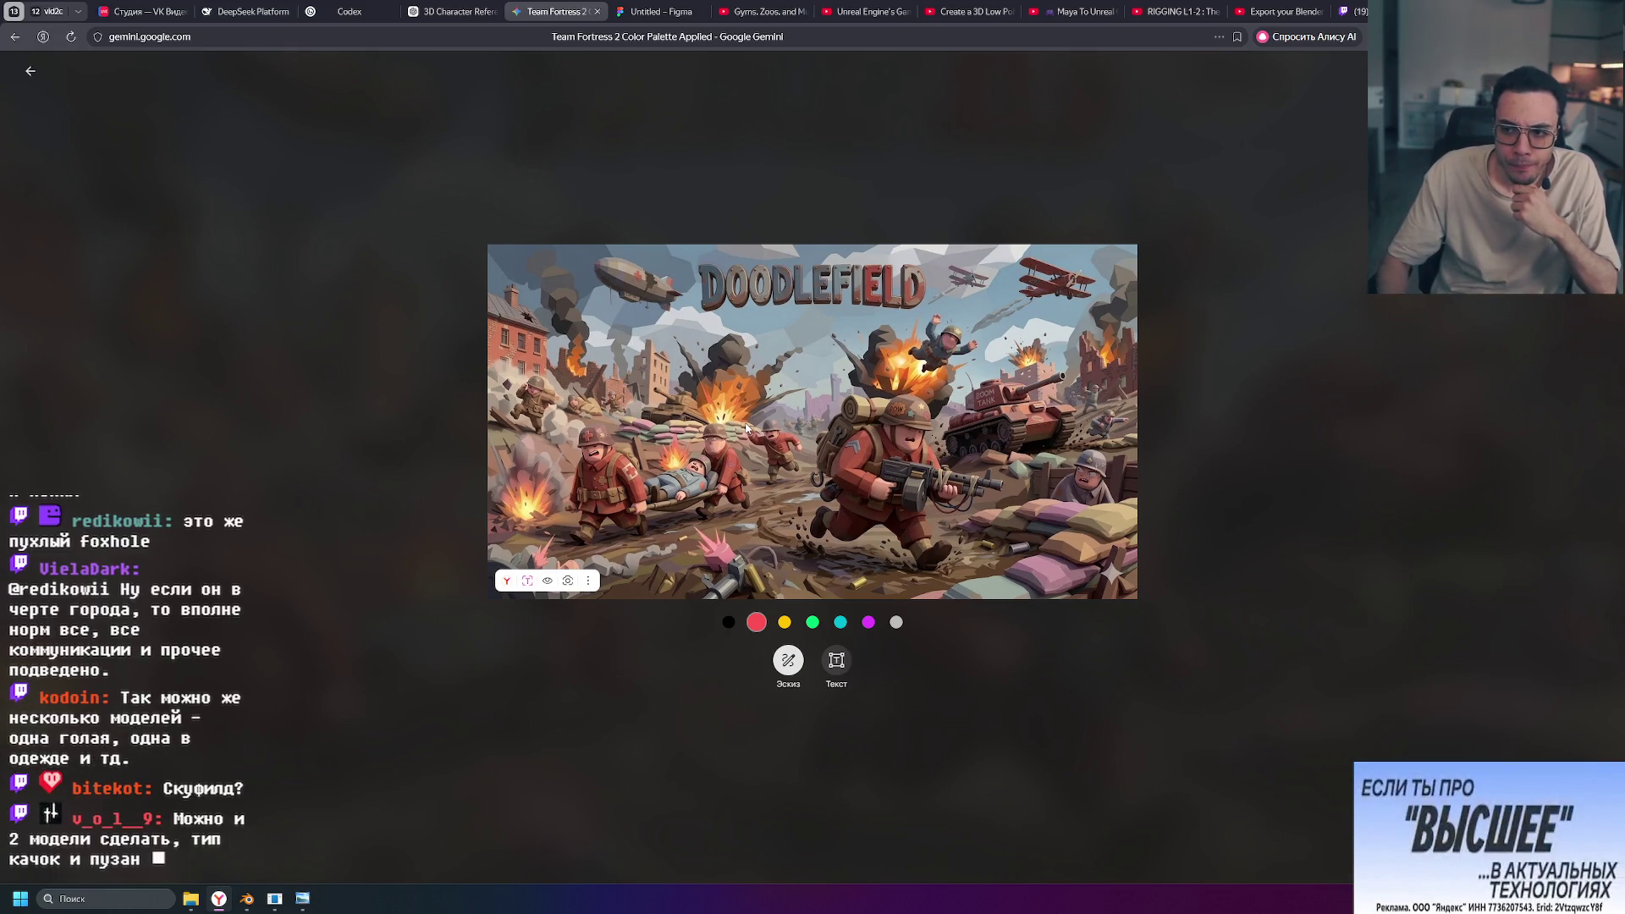
Step: Close the full-screen image and scroll through the Doodlefield concept art in the Gemini chat
{"action": "left_click", "coordinate": [1233, 350]}
{"action": "scroll", "coordinate": [927, 552], "scroll_direction": "down", "scroll_amount": 4}
{"action": "scroll", "coordinate": [846, 525], "scroll_direction": "up", "scroll_amount": 3}
{"action": "scroll", "coordinate": [821, 516], "scroll_direction": "down", "scroll_amount": 1}
{"action": "scroll", "coordinate": [806, 513], "scroll_direction": "up", "scroll_amount": 4}
{"action": "scroll", "coordinate": [806, 512], "scroll_direction": "up", "scroll_amount": 2}
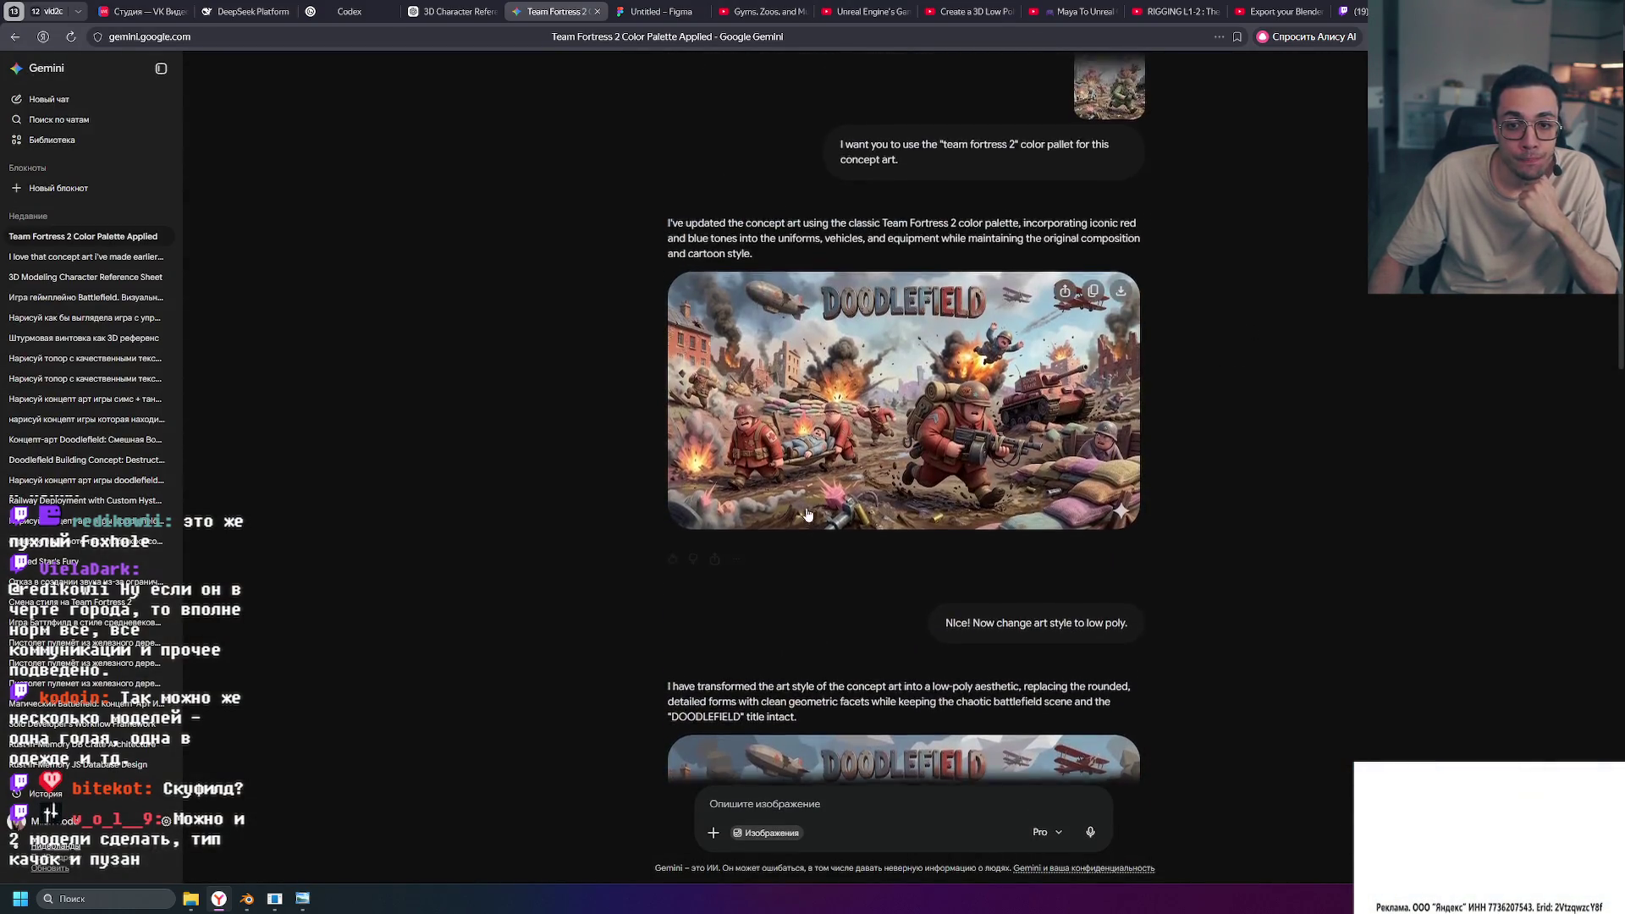
{"action": "scroll", "coordinate": [807, 513], "scroll_direction": "down", "scroll_amount": 4}
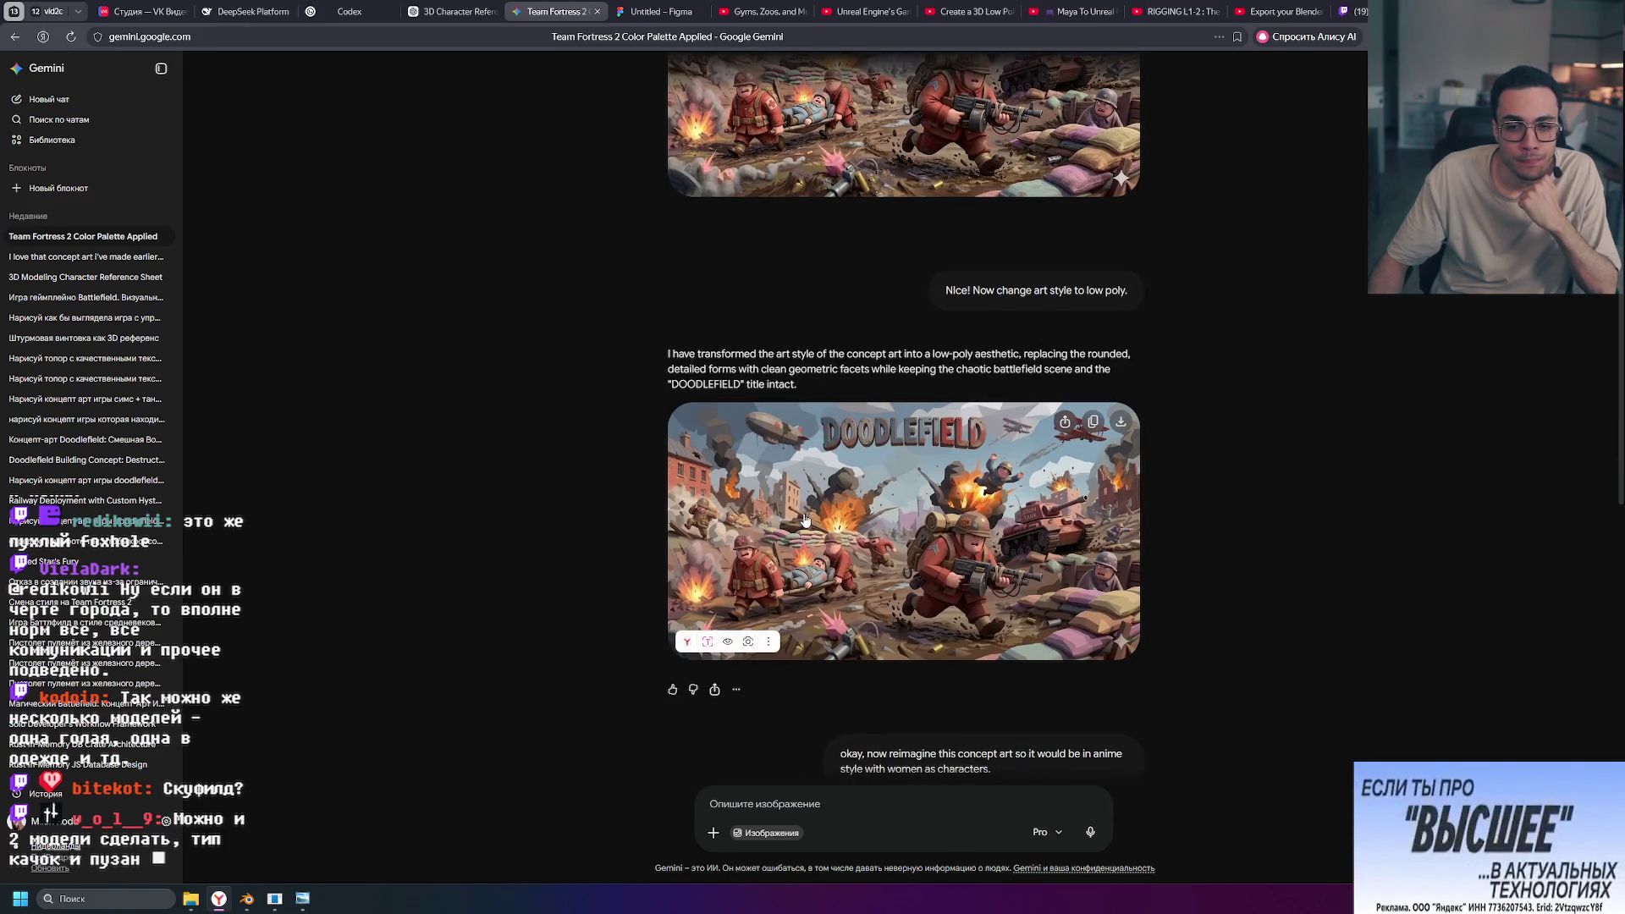
{"action": "scroll", "coordinate": [475, 689], "scroll_direction": "up", "scroll_amount": 1}
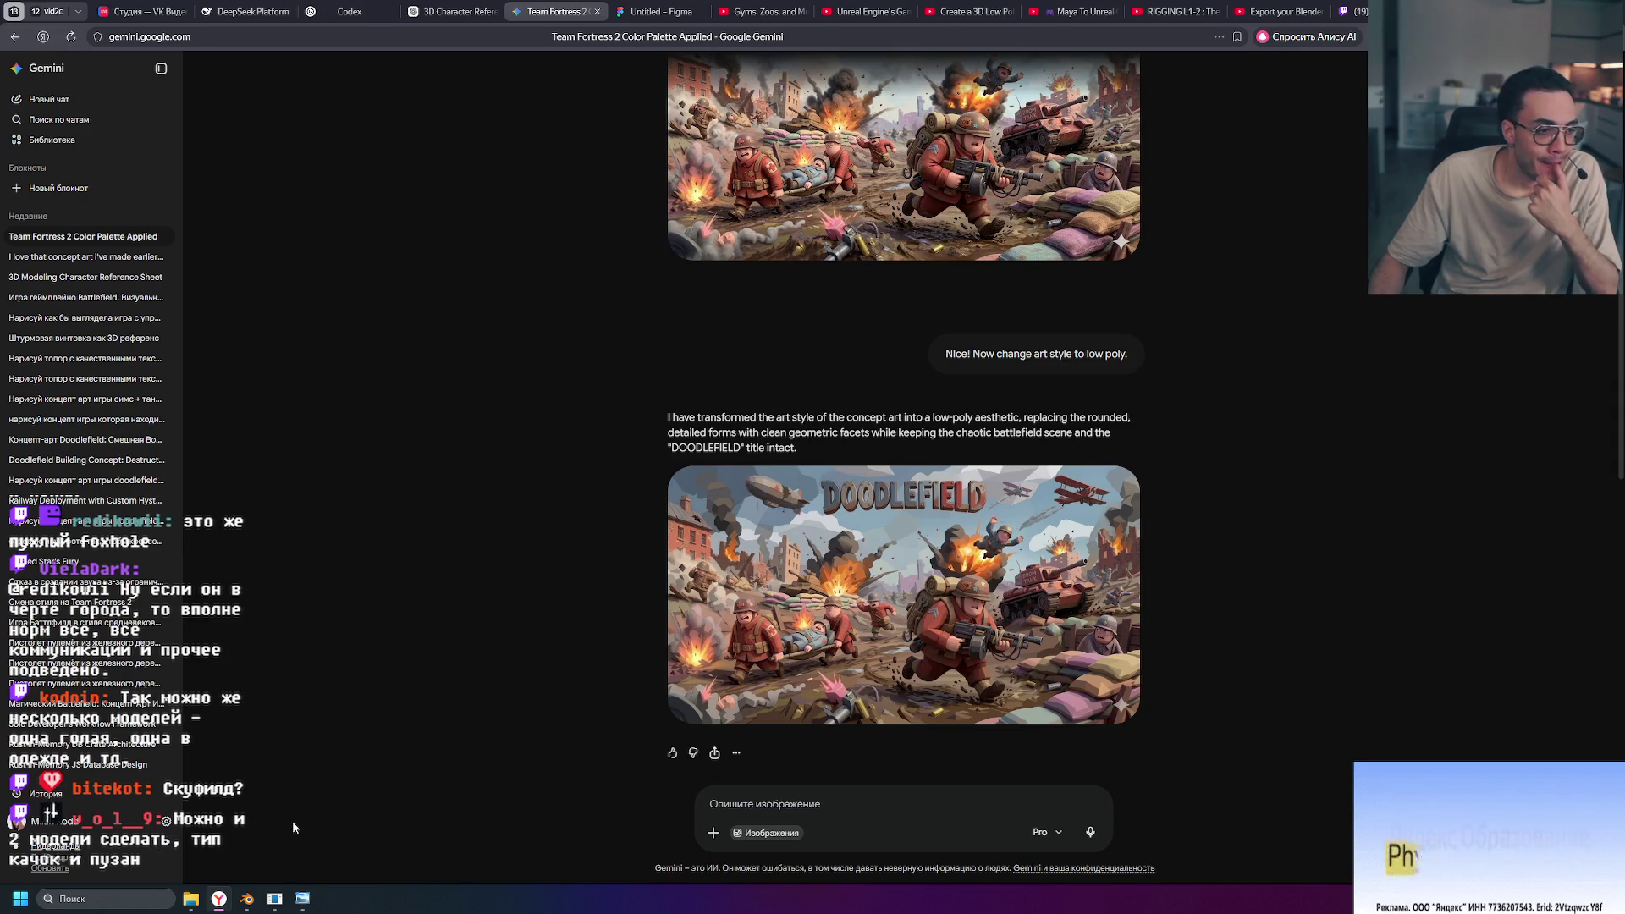
Step: Switch to the Blender window from the taskbar
{"action": "mouse_move", "coordinate": [303, 899]}
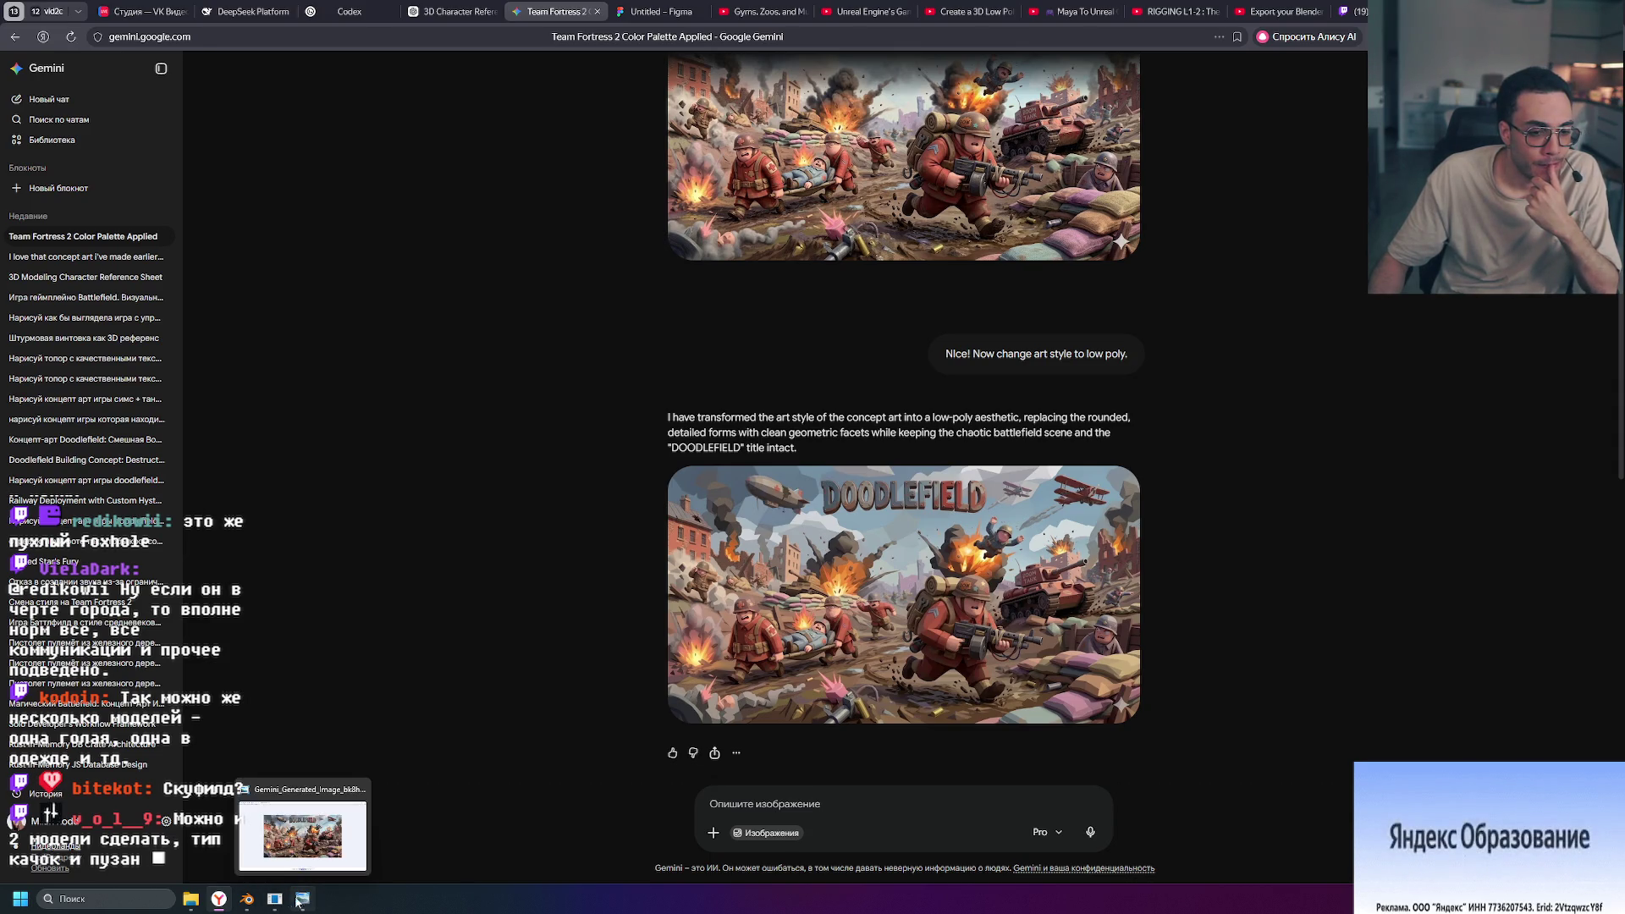
{"action": "mouse_move", "coordinate": [249, 901]}
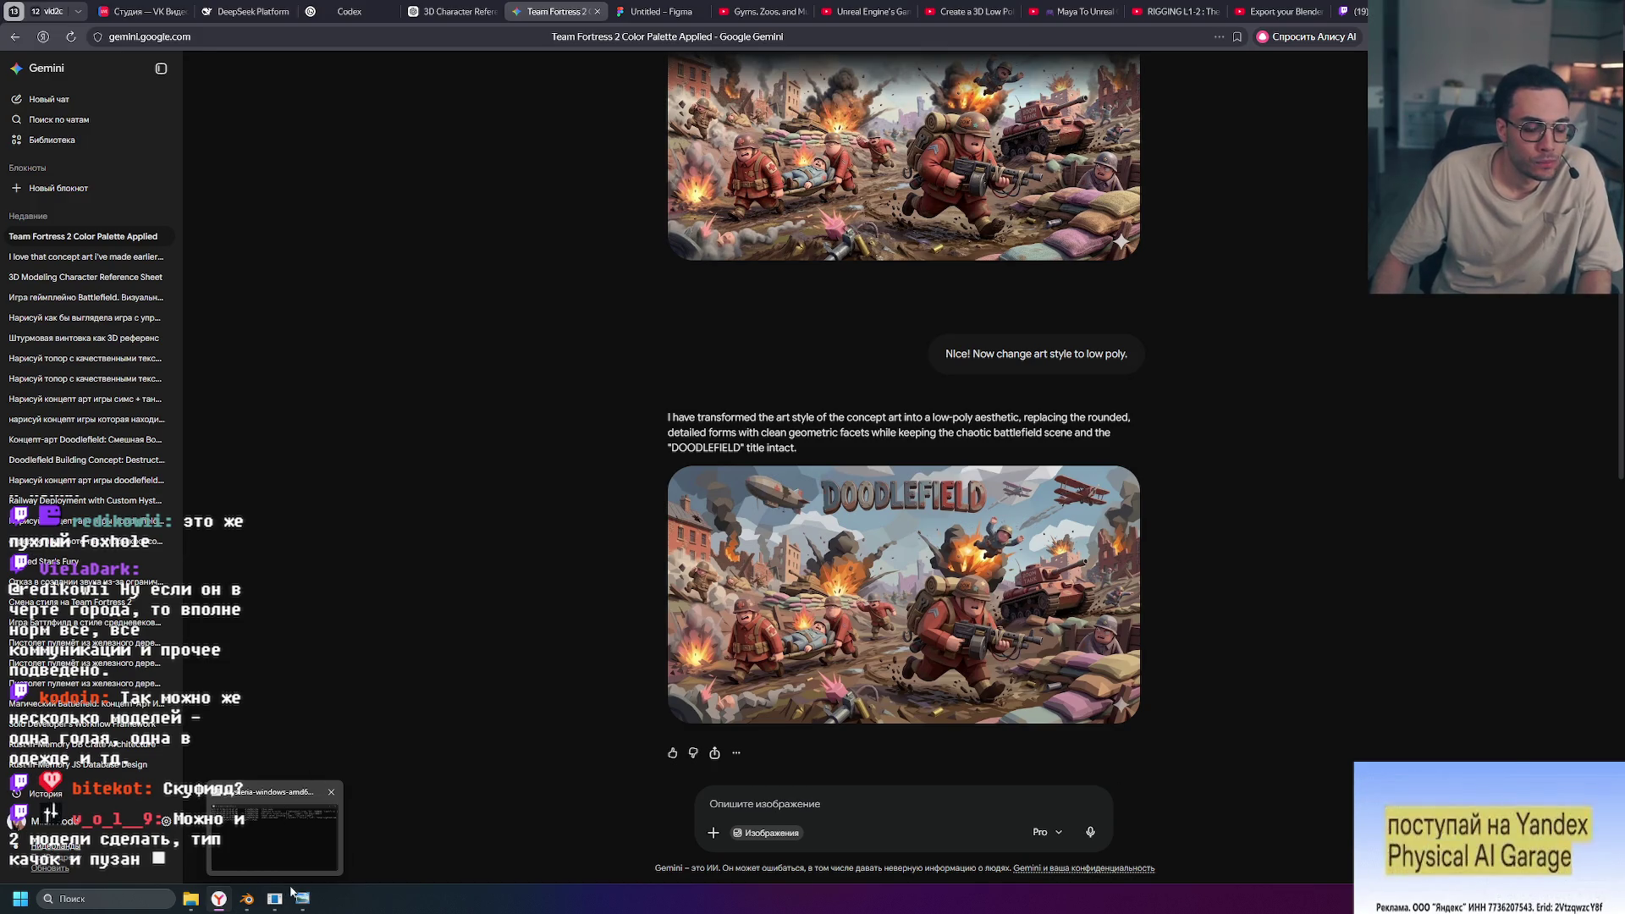
{"action": "left_click", "coordinate": [251, 905]}
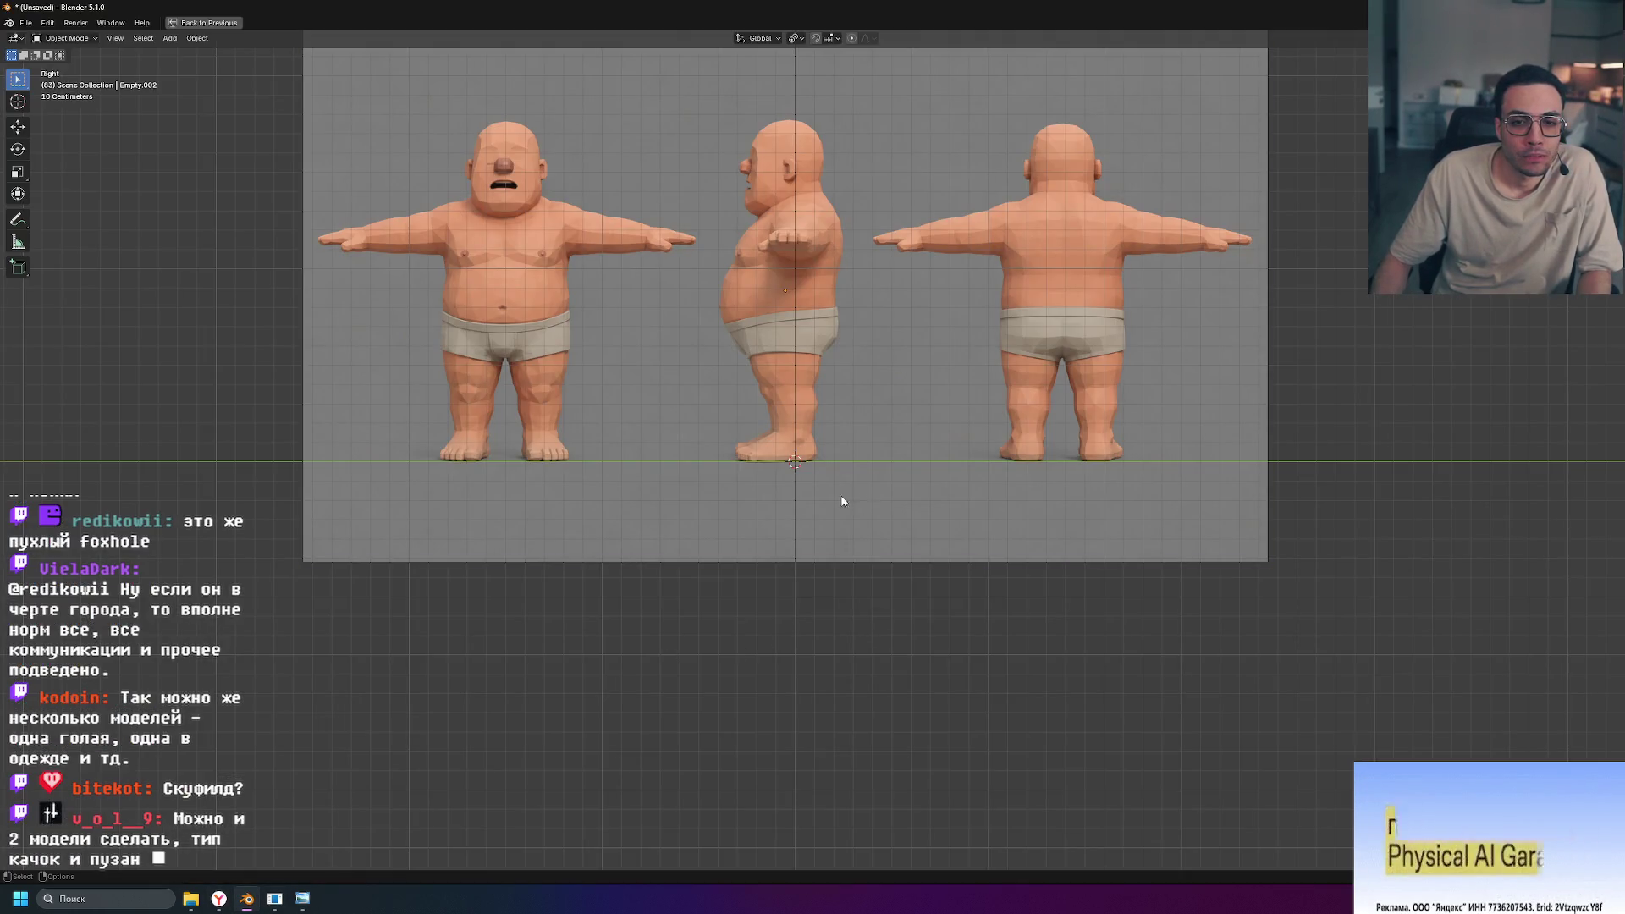
Step: Restore the four-viewport layout and select the reference image empties Empty and Empty.002
{"action": "scroll", "coordinate": [1304, 408], "scroll_direction": "down", "scroll_amount": 3}
{"action": "key", "text": "ctrl+space"}
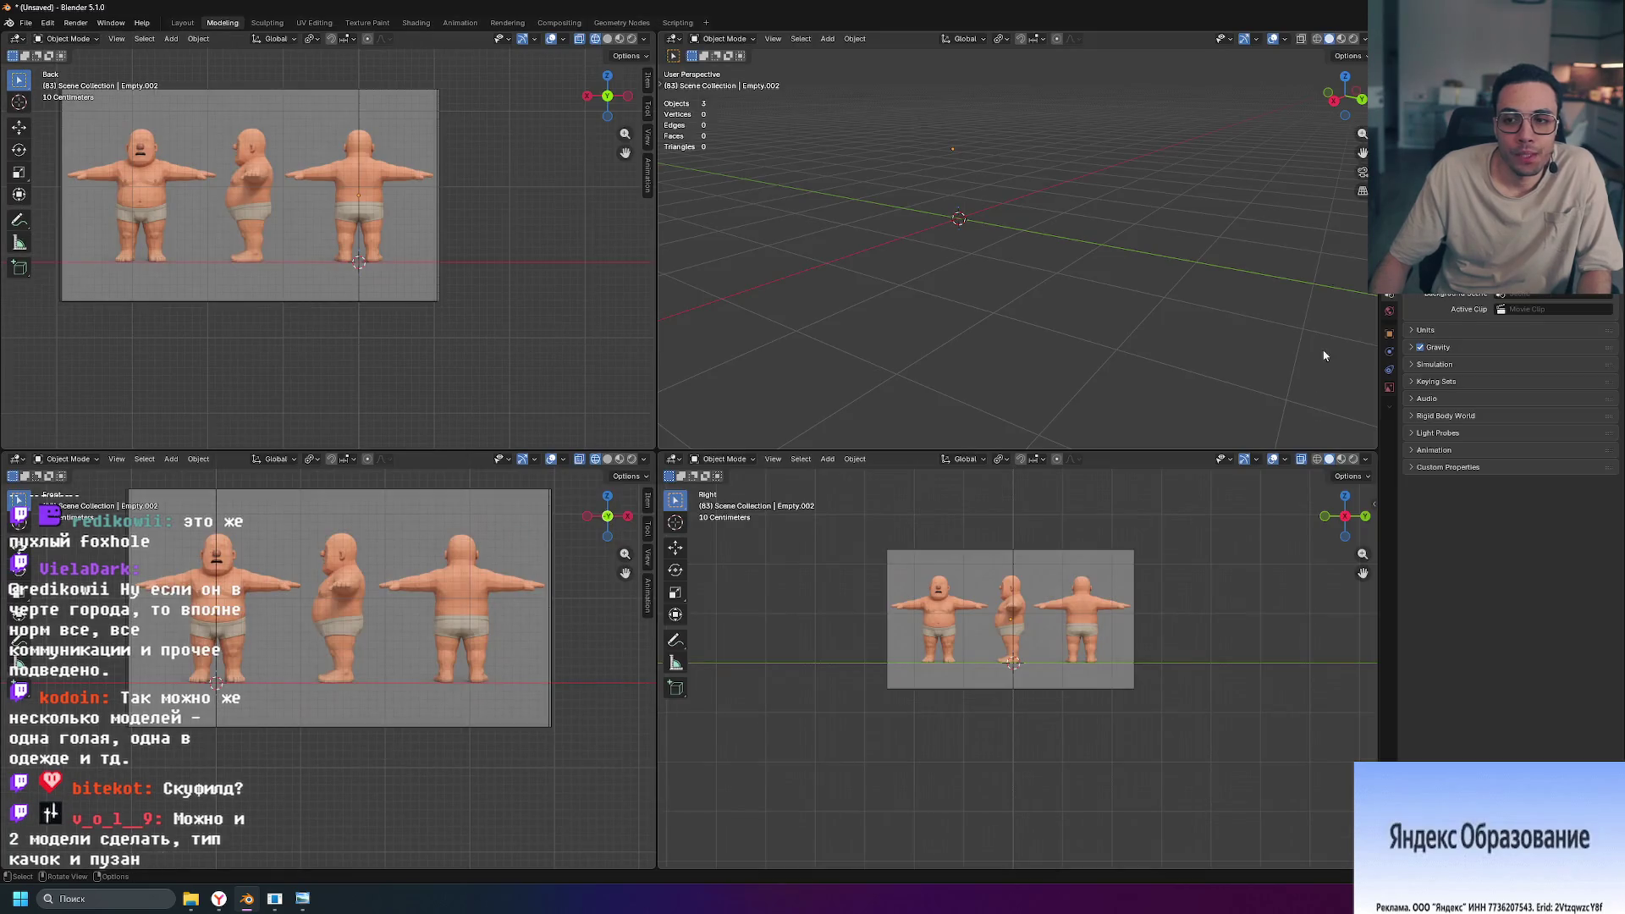
{"action": "left_click", "coordinate": [1389, 334]}
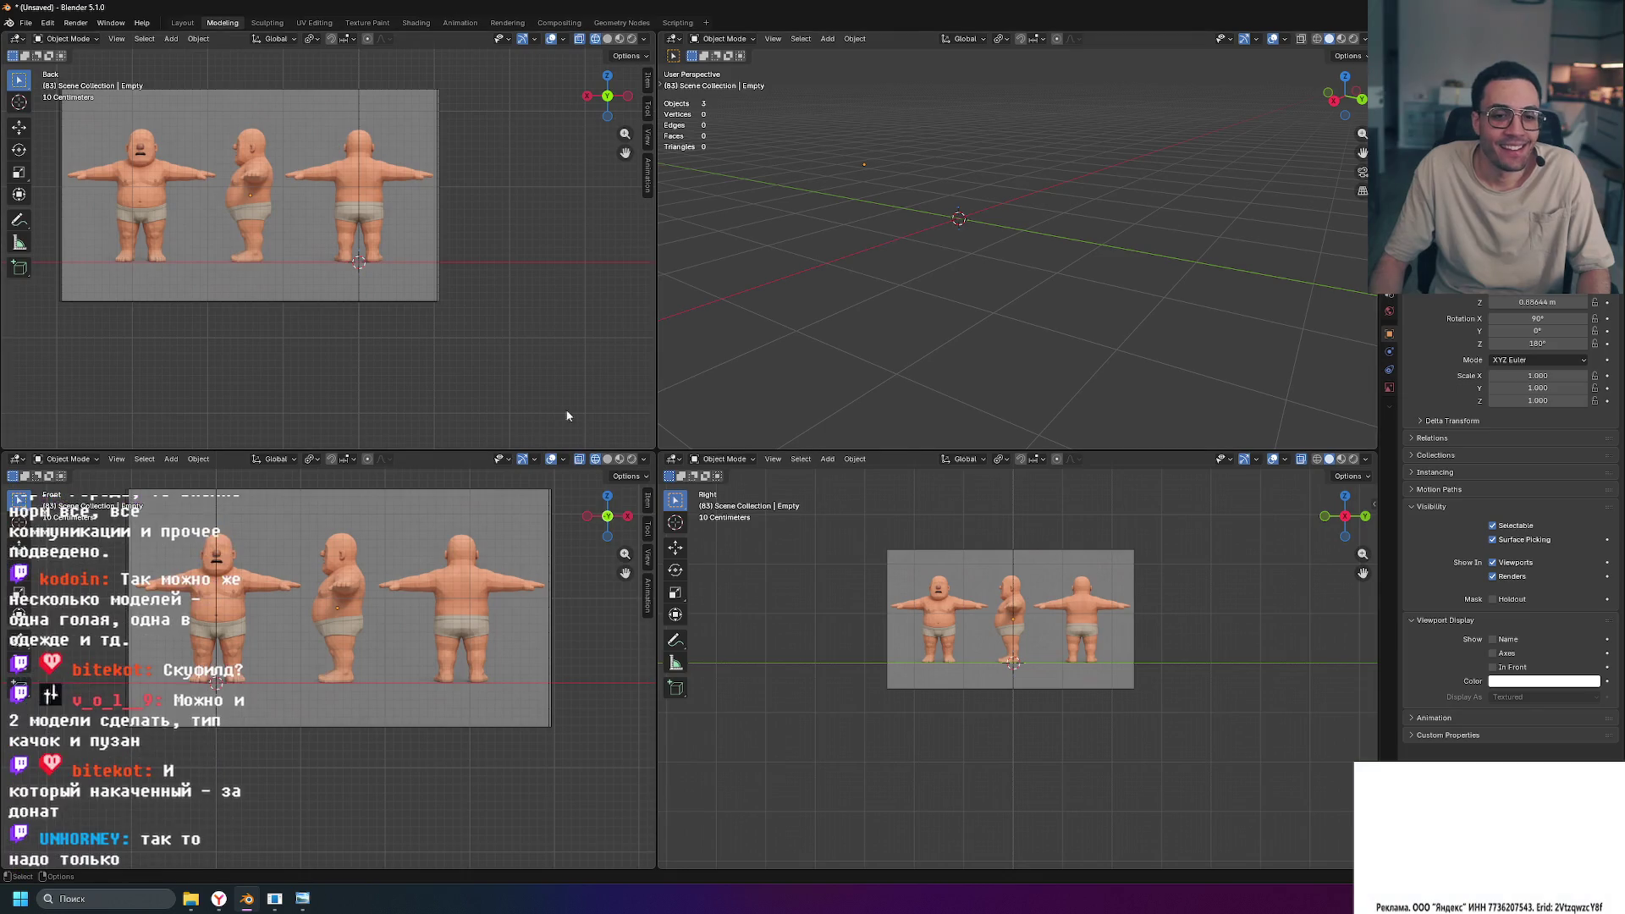
{"action": "left_click", "coordinate": [1088, 610]}
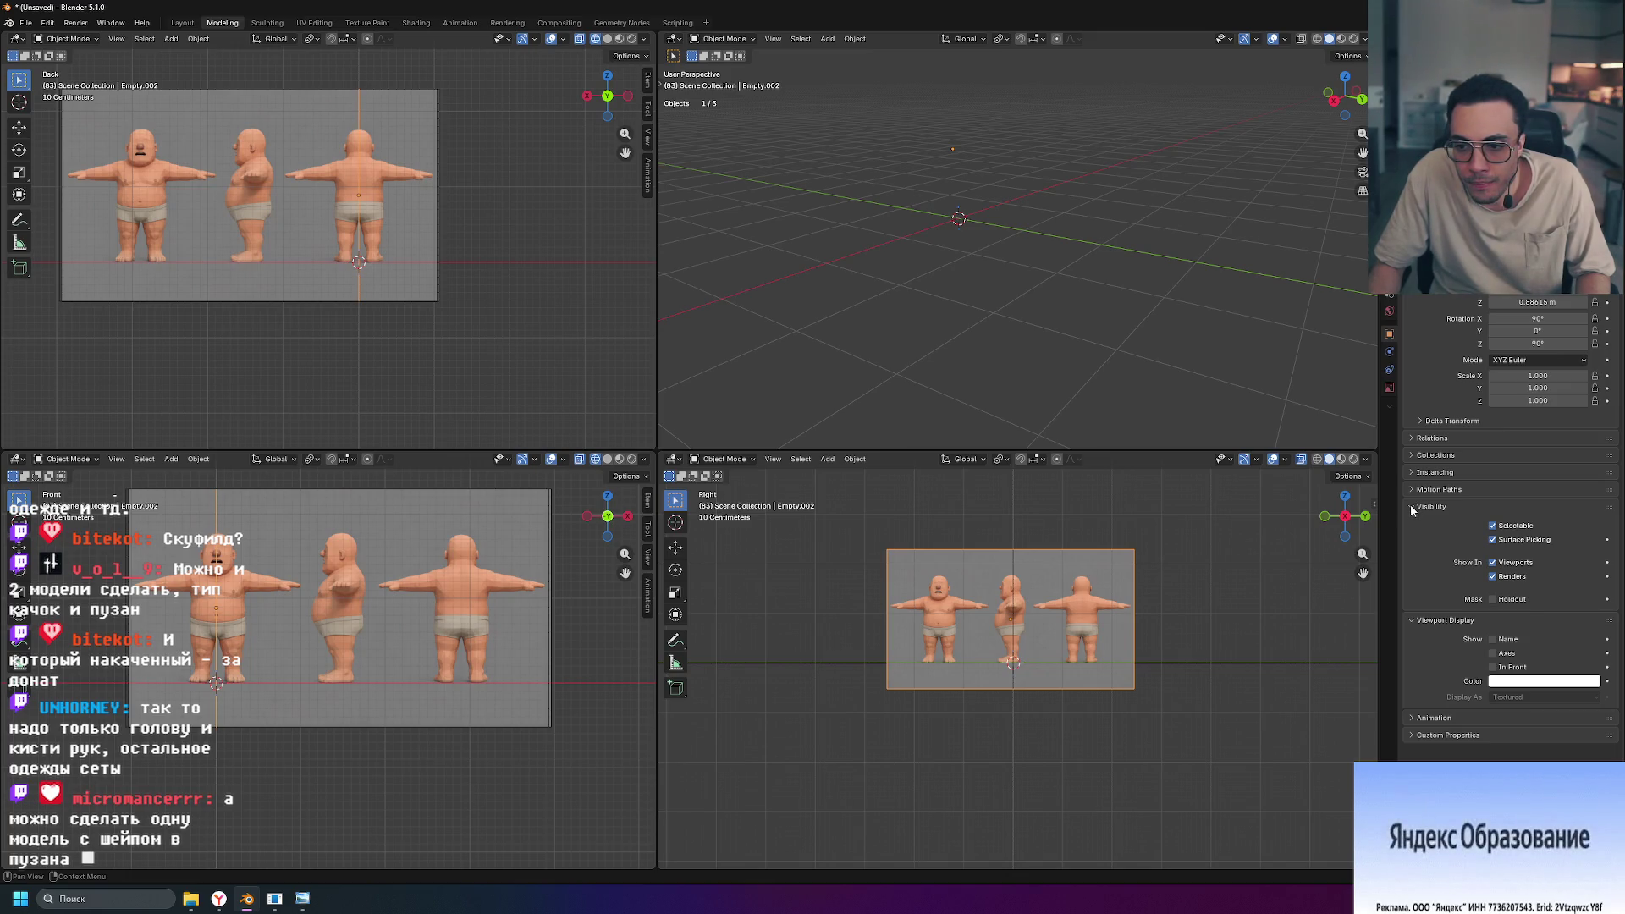
Step: Enable Show In Perspective for the reference image empties, including the back-view one
{"action": "left_click", "coordinate": [1390, 388]}
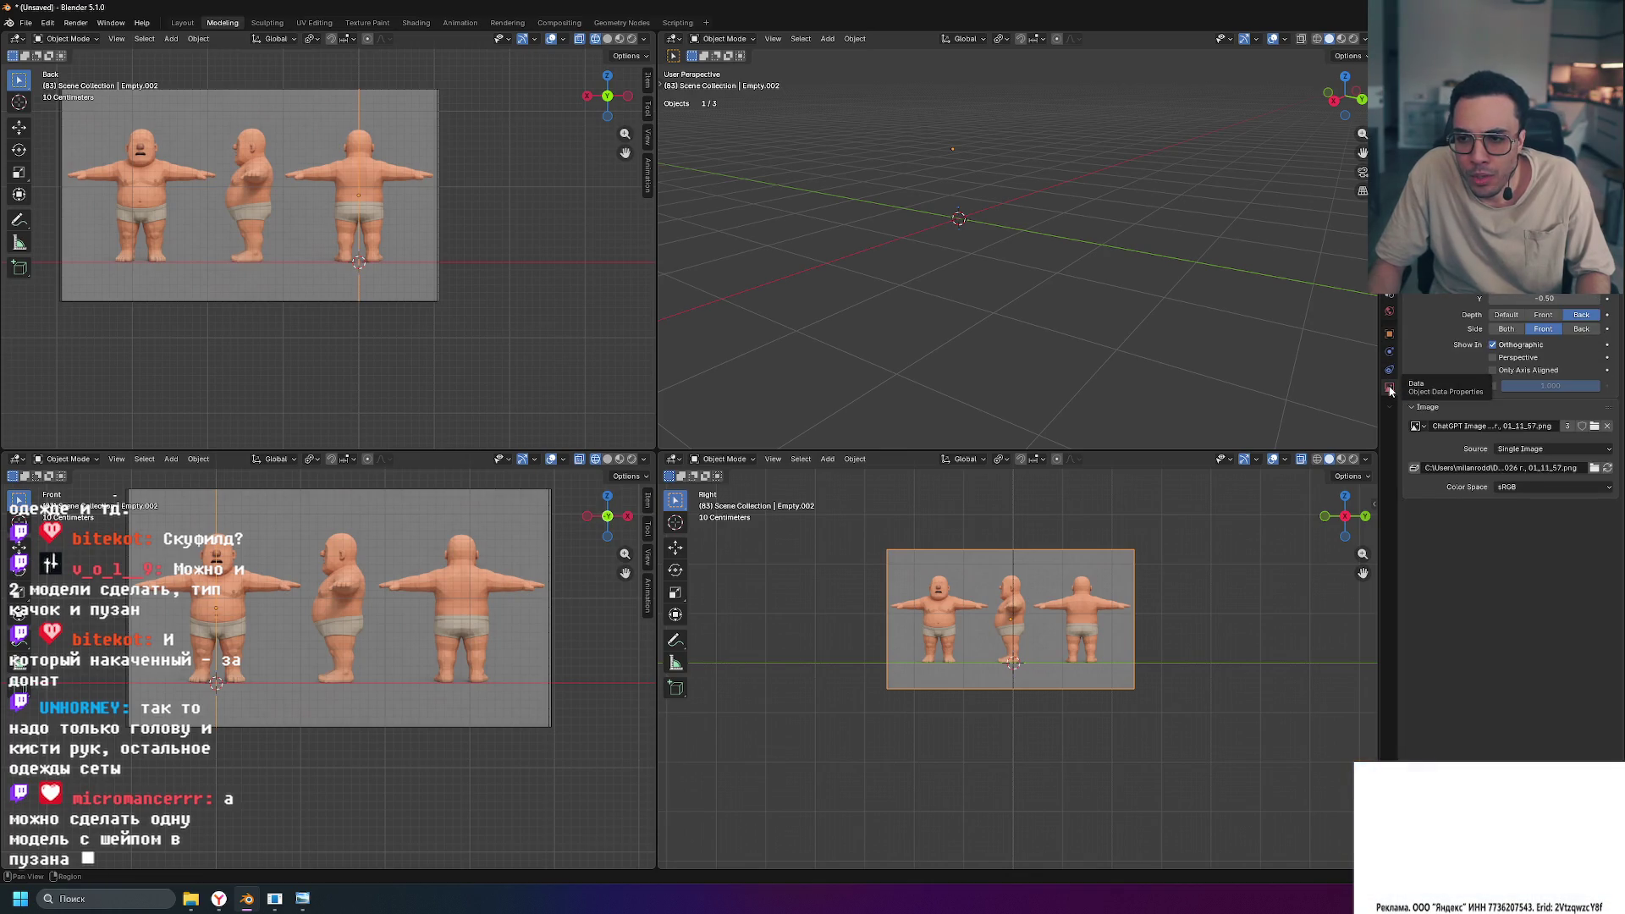
{"action": "left_click", "coordinate": [1505, 358]}
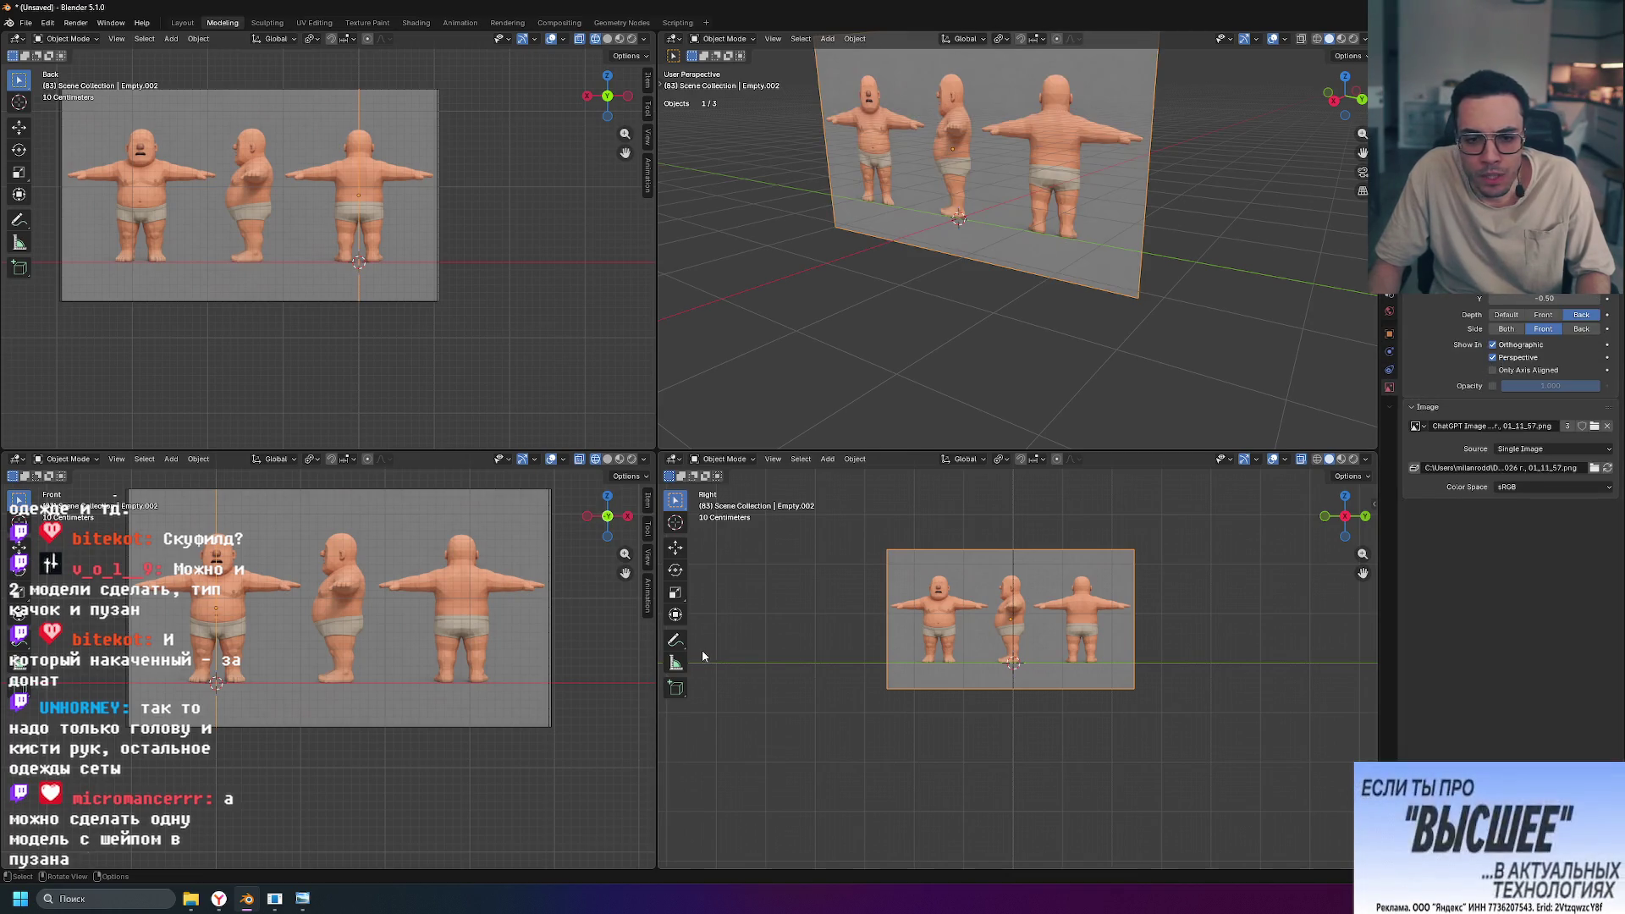
{"action": "left_click", "coordinate": [523, 581]}
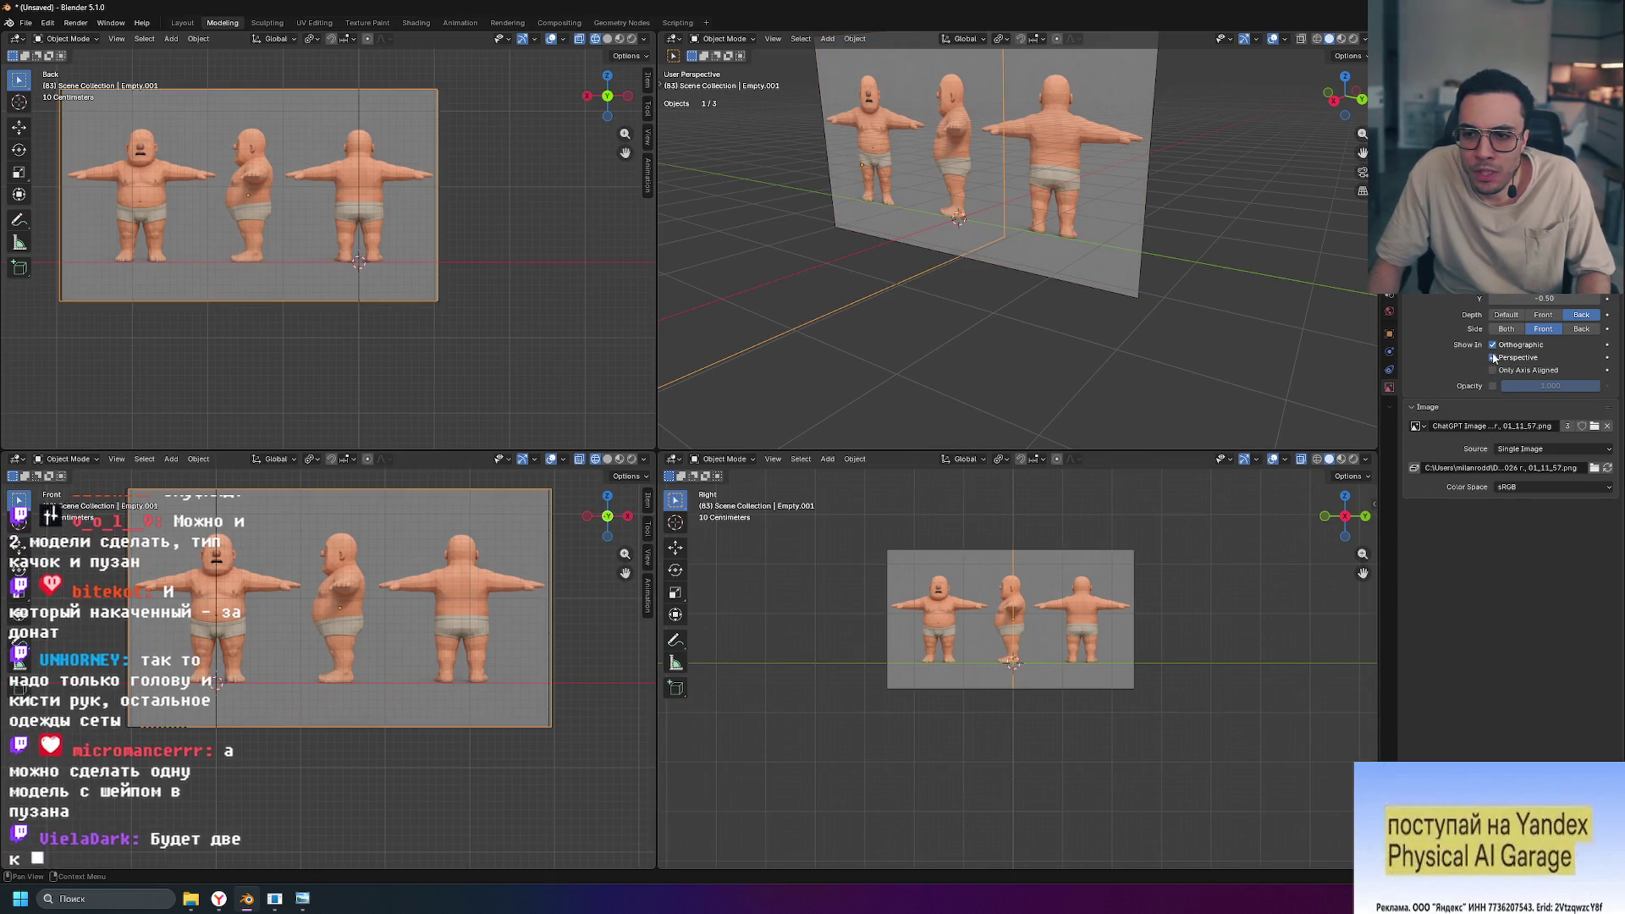
{"action": "left_click", "coordinate": [416, 264]}
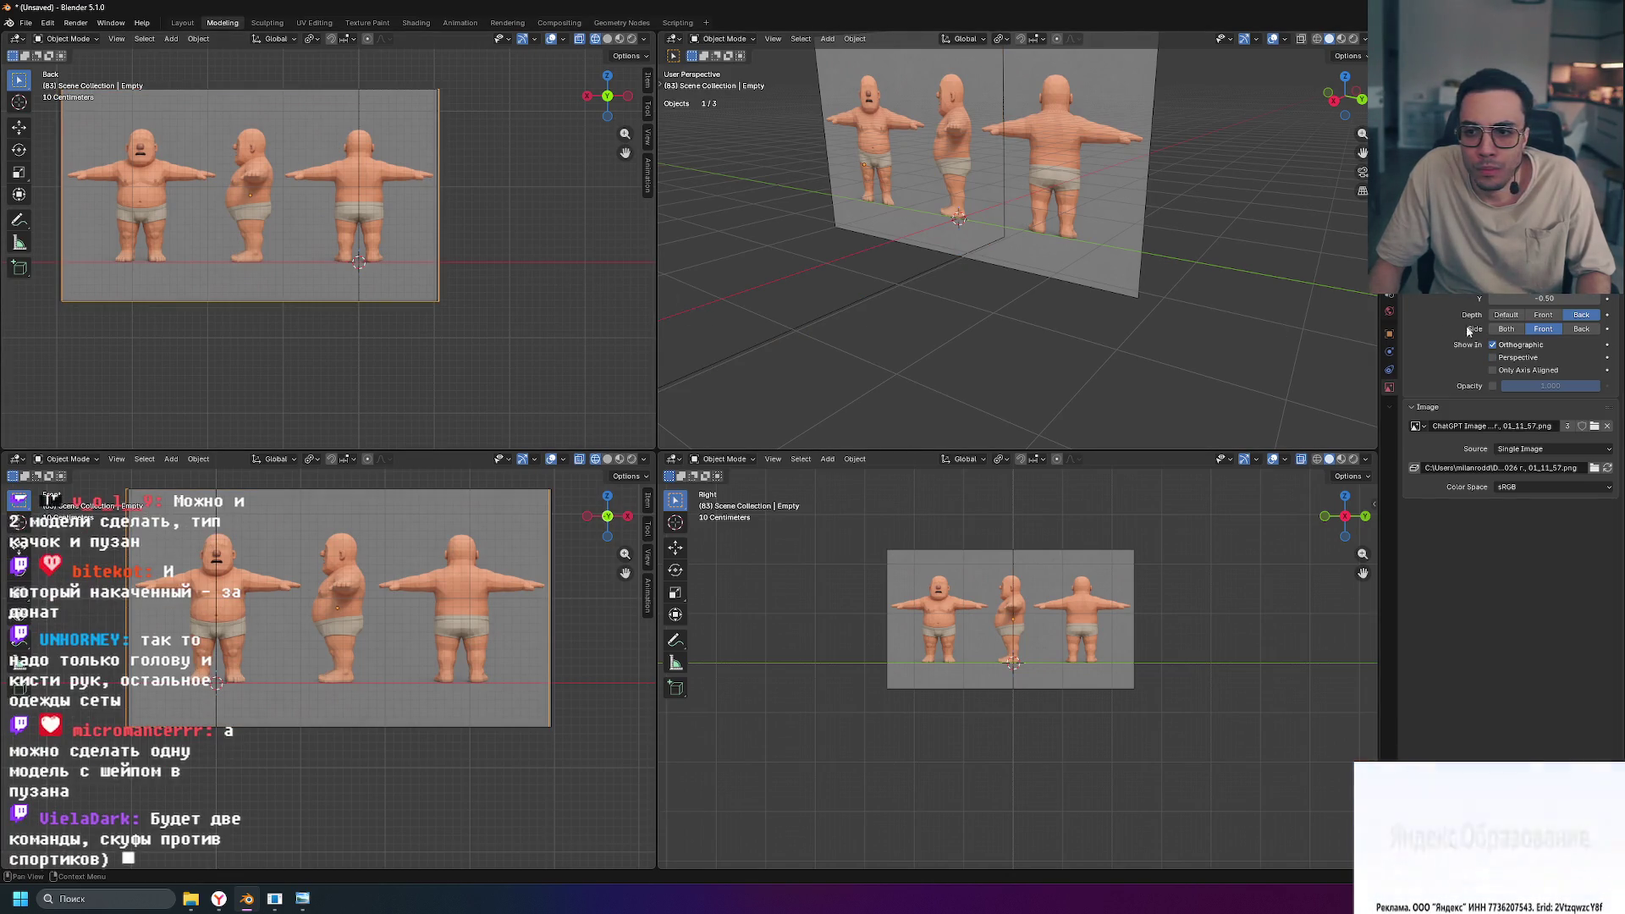
{"action": "left_click", "coordinate": [1494, 357]}
{"action": "scroll", "coordinate": [845, 315], "scroll_direction": "down", "scroll_amount": 8}
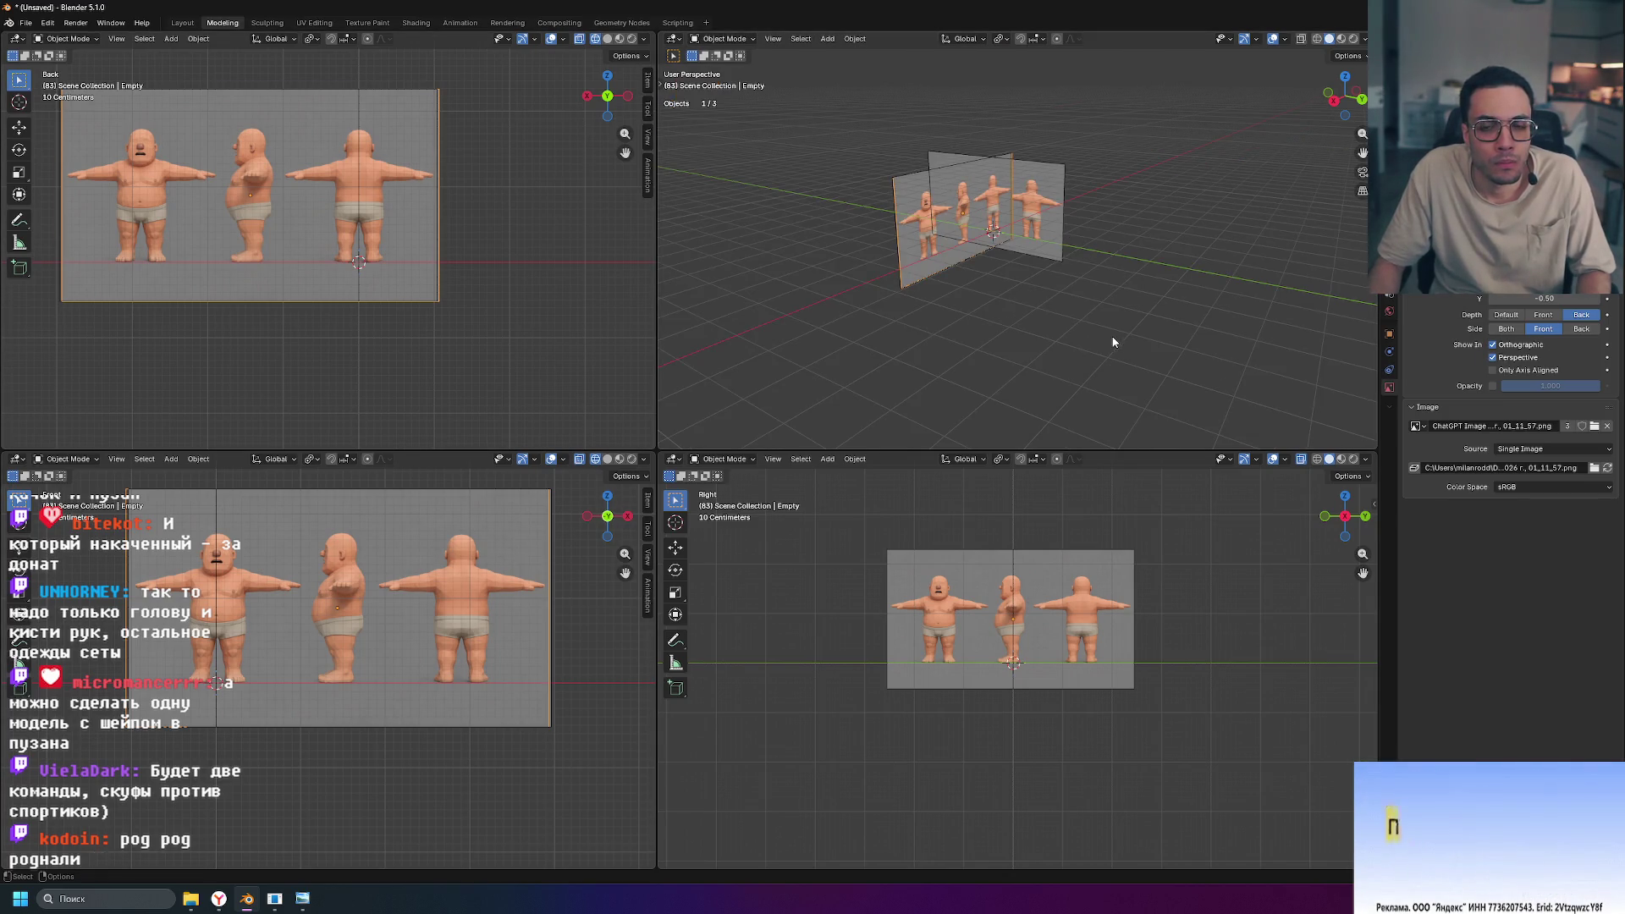
Step: Select the front reference plane Empty and start moving it along global Y
{"action": "left_click", "coordinate": [1052, 231]}
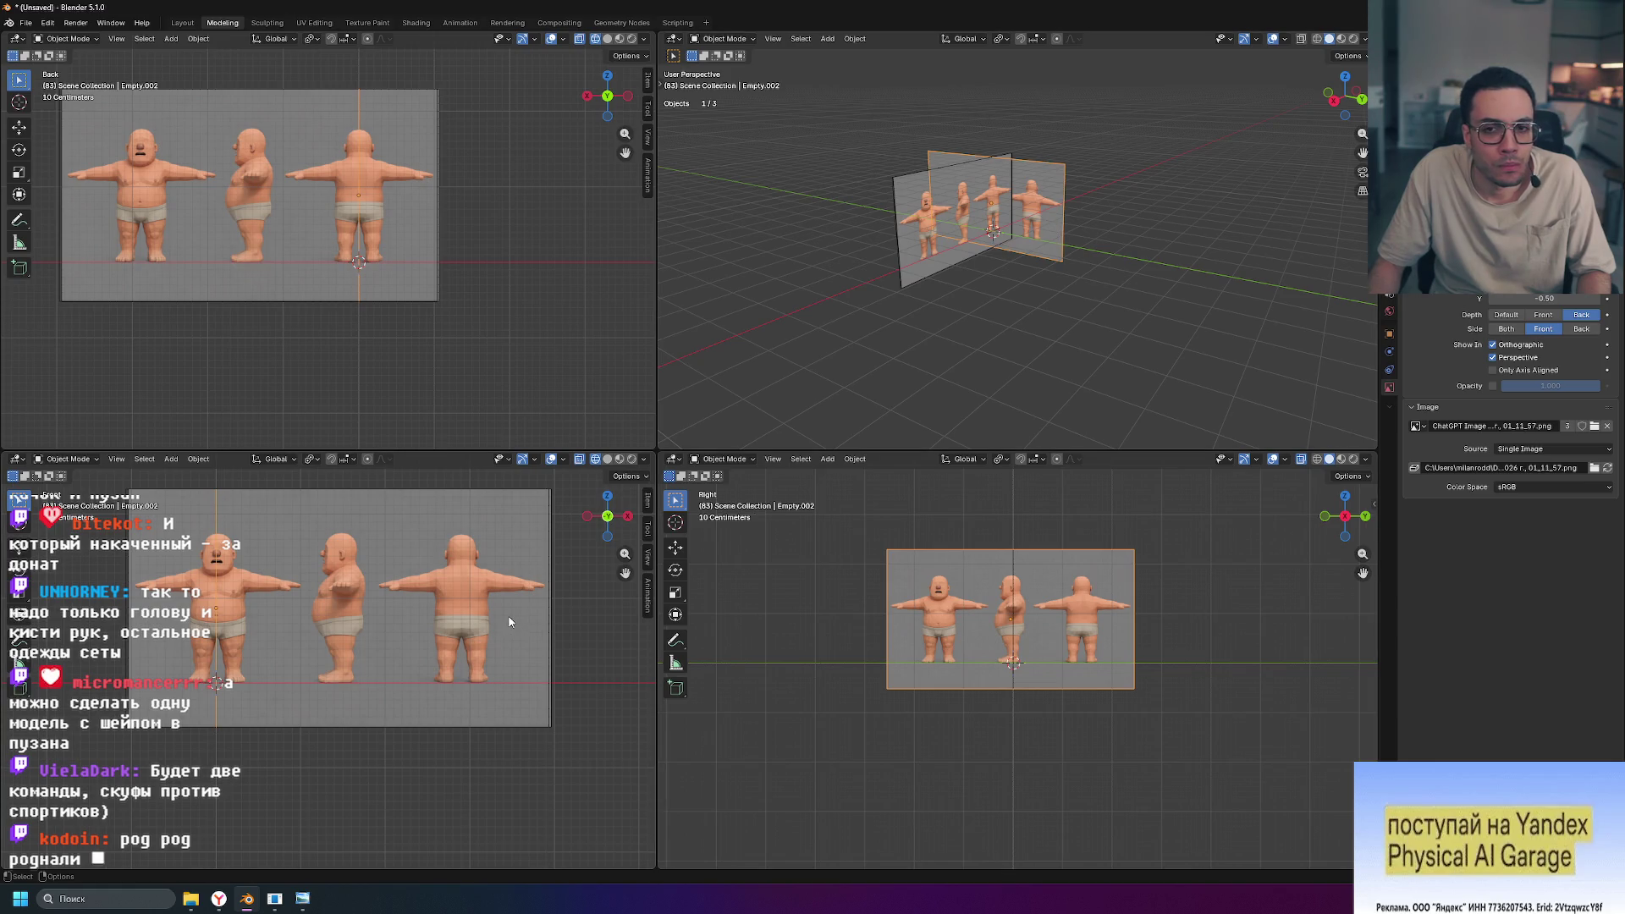
{"action": "left_click", "coordinate": [919, 264]}
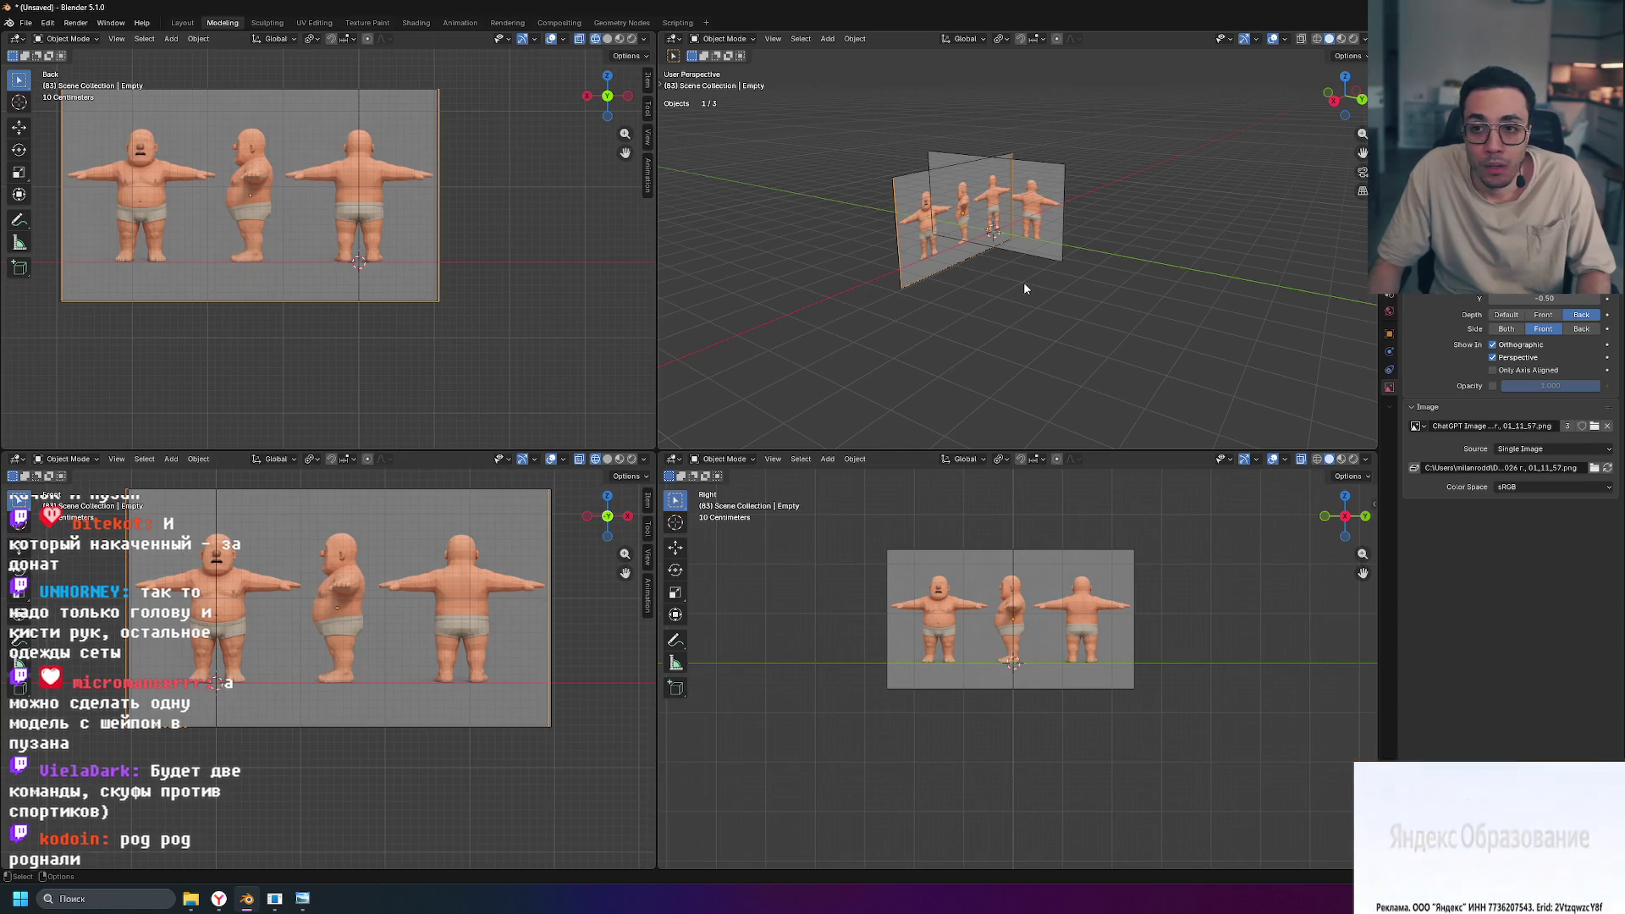
{"action": "key", "text": "g"}
{"action": "key", "text": "y"}
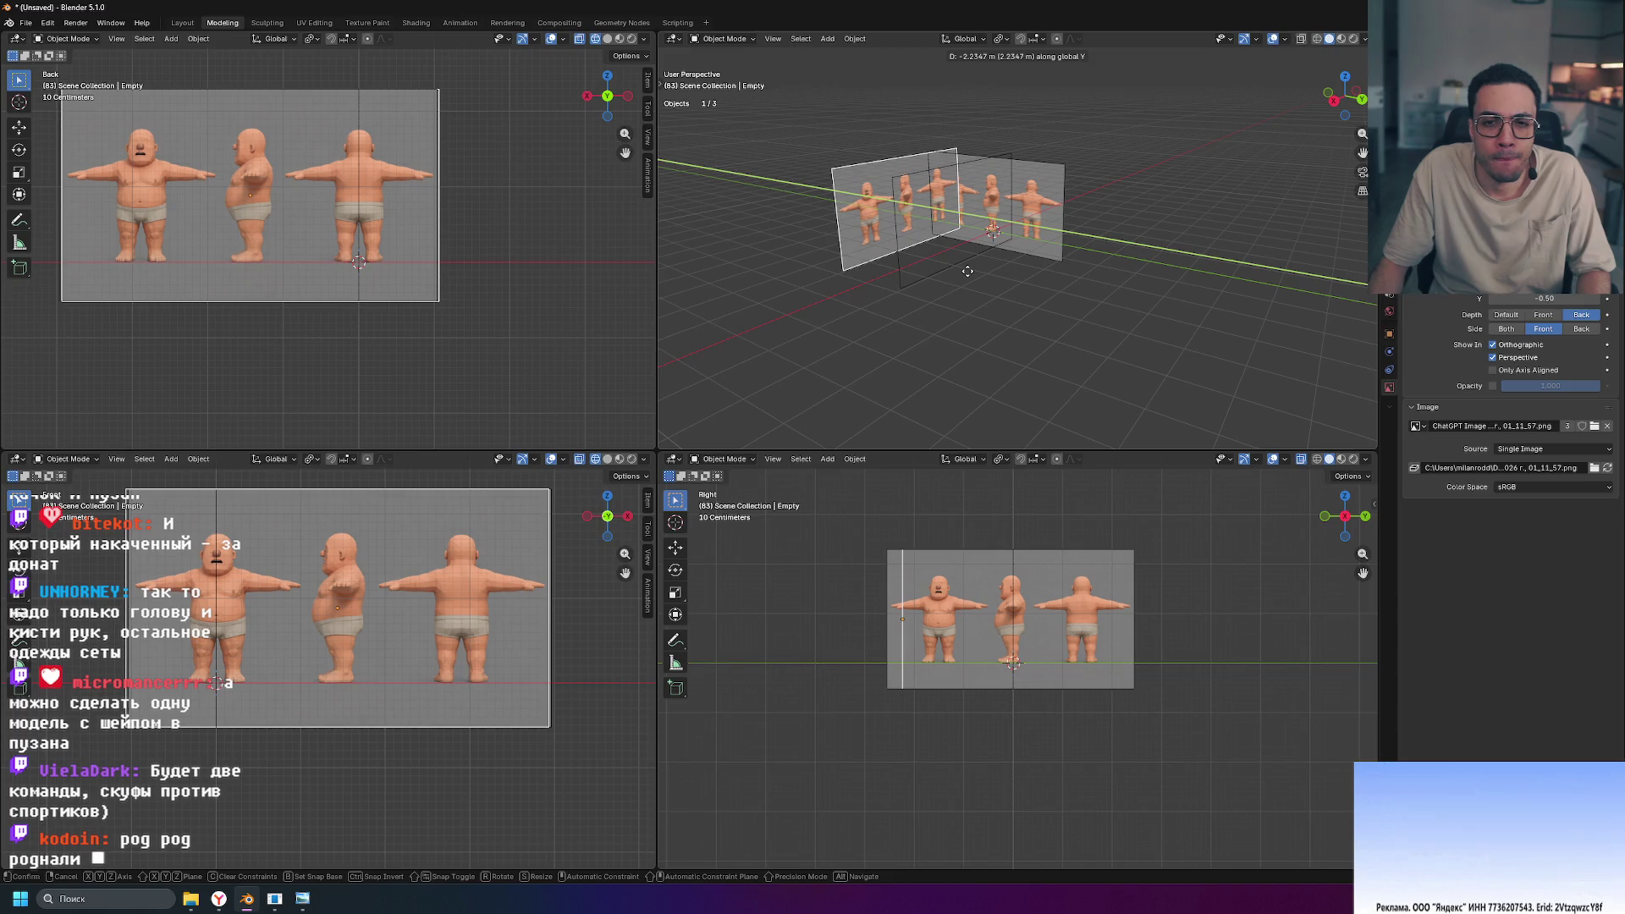
Step: Confirm the front plane's new Y position and snap to an orthographic back view
{"action": "left_click", "coordinate": [968, 271]}
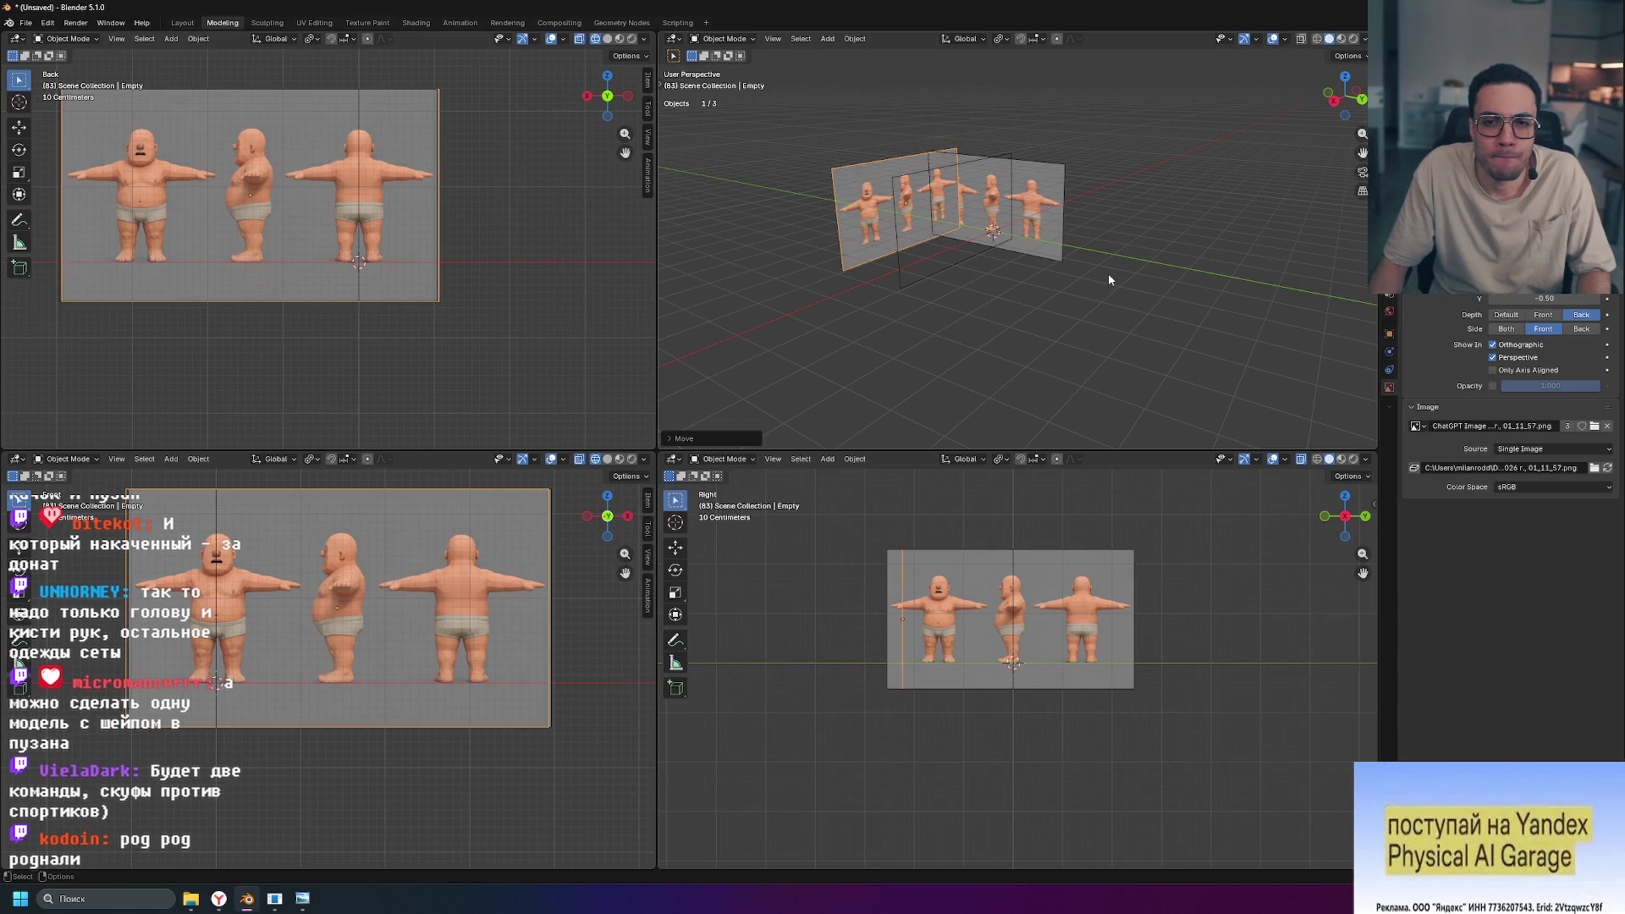
{"action": "left_click", "coordinate": [955, 246]}
{"action": "left_click", "coordinate": [907, 262]}
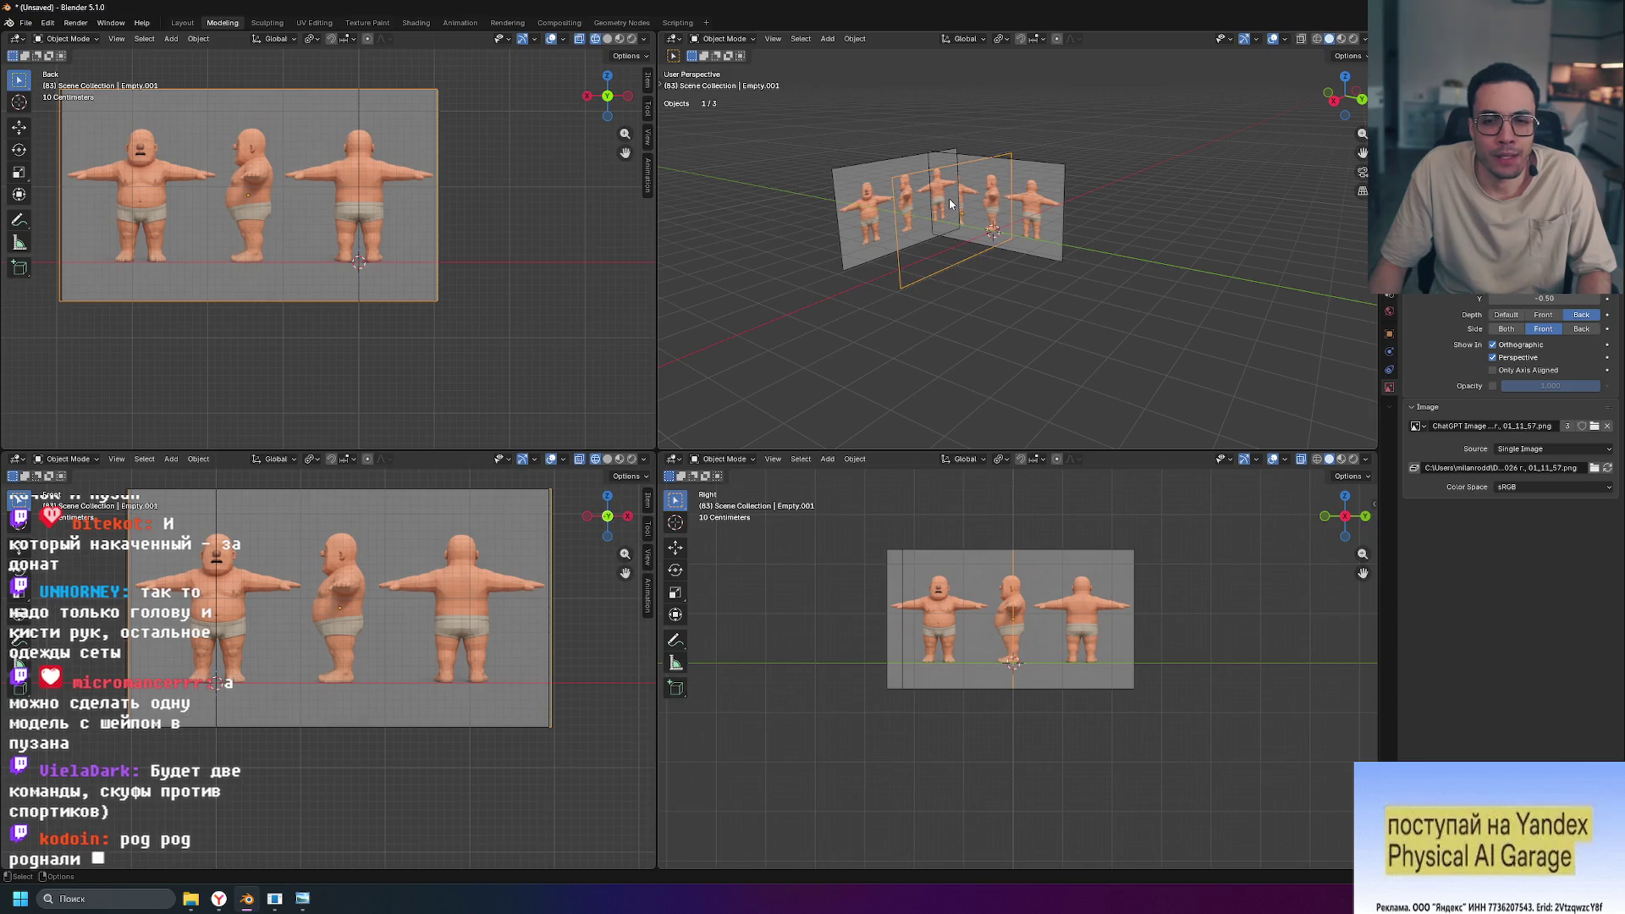
{"action": "mouse_move", "coordinate": [1092, 238]}
{"action": "middle_mouse_down", "text": "alt"}
{"action": "mouse_move", "coordinate": [1210, 266]}
{"action": "mouse_move", "coordinate": [1171, 267]}
{"action": "mouse_move", "coordinate": [1319, 268]}
{"action": "mouse_move", "coordinate": [1278, 266]}
{"action": "mouse_move", "coordinate": [1263, 291]}
{"action": "mouse_move", "coordinate": [1031, 247]}
{"action": "middle_mouse_up", "text": "alt"}
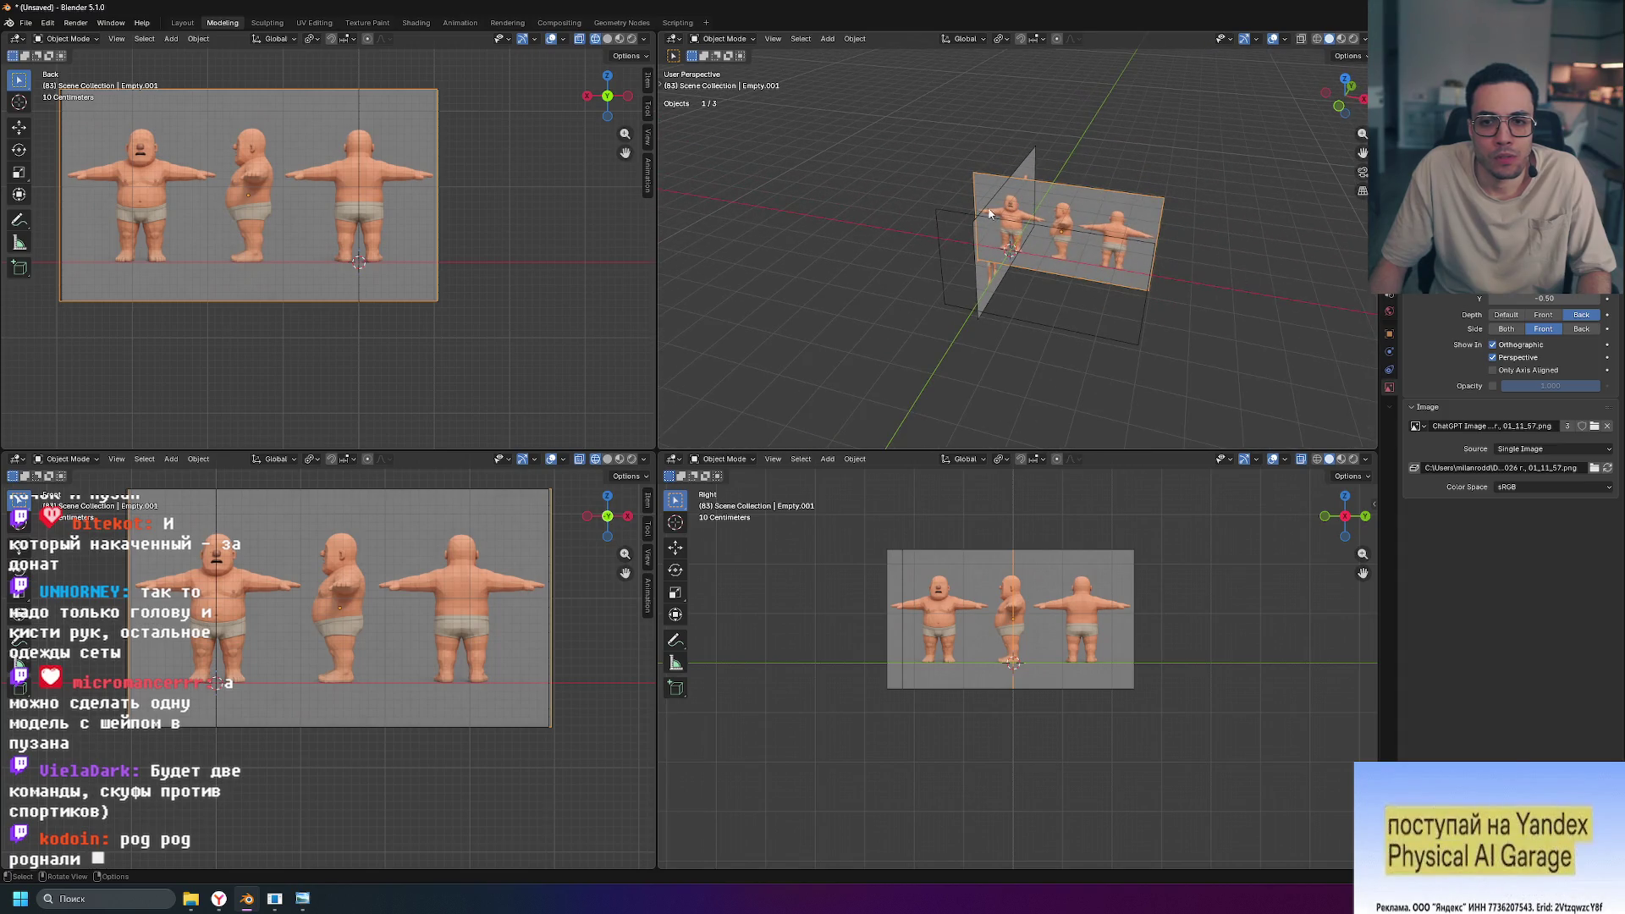
Step: Select the vertical plane Empty.002 and try a global Y move, then cancel it
{"action": "left_click", "coordinate": [1036, 215]}
{"action": "scroll", "coordinate": [1102, 223], "scroll_direction": "up", "scroll_amount": 5}
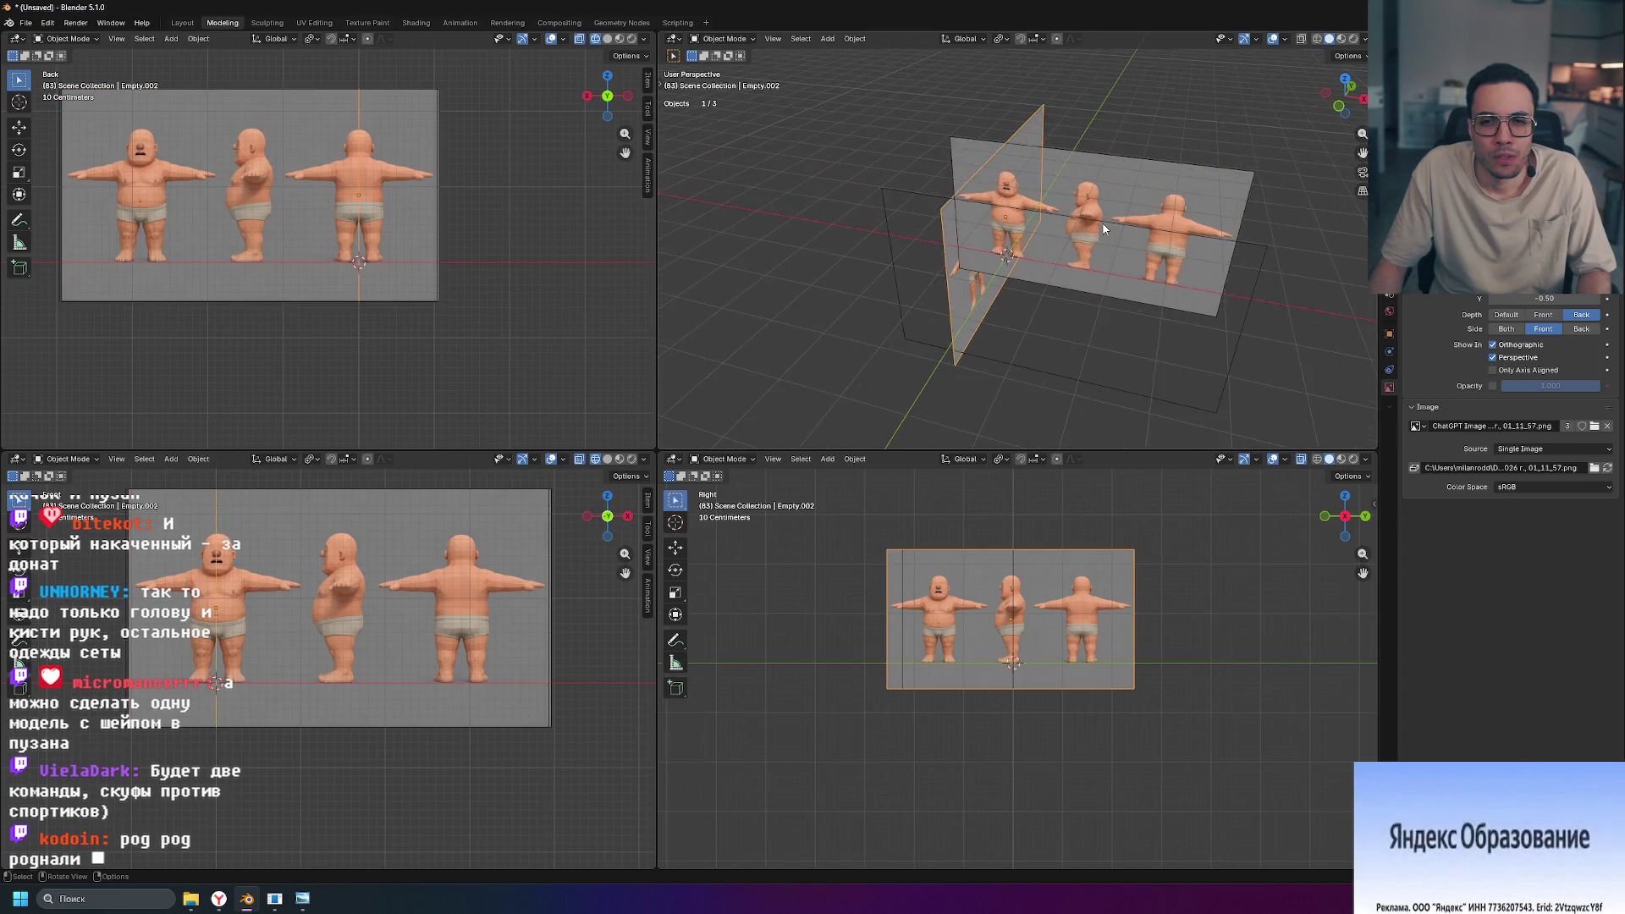
{"action": "scroll", "coordinate": [1103, 227], "scroll_direction": "down", "scroll_amount": 4}
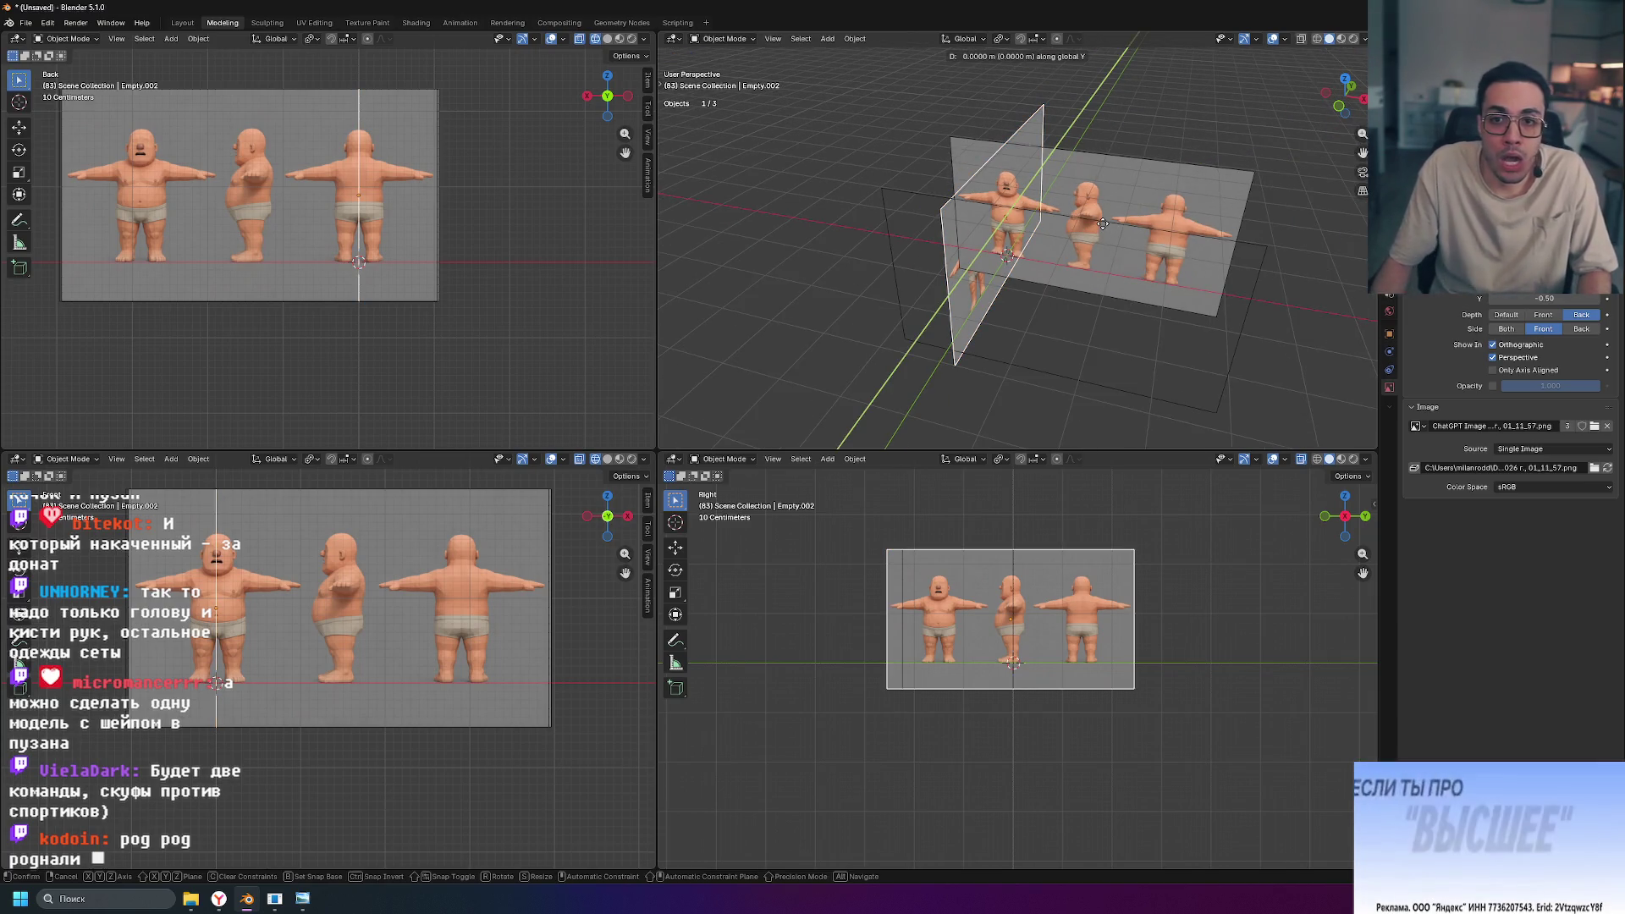
{"action": "key", "text": "g"}
{"action": "key", "text": "y"}
{"action": "key", "text": "Escape"}
Step: Move the back plane Empty.001 along global Y, then orbit and select Empty.002
{"action": "left_click", "coordinate": [1202, 180]}
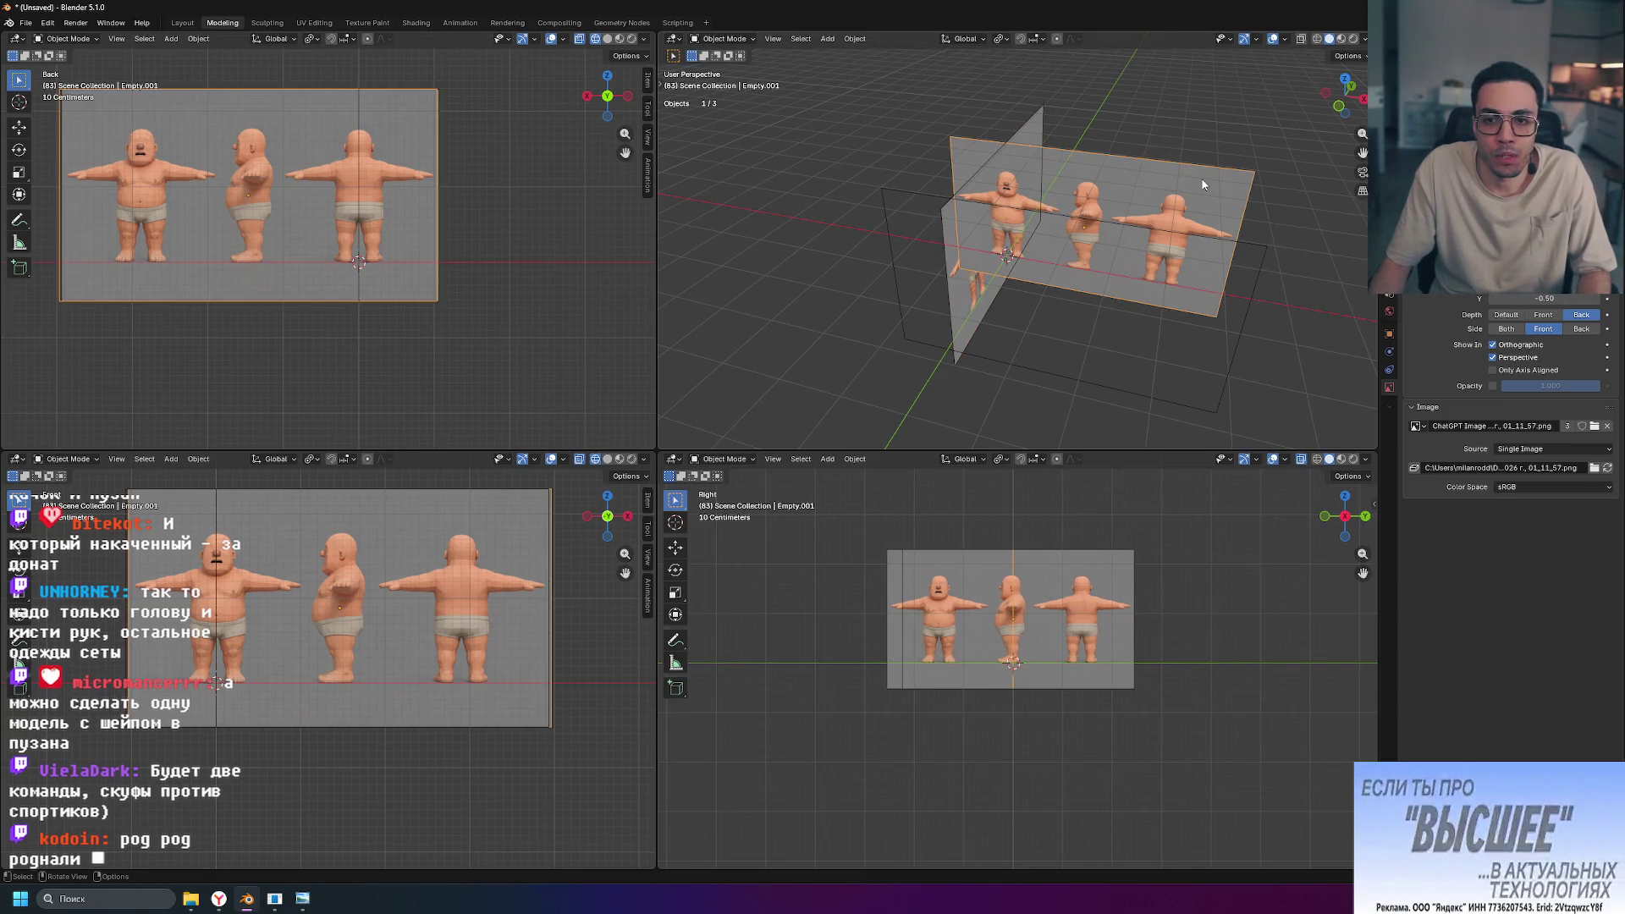
{"action": "key", "text": "g"}
{"action": "key", "text": "y"}
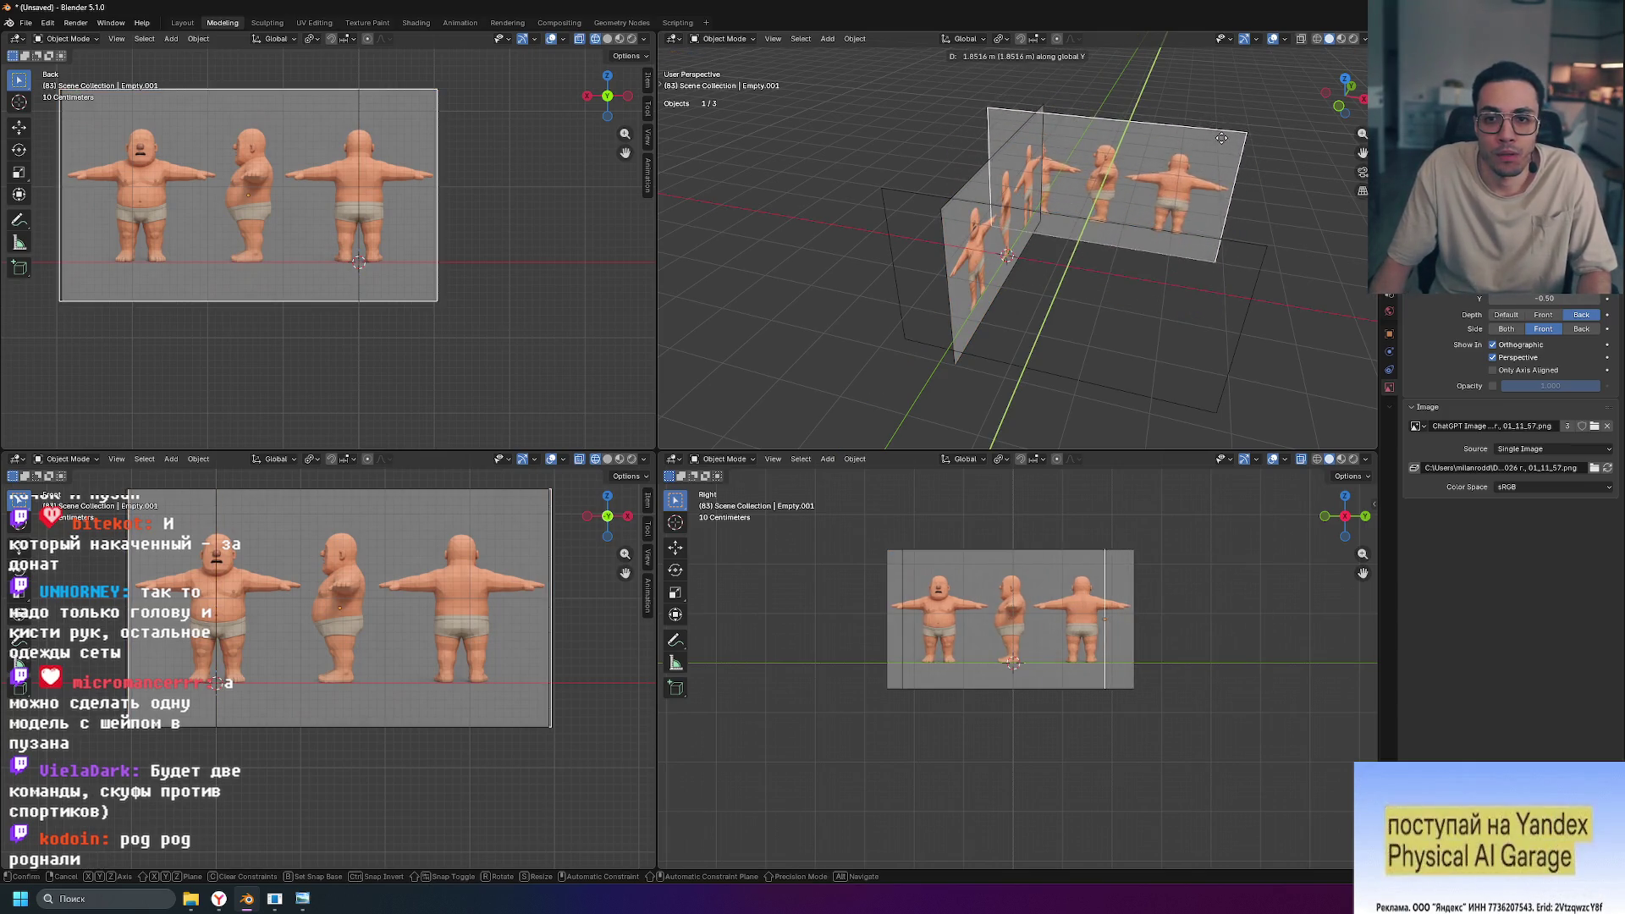
{"action": "left_click", "coordinate": [1215, 140]}
{"action": "mouse_move", "coordinate": [1185, 270]}
{"action": "middle_mouse_down"}
{"action": "mouse_move", "coordinate": [1309, 232]}
{"action": "mouse_move", "coordinate": [1064, 235]}
{"action": "mouse_move", "coordinate": [1182, 235]}
{"action": "mouse_move", "coordinate": [987, 201]}
{"action": "middle_mouse_up"}
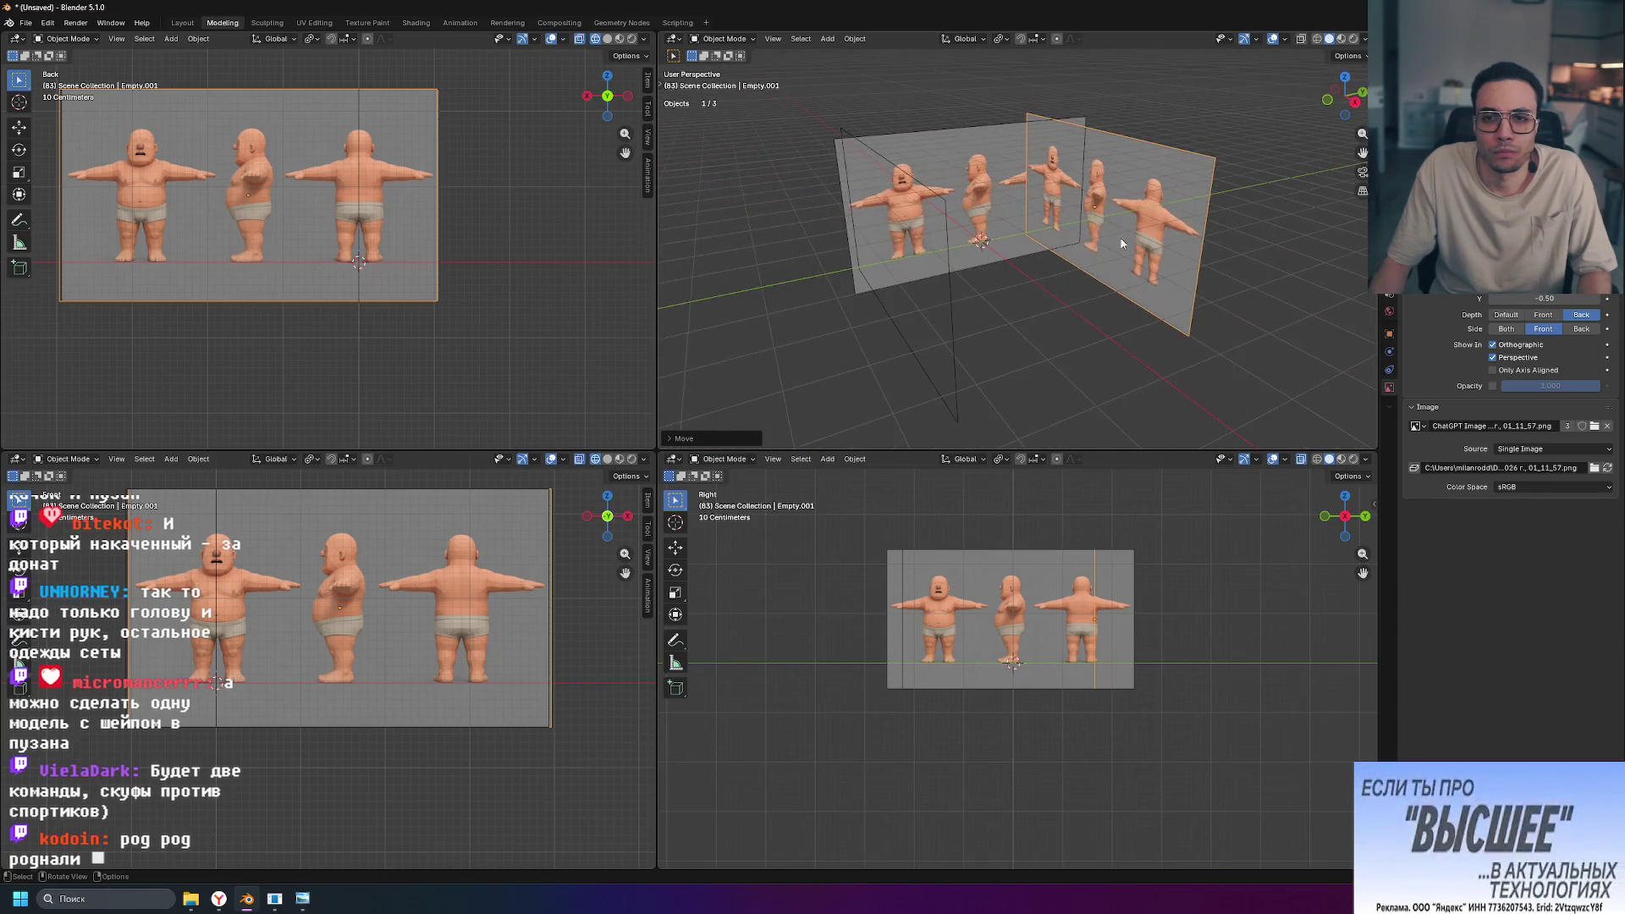
{"action": "left_click", "coordinate": [987, 202]}
{"action": "scroll", "coordinate": [1007, 237], "scroll_direction": "up", "scroll_amount": 5}
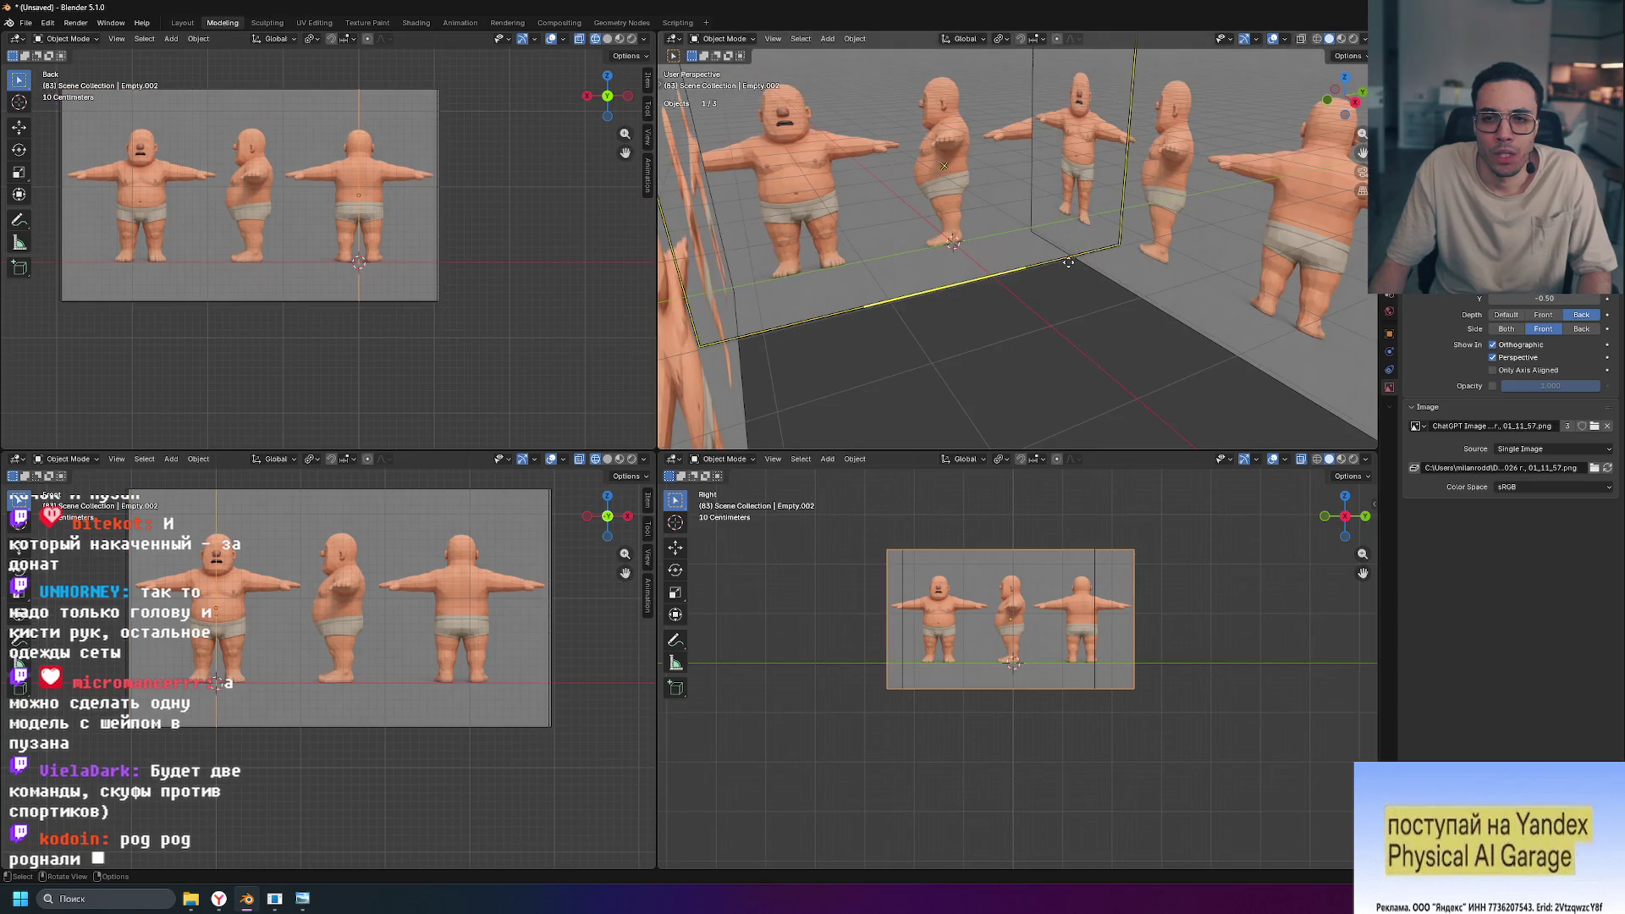
Step: Select the right image plane Empty.001 and rotate it to a new angle
{"action": "scroll", "coordinate": [1020, 270], "scroll_direction": "down", "scroll_amount": 3}
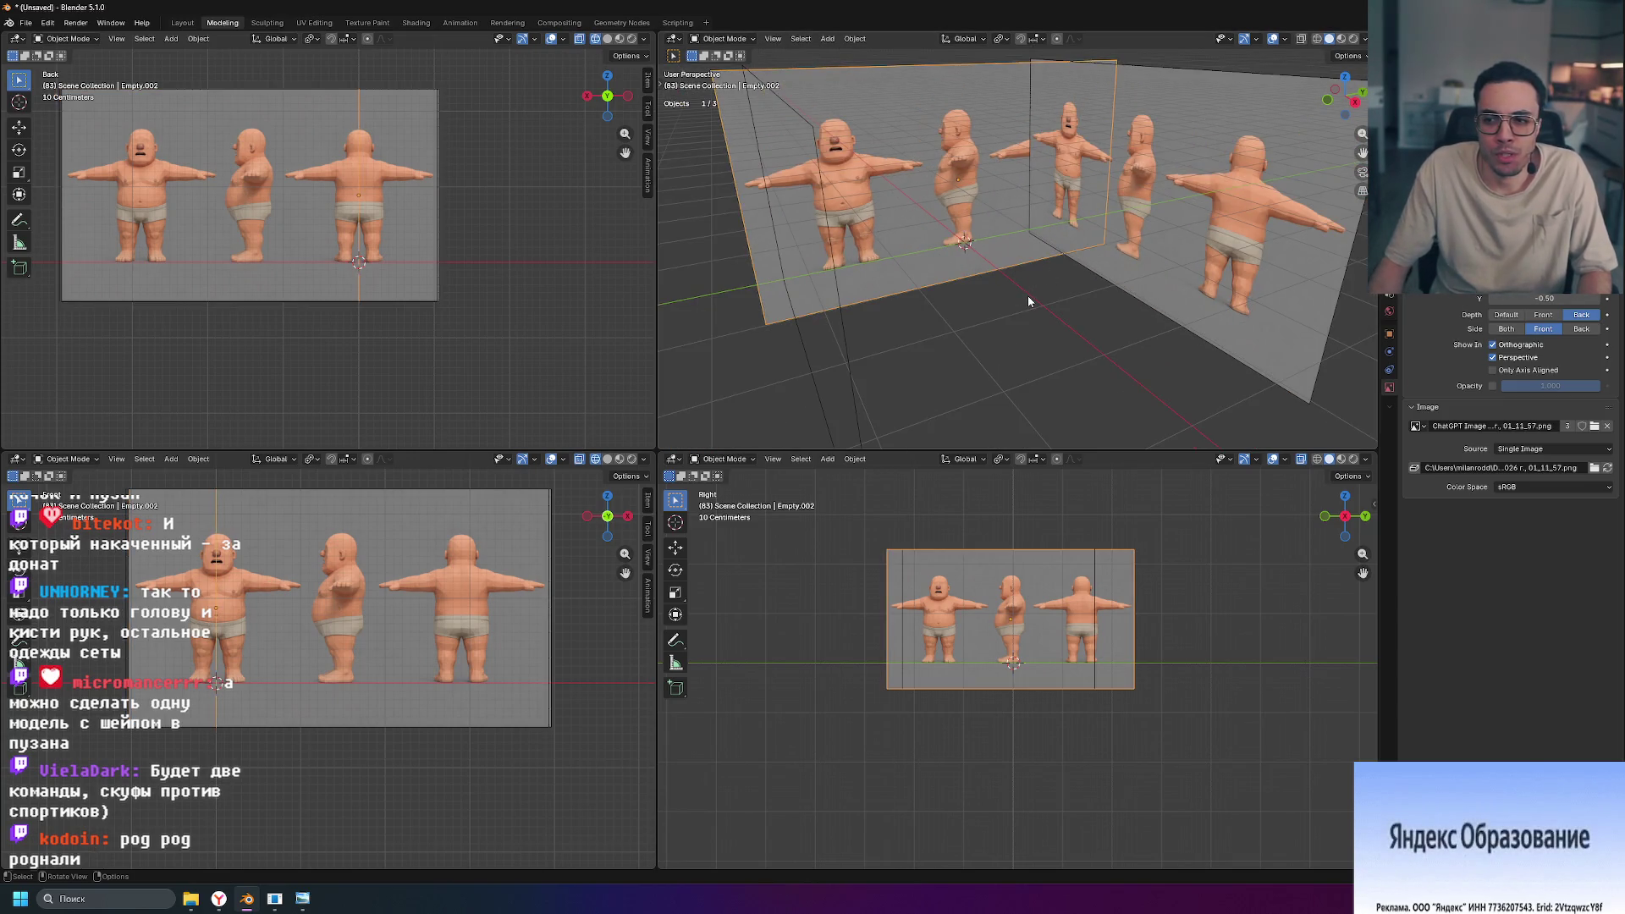
{"action": "mouse_move", "coordinate": [1067, 273]}
{"action": "middle_mouse_down"}
{"action": "mouse_move", "coordinate": [1034, 284]}
{"action": "mouse_move", "coordinate": [1084, 241]}
{"action": "mouse_move", "coordinate": [1181, 294]}
{"action": "mouse_move", "coordinate": [1250, 295]}
{"action": "mouse_move", "coordinate": [1119, 309]}
{"action": "mouse_move", "coordinate": [1080, 298]}
{"action": "mouse_move", "coordinate": [1133, 291]}
{"action": "mouse_move", "coordinate": [950, 283]}
{"action": "mouse_move", "coordinate": [1134, 274]}
{"action": "mouse_move", "coordinate": [998, 290]}
{"action": "mouse_move", "coordinate": [1072, 286]}
{"action": "middle_mouse_up"}
{"action": "left_click", "coordinate": [1131, 215]}
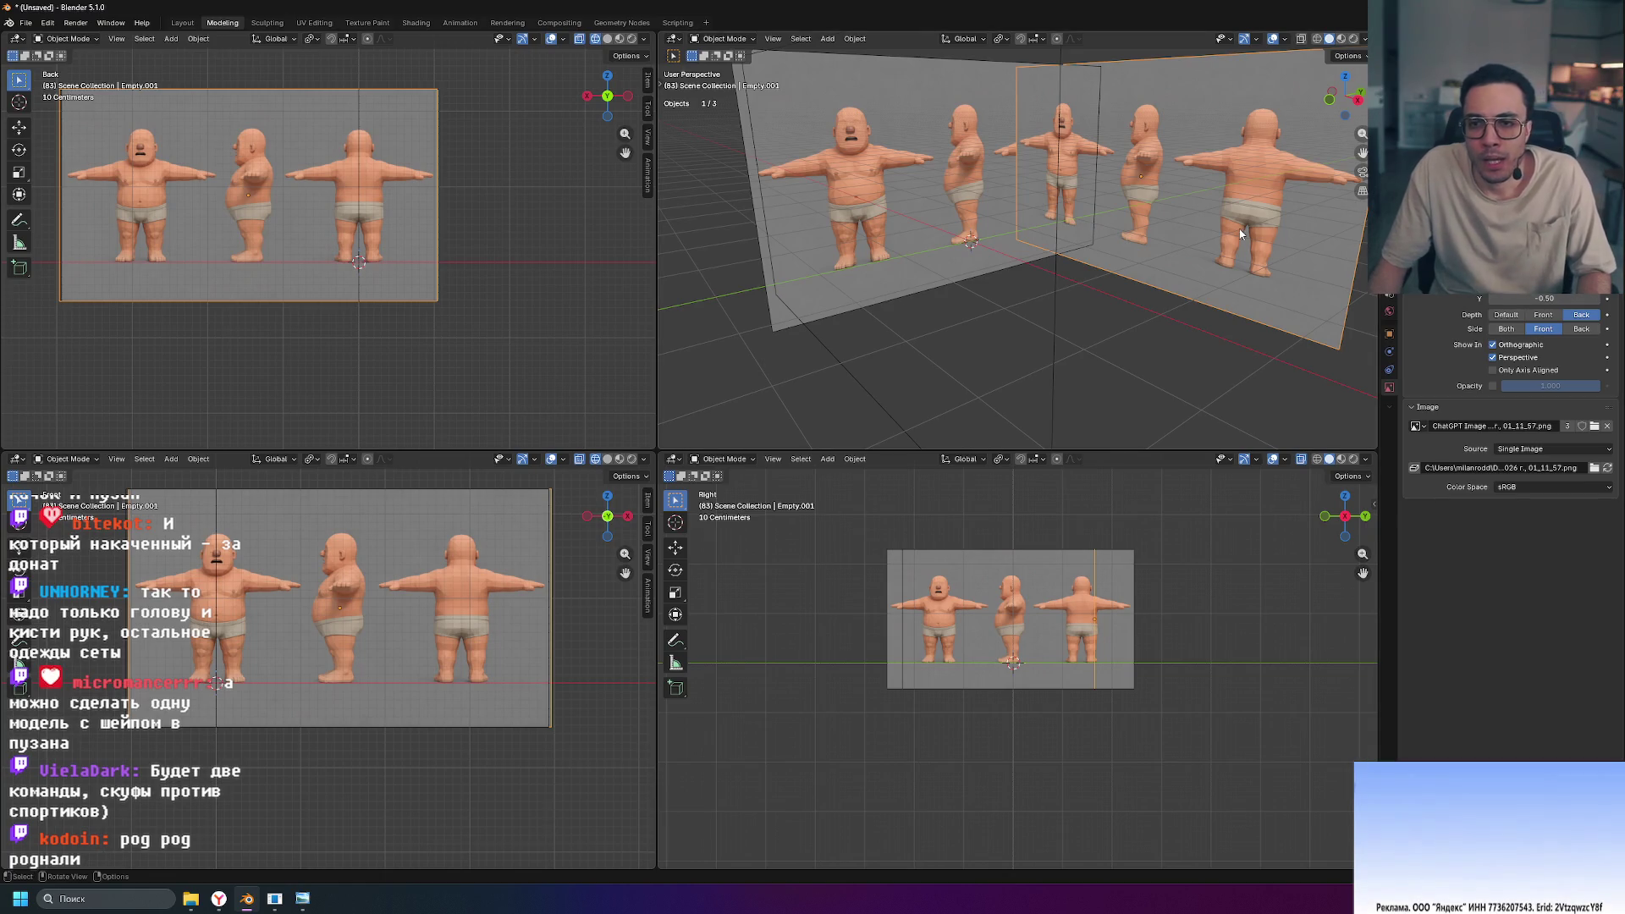
{"action": "left_click", "coordinate": [1390, 298]}
{"action": "scroll", "coordinate": [1393, 298], "scroll_direction": "down", "scroll_amount": 4, "text": "ctrl"}
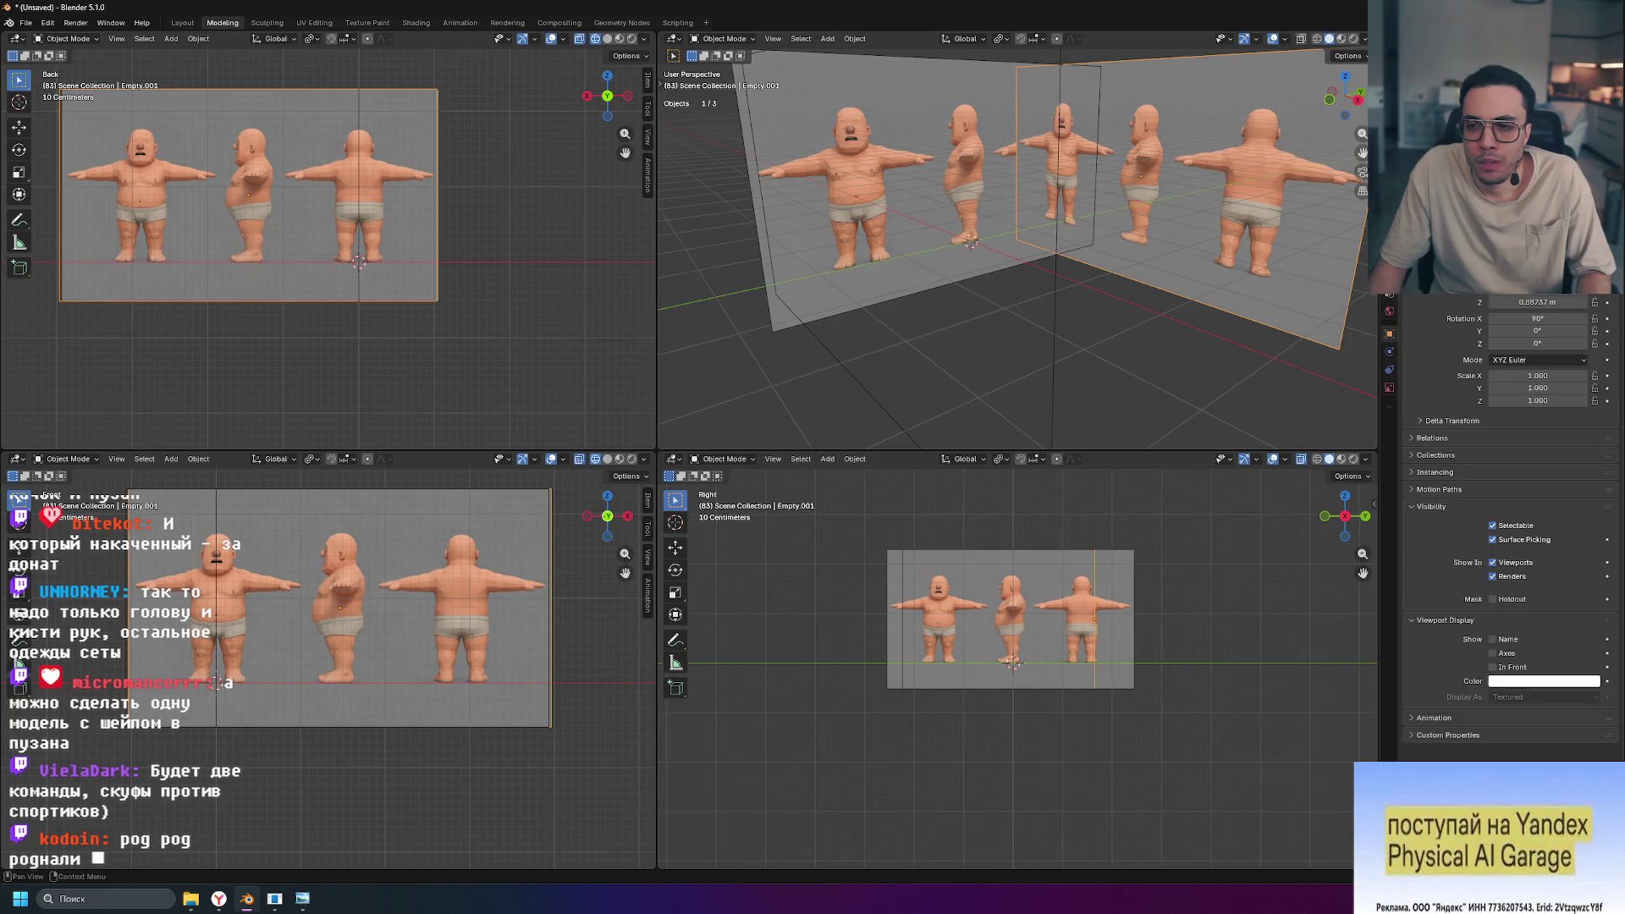
{"action": "key", "text": "Return"}
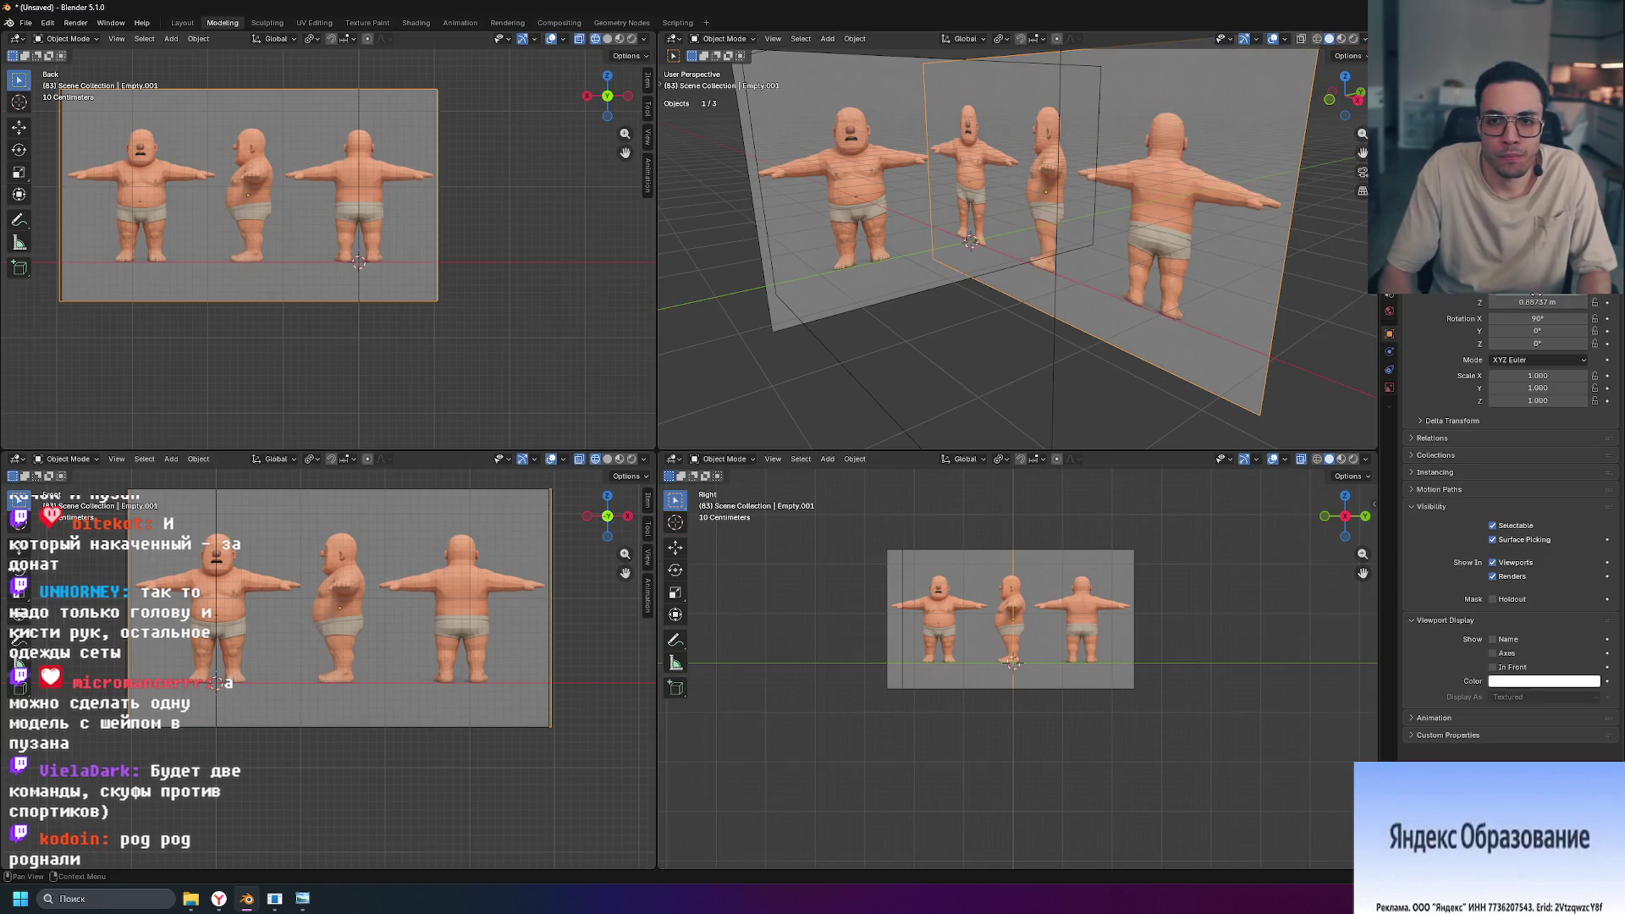
Step: Orbit around the reference planes and select the side plane Empty.002
{"action": "left_click", "coordinate": [972, 386]}
{"action": "left_click", "coordinate": [1053, 381]}
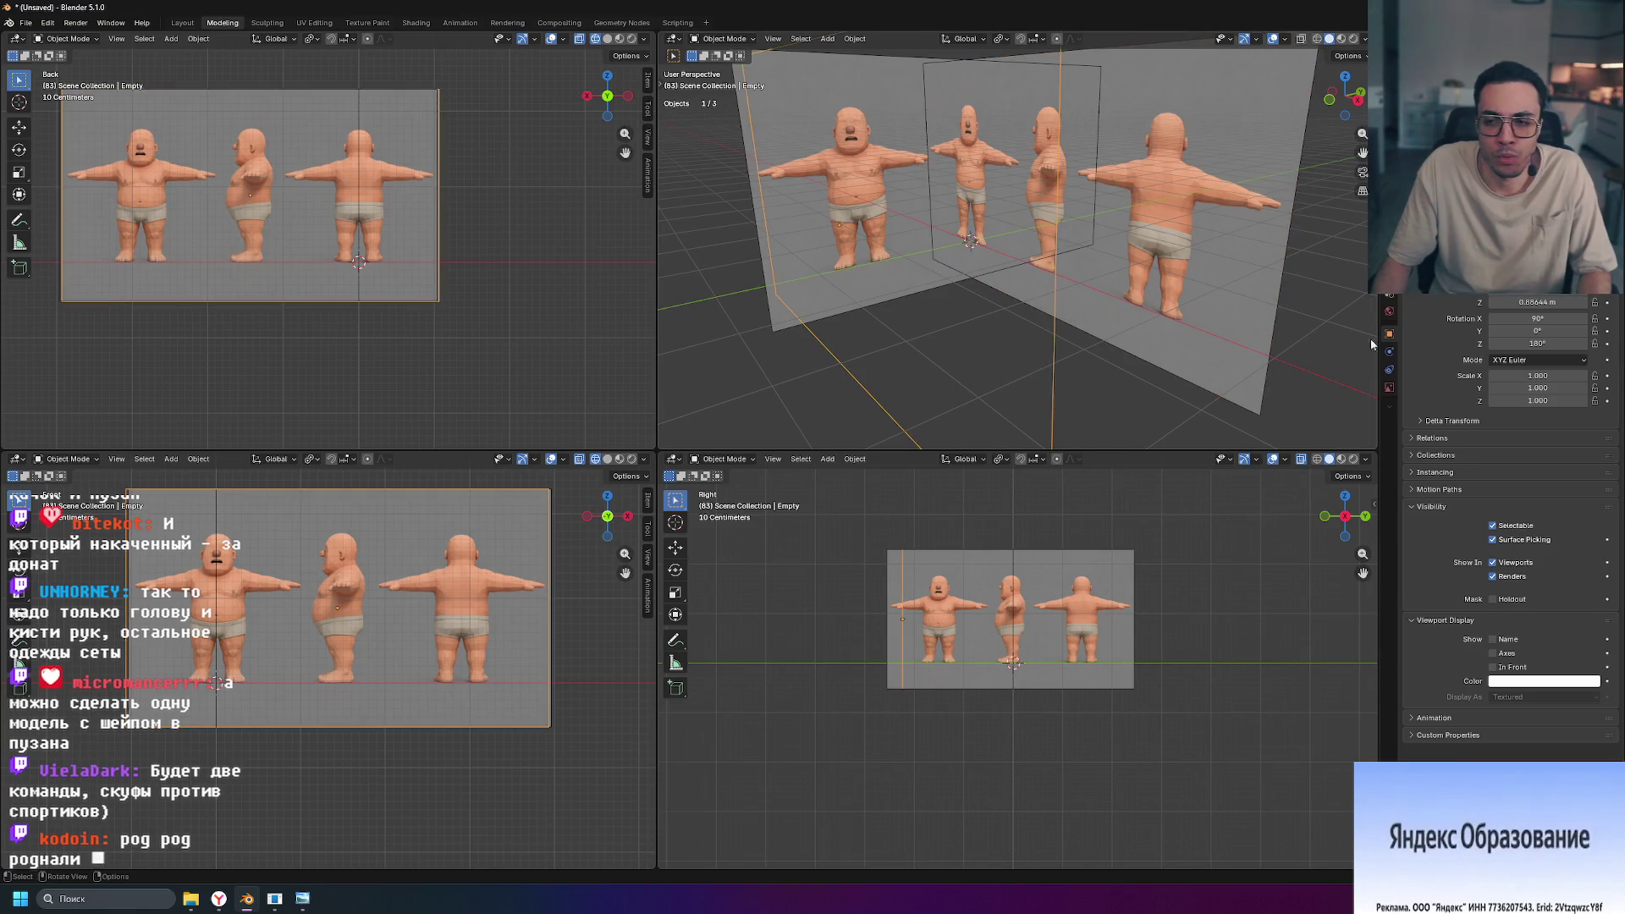
{"action": "left_click_drag", "start_coordinate": [1538, 302], "coordinate": [1538, 303]}
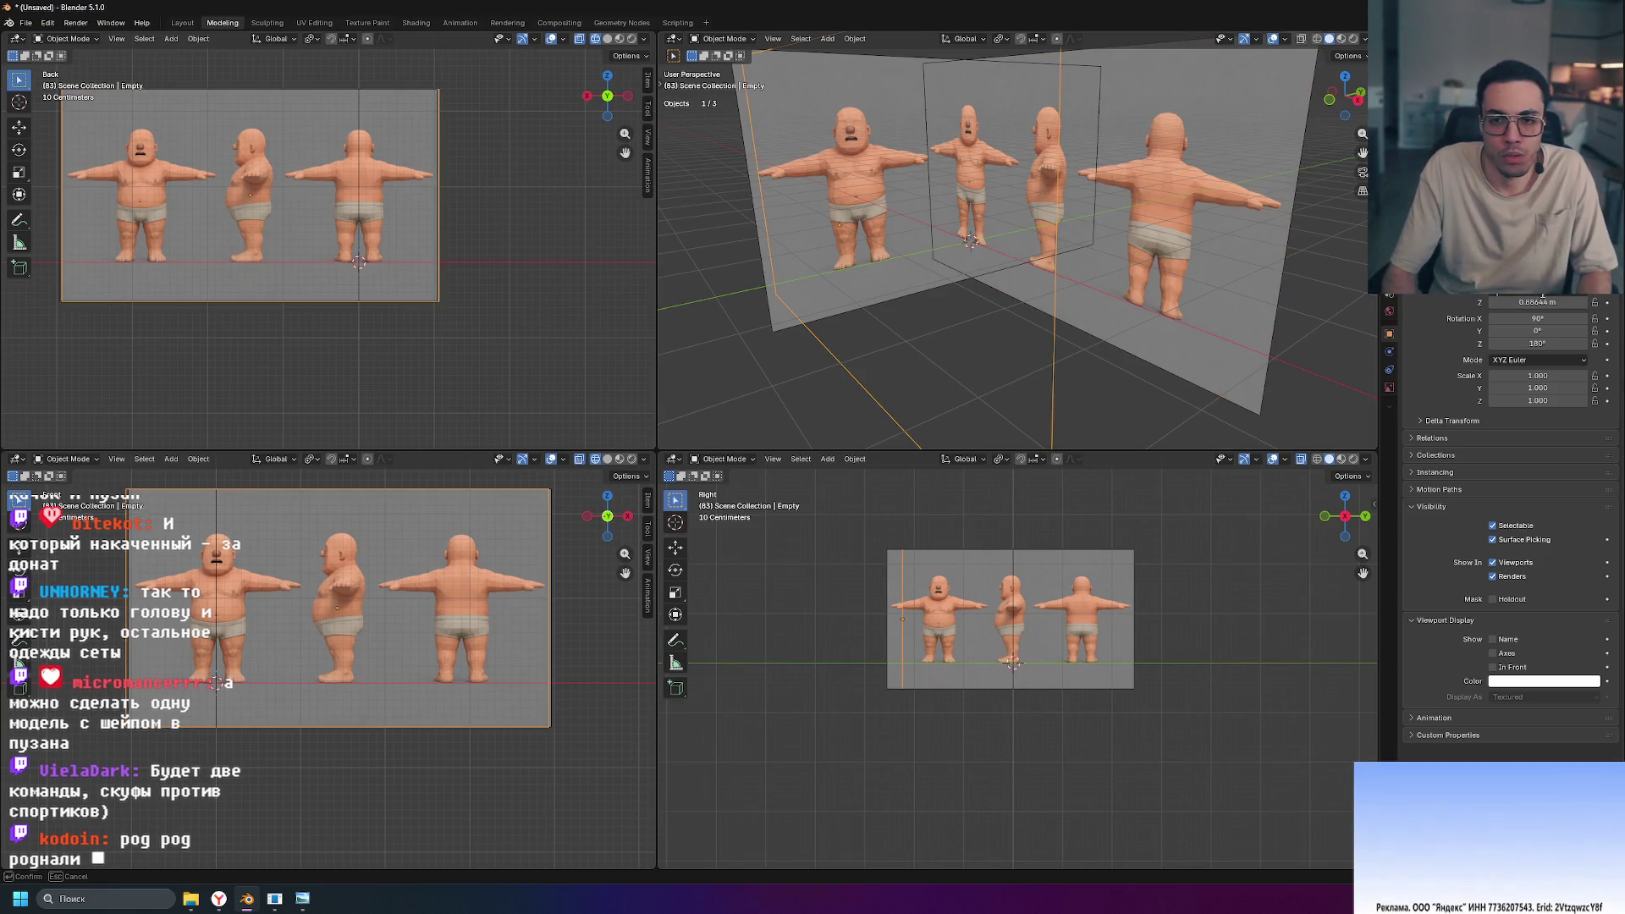
{"action": "mouse_move", "coordinate": [982, 271]}
{"action": "middle_mouse_down"}
{"action": "mouse_move", "coordinate": [1085, 321]}
{"action": "mouse_move", "coordinate": [1021, 324]}
{"action": "mouse_move", "coordinate": [1054, 309]}
{"action": "mouse_move", "coordinate": [927, 292]}
{"action": "mouse_move", "coordinate": [1080, 319]}
{"action": "middle_mouse_up"}
{"action": "left_click", "coordinate": [1103, 293]}
{"action": "left_click", "coordinate": [1105, 296]}
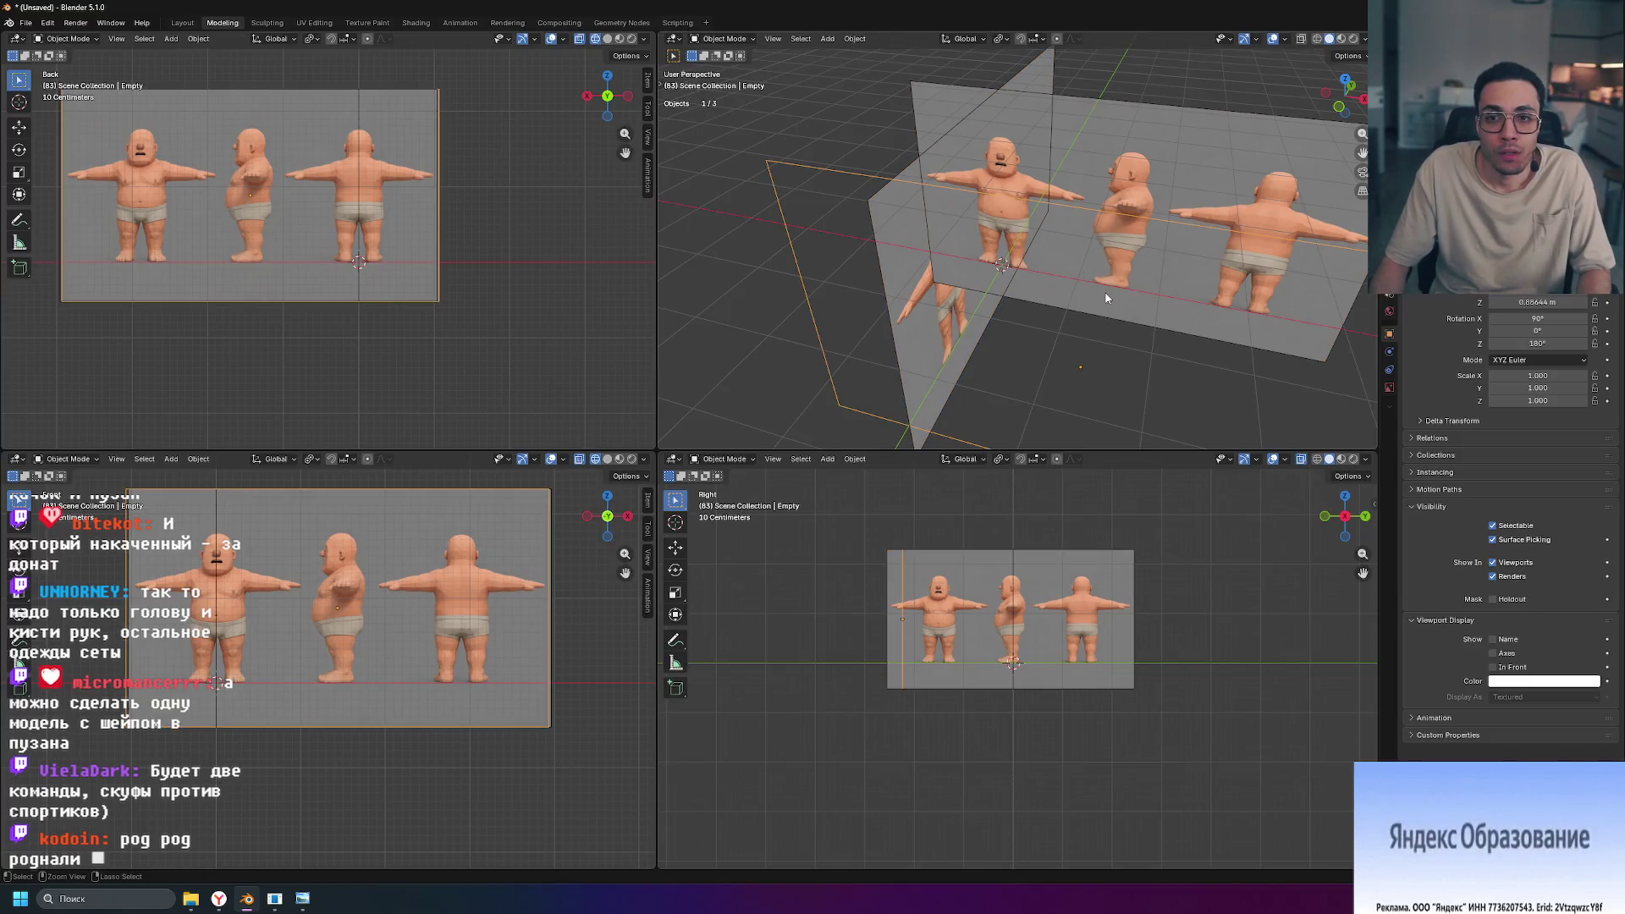
{"action": "mouse_move", "coordinate": [1173, 269]}
{"action": "middle_mouse_down"}
{"action": "mouse_move", "coordinate": [1150, 256]}
{"action": "mouse_move", "coordinate": [1164, 296]}
{"action": "mouse_move", "coordinate": [1097, 293]}
{"action": "mouse_move", "coordinate": [1123, 267]}
{"action": "mouse_move", "coordinate": [1180, 282]}
{"action": "mouse_move", "coordinate": [1016, 234]}
{"action": "mouse_move", "coordinate": [1101, 301]}
{"action": "mouse_move", "coordinate": [1078, 300]}
{"action": "mouse_move", "coordinate": [1141, 292]}
{"action": "mouse_move", "coordinate": [1131, 301]}
{"action": "middle_mouse_up"}
{"action": "left_click", "coordinate": [1150, 256]}
{"action": "left_click", "coordinate": [982, 206]}
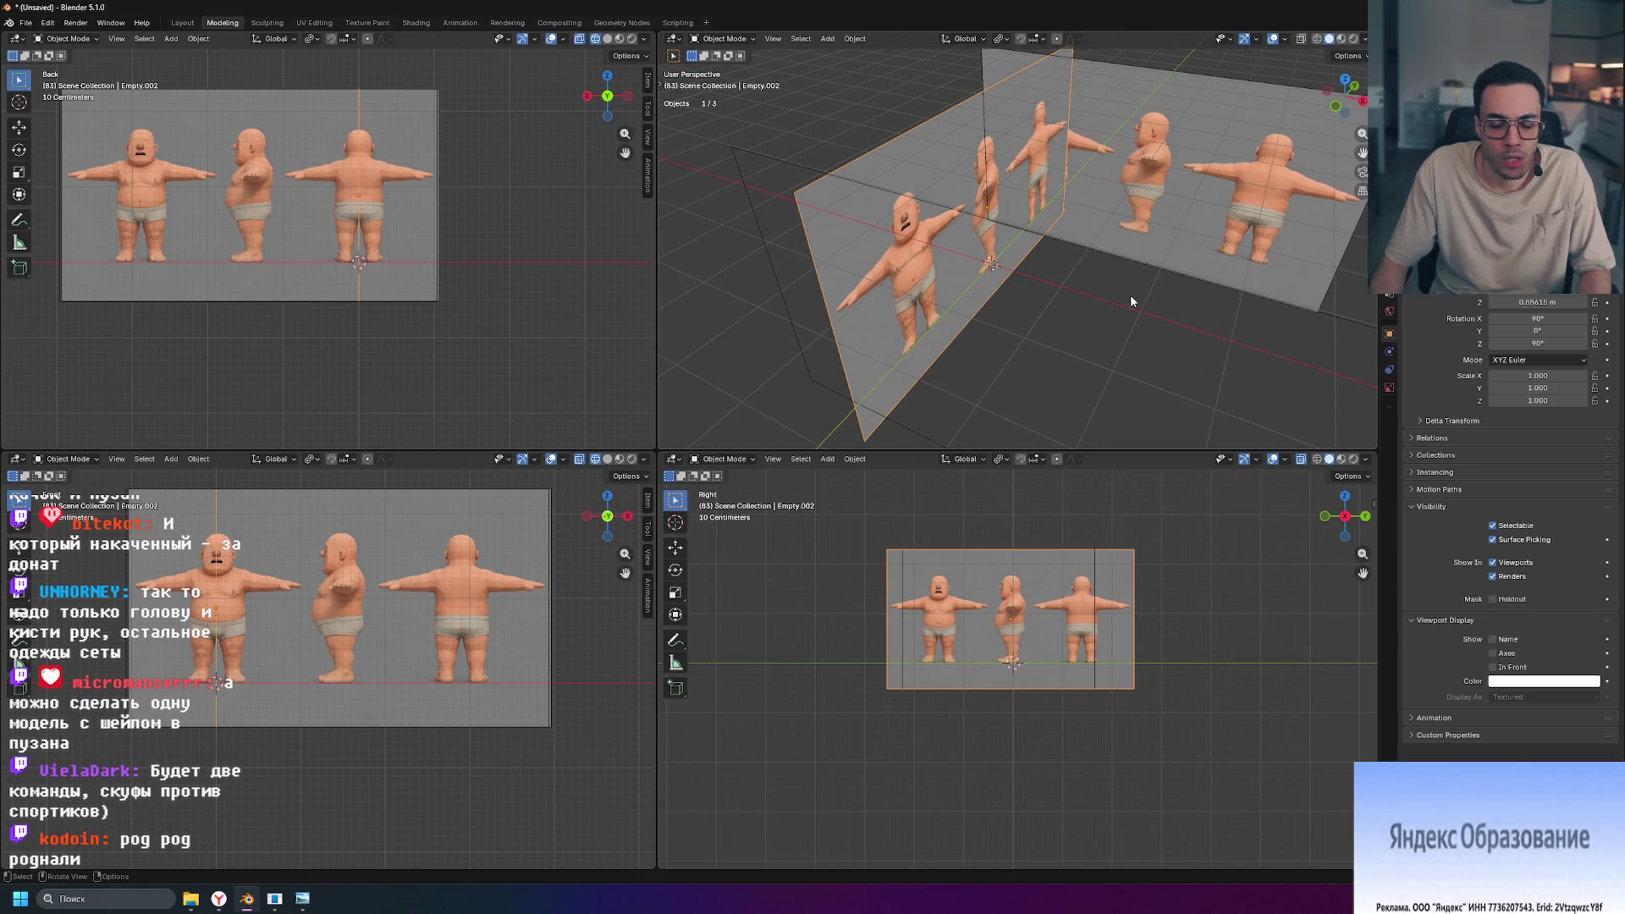
Step: Slide Empty.002 about 1.77 m along global X, save, and maximise the Right view
{"action": "key", "text": "g"}
{"action": "key", "text": "x"}
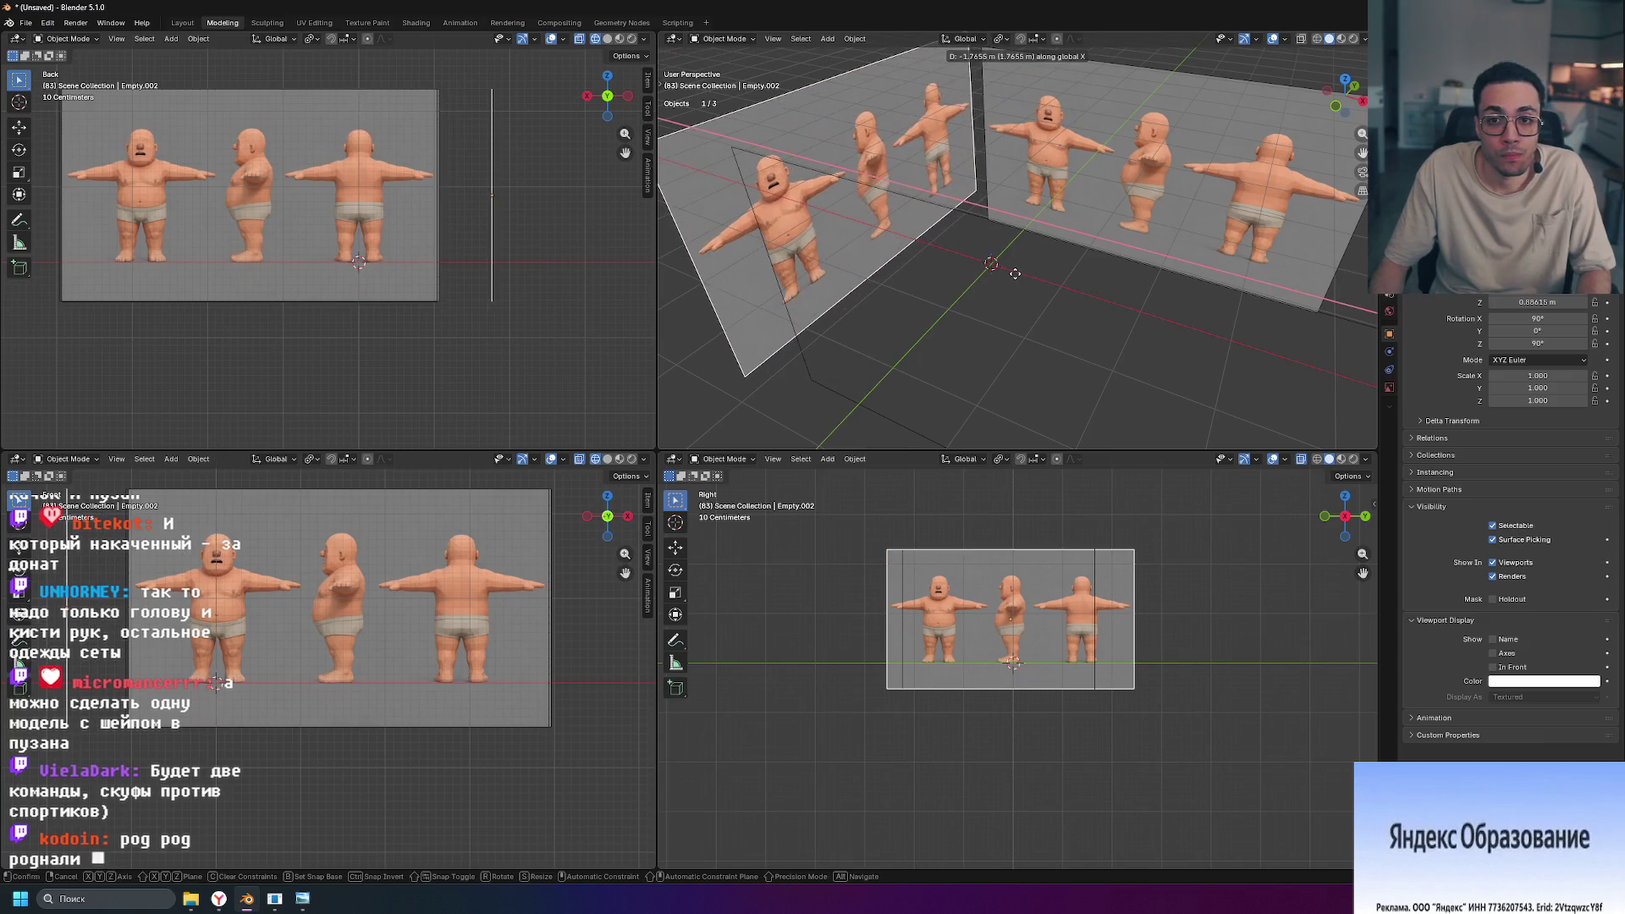
{"action": "left_click", "coordinate": [1015, 273]}
{"action": "mouse_move", "coordinate": [1015, 273]}
{"action": "middle_mouse_down"}
{"action": "mouse_move", "coordinate": [1182, 280]}
{"action": "mouse_move", "coordinate": [1074, 276]}
{"action": "mouse_move", "coordinate": [1182, 312]}
{"action": "mouse_move", "coordinate": [1060, 302]}
{"action": "mouse_move", "coordinate": [1078, 328]}
{"action": "middle_mouse_up"}
{"action": "left_click", "coordinate": [1252, 202]}
{"action": "key", "text": "ctrl+s"}
{"action": "key", "text": "Escape"}
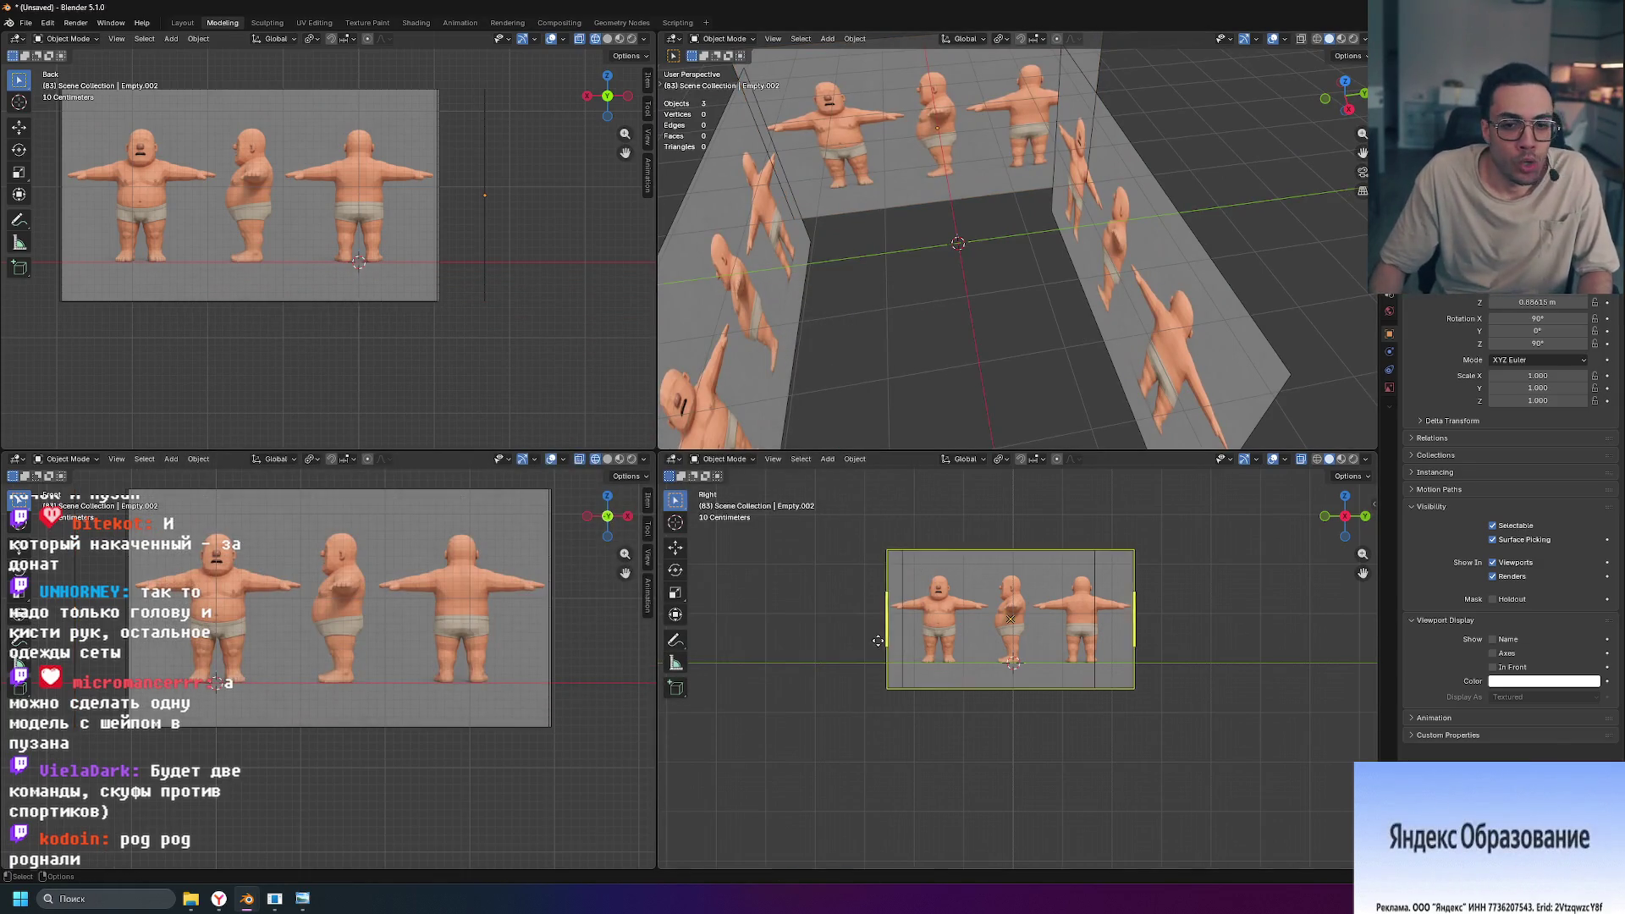
{"action": "key", "text": "ctrl+space"}
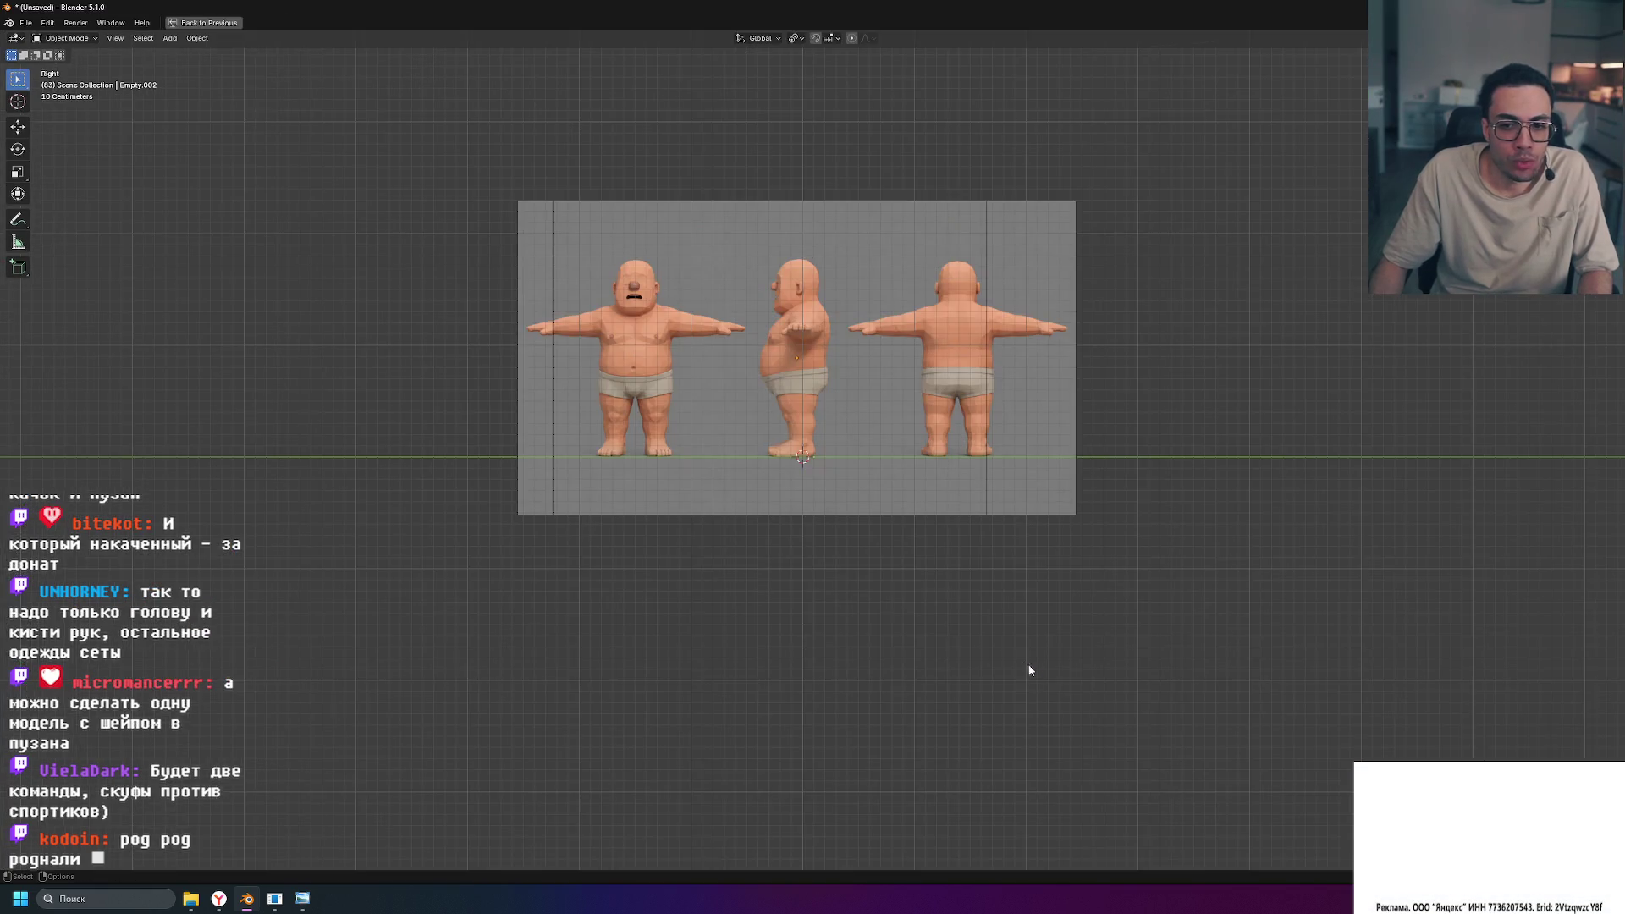
Step: Measure the side-view character from foot to top of head, reading about 1.76 m
{"action": "scroll", "coordinate": [749, 352], "scroll_direction": "up", "scroll_amount": 2}
{"action": "scroll", "coordinate": [907, 462], "scroll_direction": "up", "scroll_amount": 2}
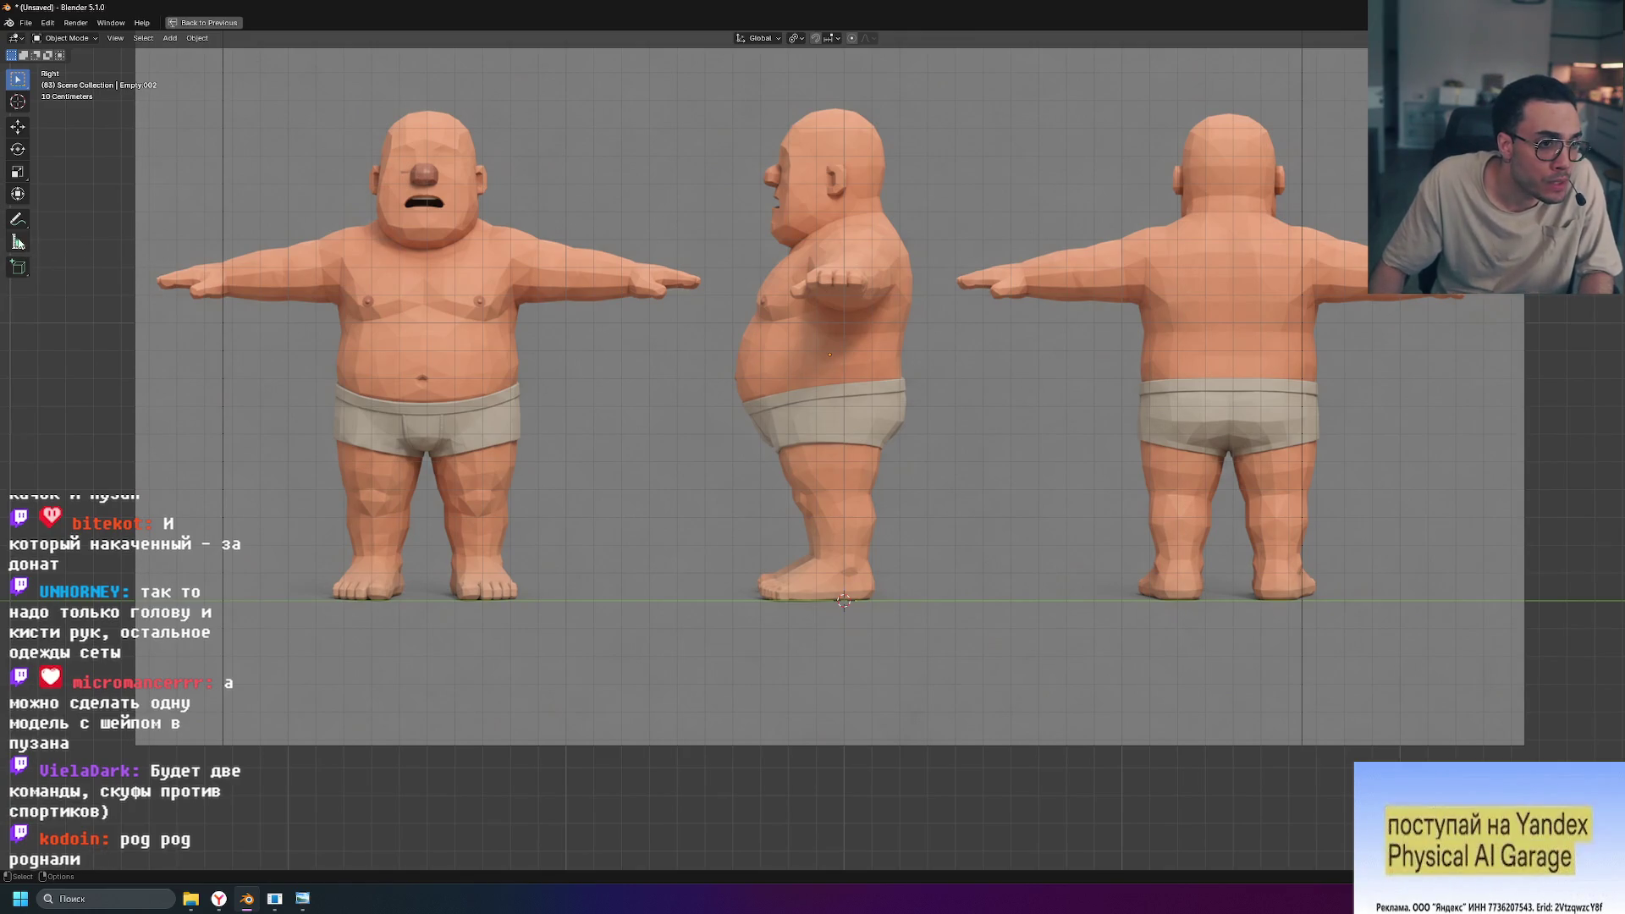
{"action": "left_click", "coordinate": [820, 596]}
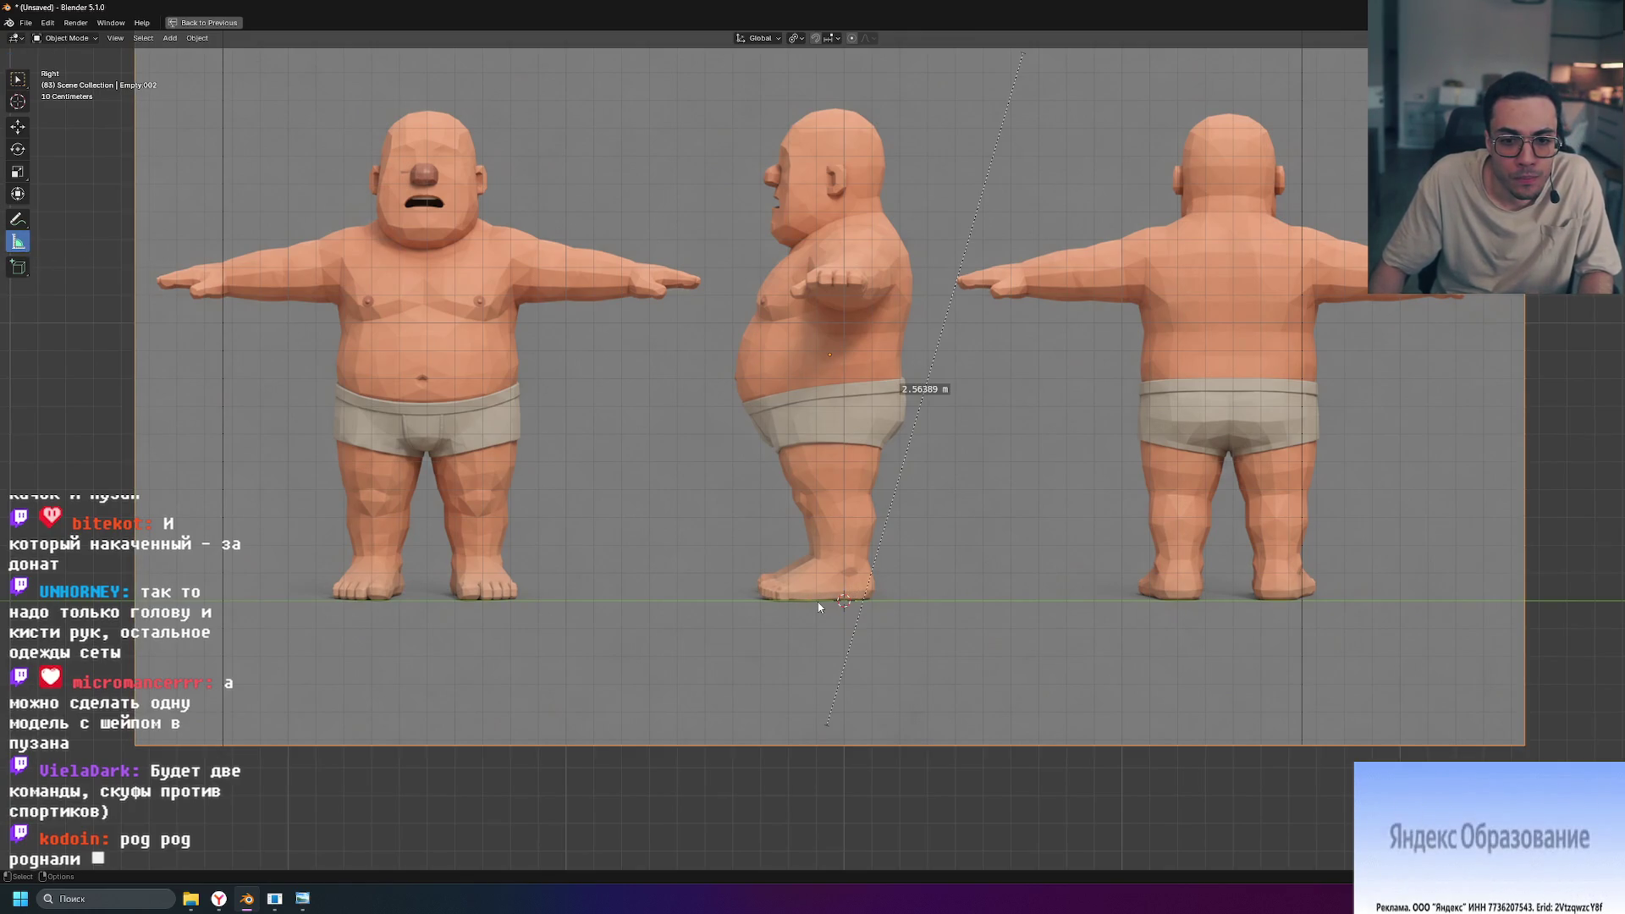
{"action": "left_click_drag", "start_coordinate": [817, 603], "coordinate": [824, 109]}
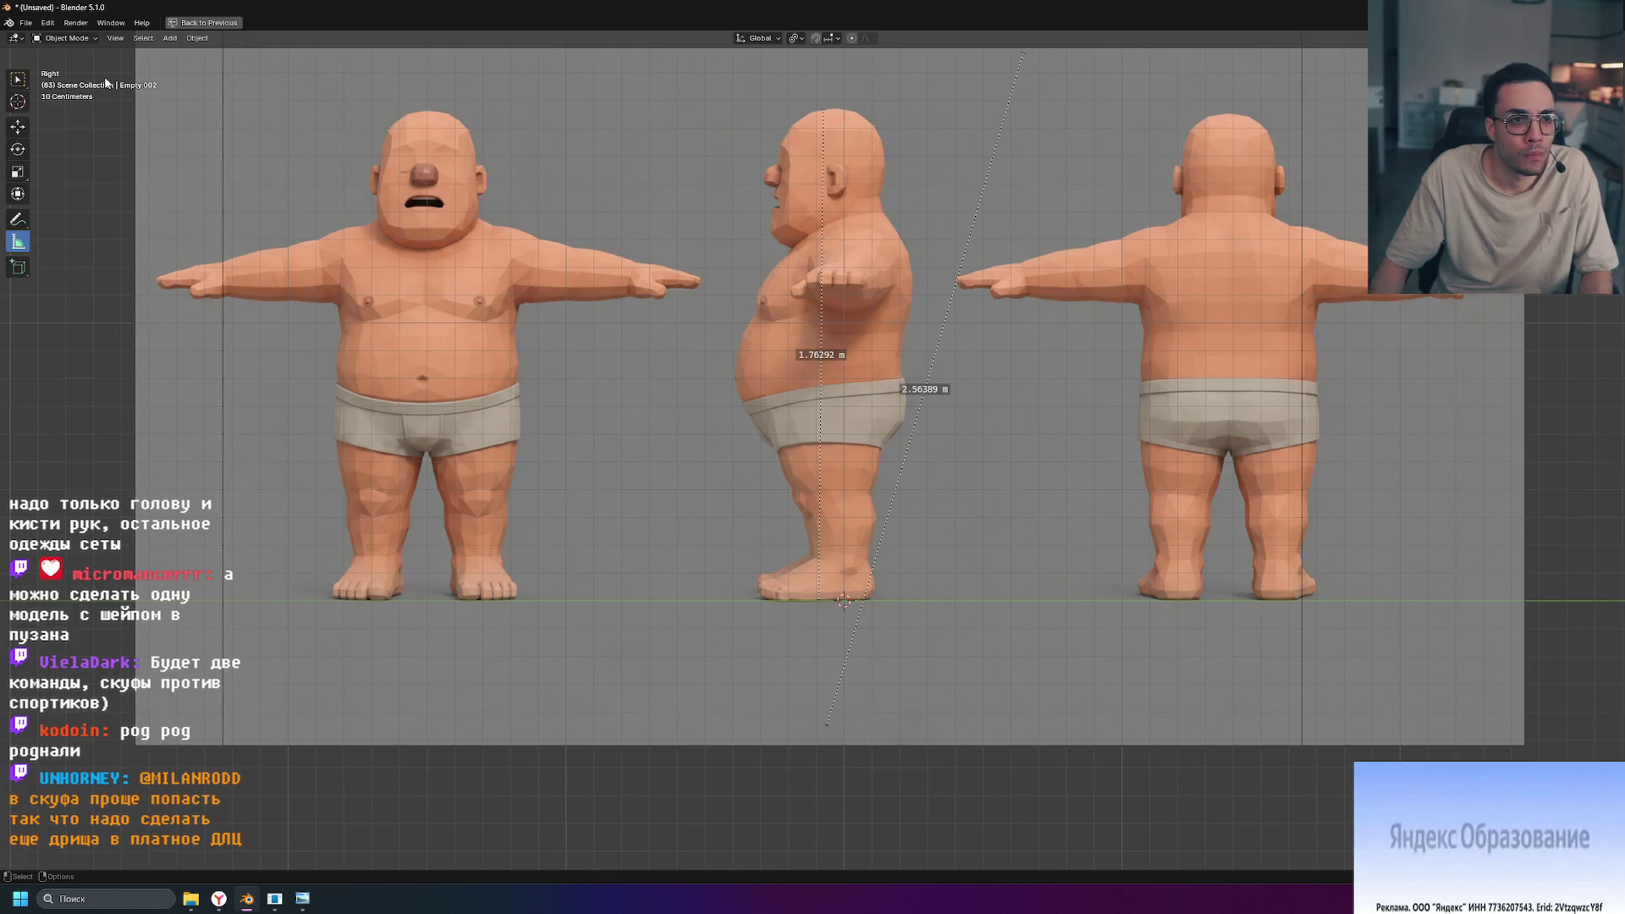
{"action": "left_click", "coordinate": [18, 85]}
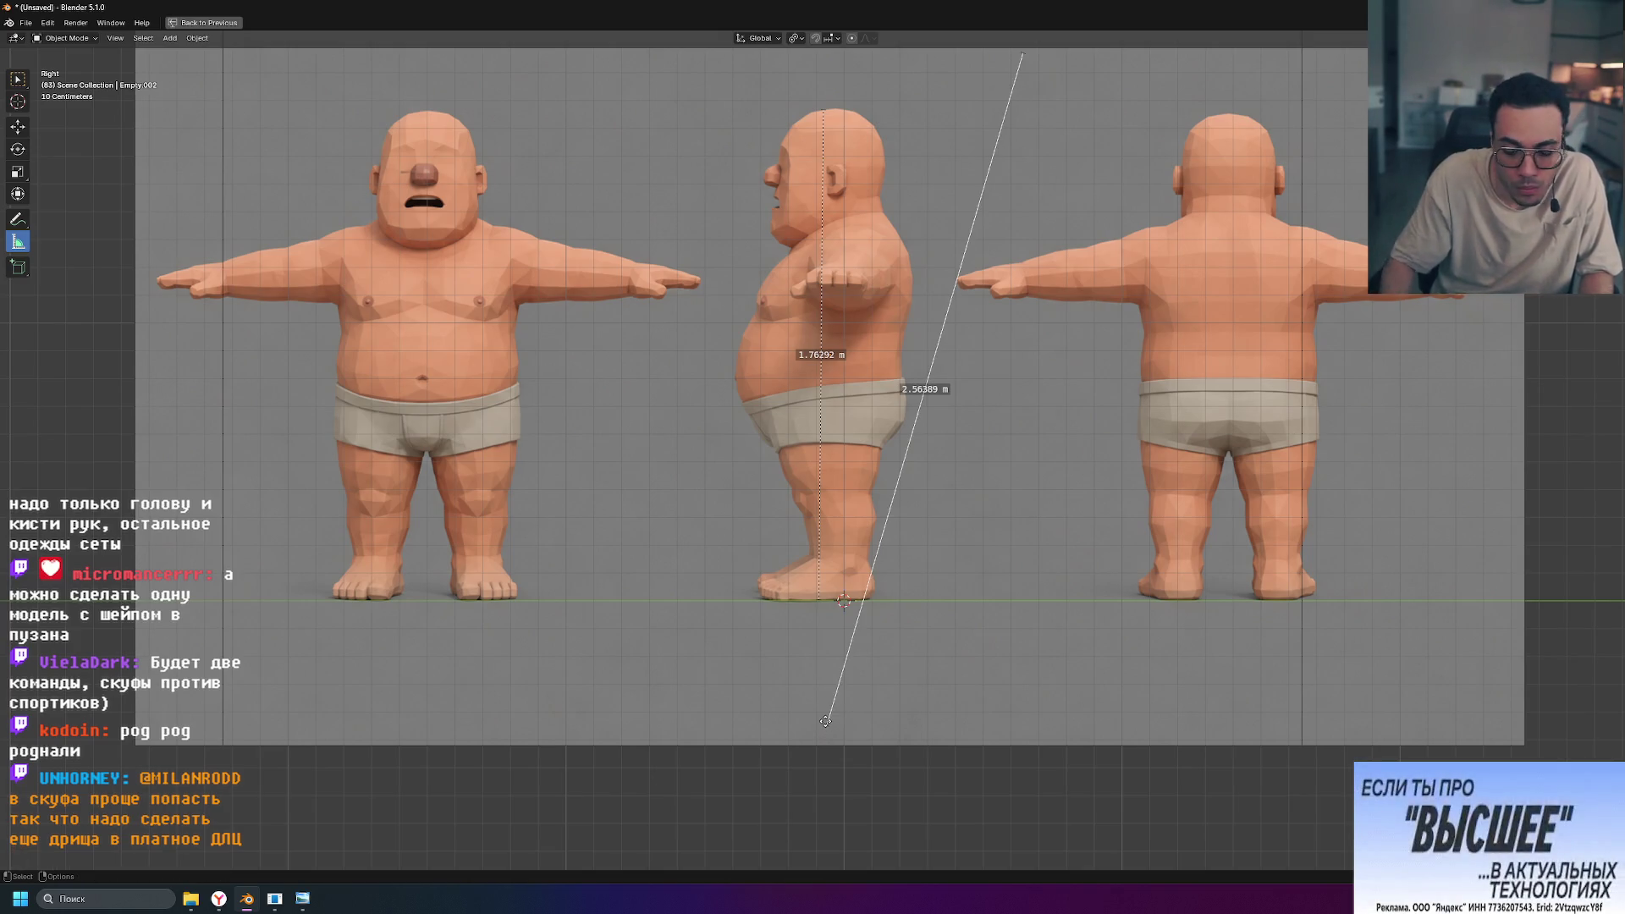
{"action": "left_click", "coordinate": [820, 599]}
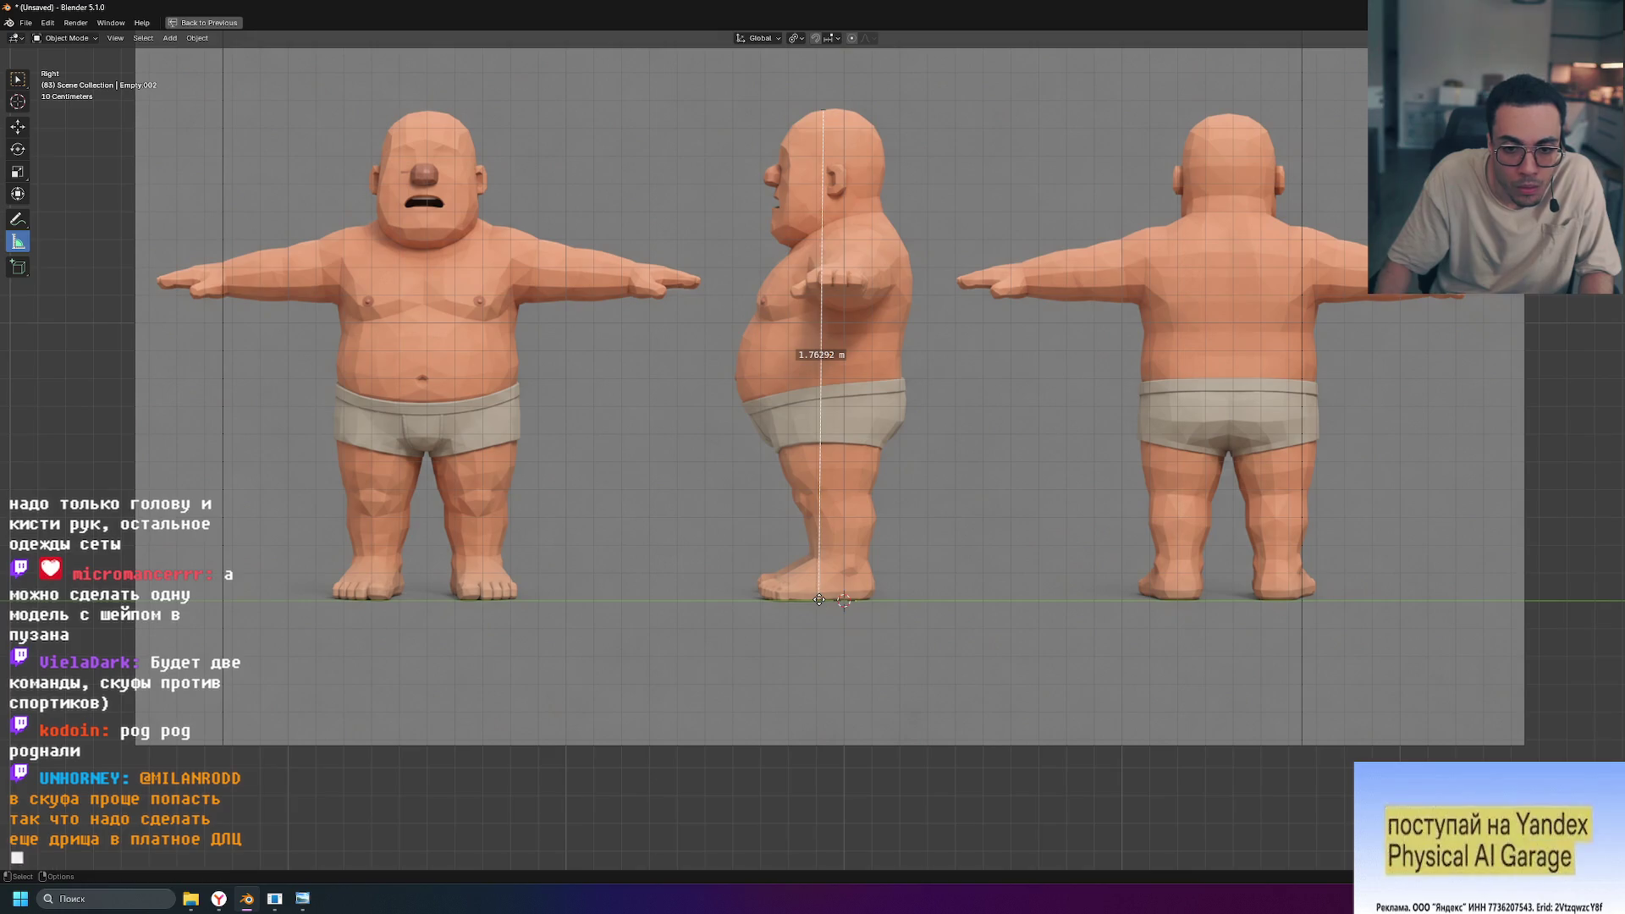
{"action": "scroll", "coordinate": [819, 598], "scroll_direction": "down", "scroll_amount": 5}
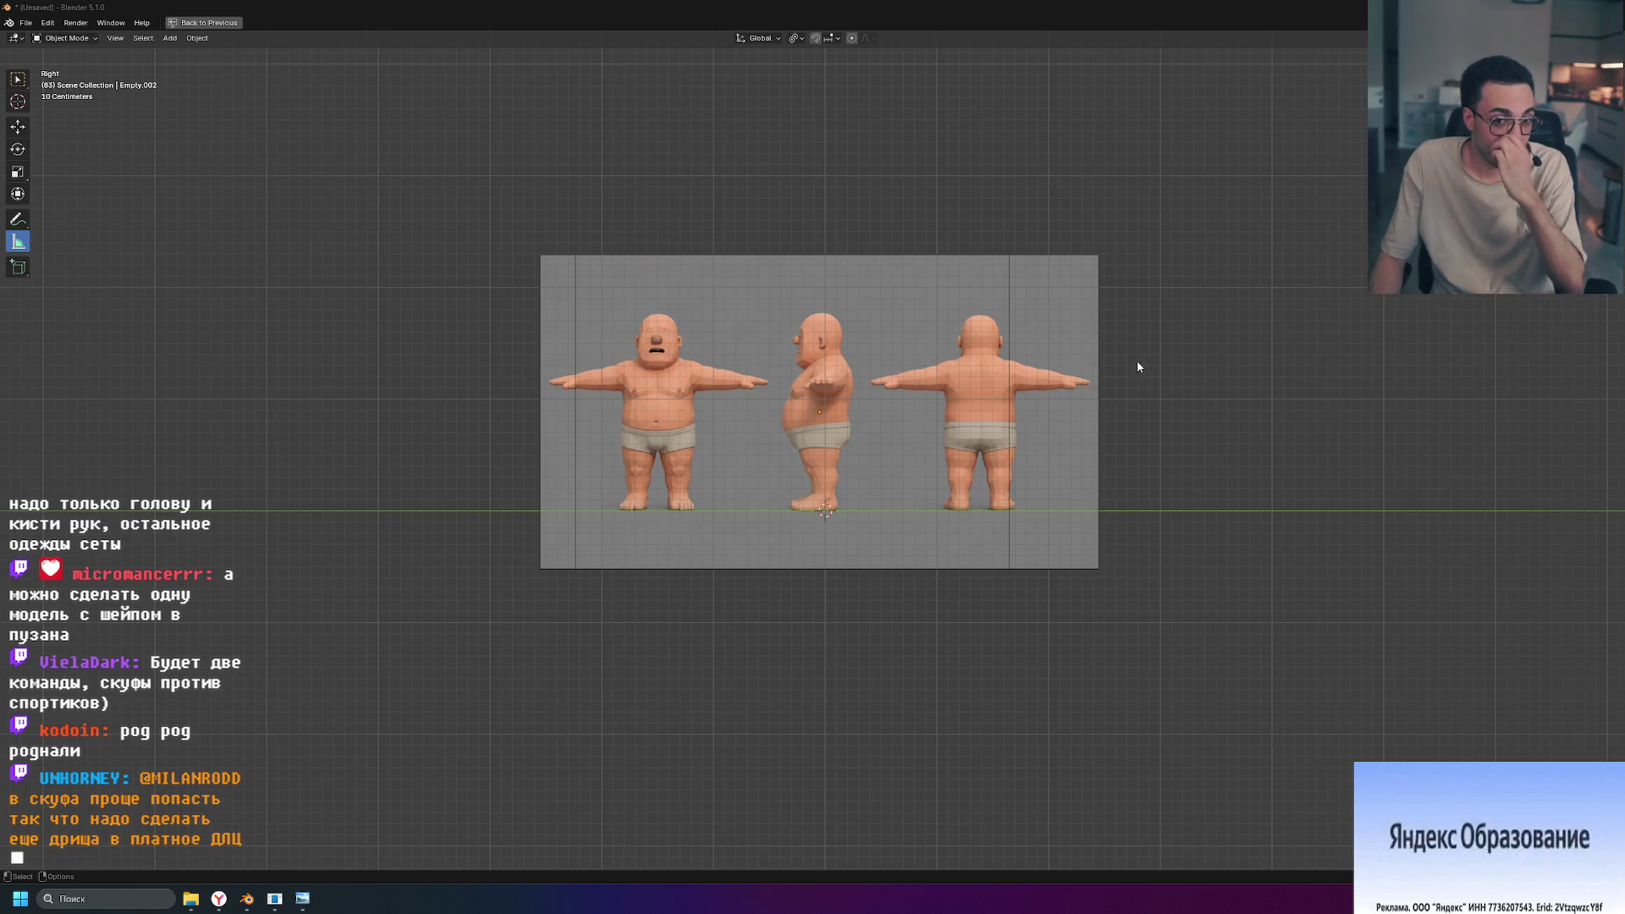
{"action": "scroll", "coordinate": [932, 398], "scroll_direction": "up", "scroll_amount": 5}
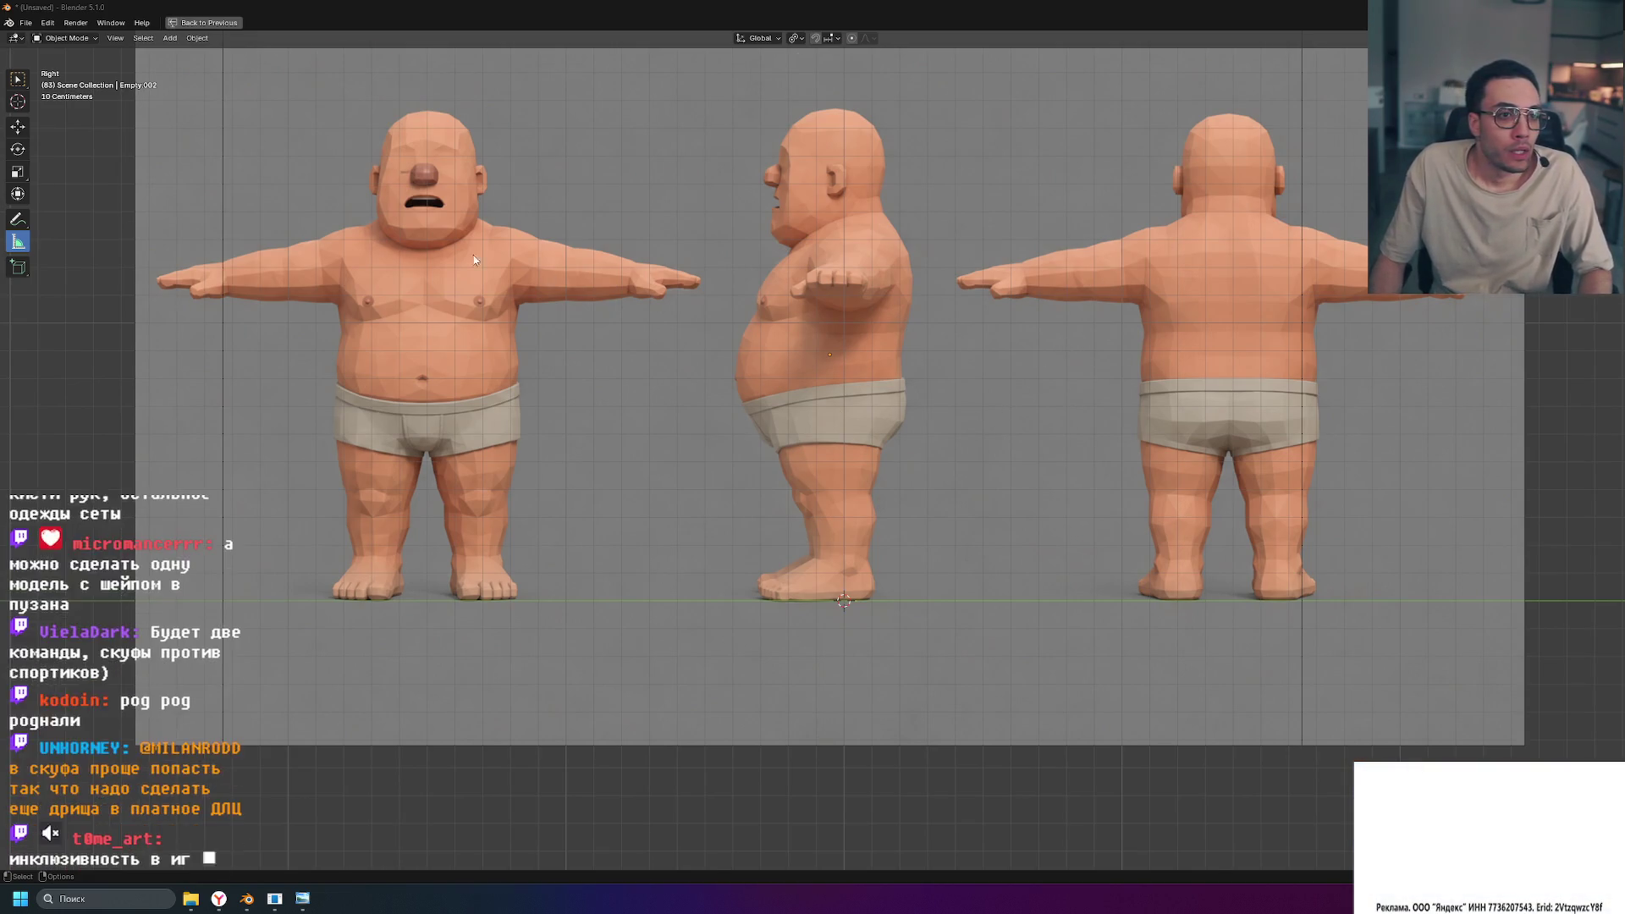
{"action": "scroll", "coordinate": [474, 256], "scroll_direction": "up", "scroll_amount": 1}
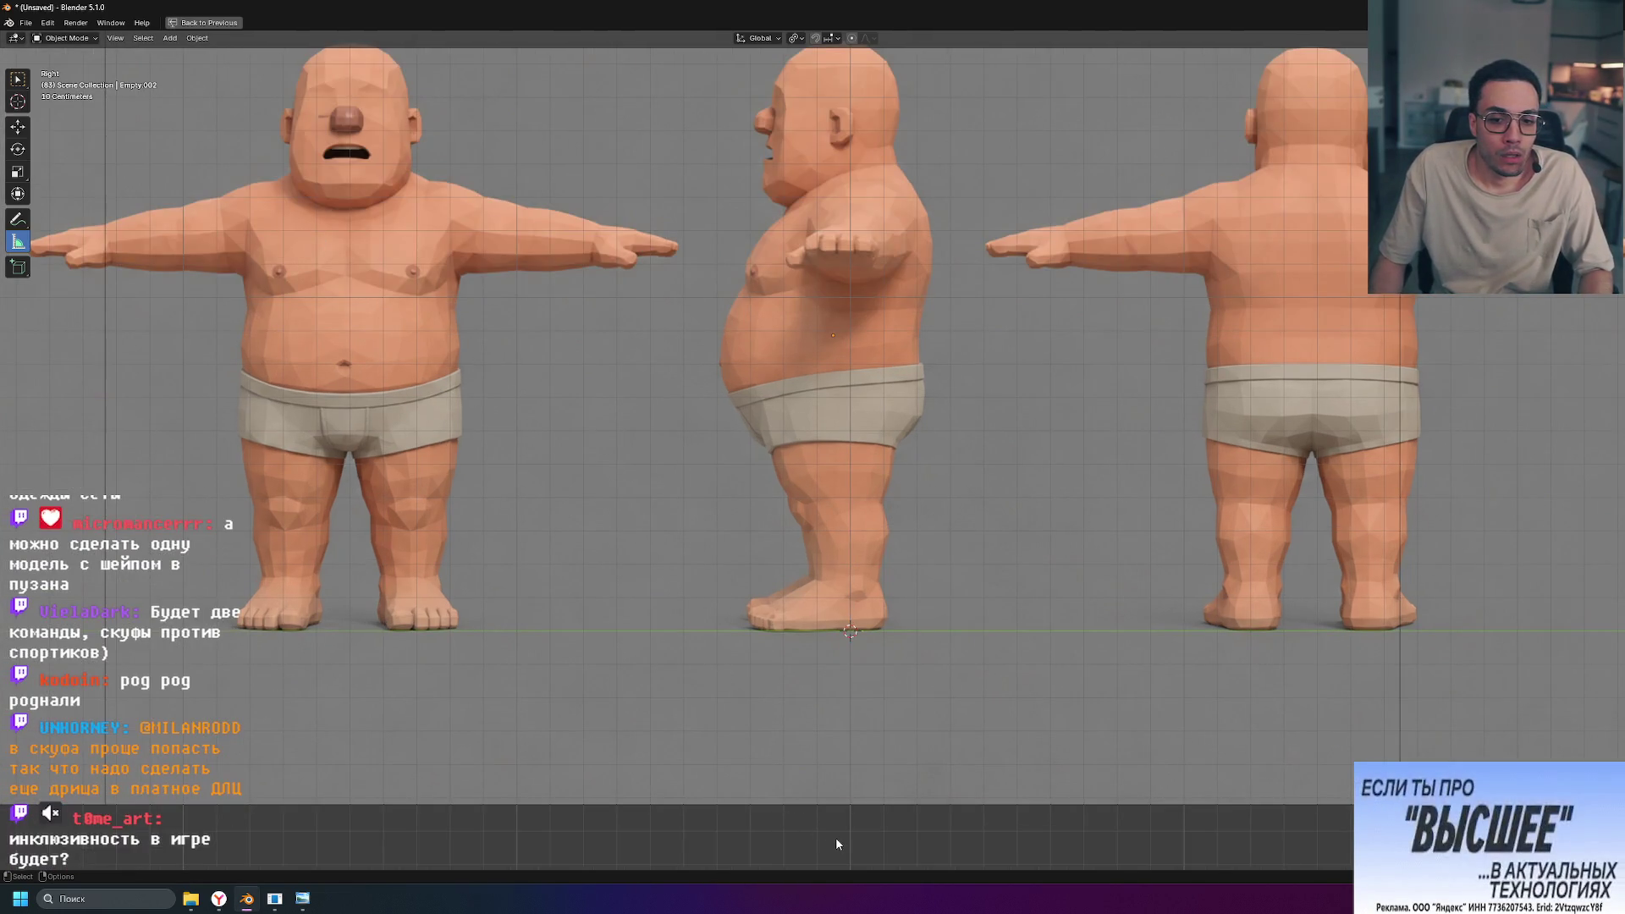
{"action": "key", "text": "ctrl+a"}
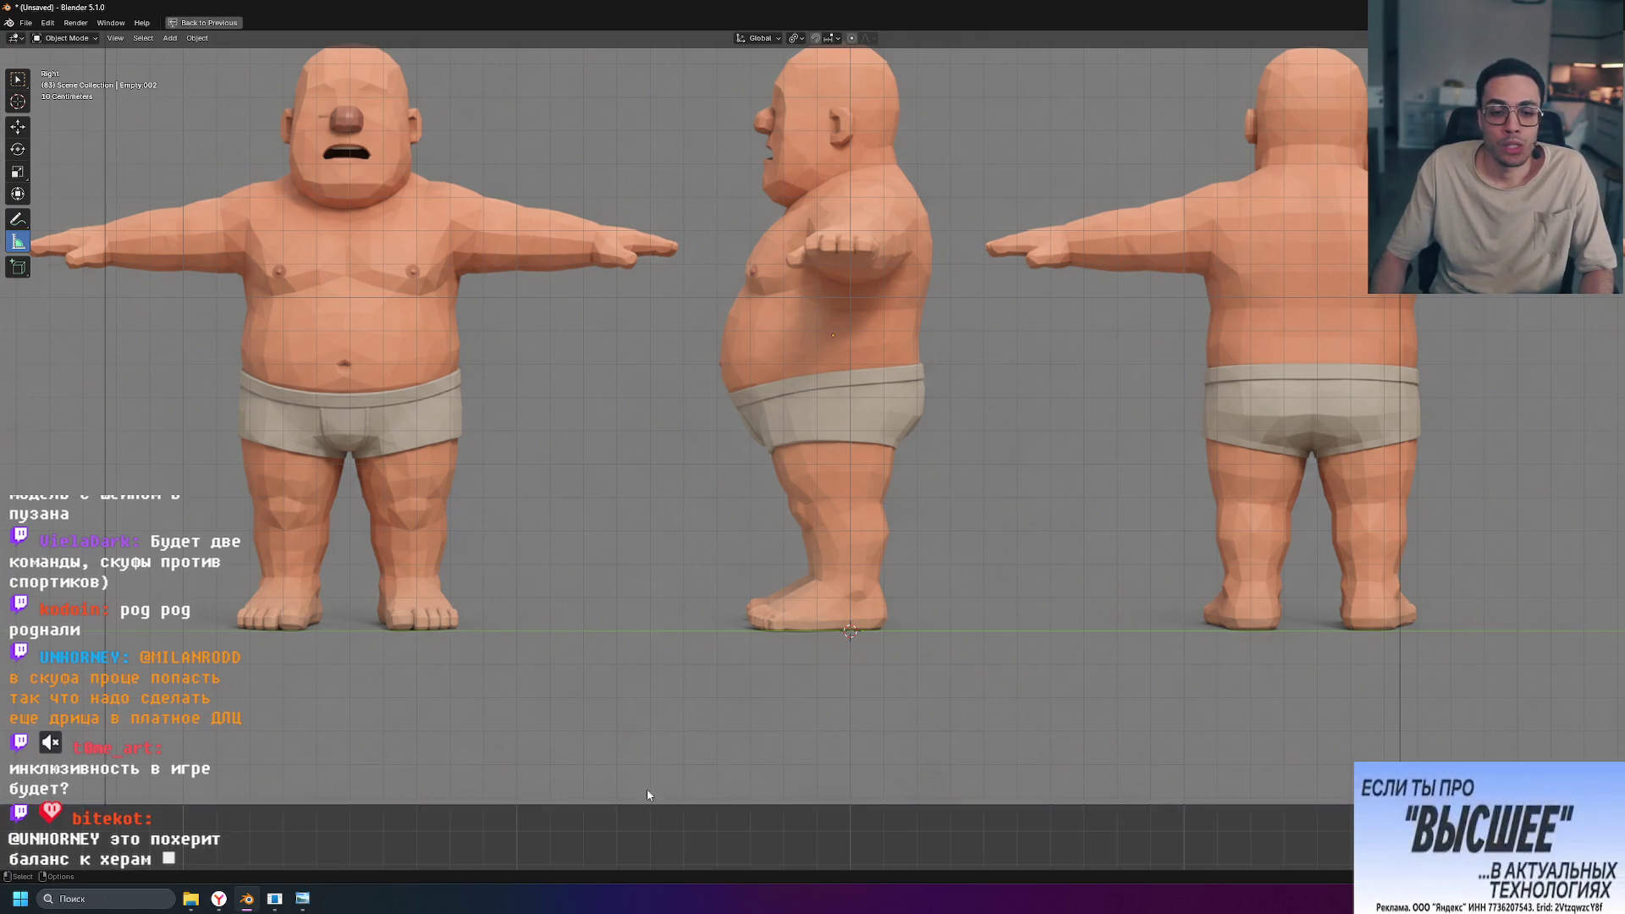
{"action": "left_click", "coordinate": [219, 898]}
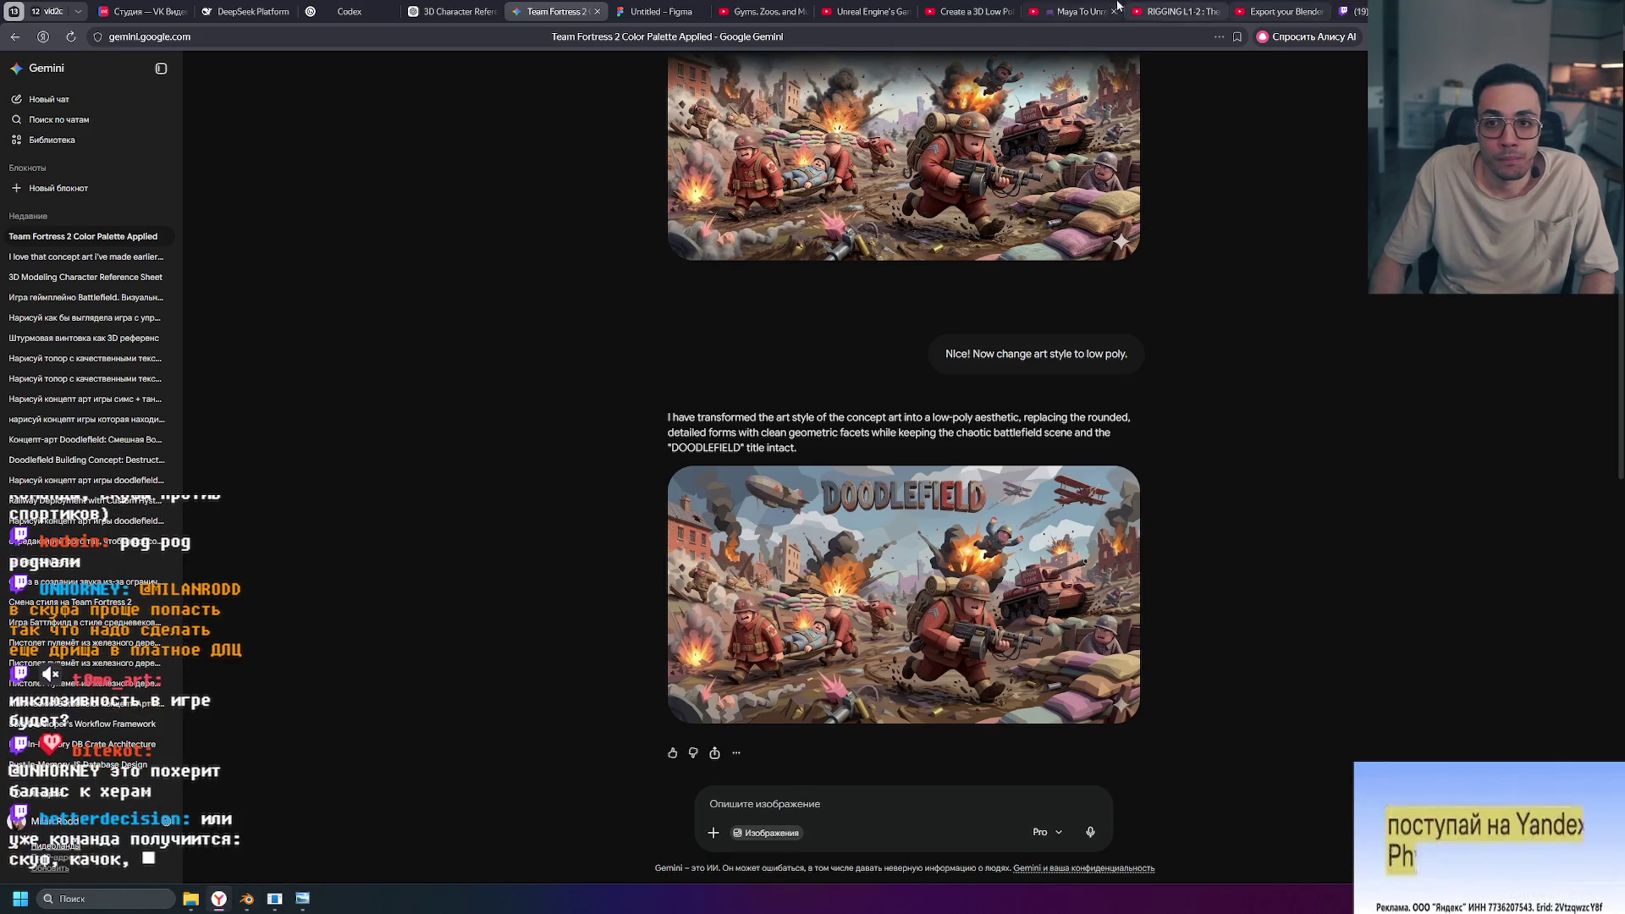
Step: Pause the YouTube tutorial and open the watch History page, scrolling through it
{"action": "left_click", "coordinate": [1277, 10]}
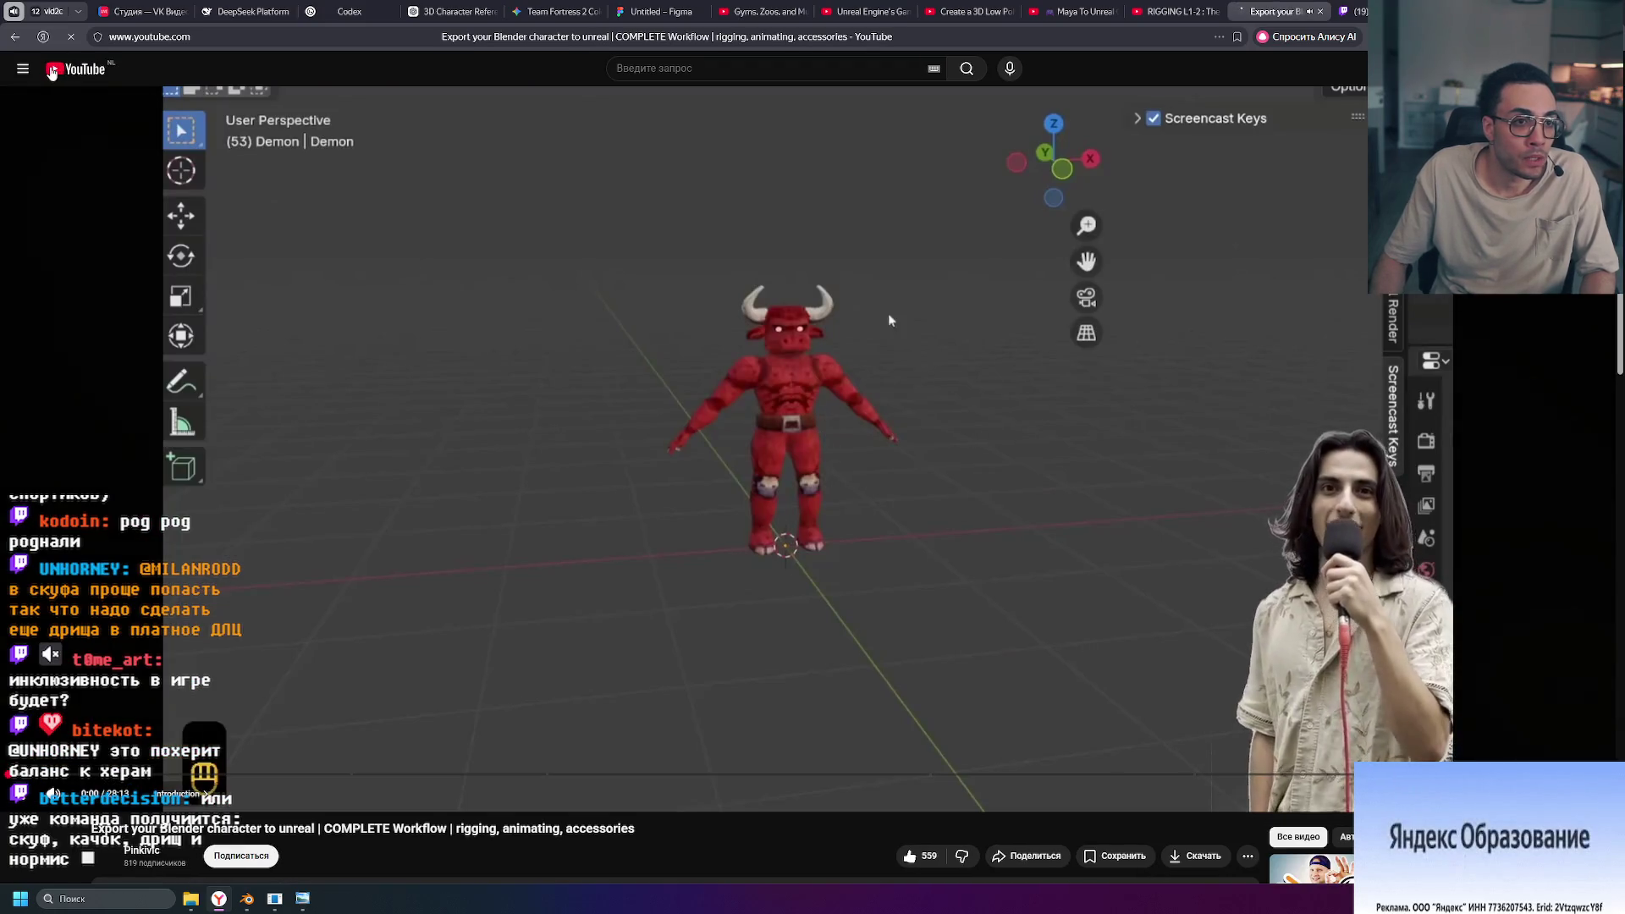
{"action": "left_click", "coordinate": [766, 290]}
{"action": "left_click", "coordinate": [23, 68]}
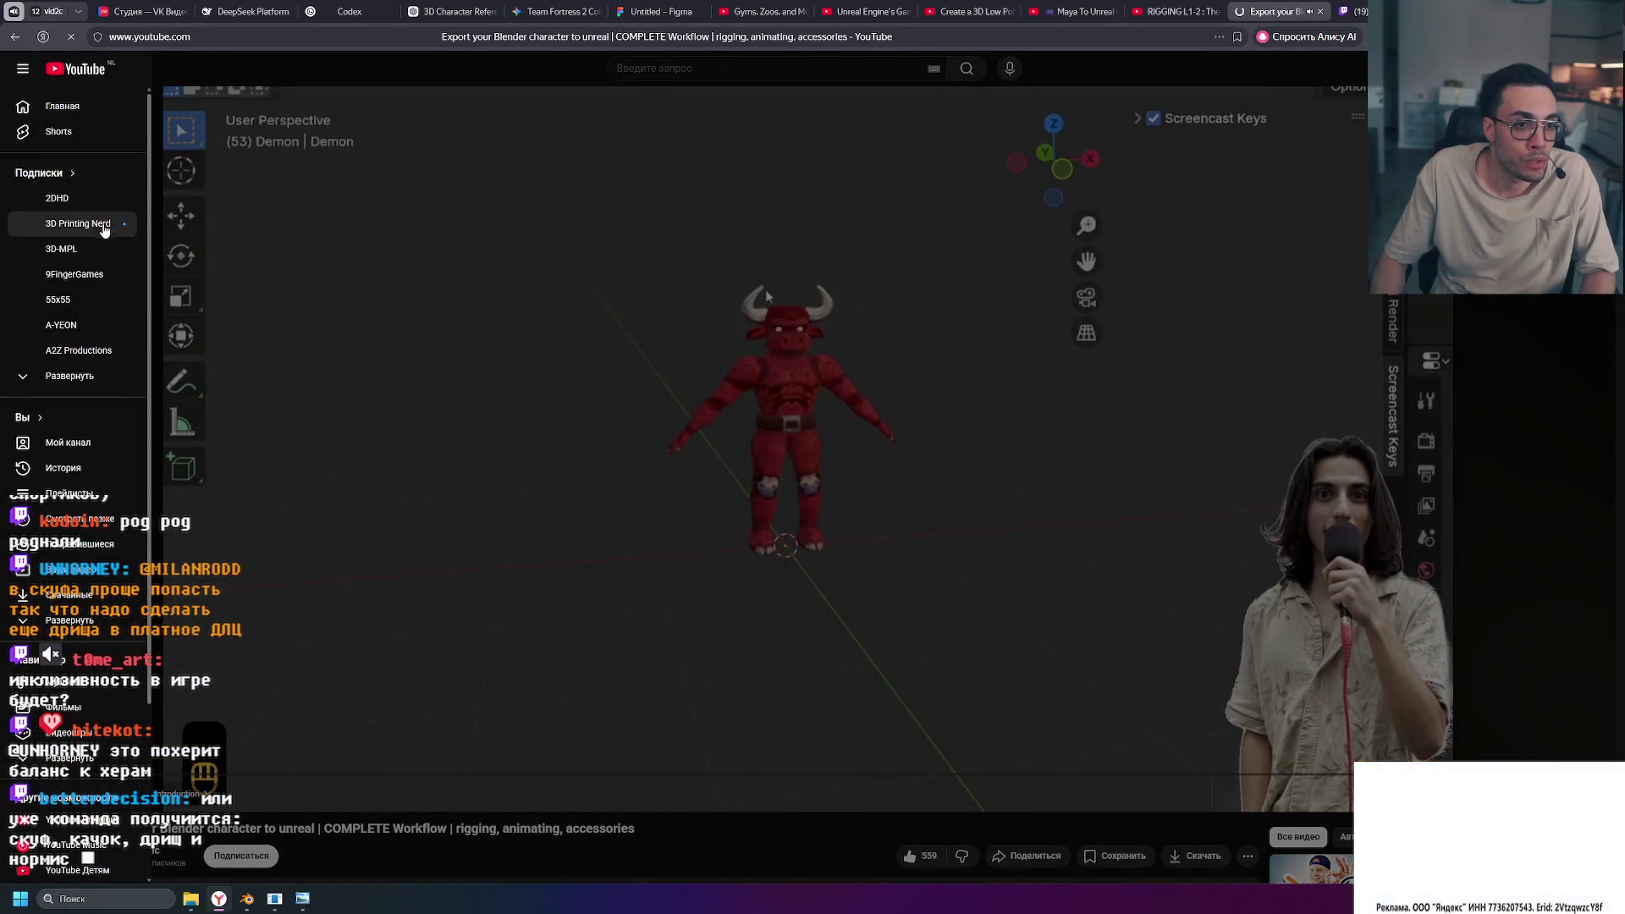
{"action": "left_click", "coordinate": [64, 469]}
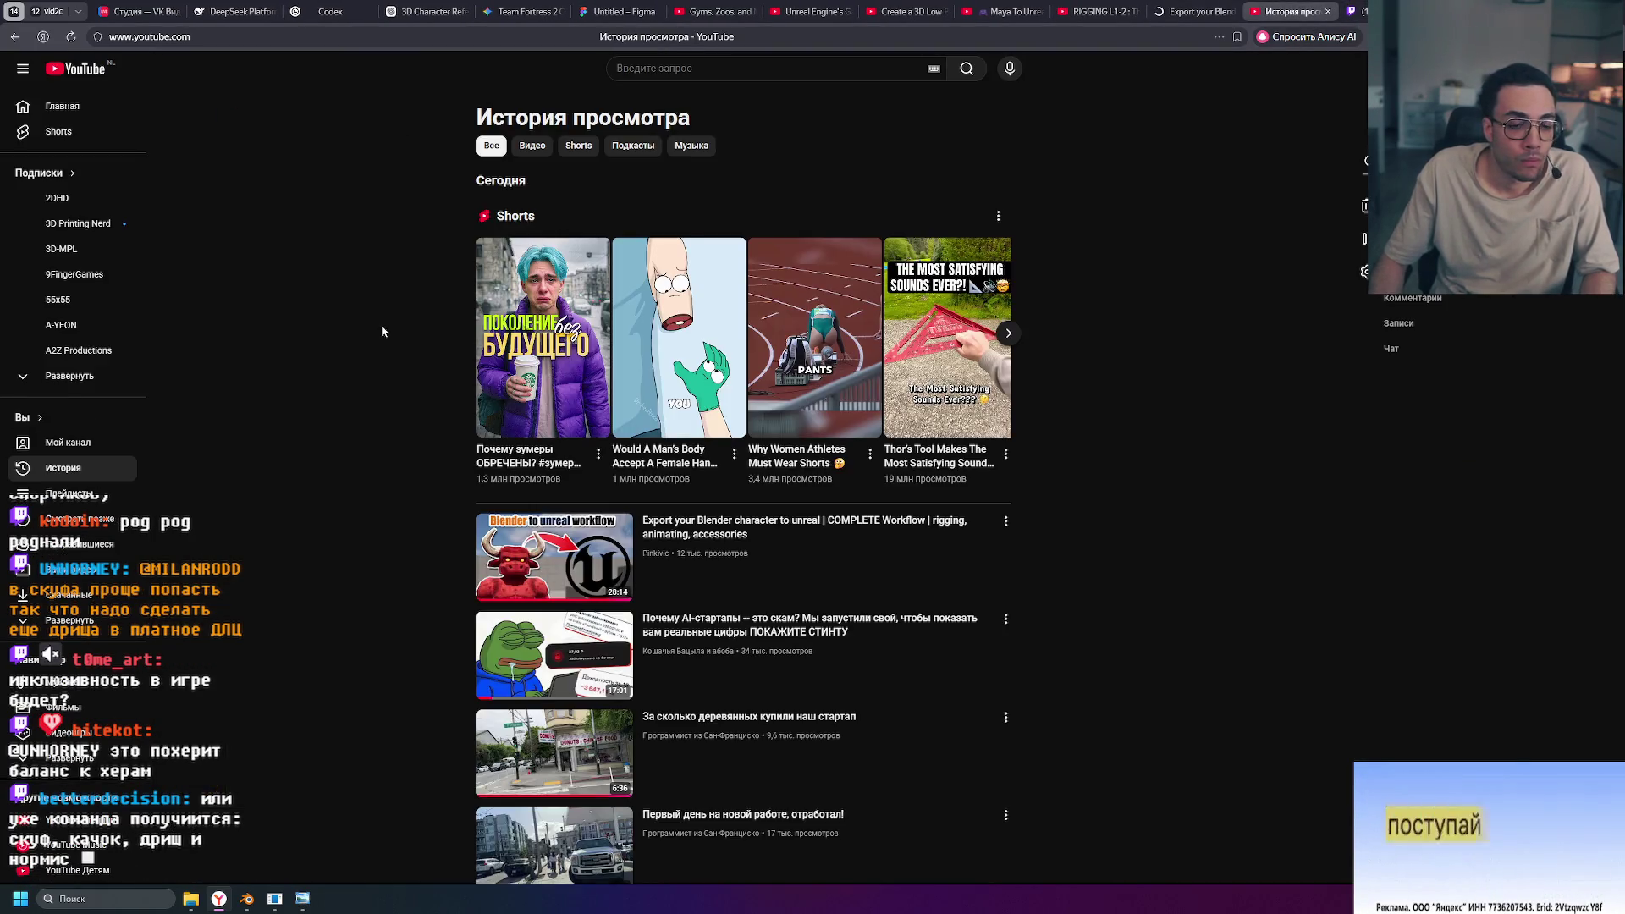
{"action": "scroll", "coordinate": [353, 318], "scroll_direction": "down", "scroll_amount": 10}
{"action": "scroll", "coordinate": [354, 313], "scroll_direction": "down", "scroll_amount": 15}
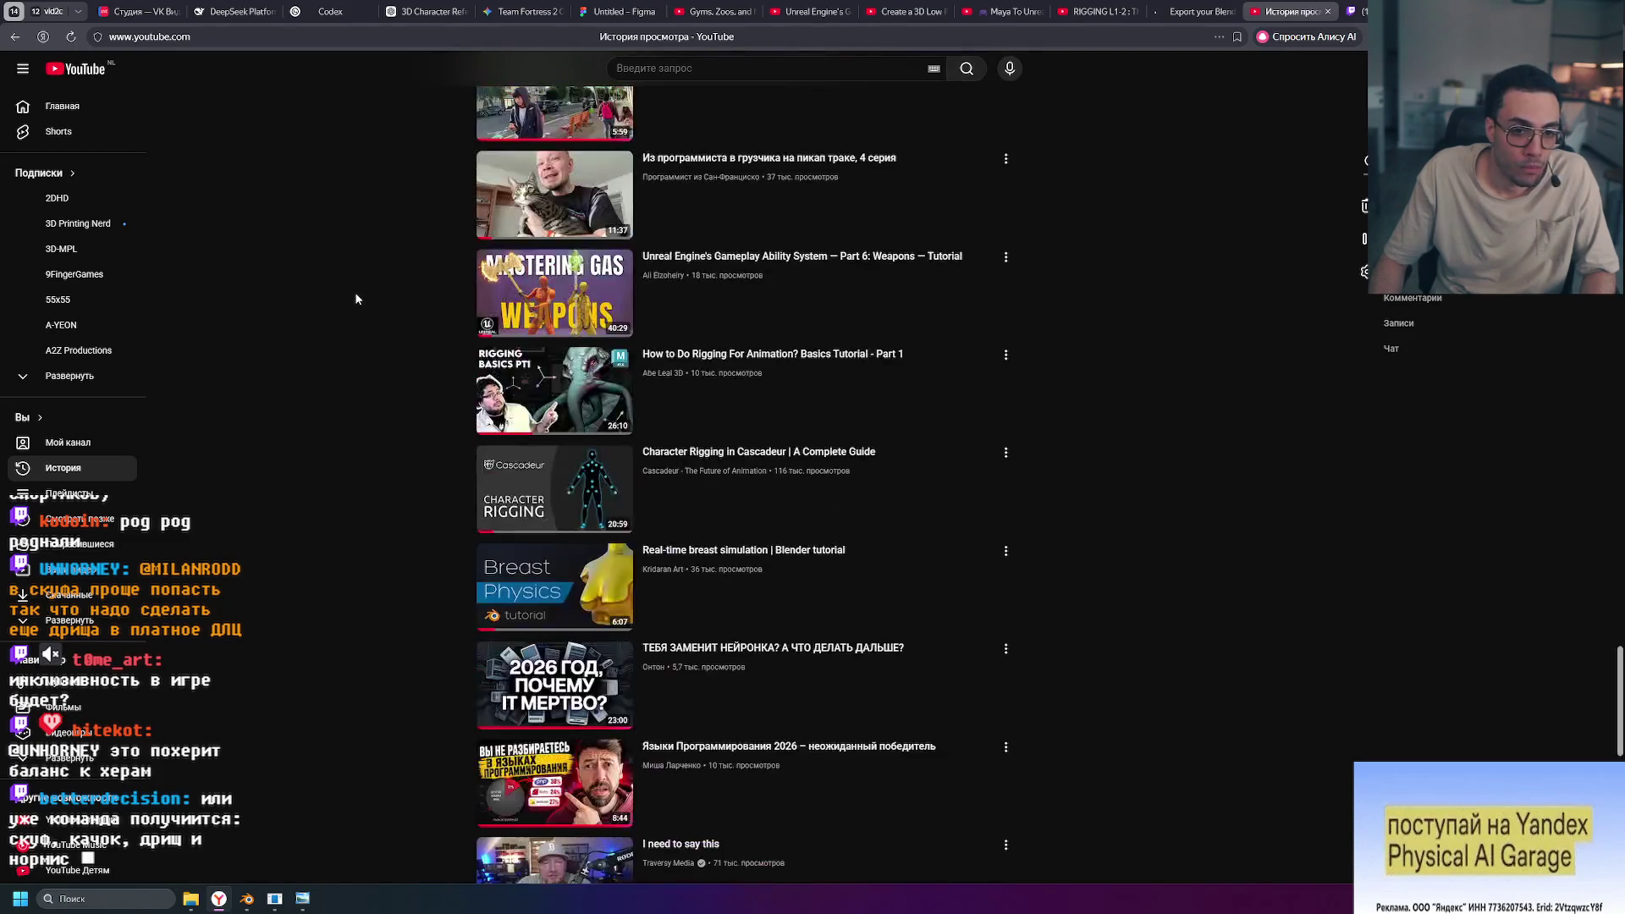
{"action": "scroll", "coordinate": [349, 288], "scroll_direction": "down", "scroll_amount": 20}
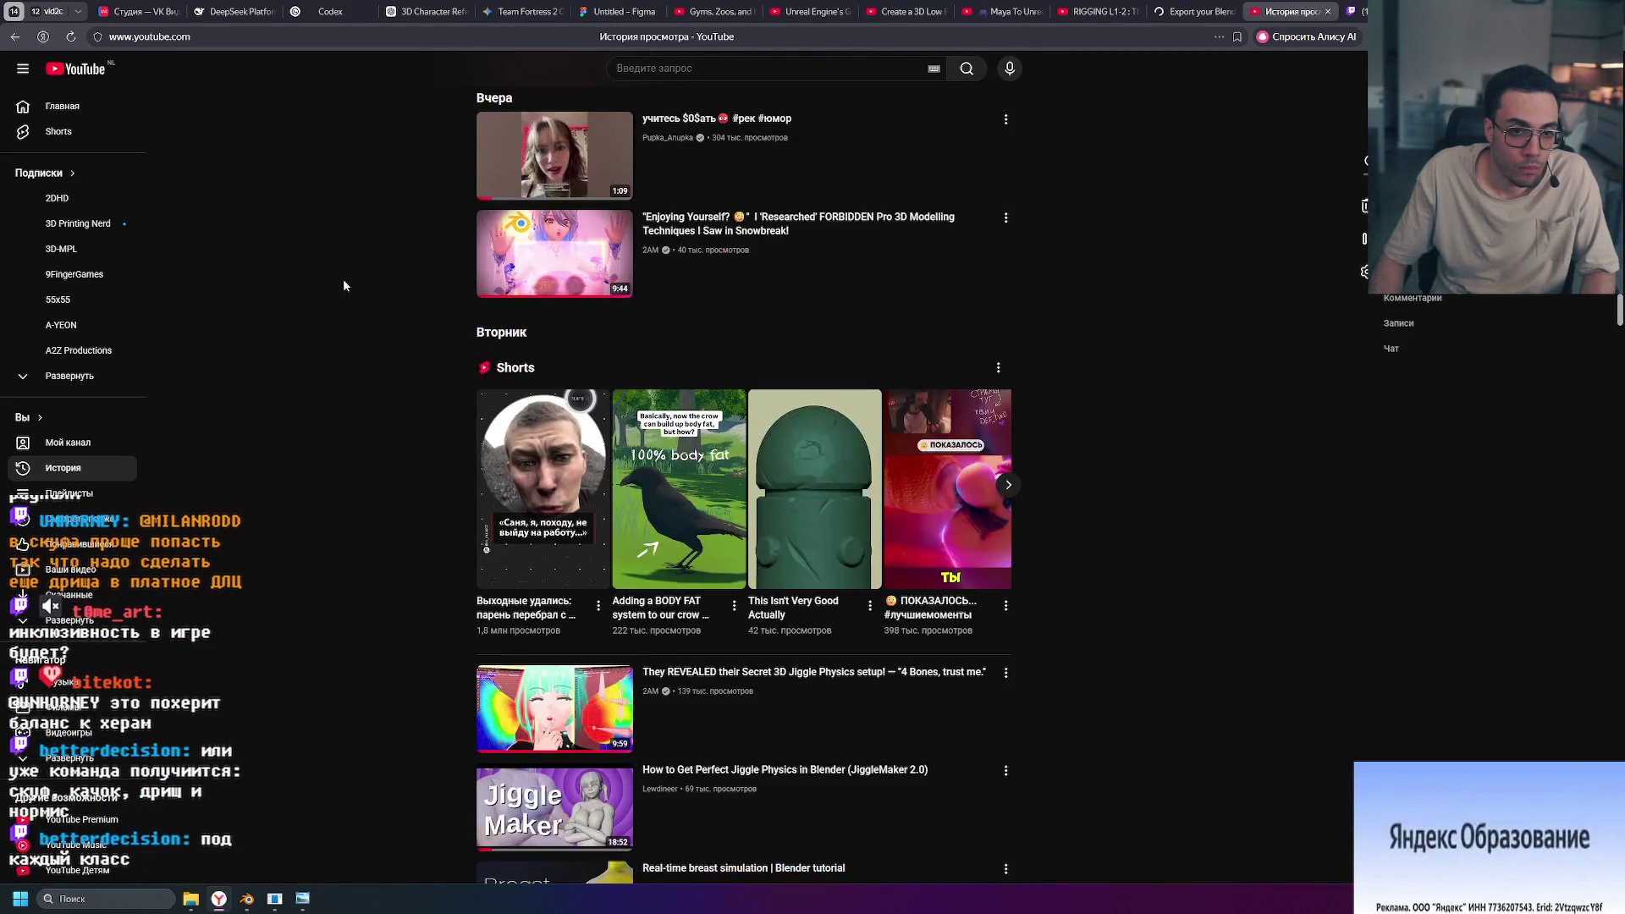
Step: Preview the Blender Dynamic Breast no add-on Tutorial, then browse back through History
{"action": "left_click", "coordinate": [575, 434]}
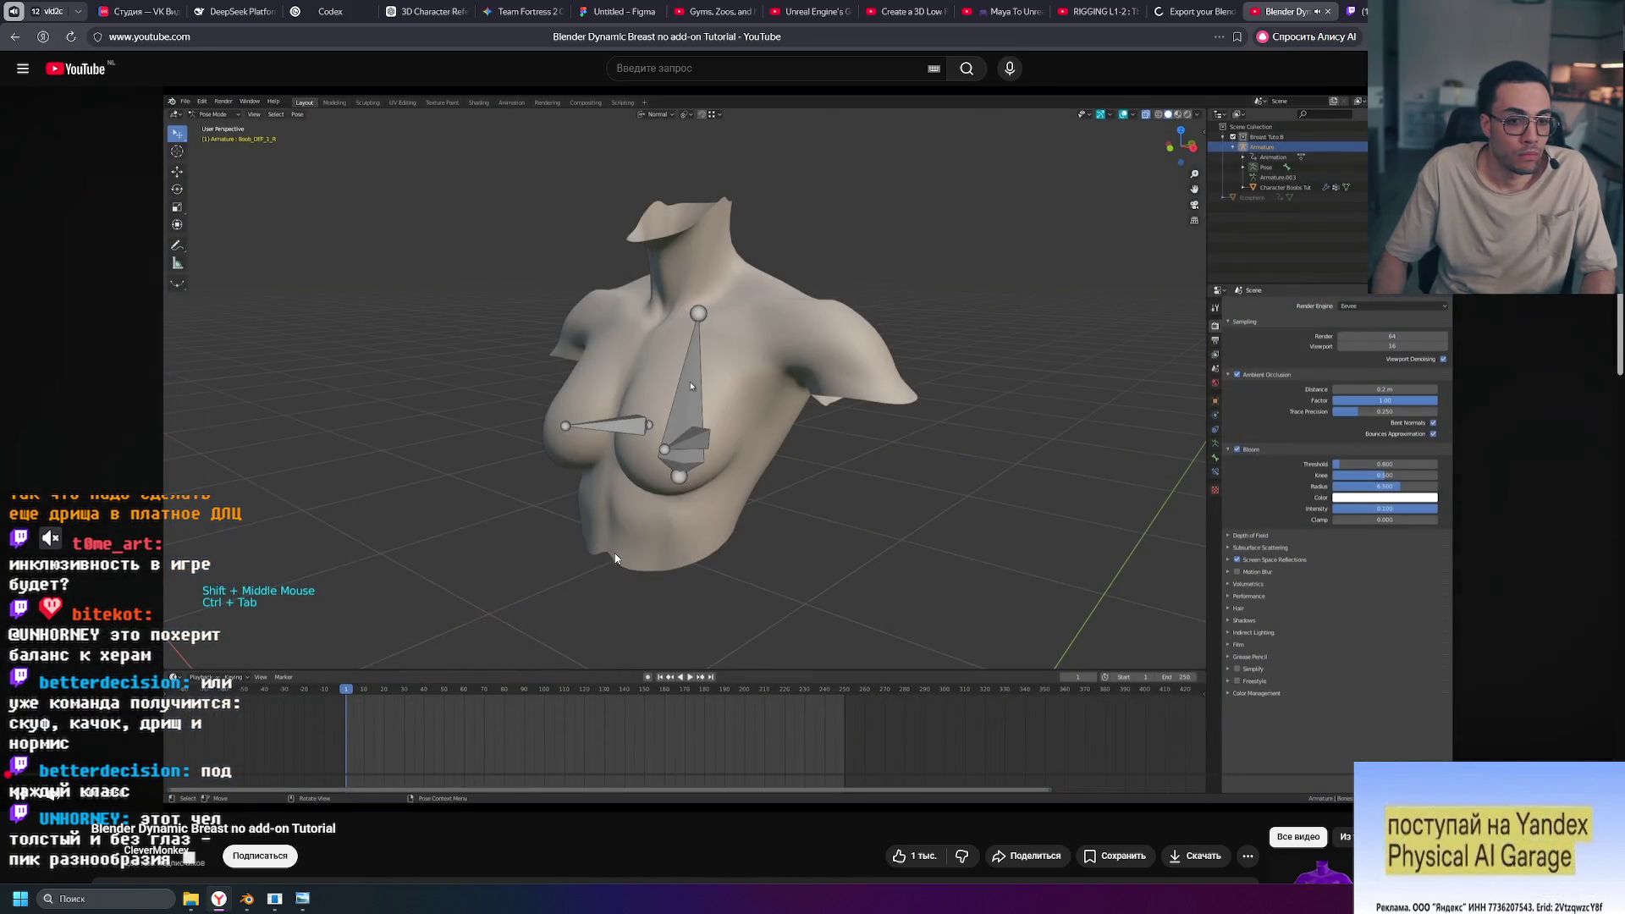
{"action": "key", "text": "0"}
{"action": "key", "text": "alt+Left"}
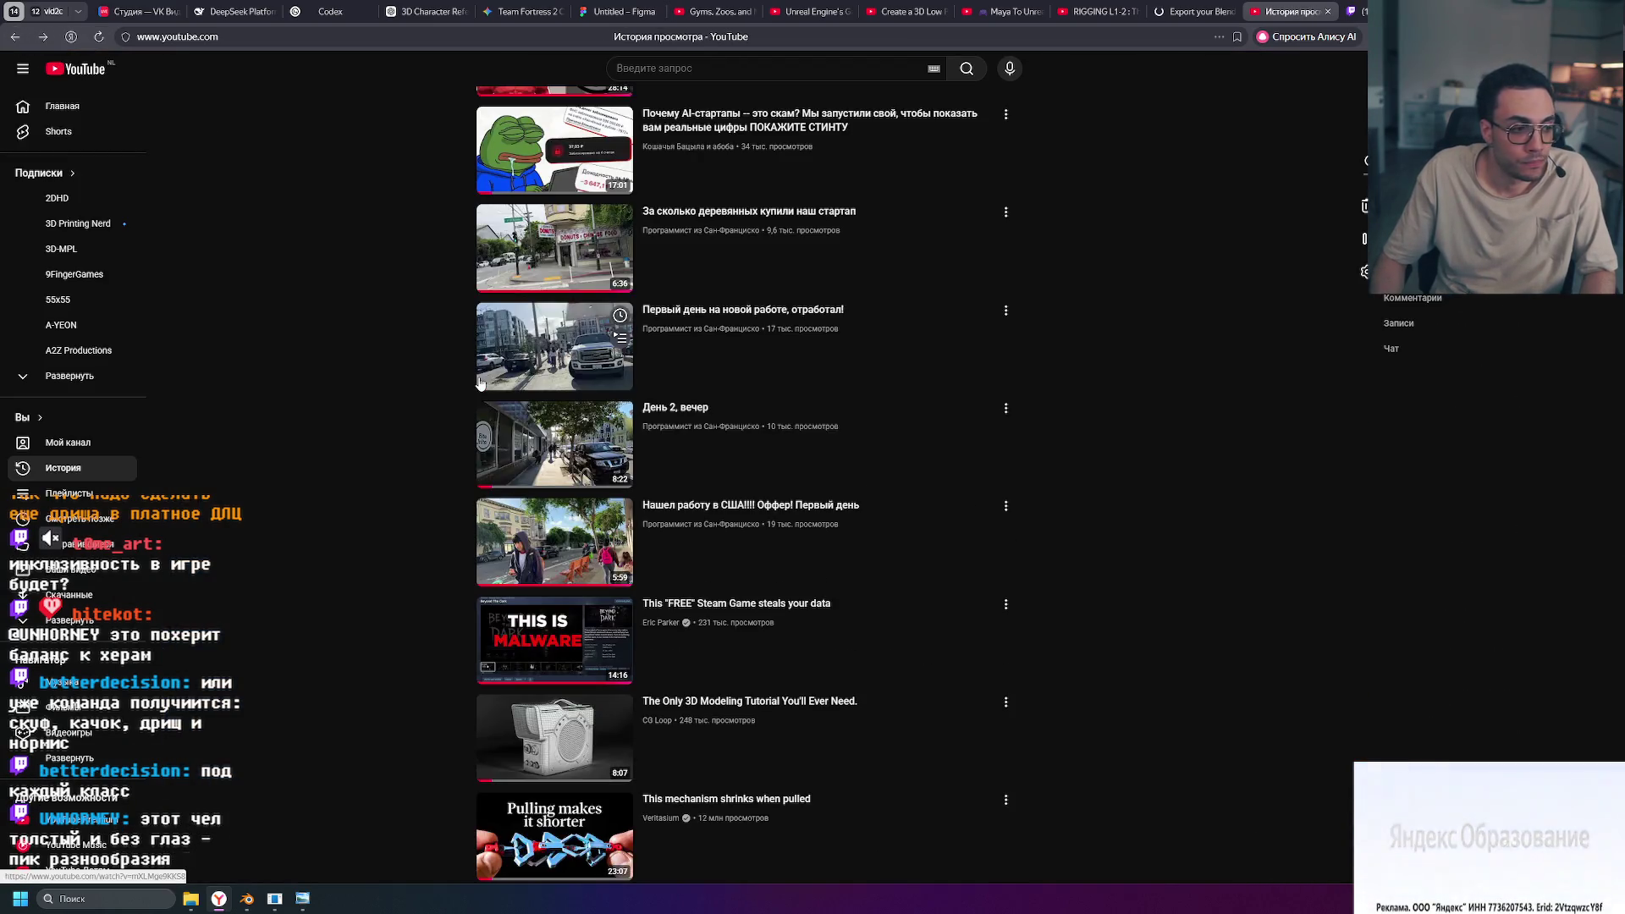
{"action": "scroll", "coordinate": [366, 436], "scroll_direction": "down", "scroll_amount": 20}
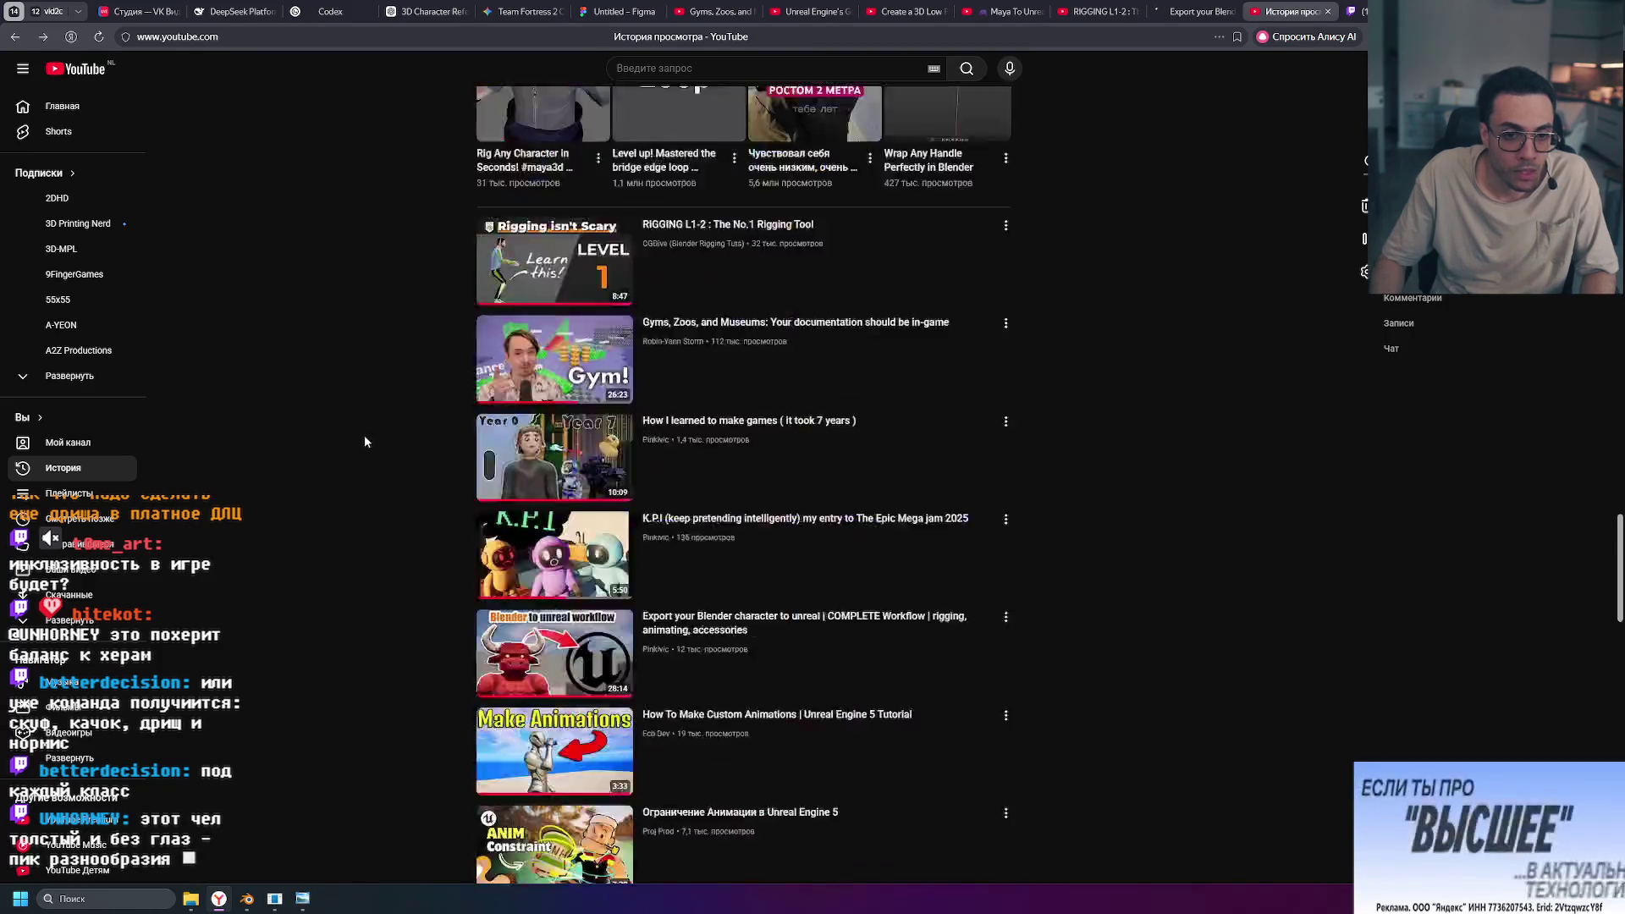
{"action": "scroll", "coordinate": [364, 434], "scroll_direction": "up", "scroll_amount": 15}
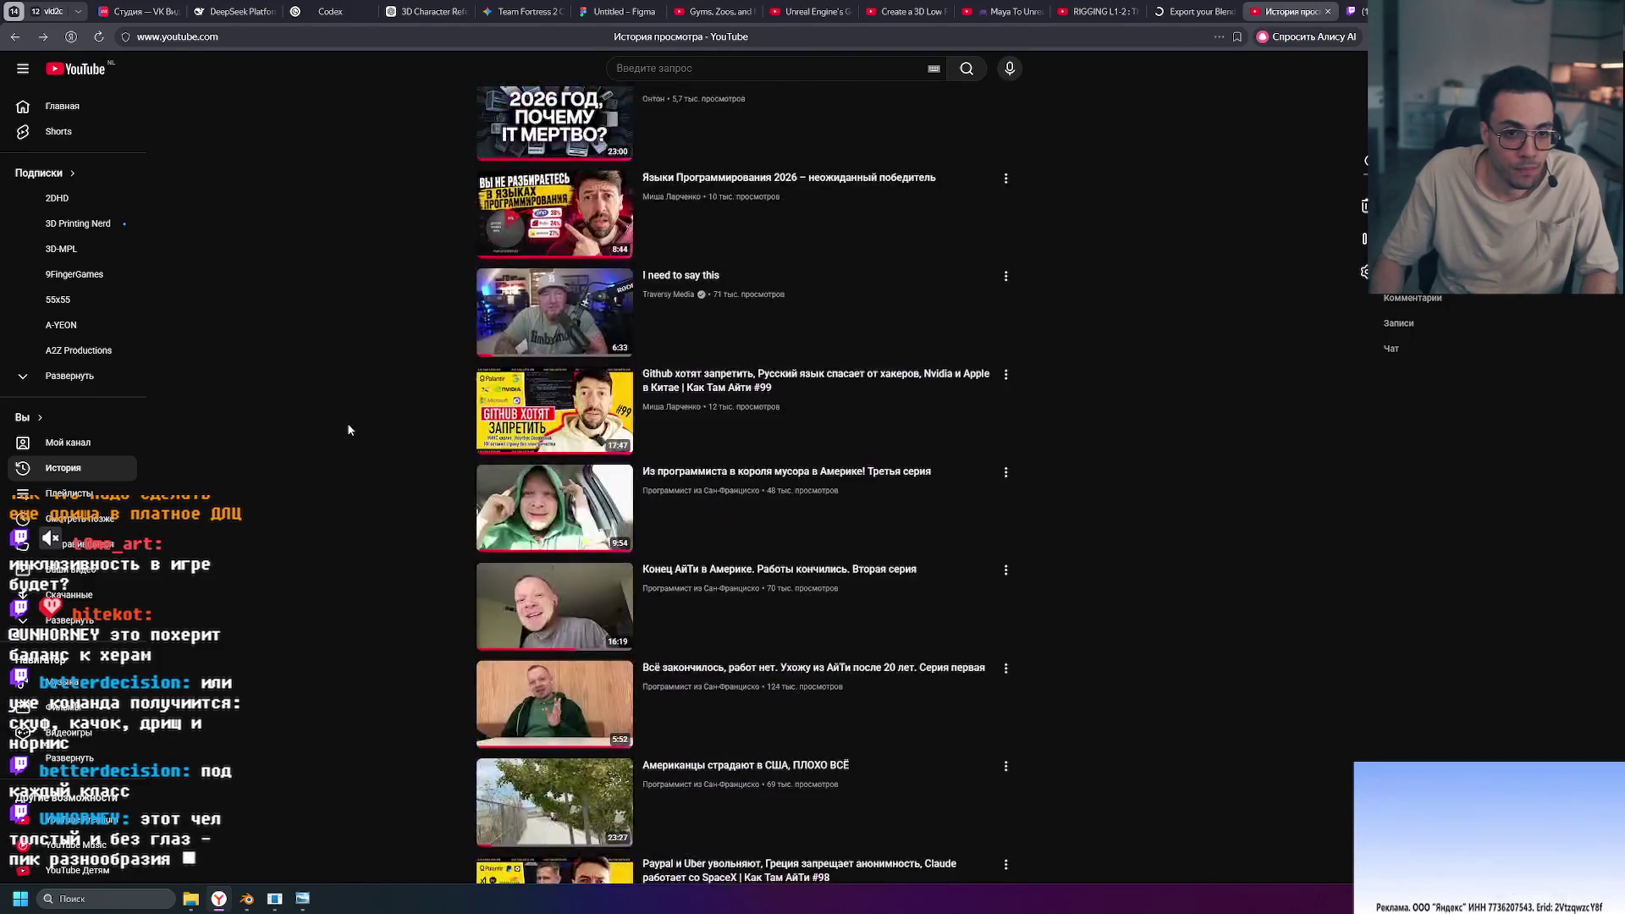
{"action": "scroll", "coordinate": [347, 430], "scroll_direction": "down", "scroll_amount": 5}
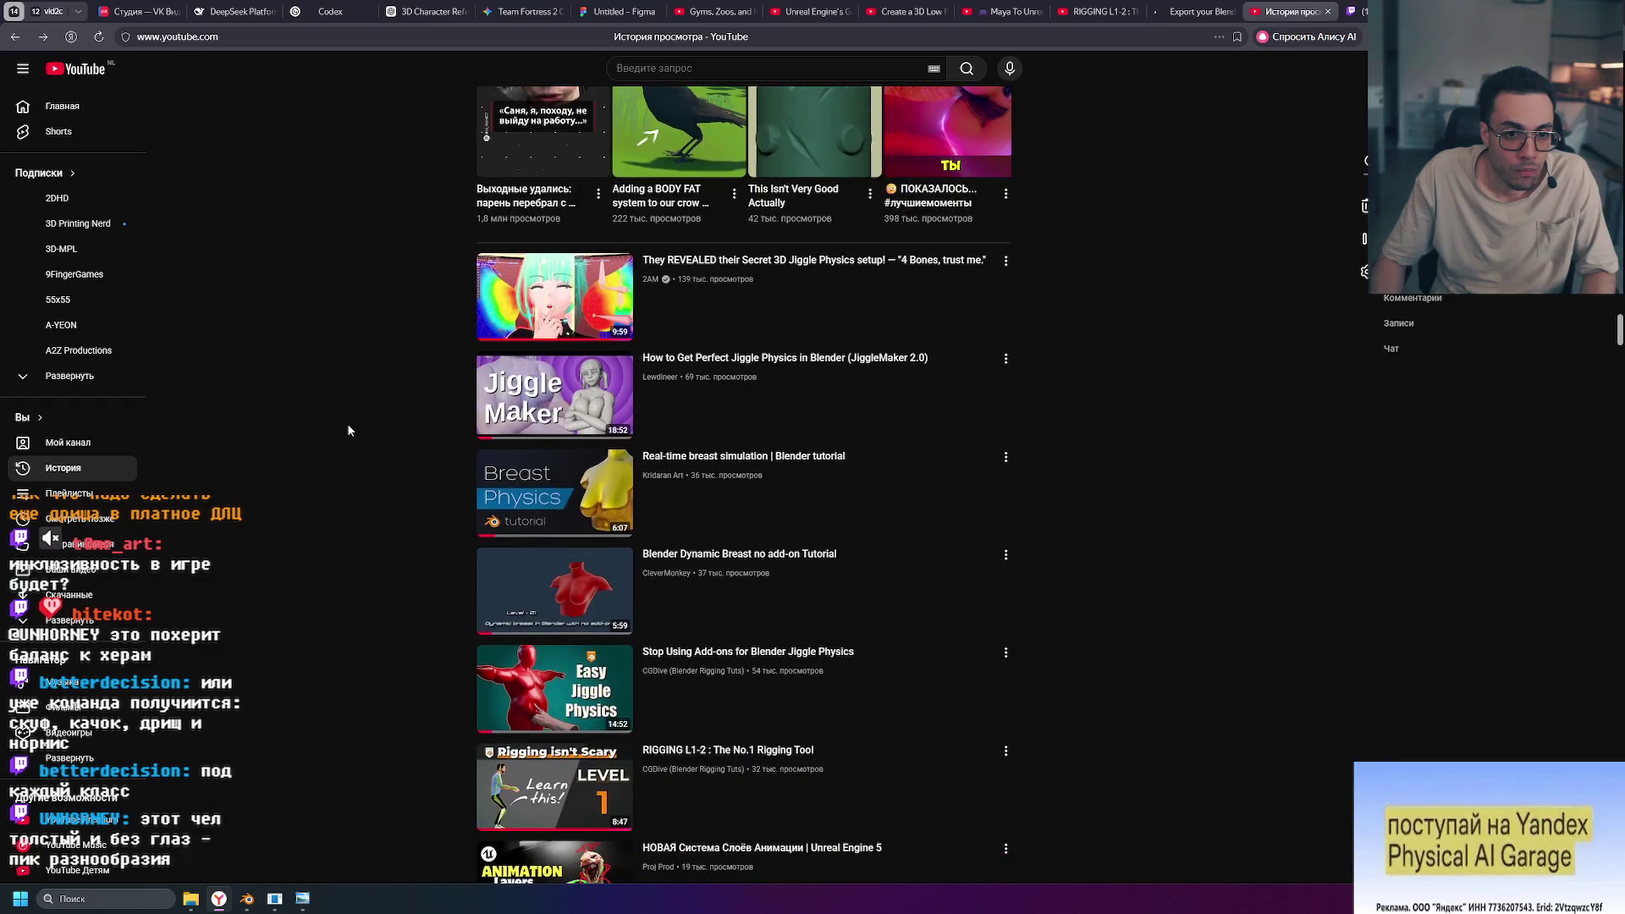
{"action": "scroll", "coordinate": [349, 428], "scroll_direction": "down", "scroll_amount": 2}
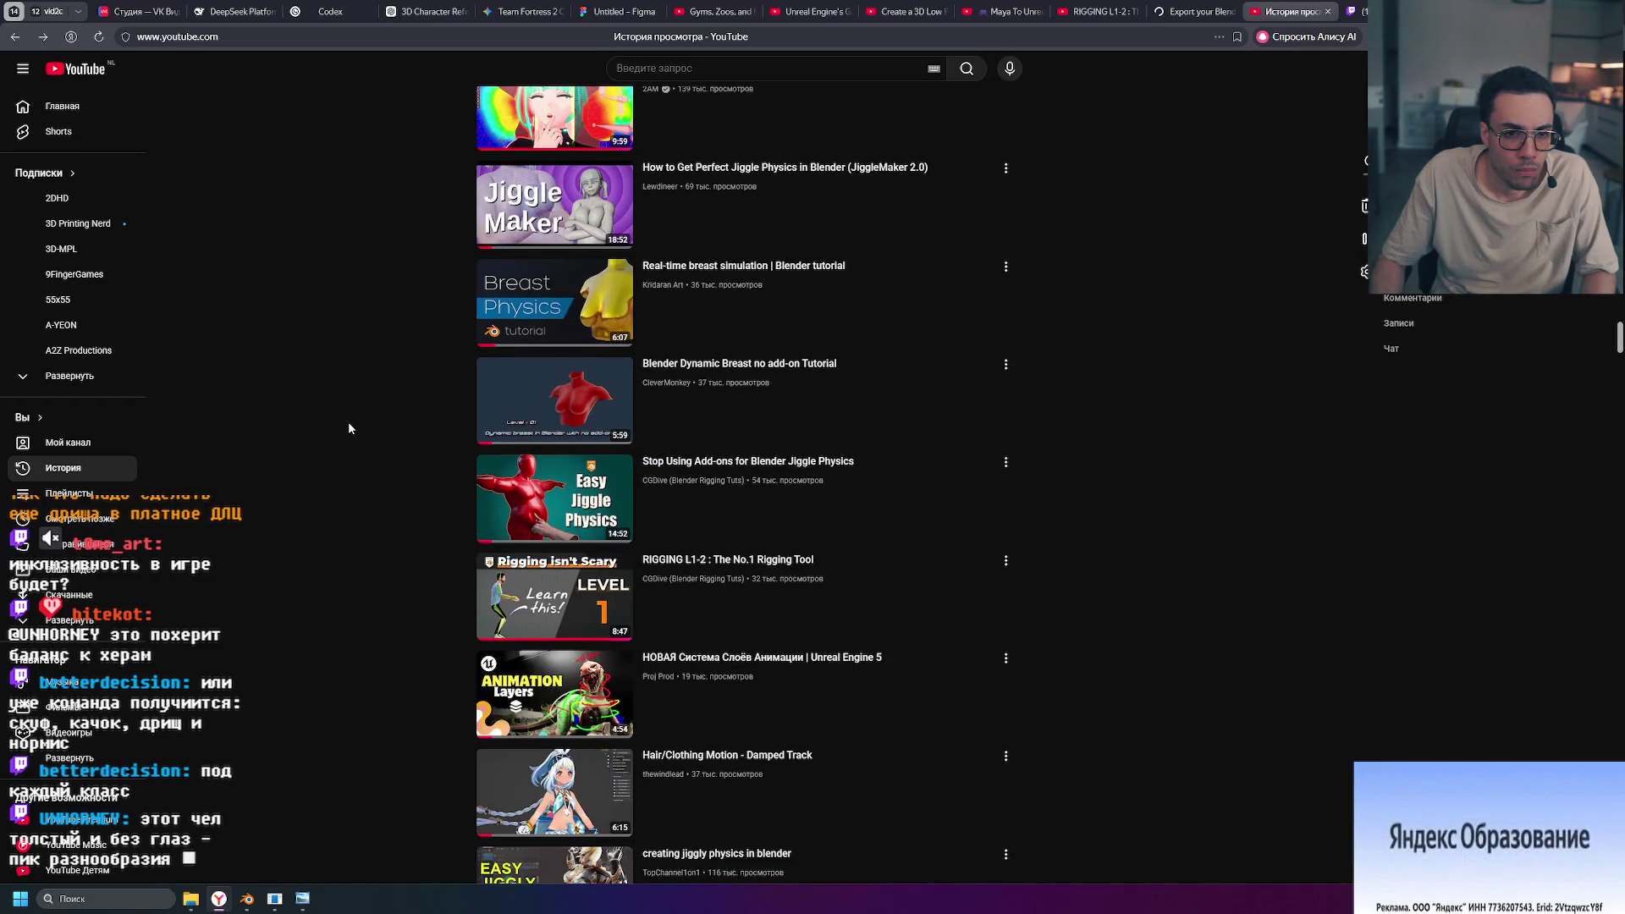
Step: Watch the Real-time breast simulation tutorial from the start, pause it, and return to Blender
{"action": "left_click", "coordinate": [583, 318]}
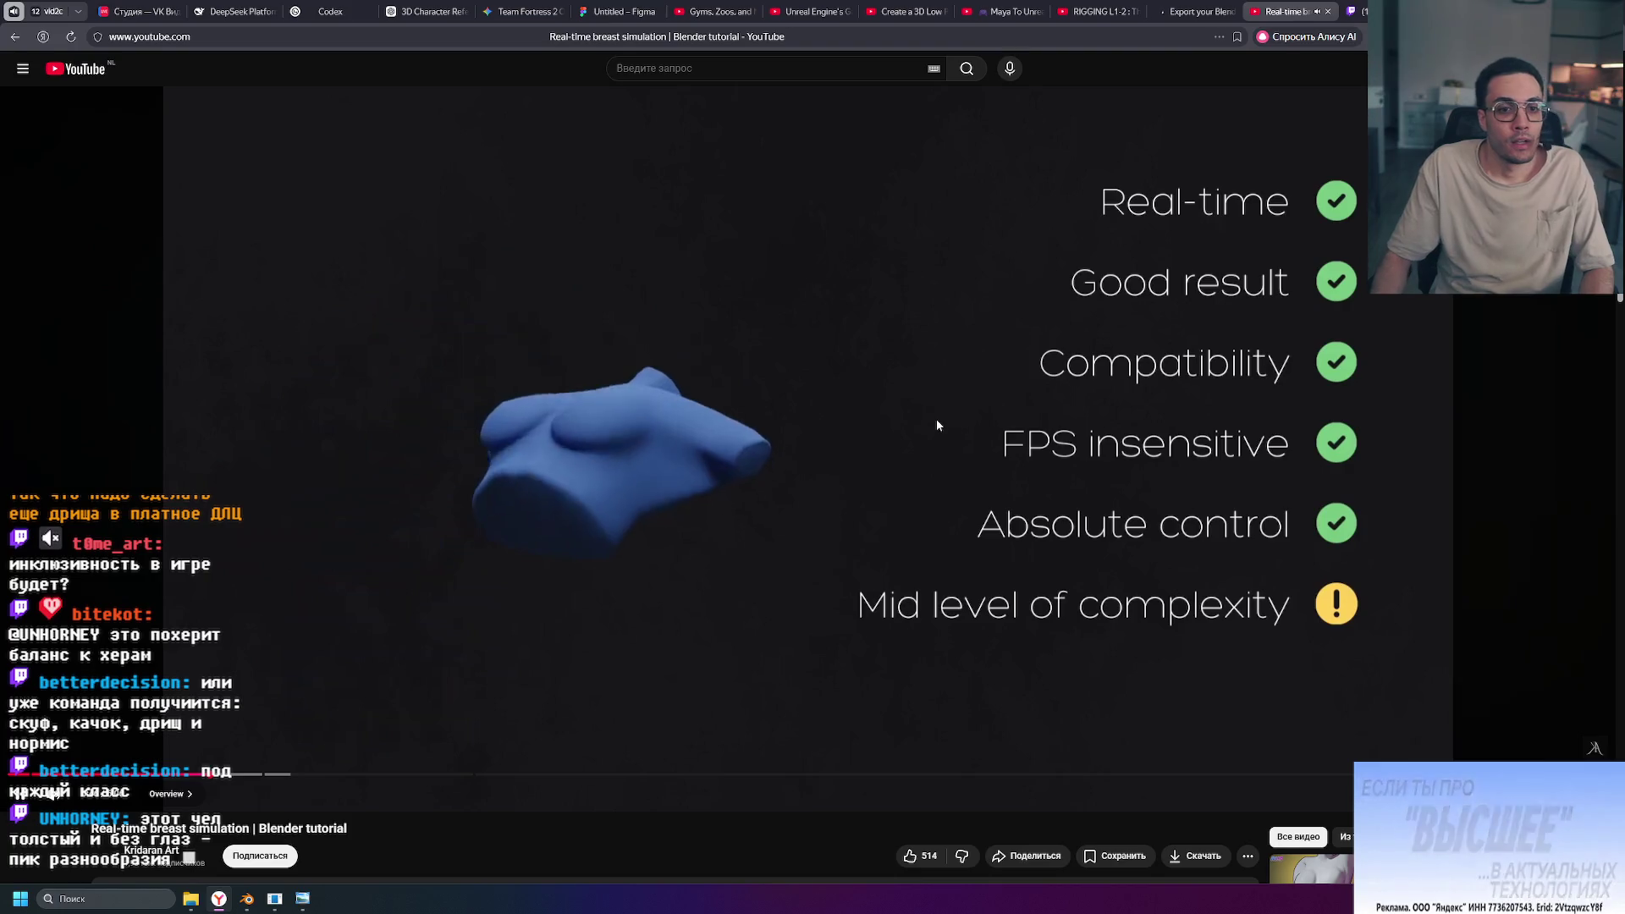
{"action": "key", "text": "Home"}
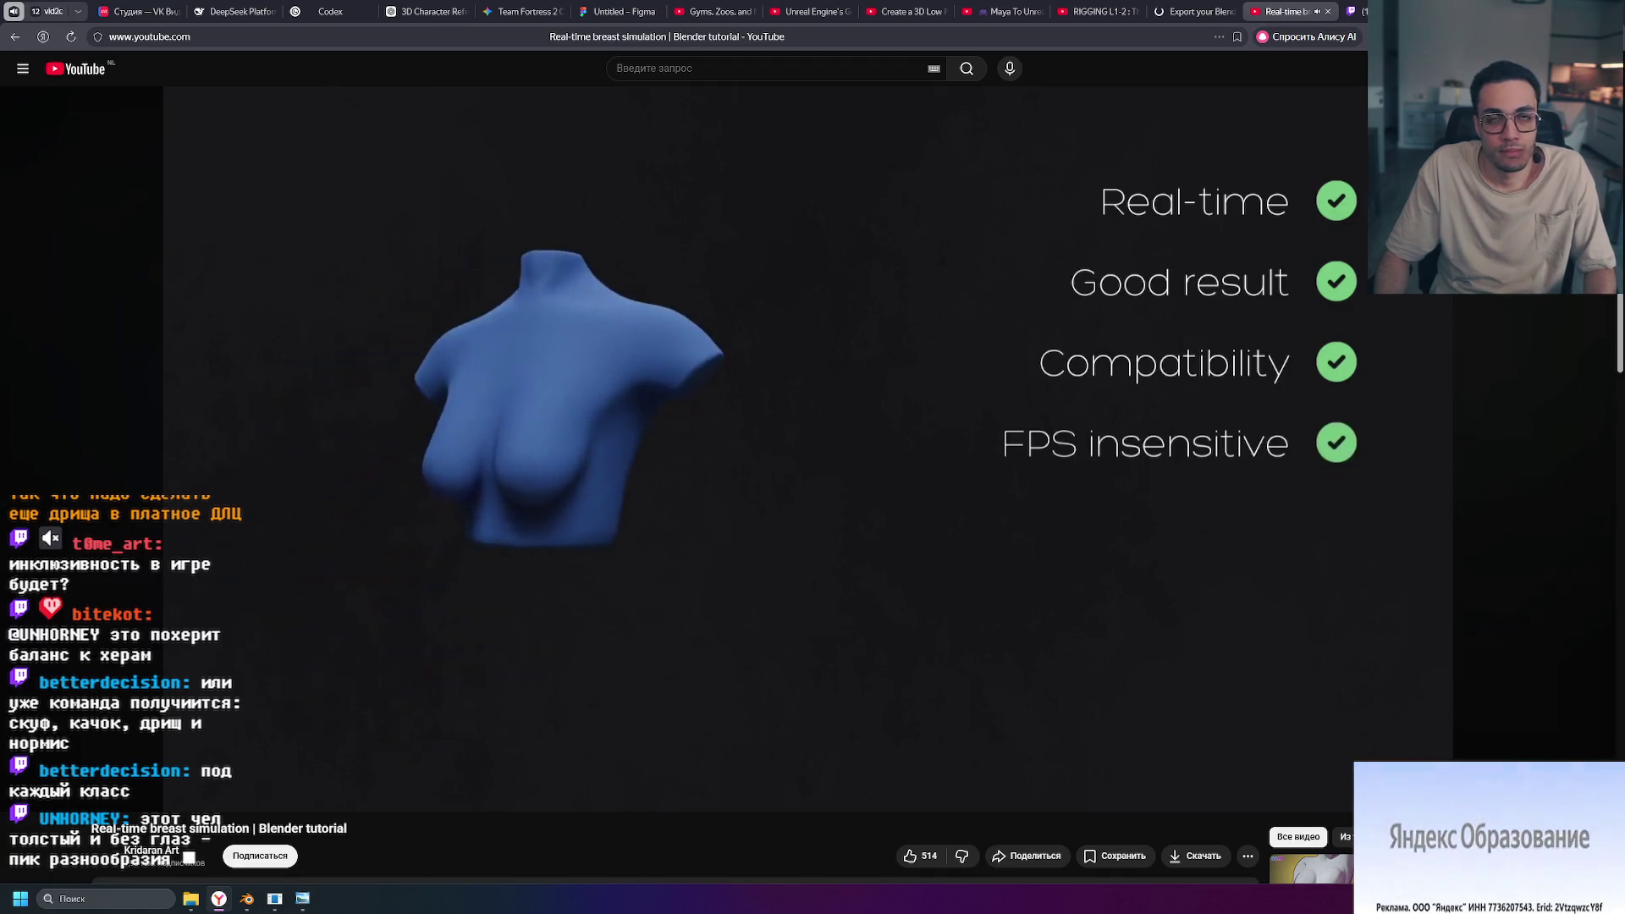
{"action": "left_click", "coordinate": [954, 562]}
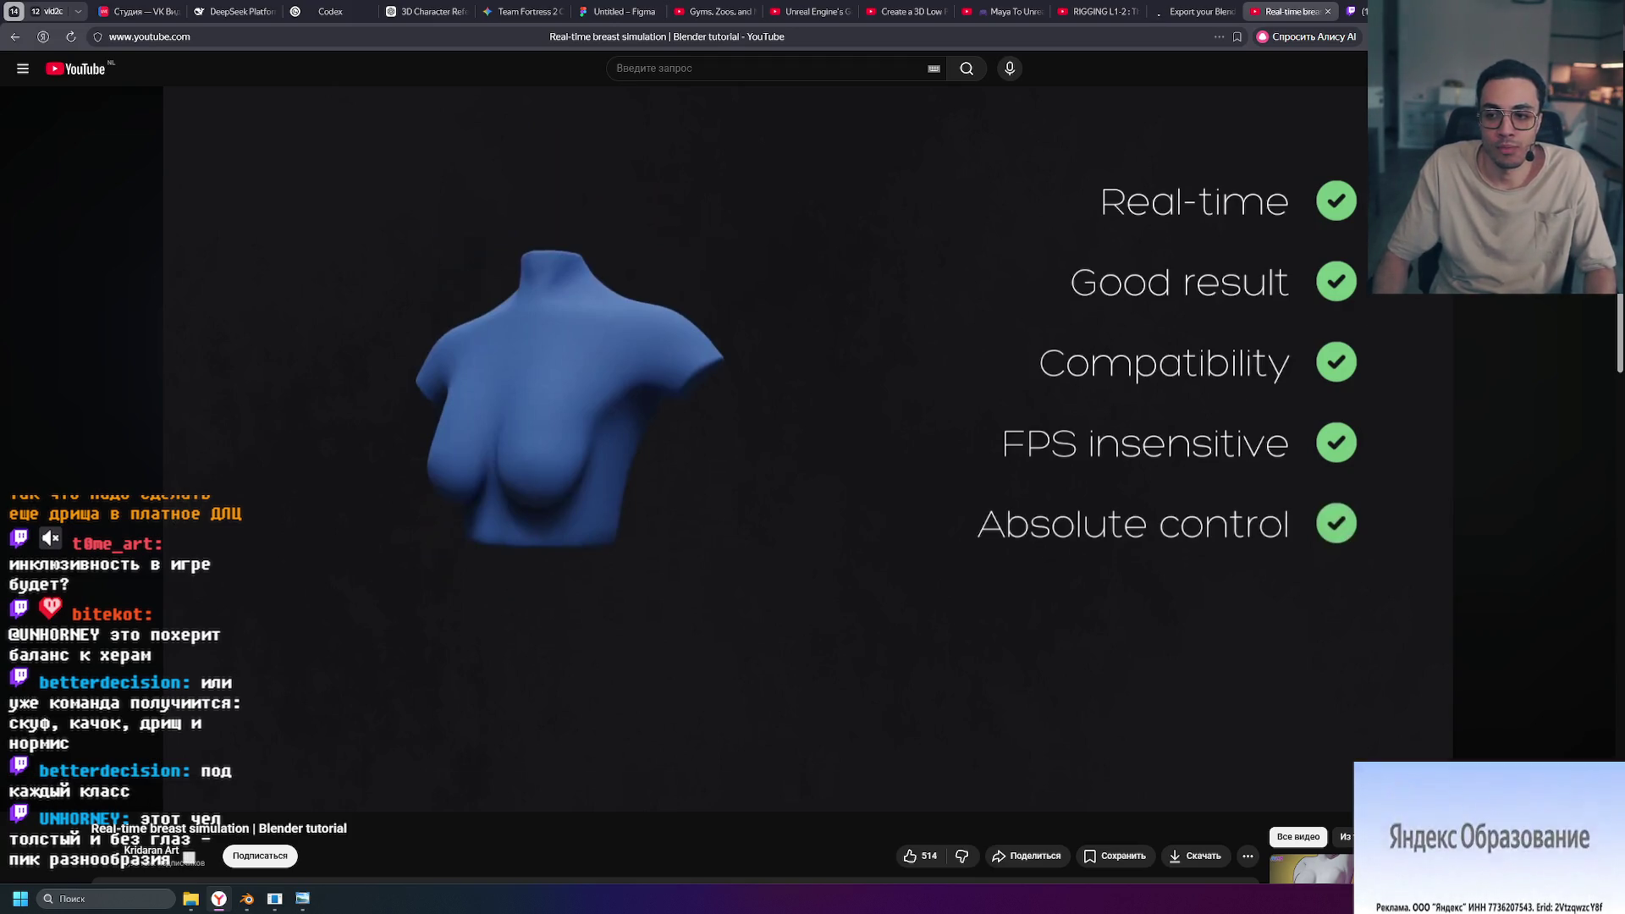
{"action": "key", "text": "alt+Tab"}
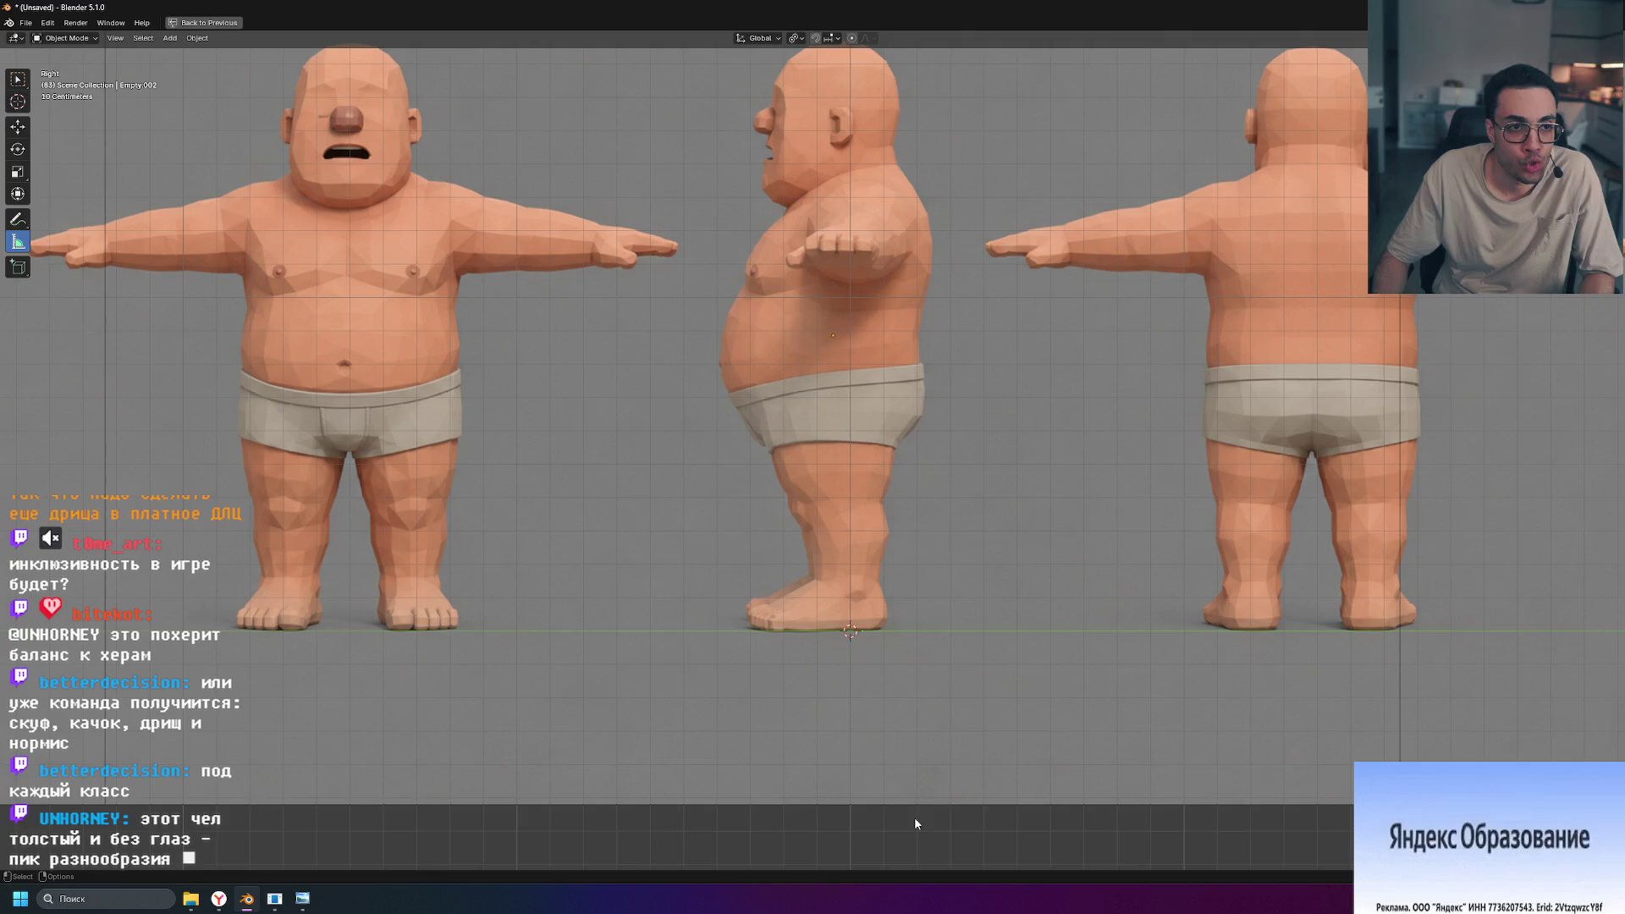
Step: Add a mesh cube at the origin and check its Add Cube settings
{"action": "key", "text": "shift+a"}
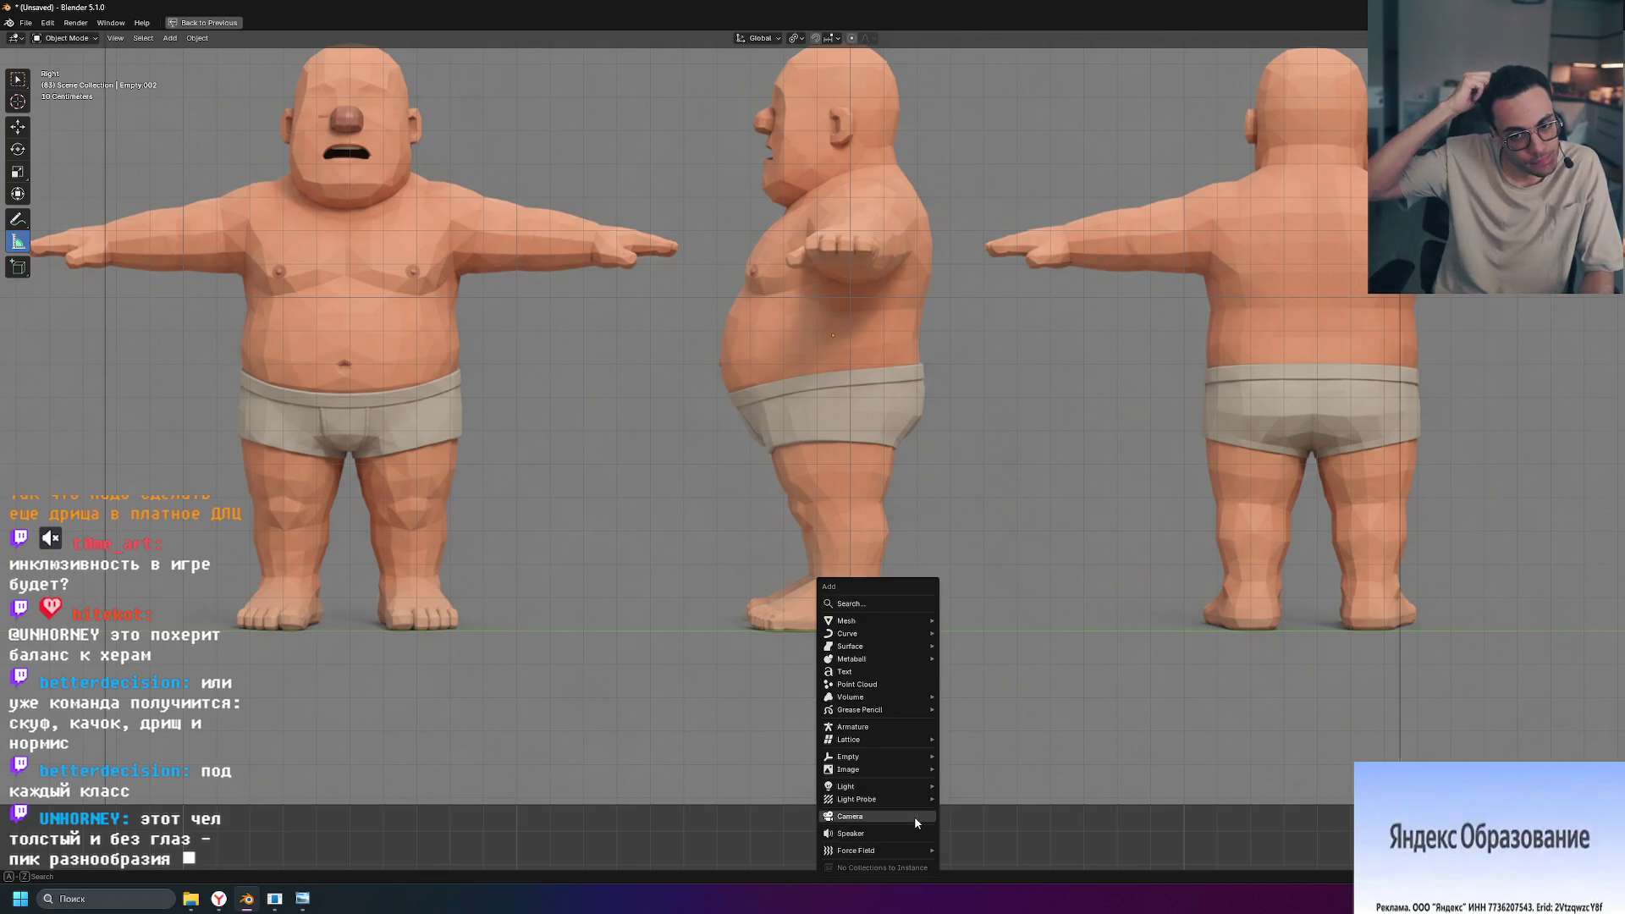
{"action": "mouse_move", "coordinate": [875, 621]}
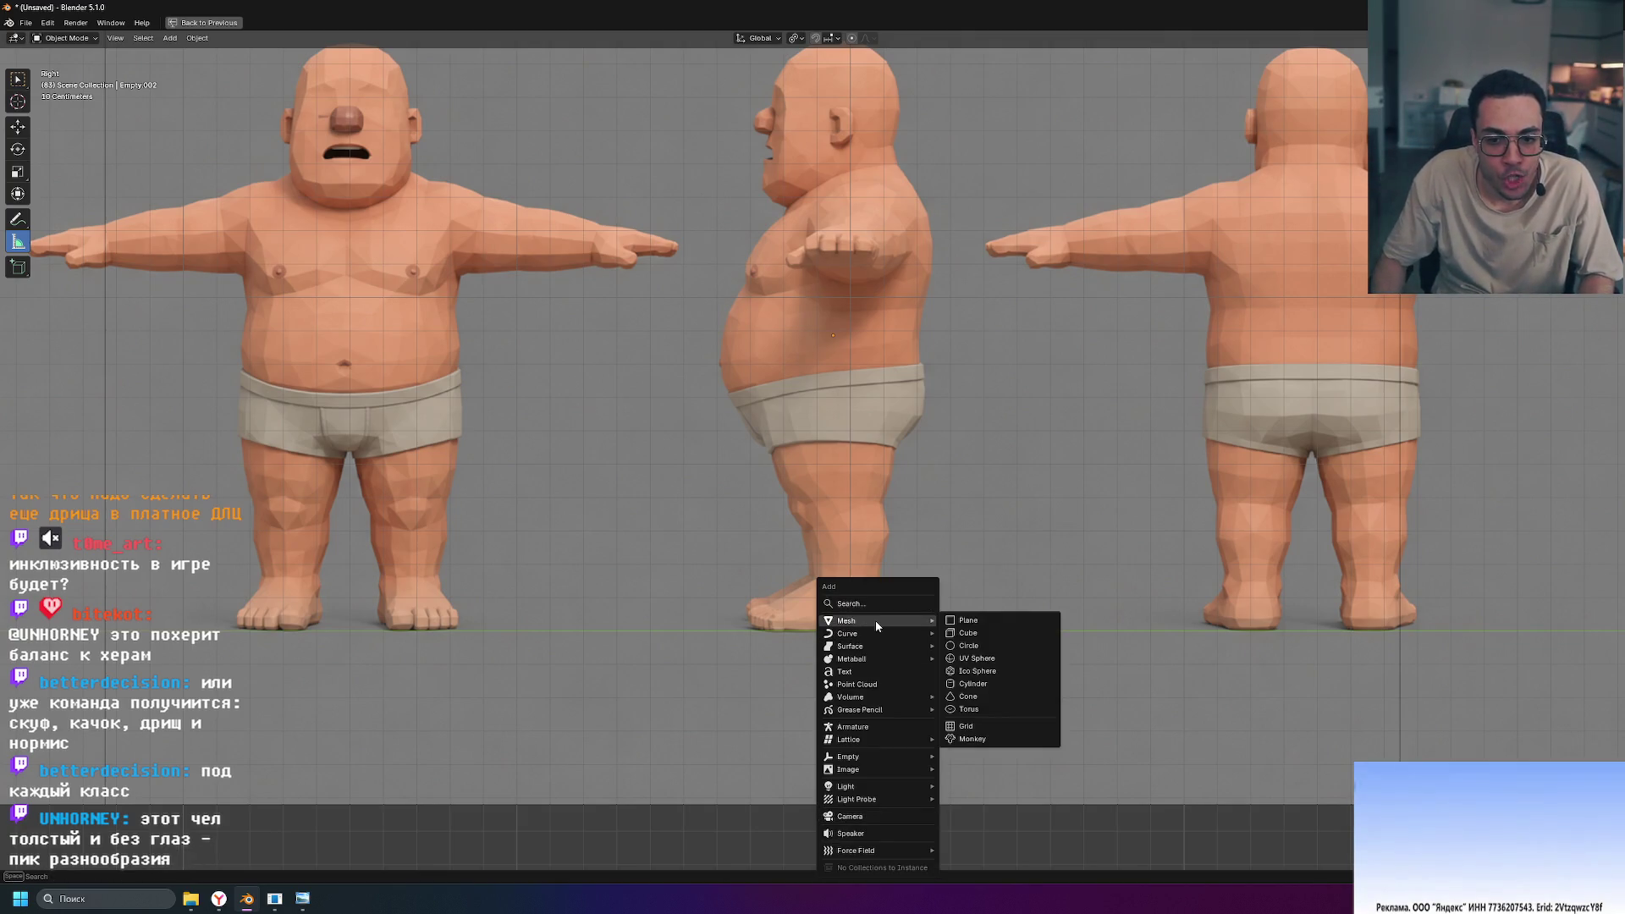
{"action": "left_click", "coordinate": [992, 634]}
{"action": "scroll", "coordinate": [982, 635], "scroll_direction": "down", "scroll_amount": 5}
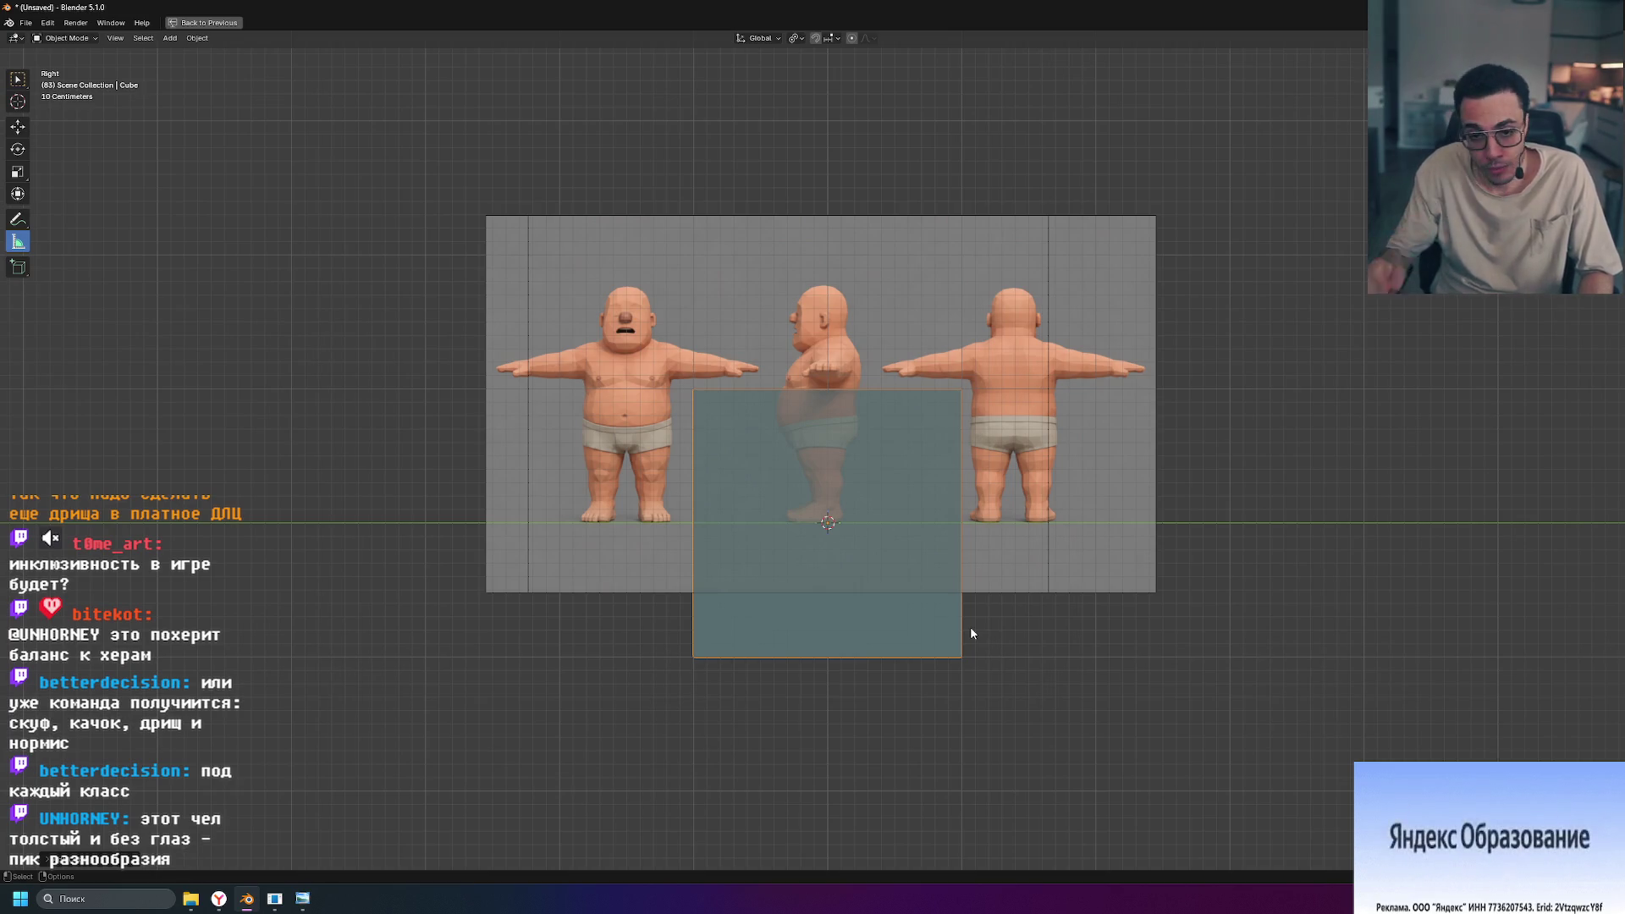
{"action": "left_click", "coordinate": [54, 862]}
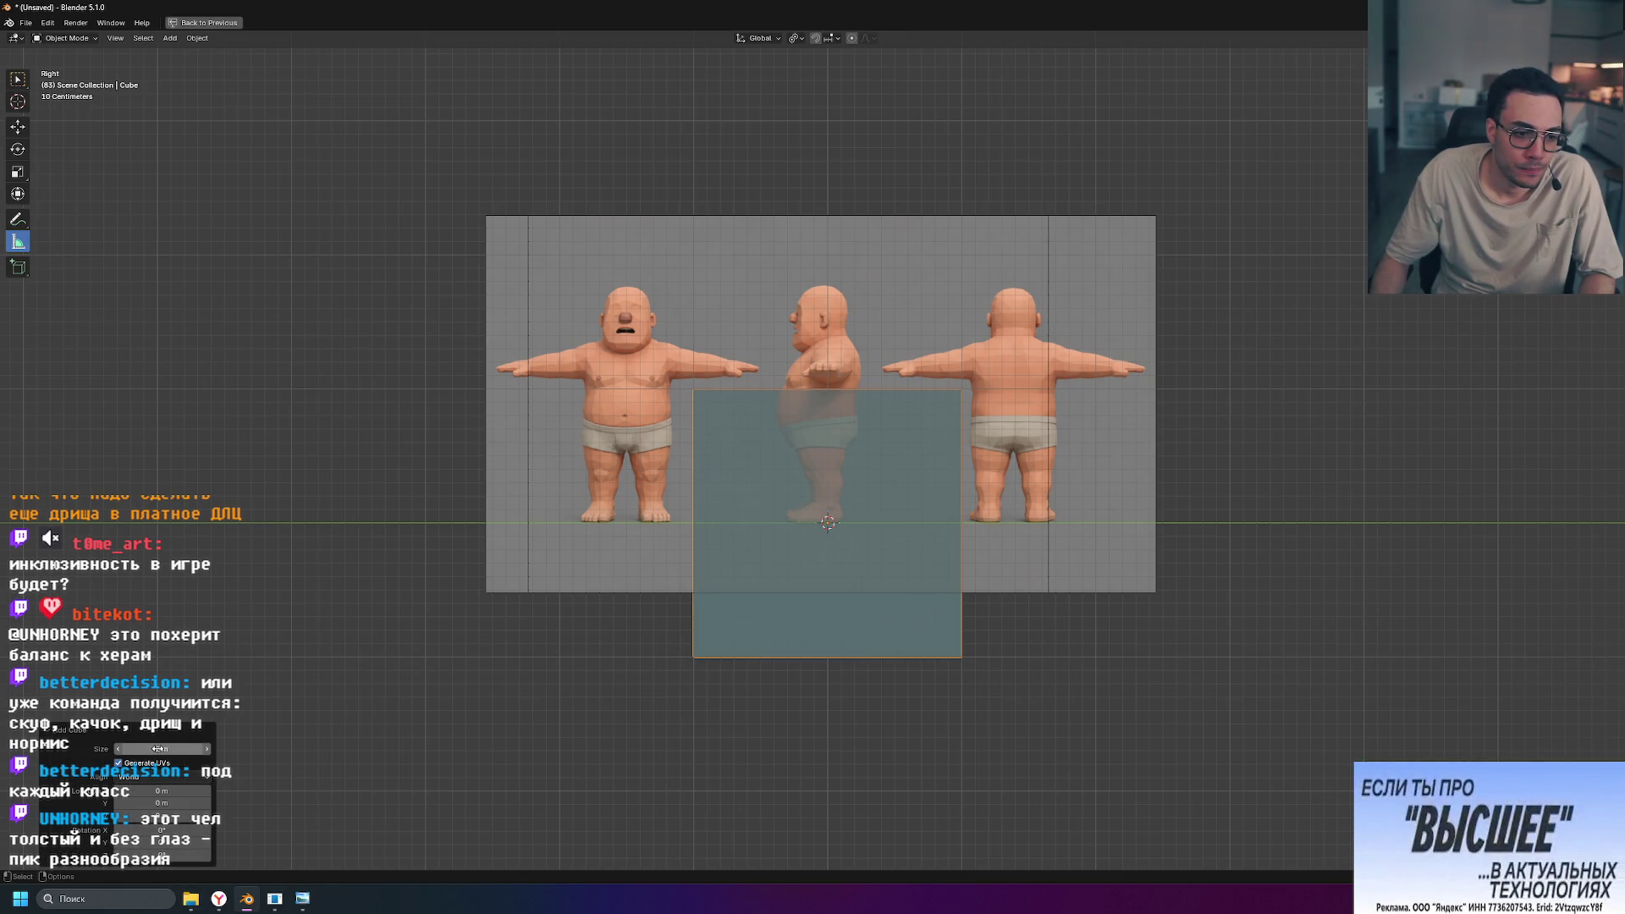
{"action": "left_click", "coordinate": [700, 747]}
Step: Zoom the Right view, select the cube, and restore the four-viewport layout
{"action": "scroll", "coordinate": [769, 728], "scroll_direction": "up", "scroll_amount": 3}
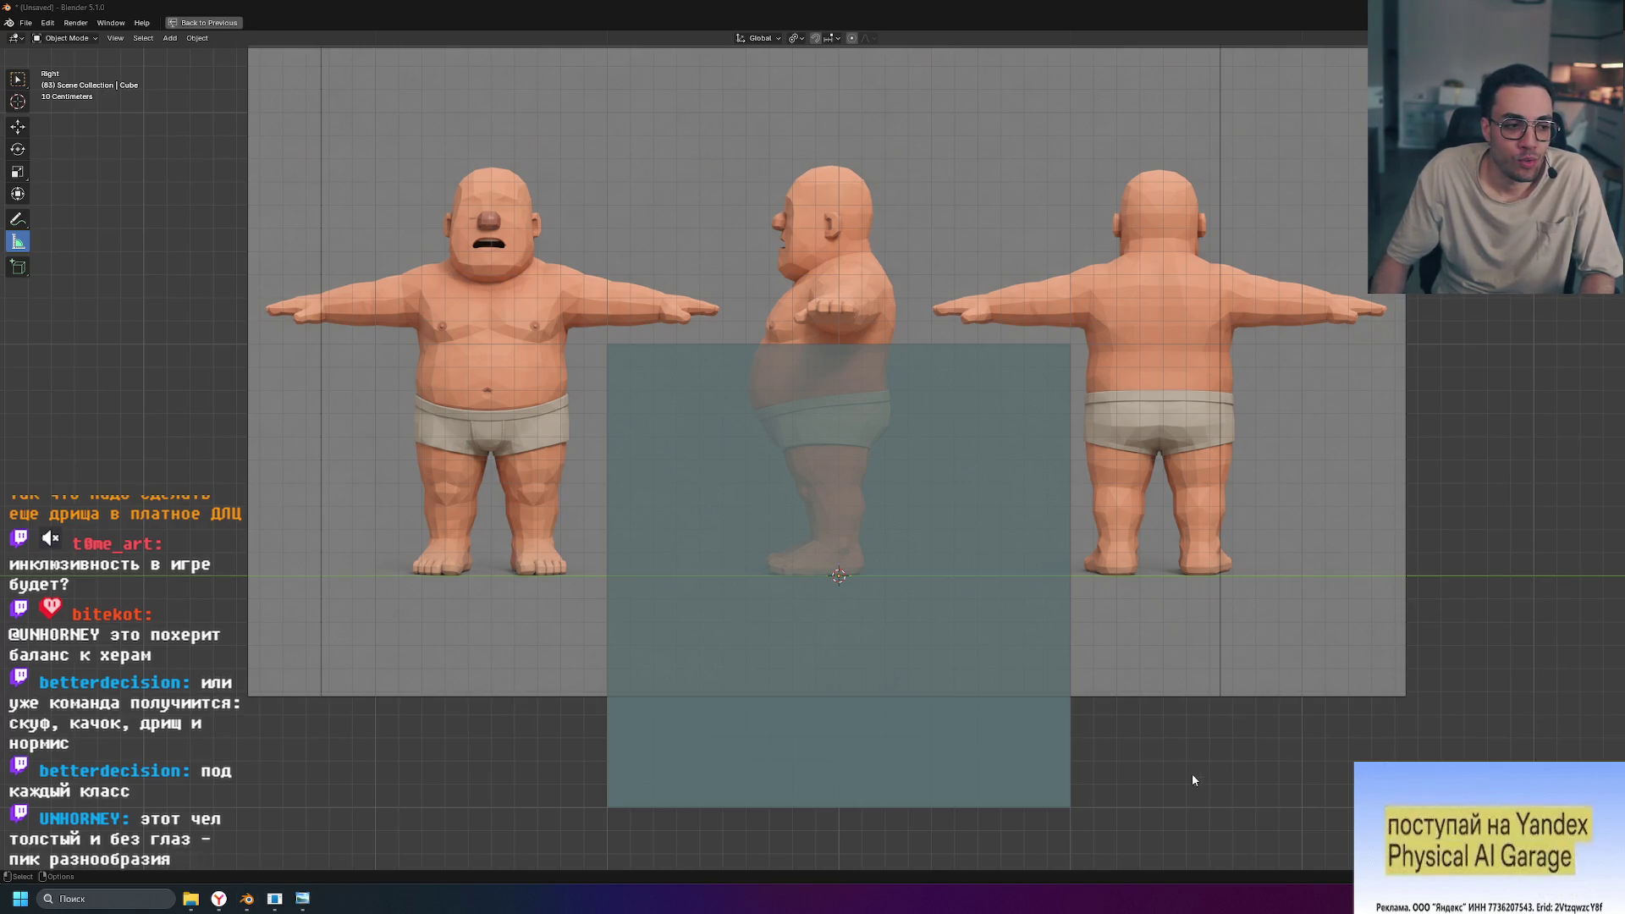
{"action": "scroll", "coordinate": [1100, 753], "scroll_direction": "up", "scroll_amount": 3}
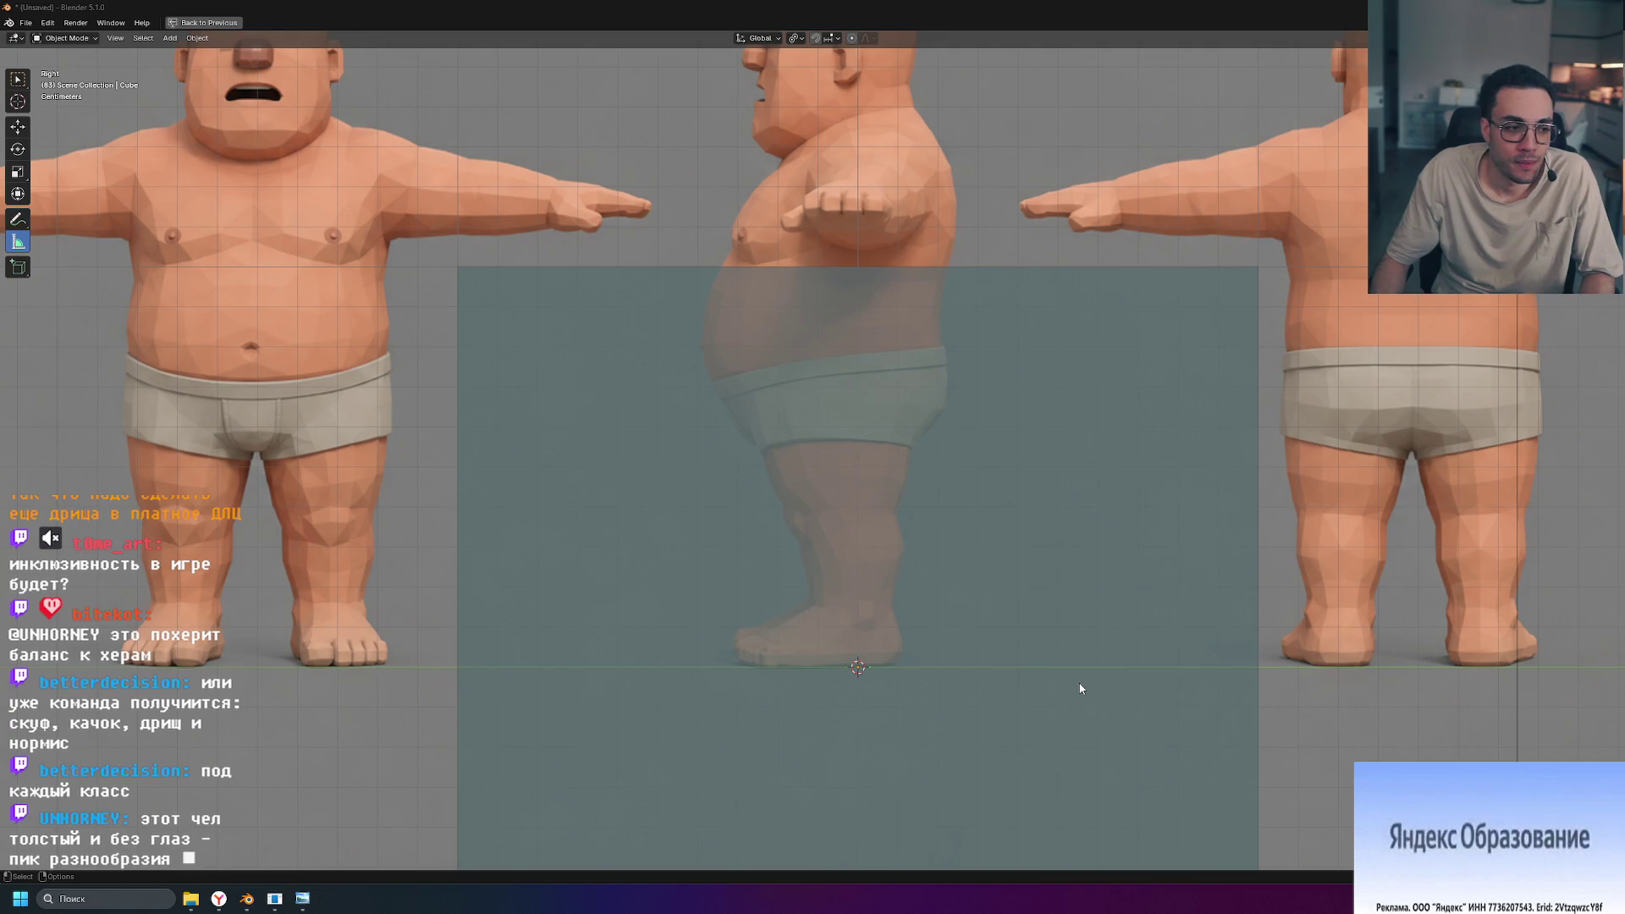
{"action": "scroll", "coordinate": [1092, 694], "scroll_direction": "down", "scroll_amount": 1}
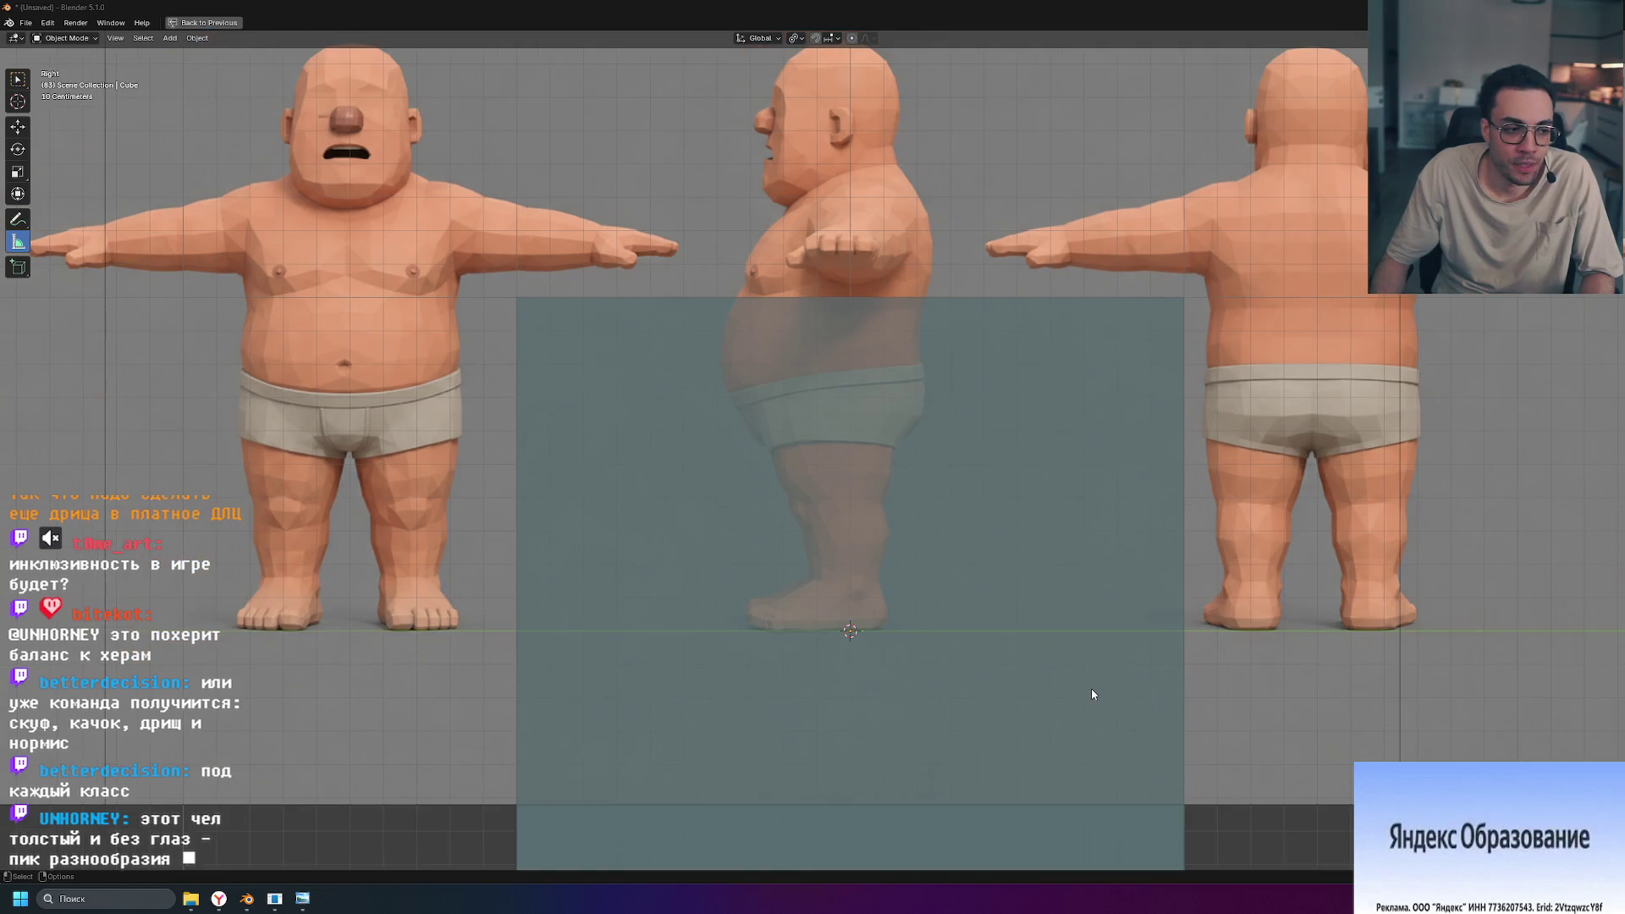
{"action": "scroll", "coordinate": [1092, 695], "scroll_direction": "up", "scroll_amount": 1}
{"action": "scroll", "coordinate": [1093, 694], "scroll_direction": "down", "scroll_amount": 1}
{"action": "scroll", "coordinate": [1091, 688], "scroll_direction": "down", "scroll_amount": 2}
{"action": "left_click", "coordinate": [958, 704]}
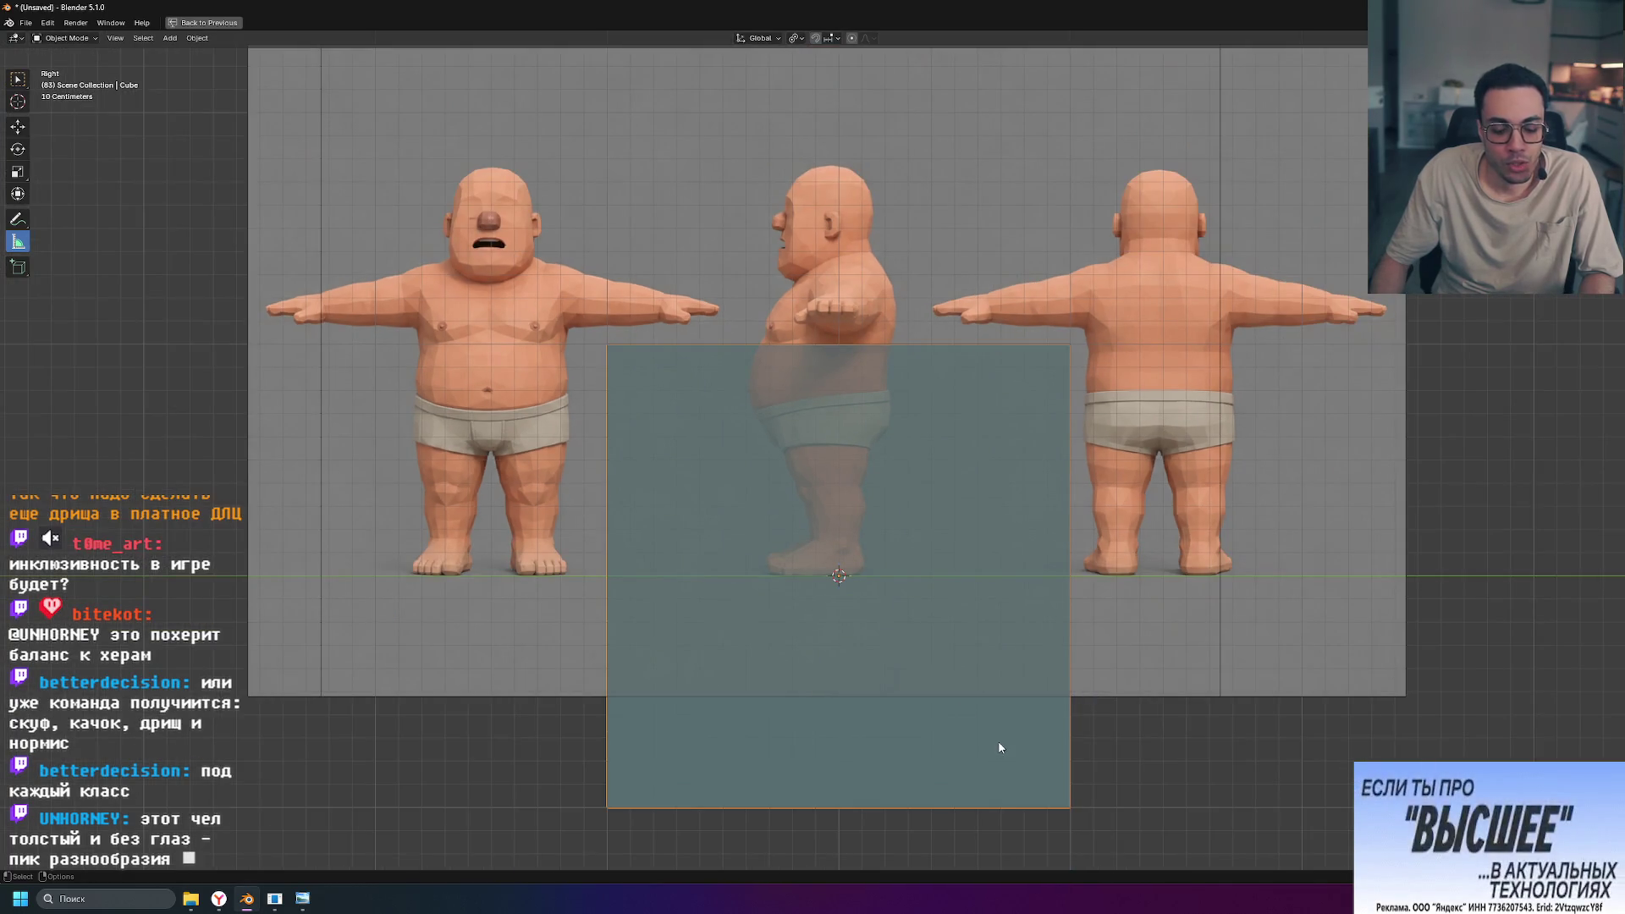
{"action": "key", "text": "ctrl+space"}
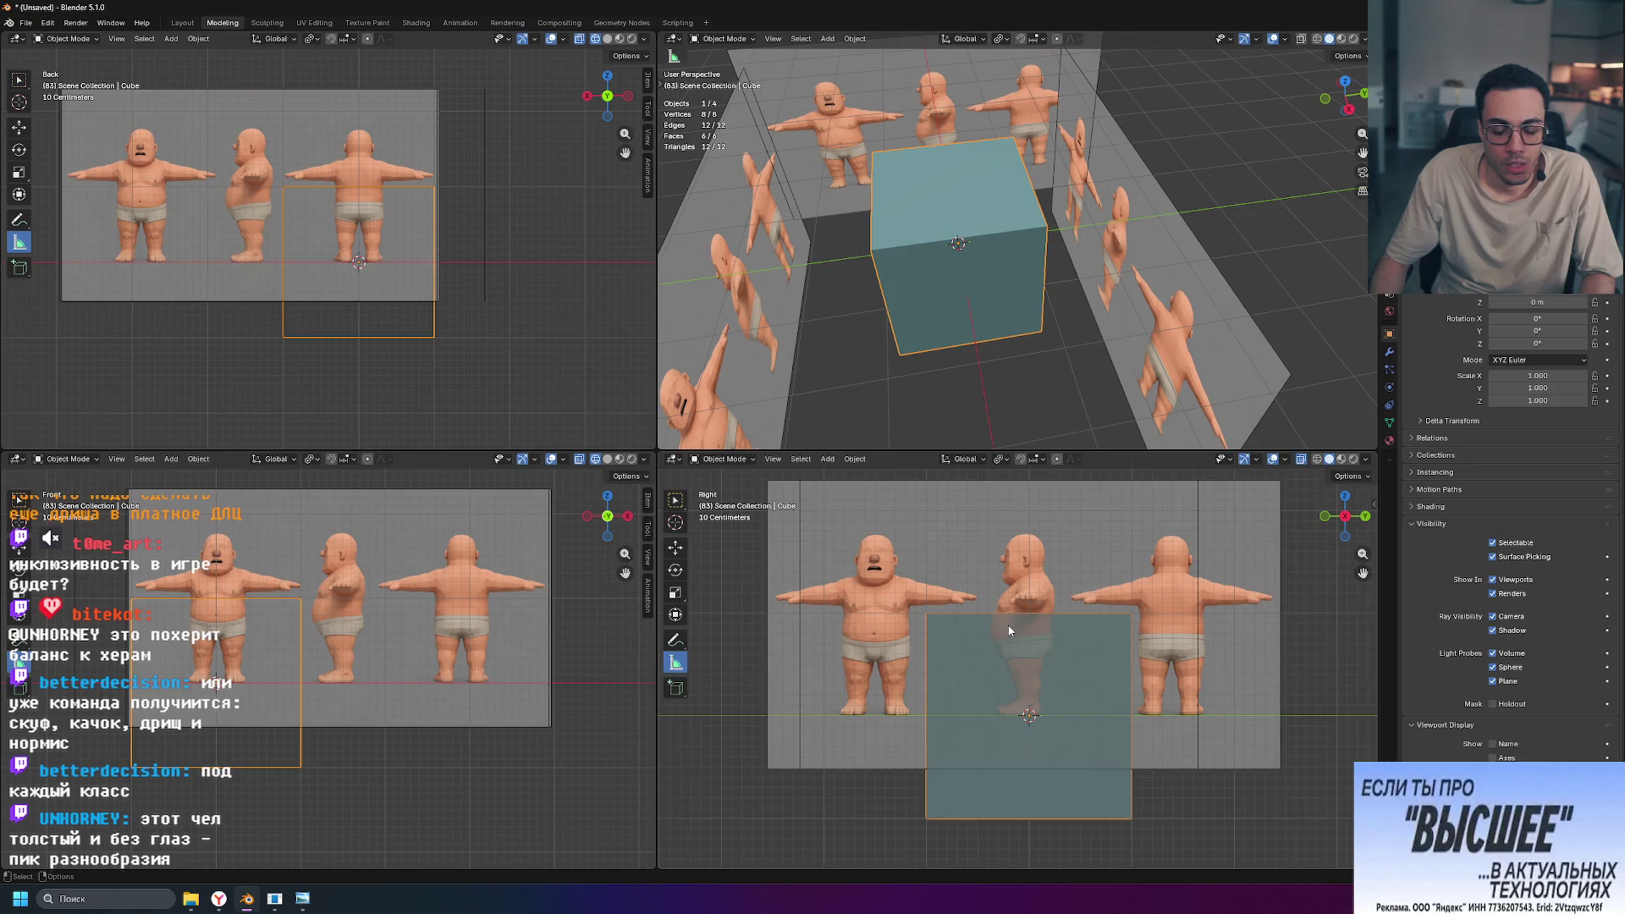
Step: Scale the cube to about 0.39 and apply all transforms, then undo back to its original size
{"action": "key", "text": "s"}
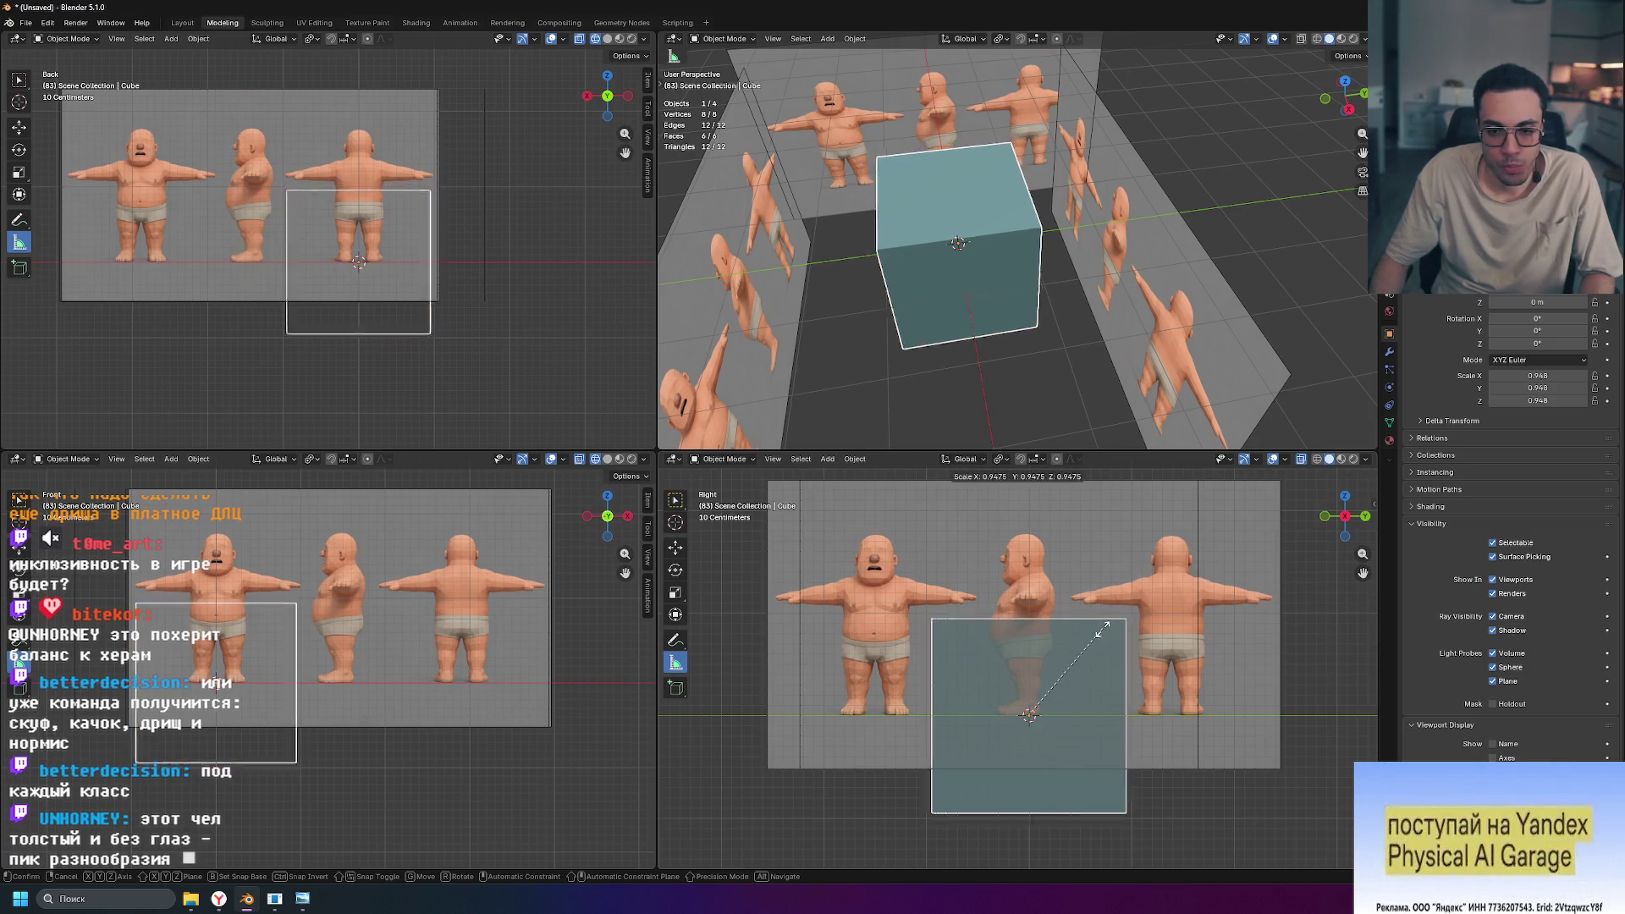
{"action": "left_click", "coordinate": [1058, 682]}
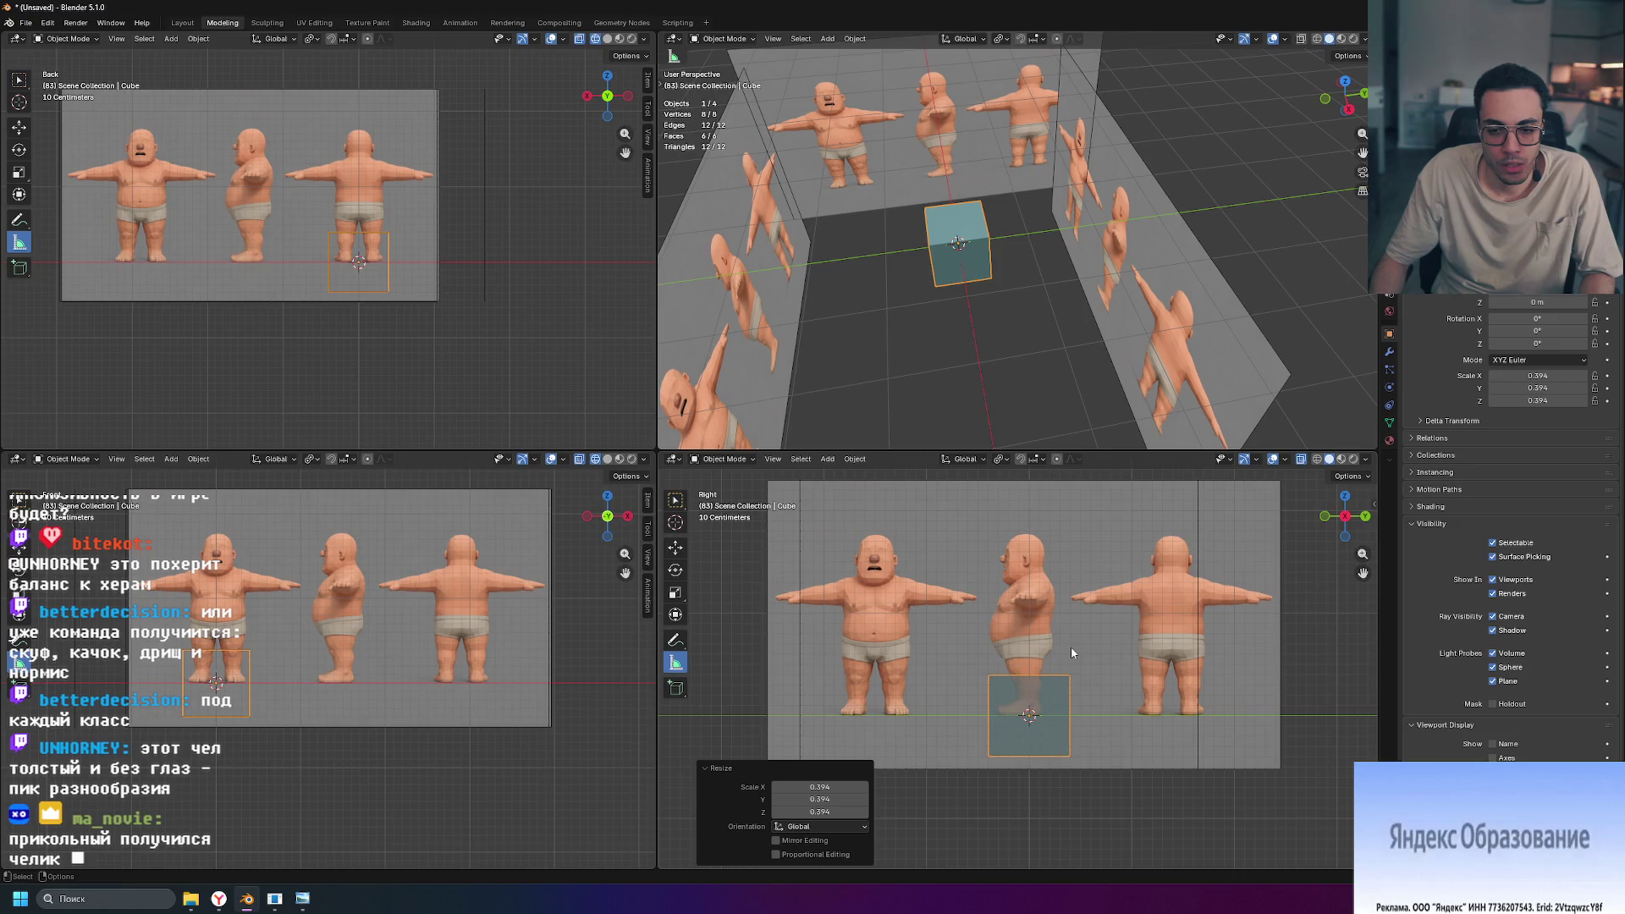
{"action": "right_click", "coordinate": [1047, 688]}
{"action": "mouse_move", "coordinate": [1047, 688]}
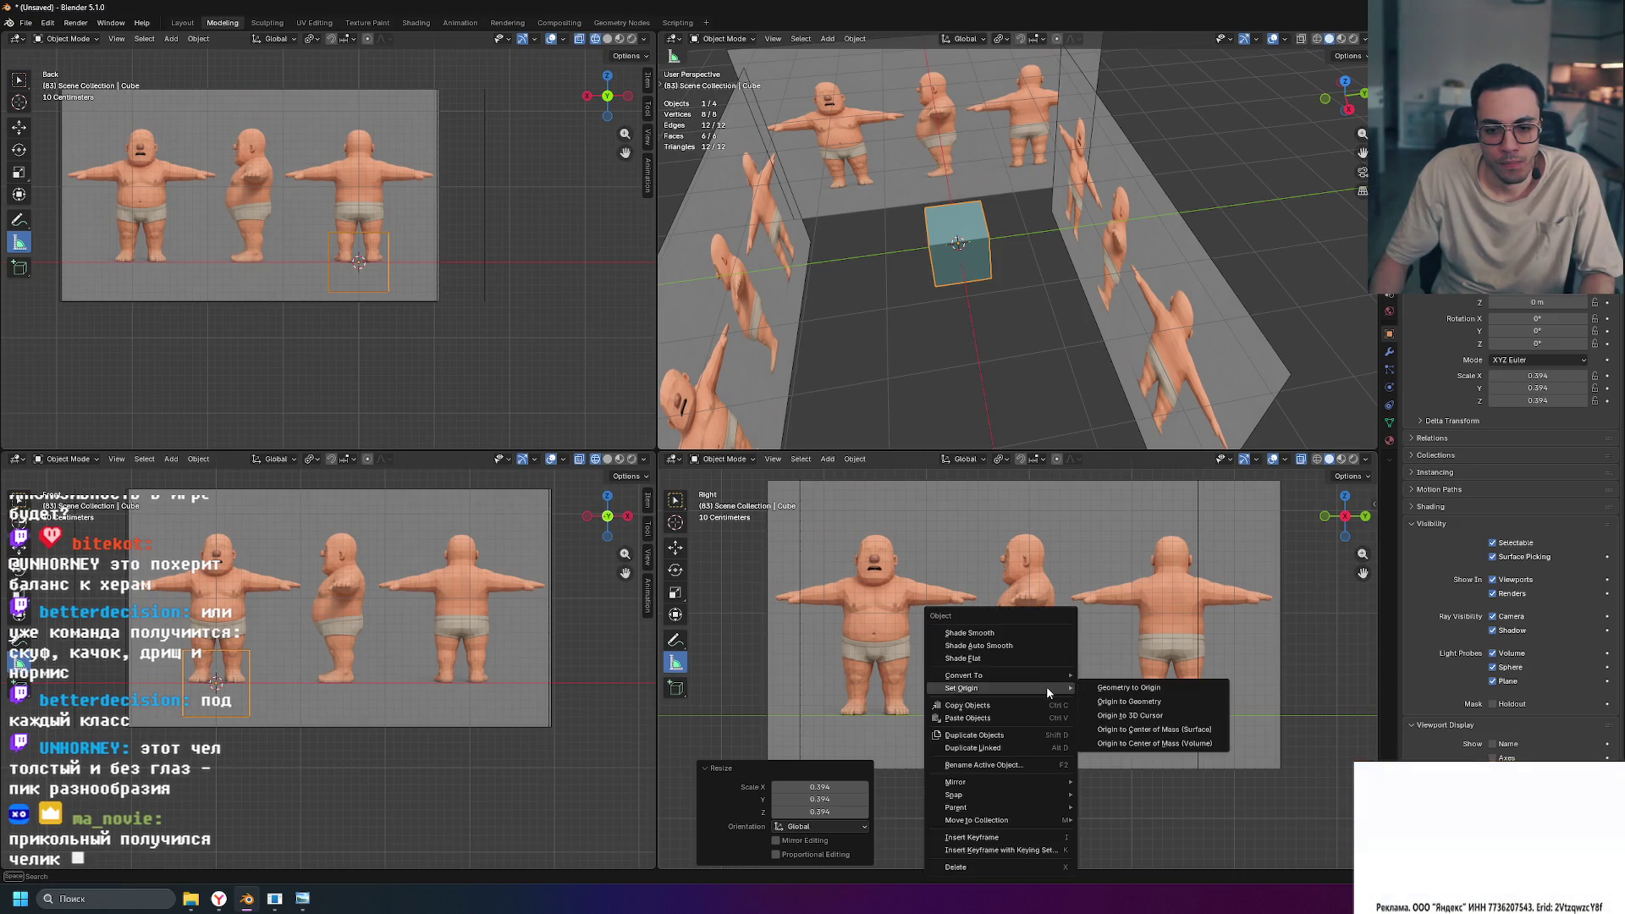
{"action": "key", "text": "Escape"}
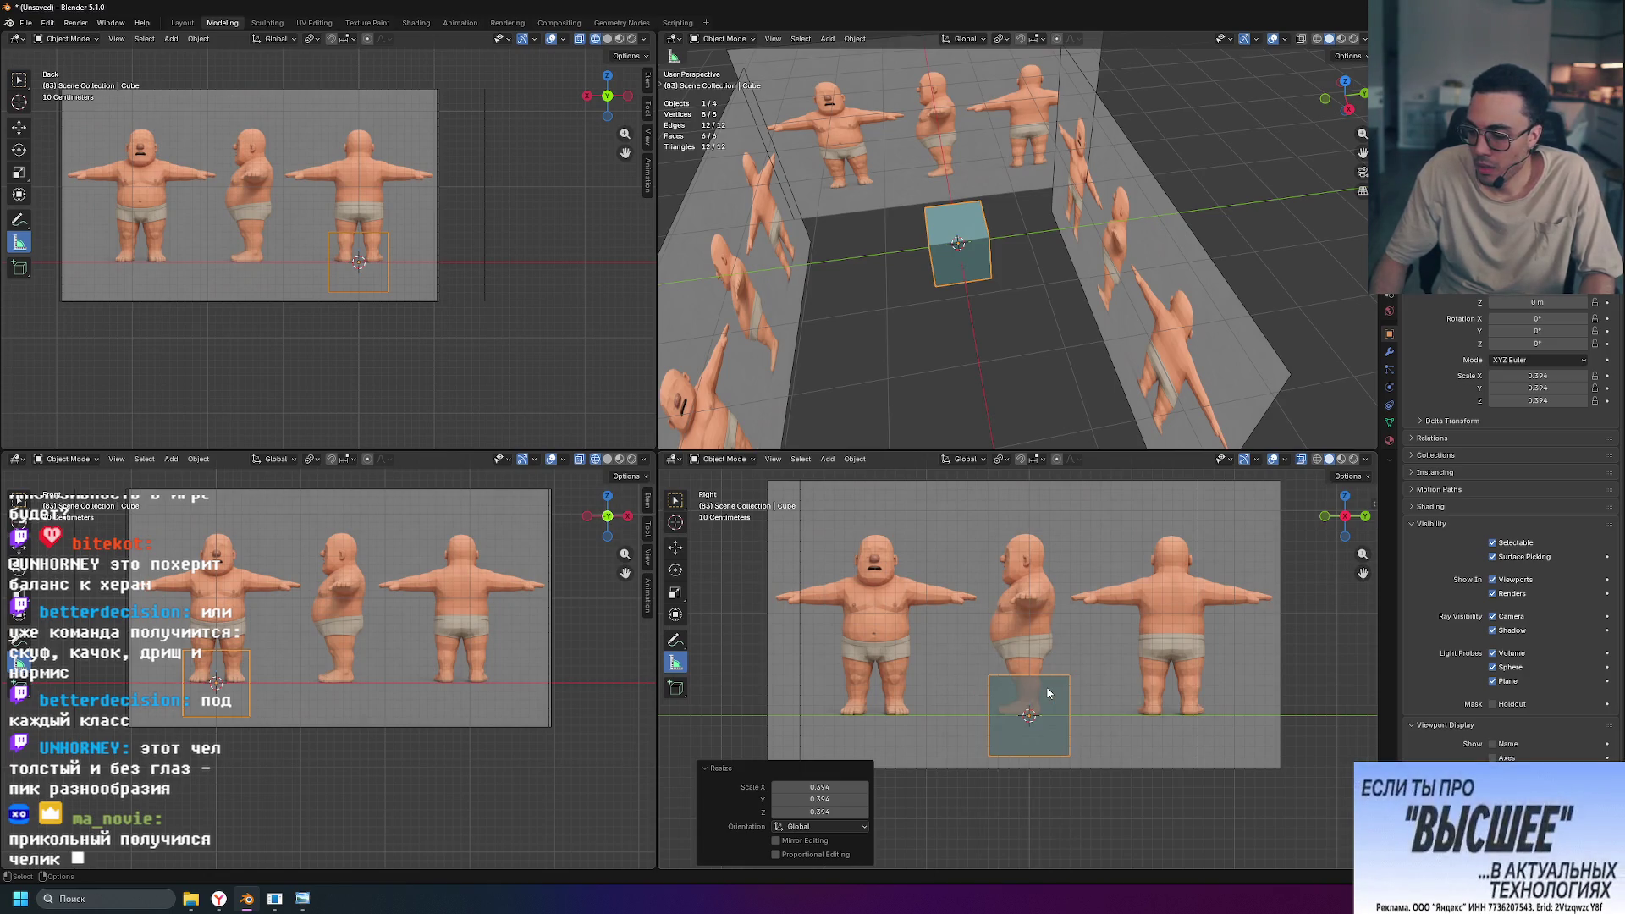
{"action": "key", "text": "ctrl+a"}
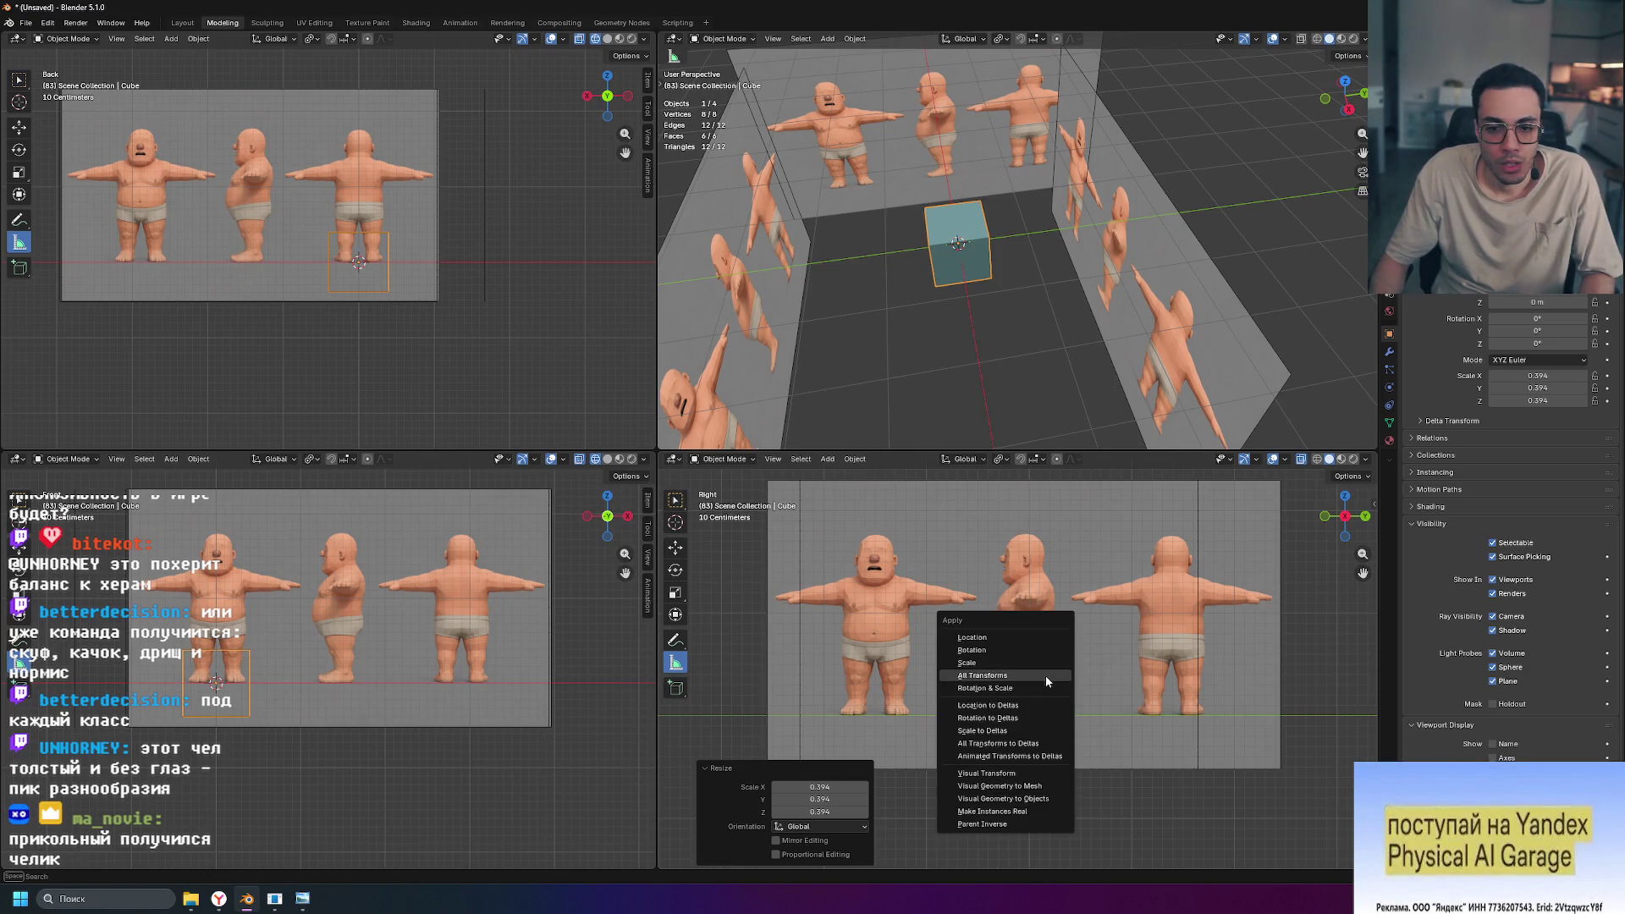
{"action": "left_click", "coordinate": [1046, 675]}
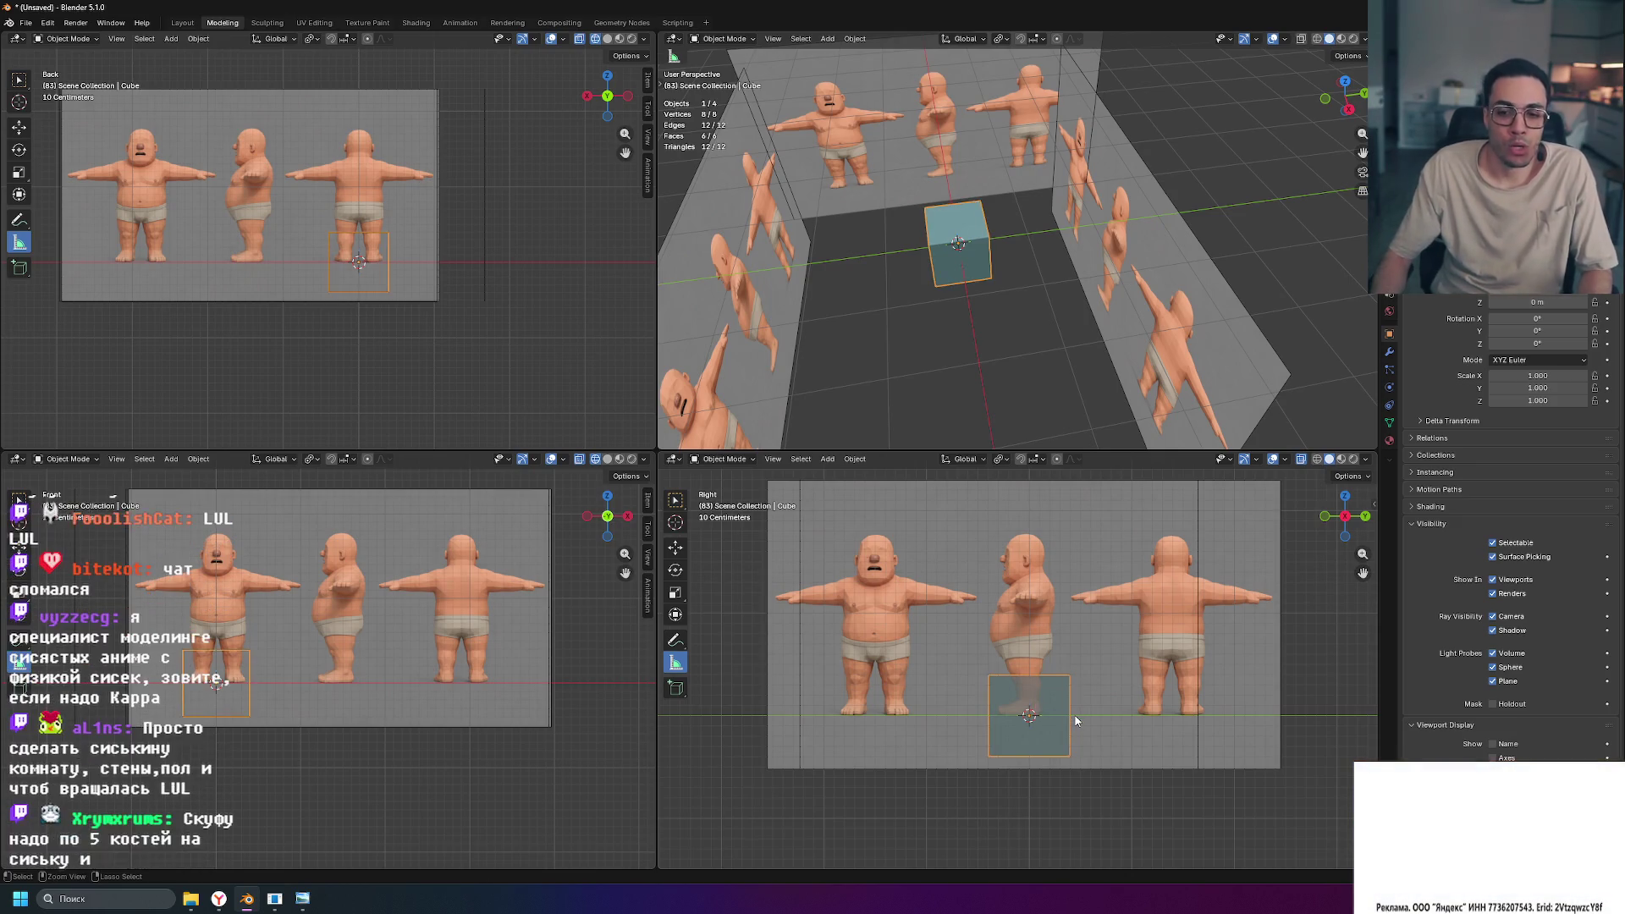
{"action": "key", "text": "ctrl+z"}
{"action": "key", "text": "ctrl+z"}
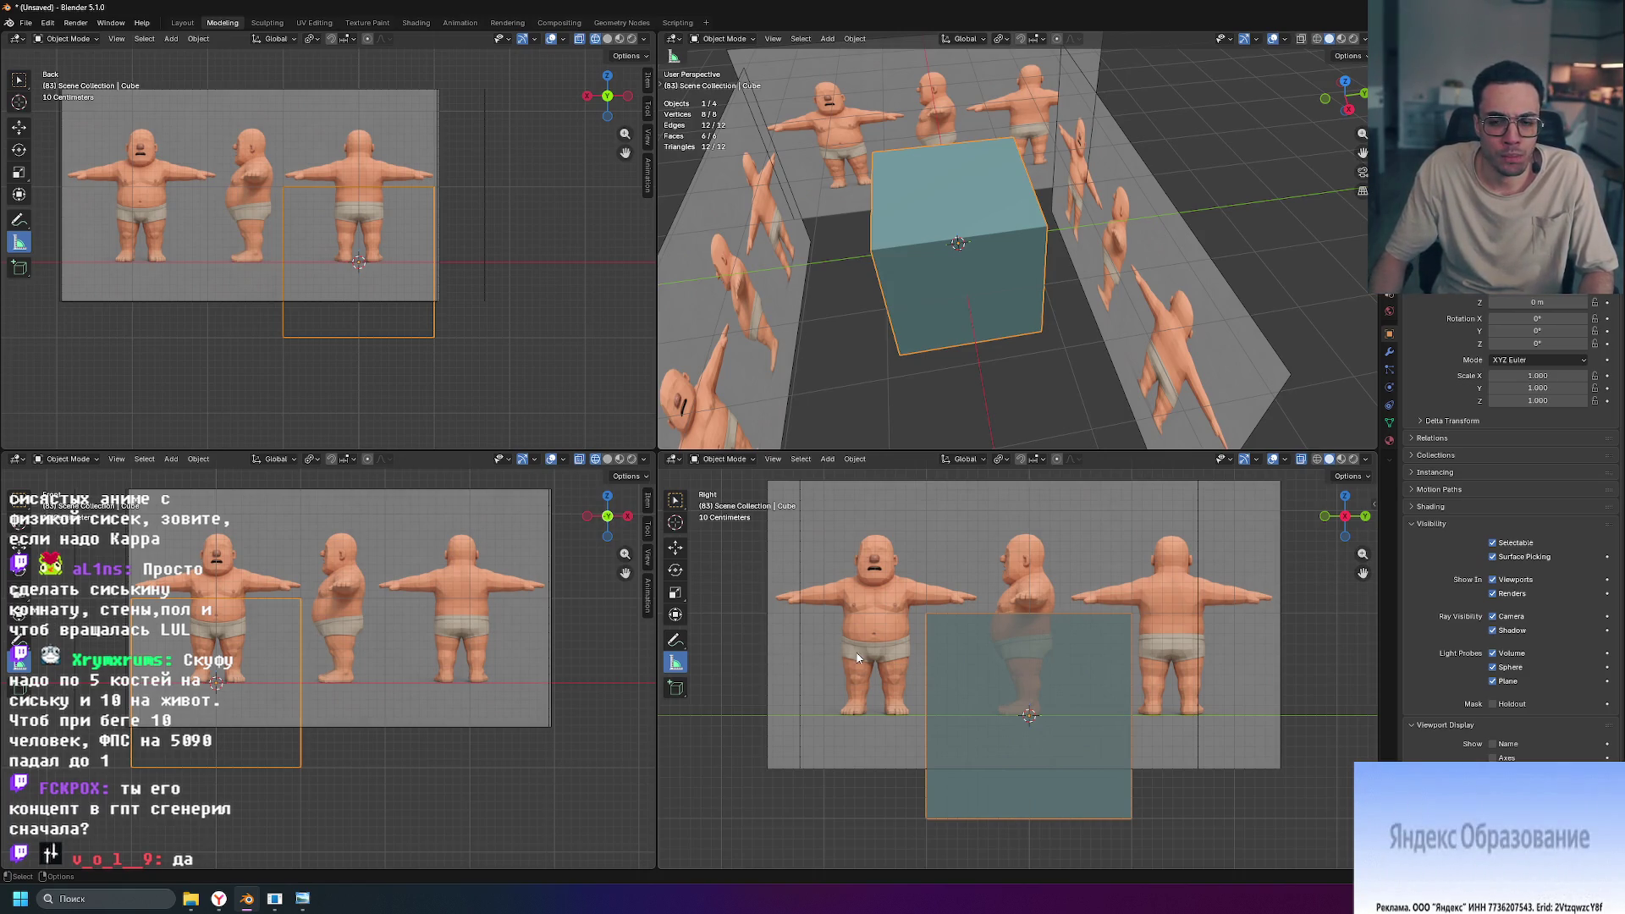
Step: Make the front view solid, reselect the cube, and start a loop cut in full-screen Edit Mode
{"action": "left_click", "coordinate": [609, 459]}
{"action": "left_click", "coordinate": [407, 780]}
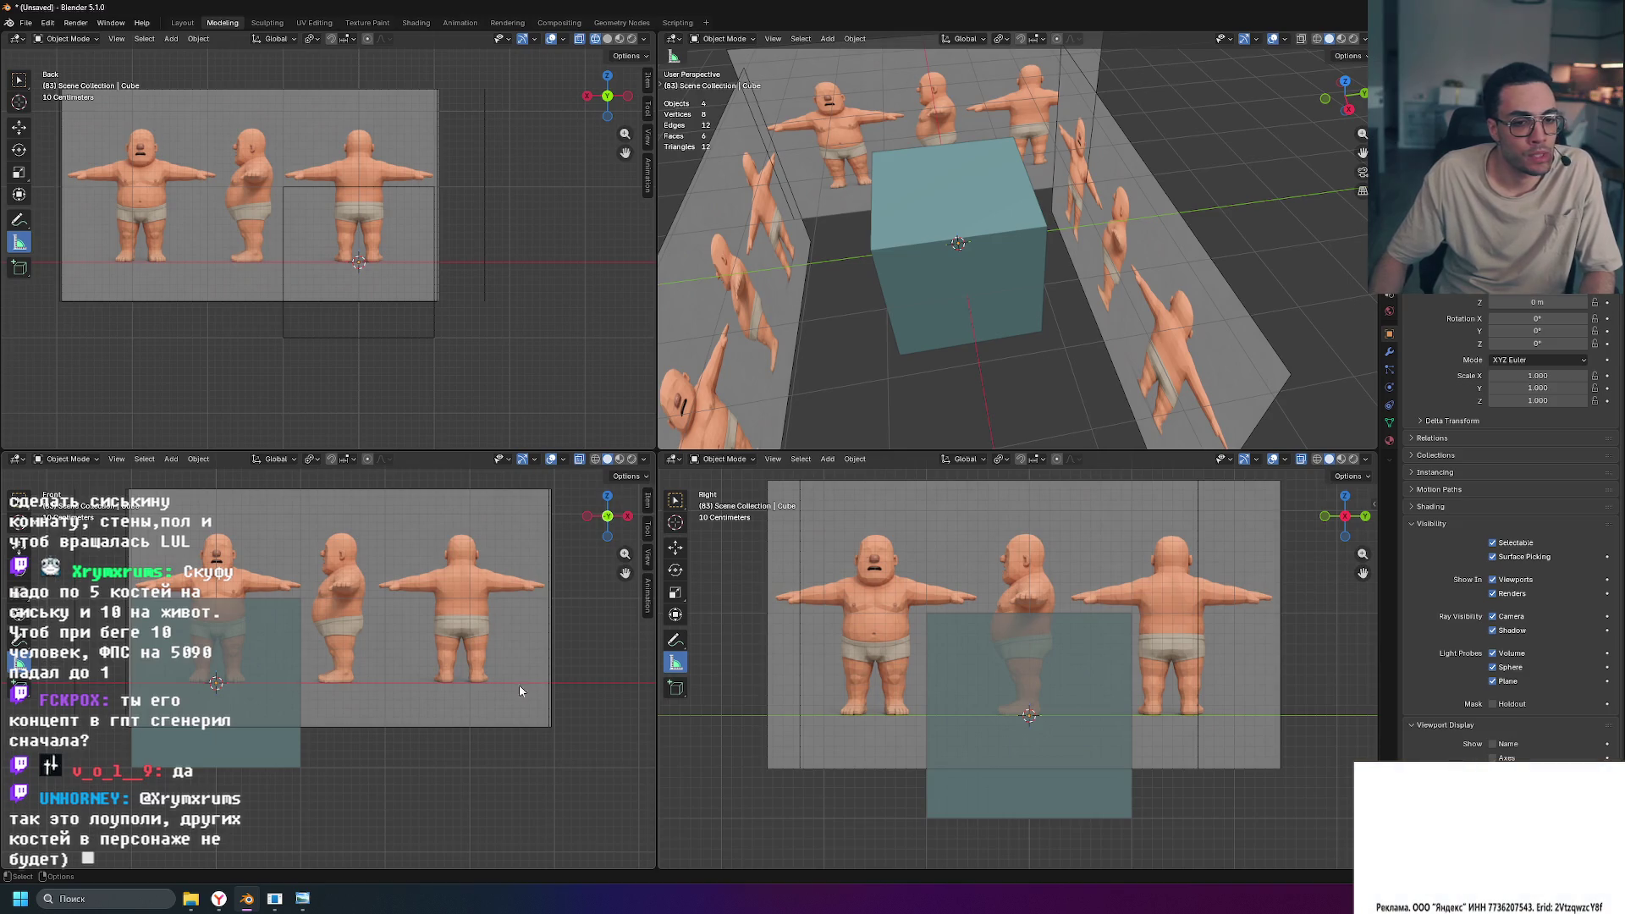
{"action": "left_click", "coordinate": [225, 744]}
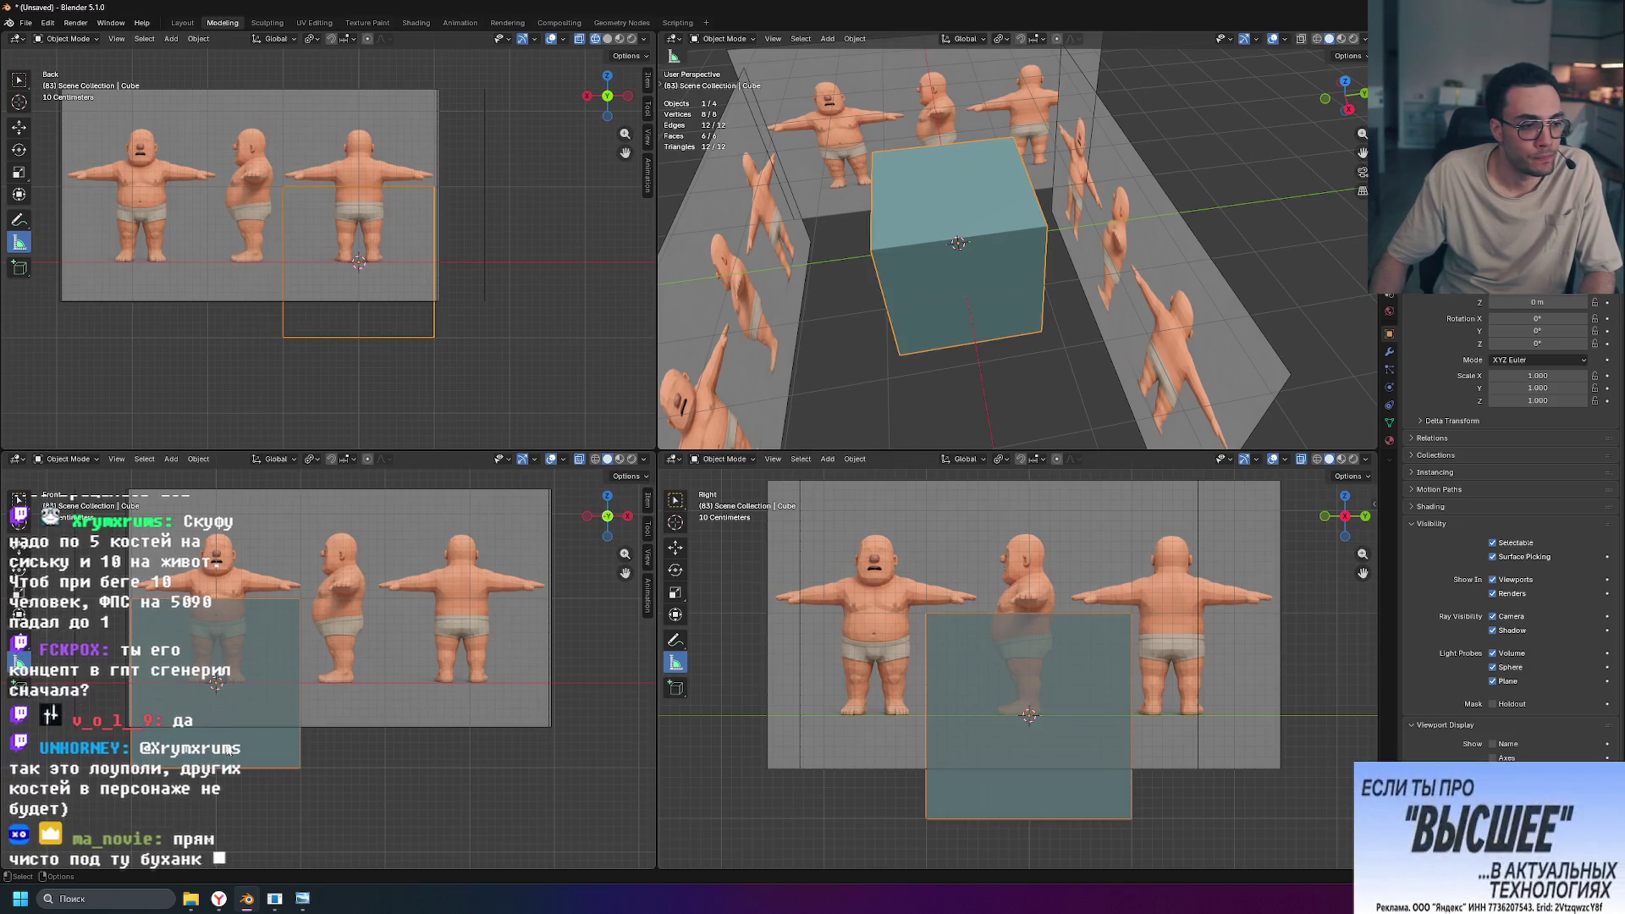
{"action": "middle_click_drag", "start_coordinate": [201, 761], "coordinate": [338, 714], "text": "ctrl"}
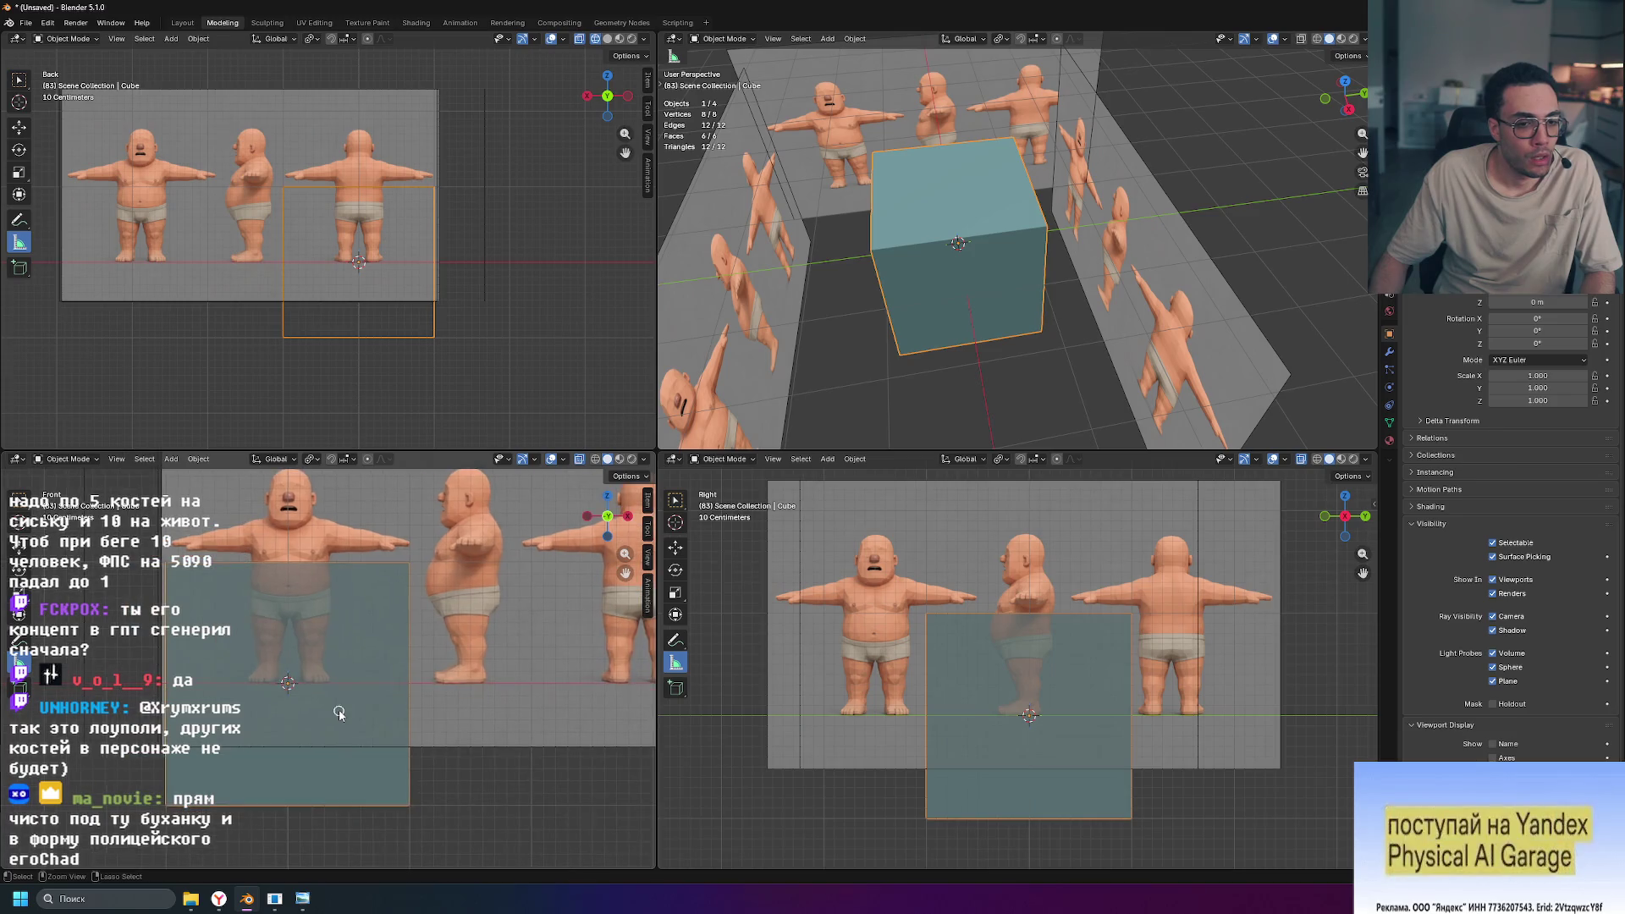
{"action": "key", "text": "ctrl+space"}
{"action": "key", "text": "Tab"}
{"action": "key", "text": "ctrl+r"}
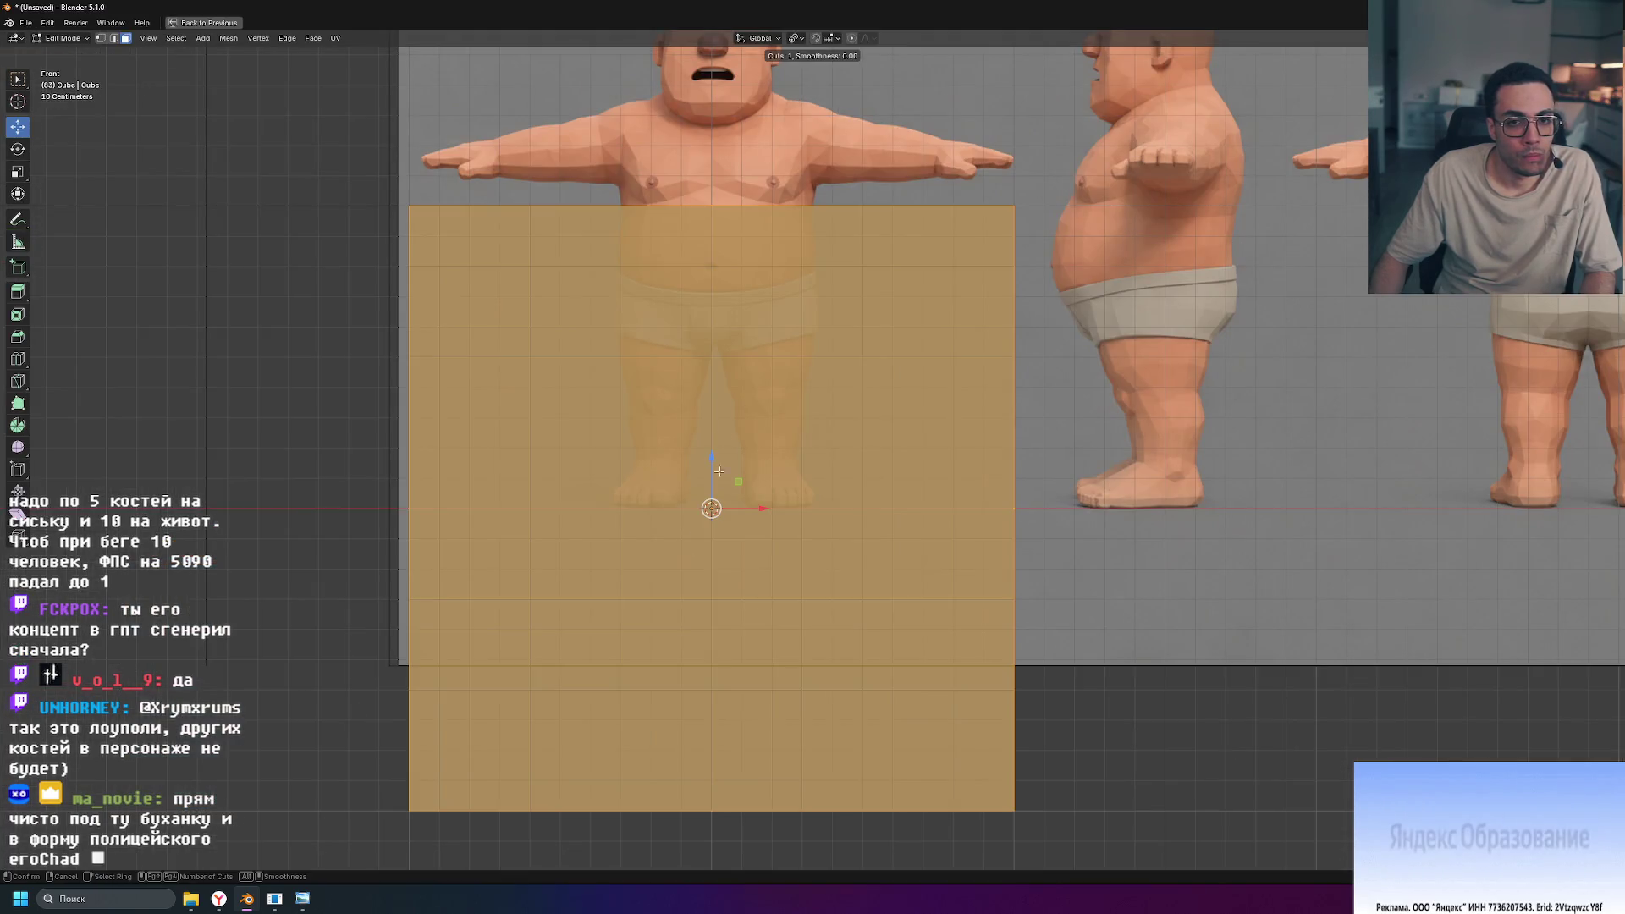
Step: Add a centred loop cut and delete the faces of the cube's left half
{"action": "left_click", "coordinate": [707, 230]}
{"action": "right_click", "coordinate": [738, 237]}
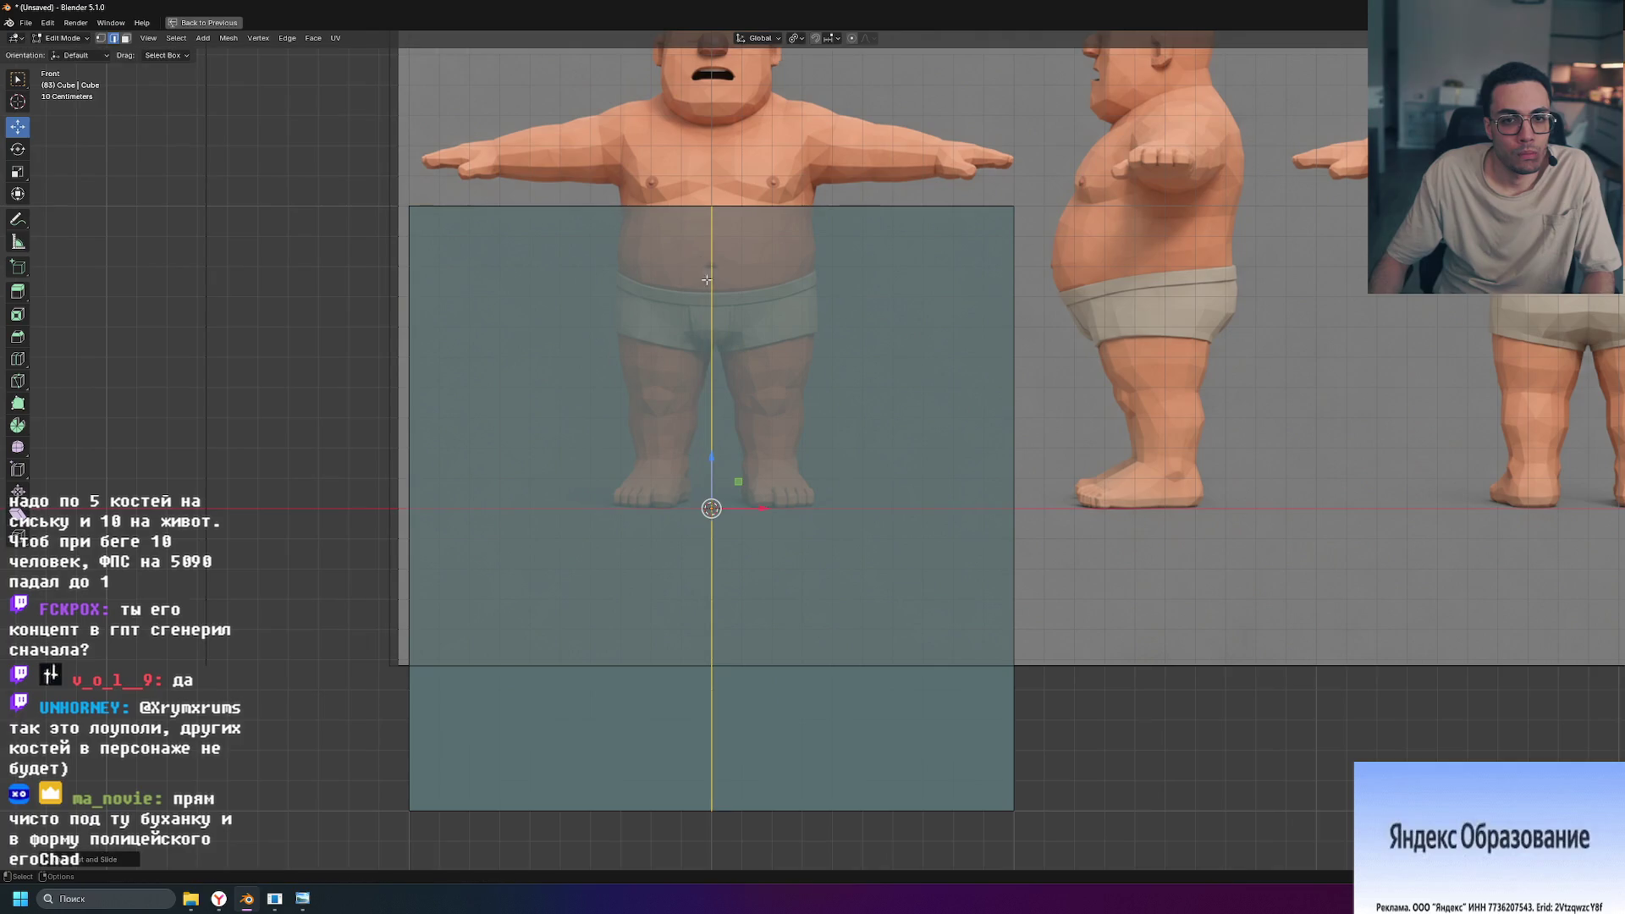
{"action": "scroll", "coordinate": [624, 660], "scroll_direction": "down", "scroll_amount": 2}
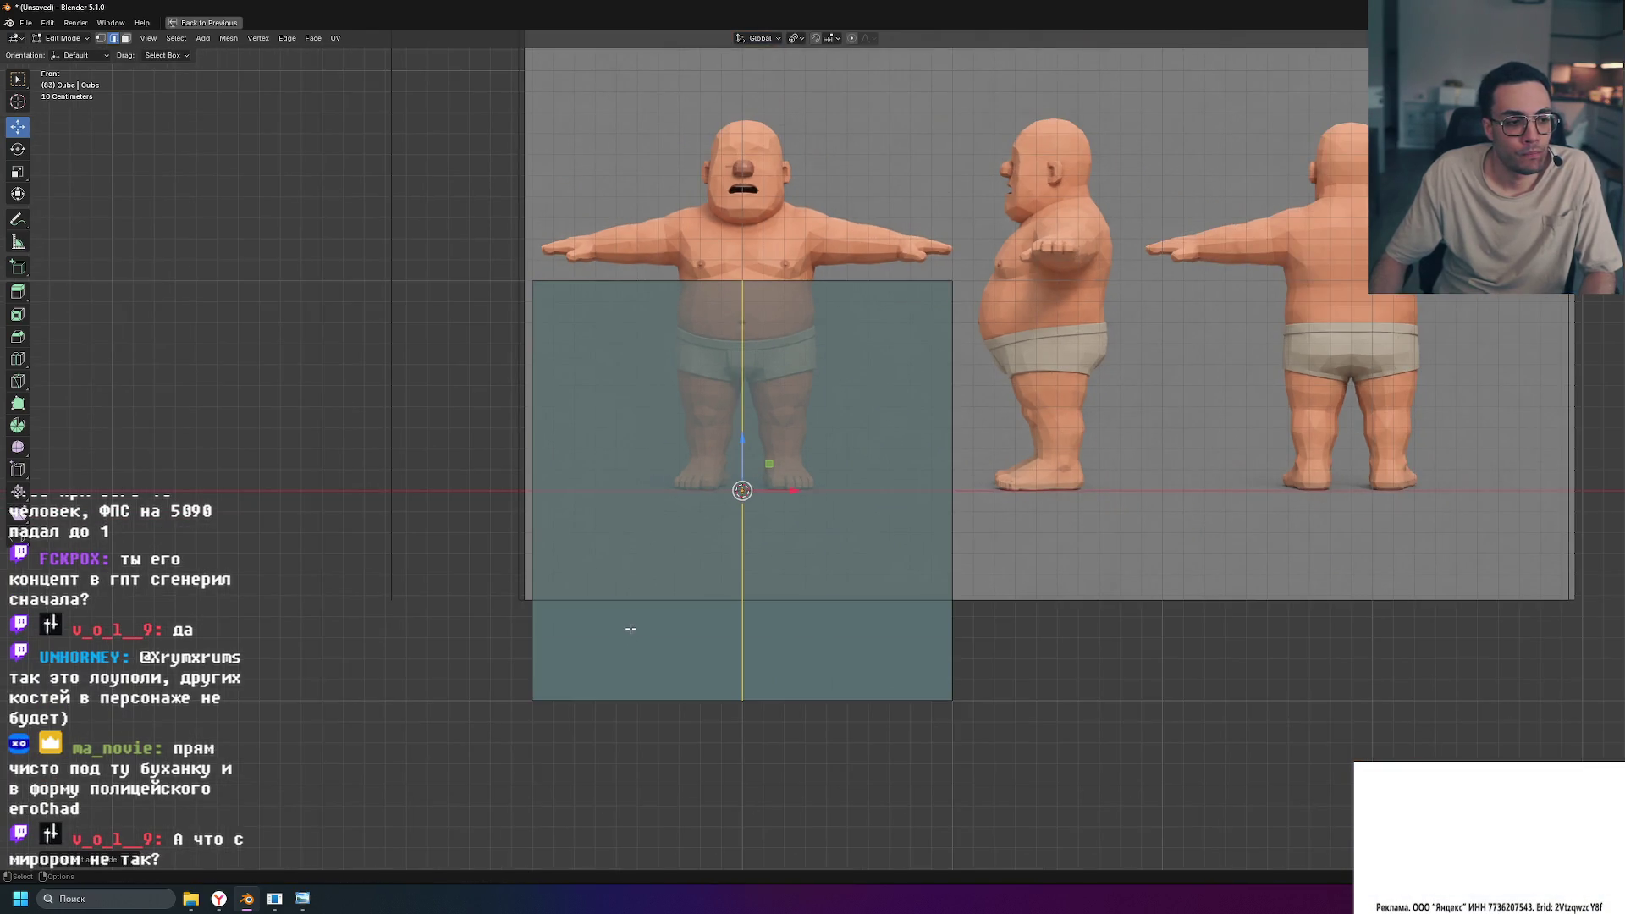
{"action": "left_click_drag", "start_coordinate": [467, 221], "coordinate": [764, 745]}
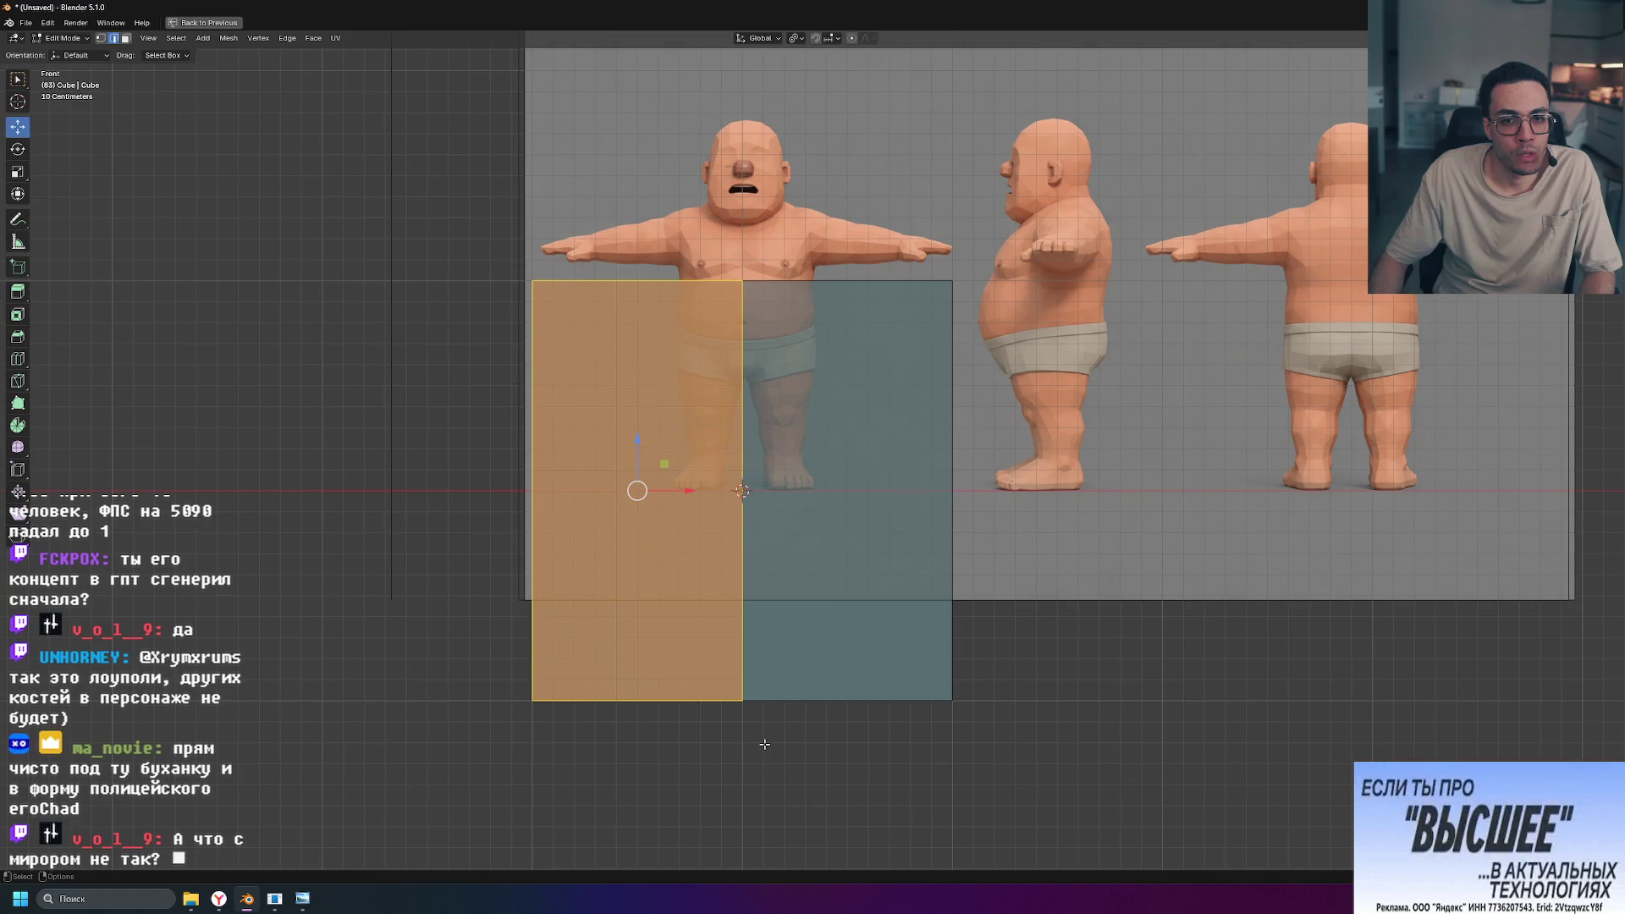
{"action": "left_click", "coordinate": [732, 731]}
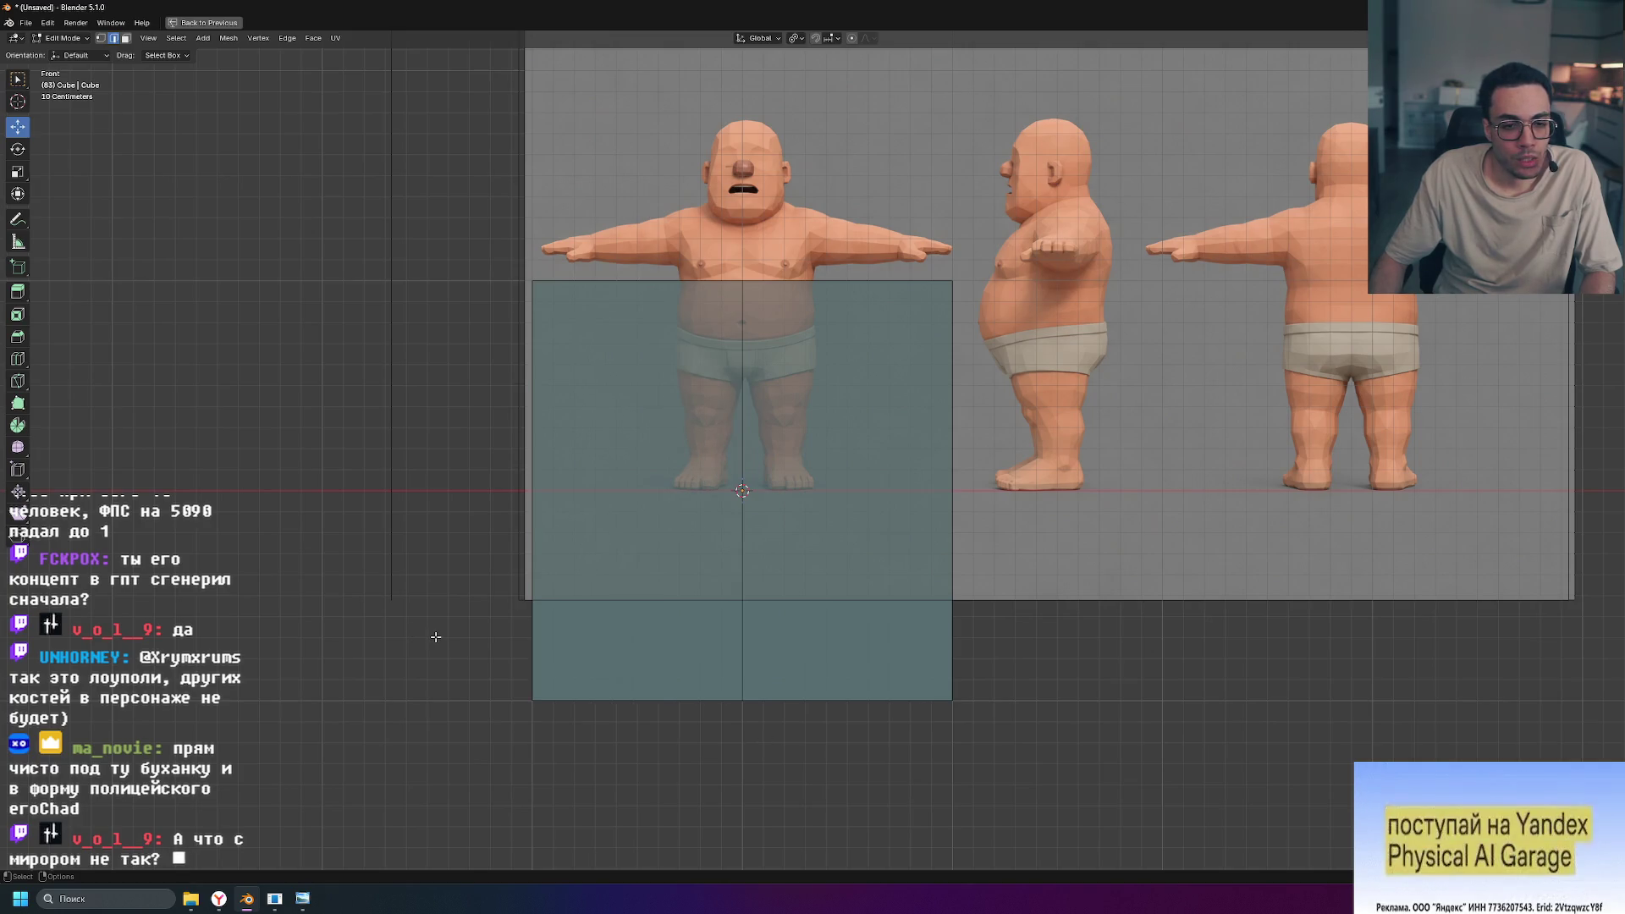
{"action": "left_click_drag", "start_coordinate": [502, 208], "coordinate": [759, 779]}
{"action": "key", "text": "x"}
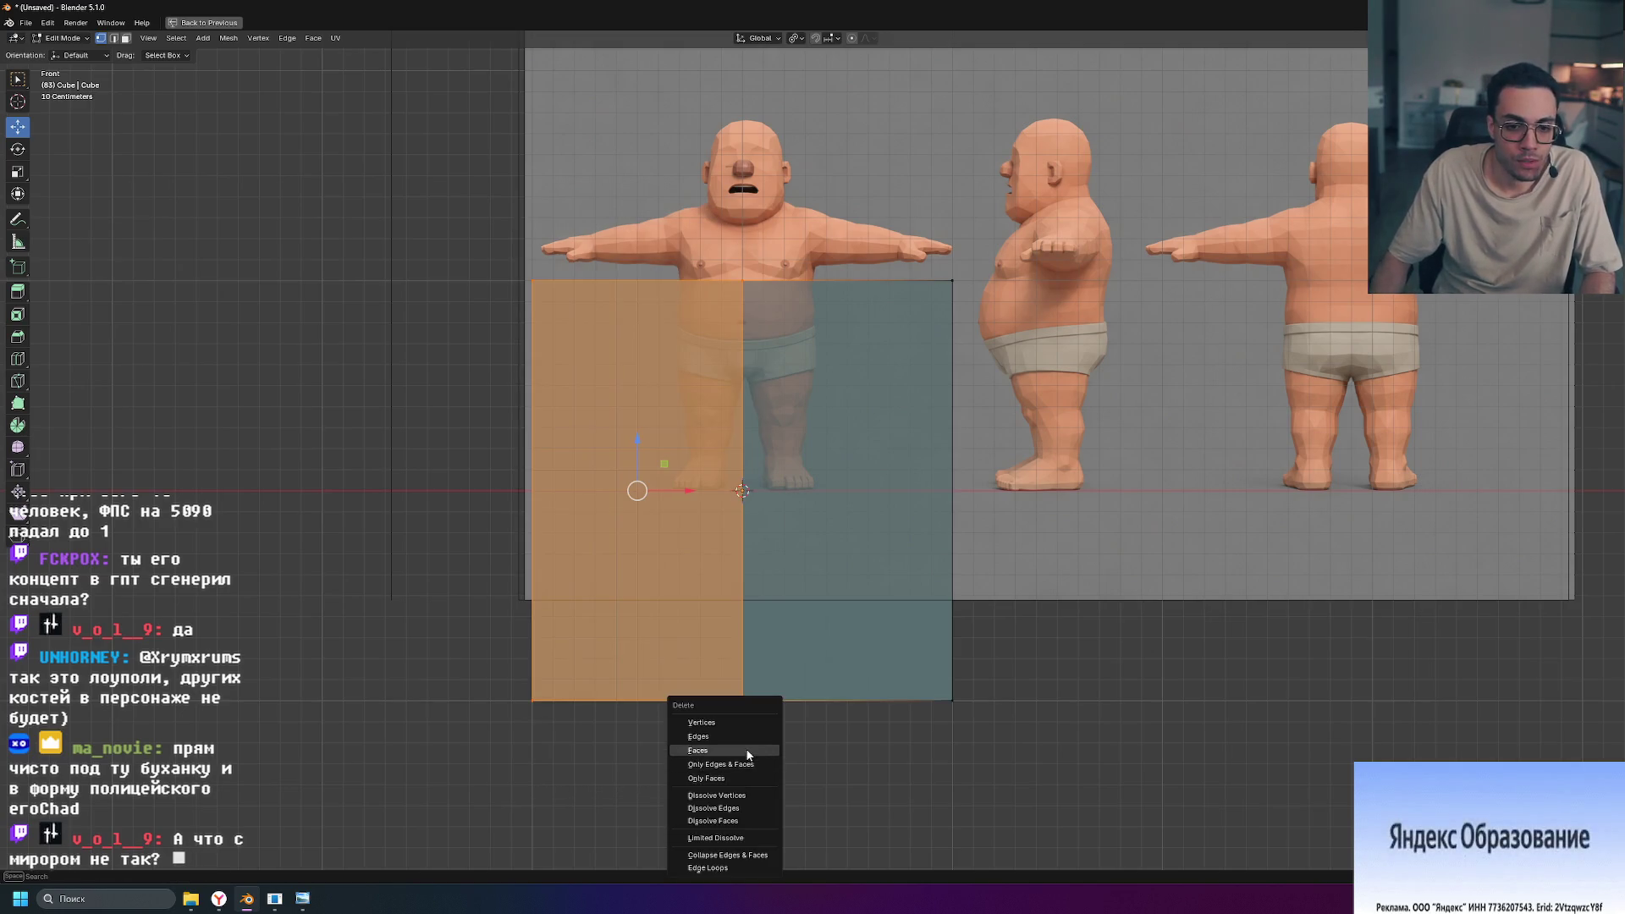
{"action": "left_click", "coordinate": [744, 736]}
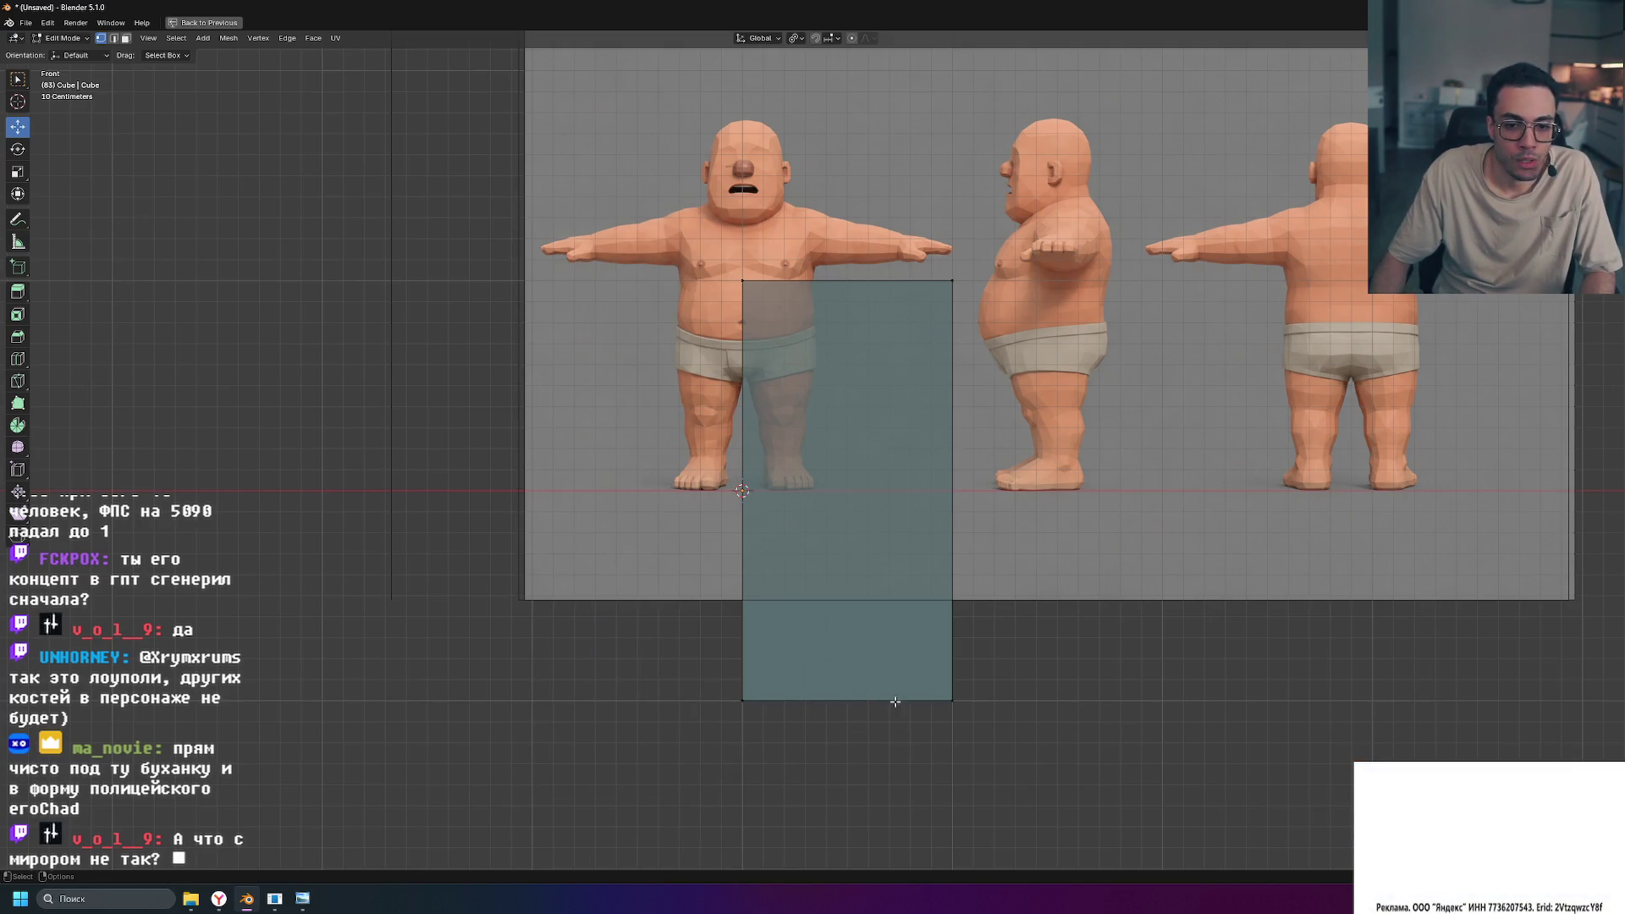
Step: Back in Object Mode and quad view, add a Mirror modifier to the half cube through the modifier search
{"action": "key", "text": "Tab"}
{"action": "key", "text": "ctrl+space"}
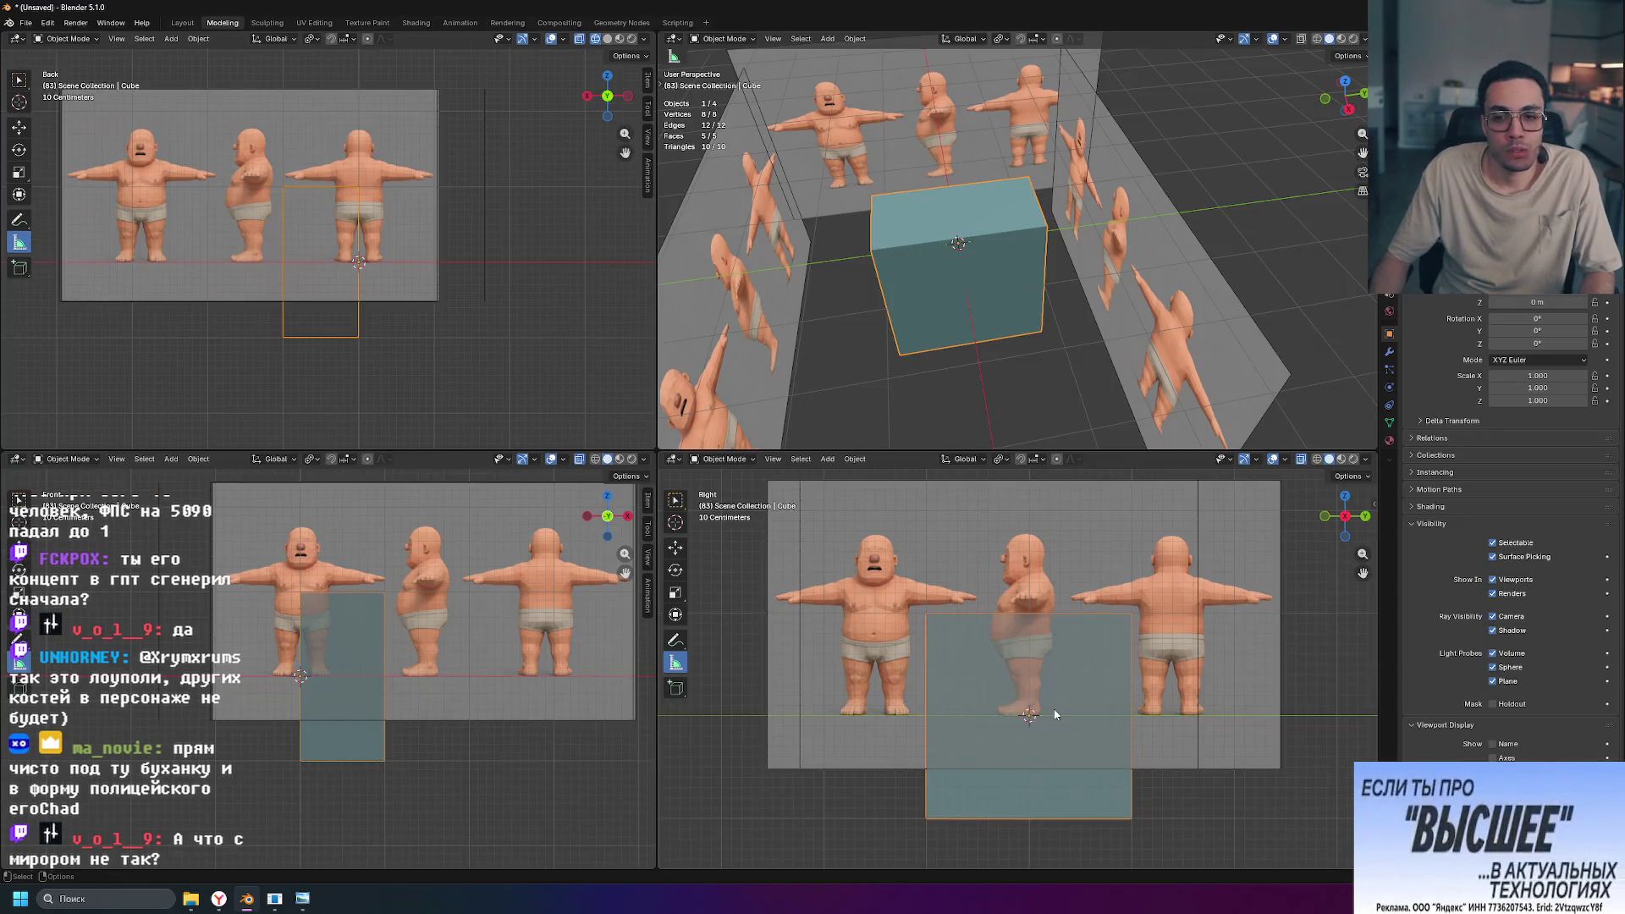
{"action": "scroll", "coordinate": [1058, 720], "scroll_direction": "down", "scroll_amount": 1}
{"action": "key", "text": "alt+a"}
{"action": "left_click", "coordinate": [1076, 753]}
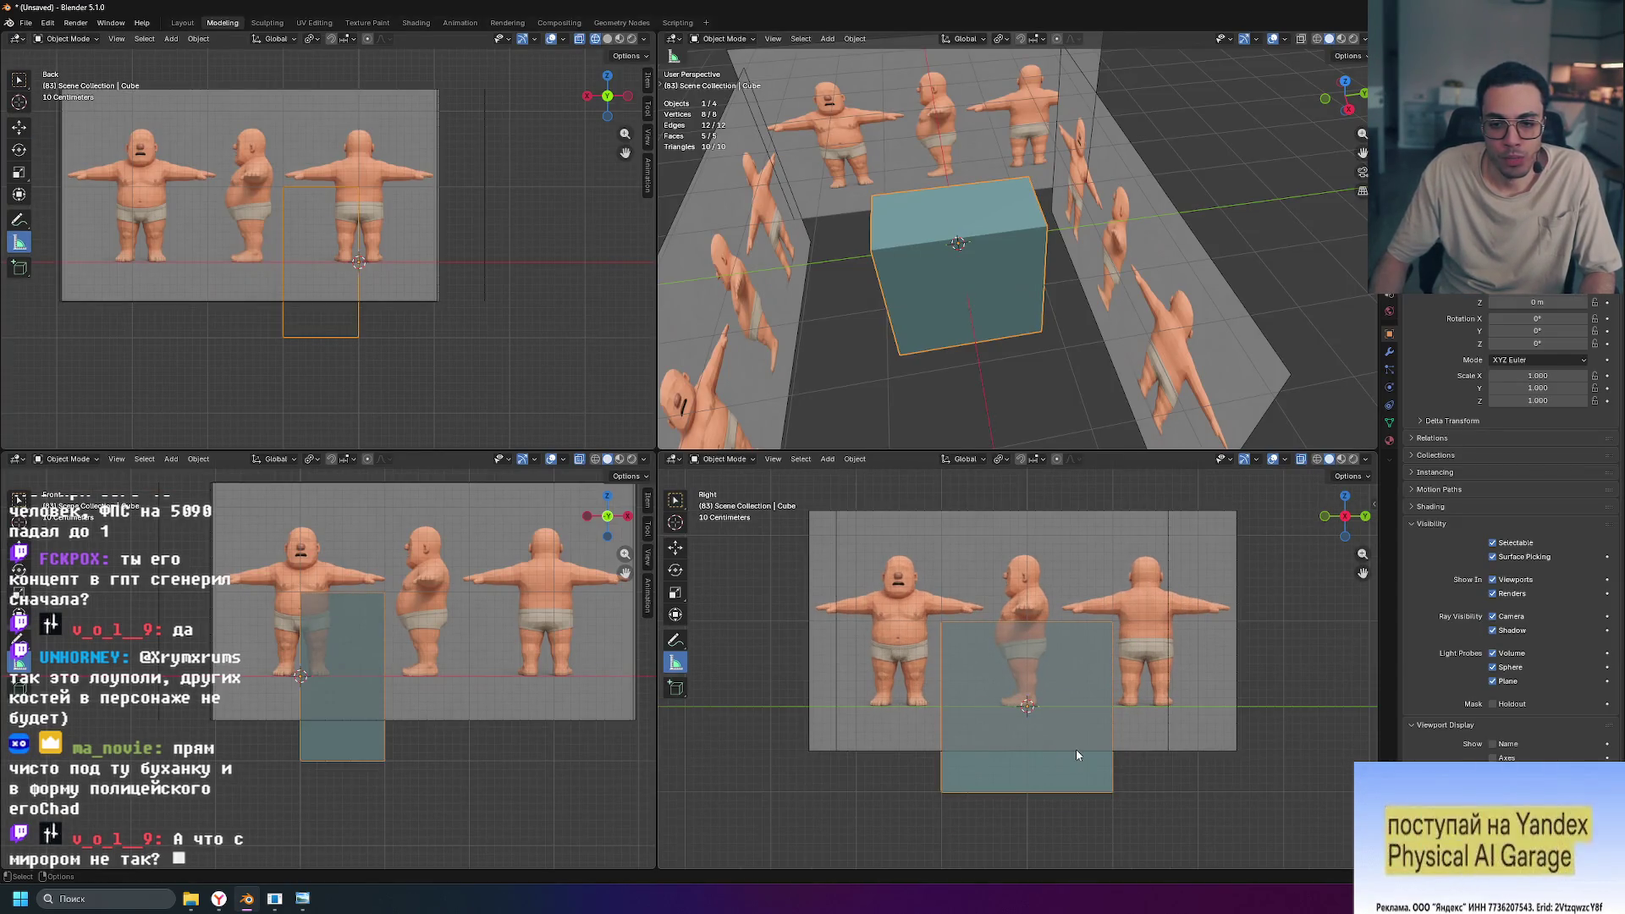
{"action": "left_click", "coordinate": [1389, 352]}
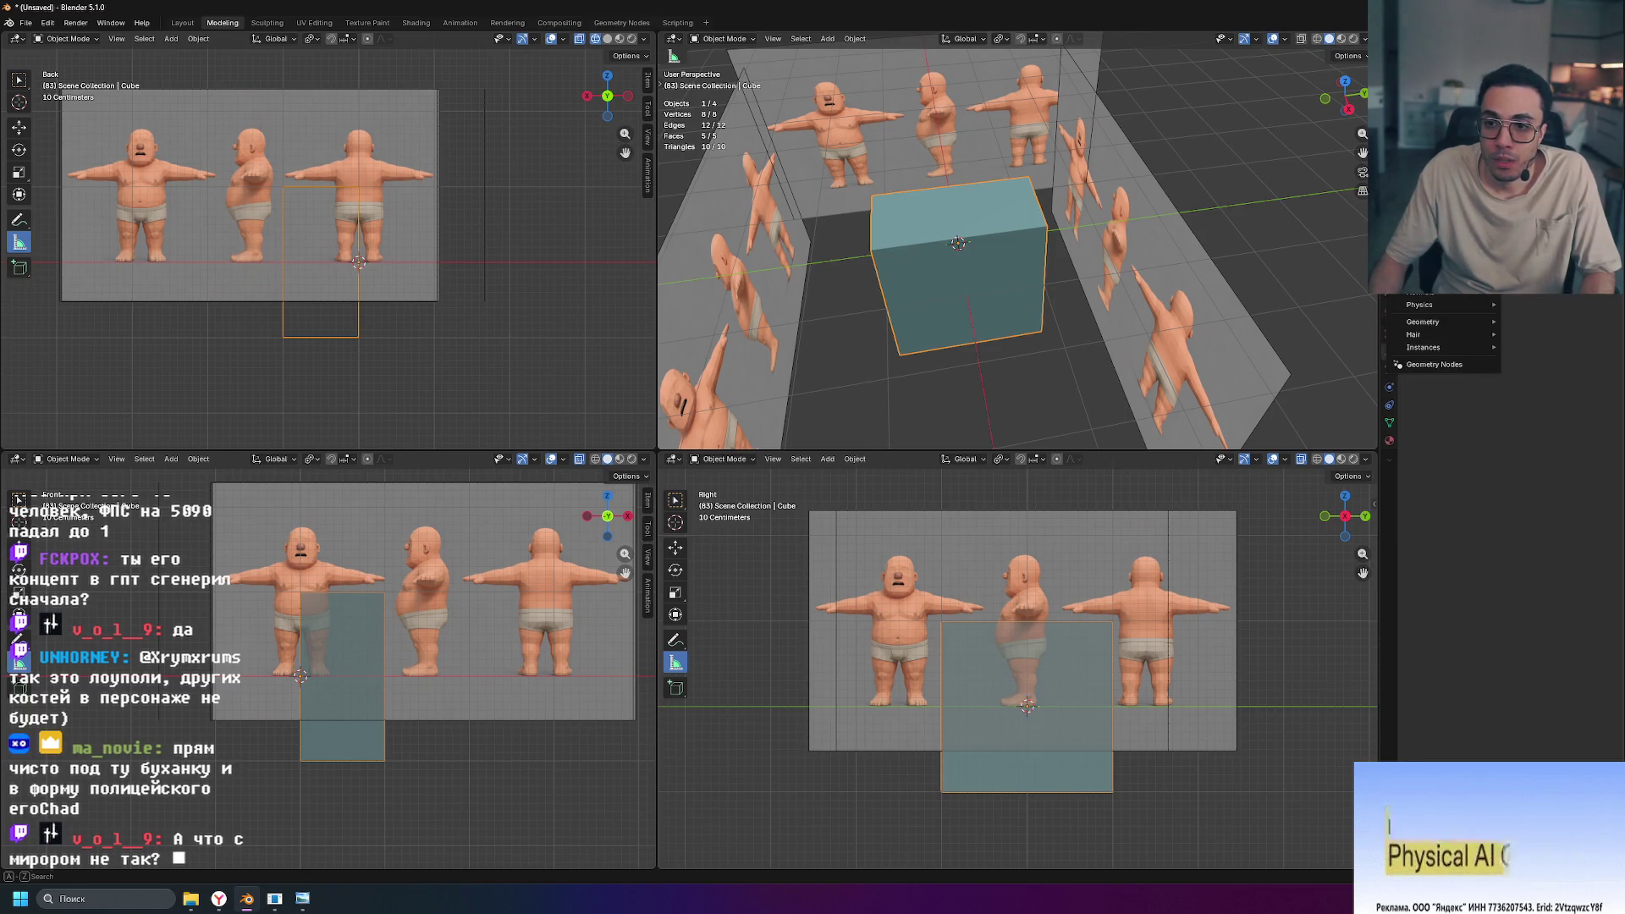
{"action": "left_click", "coordinate": [1439, 307]}
{"action": "type", "text": "ьшк"}
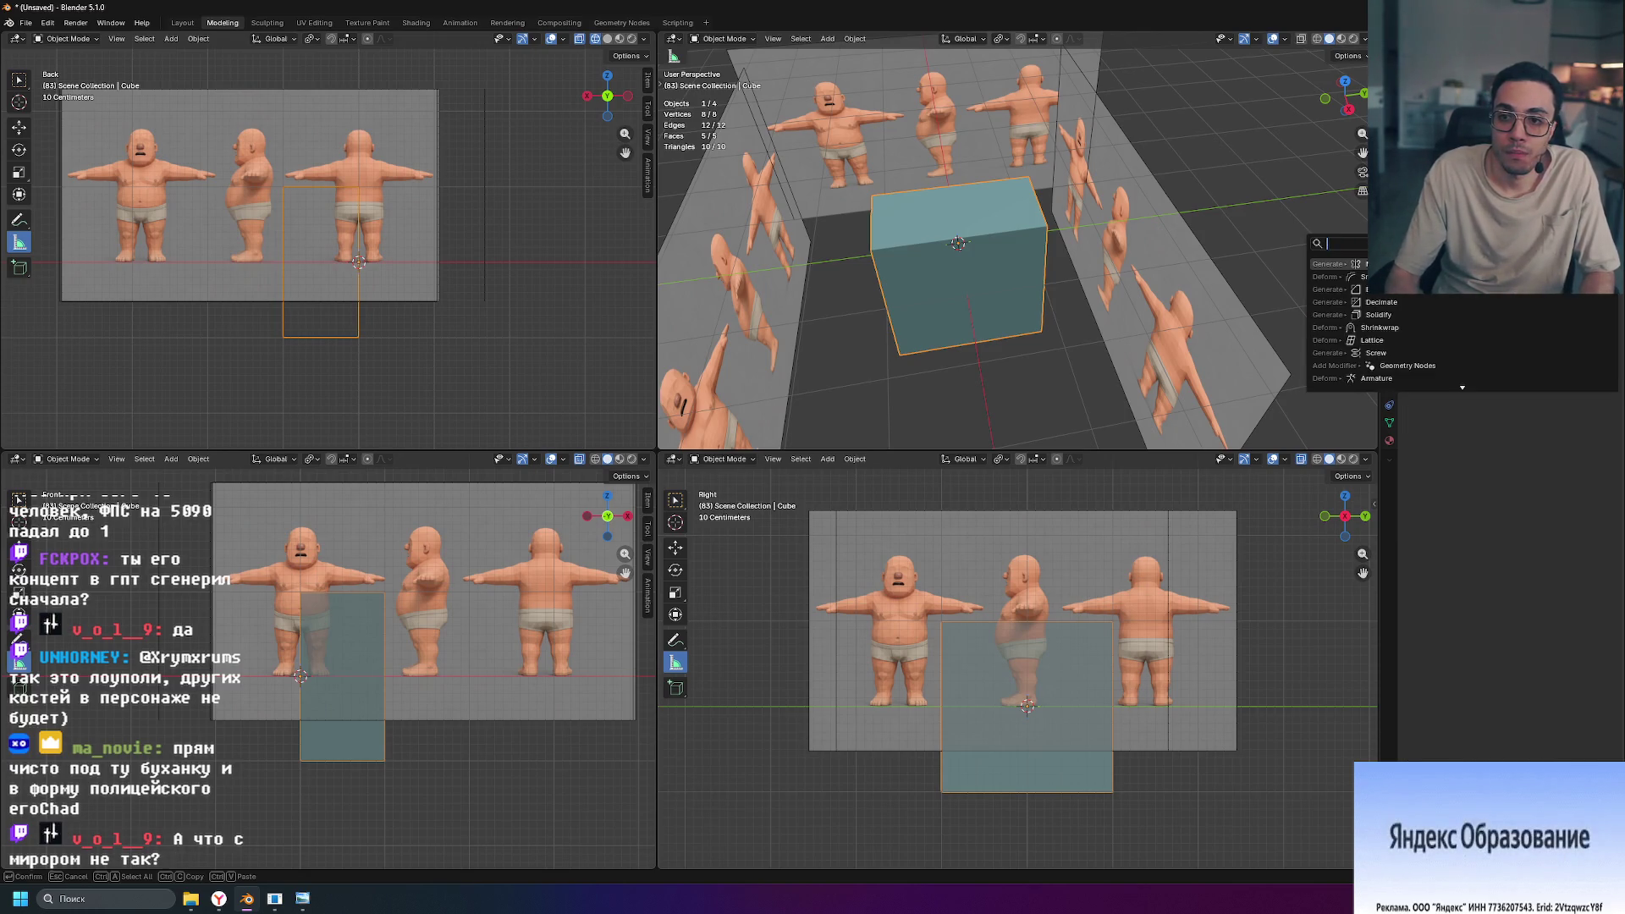
{"action": "key", "text": "BackSpace"}
{"action": "type", "text": "mir"}
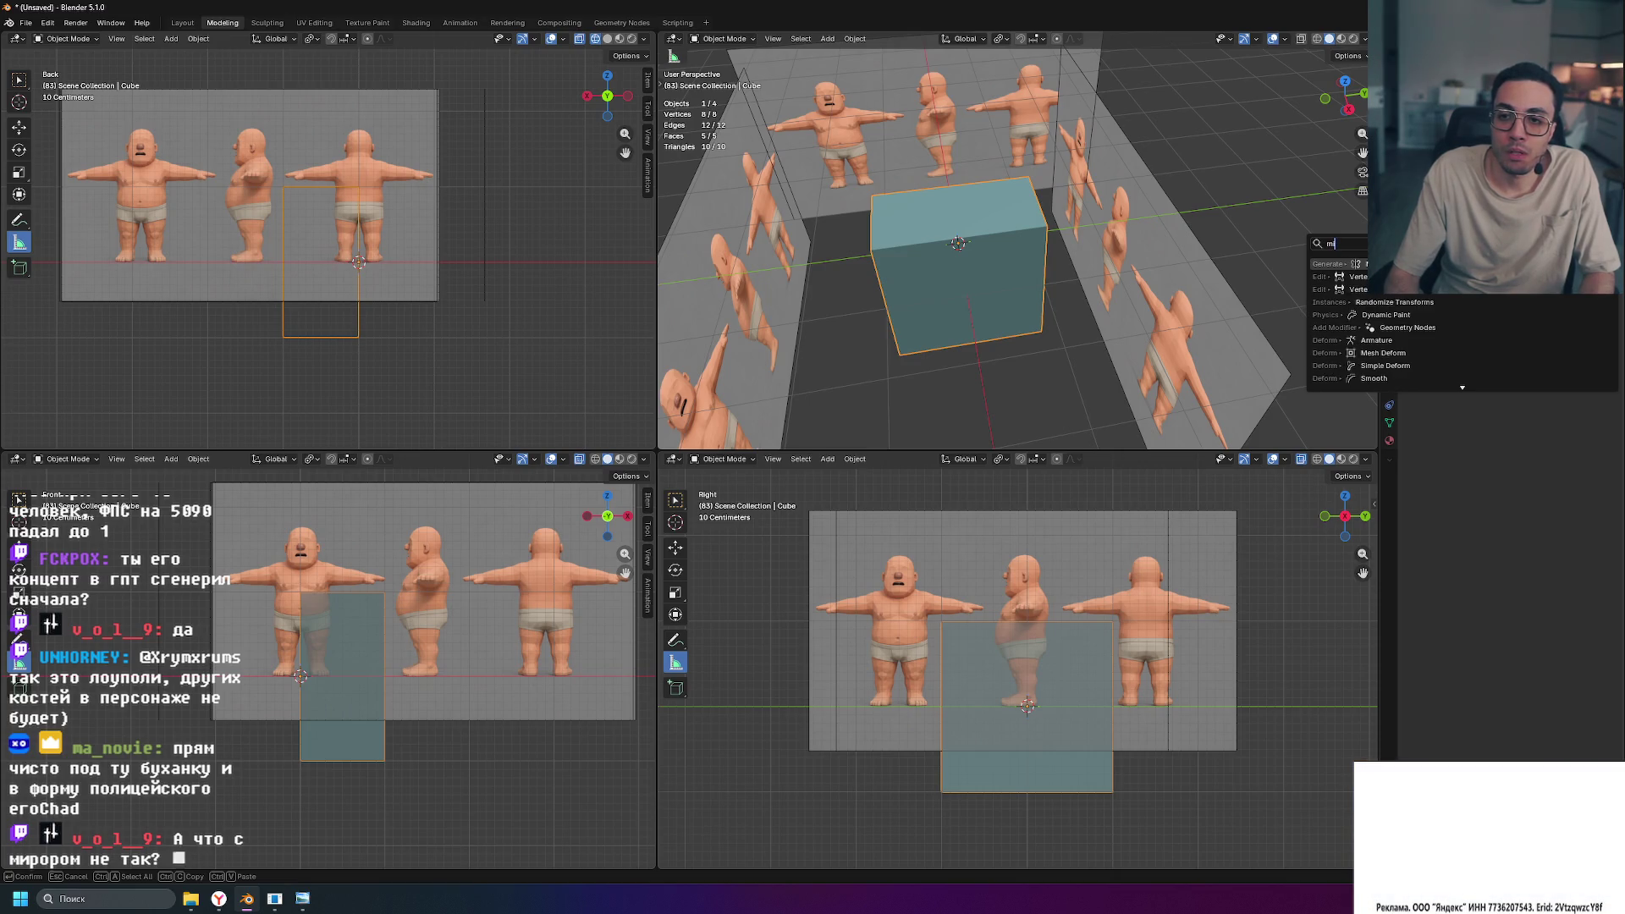
{"action": "key", "text": "Return"}
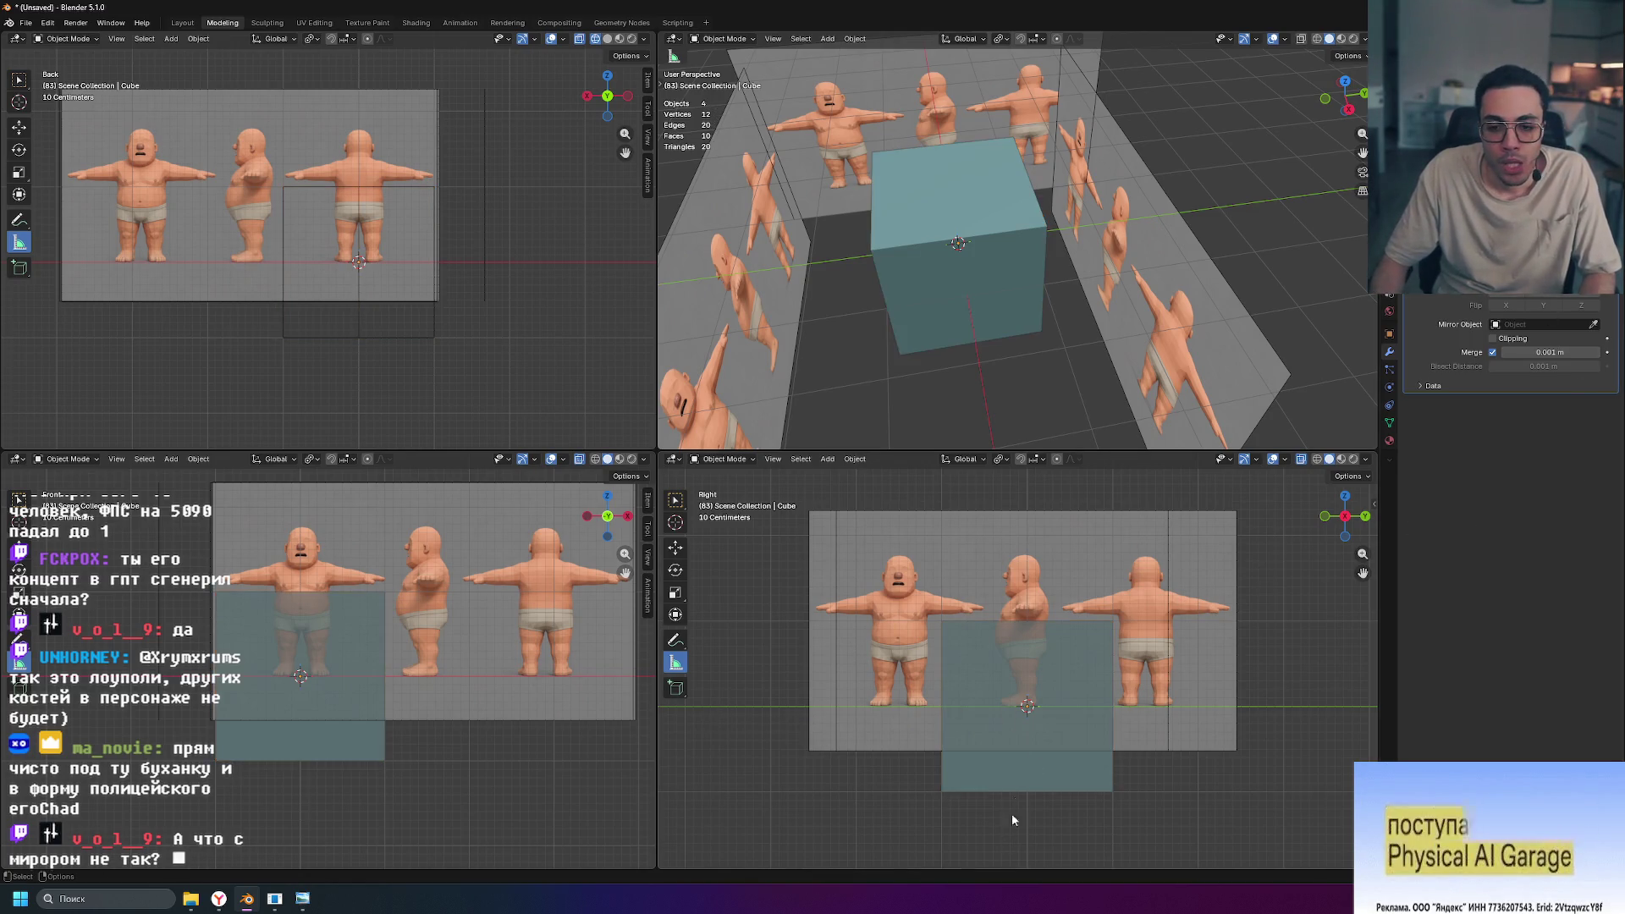
Step: Shrink the mirrored cube to 0.406, move it to chest height, and apply its transforms
{"action": "key", "text": "s"}
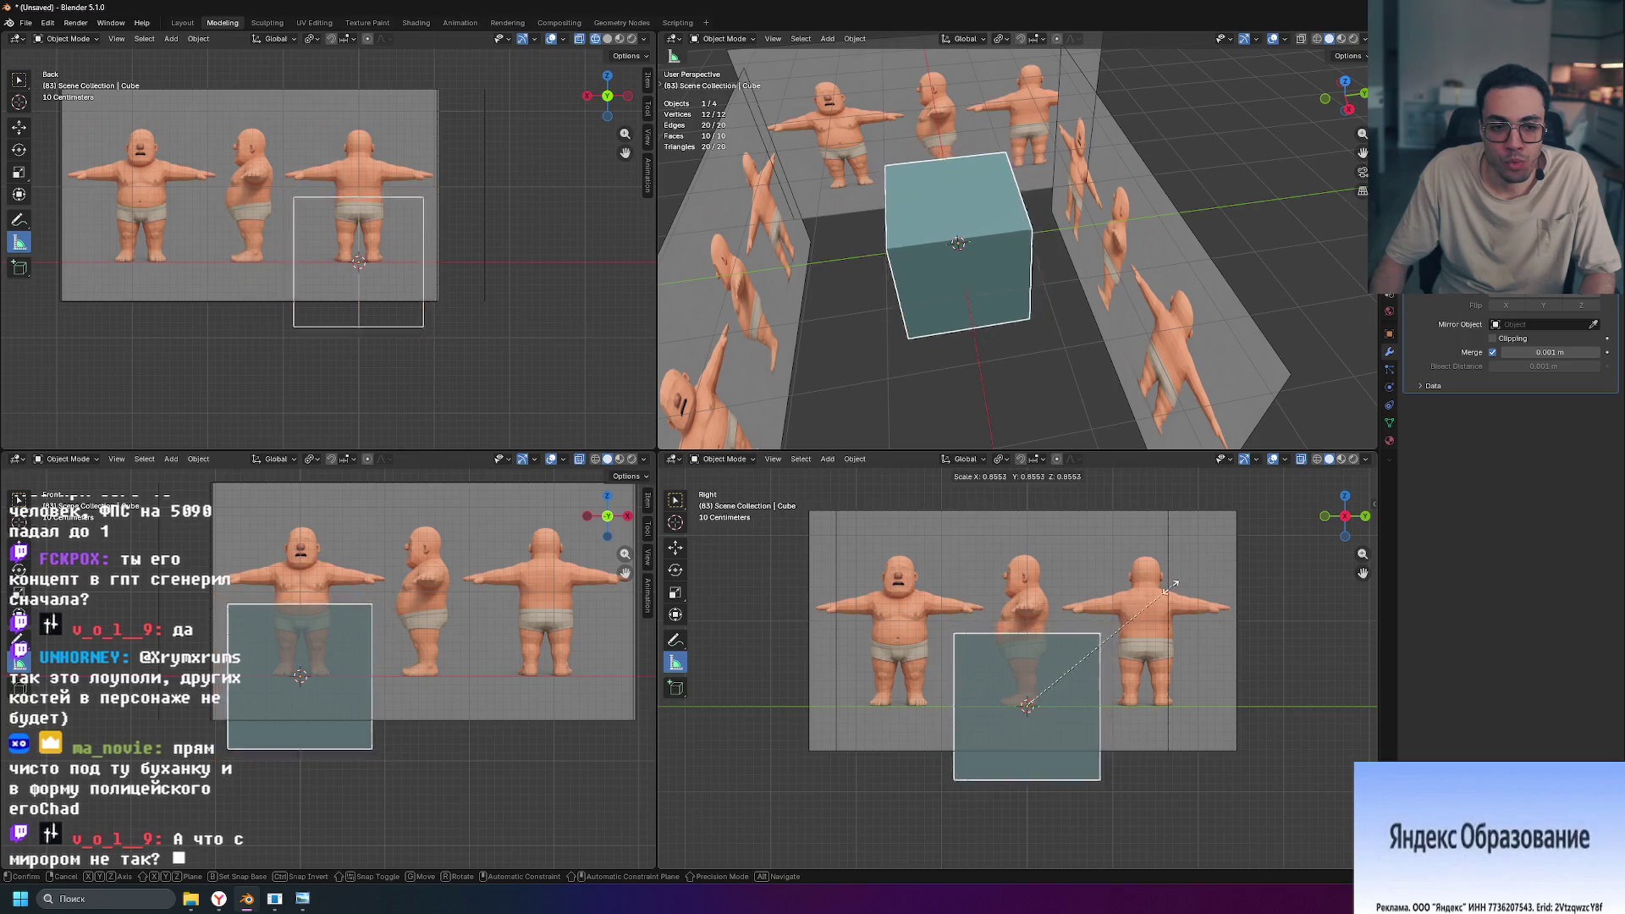
{"action": "left_click", "coordinate": [1104, 663]}
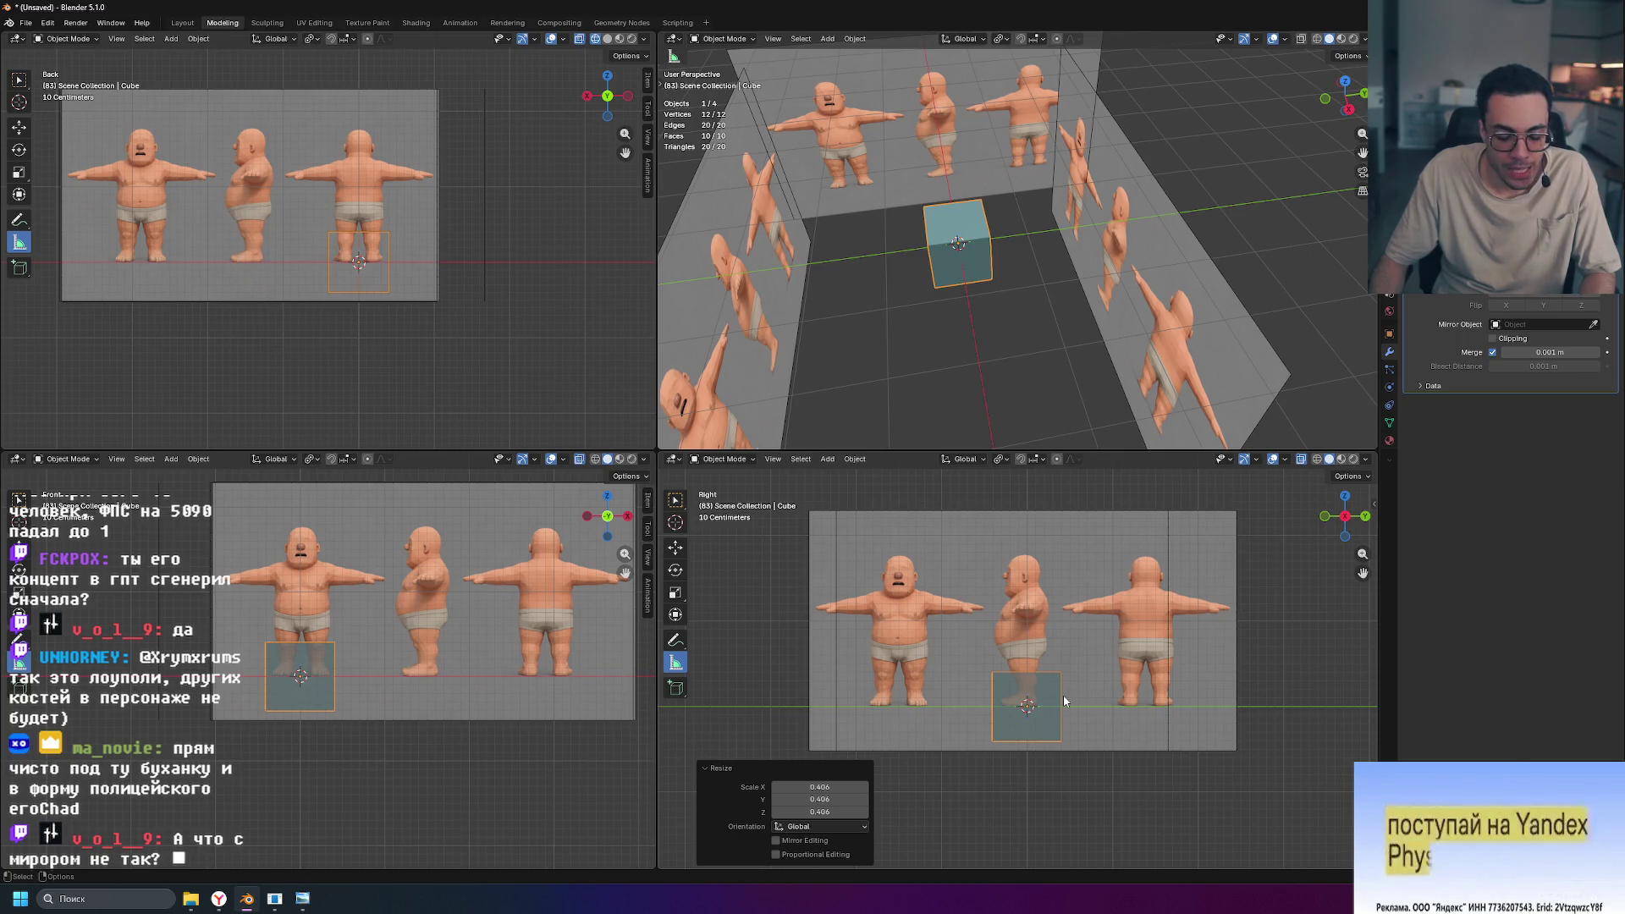
{"action": "key", "text": "g"}
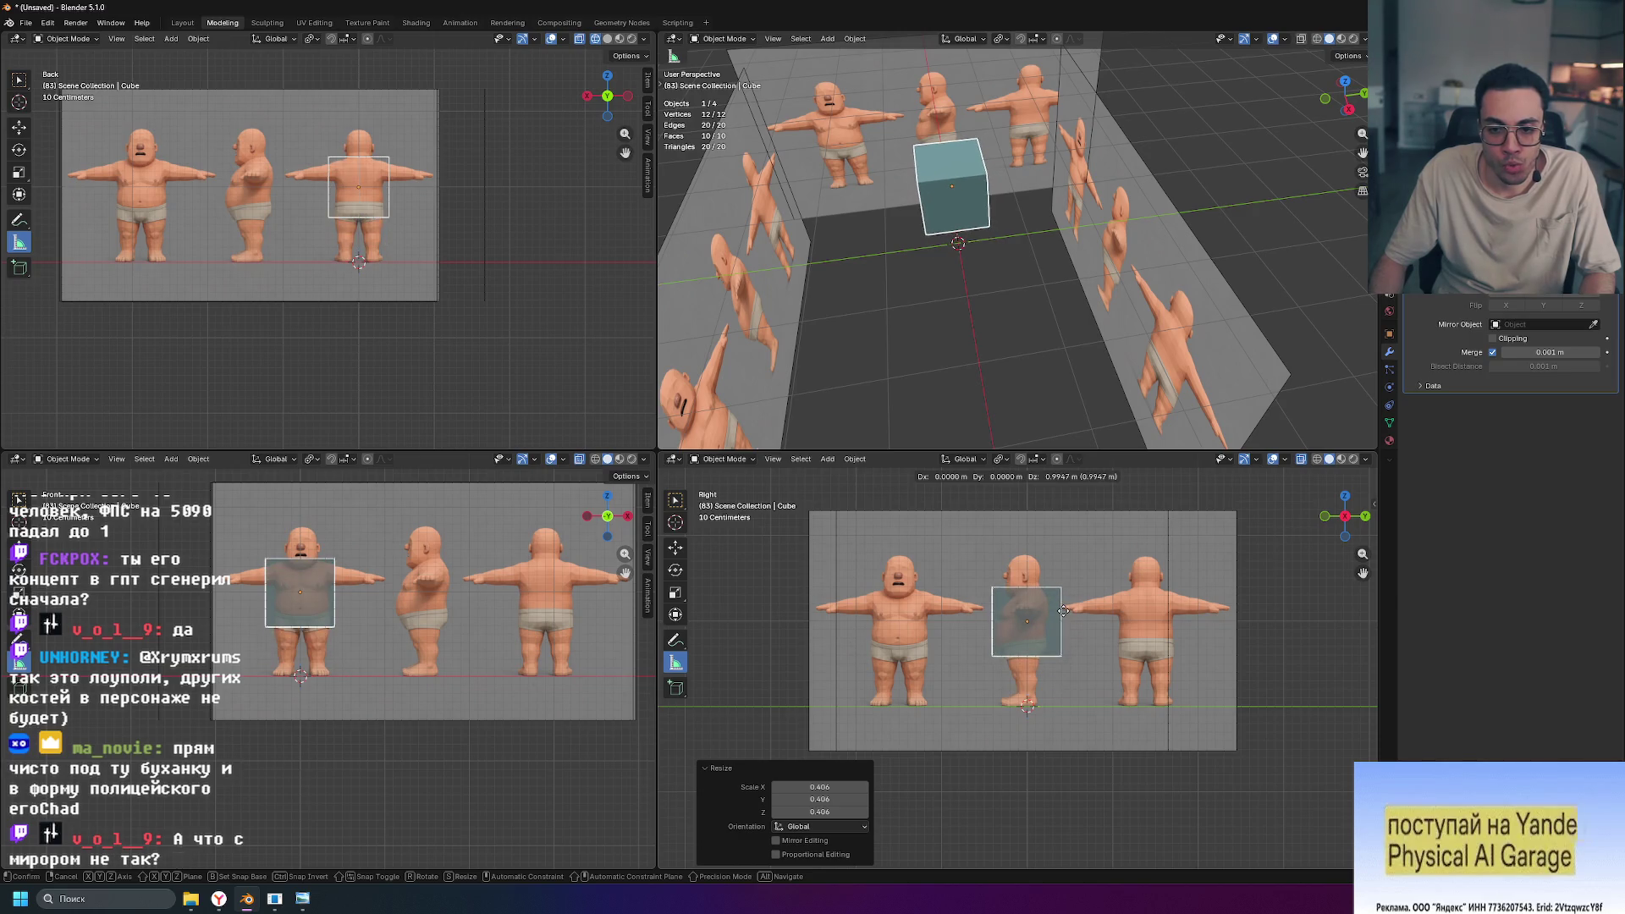
{"action": "left_click", "coordinate": [1064, 611]}
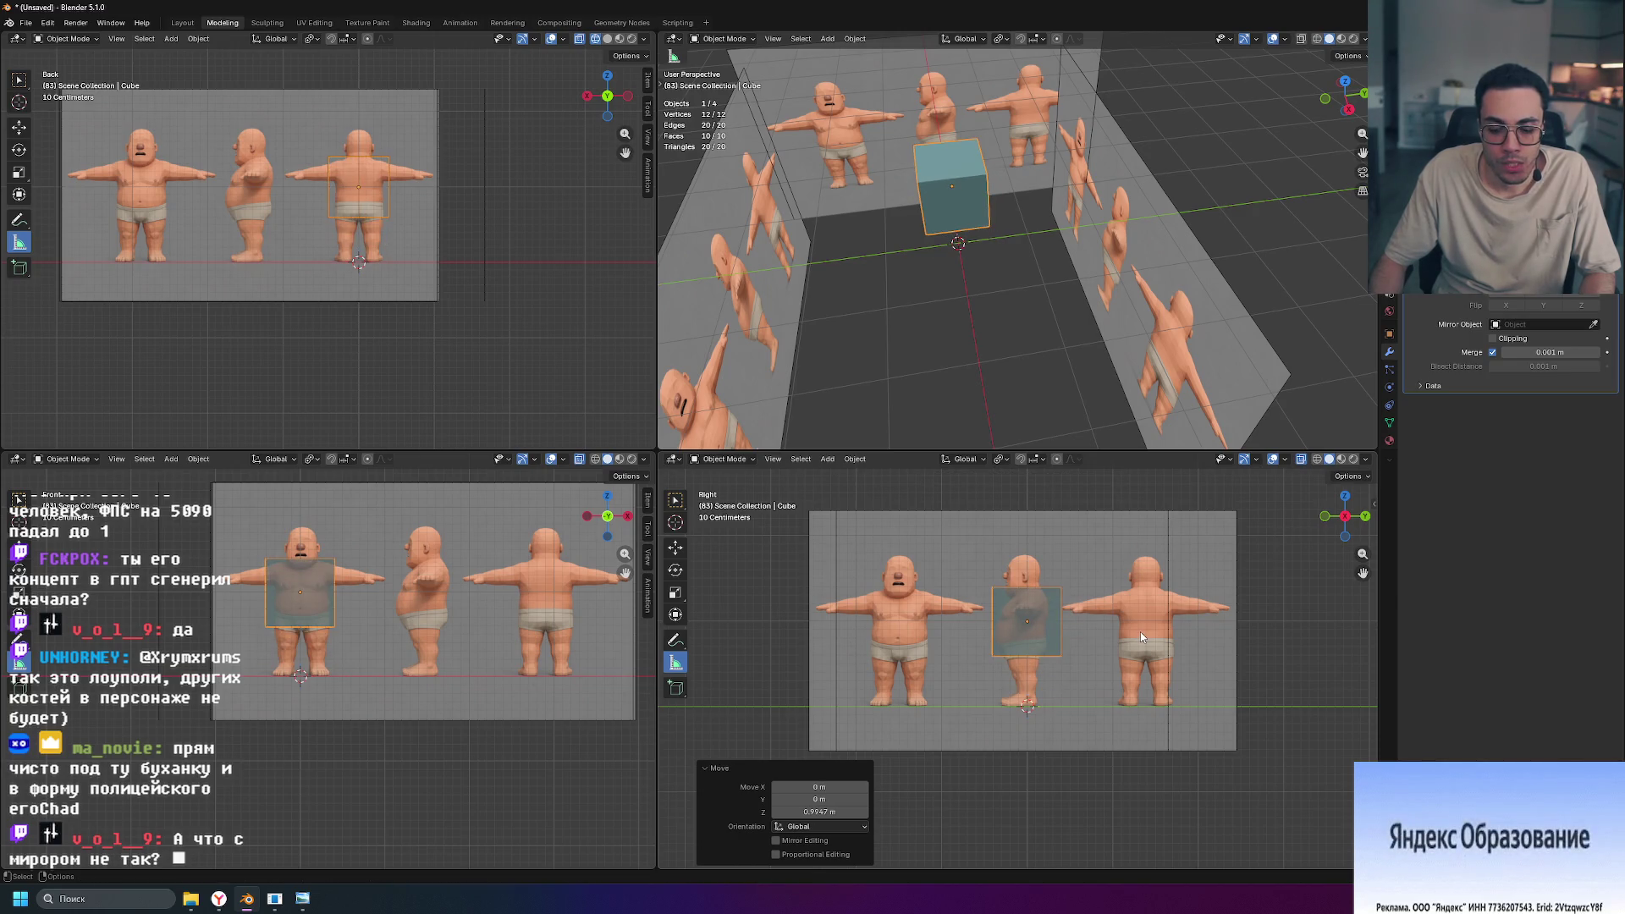
{"action": "key", "text": "Tab"}
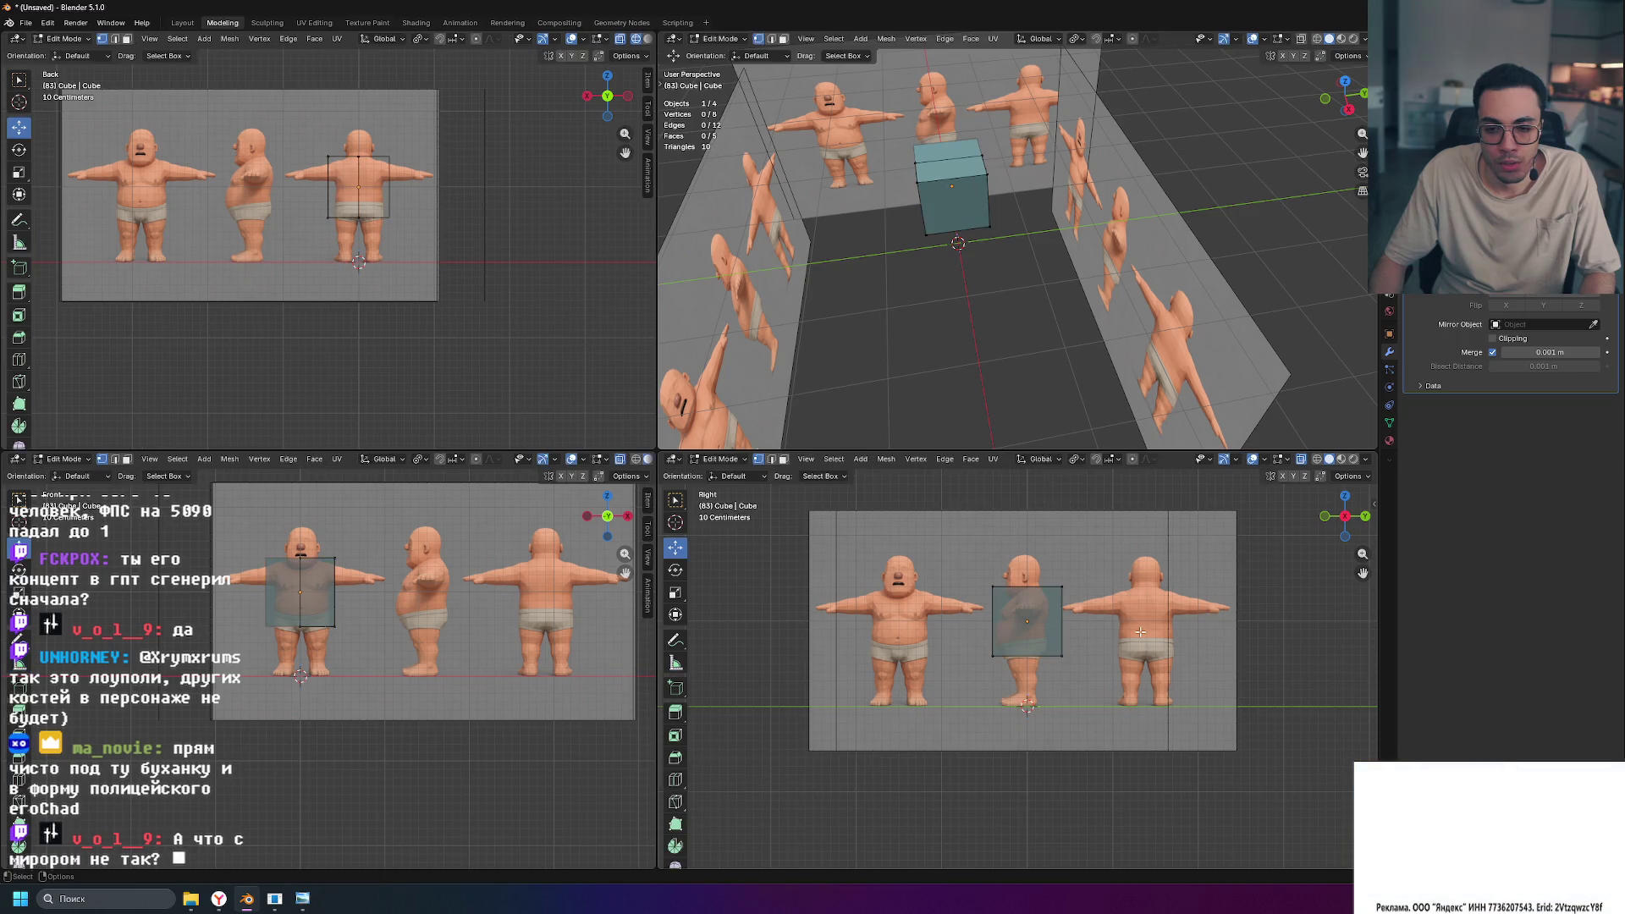
{"action": "key", "text": "Tab"}
{"action": "key", "text": "ctrl+a"}
{"action": "left_click", "coordinate": [1141, 636]}
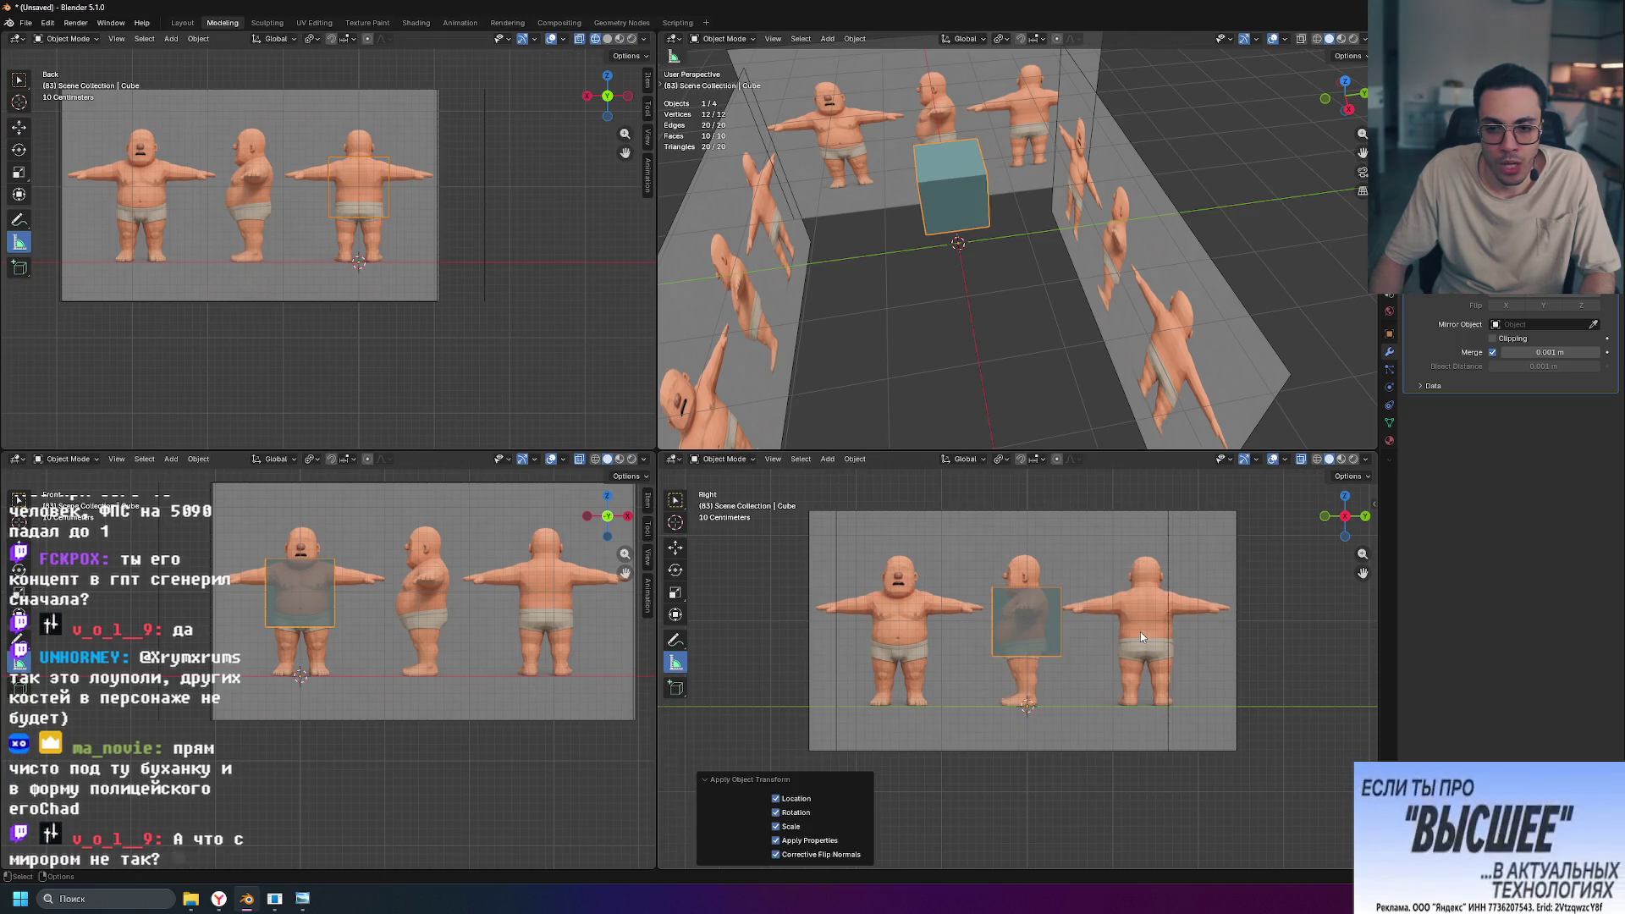
{"action": "key", "text": "ctrl+z"}
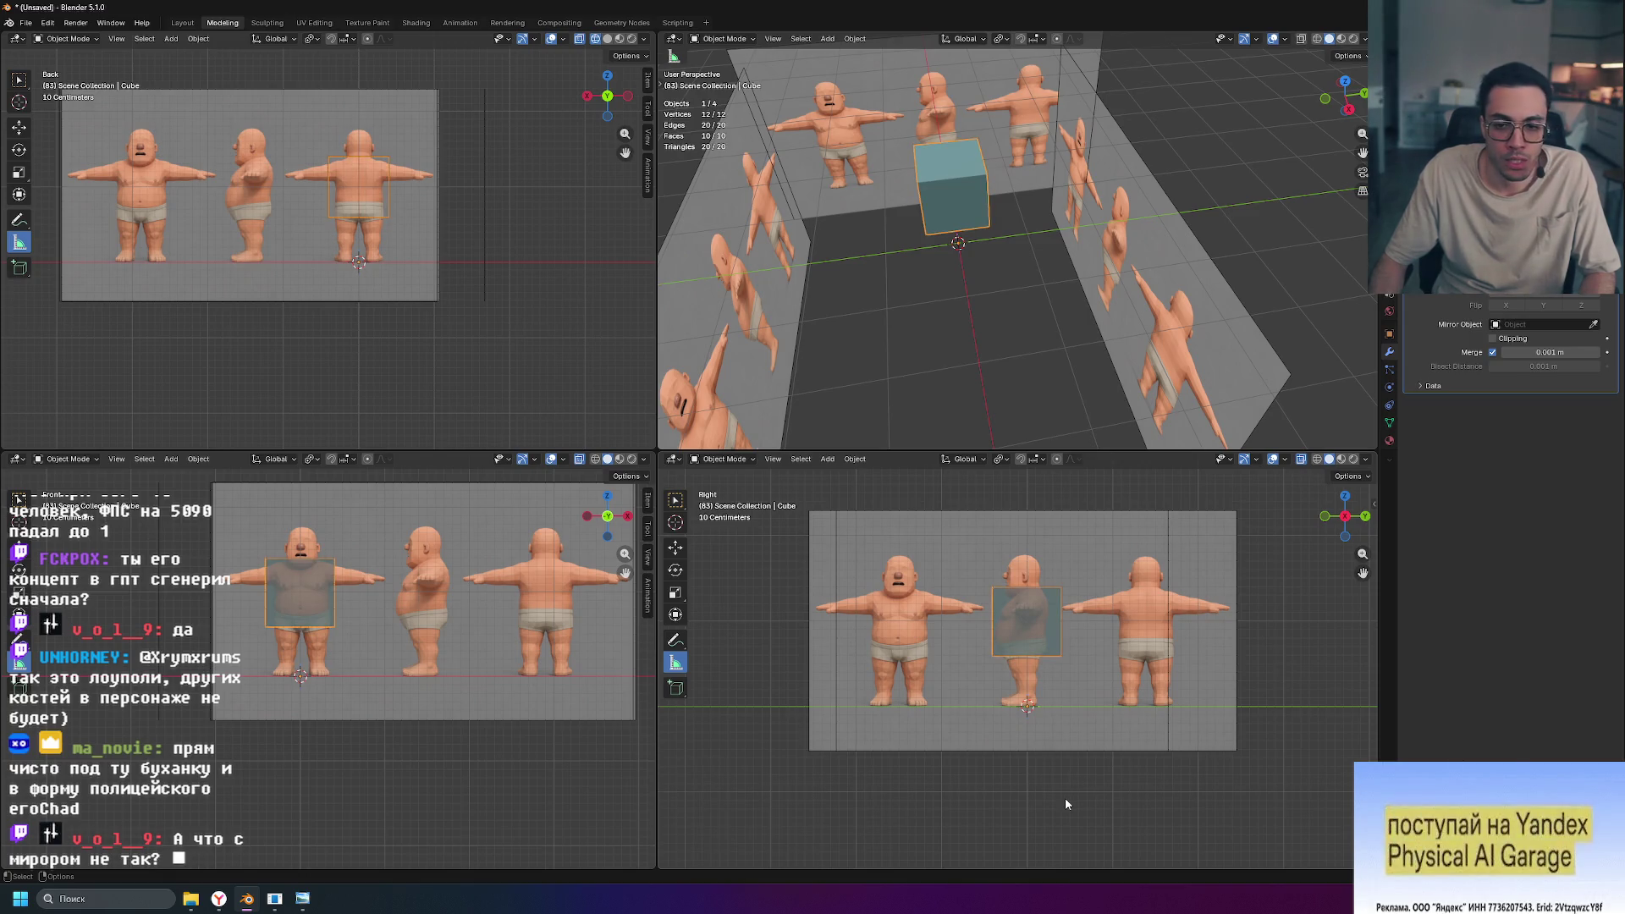
Step: Reset the cube's location to the world origin and maximize the side view
{"action": "key", "text": "Tab"}
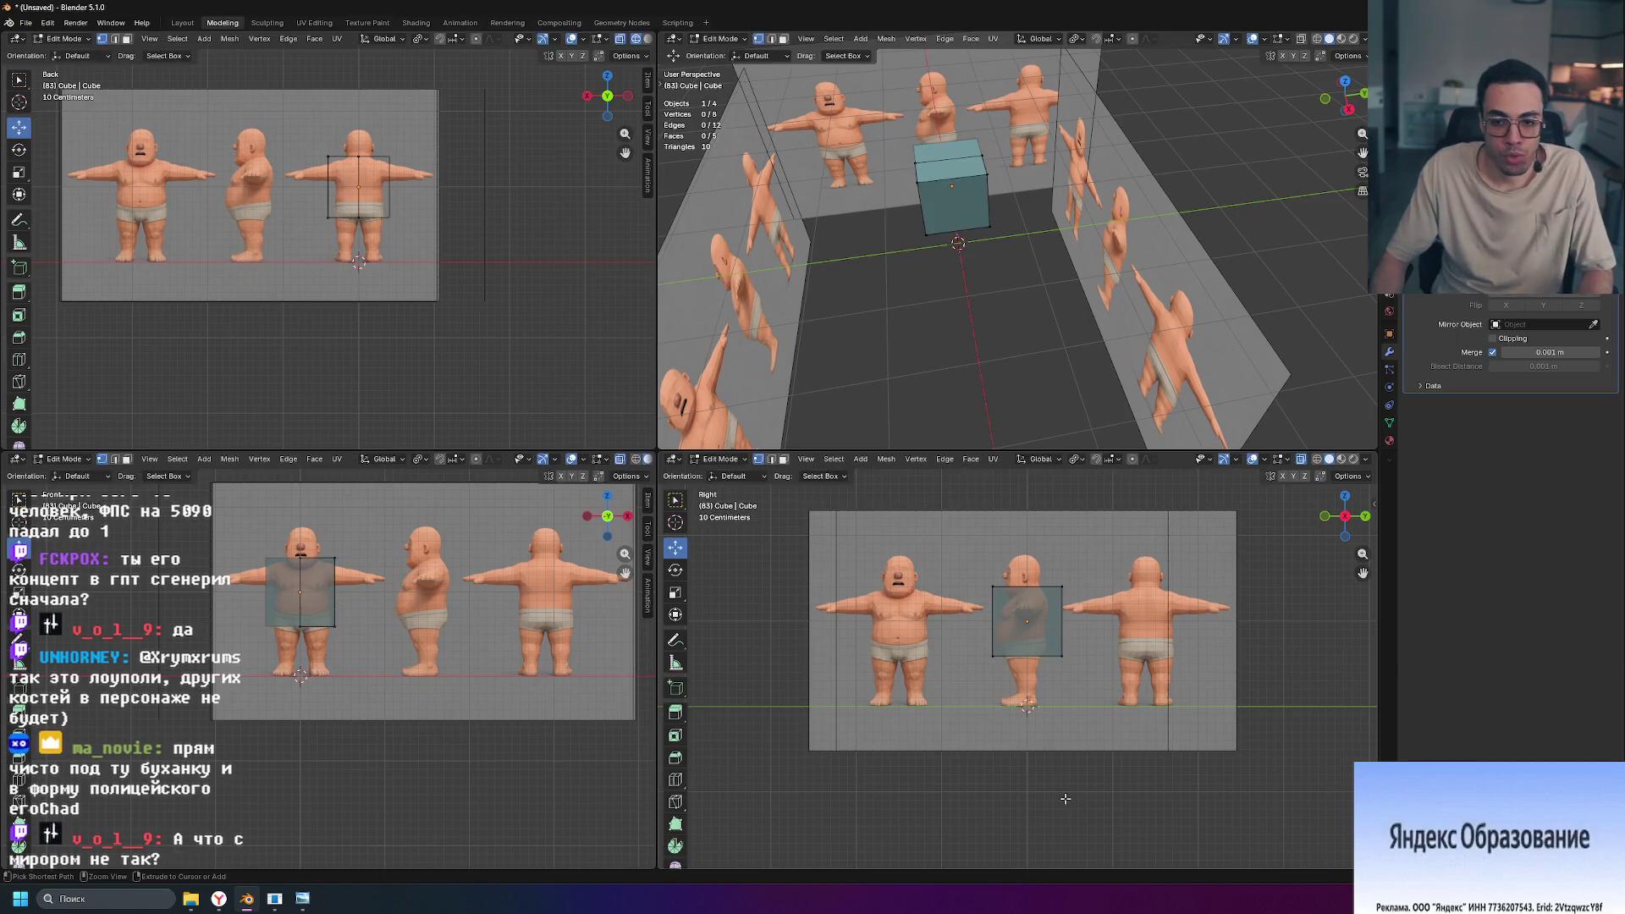
{"action": "key", "text": "Tab"}
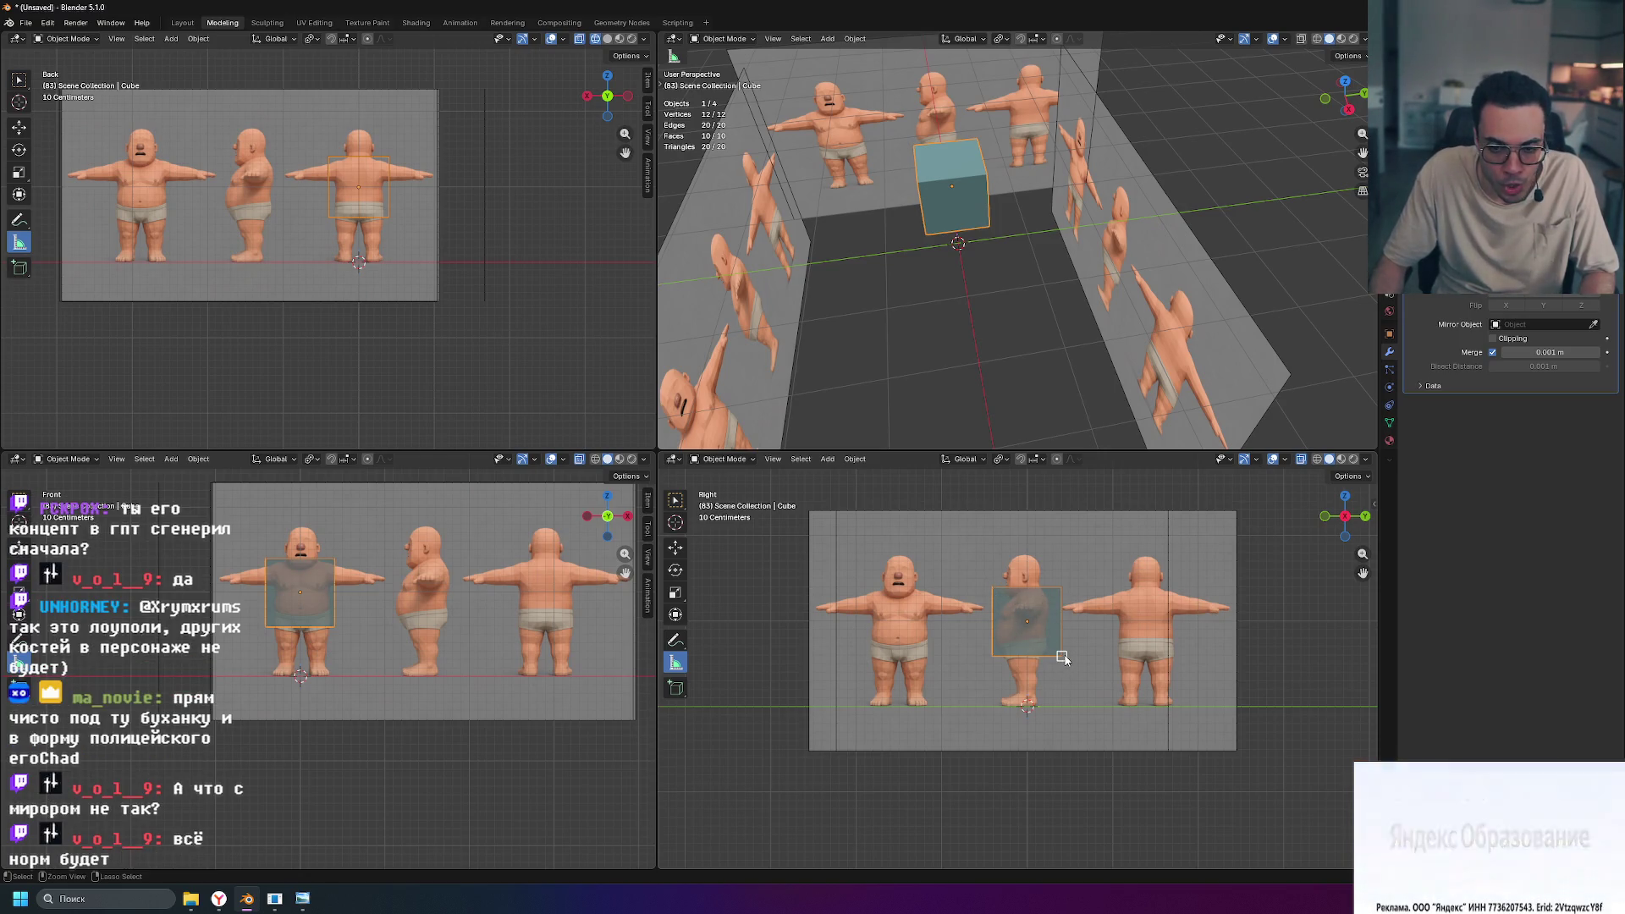
{"action": "key", "text": "alt+g"}
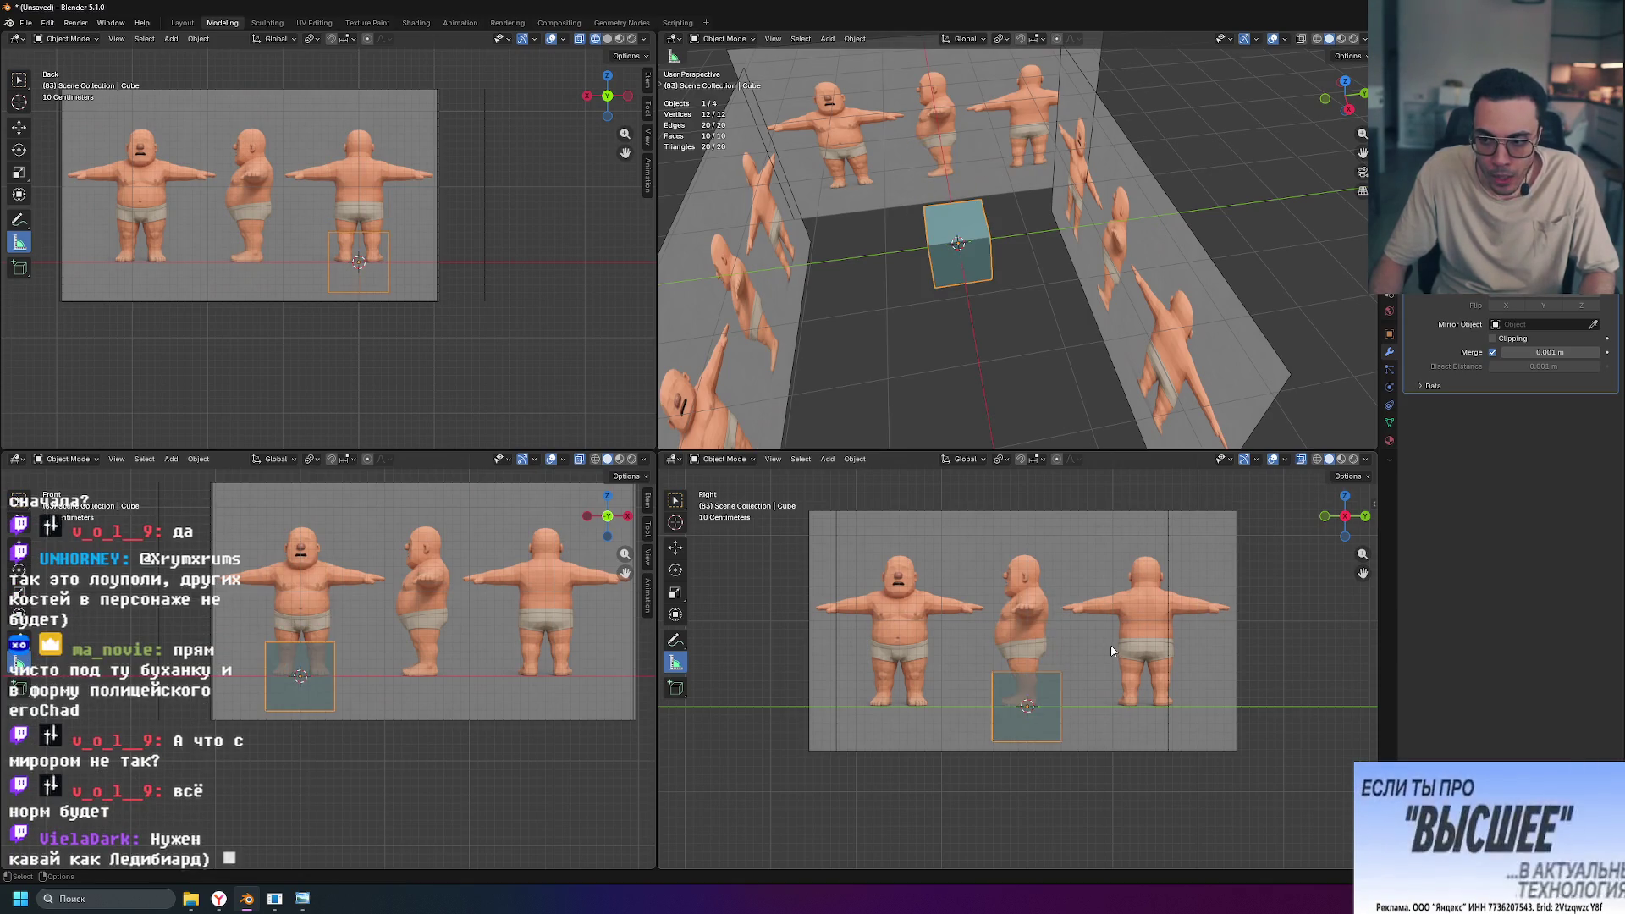
{"action": "key", "text": "ctrl+space"}
{"action": "scroll", "coordinate": [935, 509], "scroll_direction": "up", "scroll_amount": 1}
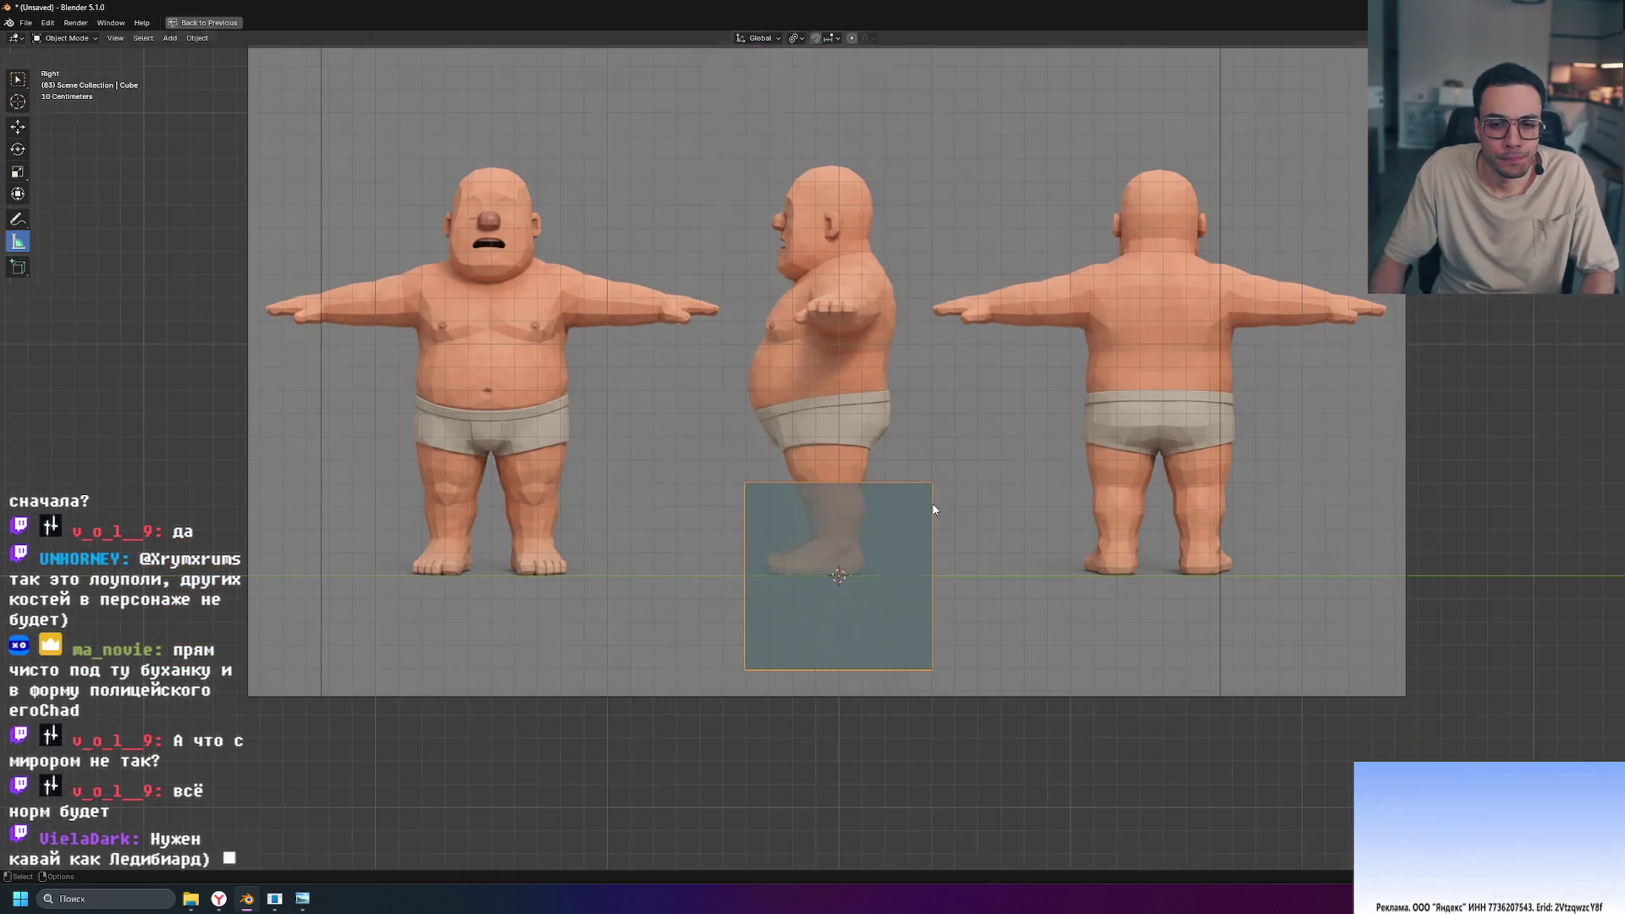
Step: Raise the box to chest height and pull its back side in to the back outline
{"action": "key", "text": "g"}
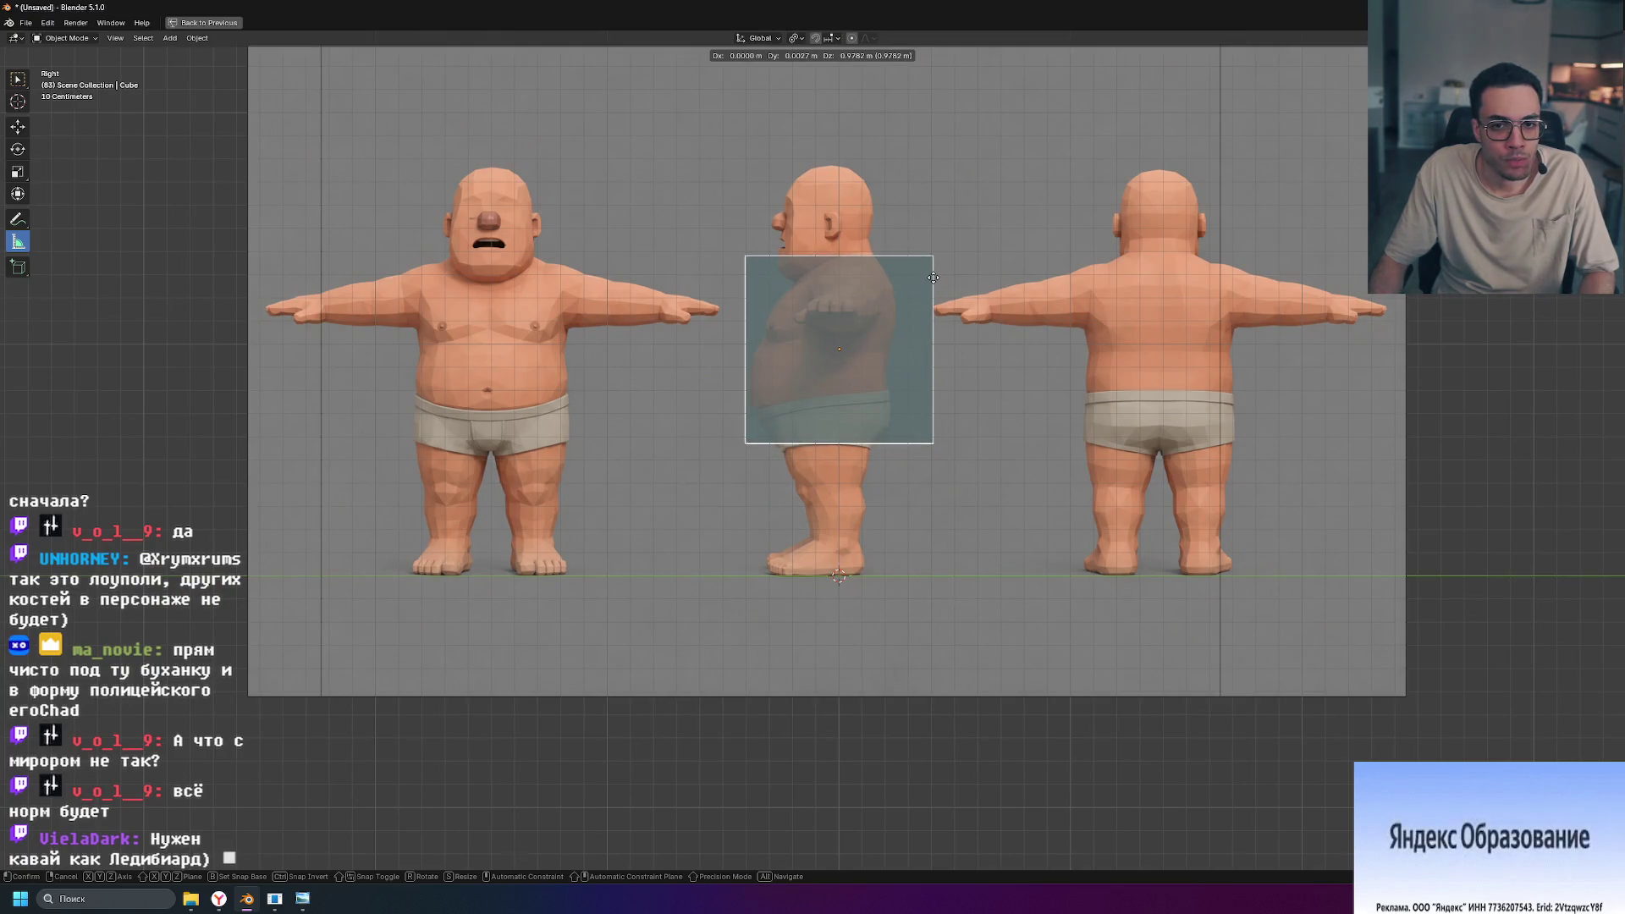
{"action": "left_click", "coordinate": [933, 278]}
{"action": "scroll", "coordinate": [917, 310], "scroll_direction": "up", "scroll_amount": 4}
{"action": "scroll", "coordinate": [905, 356], "scroll_direction": "down", "scroll_amount": 1}
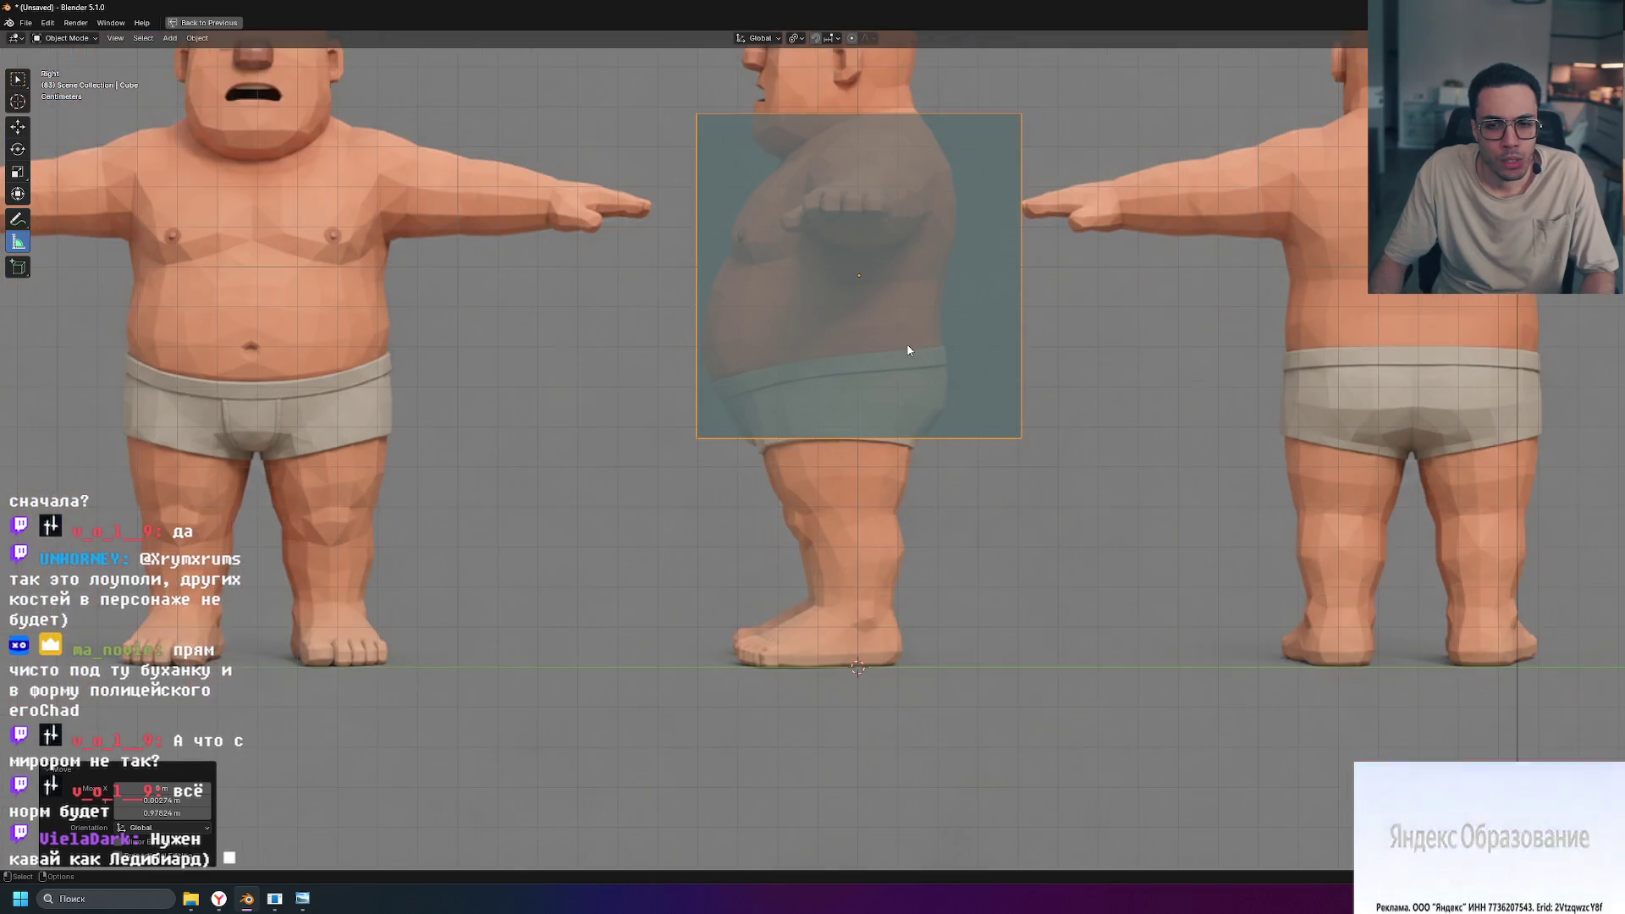
{"action": "scroll", "coordinate": [909, 350], "scroll_direction": "down", "scroll_amount": 2}
{"action": "middle_click_drag", "start_coordinate": [916, 323], "coordinate": [906, 475], "text": "shift"}
{"action": "key", "text": "Tab"}
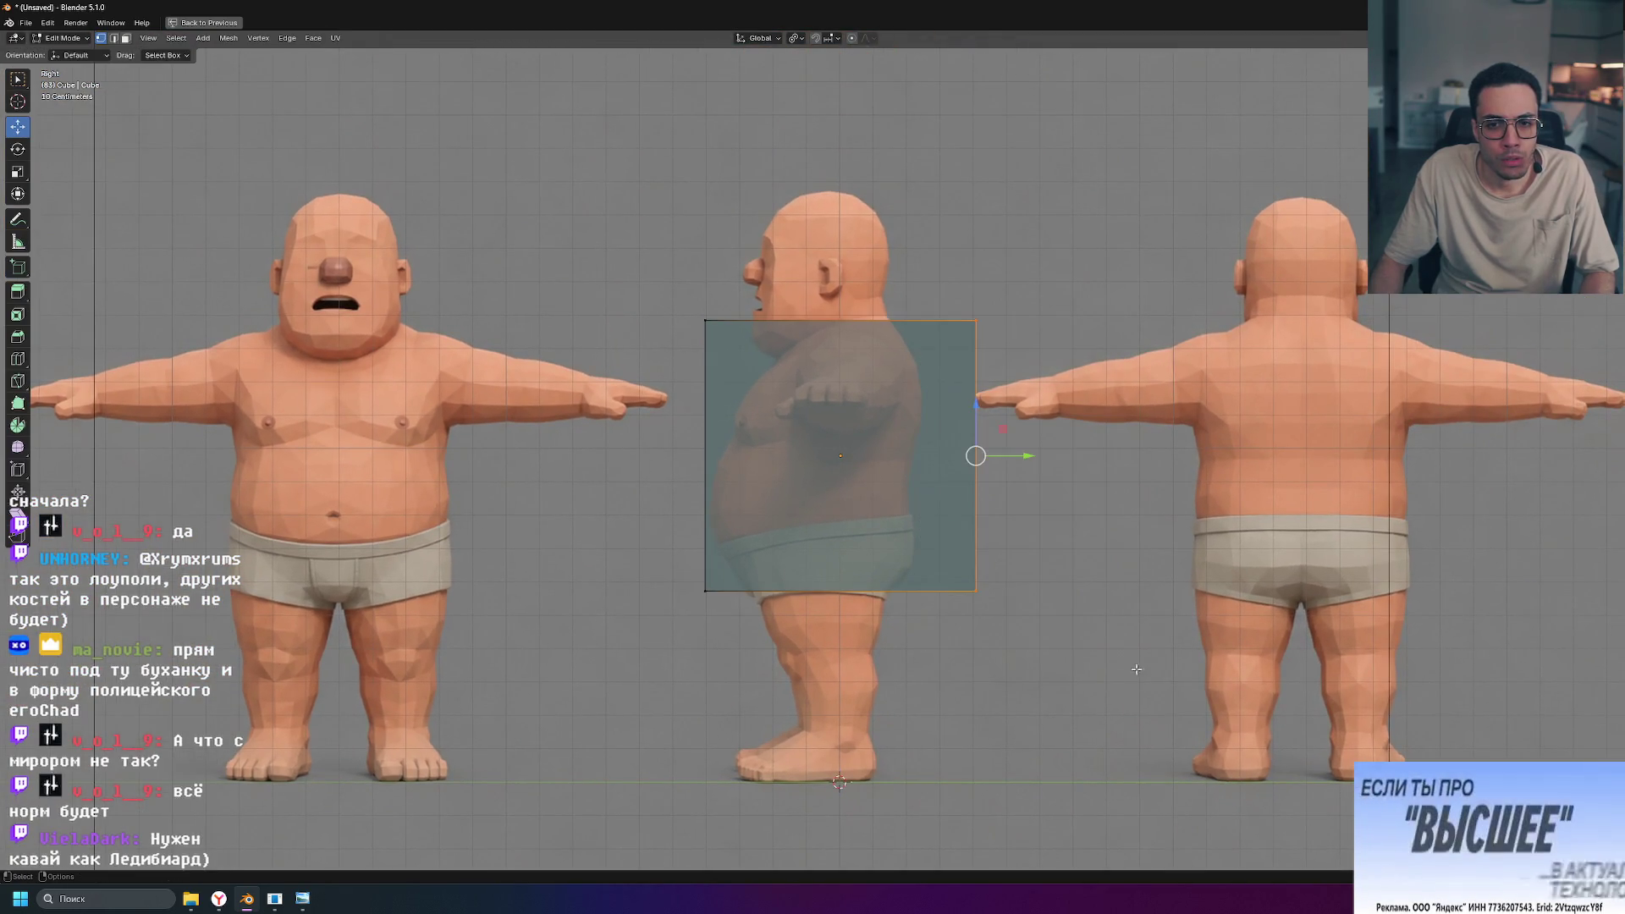
{"action": "mouse_move", "coordinate": [1027, 456]}
{"action": "left_mouse_down"}
{"action": "mouse_move", "coordinate": [930, 457]}
{"action": "mouse_move", "coordinate": [951, 461]}
{"action": "left_mouse_up"}
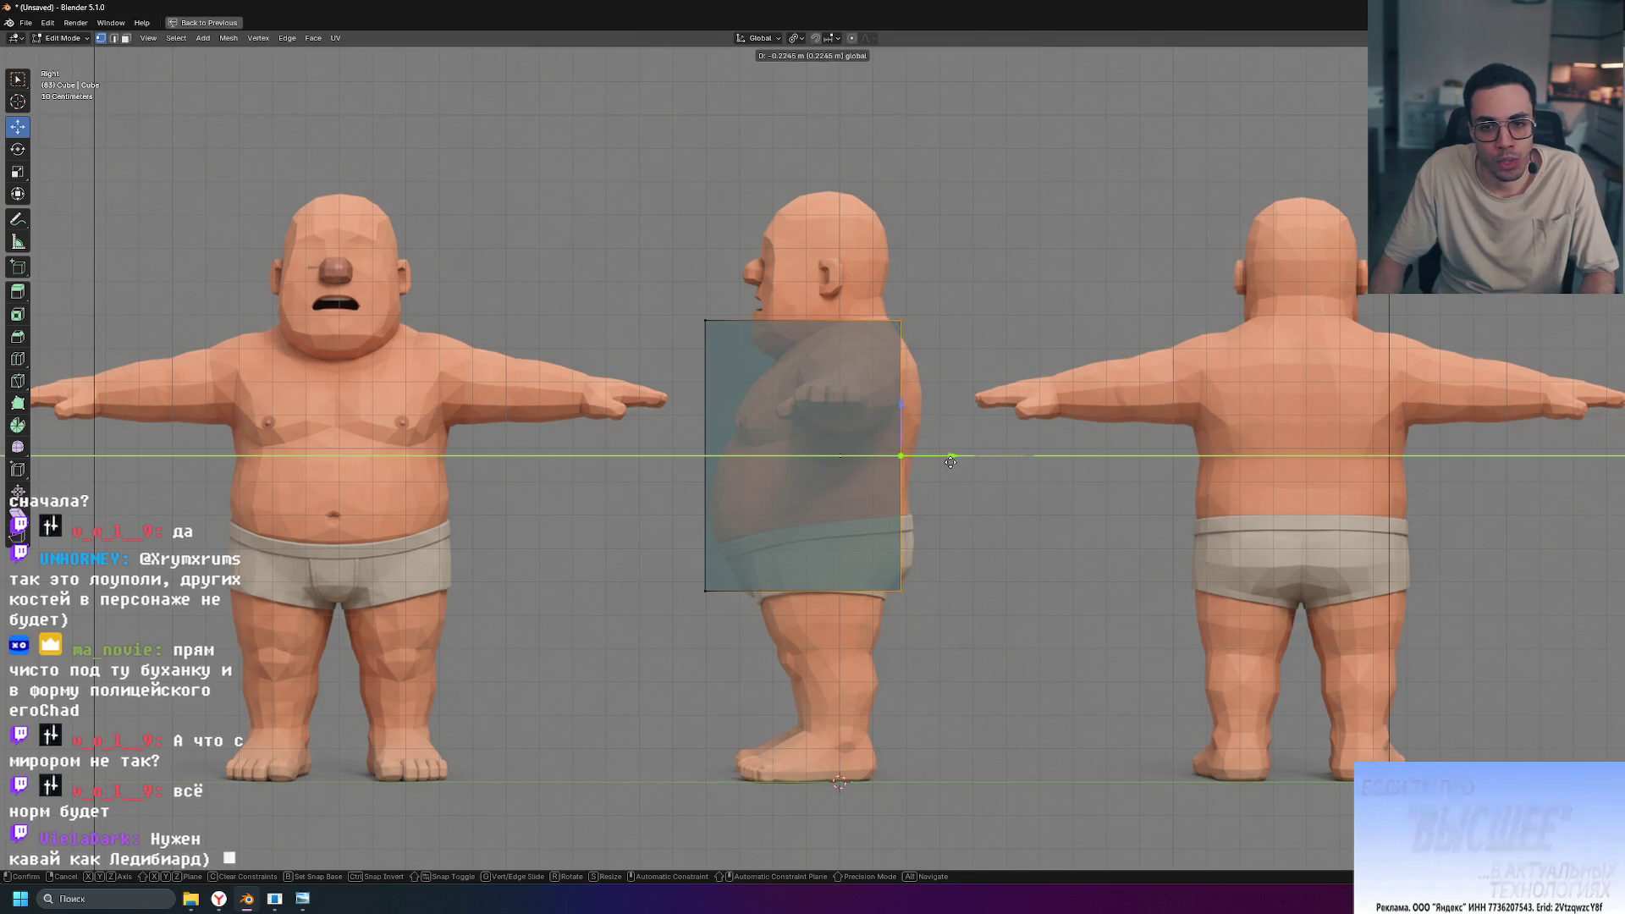
{"action": "left_click", "coordinate": [961, 458]}
Step: Fit the box's front edge to the belly outline and nudge its back edge slightly forward
{"action": "left_click_drag", "start_coordinate": [664, 305], "coordinate": [758, 703]}
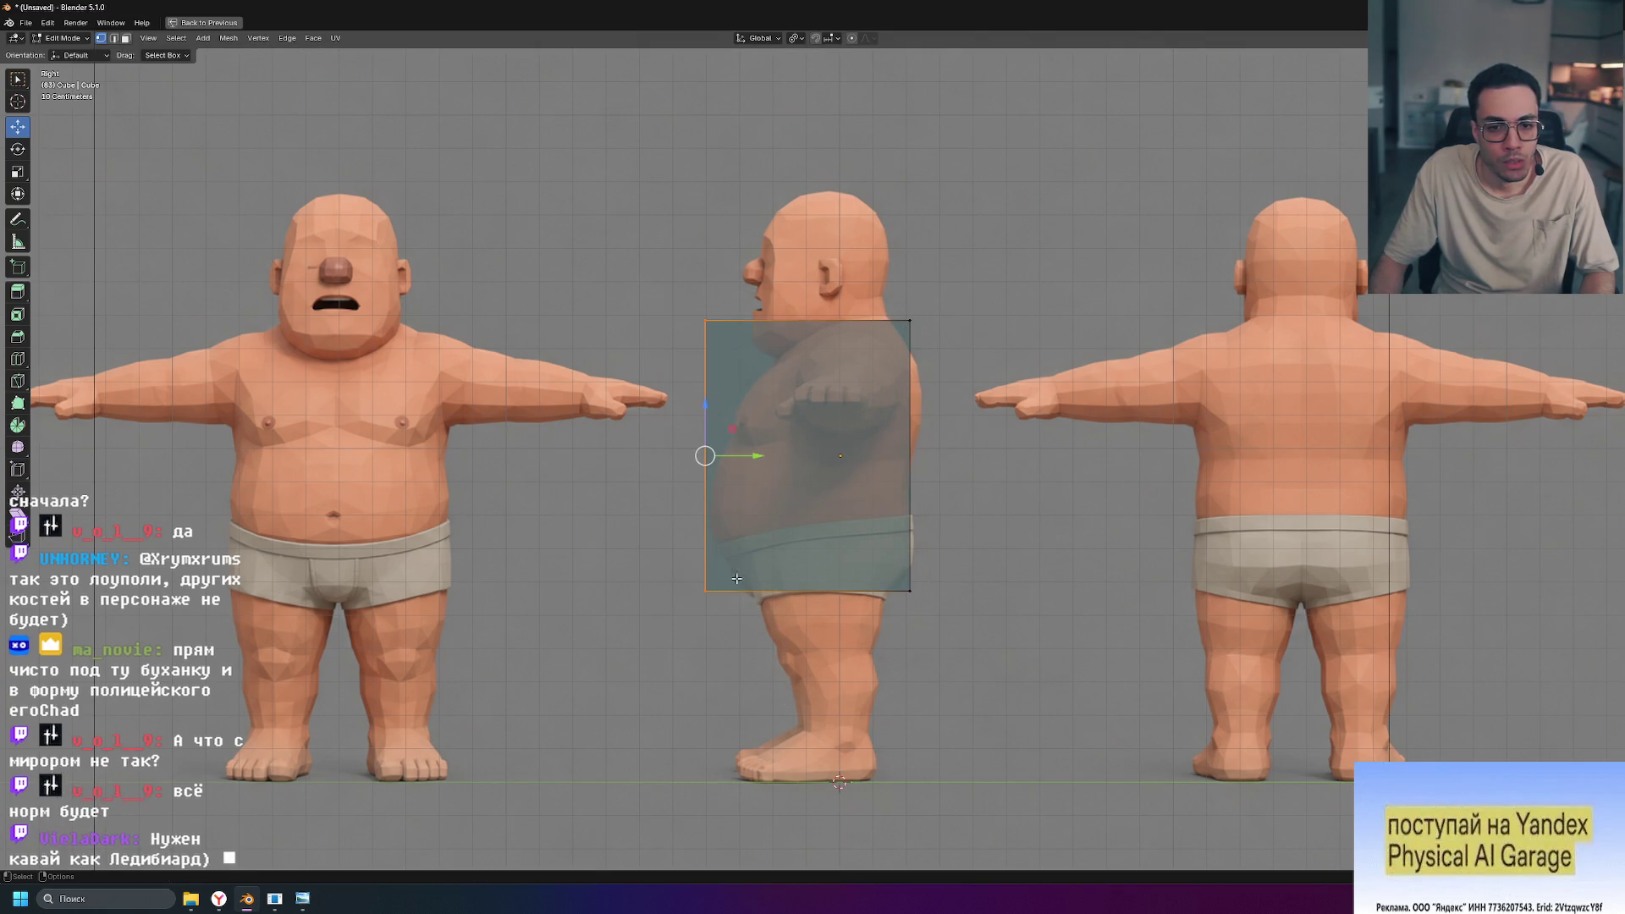
{"action": "left_click_drag", "start_coordinate": [756, 455], "coordinate": [838, 463]}
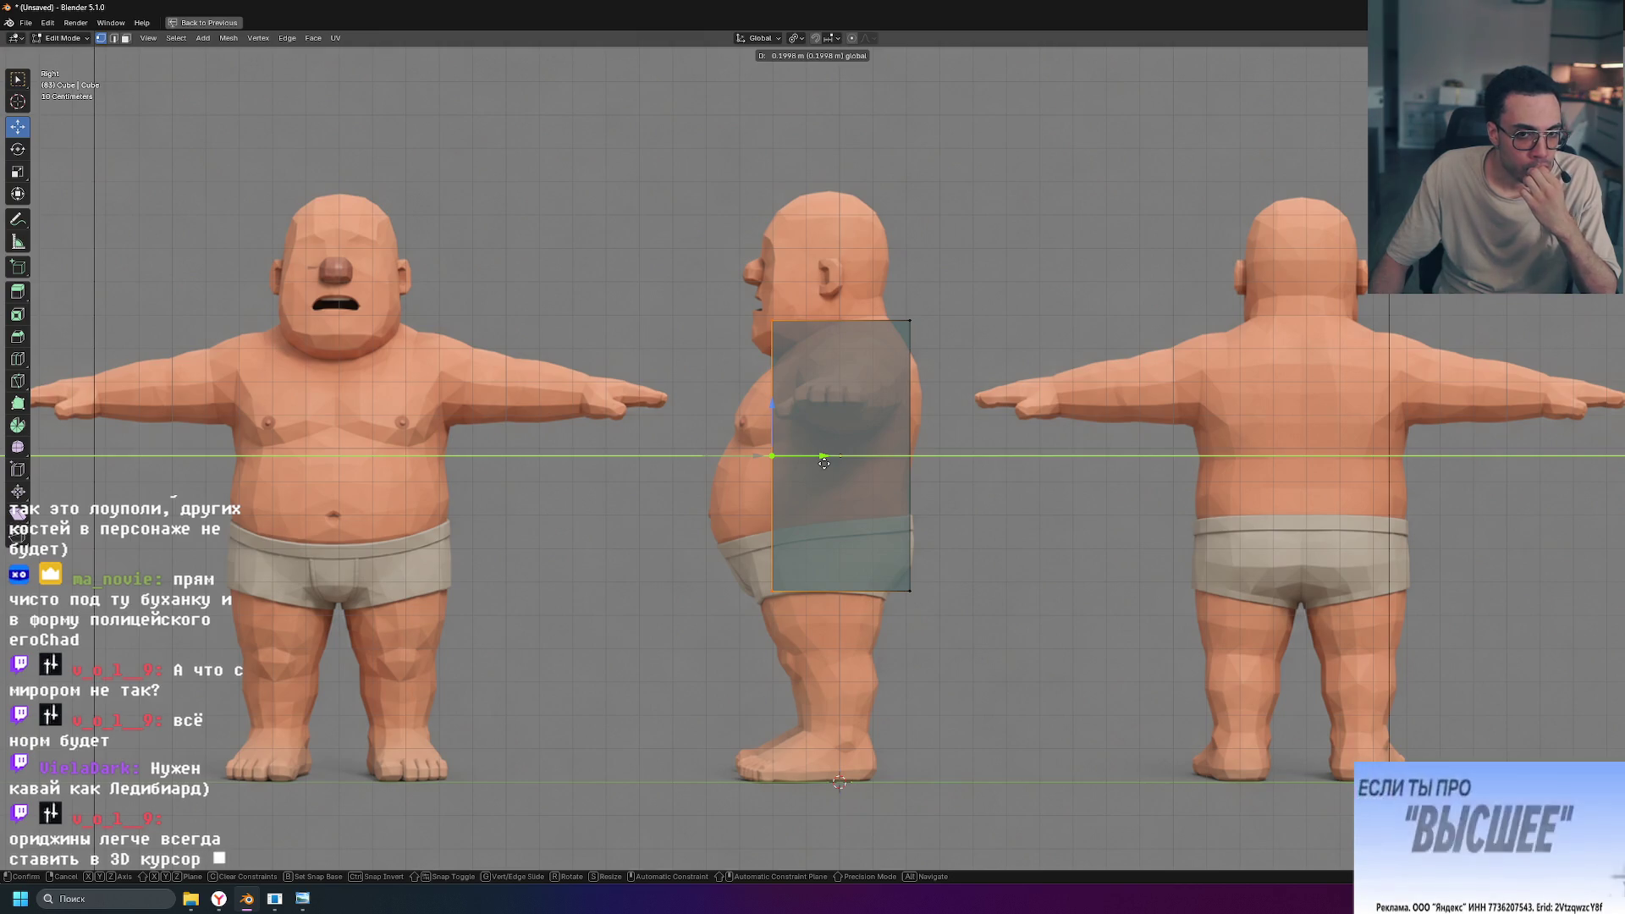
{"action": "left_click_drag", "start_coordinate": [824, 462], "coordinate": [824, 462]}
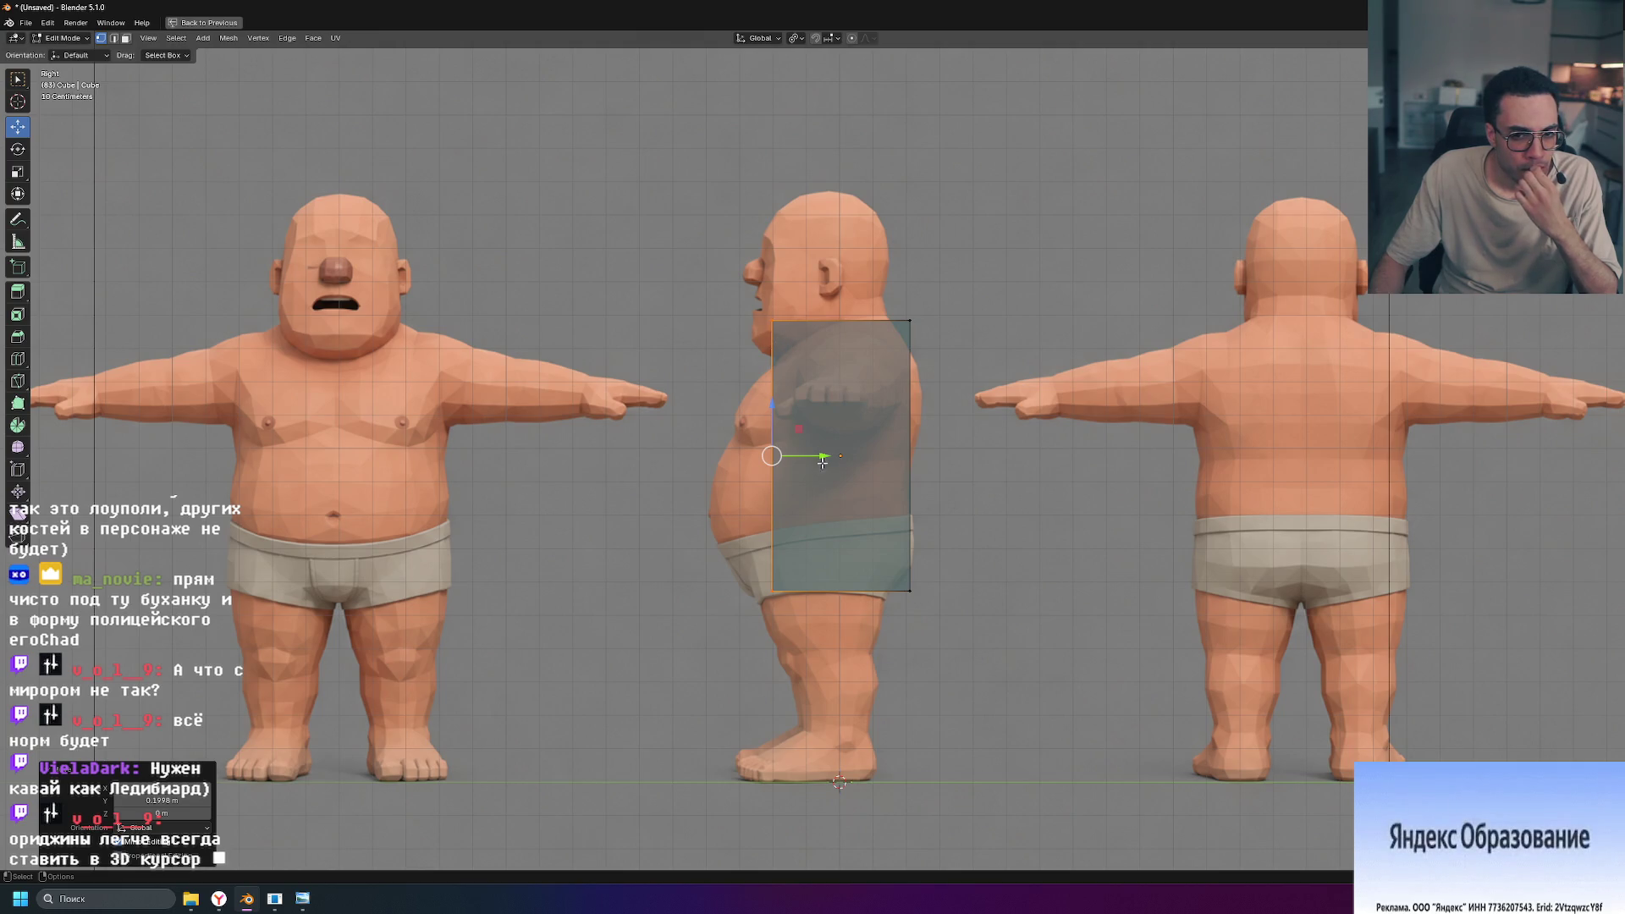
{"action": "left_click_drag", "start_coordinate": [823, 463], "coordinate": [865, 462]}
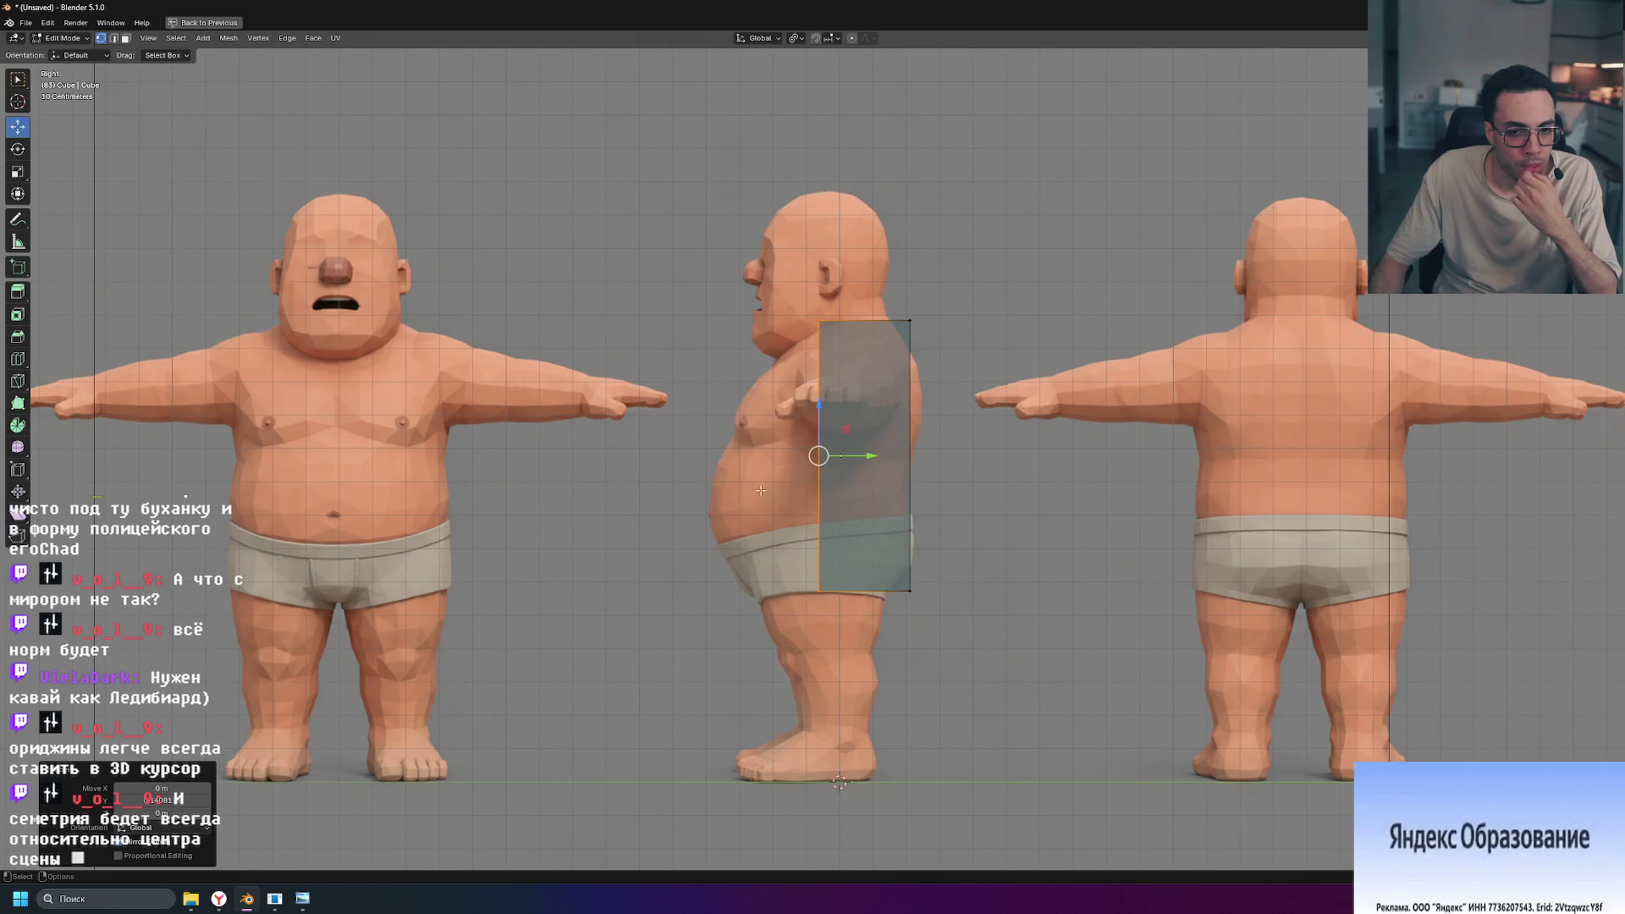
{"action": "left_click_drag", "start_coordinate": [860, 456], "coordinate": [796, 457]}
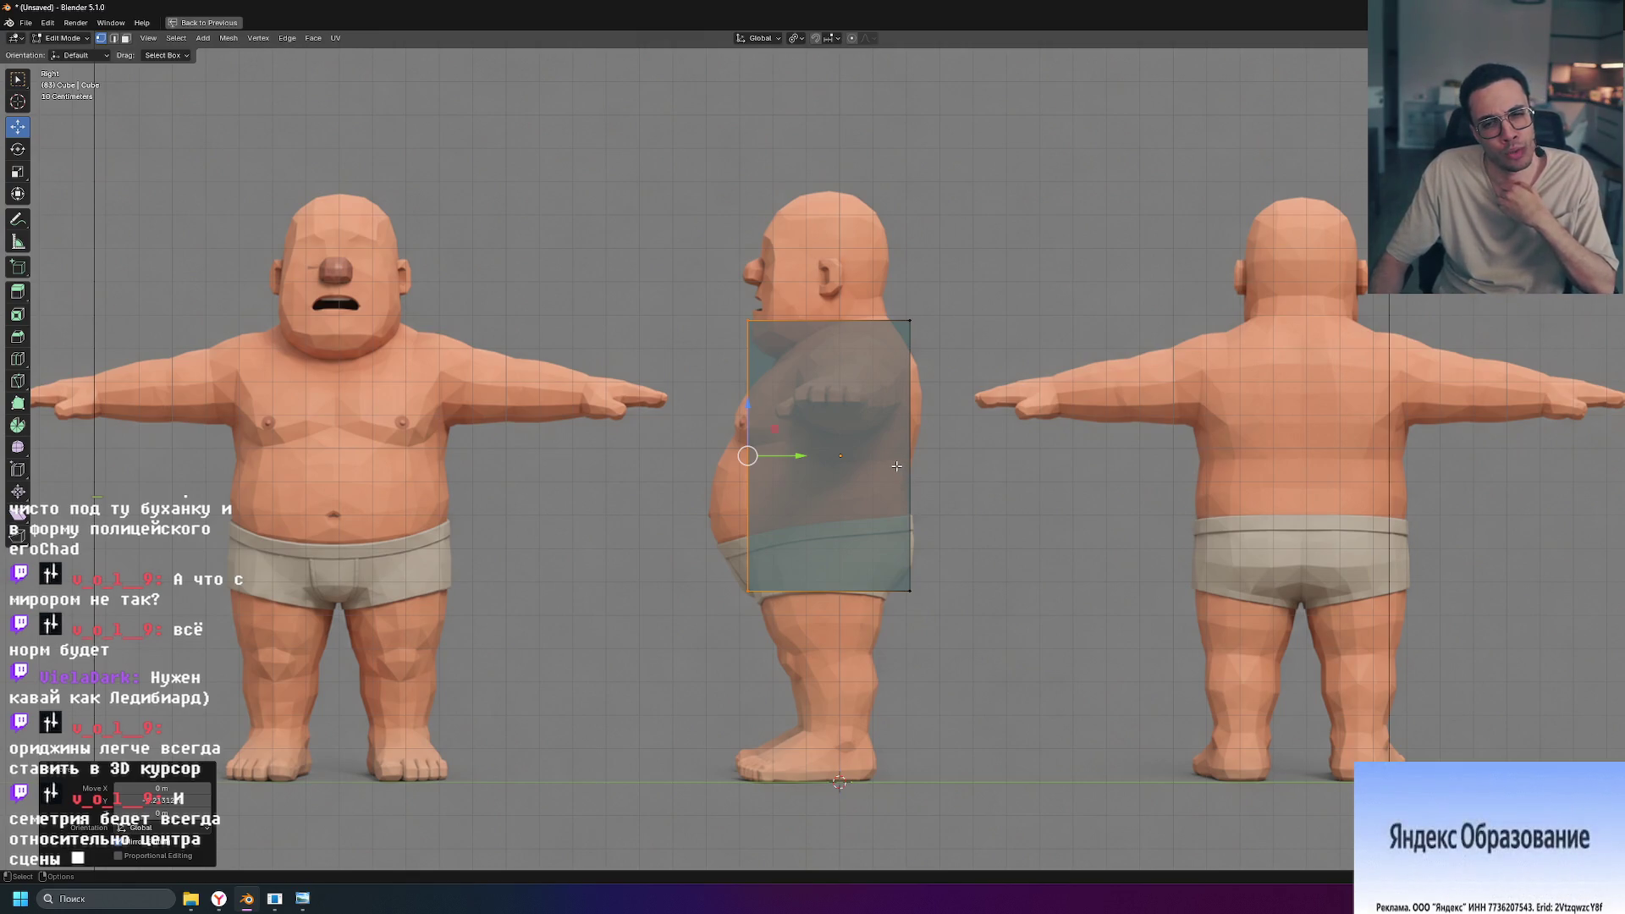
{"action": "left_click_drag", "start_coordinate": [811, 666], "coordinate": [811, 667]}
{"action": "mouse_move", "coordinate": [799, 455]}
{"action": "left_mouse_down"}
{"action": "mouse_move", "coordinate": [880, 455]}
{"action": "mouse_move", "coordinate": [796, 456]}
{"action": "left_mouse_up"}
{"action": "left_click", "coordinate": [911, 364]}
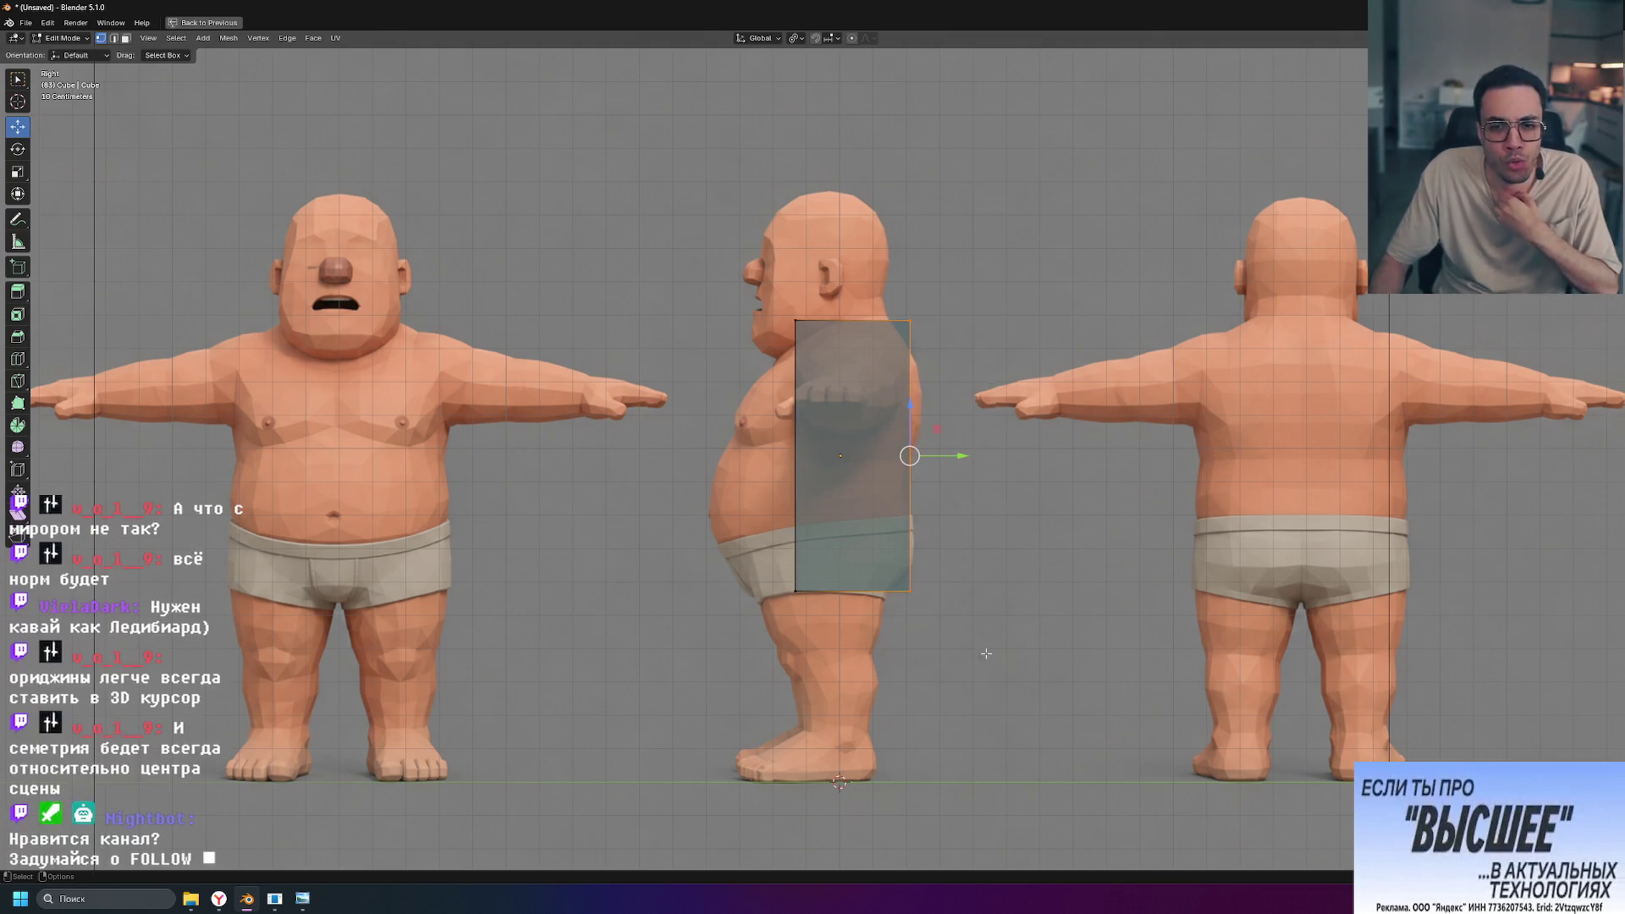
{"action": "mouse_move", "coordinate": [963, 455]}
{"action": "left_mouse_down"}
{"action": "mouse_move", "coordinate": [938, 457]}
{"action": "mouse_move", "coordinate": [952, 457]}
{"action": "left_mouse_up"}
{"action": "scroll", "coordinate": [925, 554], "scroll_direction": "up", "scroll_amount": 3}
{"action": "scroll", "coordinate": [925, 554], "scroll_direction": "down", "scroll_amount": 1}
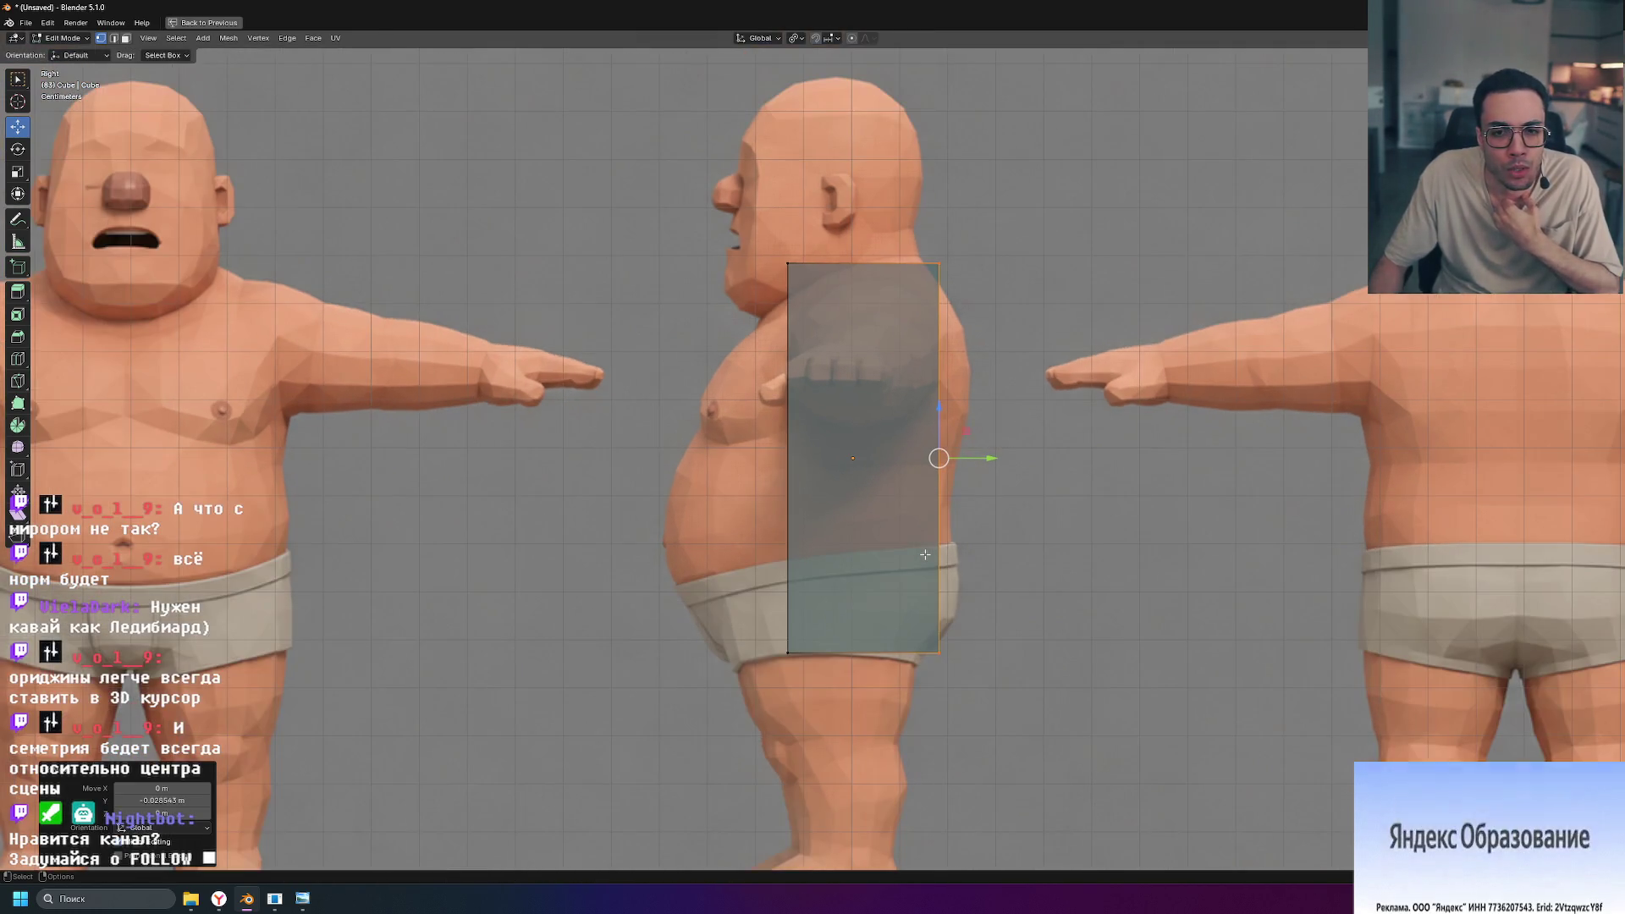
{"action": "key", "text": "Home"}
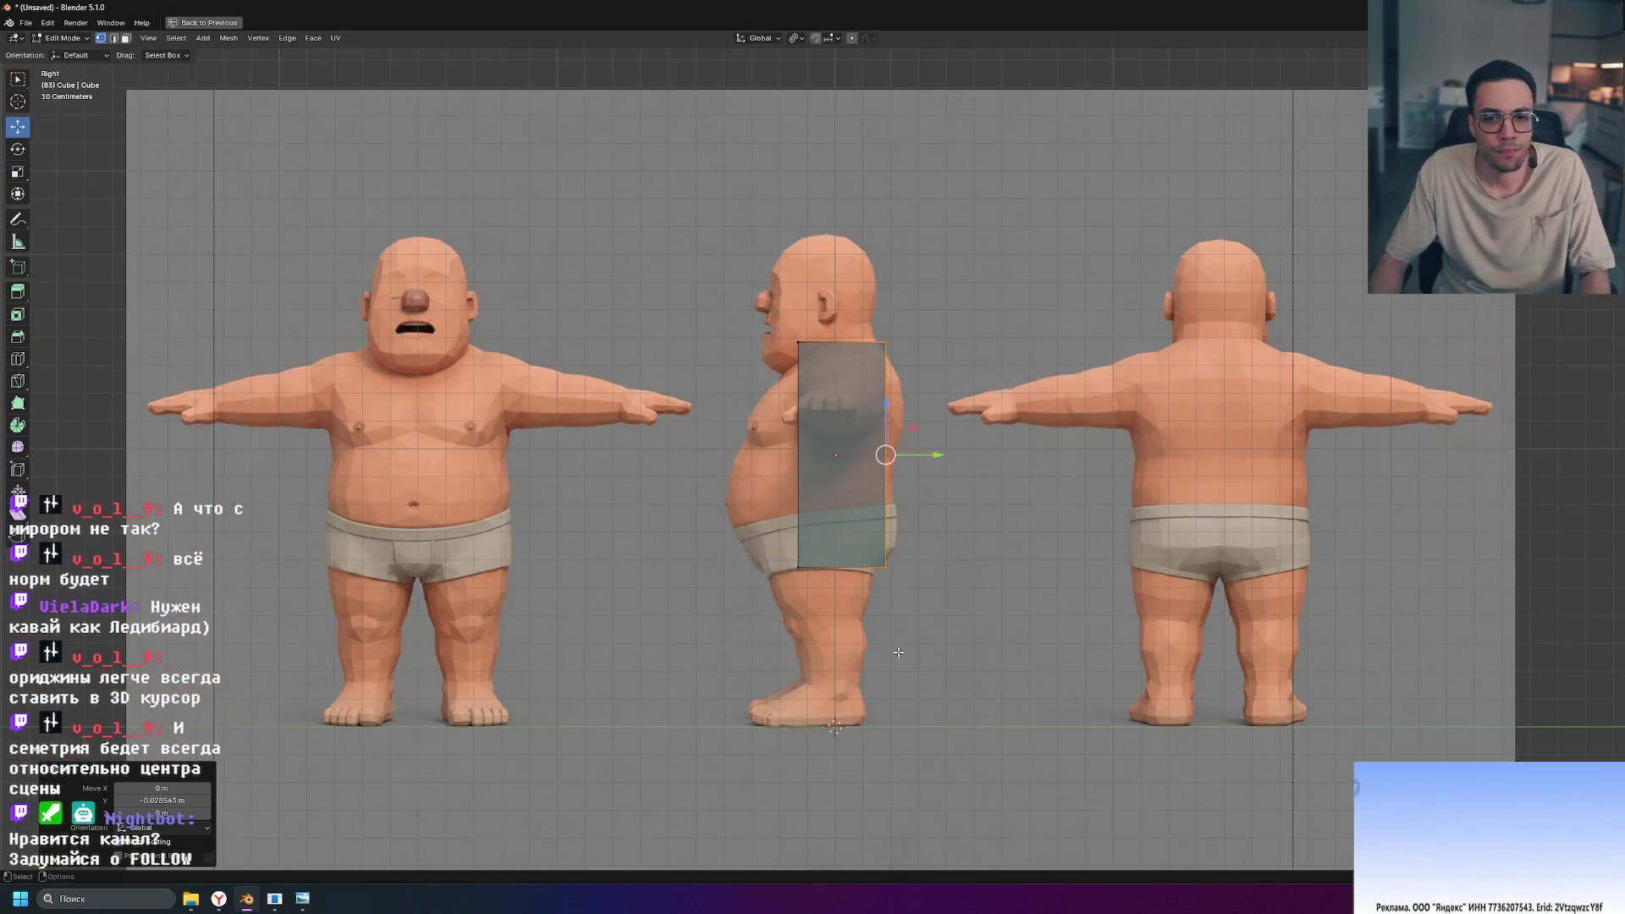
{"action": "key", "text": "ctrl+space"}
{"action": "key", "text": "ctrl+space"}
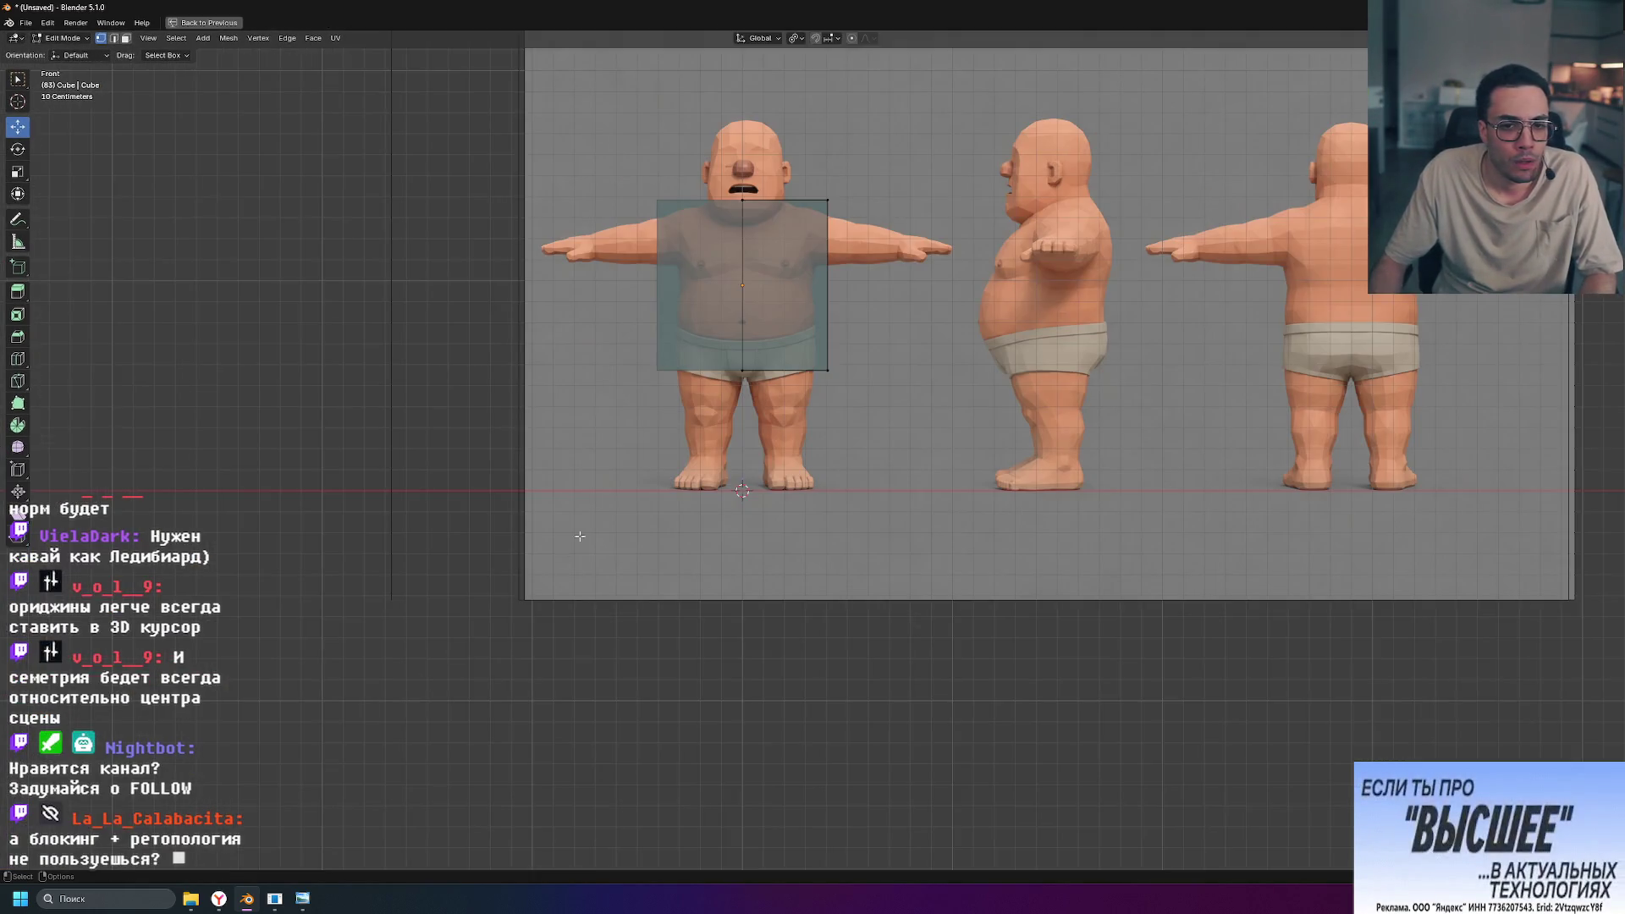
Step: Pull the box's right side edge inward along X to match the torso's width in the front view
{"action": "scroll", "coordinate": [581, 537], "scroll_direction": "up", "scroll_amount": 5}
{"action": "scroll", "coordinate": [888, 399], "scroll_direction": "down", "scroll_amount": 3}
{"action": "middle_click_drag", "start_coordinate": [888, 400], "coordinate": [918, 518], "text": "shift"}
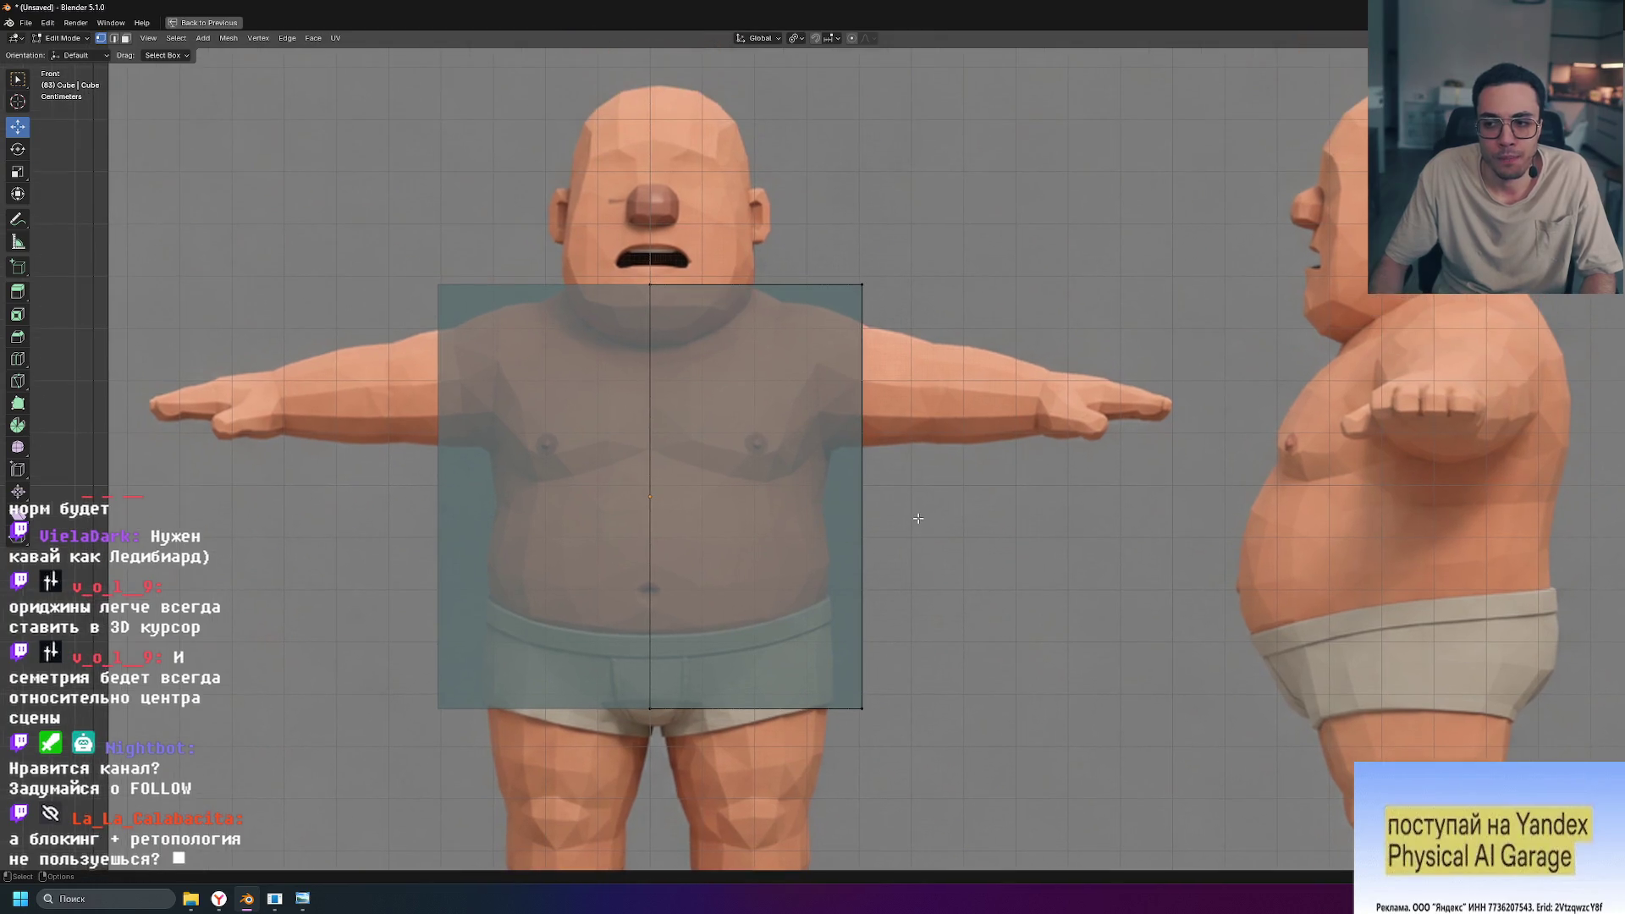
{"action": "left_click_drag", "start_coordinate": [976, 247], "coordinate": [804, 812]}
{"action": "left_click_drag", "start_coordinate": [912, 497], "coordinate": [883, 497]}
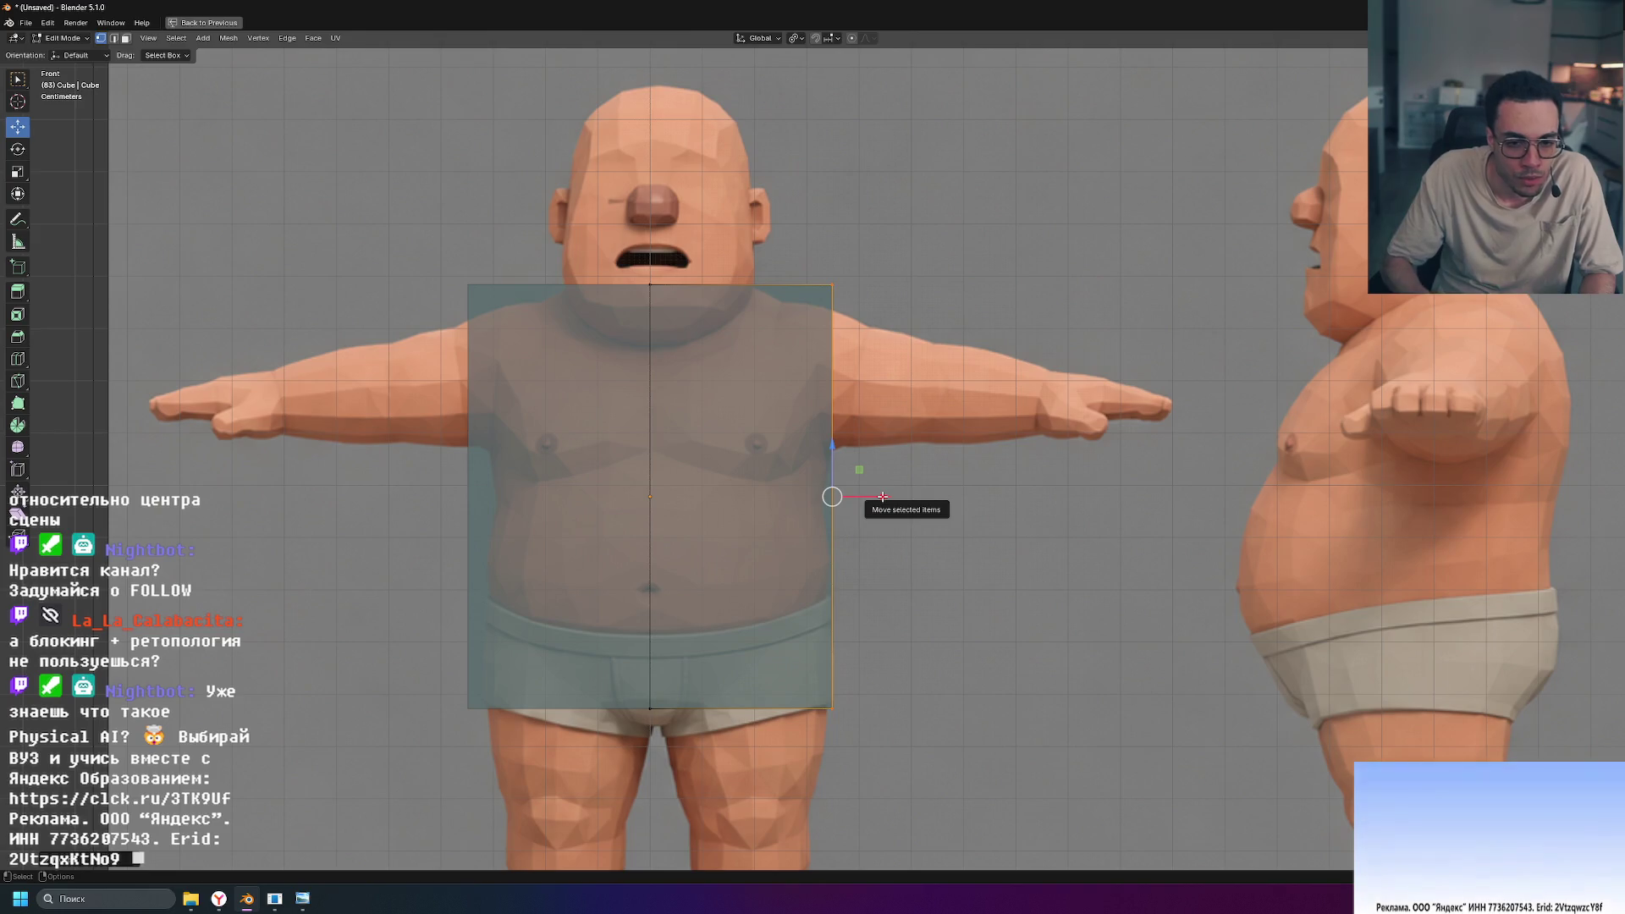
{"action": "scroll", "coordinate": [900, 527], "scroll_direction": "down", "scroll_amount": 7}
{"action": "key", "text": "ctrl+space"}
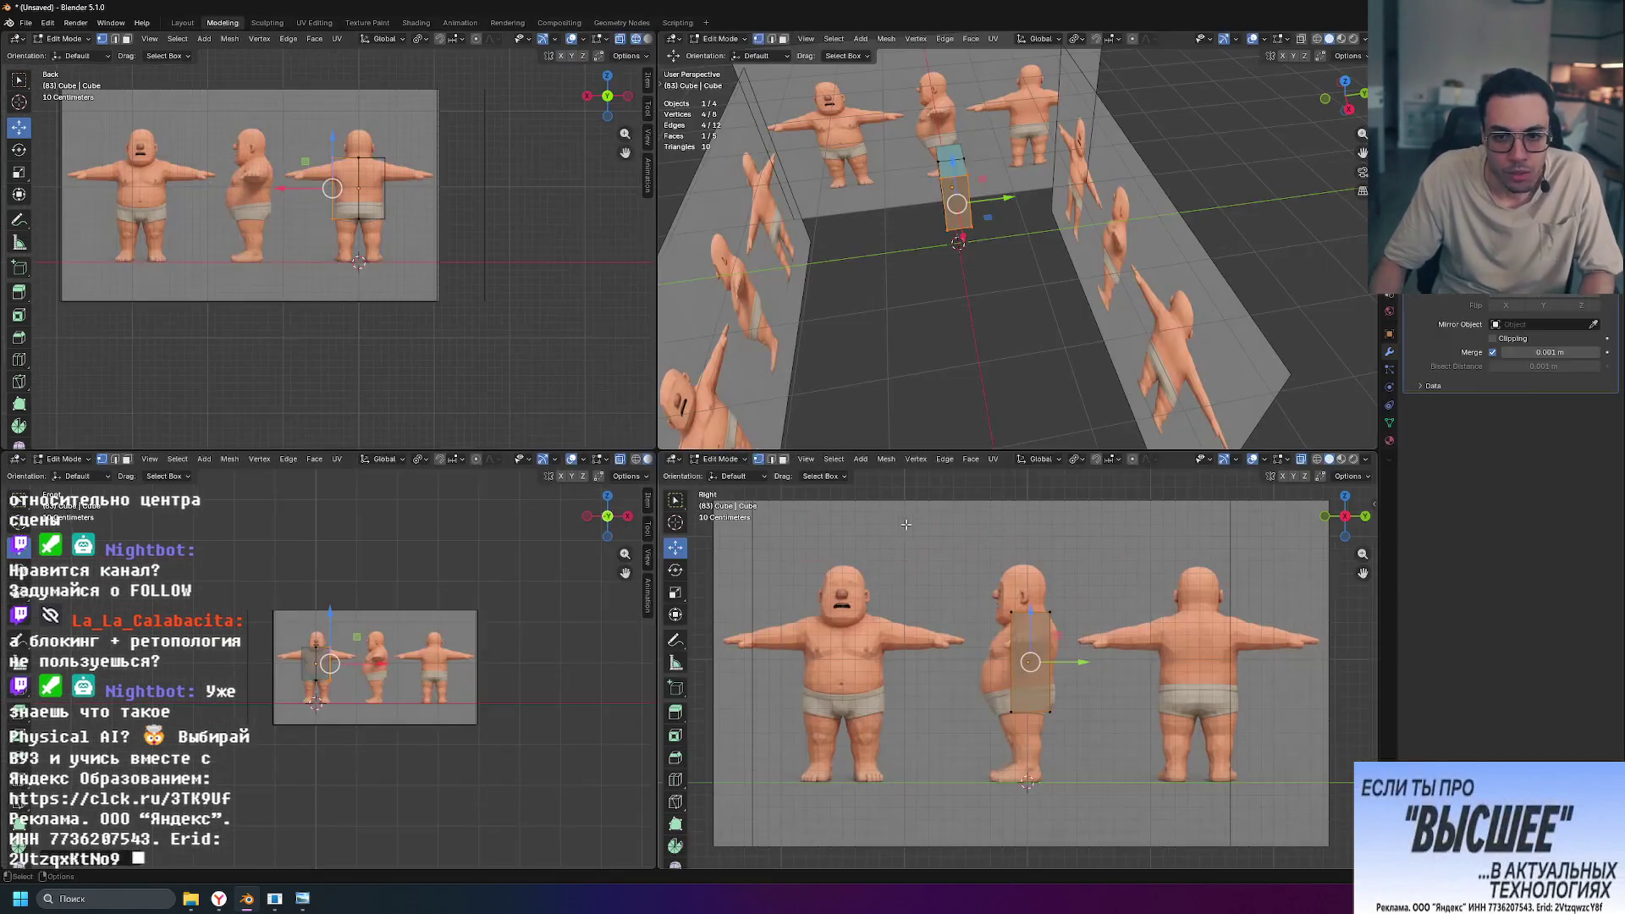
Step: In the maximized back view, adjust the position of the box's left side edge
{"action": "key", "text": "ctrl+space"}
{"action": "middle_click_drag", "start_coordinate": [1170, 313], "coordinate": [1011, 601], "text": "shift"}
{"action": "left_click", "coordinate": [667, 154]}
{"action": "left_click", "coordinate": [674, 408]}
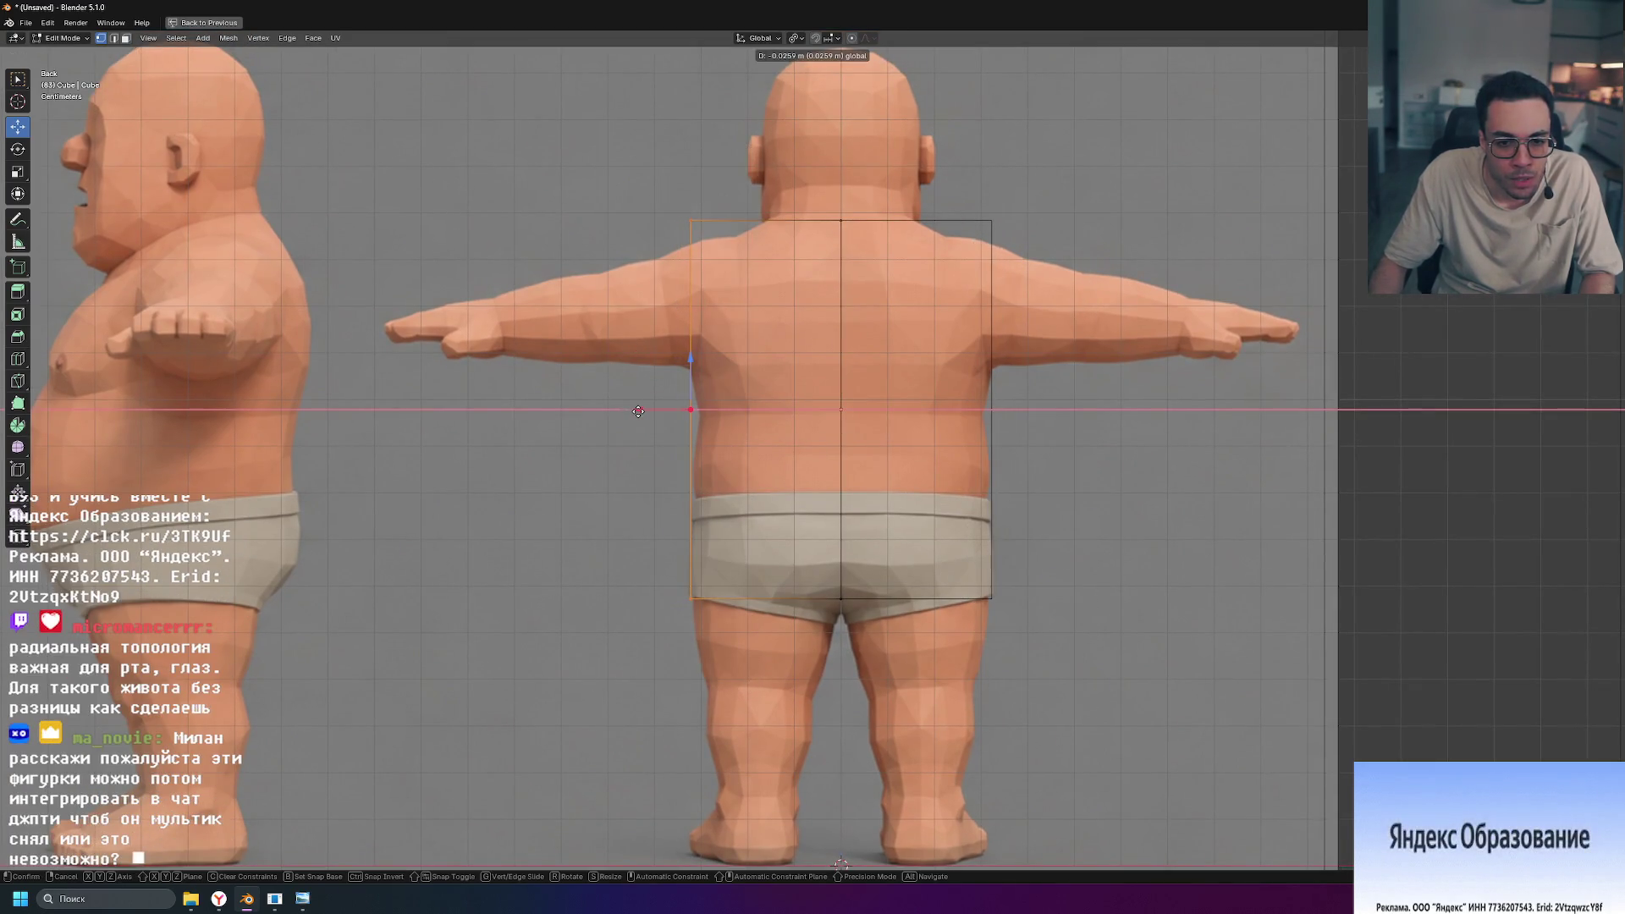
{"action": "left_click", "coordinate": [639, 411]}
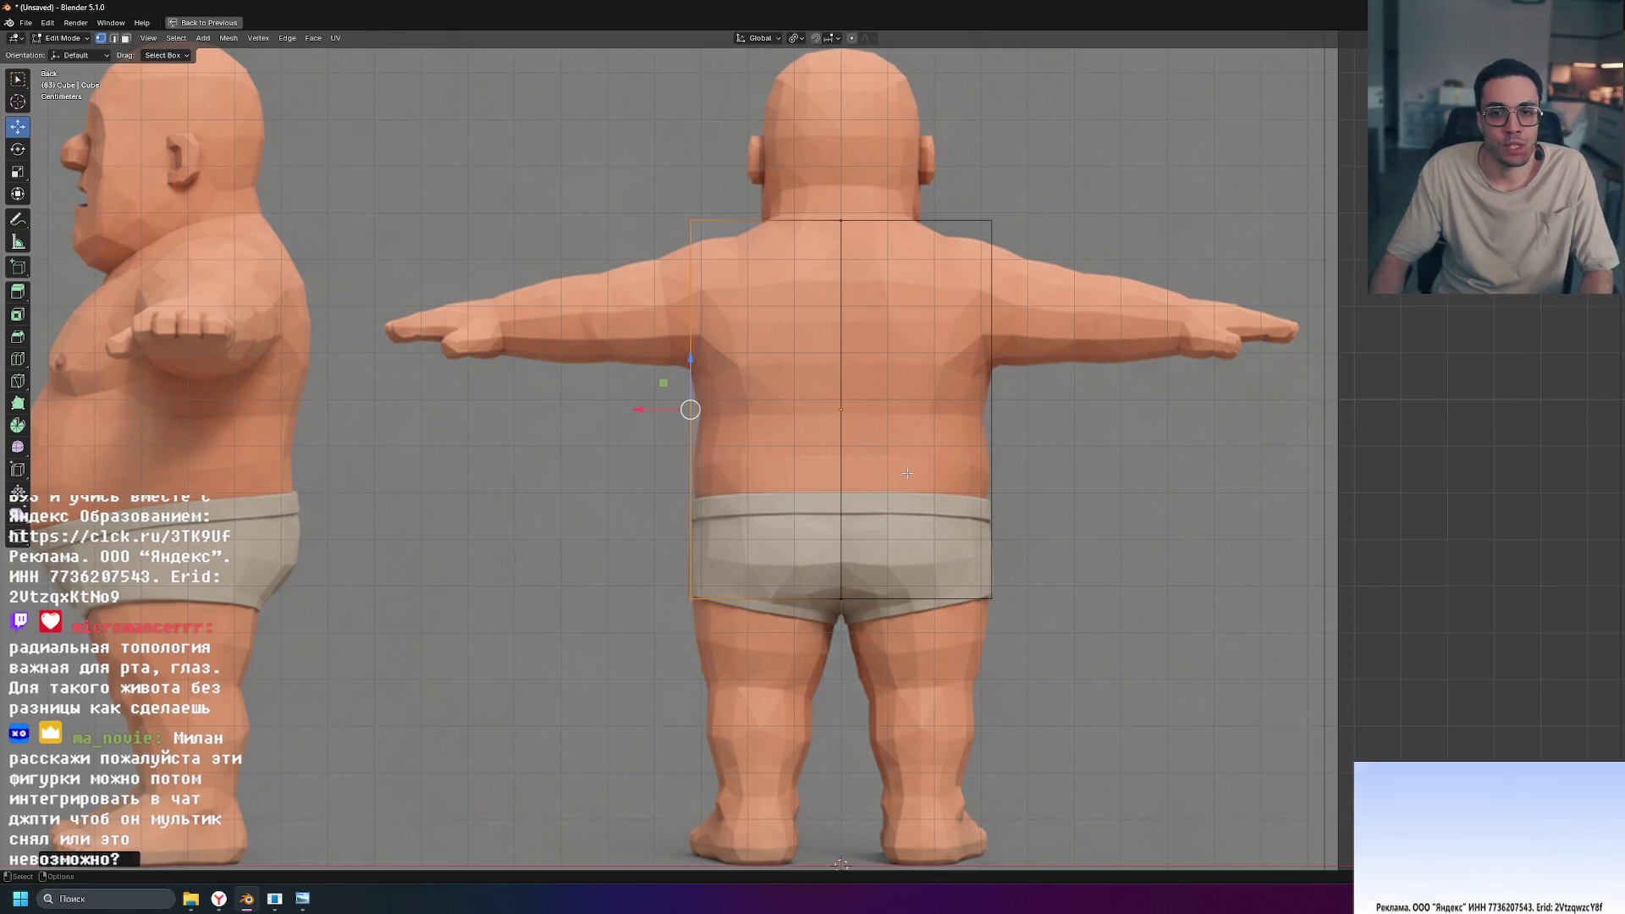
{"action": "key", "text": "ctrl+space"}
{"action": "key", "text": "ctrl+space"}
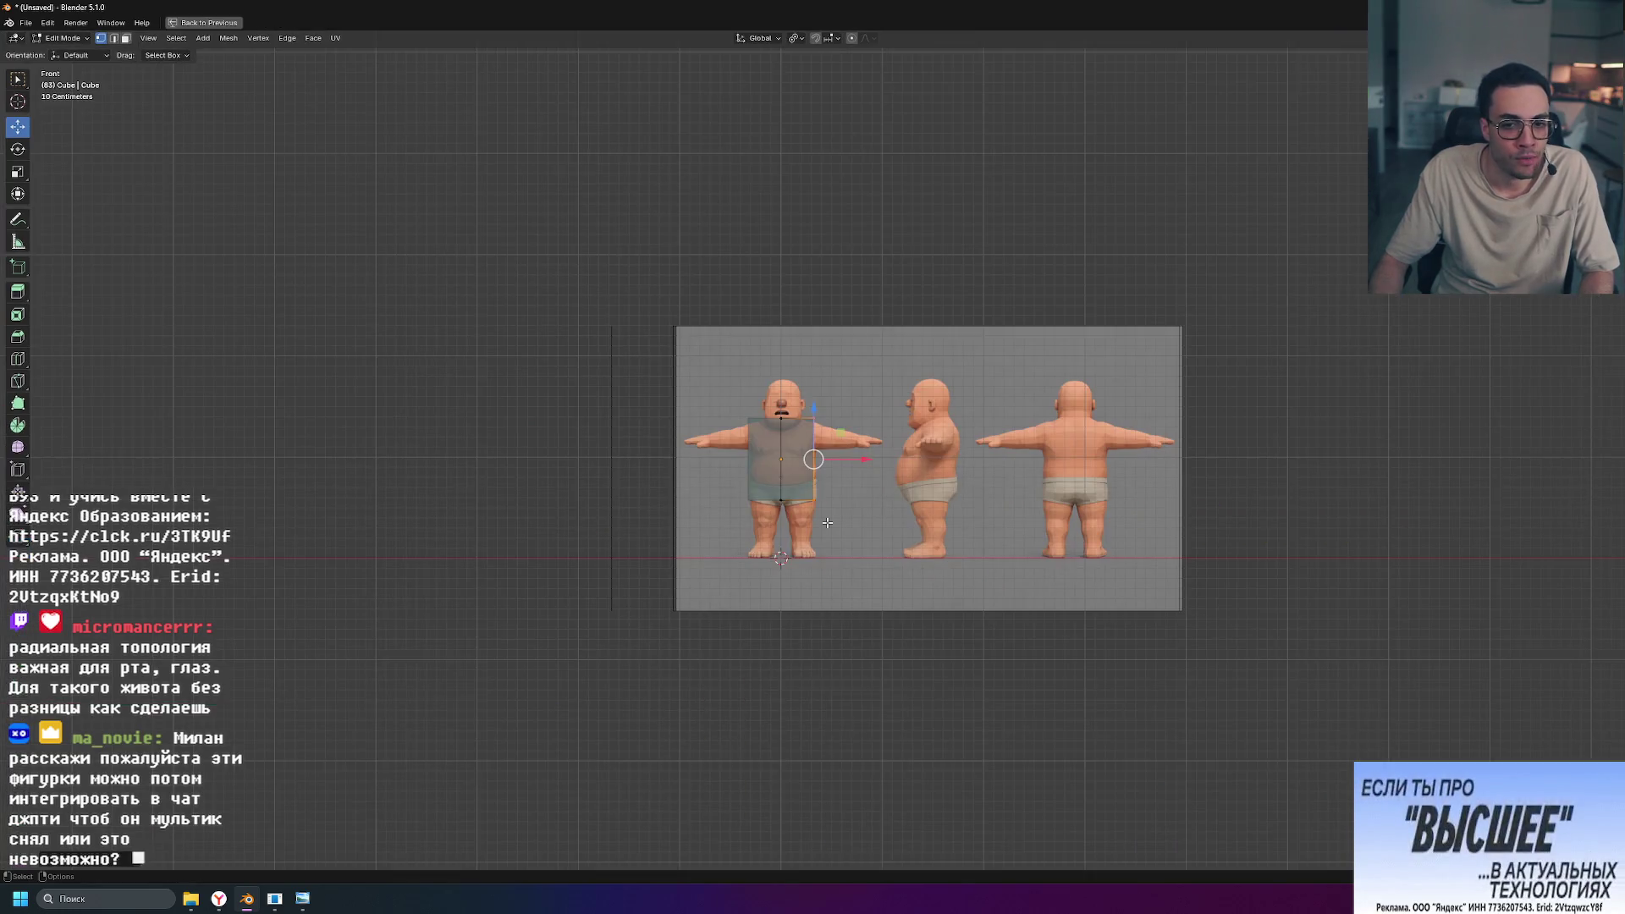
Step: Leave Edit Mode and select the front reference image
{"action": "scroll", "coordinate": [654, 710], "scroll_direction": "up", "scroll_amount": 5}
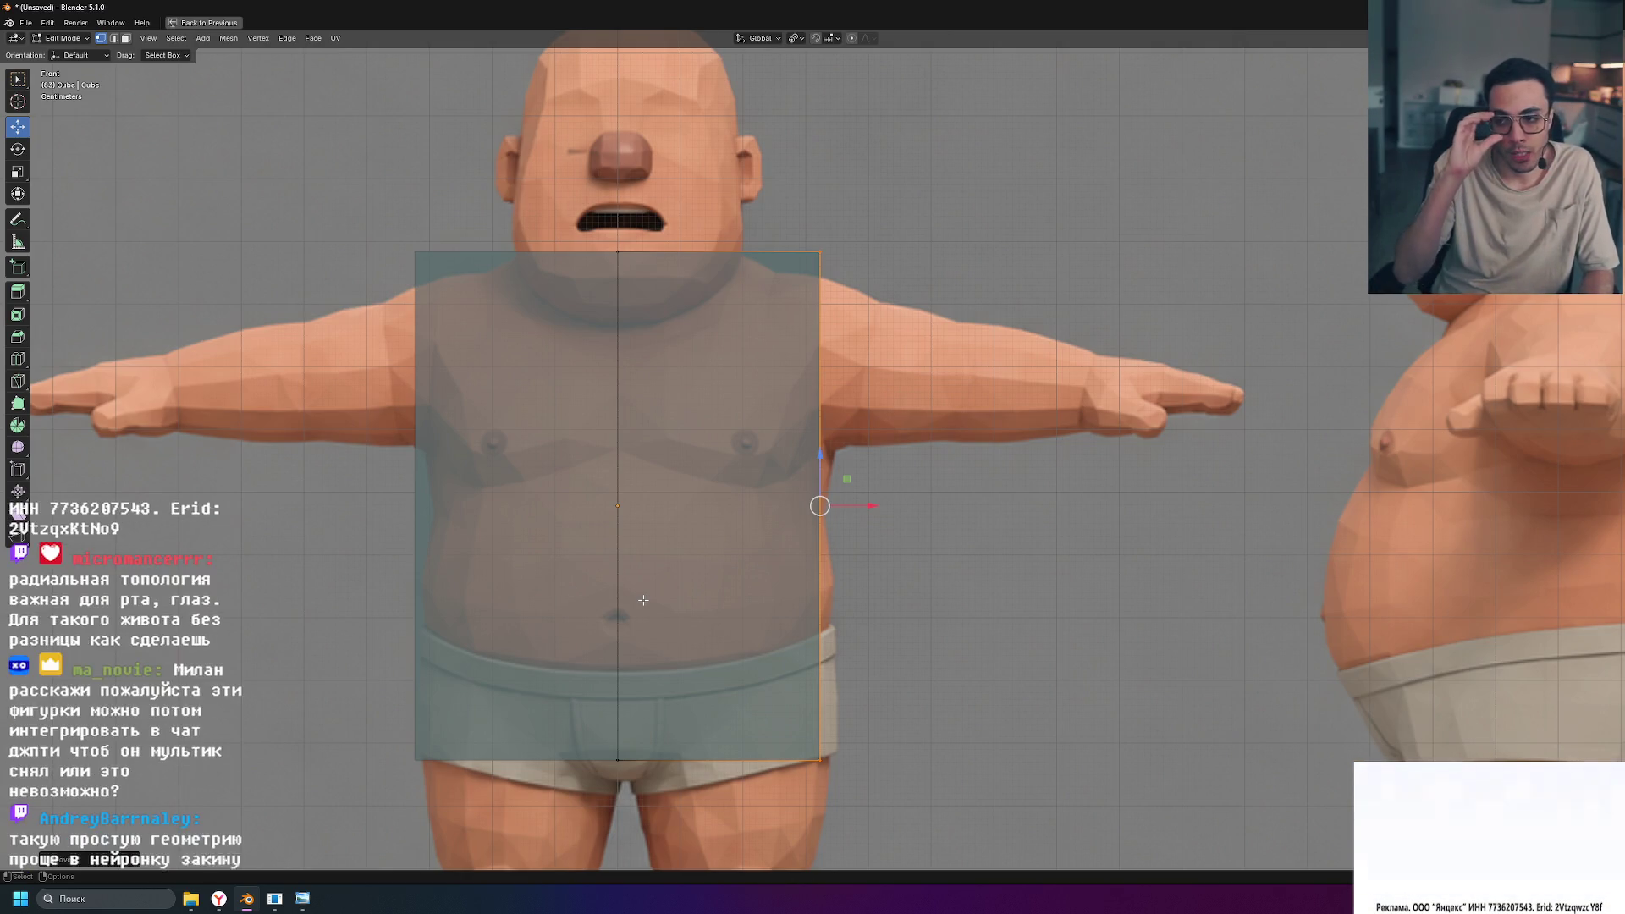
{"action": "scroll", "coordinate": [773, 678], "scroll_direction": "down", "scroll_amount": 6}
{"action": "scroll", "coordinate": [773, 677], "scroll_direction": "down", "scroll_amount": 1}
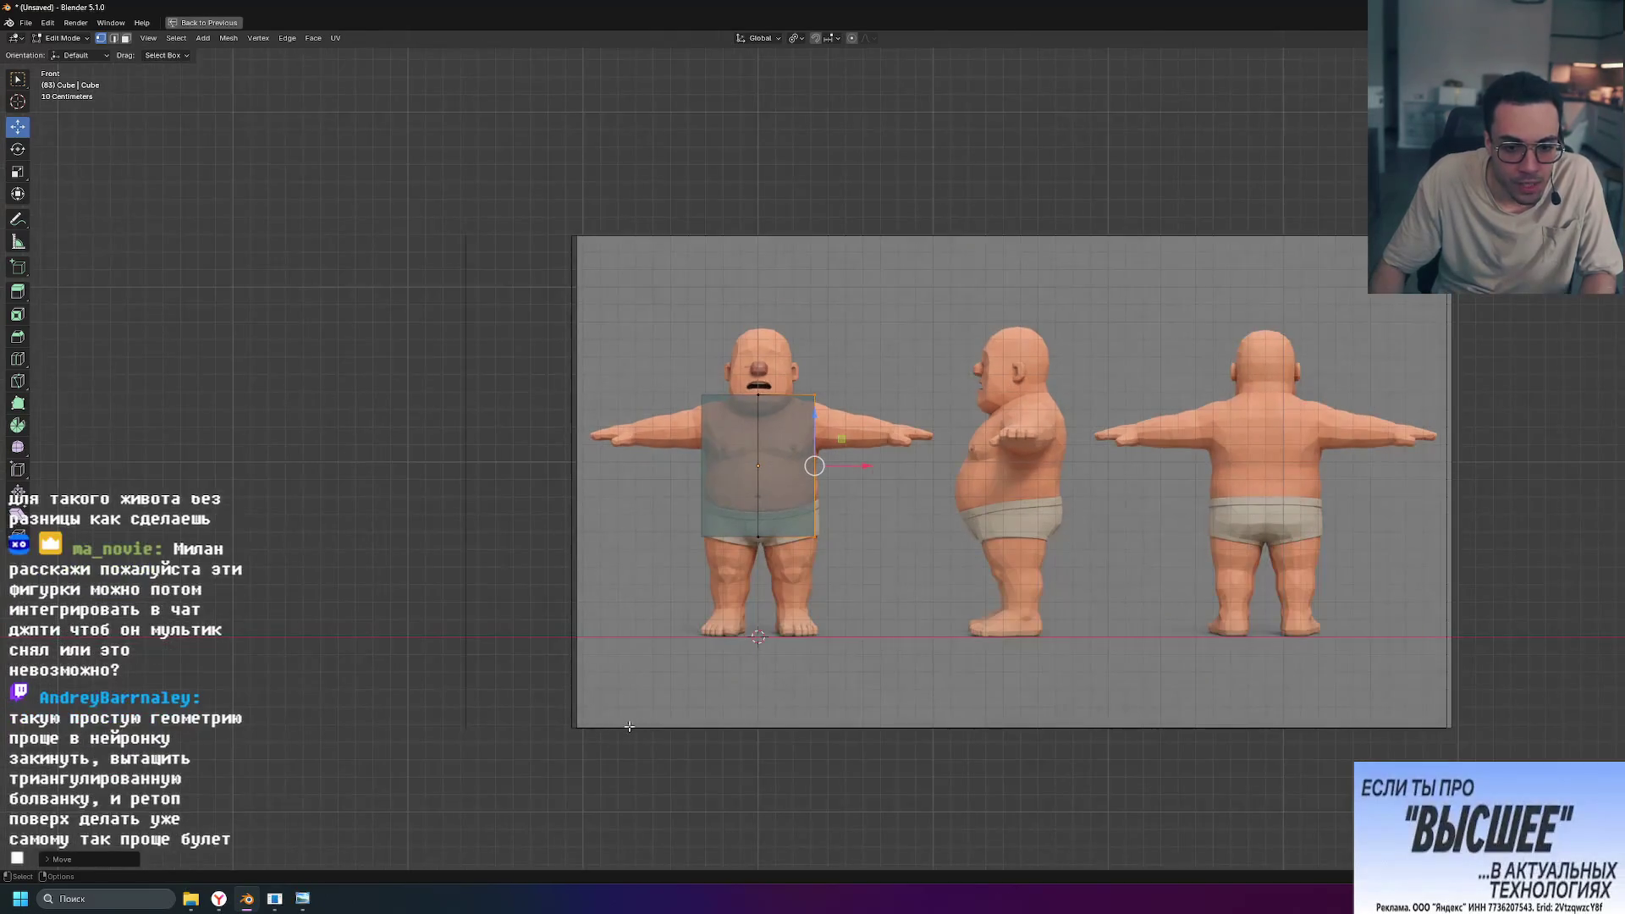
{"action": "key", "text": "Tab"}
{"action": "left_click", "coordinate": [639, 706]}
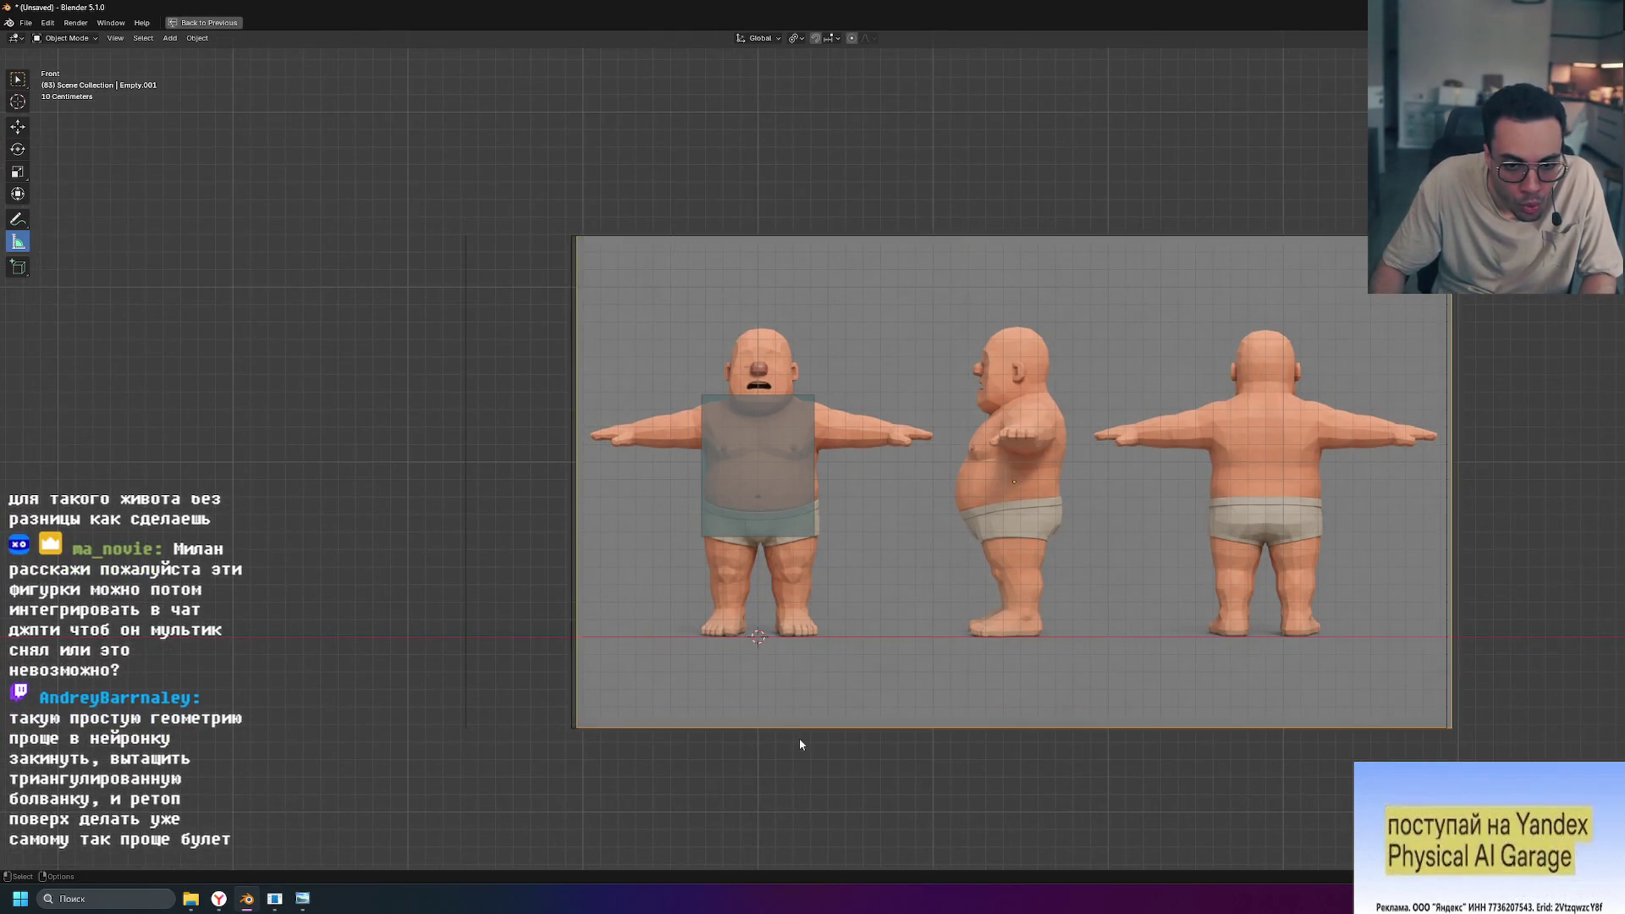
Step: Slide the front reference image along X under the torso box, then restore the quad view
{"action": "scroll", "coordinate": [745, 598], "scroll_direction": "up", "scroll_amount": 6}
{"action": "scroll", "coordinate": [941, 619], "scroll_direction": "down", "scroll_amount": 5, "text": "shift"}
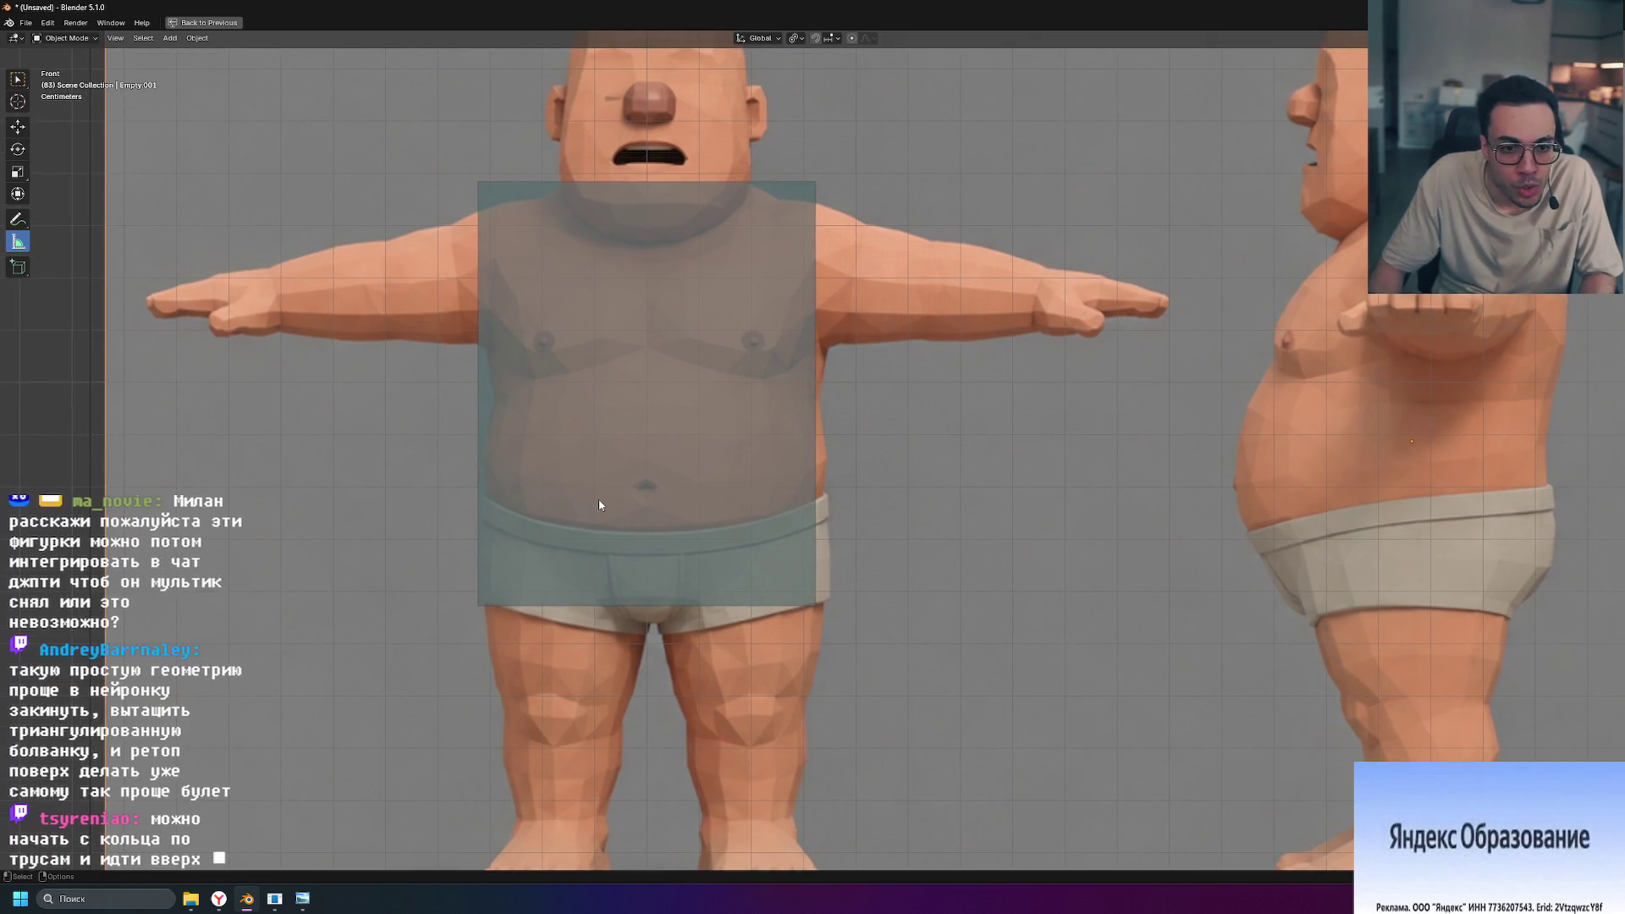
{"action": "scroll", "coordinate": [597, 500], "scroll_direction": "up", "scroll_amount": 3}
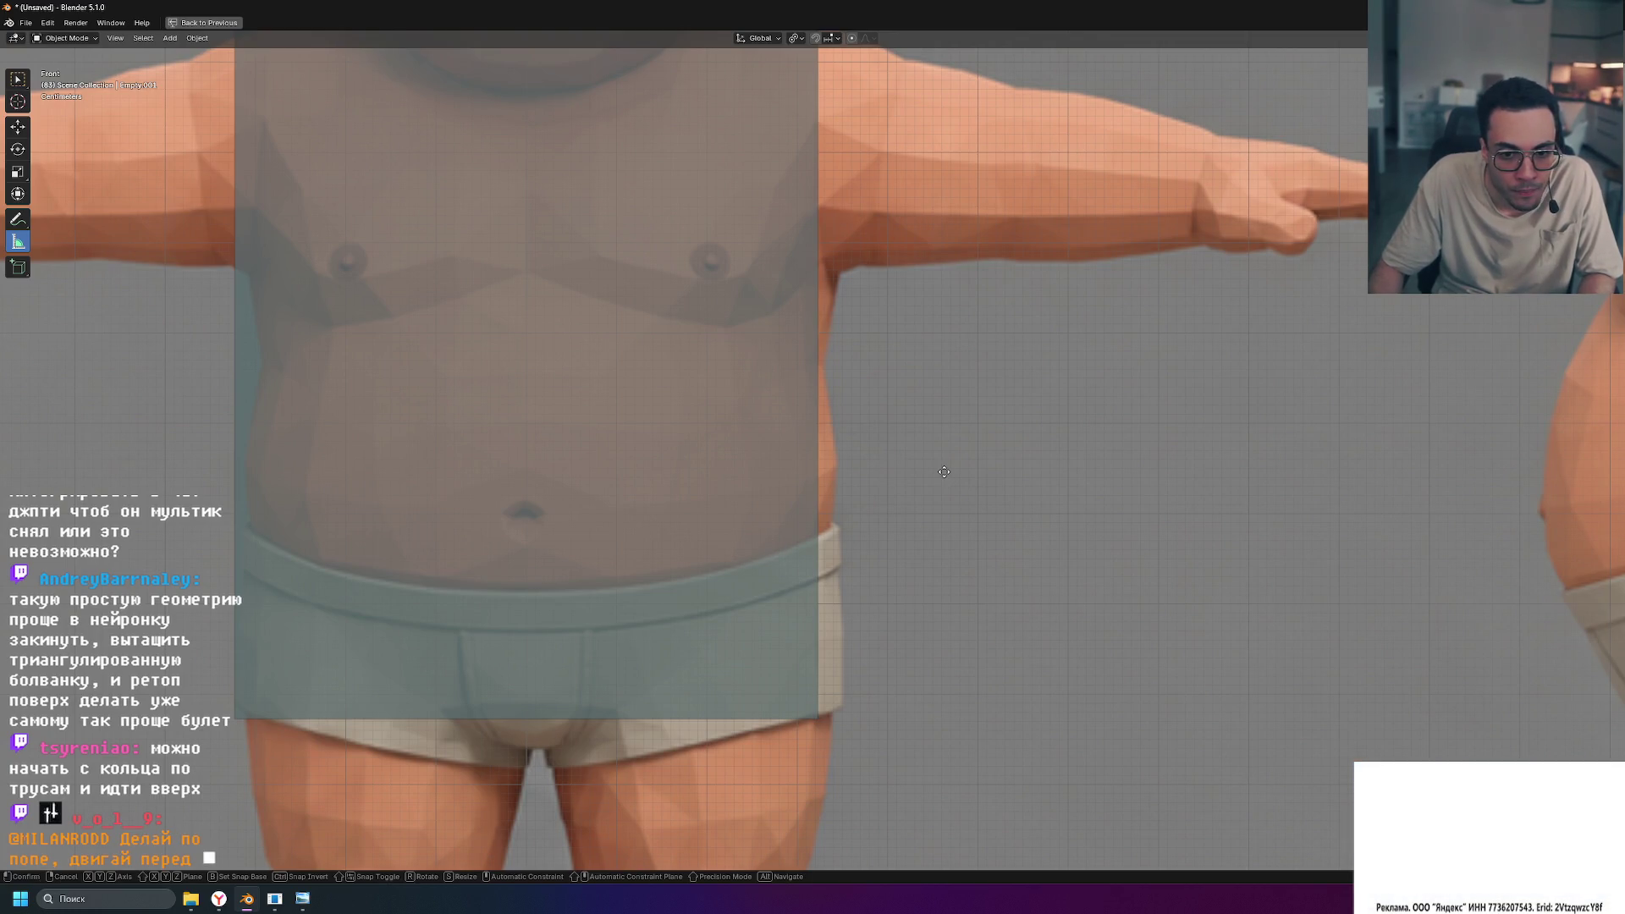
{"action": "key", "text": "g"}
{"action": "key", "text": "x"}
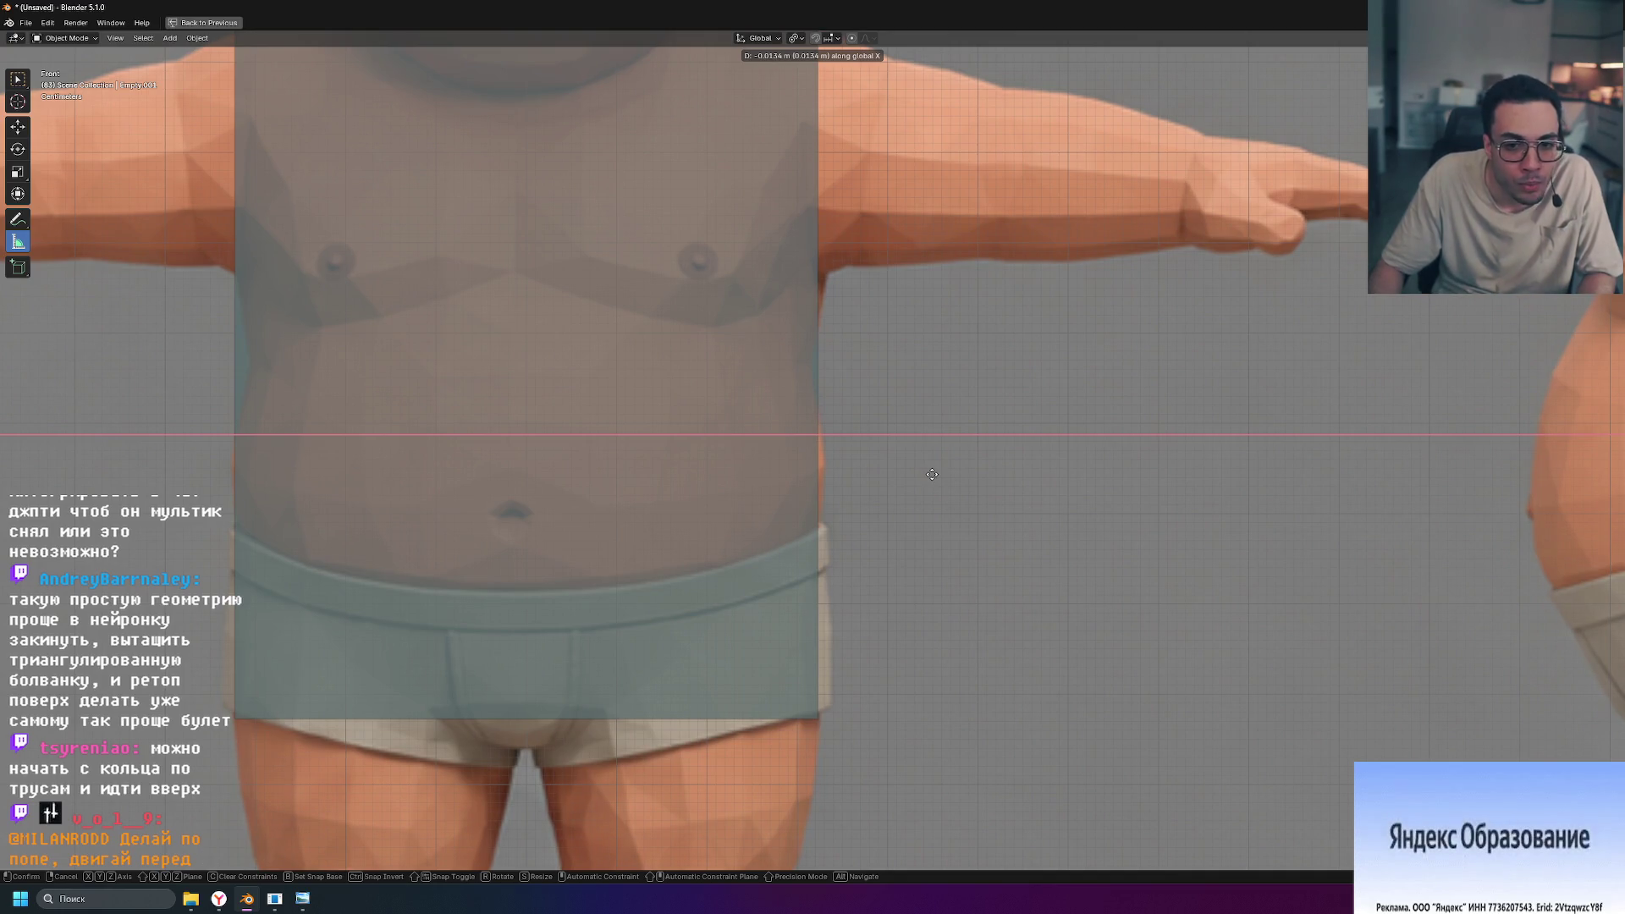
{"action": "left_click", "coordinate": [932, 474]}
{"action": "scroll", "coordinate": [762, 551], "scroll_direction": "down", "scroll_amount": 6}
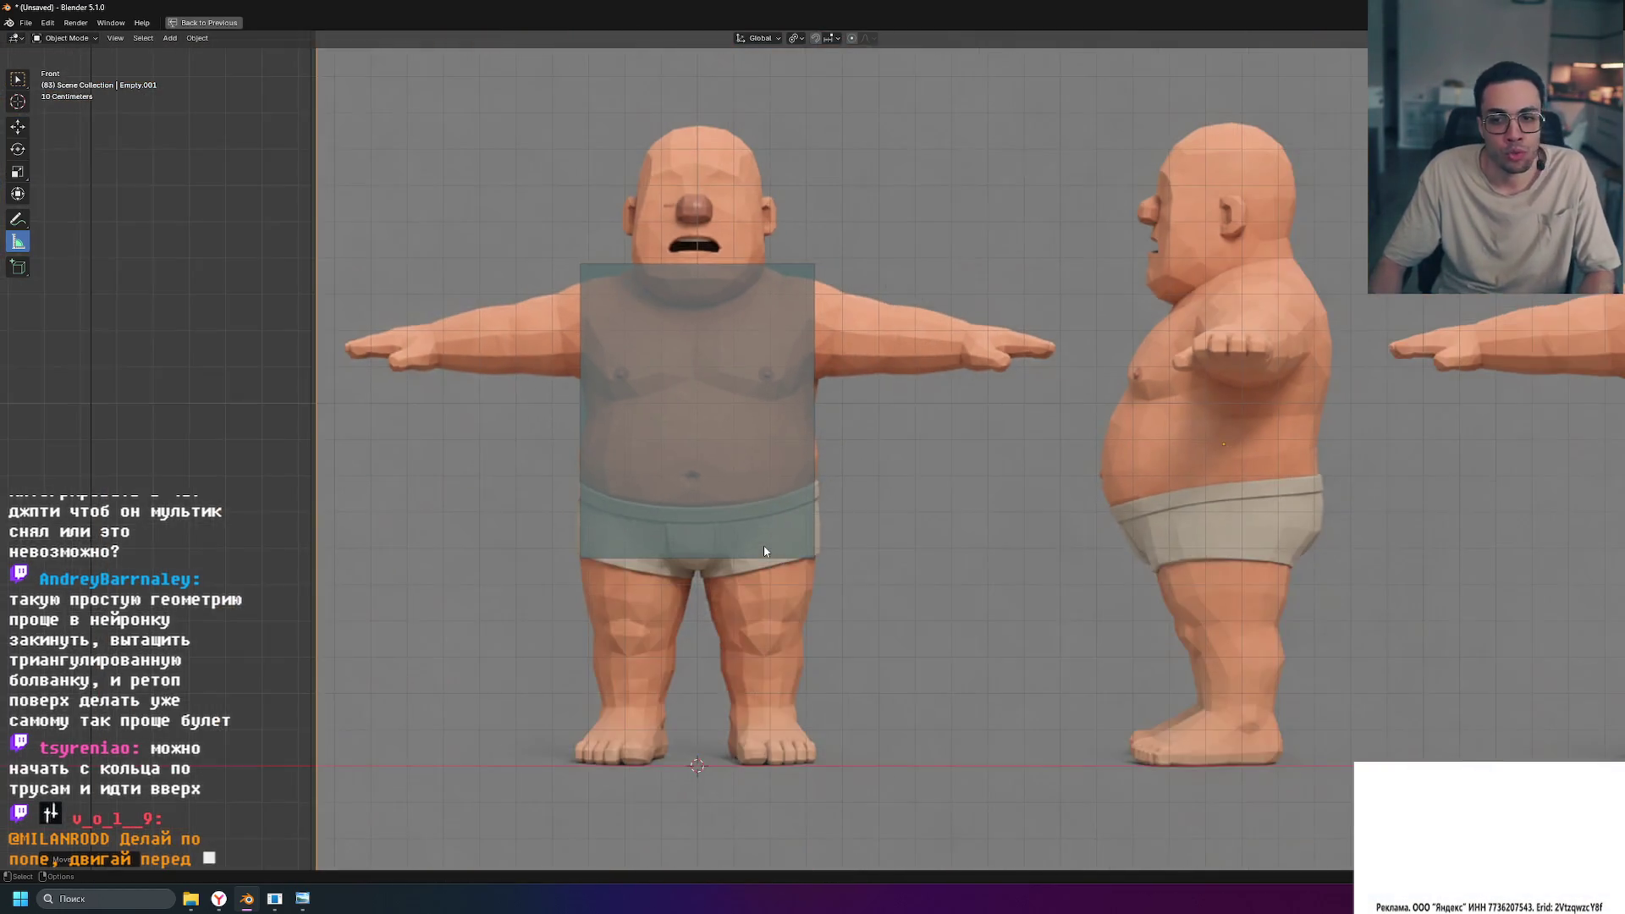
{"action": "key", "text": "ctrl+space"}
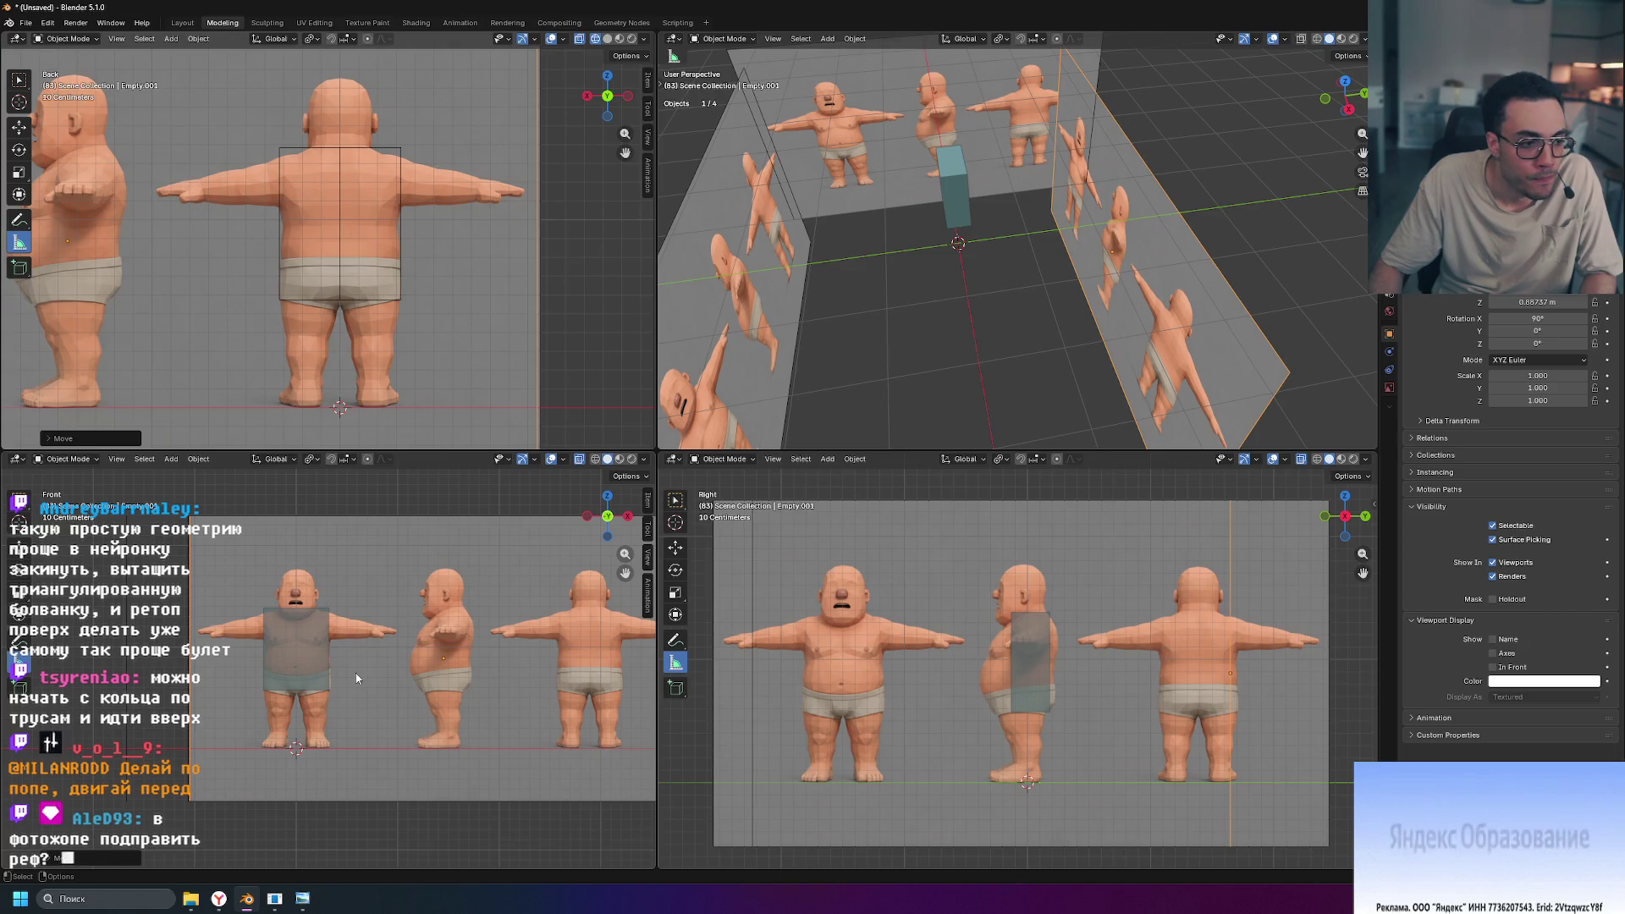
Step: After checking the front view, make the torso box the active object and enter Edit Mode
{"action": "key", "text": "ctrl+space"}
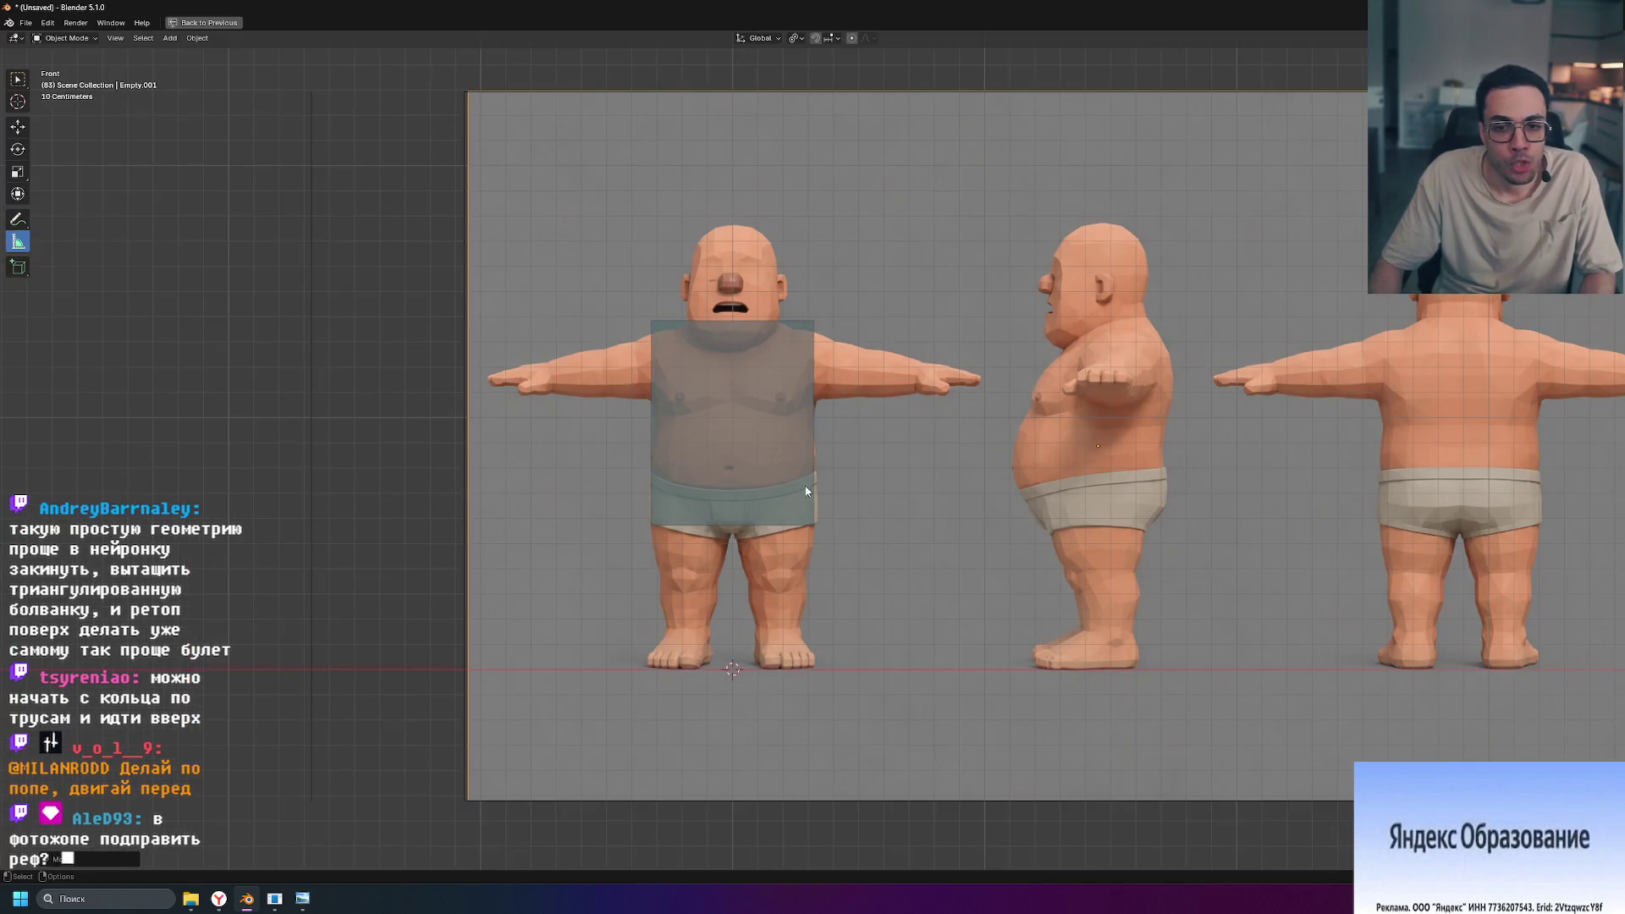
{"action": "scroll", "coordinate": [762, 542], "scroll_direction": "up", "scroll_amount": 4}
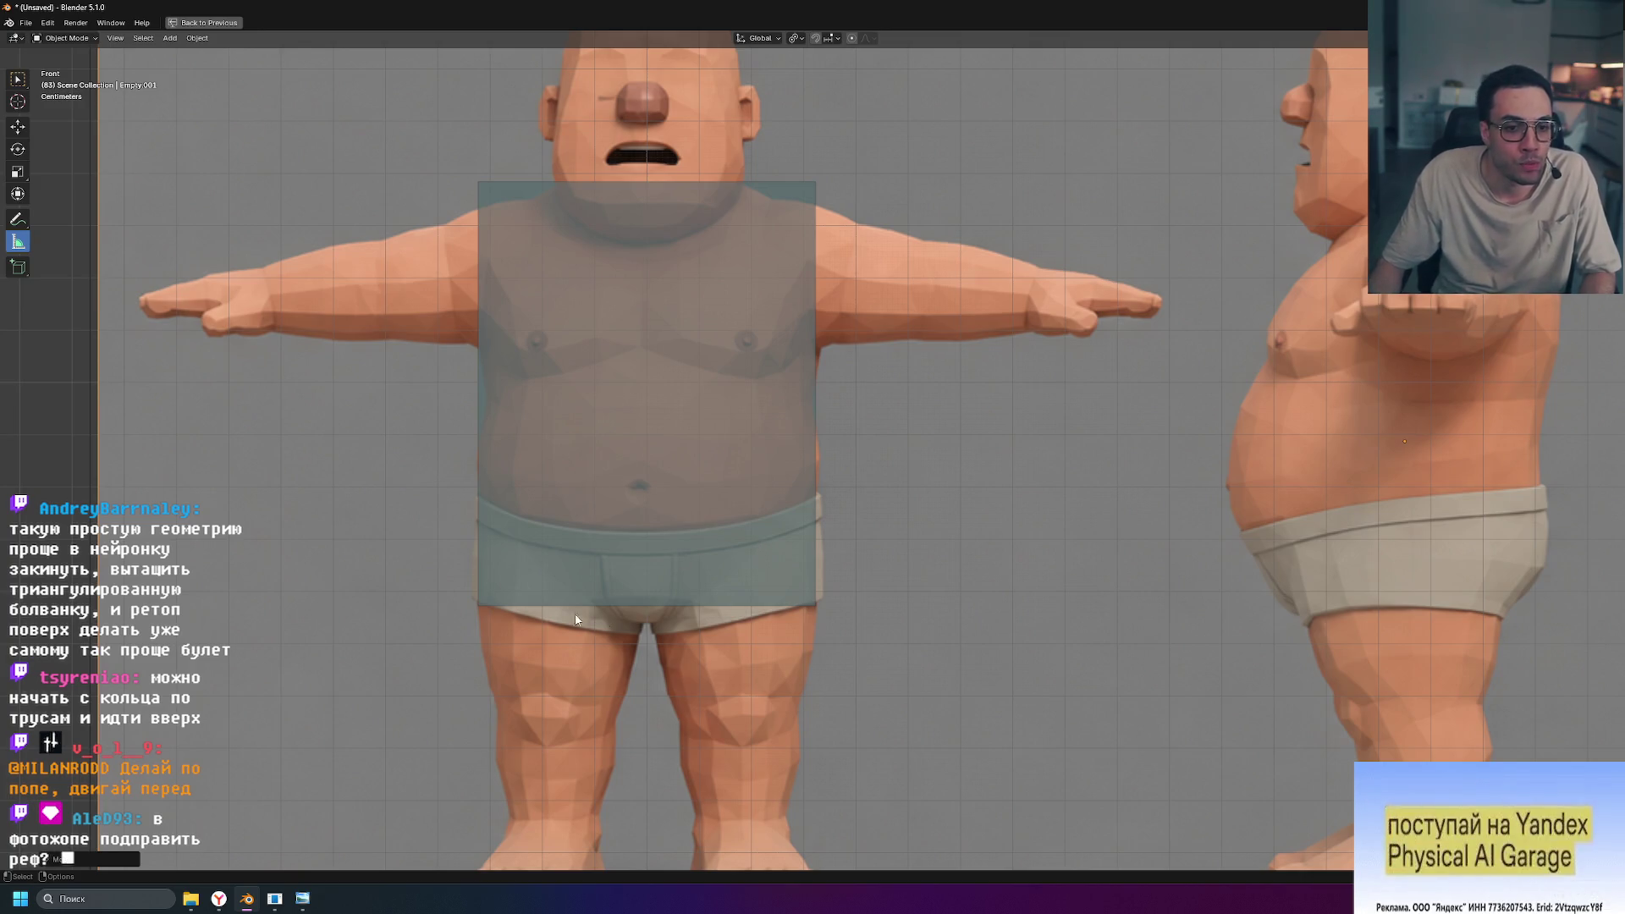
{"action": "key", "text": "ctrl+space"}
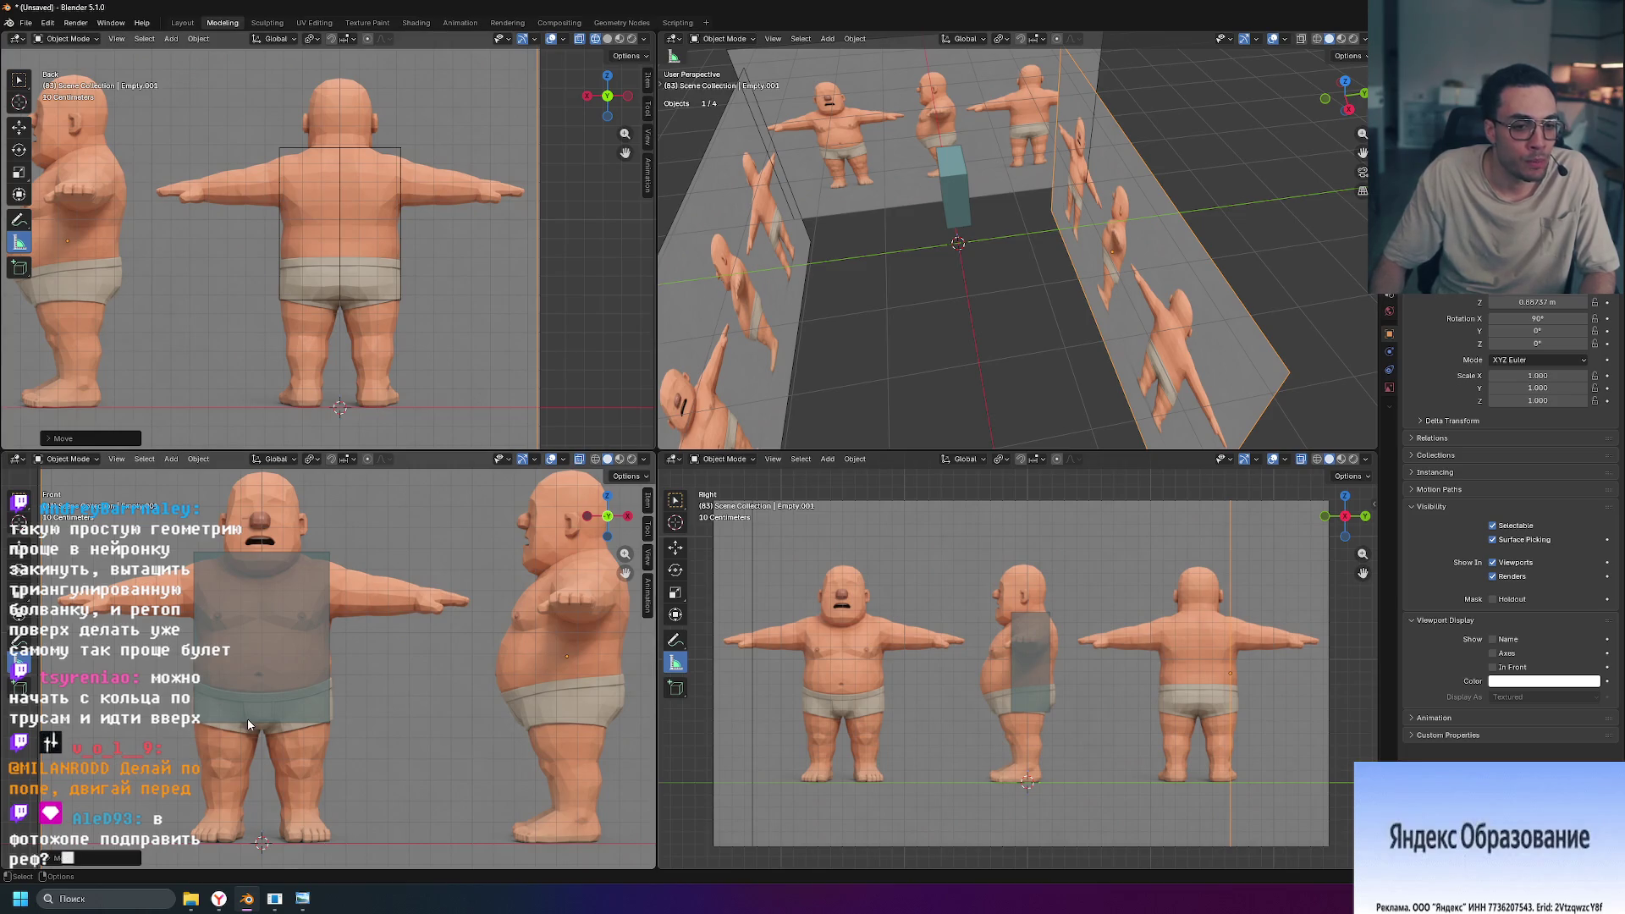
{"action": "scroll", "coordinate": [268, 744], "scroll_direction": "up", "scroll_amount": 5}
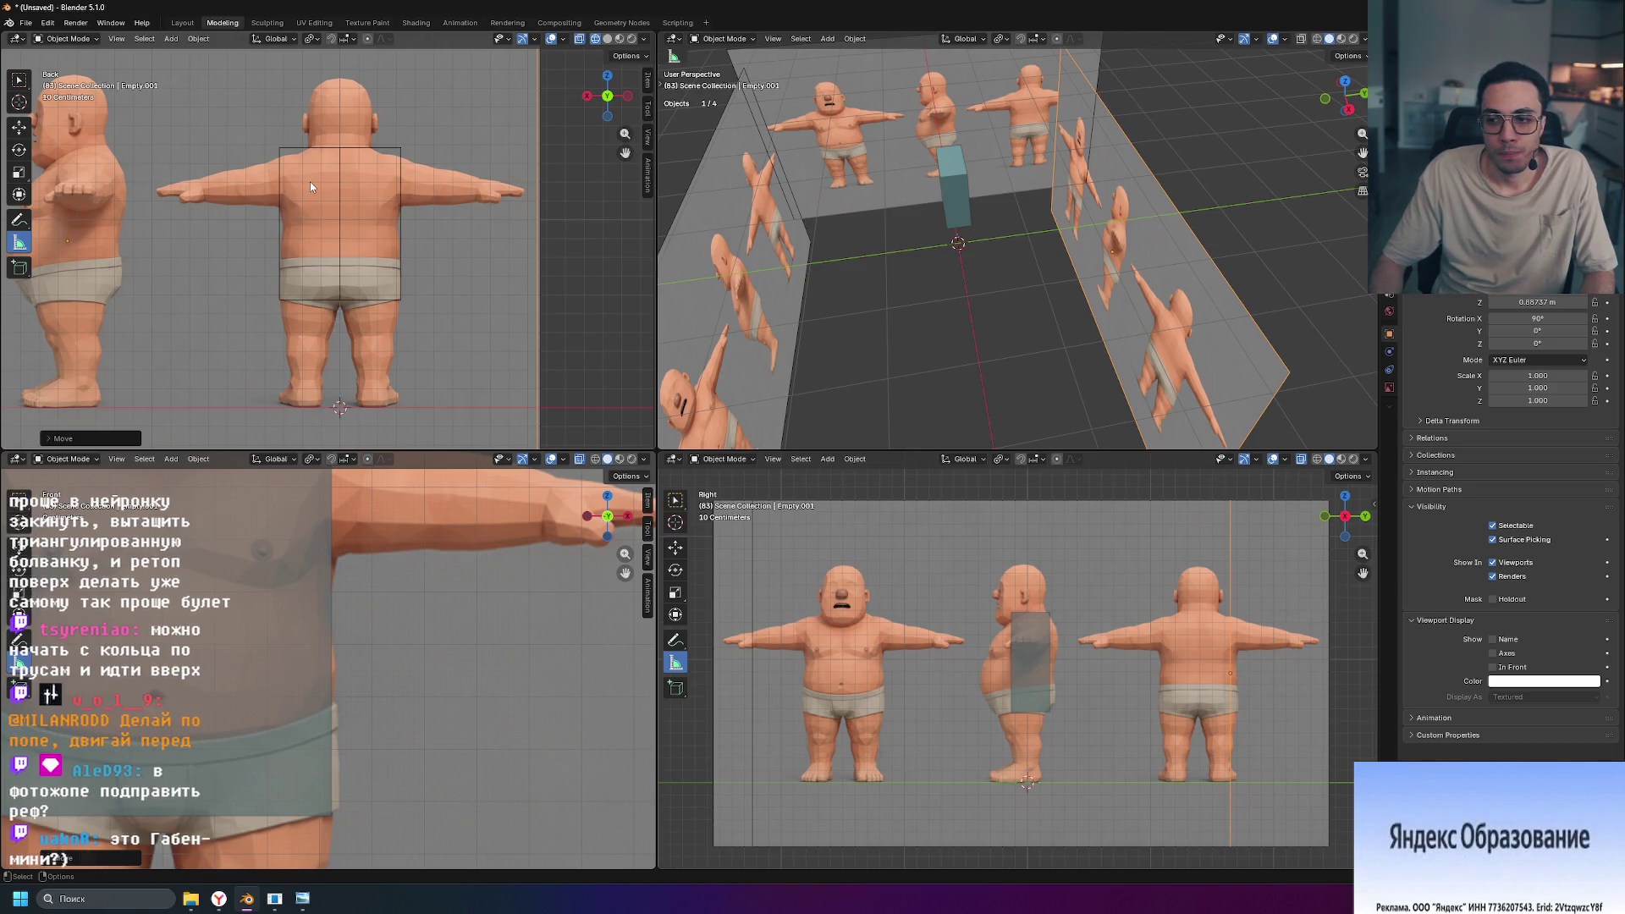
{"action": "scroll", "coordinate": [97, 598], "scroll_direction": "down", "scroll_amount": 5}
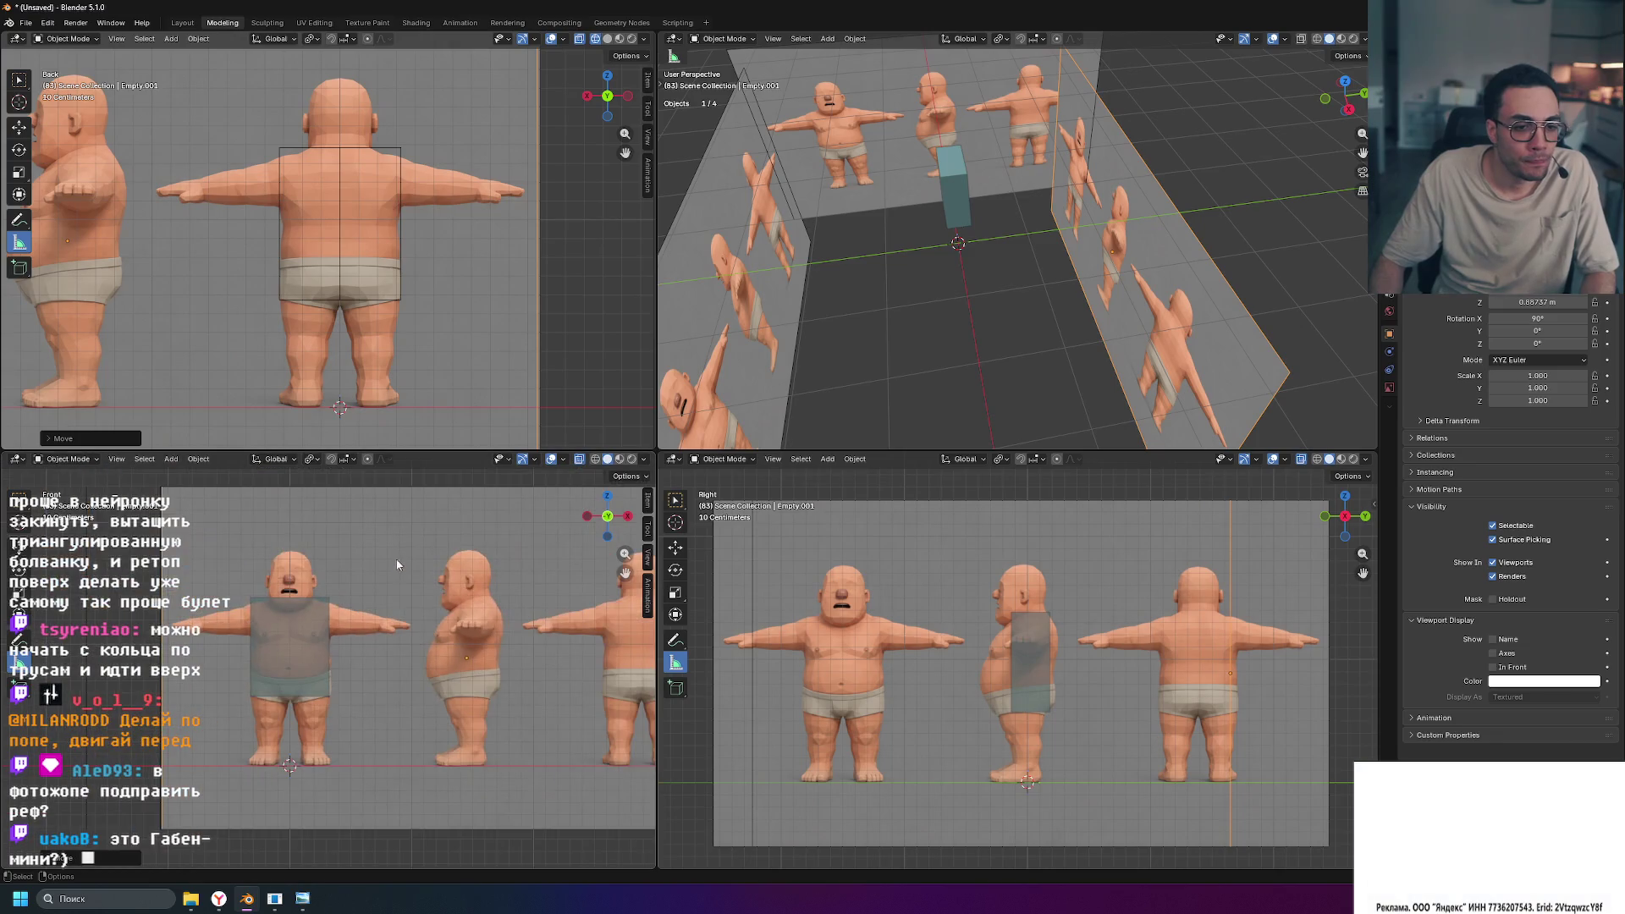
{"action": "key", "text": "alt+a"}
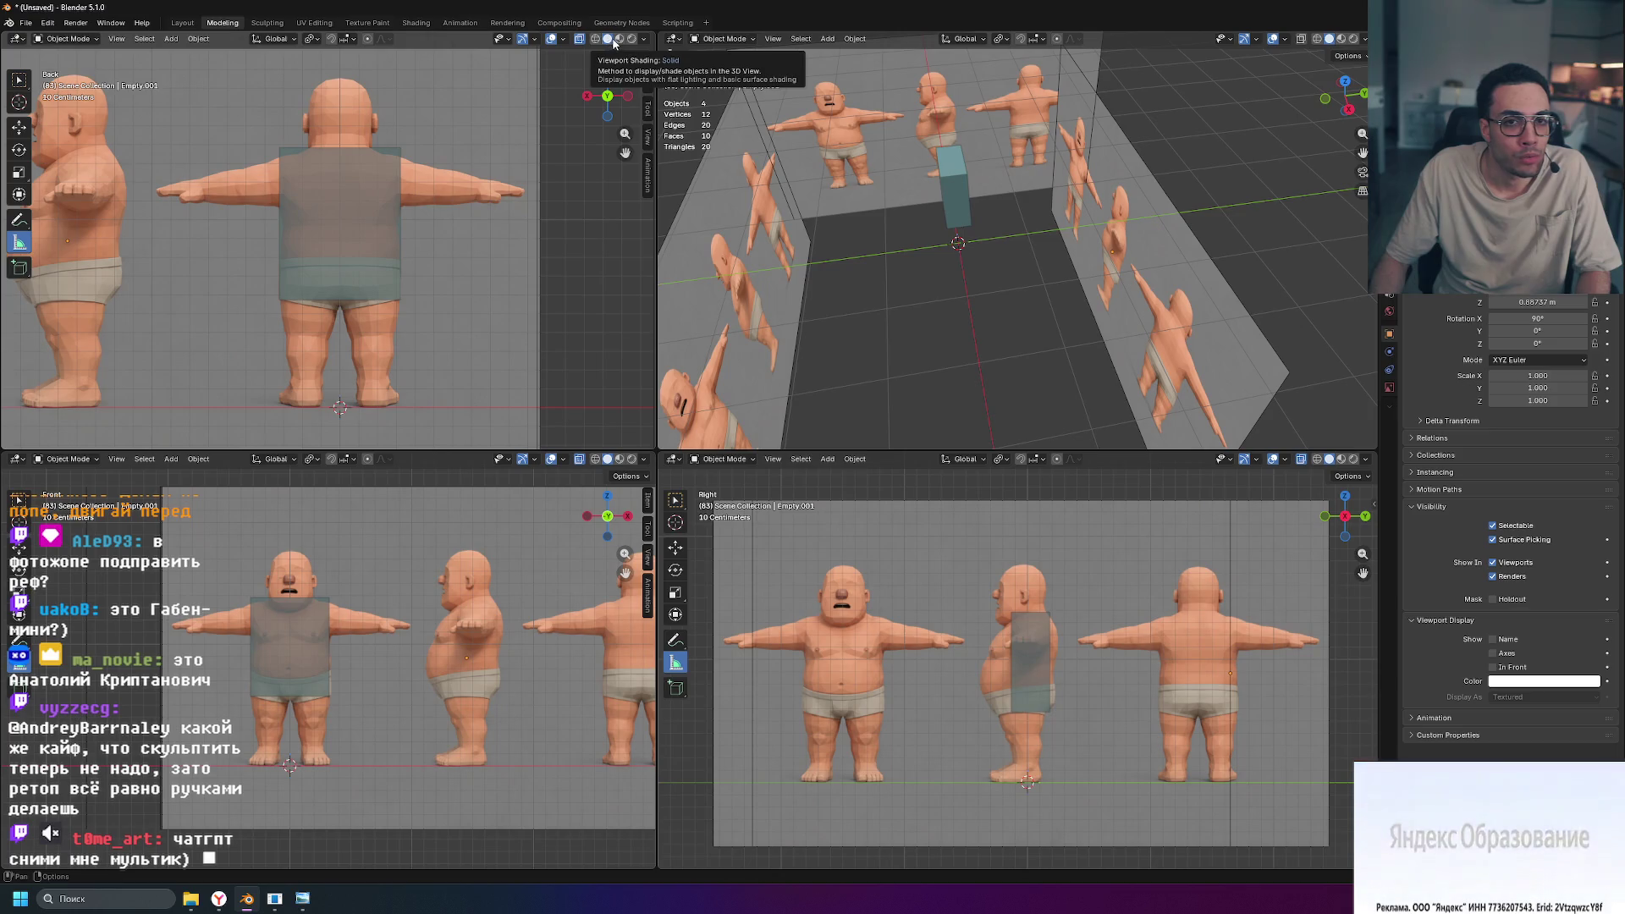
{"action": "left_click", "coordinate": [526, 113]}
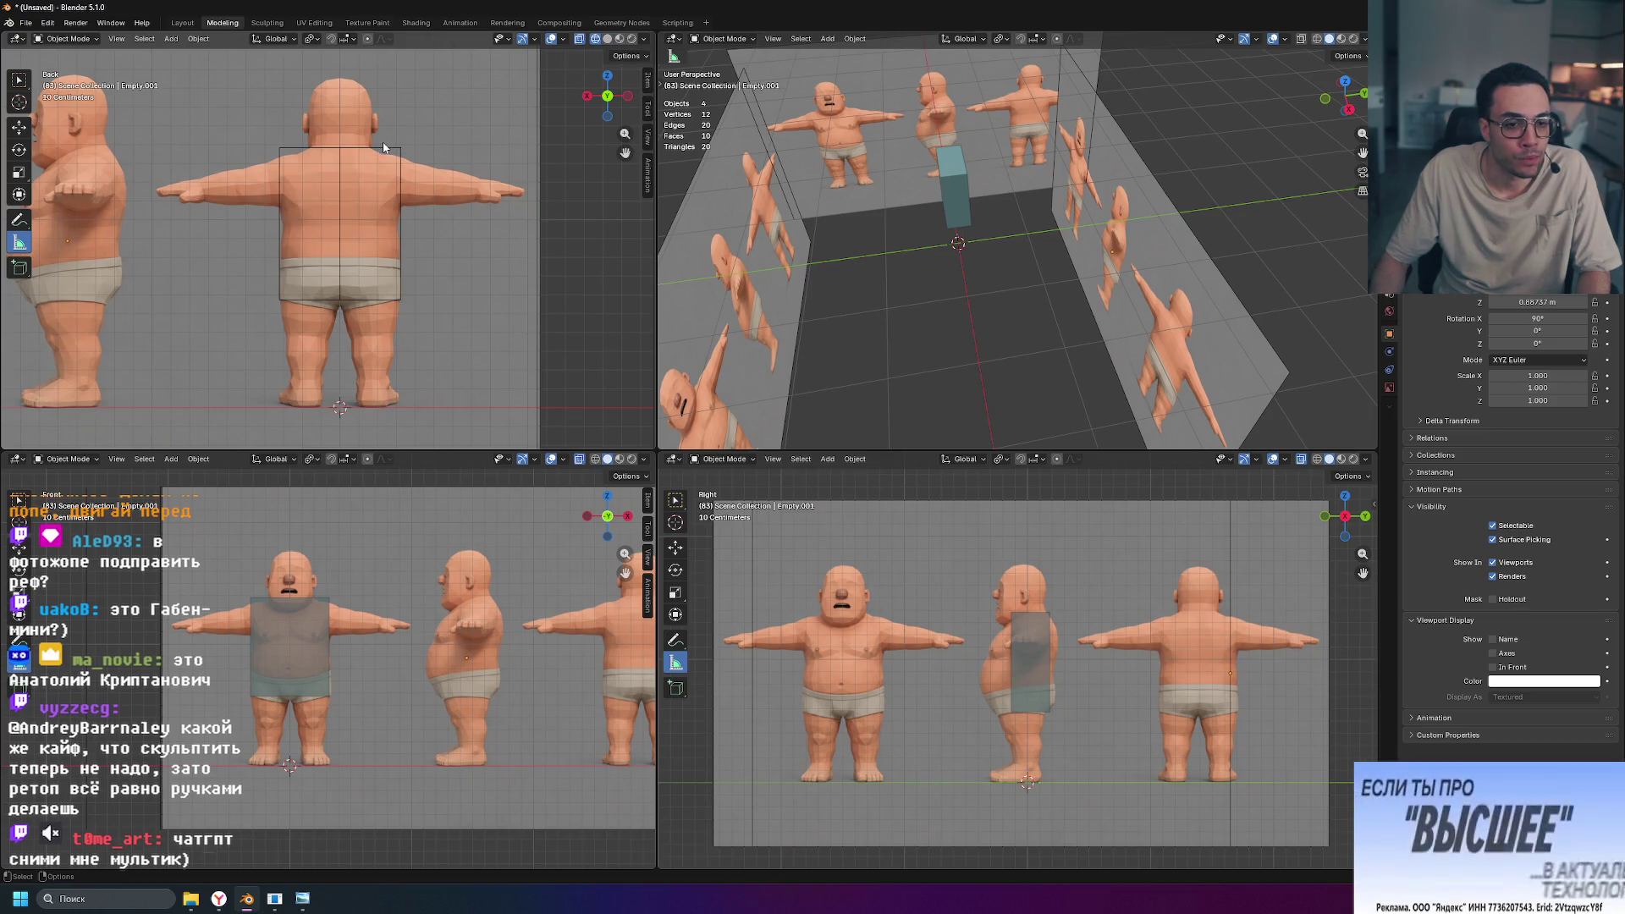
{"action": "left_click", "coordinate": [294, 652]}
{"action": "key", "text": "Tab"}
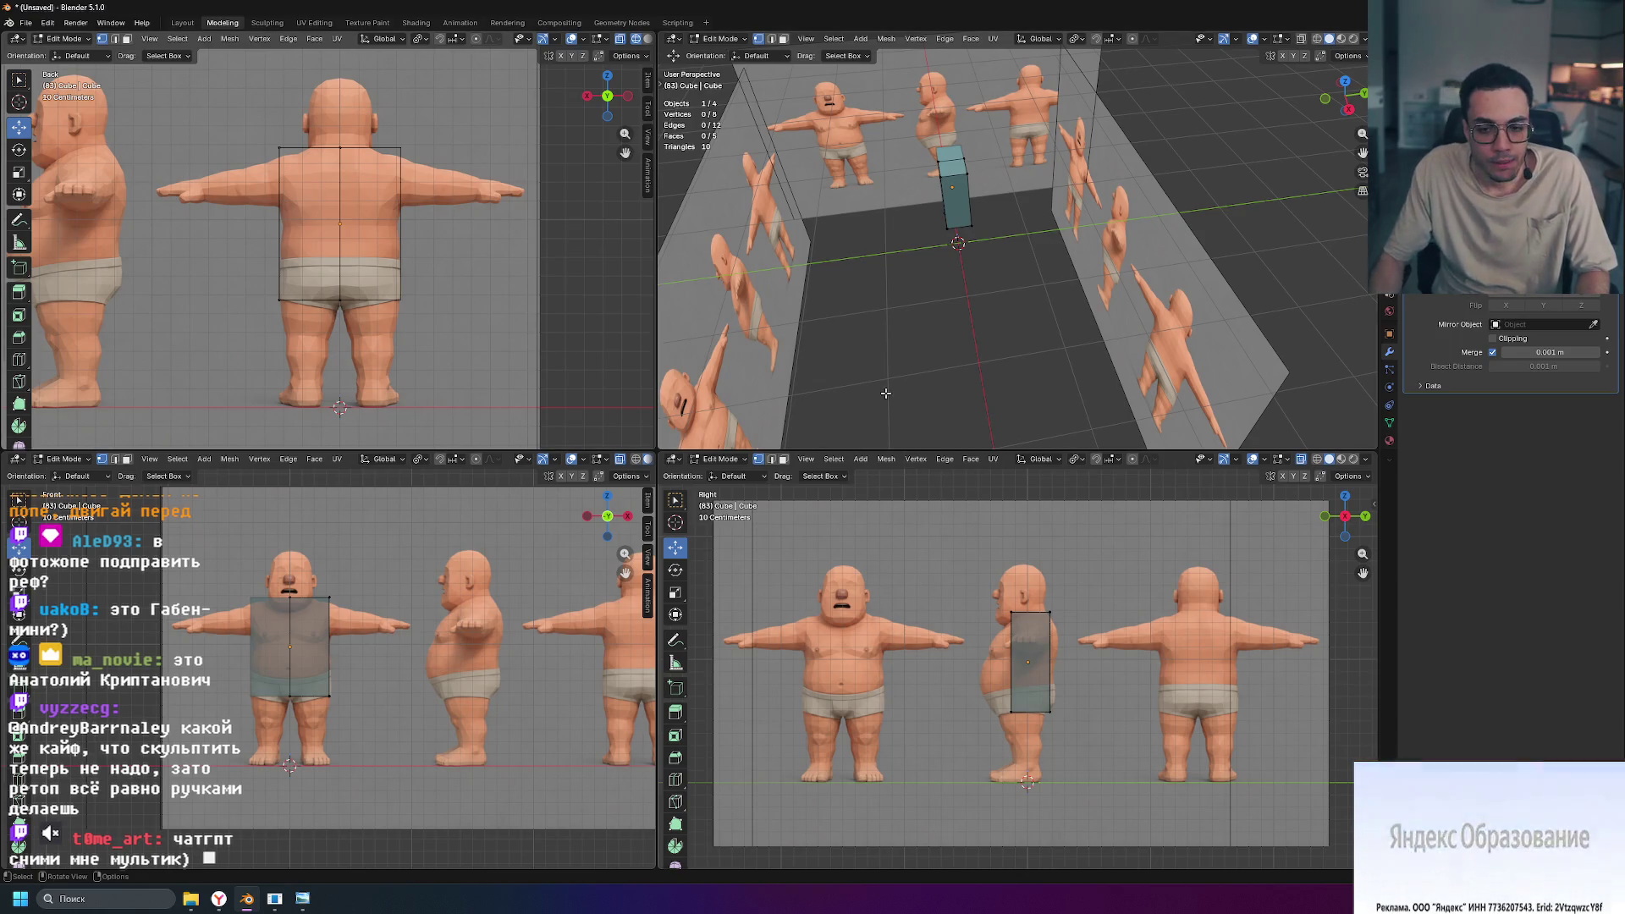
Step: Frame the box and lower its bottom face slightly, undoing an overly stretched attempt
{"action": "key", "text": "KP_Decimal"}
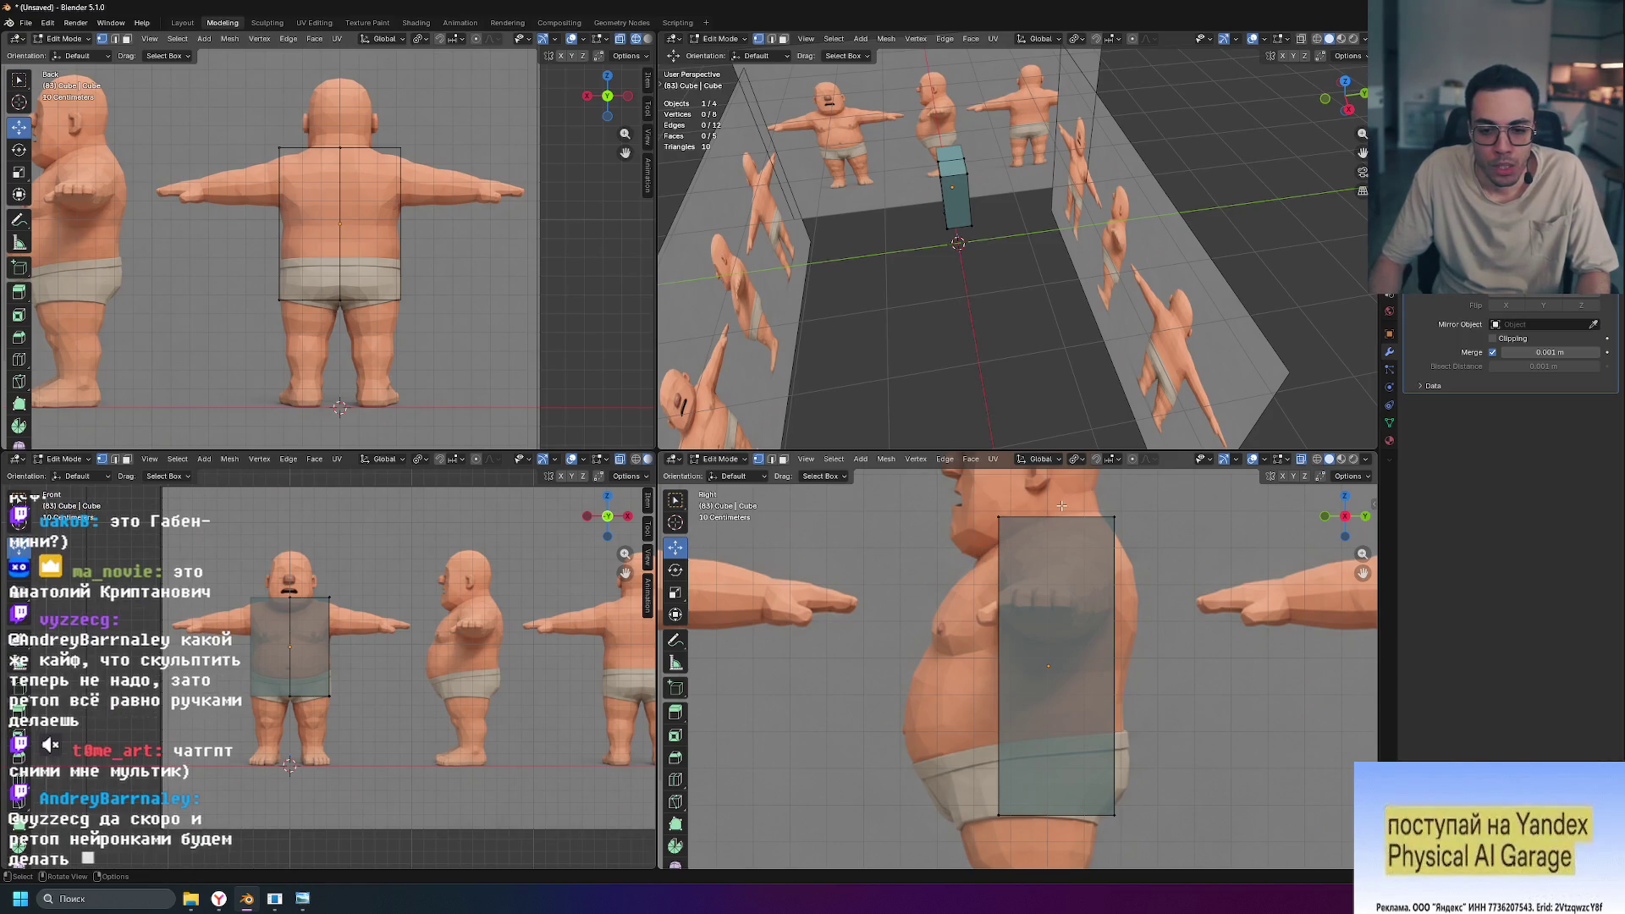
{"action": "key", "text": "KP_Decimal"}
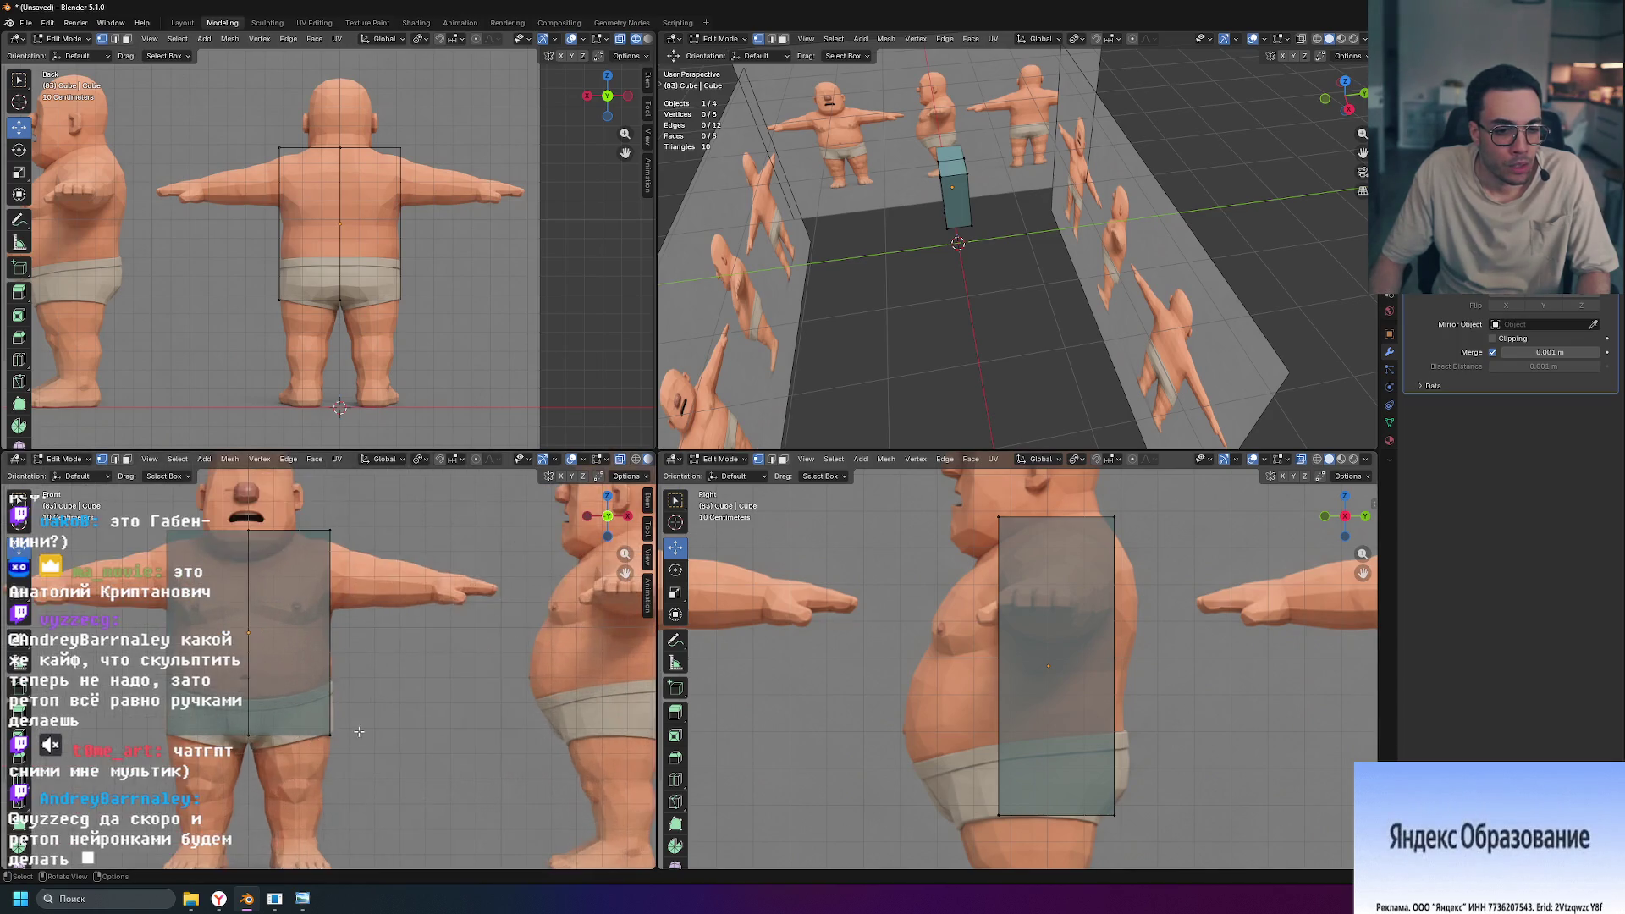
{"action": "middle_click_drag", "start_coordinate": [377, 723], "coordinate": [500, 628], "text": "shift"}
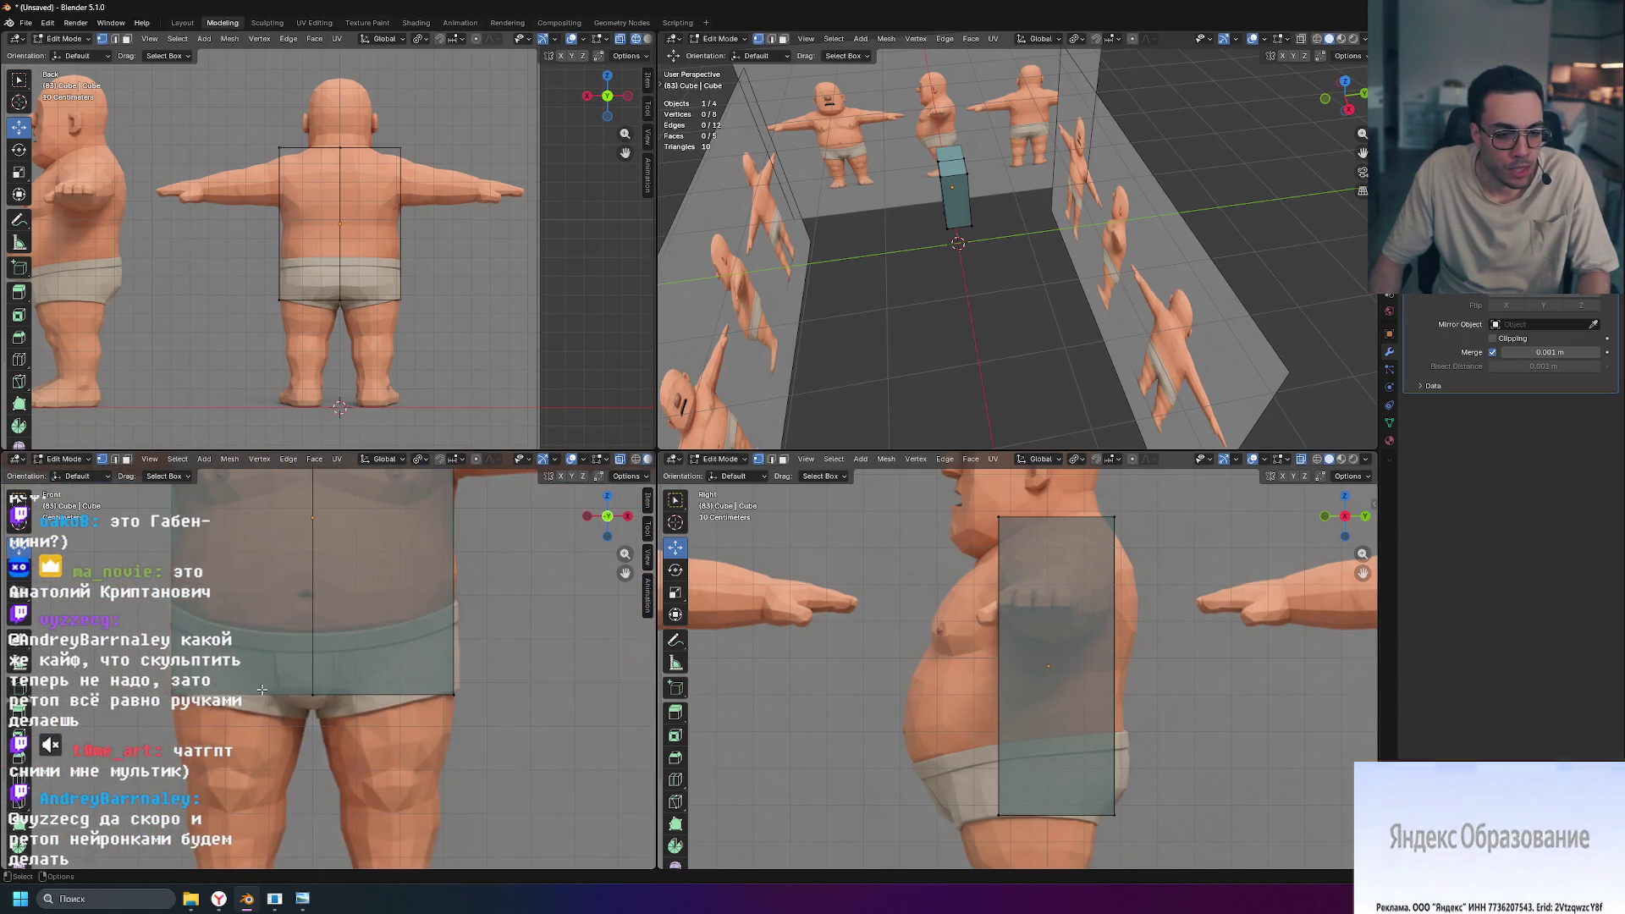
{"action": "scroll", "coordinate": [435, 698], "scroll_direction": "down", "scroll_amount": 4}
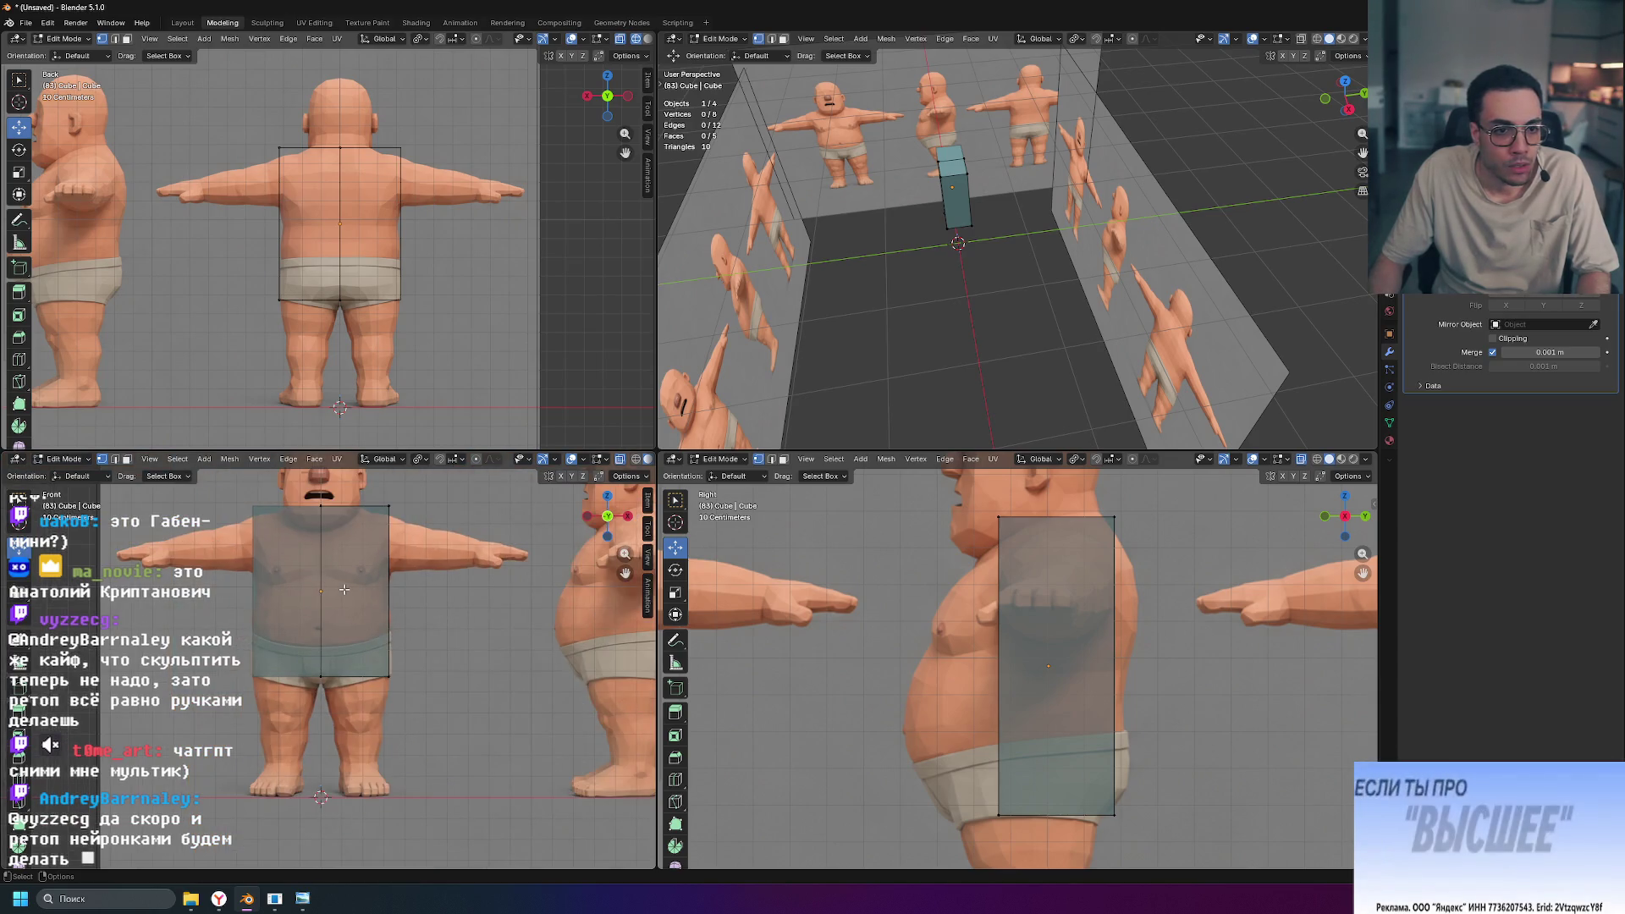
{"action": "left_click_drag", "start_coordinate": [227, 653], "coordinate": [513, 722]}
{"action": "left_click_drag", "start_coordinate": [365, 646], "coordinate": [364, 654]}
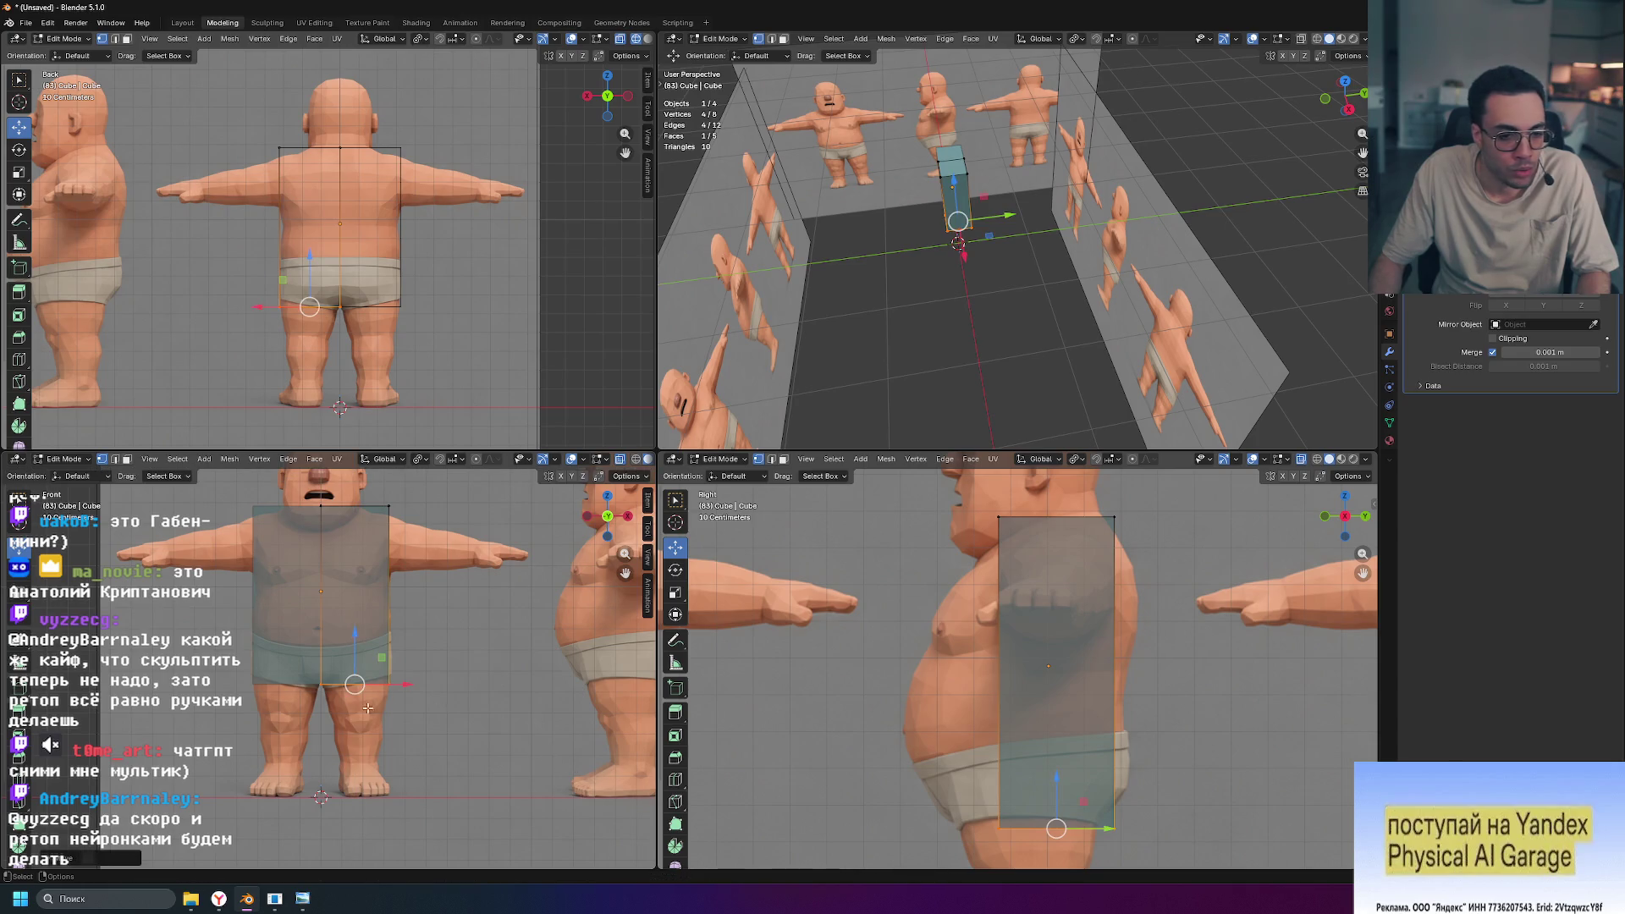
{"action": "scroll", "coordinate": [369, 707], "scroll_direction": "up", "scroll_amount": 6}
{"action": "left_click_drag", "start_coordinate": [463, 736], "coordinate": [462, 733]}
{"action": "scroll", "coordinate": [533, 717], "scroll_direction": "down", "scroll_amount": 4}
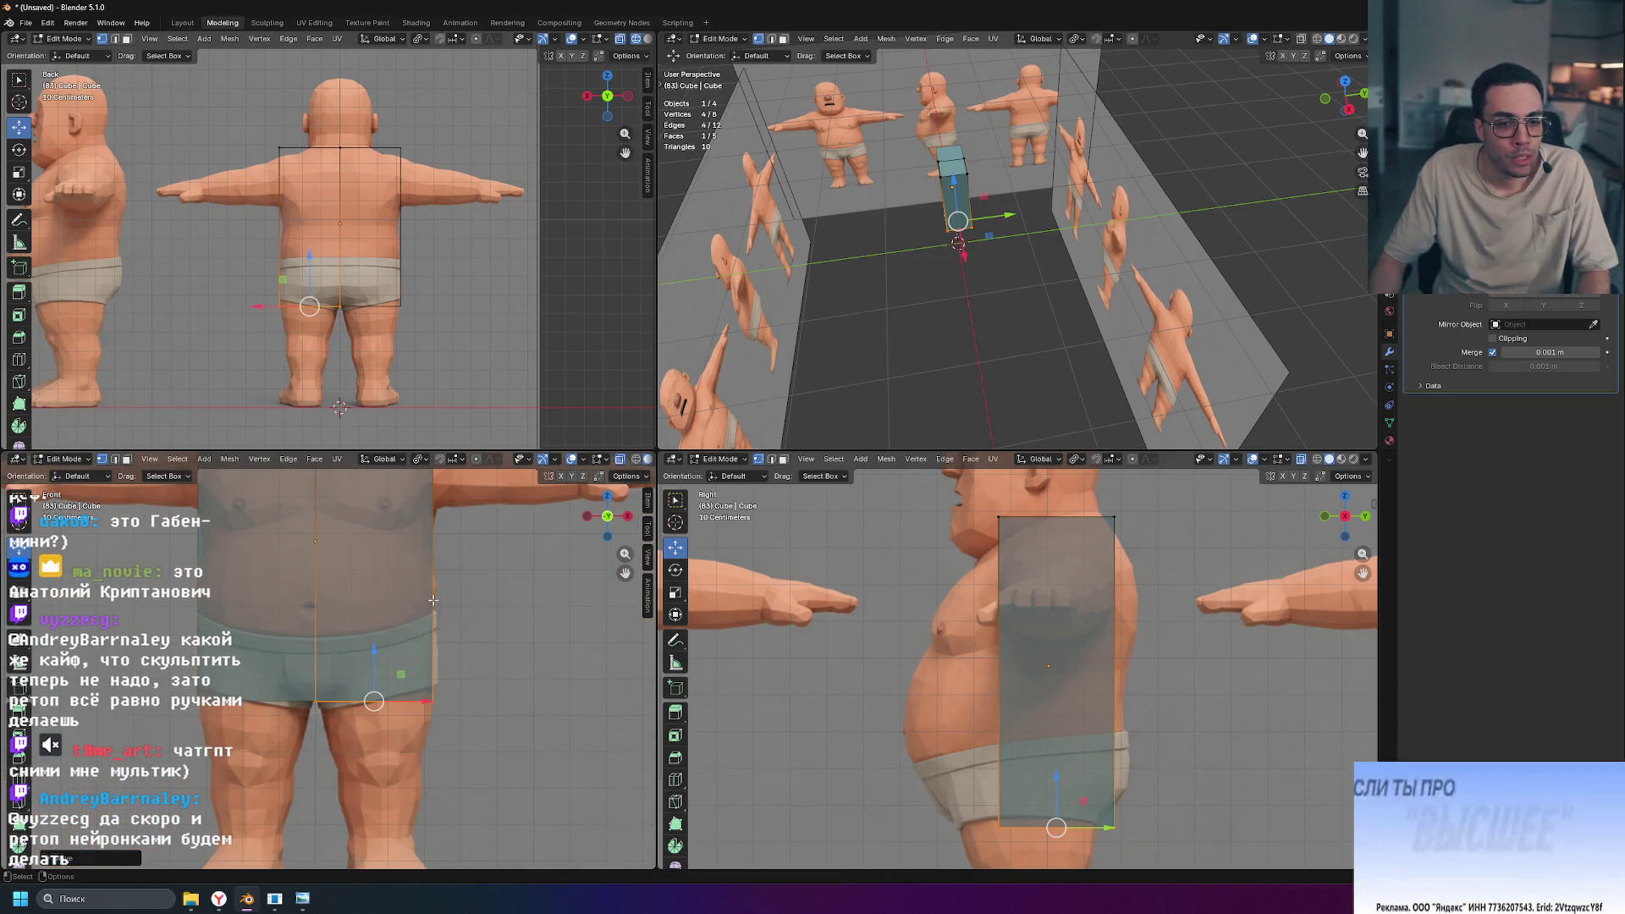
{"action": "left_click_drag", "start_coordinate": [417, 675], "coordinate": [495, 747]}
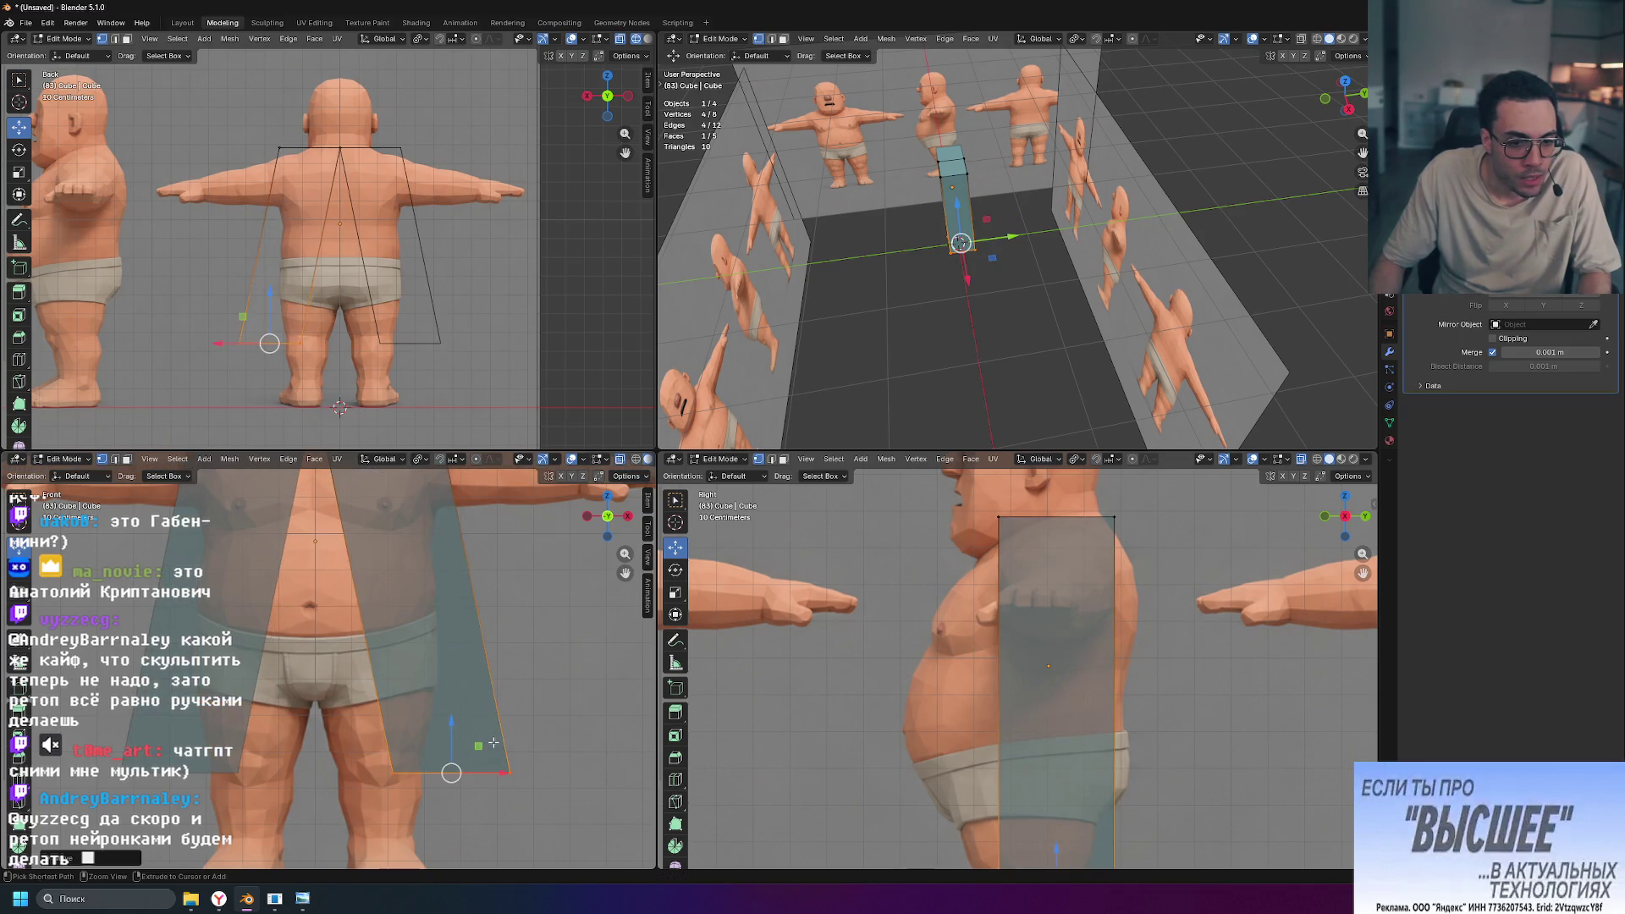
{"action": "key", "text": "ctrl+z"}
{"action": "key", "text": "ctrl+z"}
{"action": "key", "text": "ctrl+z"}
Step: Try raising the bottom edge, cancel it, and select a top corner vertex in the side view
{"action": "left_click_drag", "start_coordinate": [433, 650], "coordinate": [435, 573]}
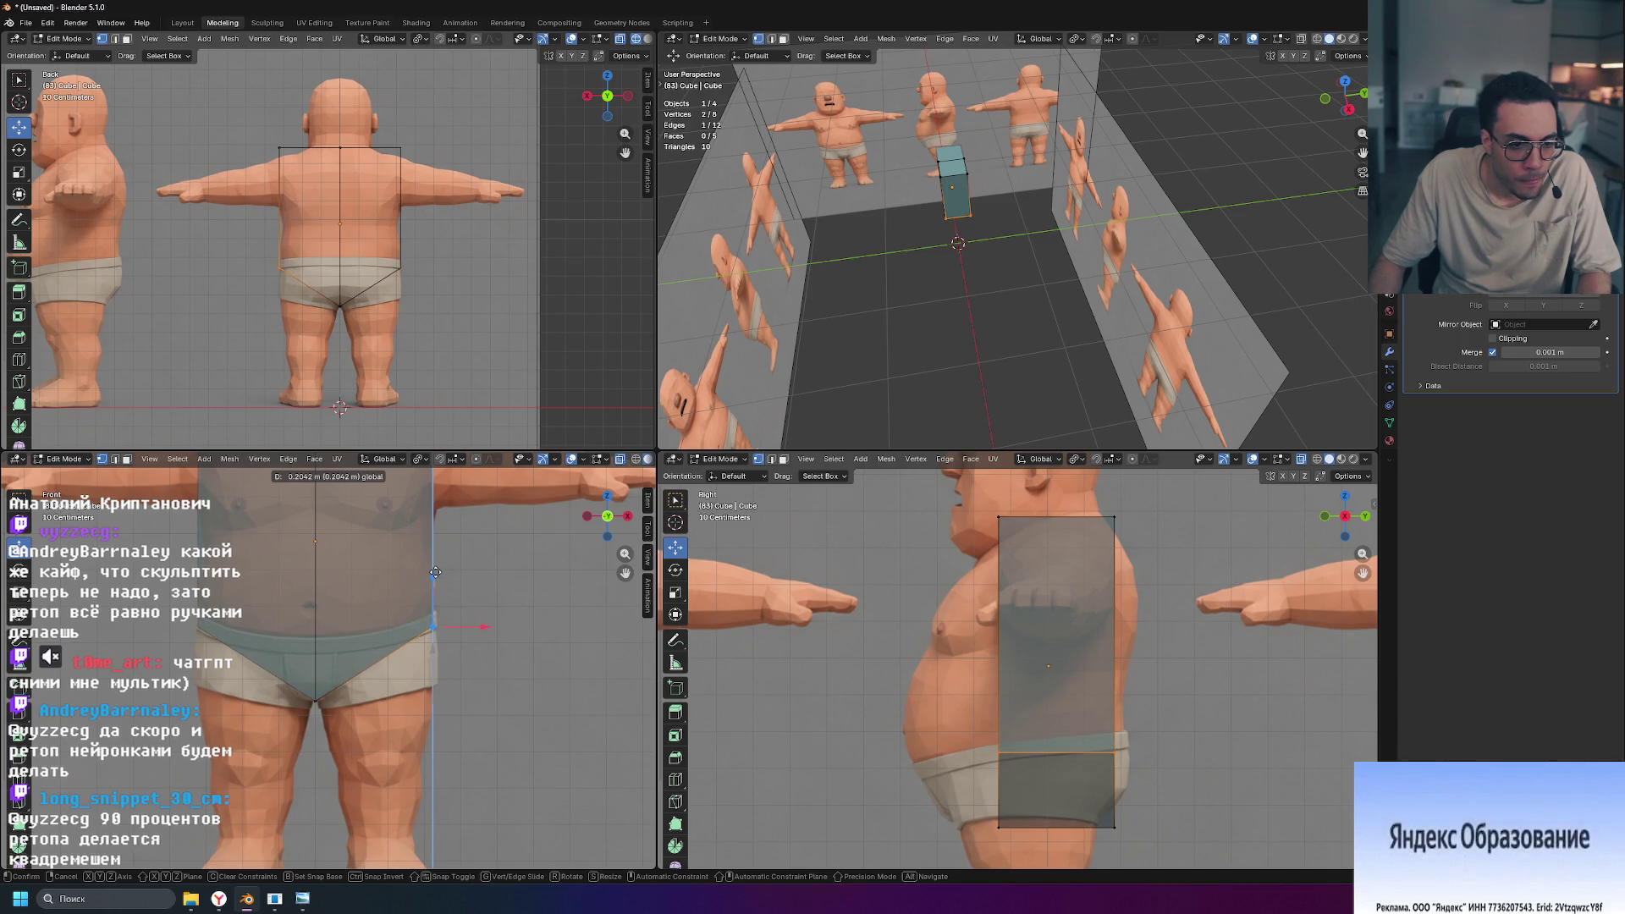
{"action": "right_click", "coordinate": [435, 573]}
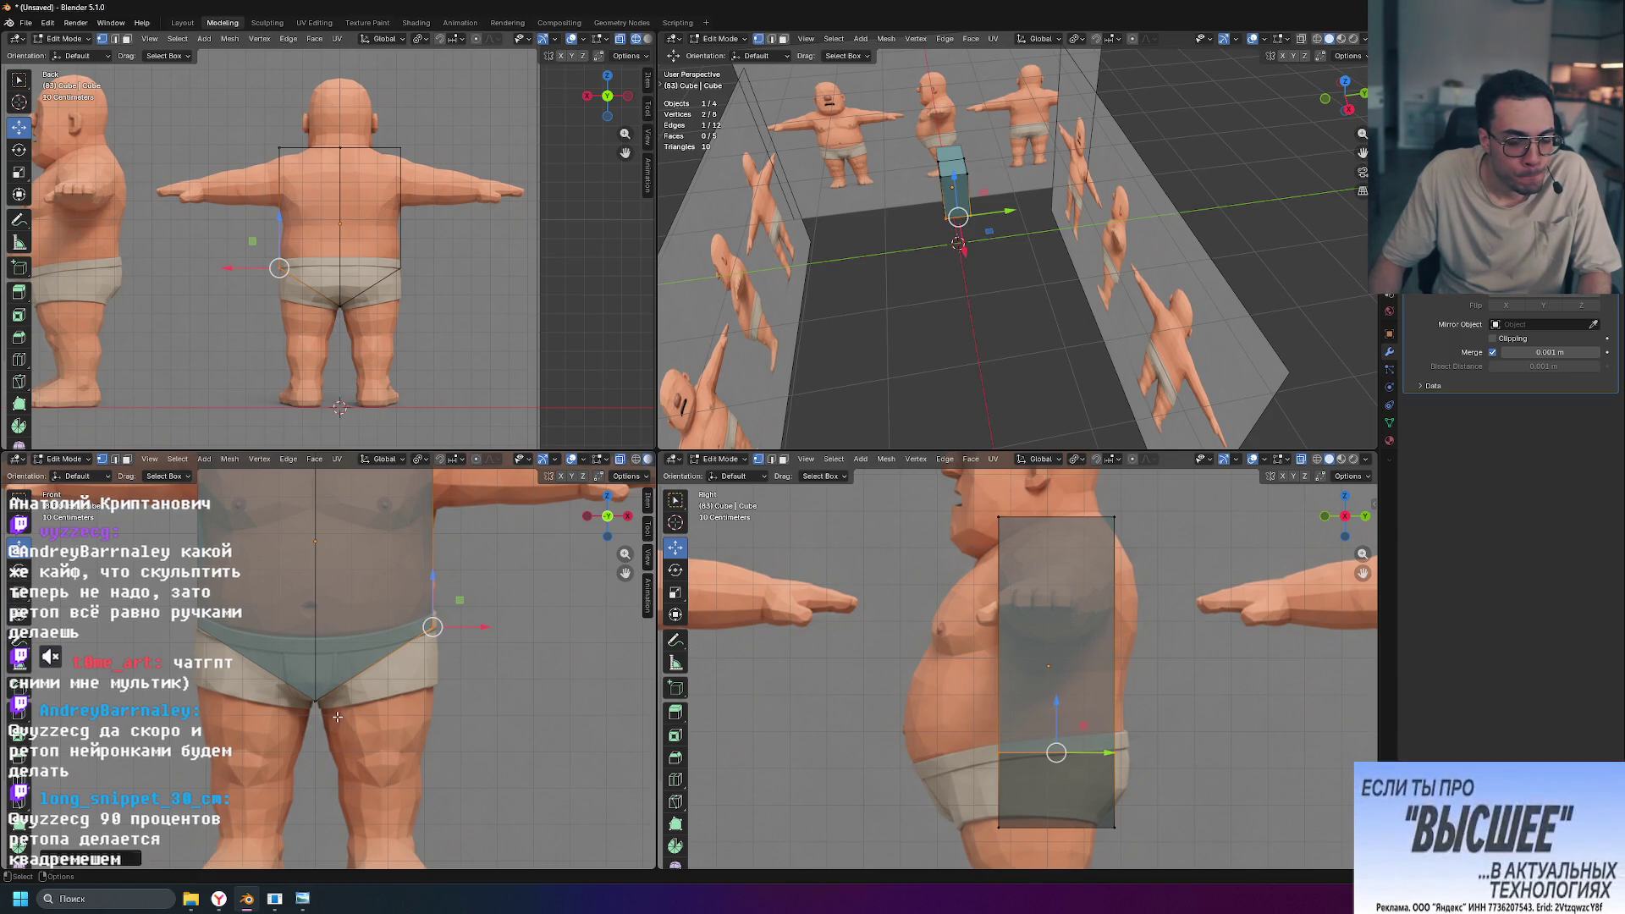
{"action": "scroll", "coordinate": [472, 710], "scroll_direction": "down", "scroll_amount": 3}
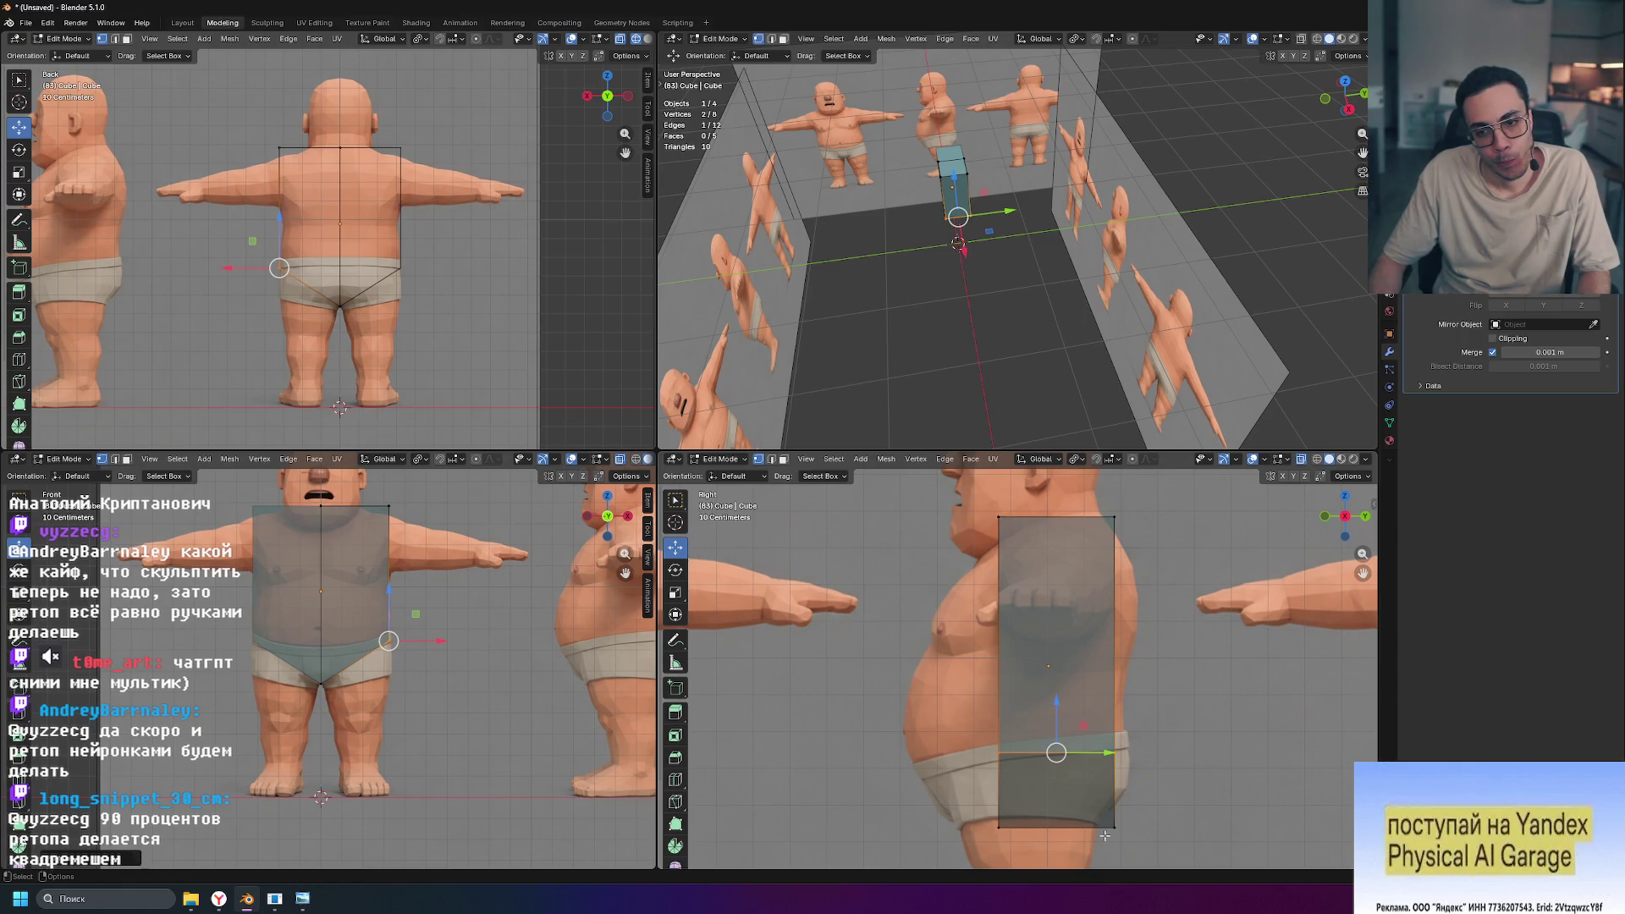
{"action": "left_click", "coordinate": [999, 518]}
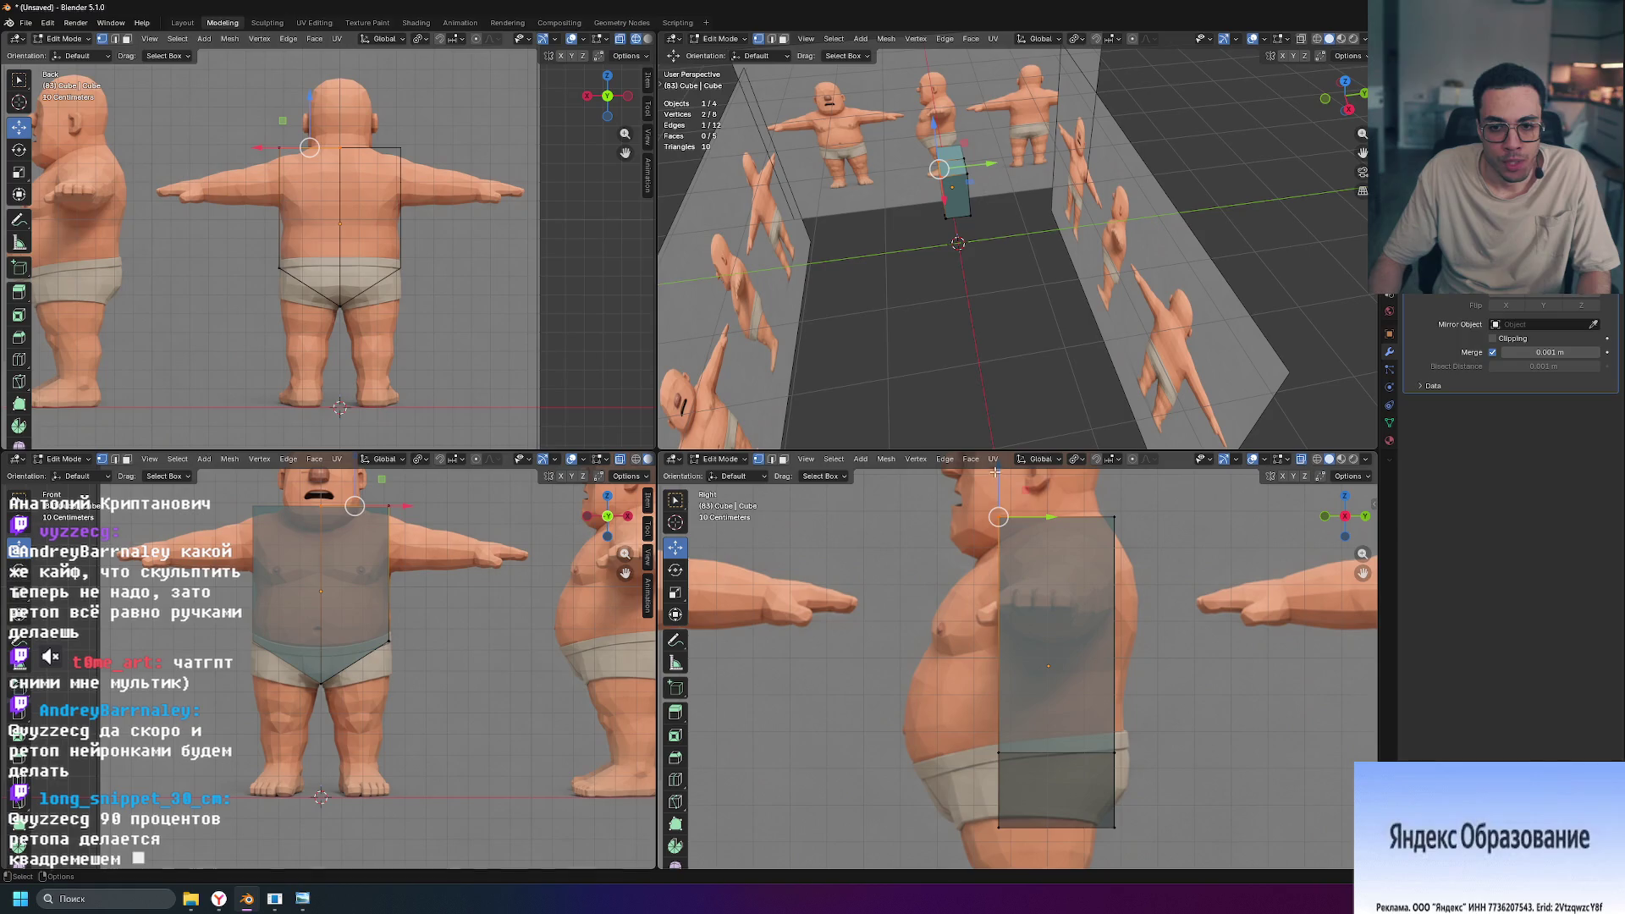
{"action": "key", "text": "g"}
{"action": "key", "text": "z"}
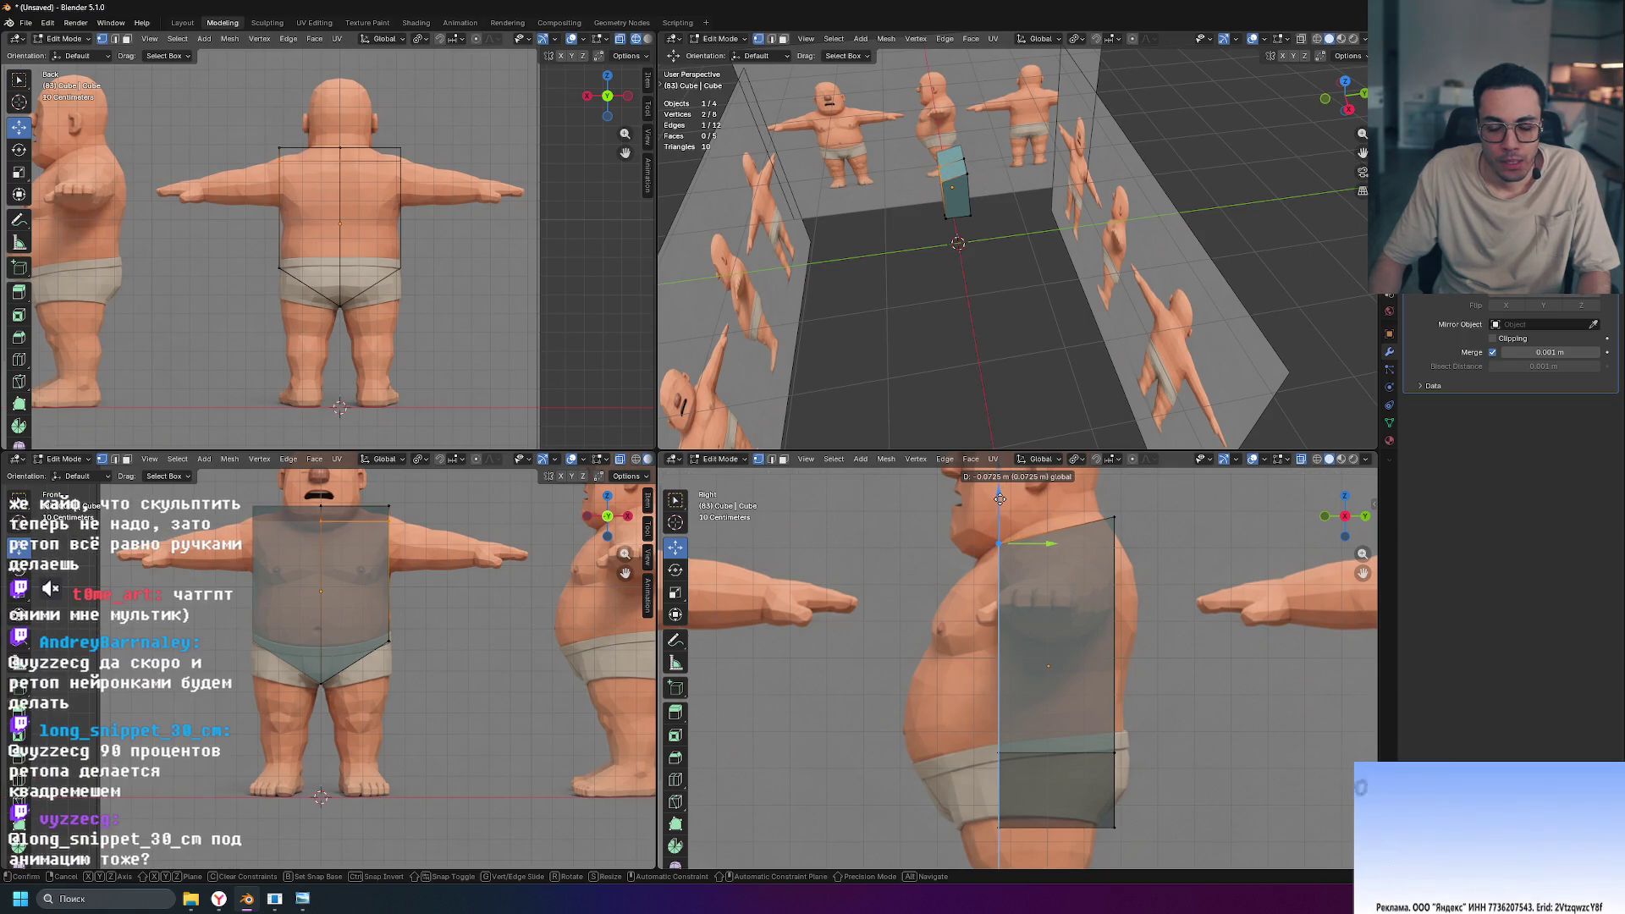
{"action": "left_click", "coordinate": [1010, 499]}
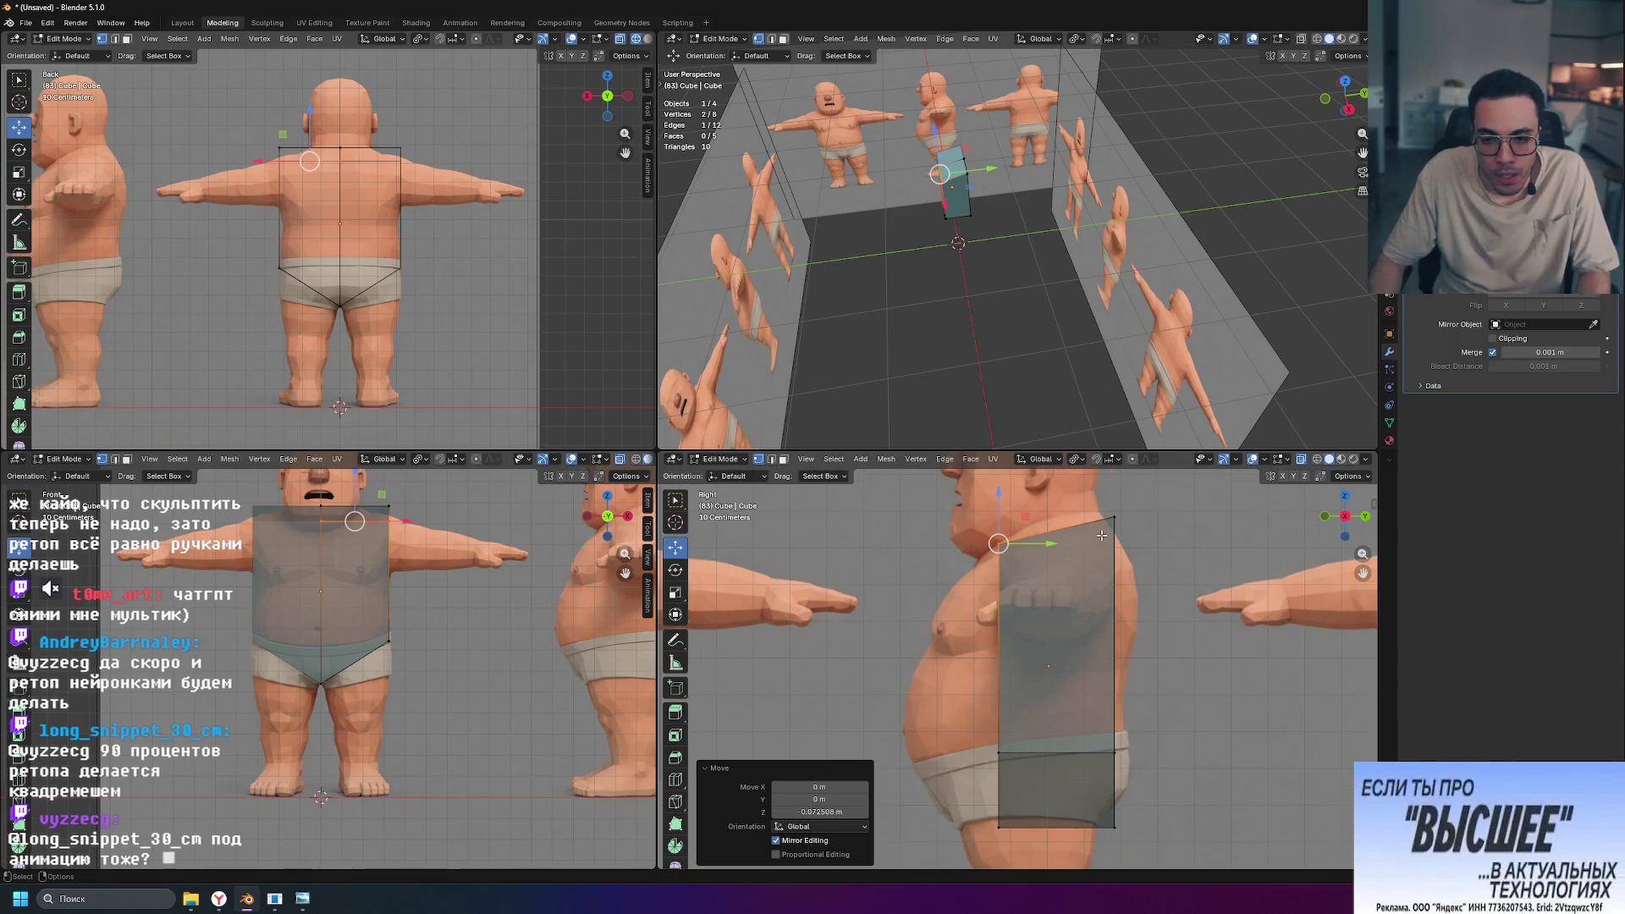
{"action": "middle_click_drag", "start_coordinate": [1096, 535], "coordinate": [1092, 634], "text": "shift"}
{"action": "scroll", "coordinate": [1172, 640], "scroll_direction": "up", "scroll_amount": 1}
{"action": "left_click", "coordinate": [1128, 606]}
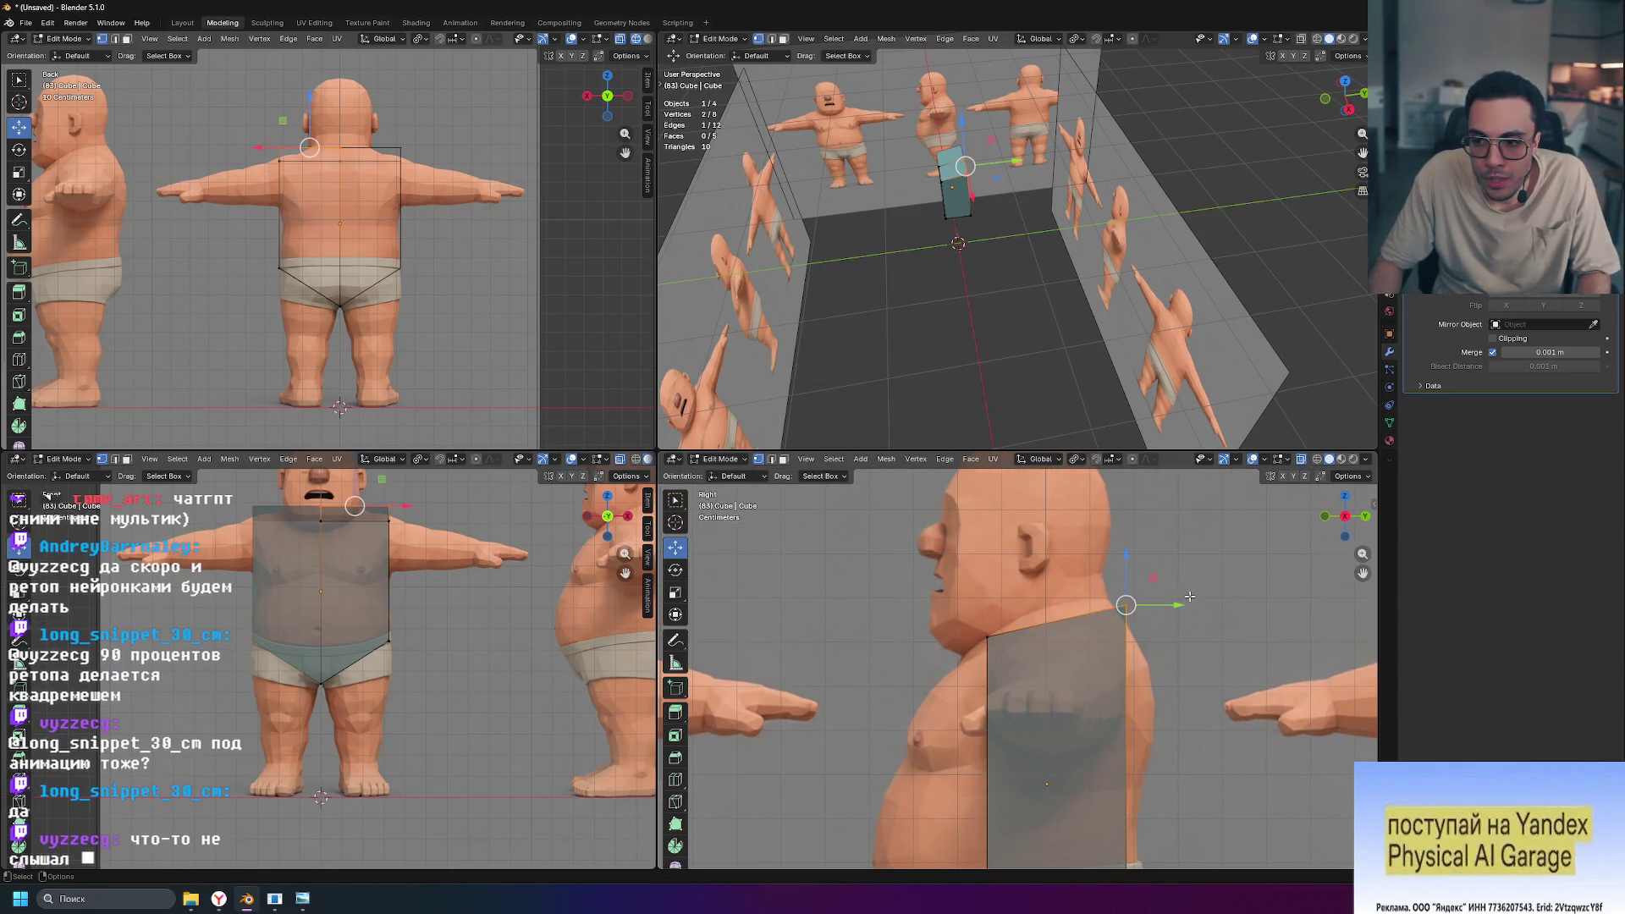
{"action": "left_click_drag", "start_coordinate": [1126, 551], "coordinate": [1117, 518]}
{"action": "scroll", "coordinate": [1157, 649], "scroll_direction": "down", "scroll_amount": 3}
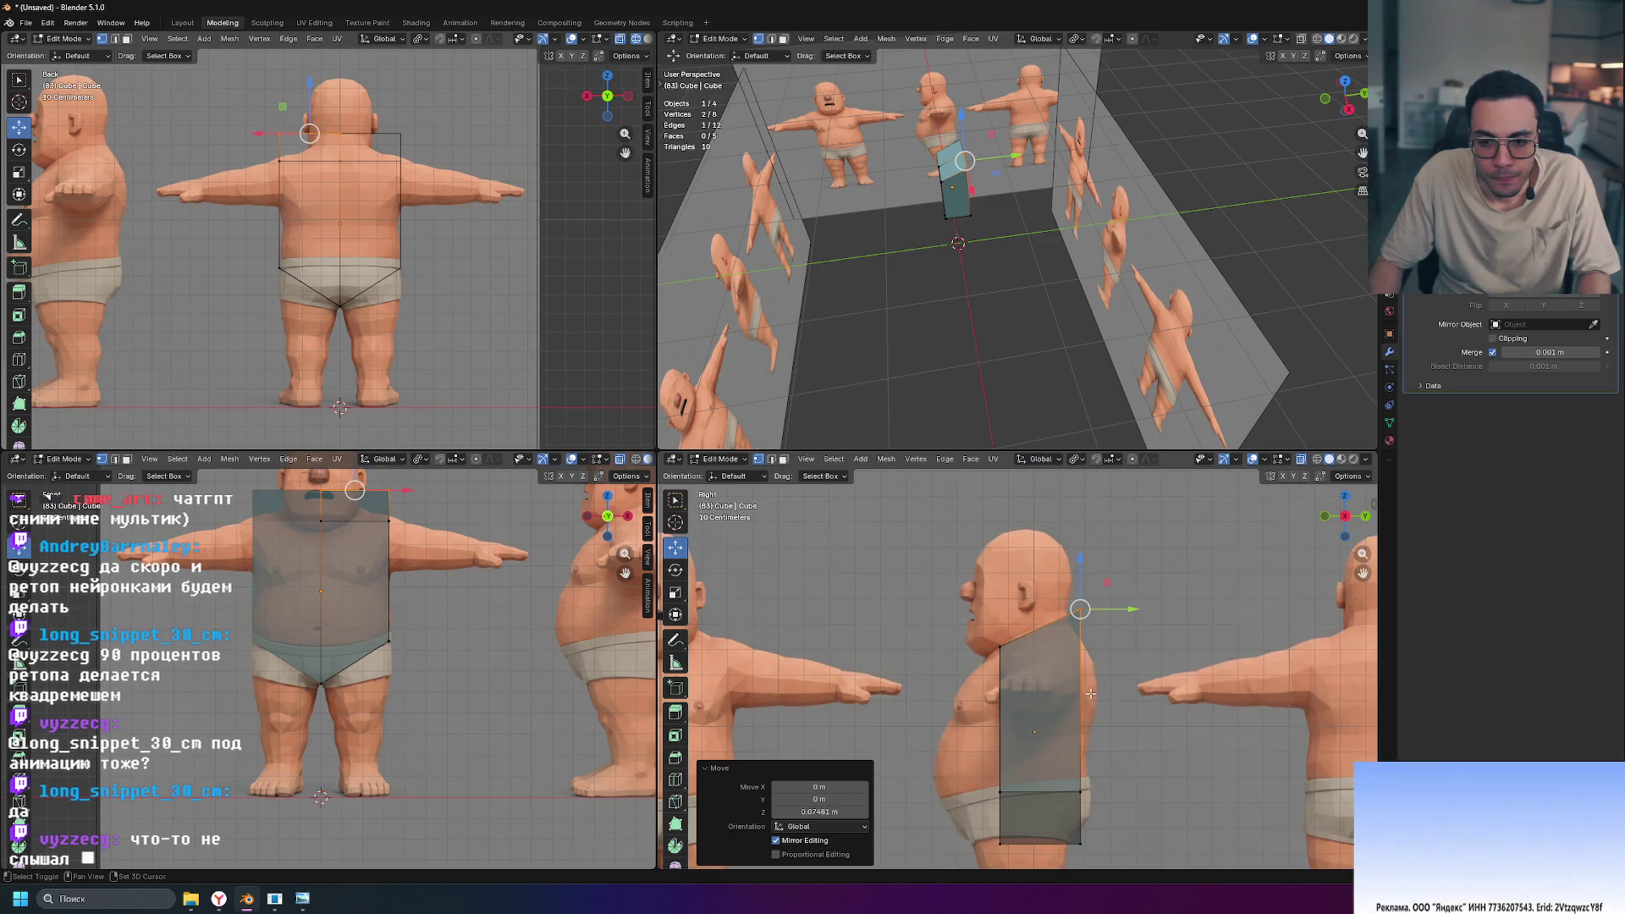
{"action": "scroll", "coordinate": [1144, 649], "scroll_direction": "down", "scroll_amount": 5, "text": "shift"}
{"action": "scroll", "coordinate": [1151, 612], "scroll_direction": "up", "scroll_amount": 1, "text": "shift"}
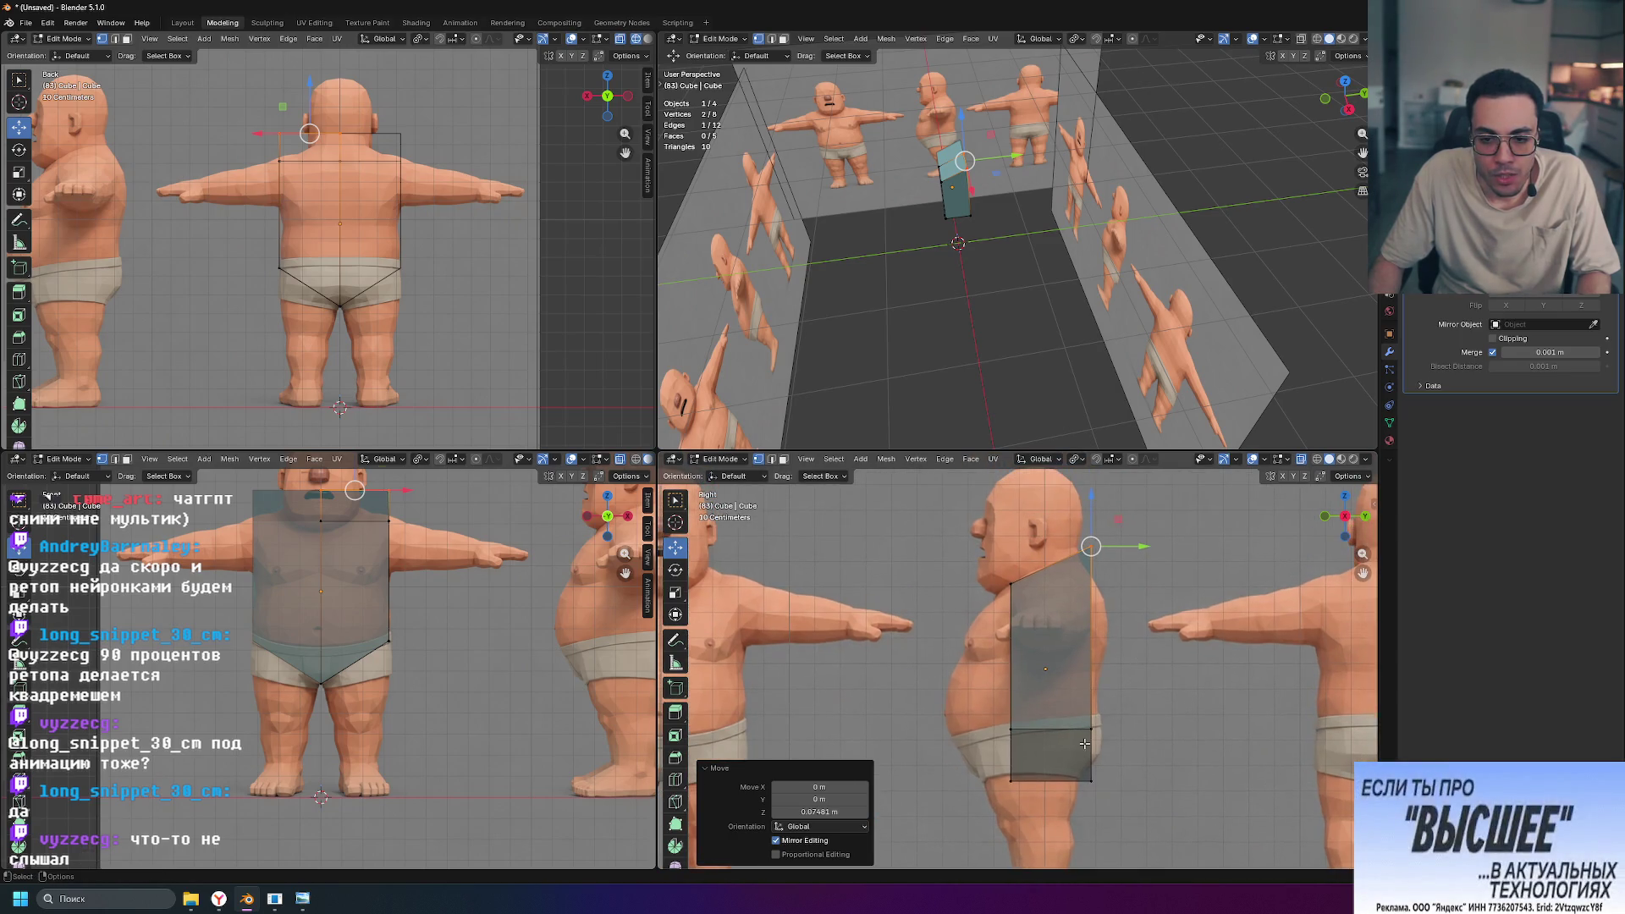
{"action": "scroll", "coordinate": [1153, 701], "scroll_direction": "right", "scroll_amount": 1, "text": "ctrl"}
{"action": "middle_click_drag", "start_coordinate": [1152, 701], "coordinate": [1093, 669], "text": "shift"}
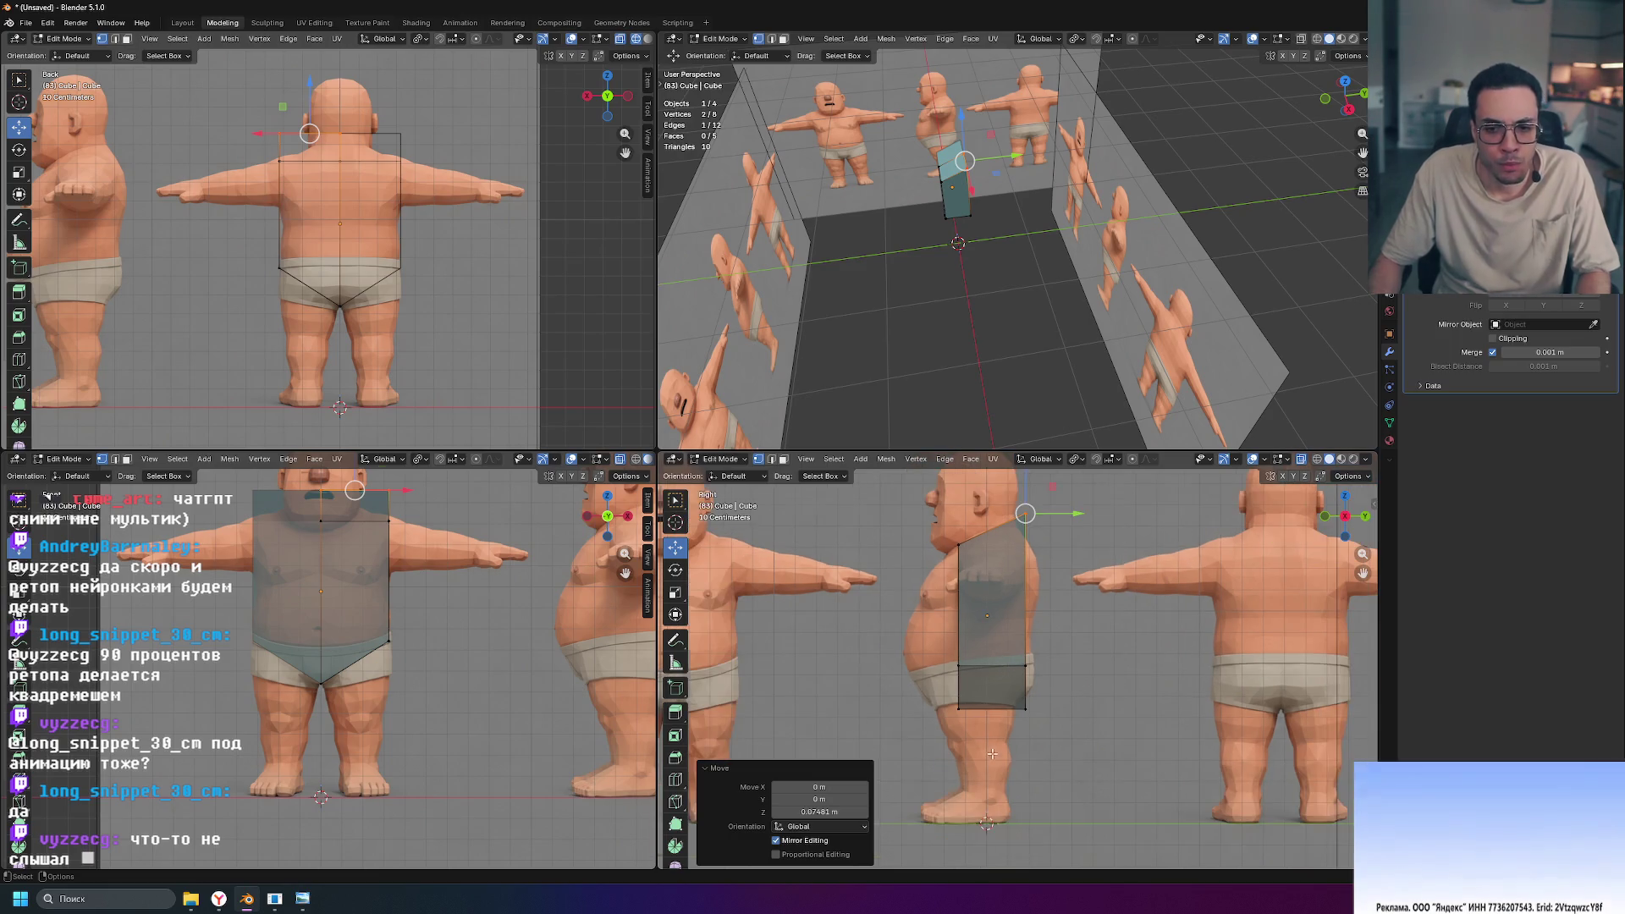
{"action": "scroll", "coordinate": [1068, 615], "scroll_direction": "up", "scroll_amount": 1}
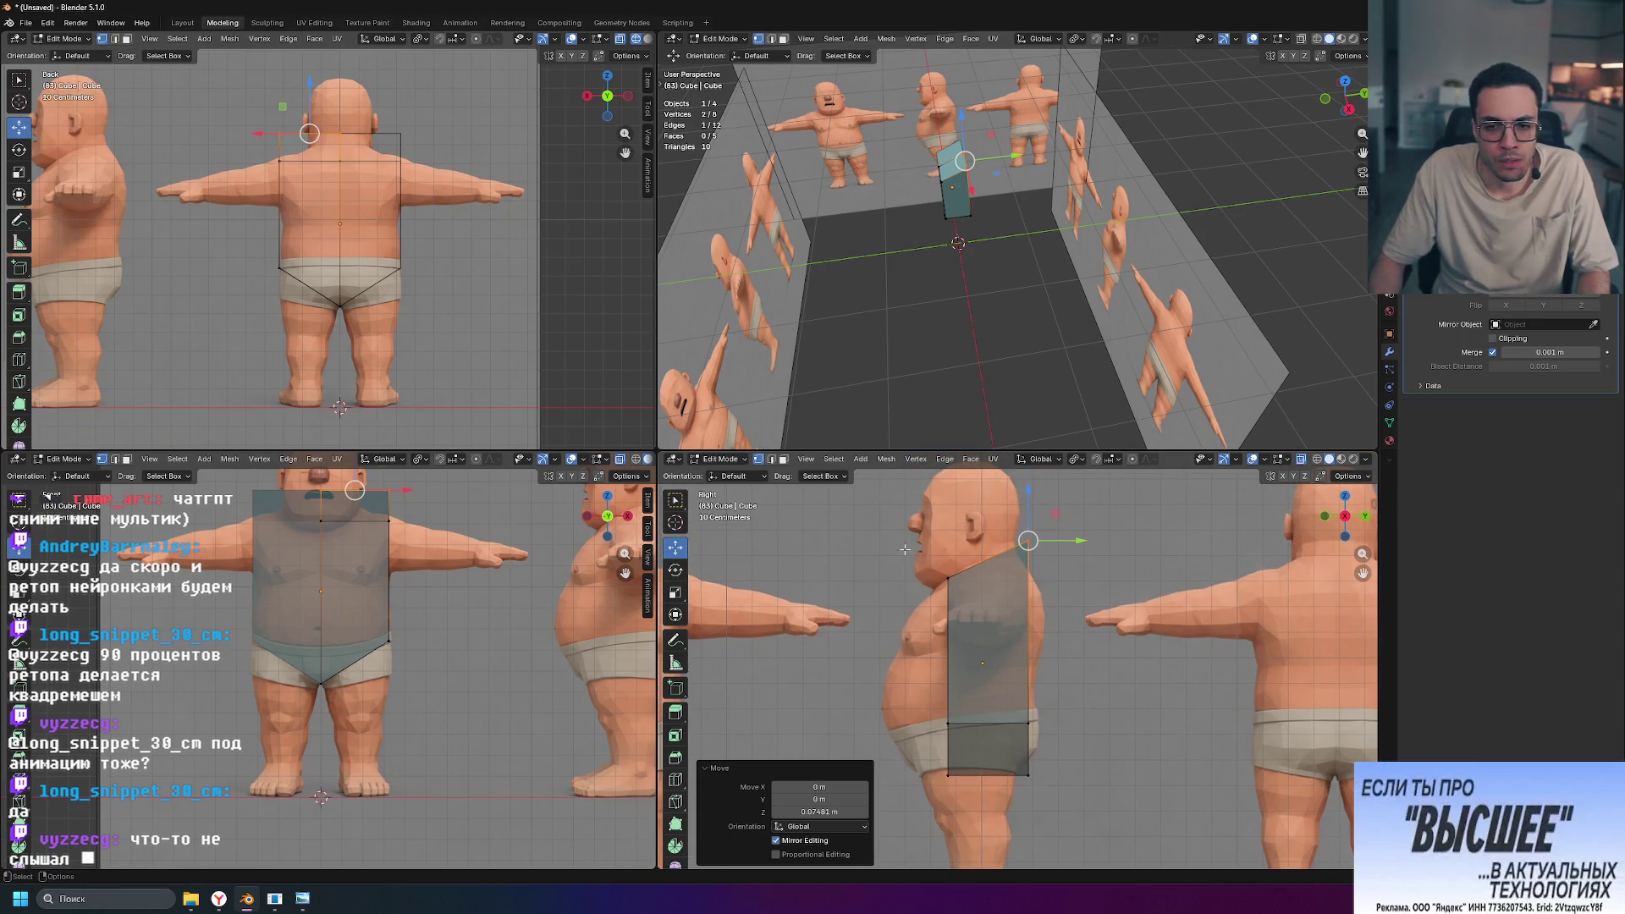
{"action": "key", "text": "a"}
Step: Slide the whole box forward toward the belly in the side view
{"action": "middle_click_drag", "start_coordinate": [1021, 604], "coordinate": [1021, 664], "text": "shift"}
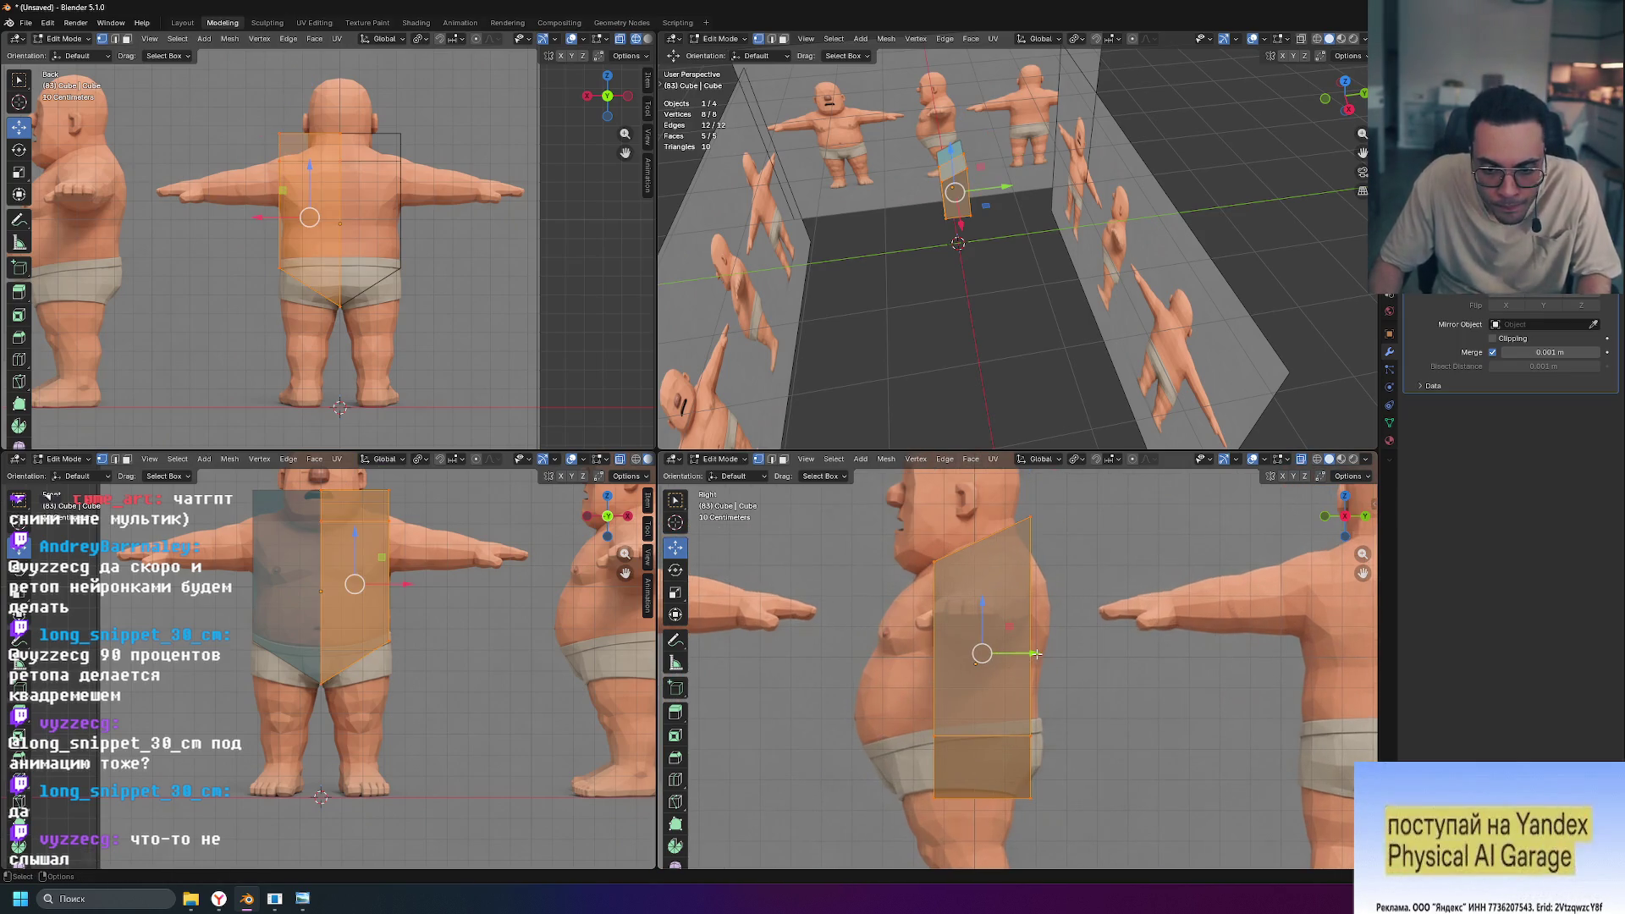
{"action": "left_click_drag", "start_coordinate": [1036, 654], "coordinate": [1020, 659]}
{"action": "scroll", "coordinate": [903, 577], "scroll_direction": "up", "scroll_amount": 4}
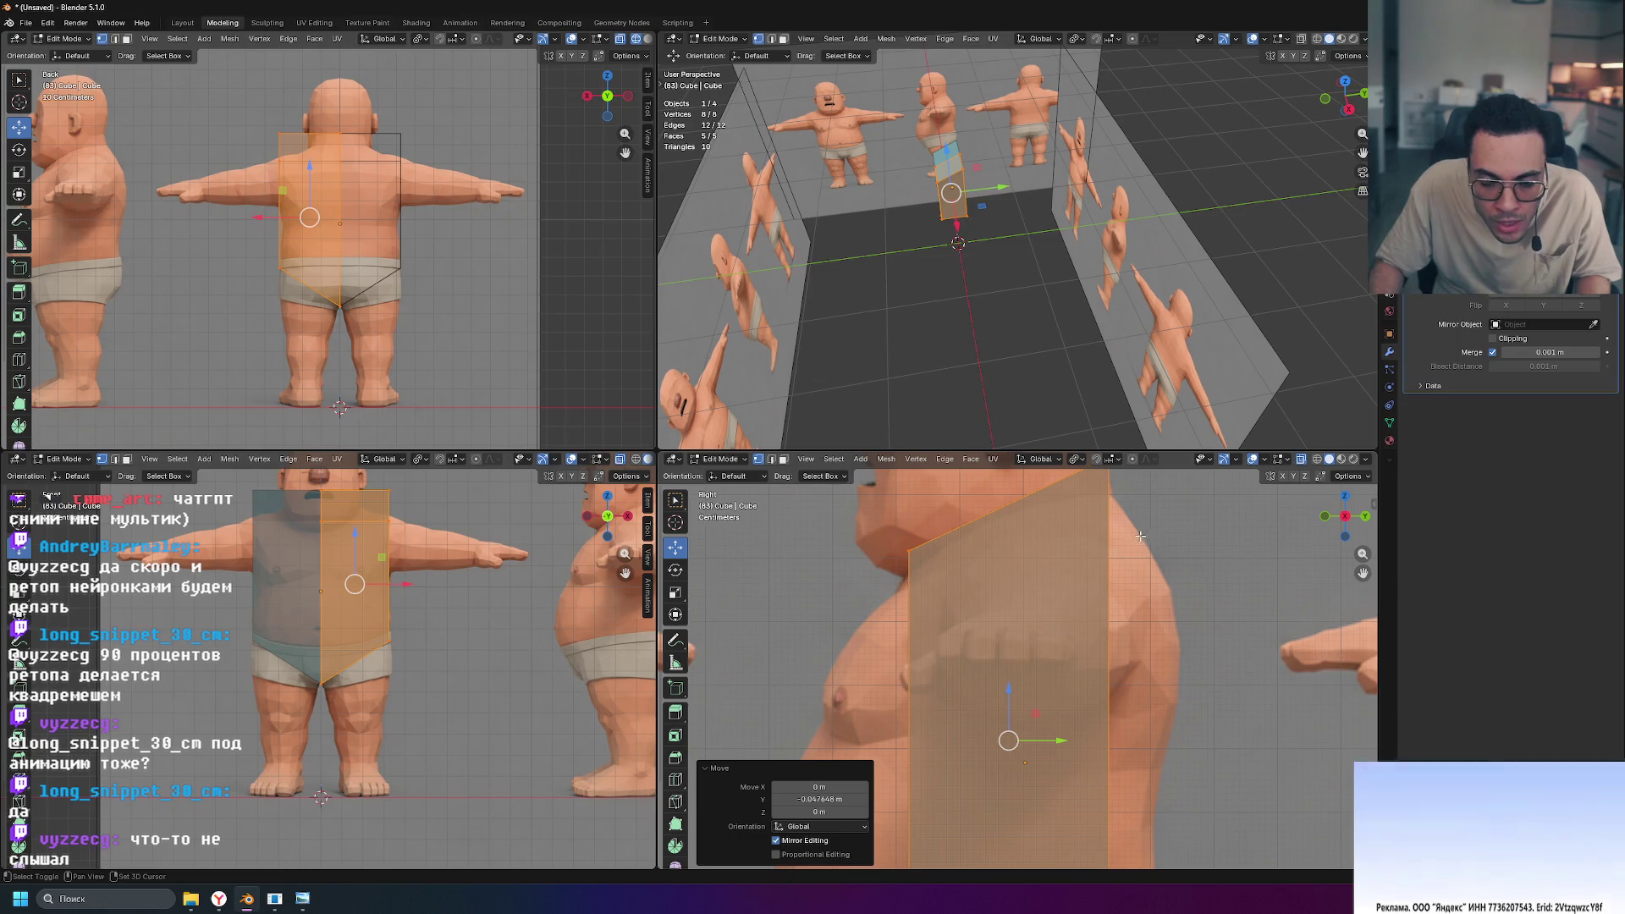
Step: Lower the box's top front corner so it sits under the chin
{"action": "middle_click_drag", "start_coordinate": [912, 569], "coordinate": [912, 647], "text": "shift"}
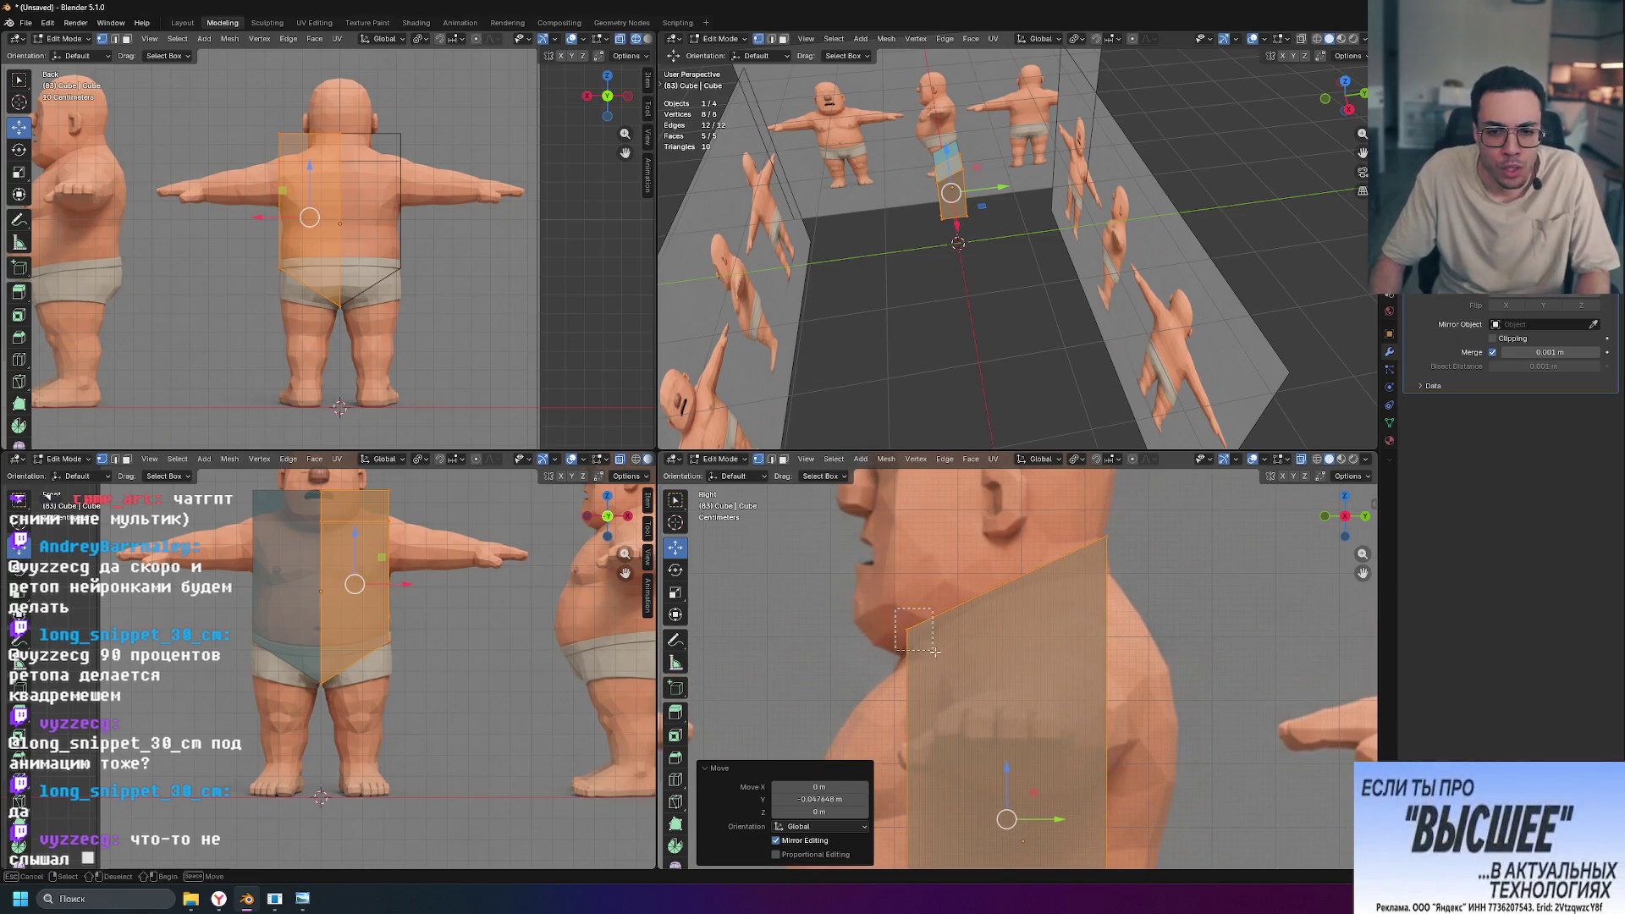
{"action": "left_click_drag", "start_coordinate": [934, 652], "coordinate": [935, 652]}
{"action": "left_click_drag", "start_coordinate": [906, 579], "coordinate": [904, 606]}
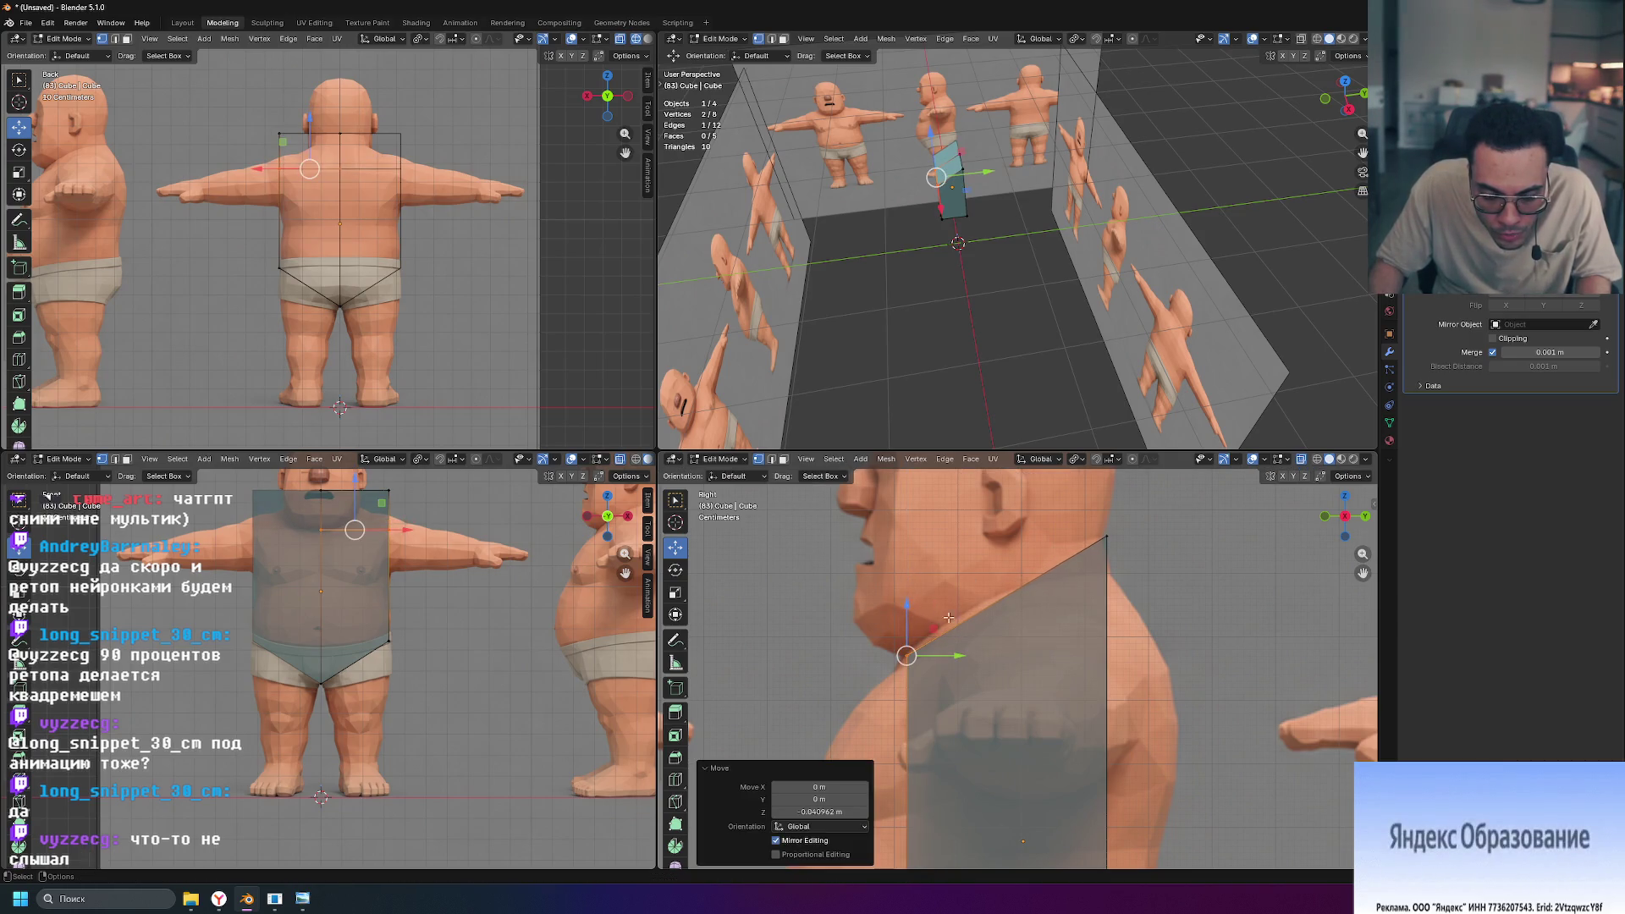
{"action": "left_click_drag", "start_coordinate": [1121, 554], "coordinate": [1121, 555]}
{"action": "left_click", "coordinate": [1184, 573]}
Step: Reselect the whole box and nudge it slightly further forward
{"action": "scroll", "coordinate": [1094, 695], "scroll_direction": "down", "scroll_amount": 4}
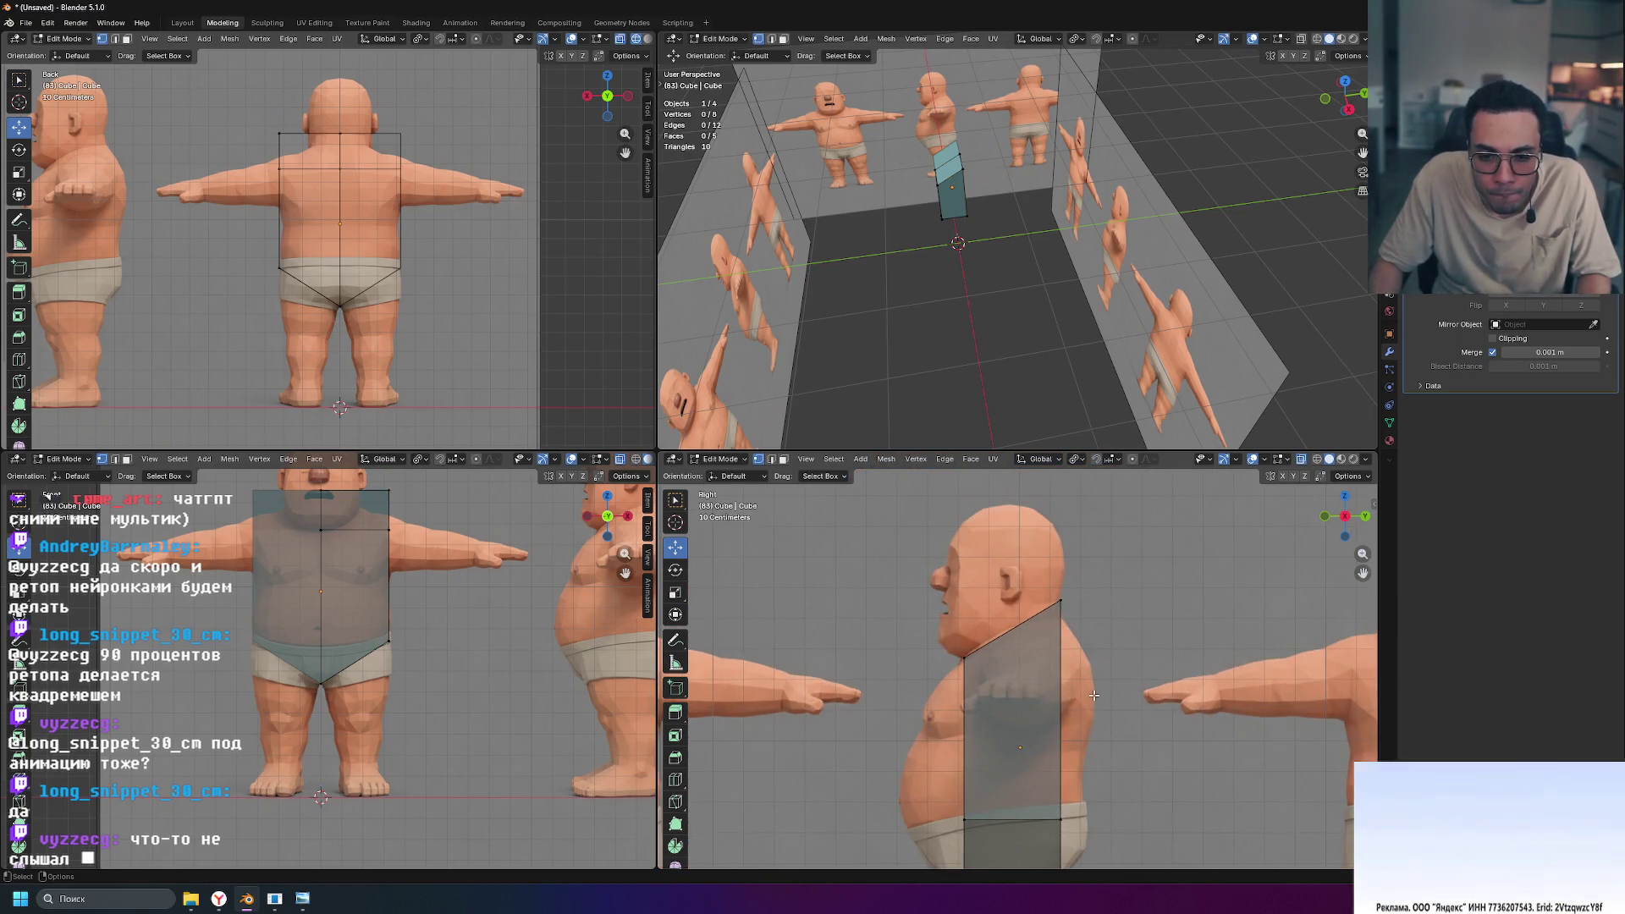
{"action": "key", "text": "a"}
{"action": "scroll", "coordinate": [1053, 840], "scroll_direction": "up", "scroll_amount": 4}
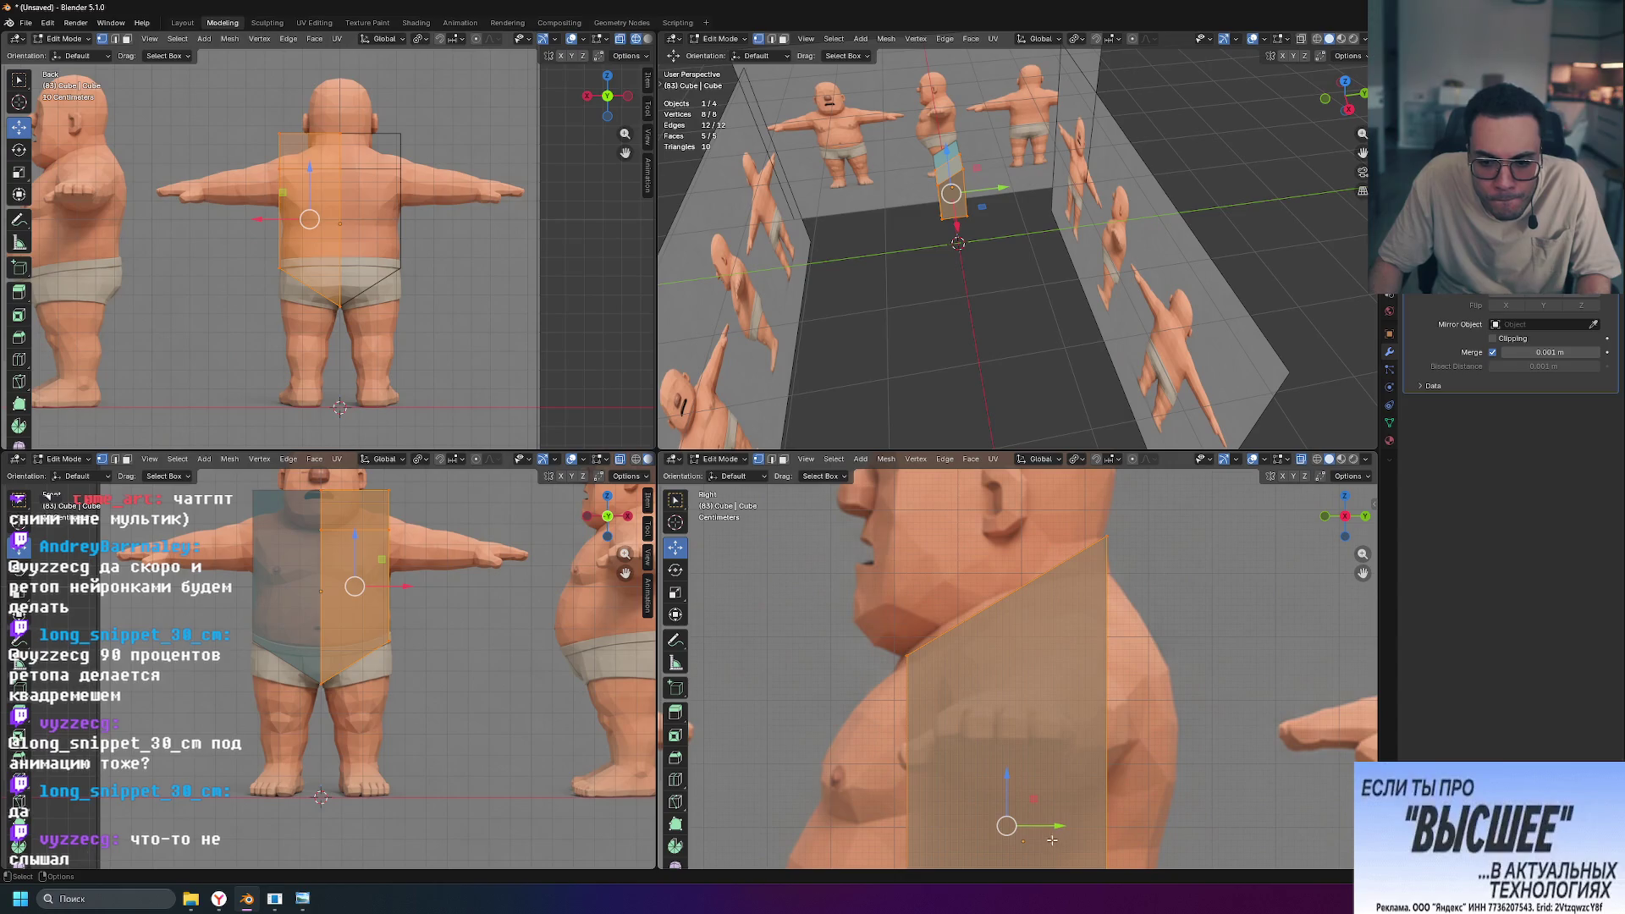
{"action": "left_click_drag", "start_coordinate": [1060, 829], "coordinate": [1055, 828]}
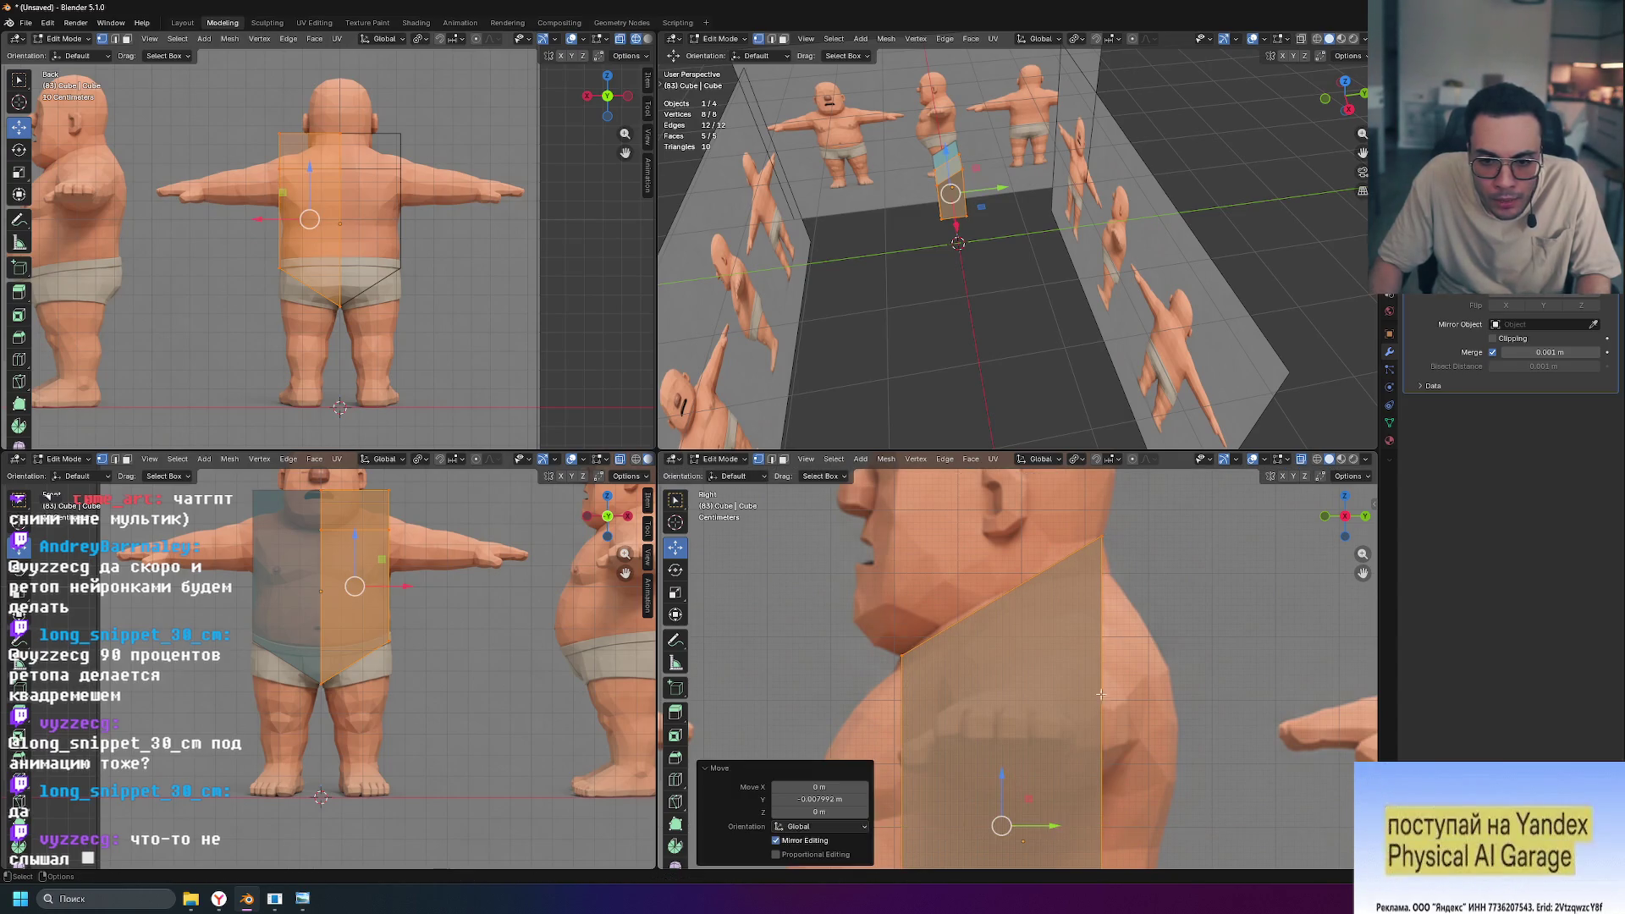
Step: Lower the box's back edge along Z by about 2.3 mm
{"action": "left_click", "coordinate": [1101, 516]}
{"action": "key", "text": "g"}
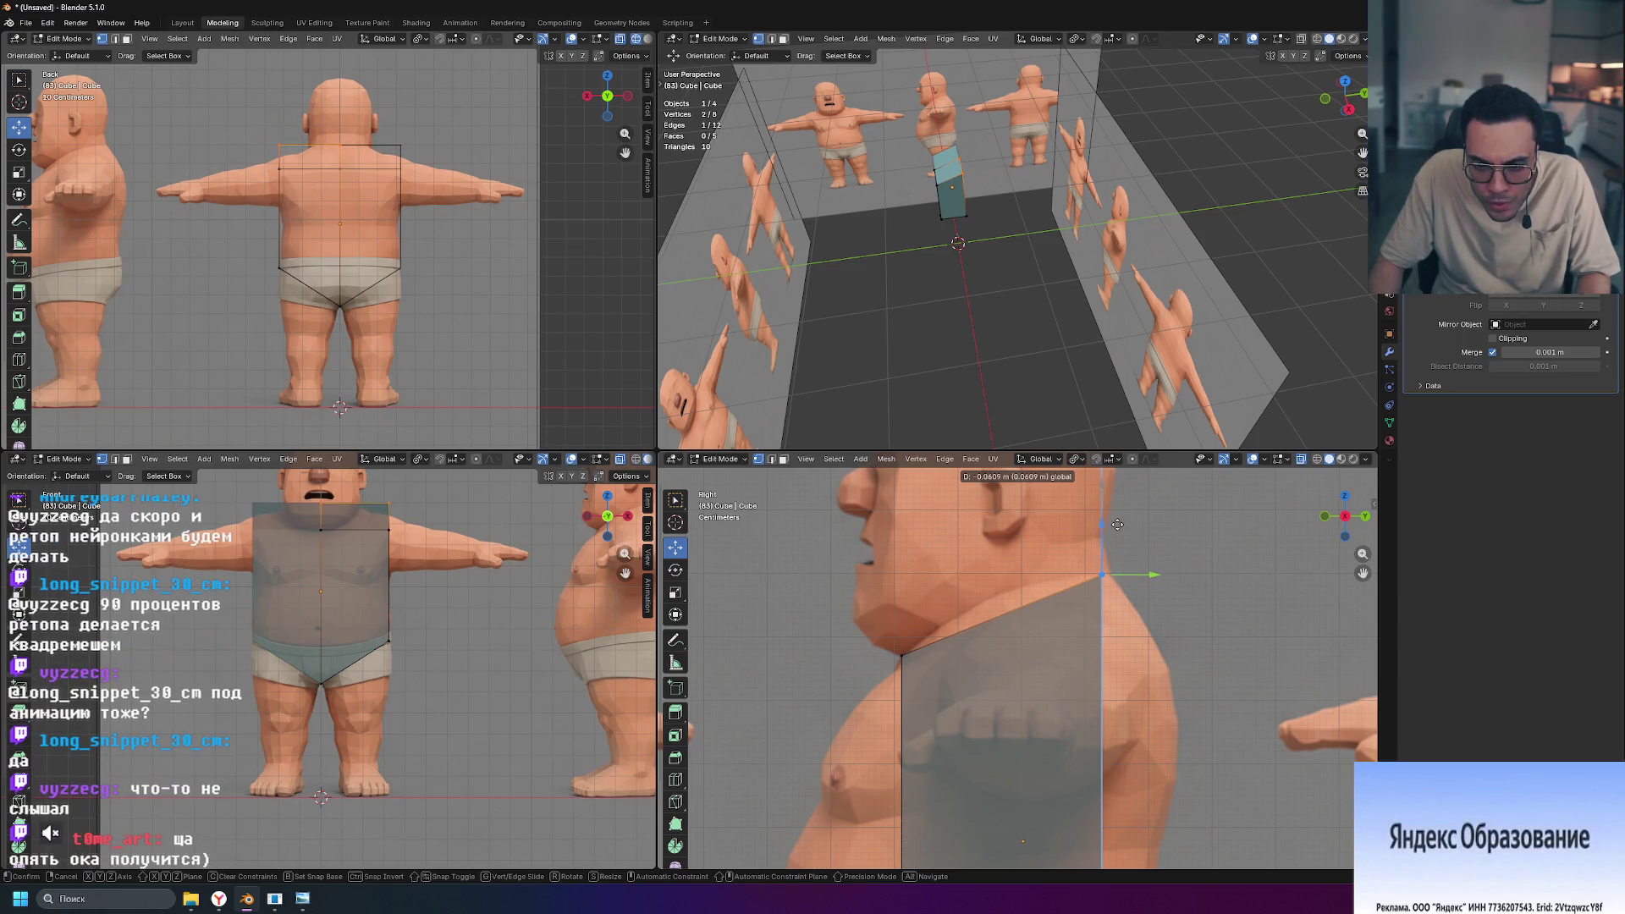
{"action": "left_click", "coordinate": [1117, 523]}
{"action": "scroll", "coordinate": [1134, 677], "scroll_direction": "down", "scroll_amount": 5}
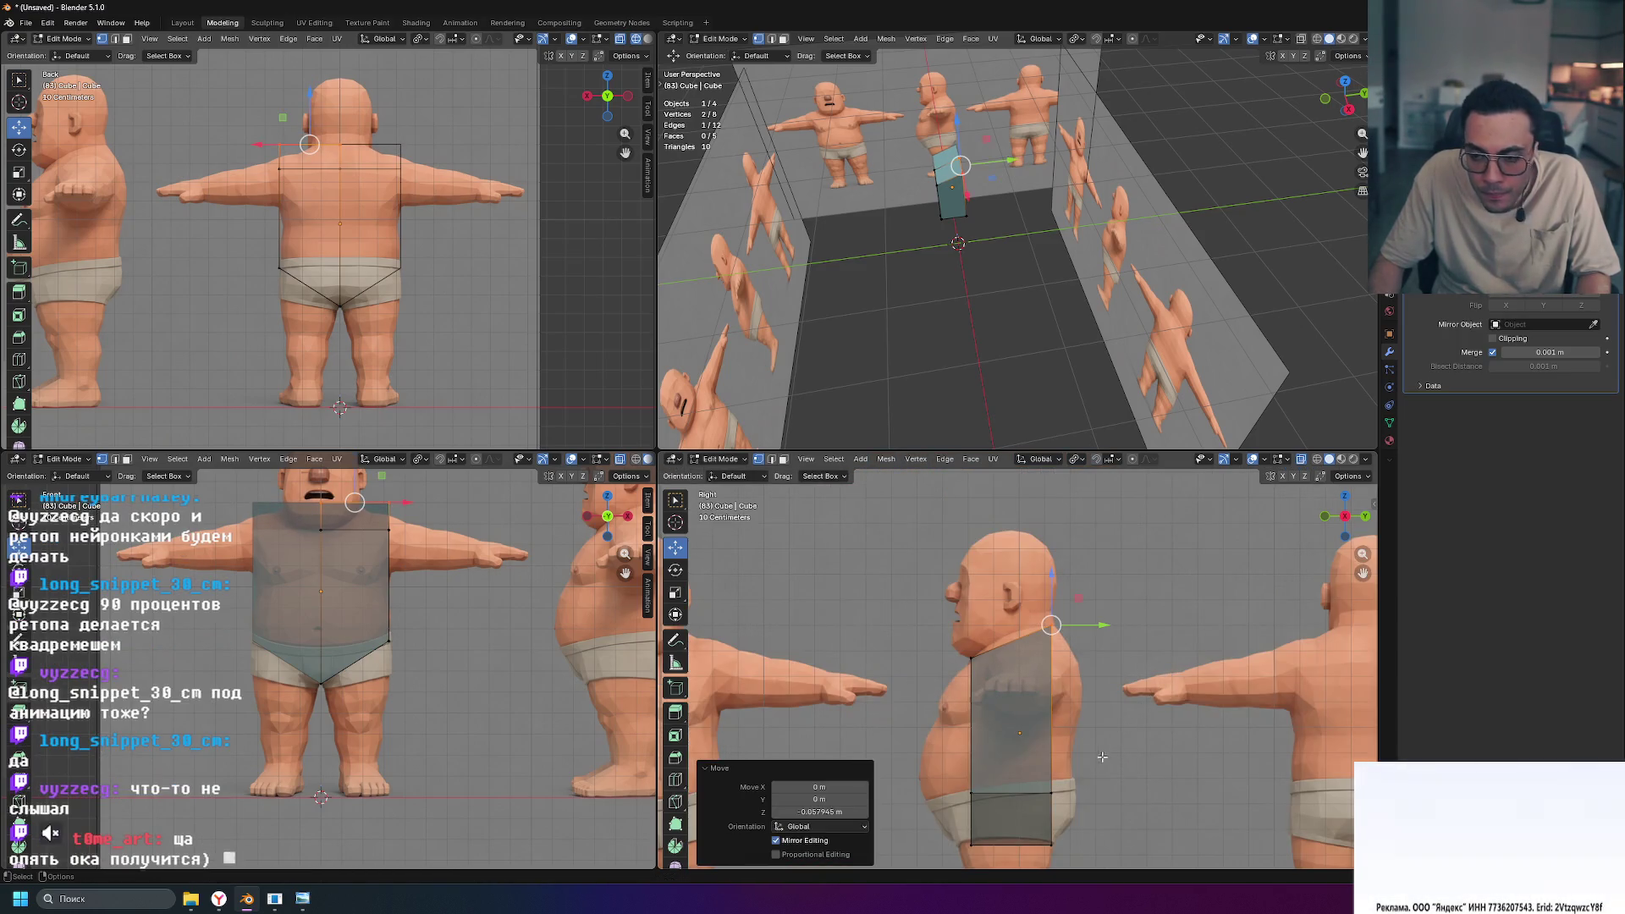
{"action": "scroll", "coordinate": [1103, 756], "scroll_direction": "up", "scroll_amount": 3}
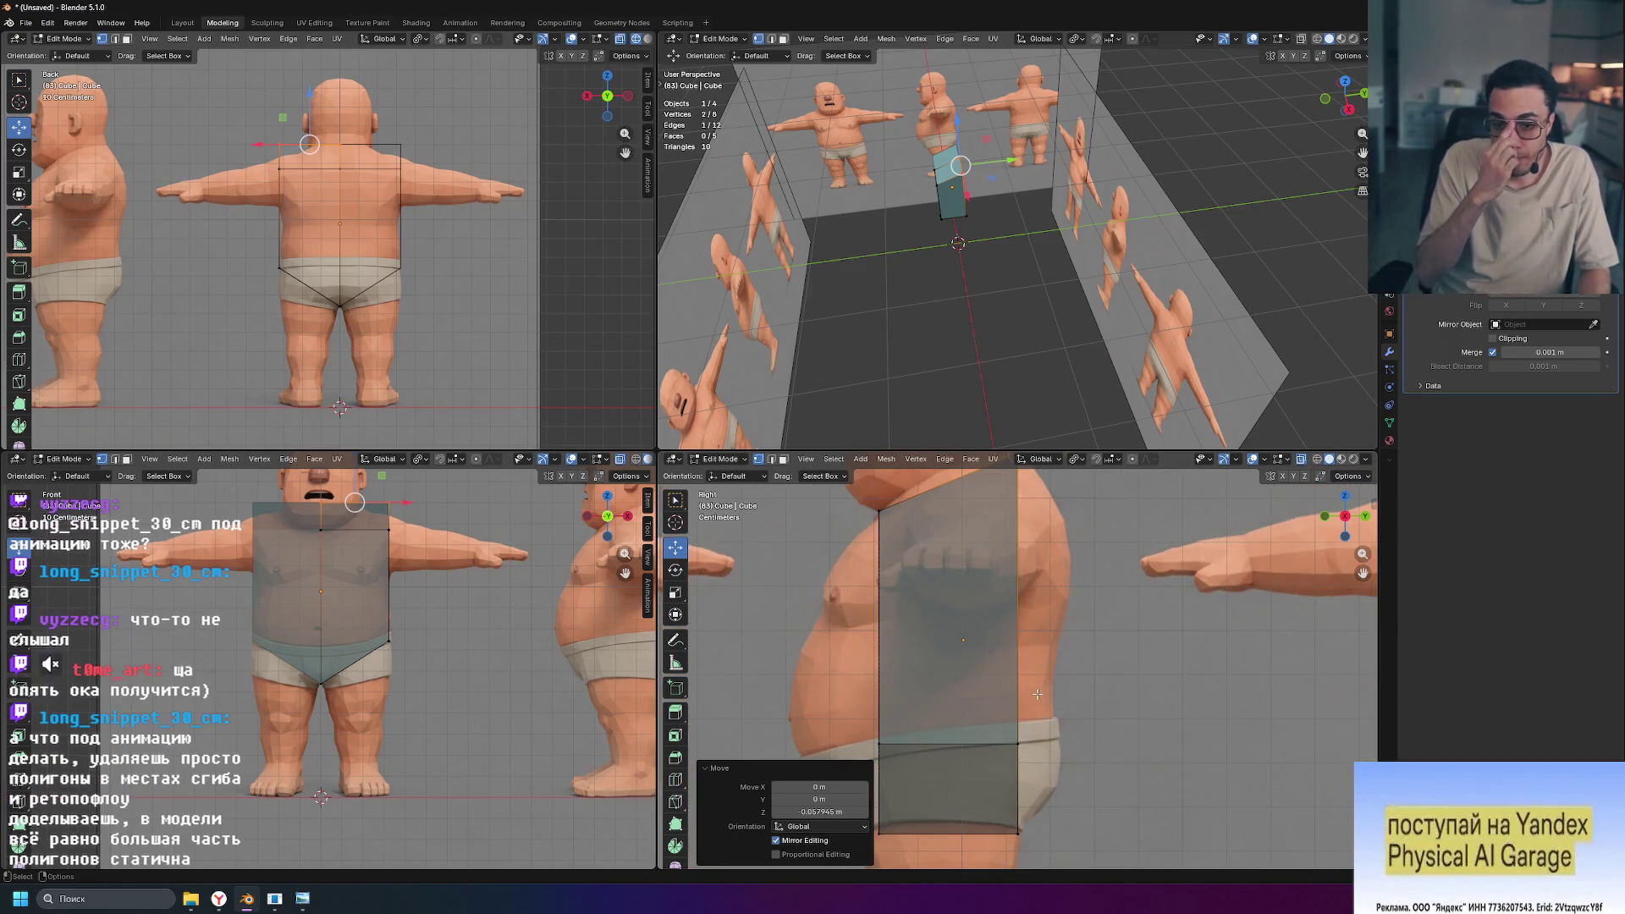
{"action": "scroll", "coordinate": [1054, 629], "scroll_direction": "up", "scroll_amount": 2, "text": "shift"}
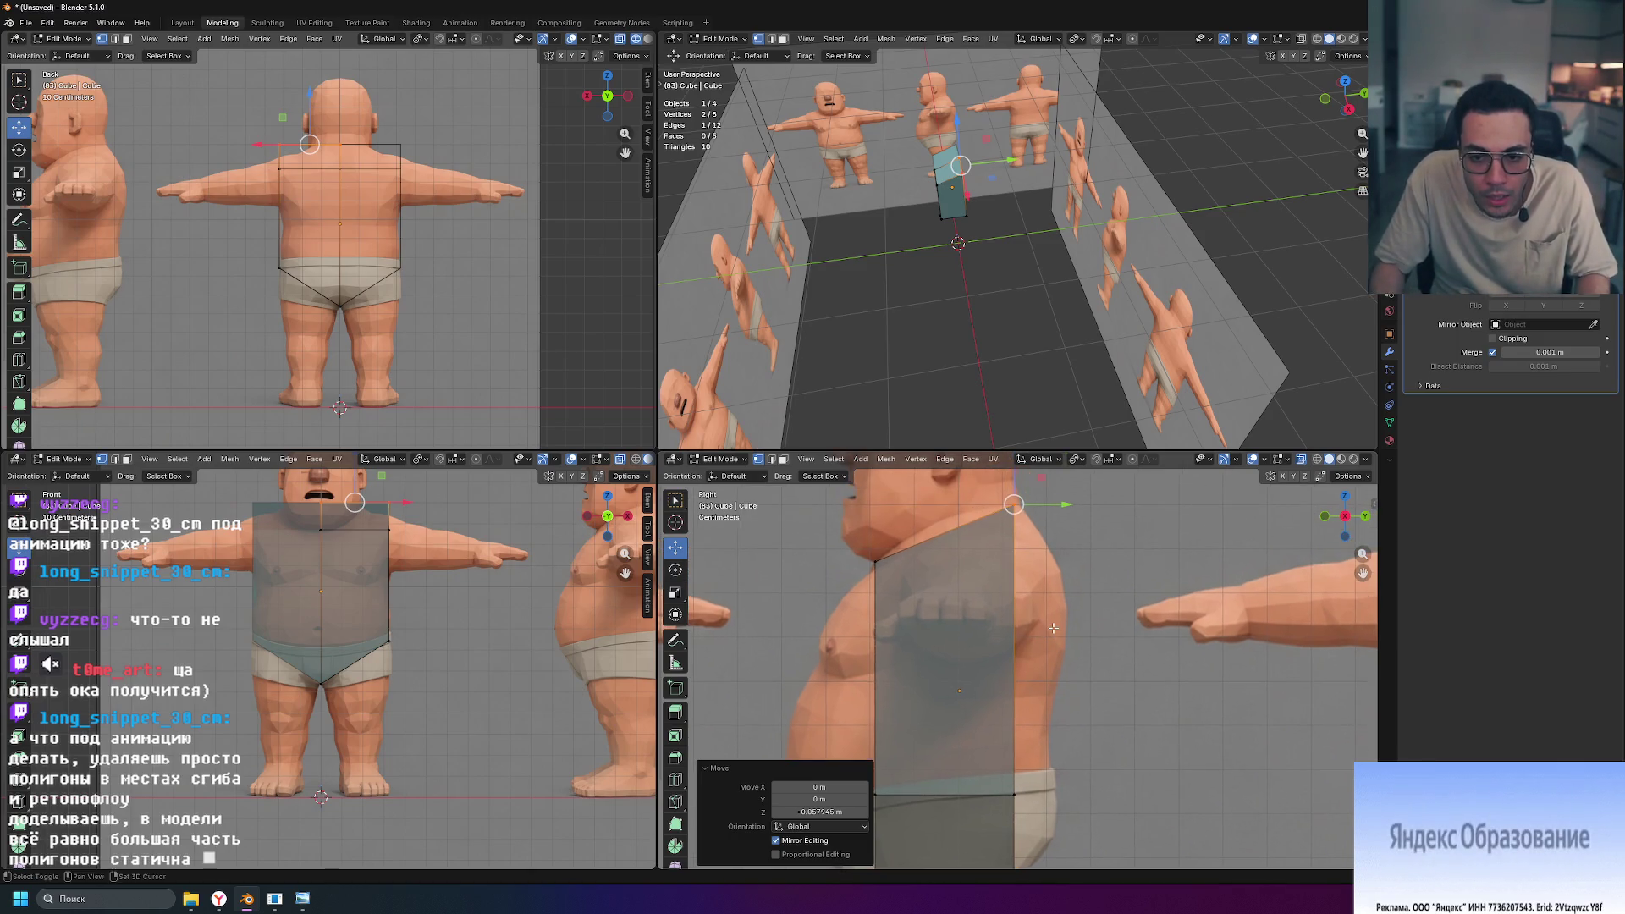
{"action": "scroll", "coordinate": [1029, 505], "scroll_direction": "up", "scroll_amount": 2, "text": "shift"}
{"action": "left_click_drag", "start_coordinate": [1015, 494], "coordinate": [1016, 493]}
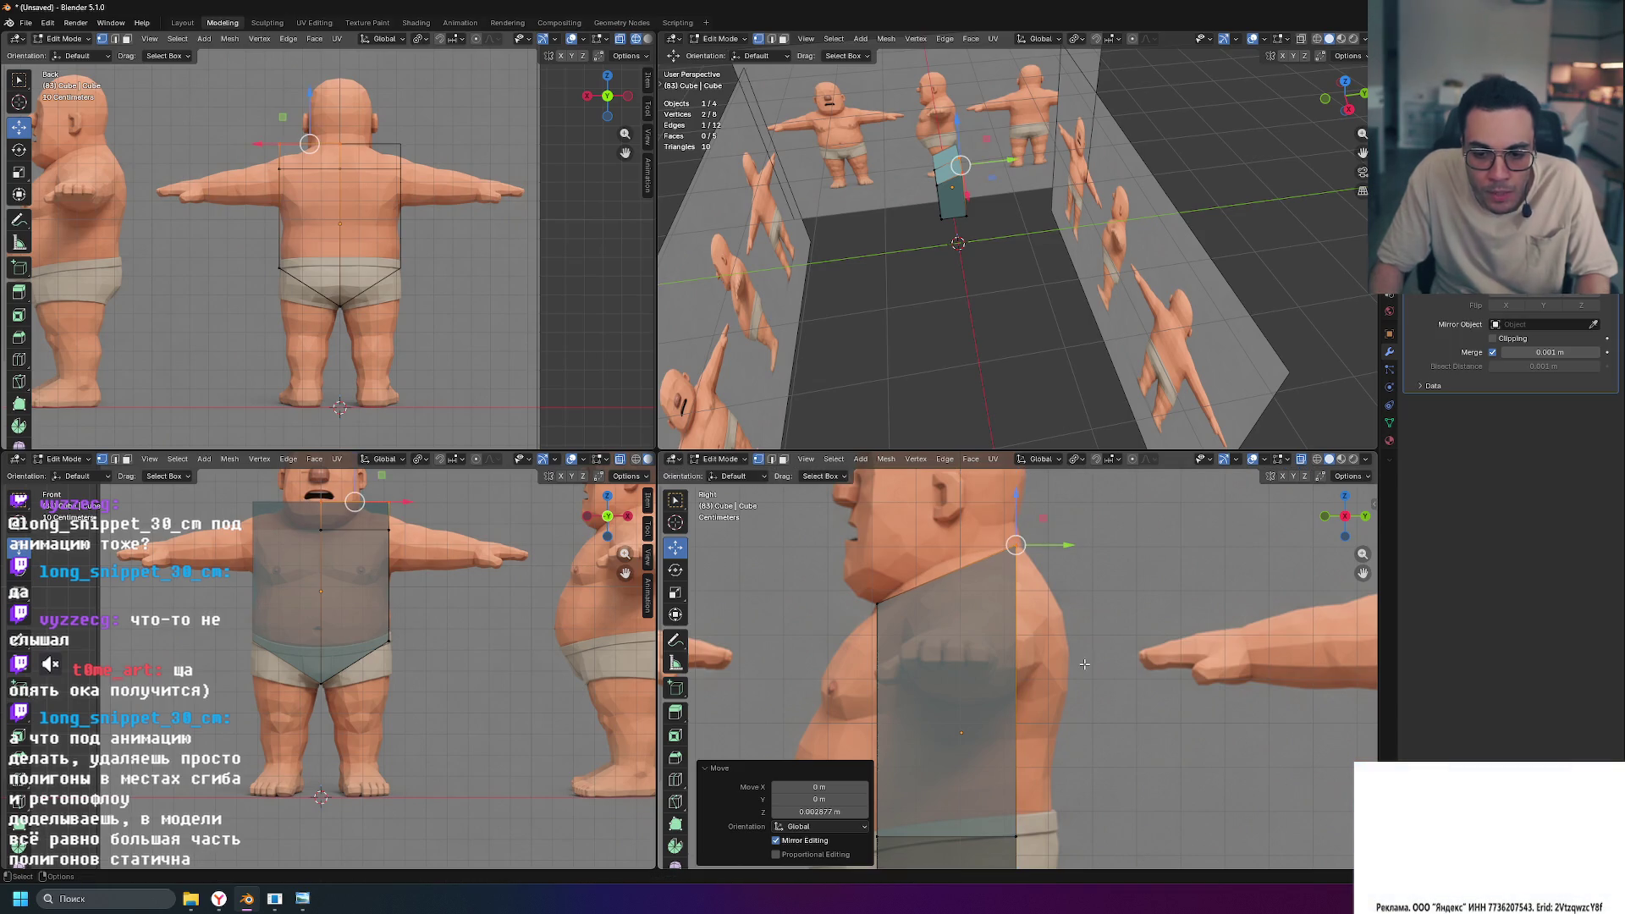
Step: Frame the thigh and underwear, then select the box's bottom back corner
{"action": "middle_click_drag", "start_coordinate": [1084, 665], "coordinate": [1030, 611], "text": "shift"}
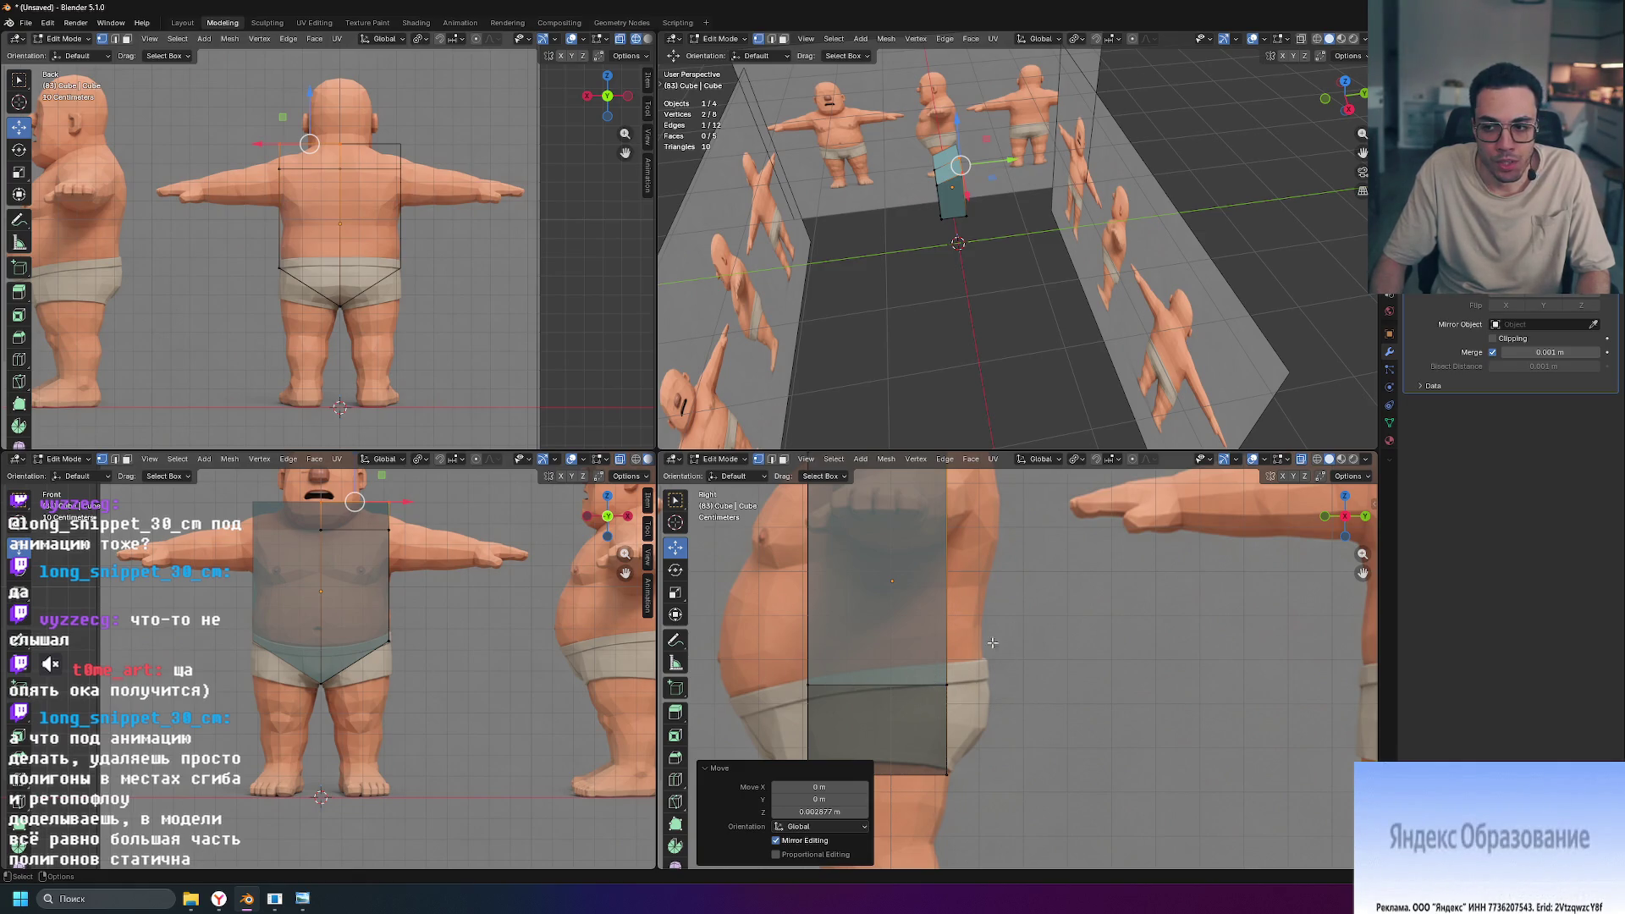
{"action": "scroll", "coordinate": [935, 644], "scroll_direction": "up", "scroll_amount": 4, "text": "shift"}
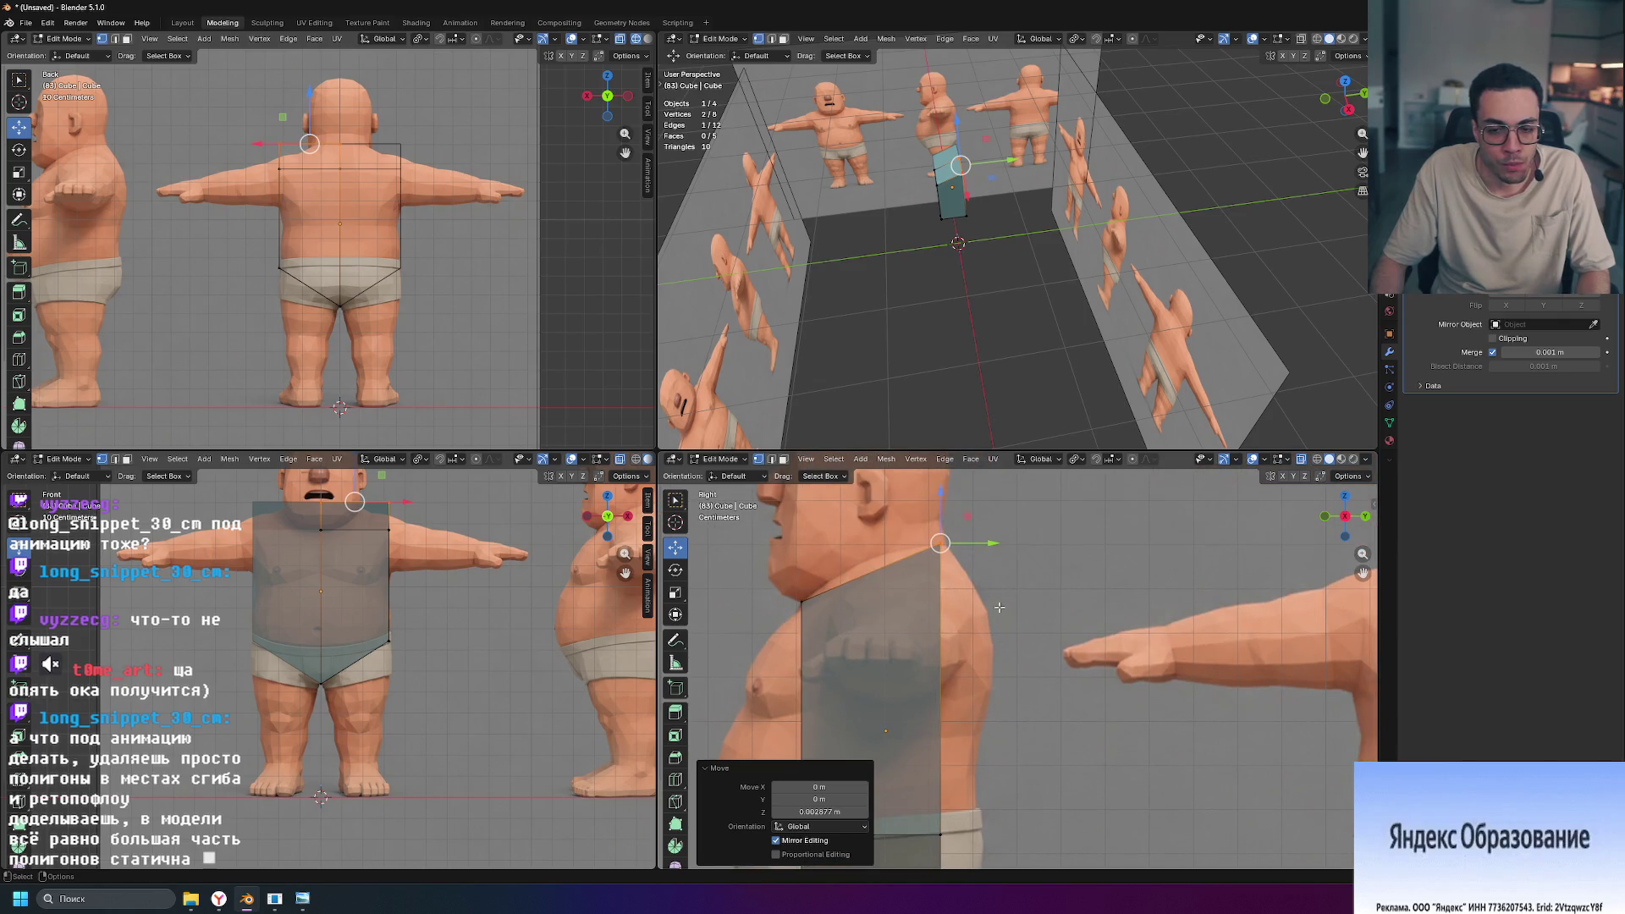
{"action": "scroll", "coordinate": [969, 559], "scroll_direction": "up", "scroll_amount": 2}
{"action": "scroll", "coordinate": [985, 806], "scroll_direction": "down", "scroll_amount": 3}
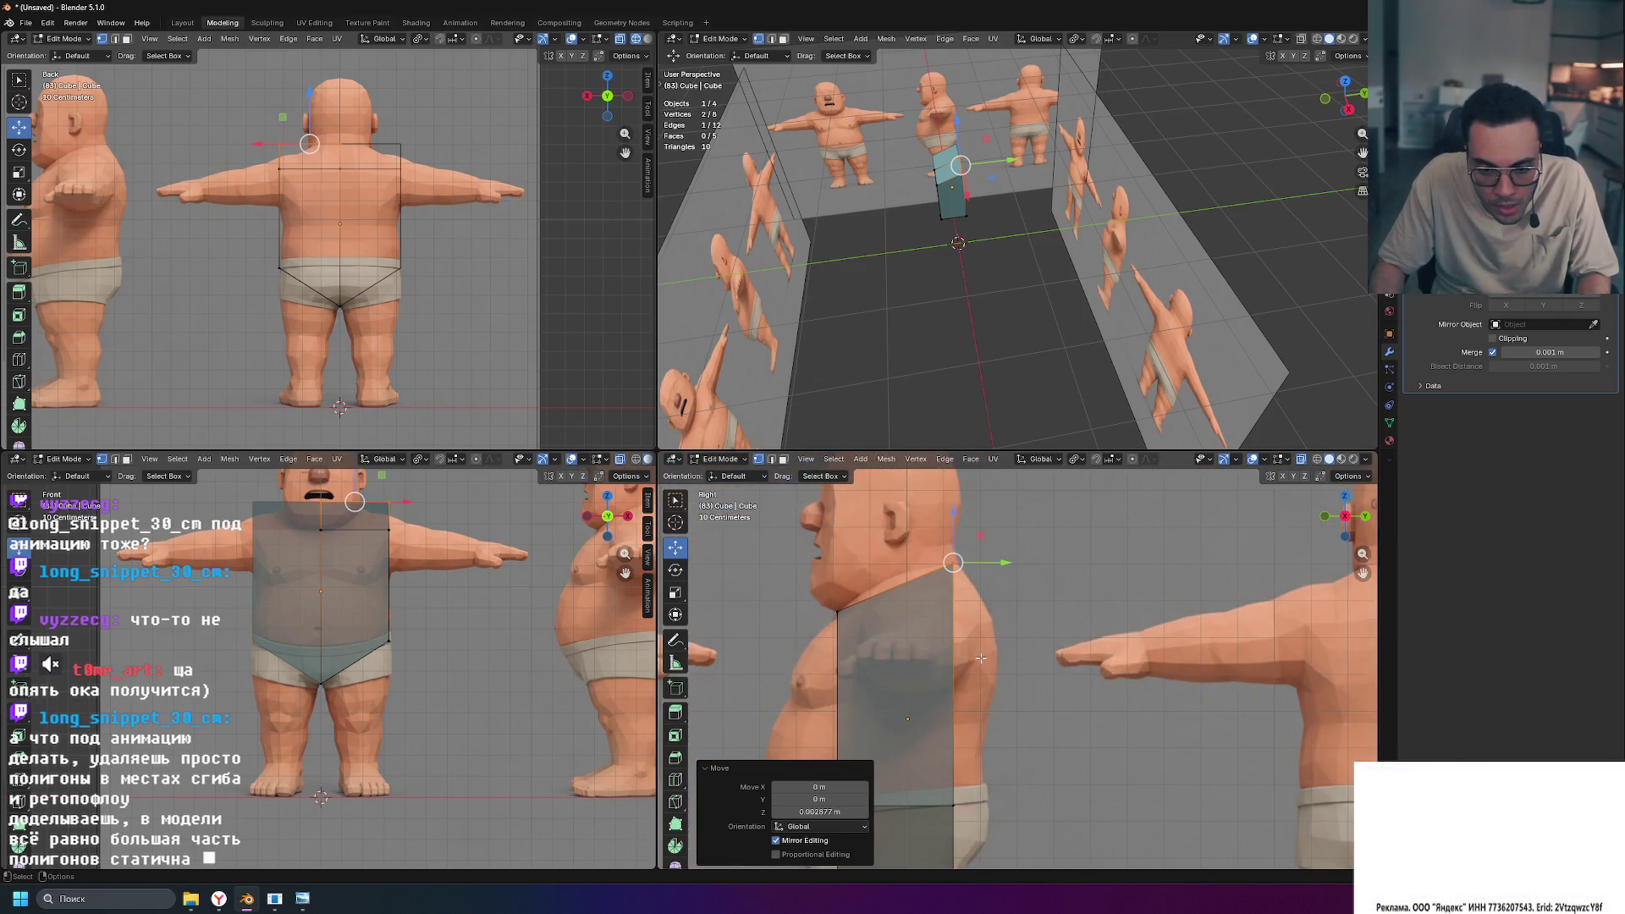
{"action": "mouse_move", "coordinate": [984, 806]}
{"action": "middle_mouse_down", "text": "shift"}
{"action": "mouse_move", "coordinate": [999, 627]}
{"action": "mouse_move", "coordinate": [1090, 672]}
{"action": "middle_mouse_up", "text": "shift"}
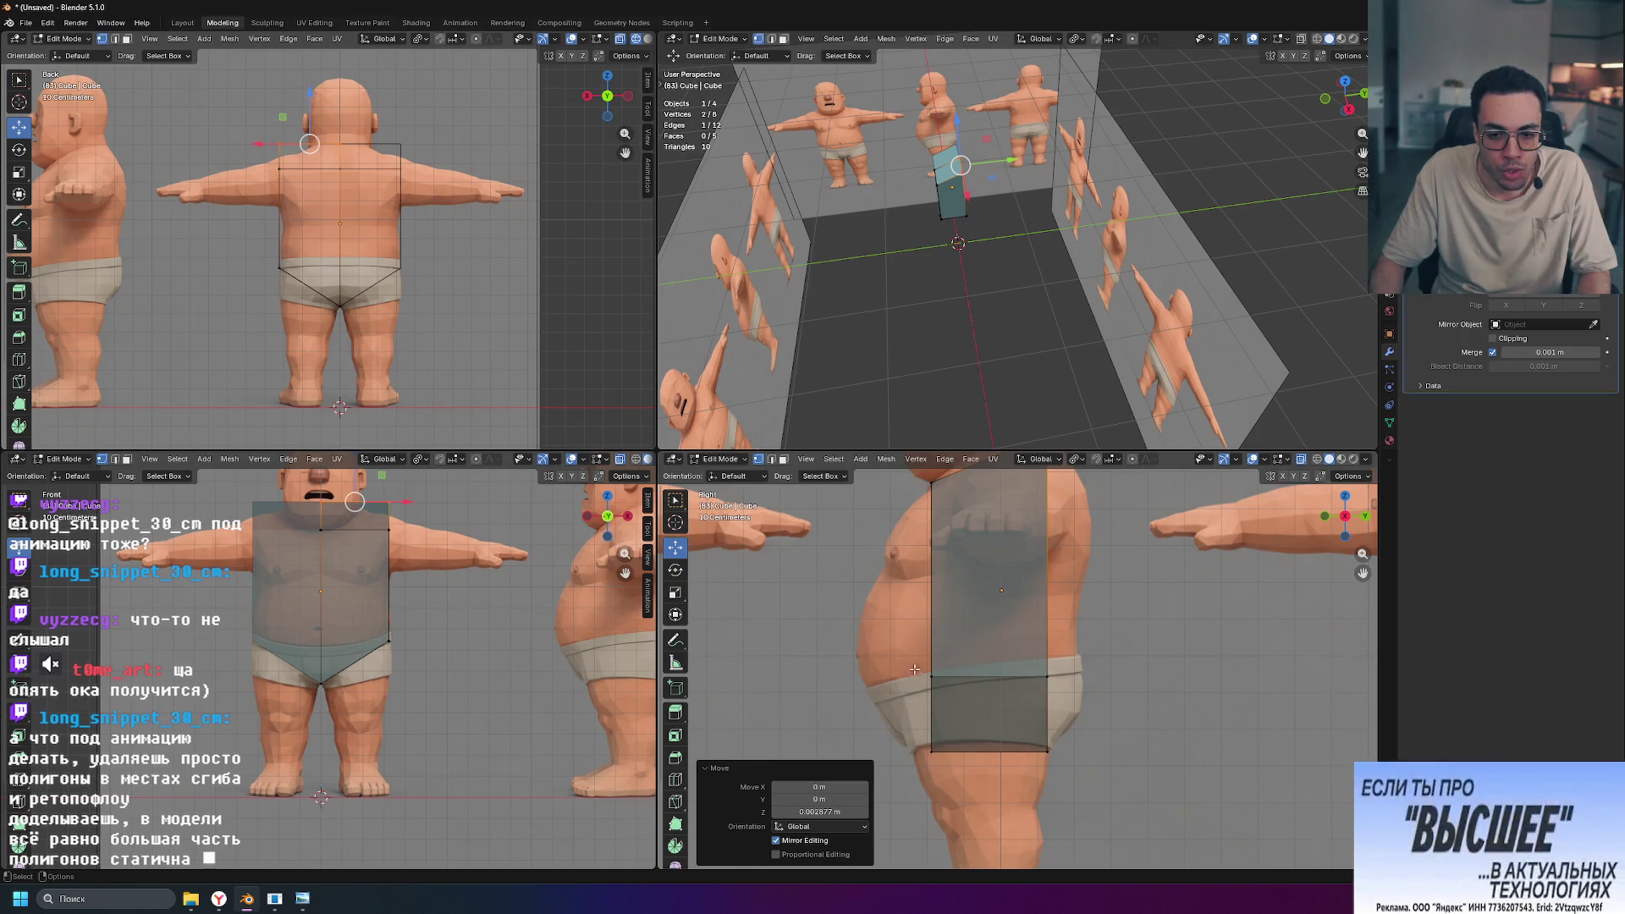
{"action": "scroll", "coordinate": [1084, 717], "scroll_direction": "up", "scroll_amount": 4}
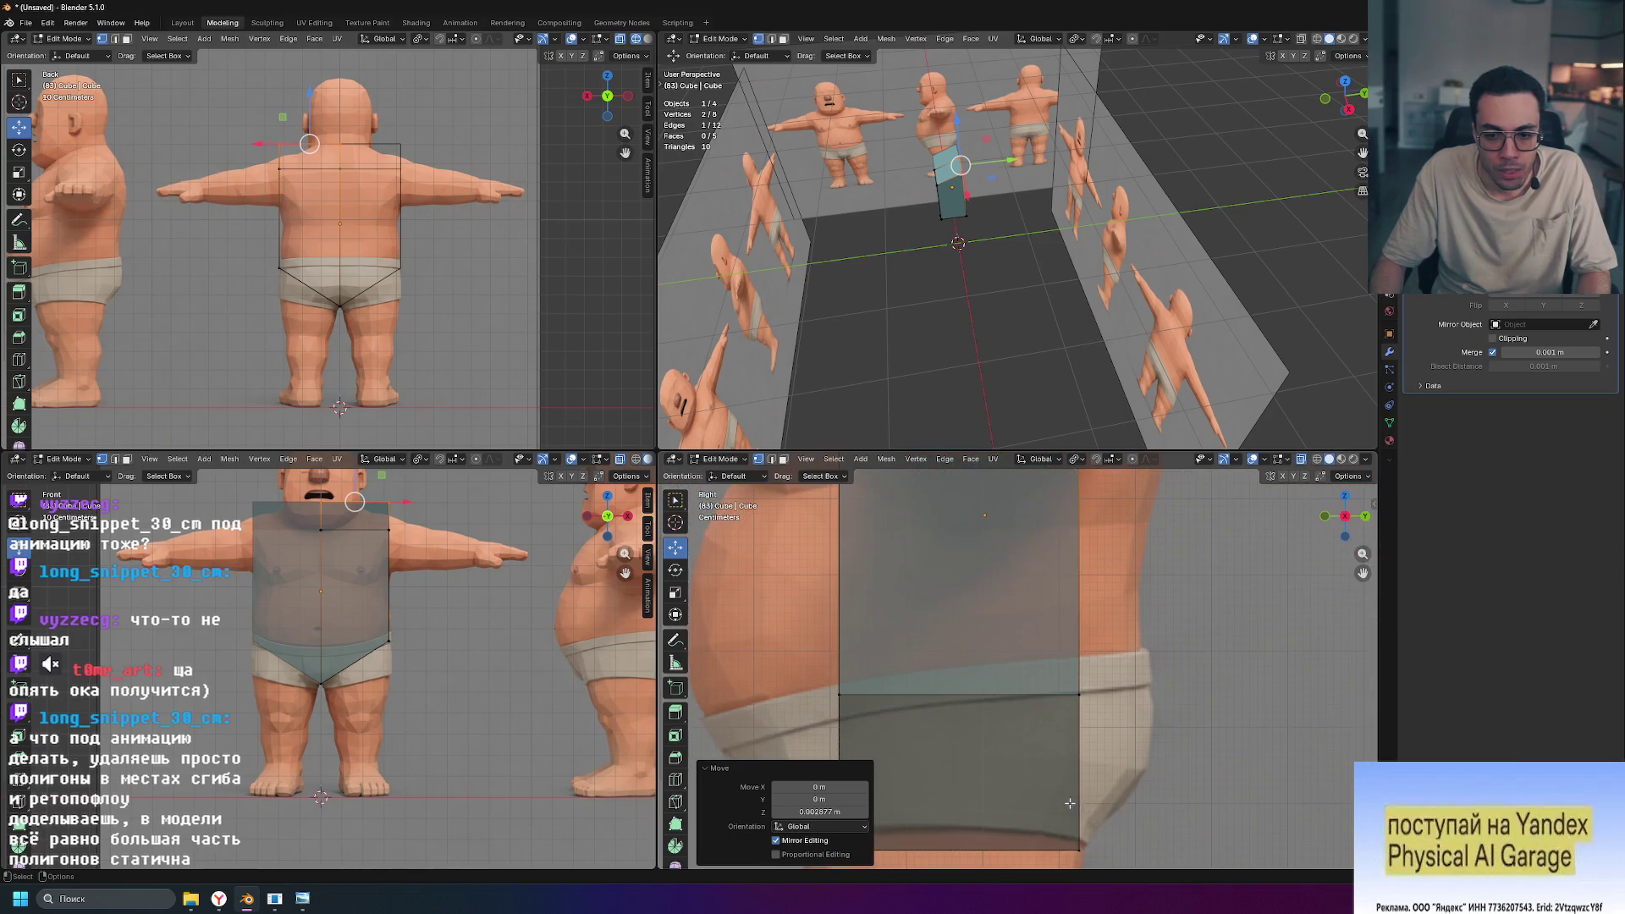
{"action": "left_click_drag", "start_coordinate": [1016, 749], "coordinate": [1050, 761]}
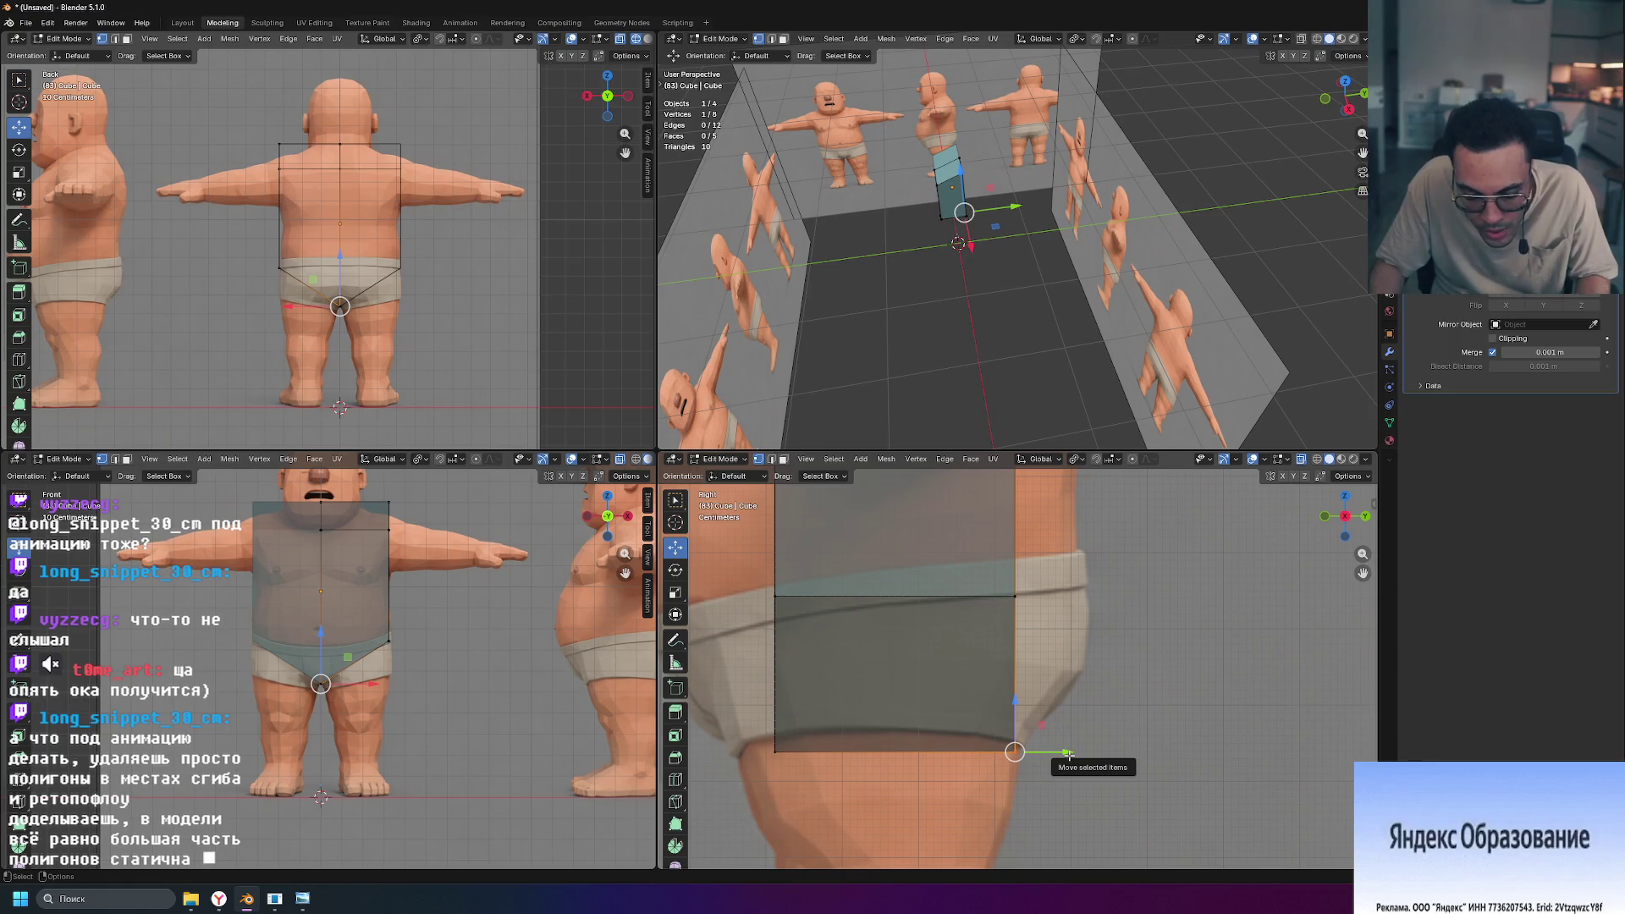
{"action": "left_click", "coordinate": [1141, 657]}
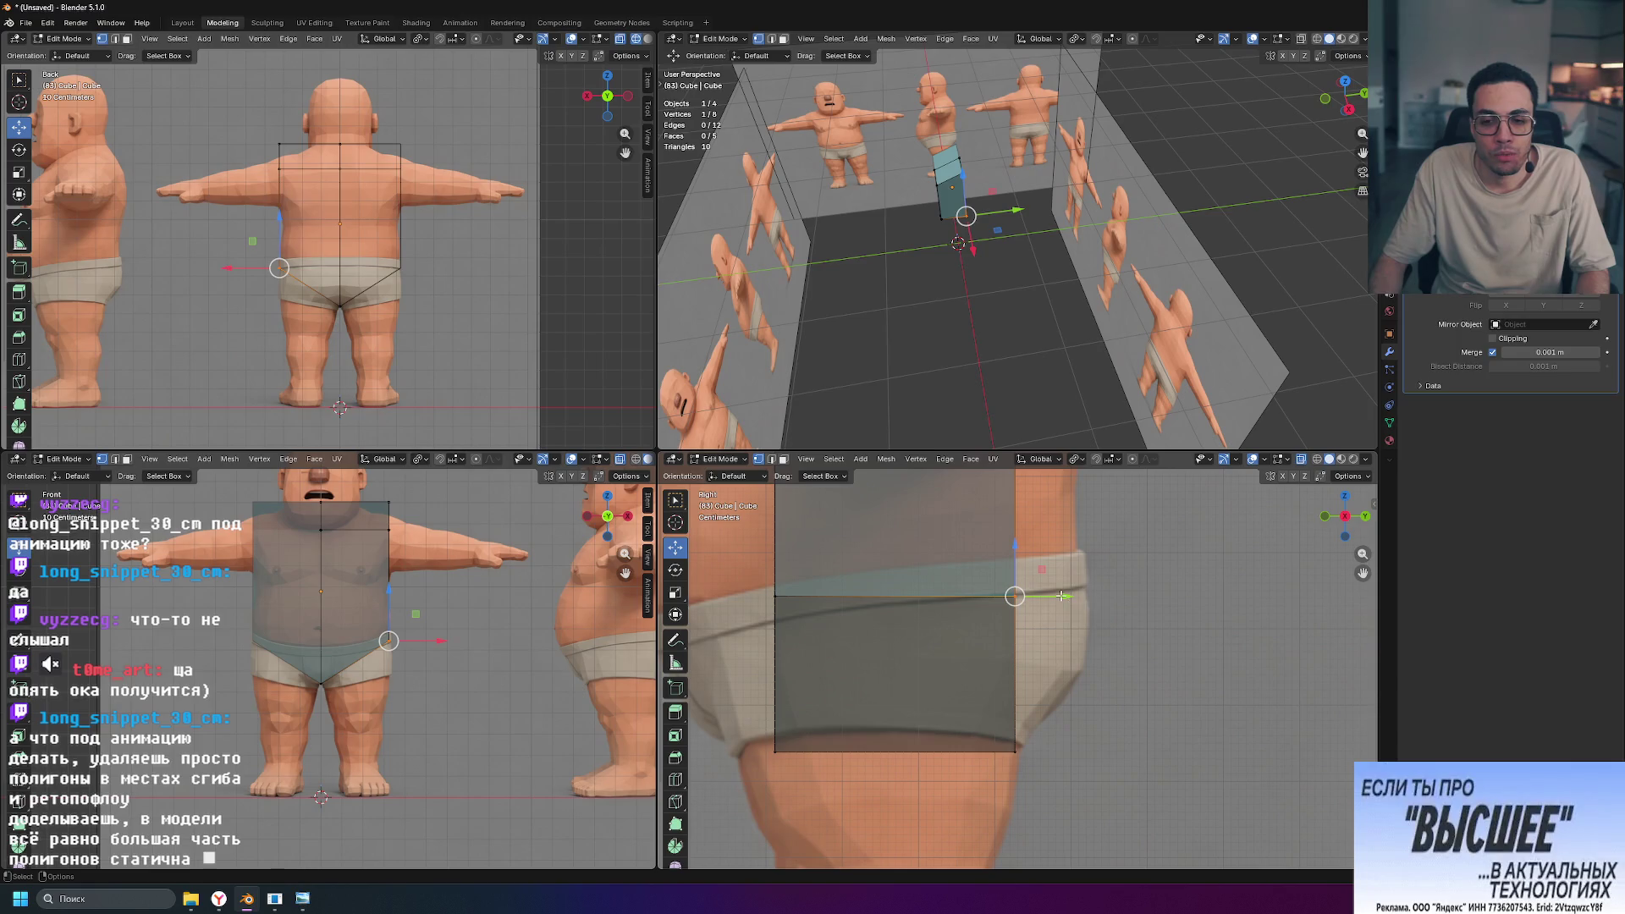
{"action": "left_click_drag", "start_coordinate": [1065, 598], "coordinate": [1137, 601]}
{"action": "left_click", "coordinate": [1175, 645]}
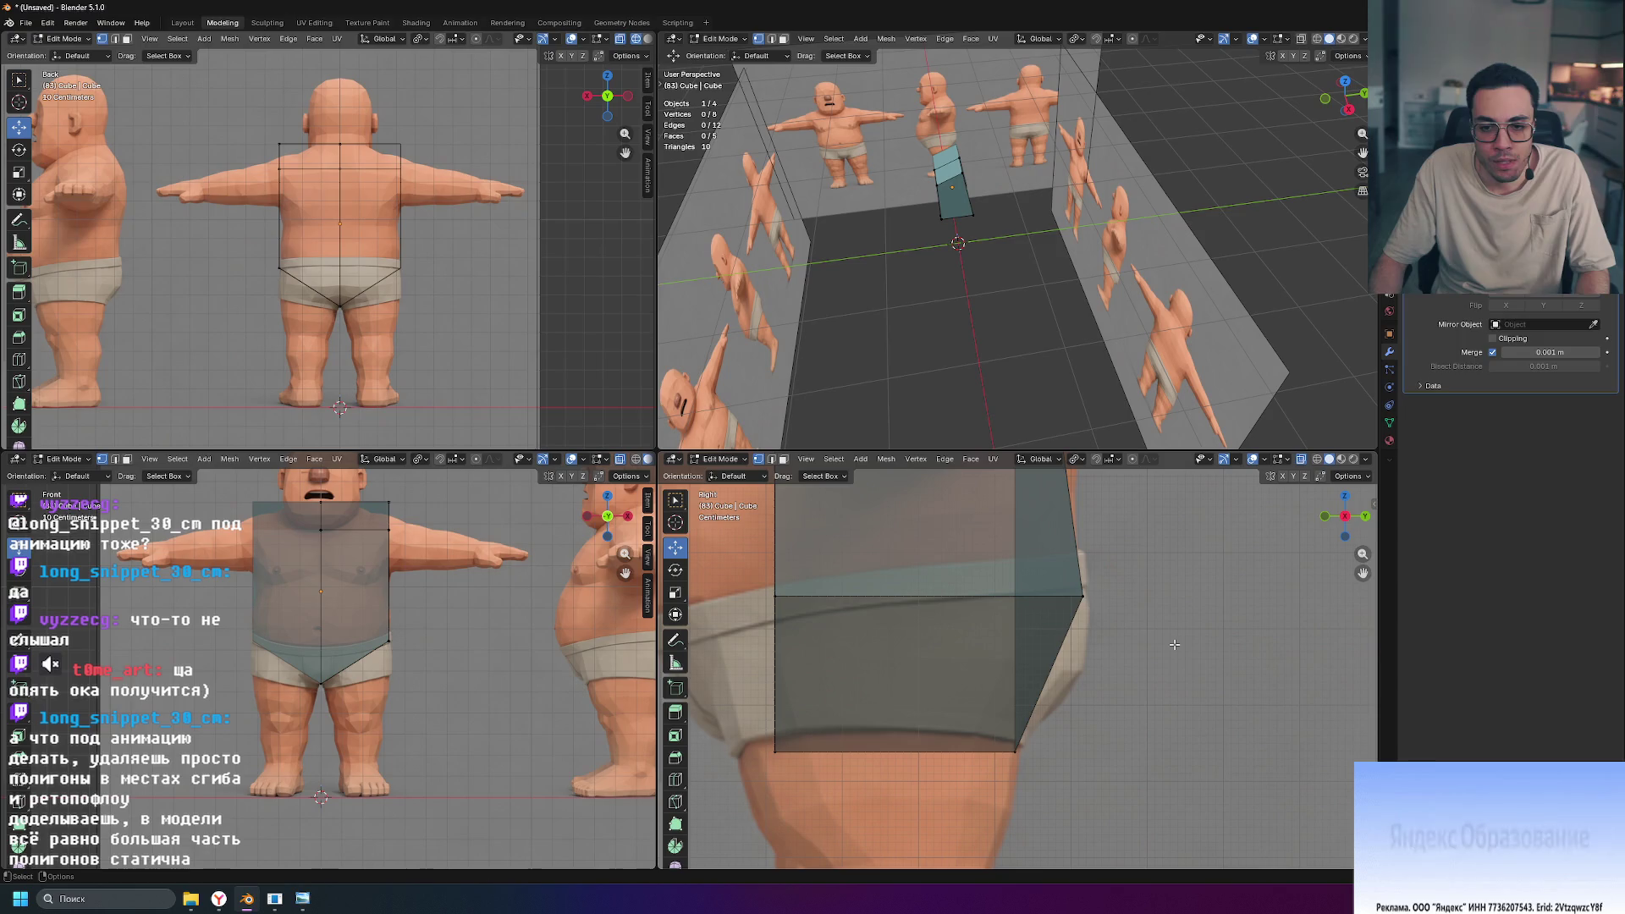
{"action": "mouse_move", "coordinate": [1120, 340]}
{"action": "middle_mouse_down"}
{"action": "mouse_move", "coordinate": [1066, 269]}
{"action": "mouse_move", "coordinate": [961, 316]}
{"action": "middle_mouse_up"}
{"action": "left_click", "coordinate": [967, 175]}
{"action": "key", "text": "ctrl+z"}
{"action": "scroll", "coordinate": [956, 317], "scroll_direction": "up", "scroll_amount": 5}
{"action": "scroll", "coordinate": [956, 317], "scroll_direction": "up", "scroll_amount": 1}
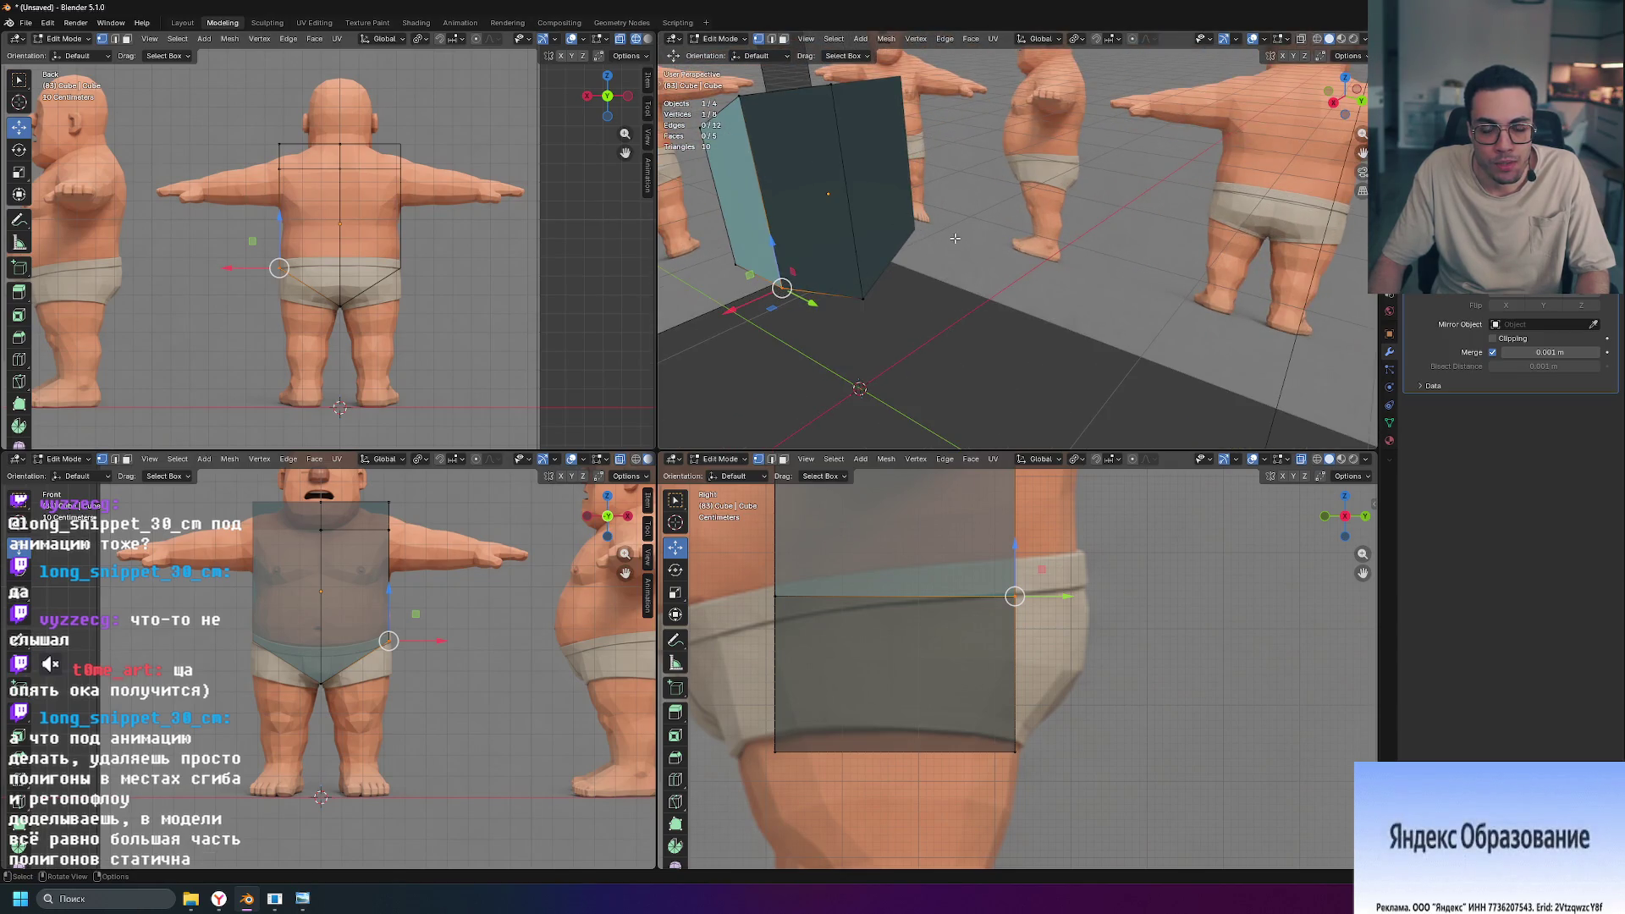
{"action": "left_click", "coordinate": [1161, 564]}
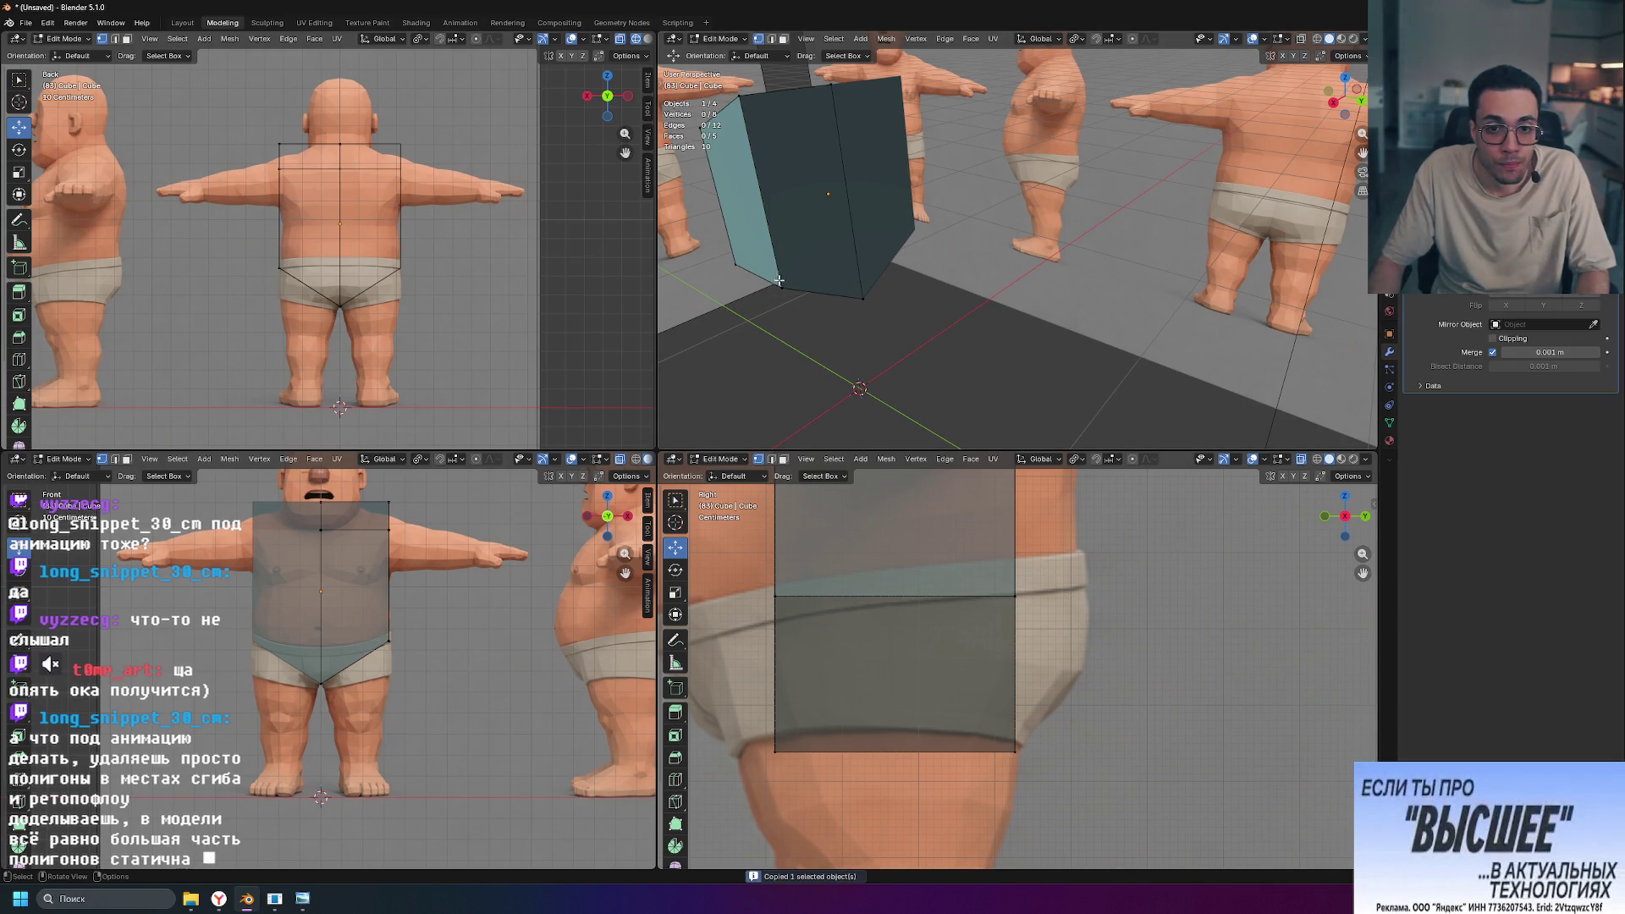
{"action": "key", "text": "ctrl+c"}
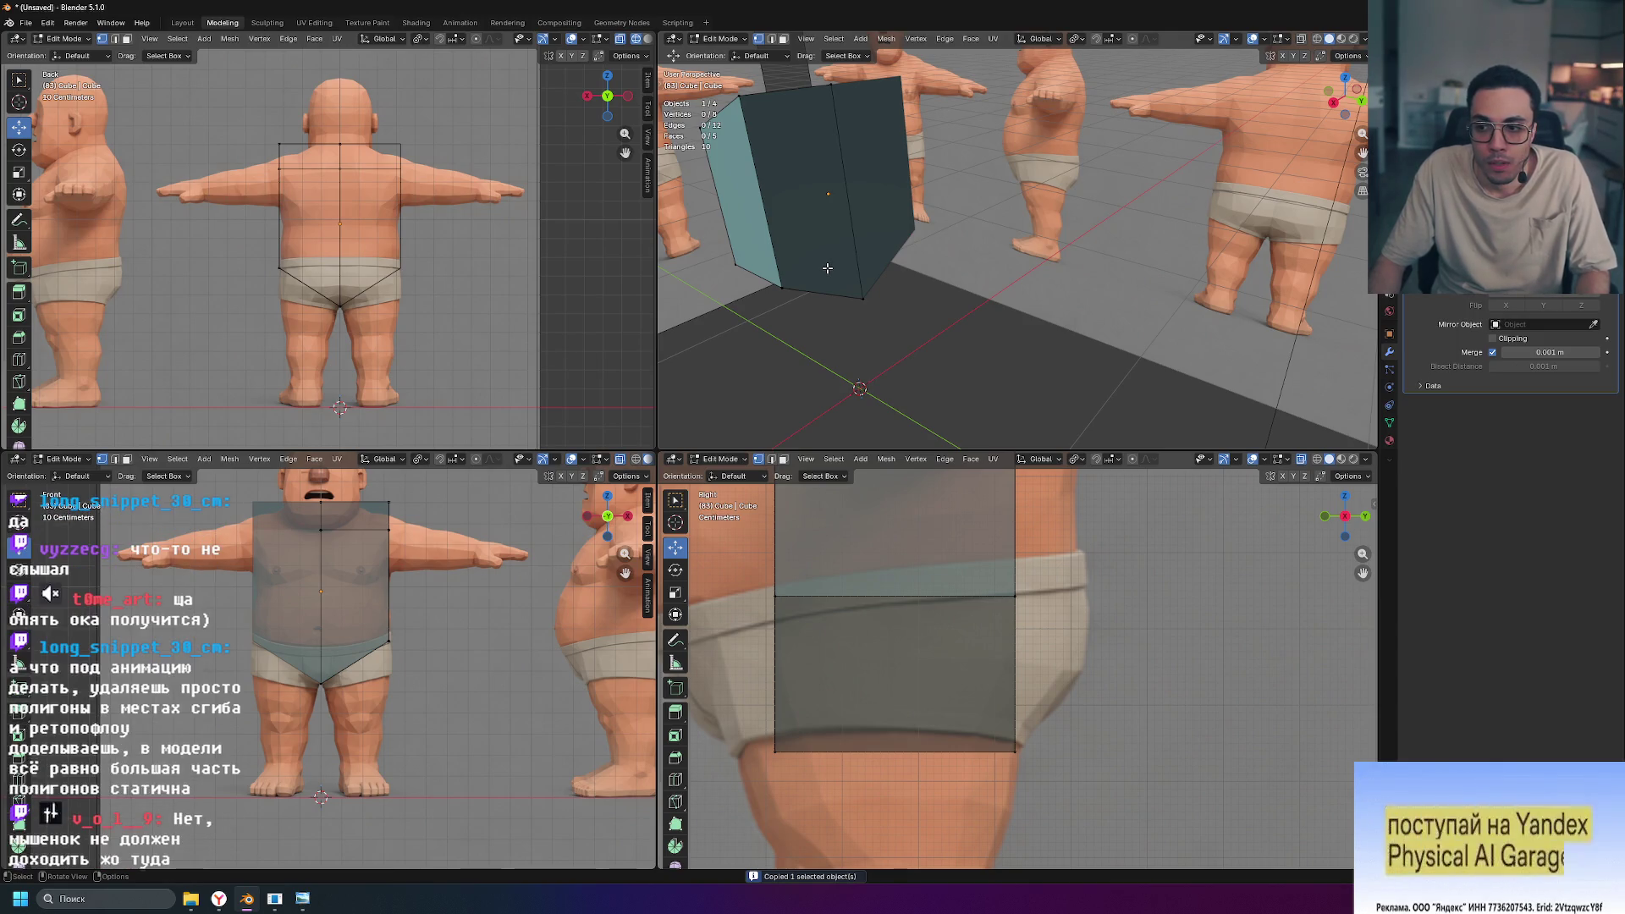
{"action": "key", "text": "ctrl+r"}
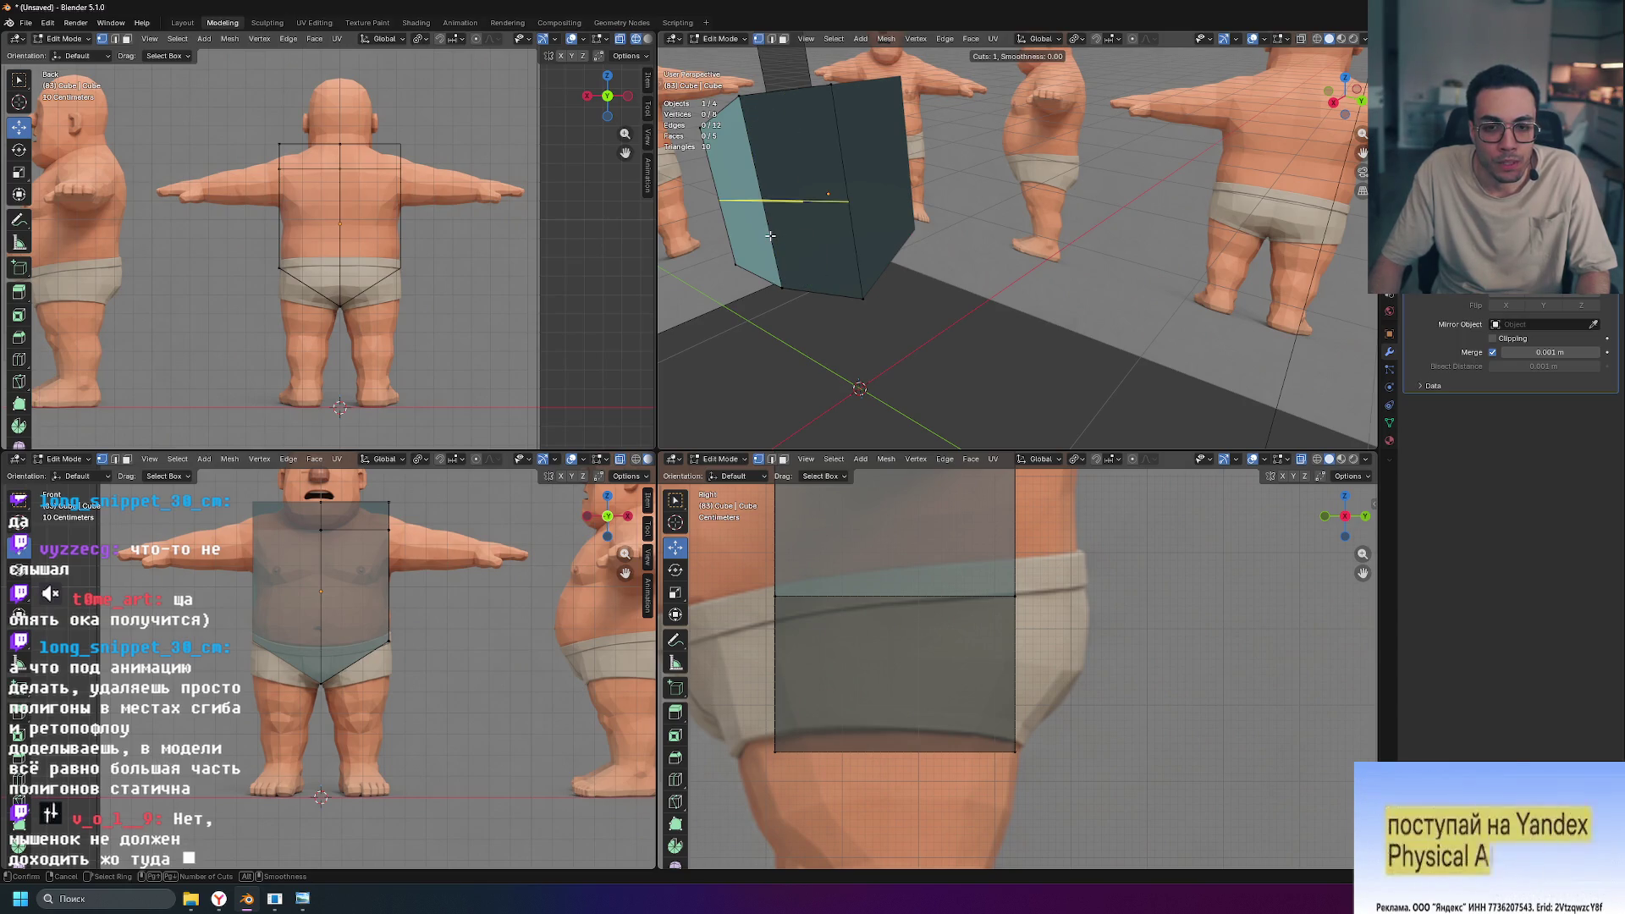
{"action": "key", "text": "Escape"}
{"action": "mouse_move", "coordinate": [963, 330]}
{"action": "middle_mouse_down"}
{"action": "mouse_move", "coordinate": [1016, 300]}
{"action": "mouse_move", "coordinate": [1138, 301]}
{"action": "middle_mouse_up"}
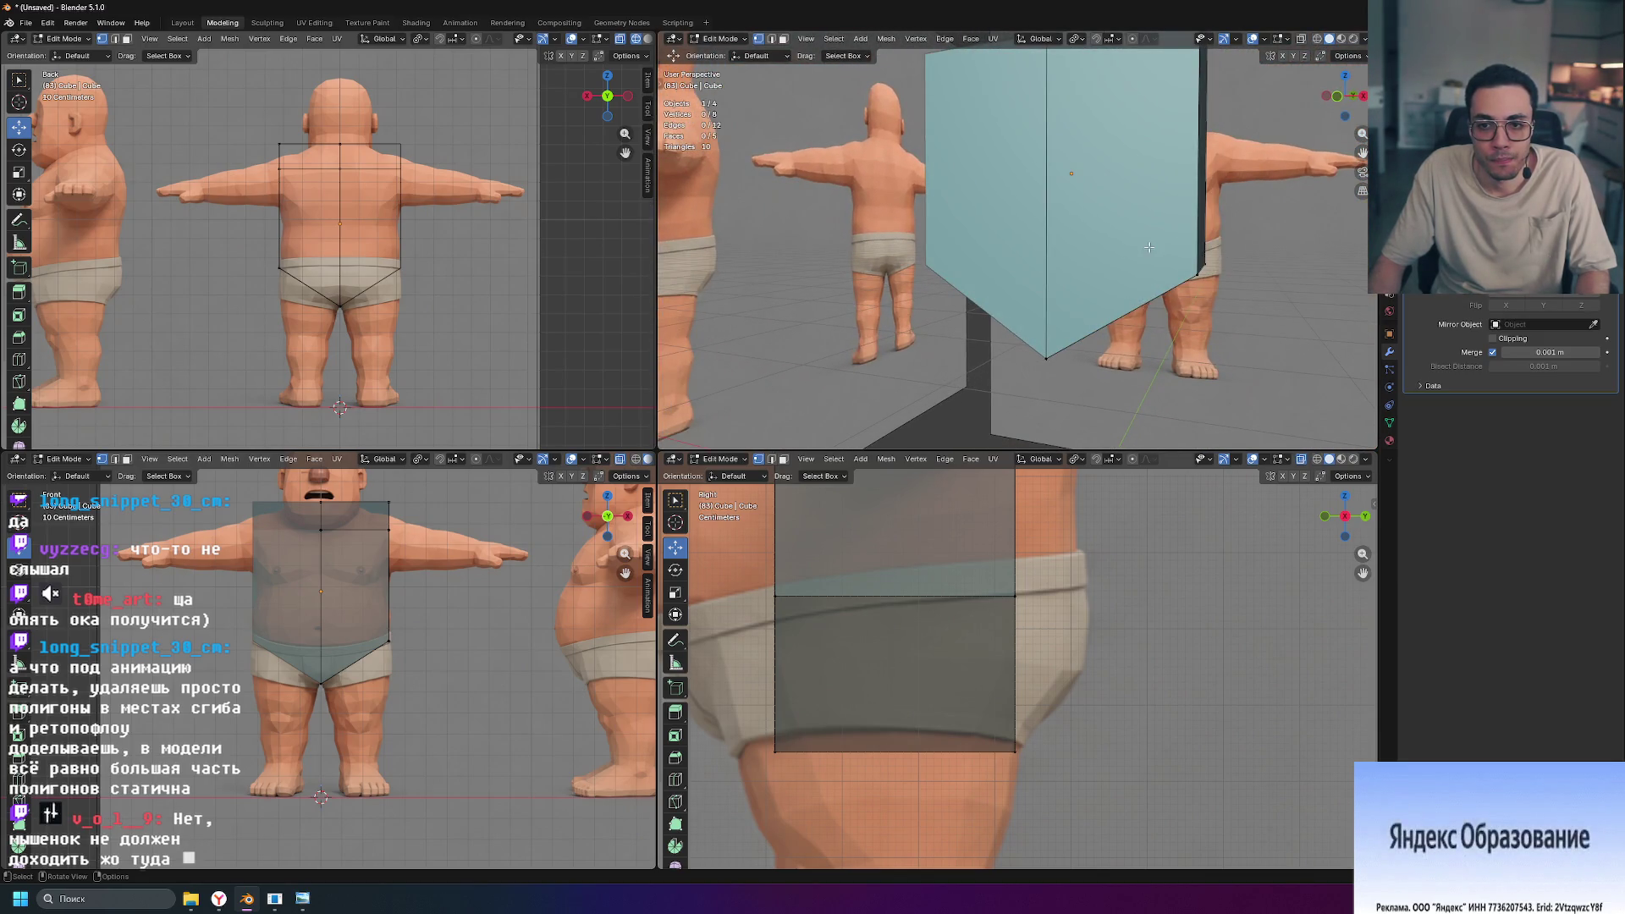
{"action": "key", "text": "ctrl+r"}
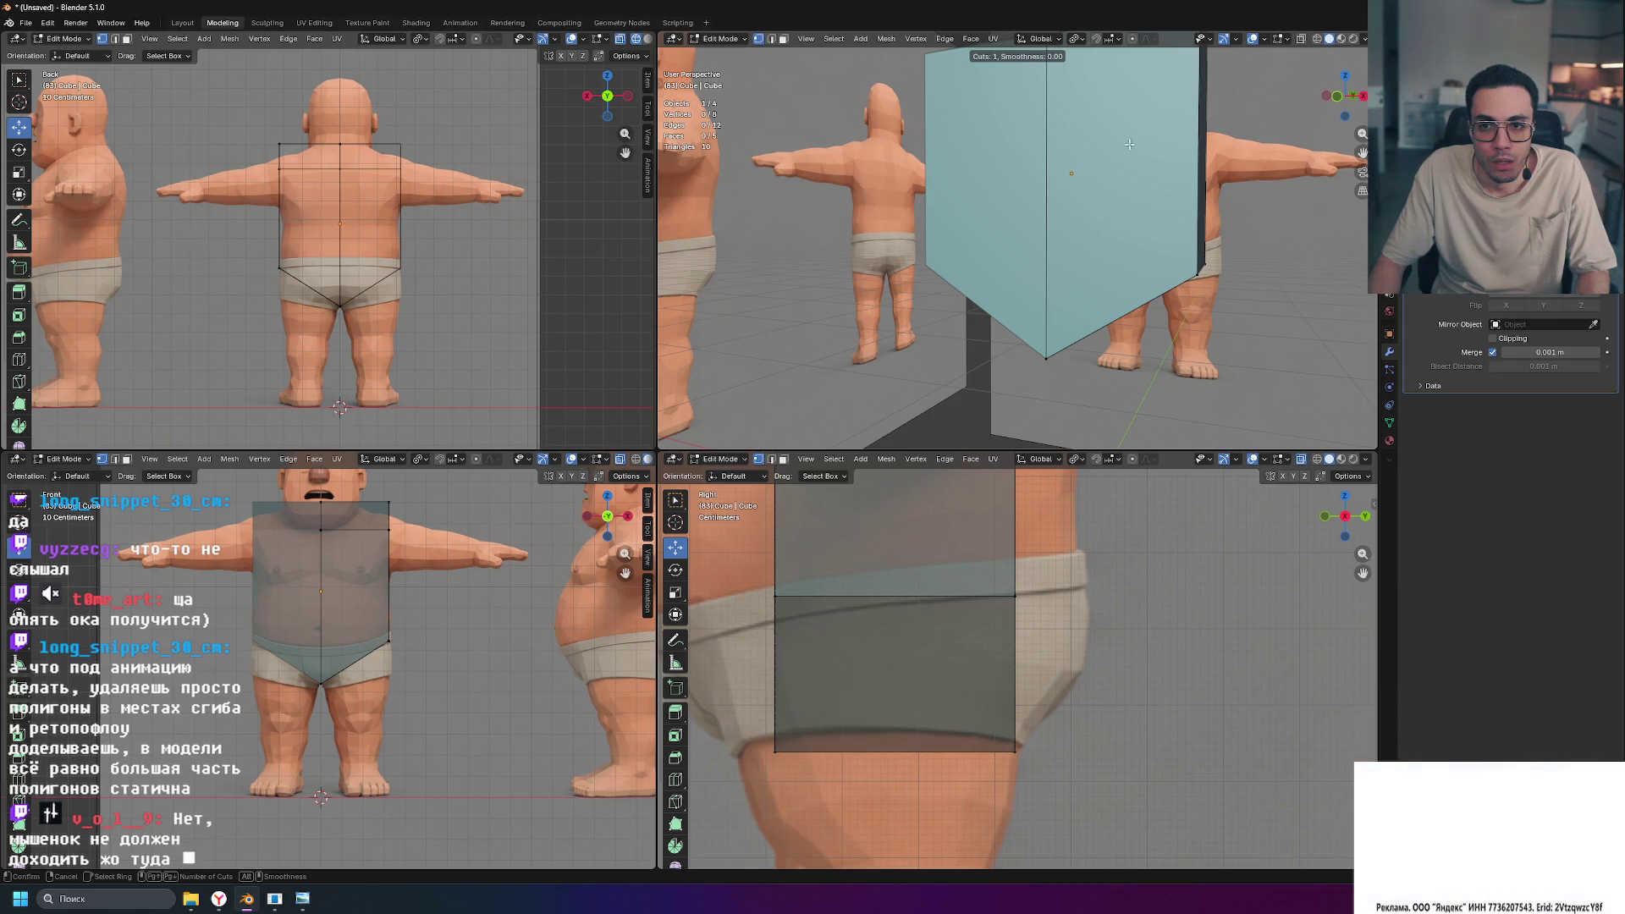
{"action": "key", "text": "Escape"}
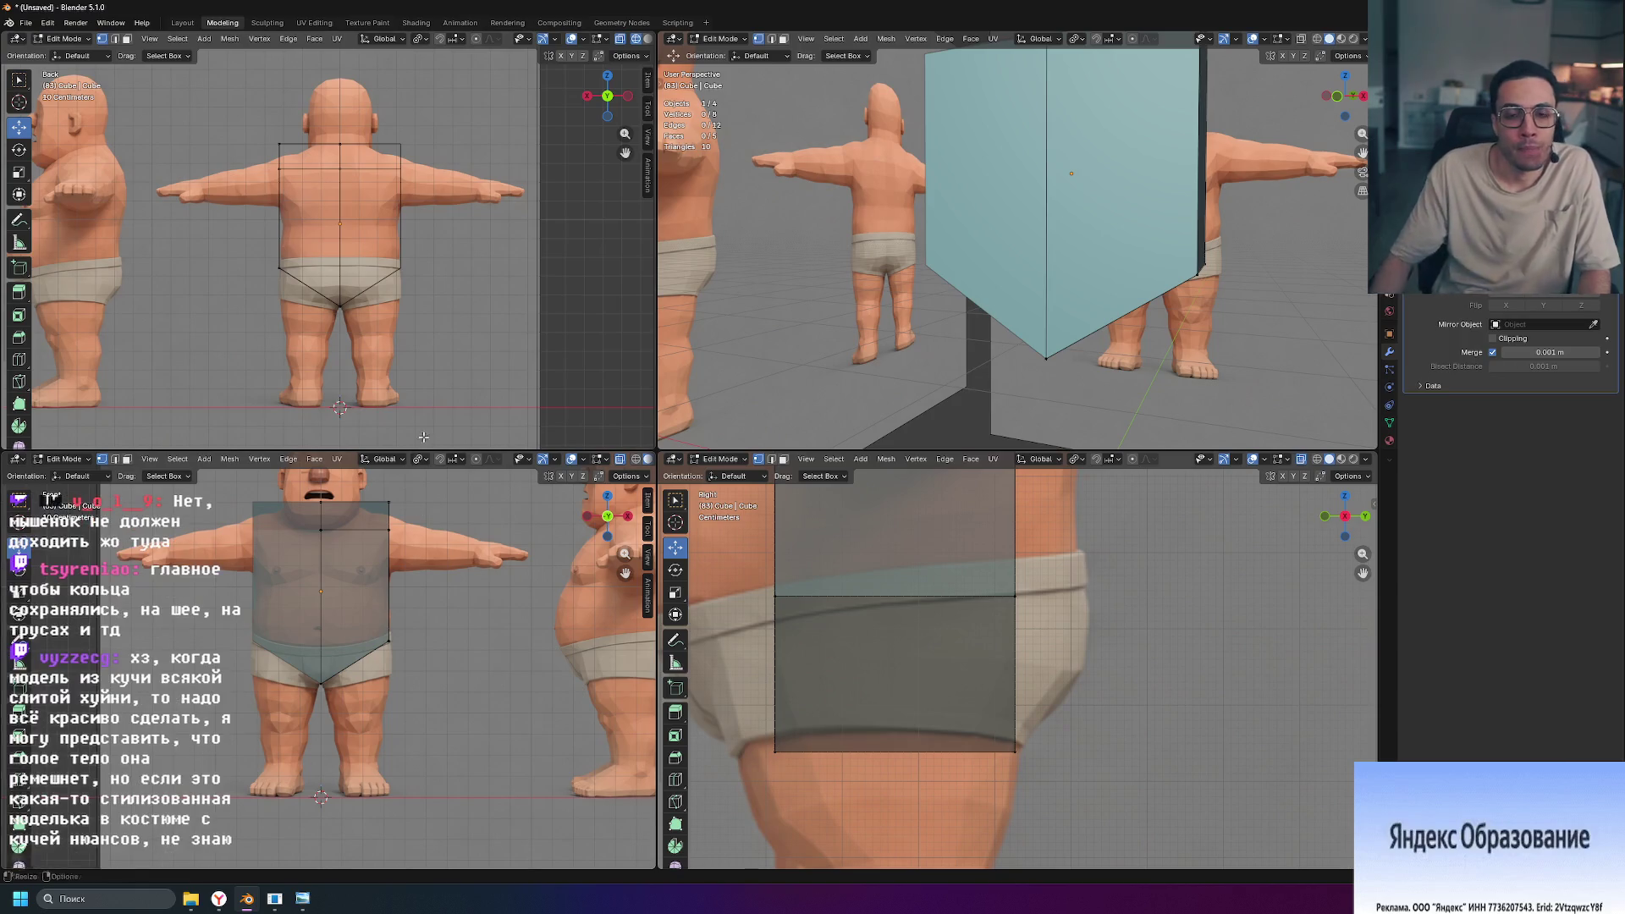
{"action": "scroll", "coordinate": [976, 556], "scroll_direction": "down", "scroll_amount": 6}
{"action": "scroll", "coordinate": [976, 556], "scroll_direction": "down", "scroll_amount": 2}
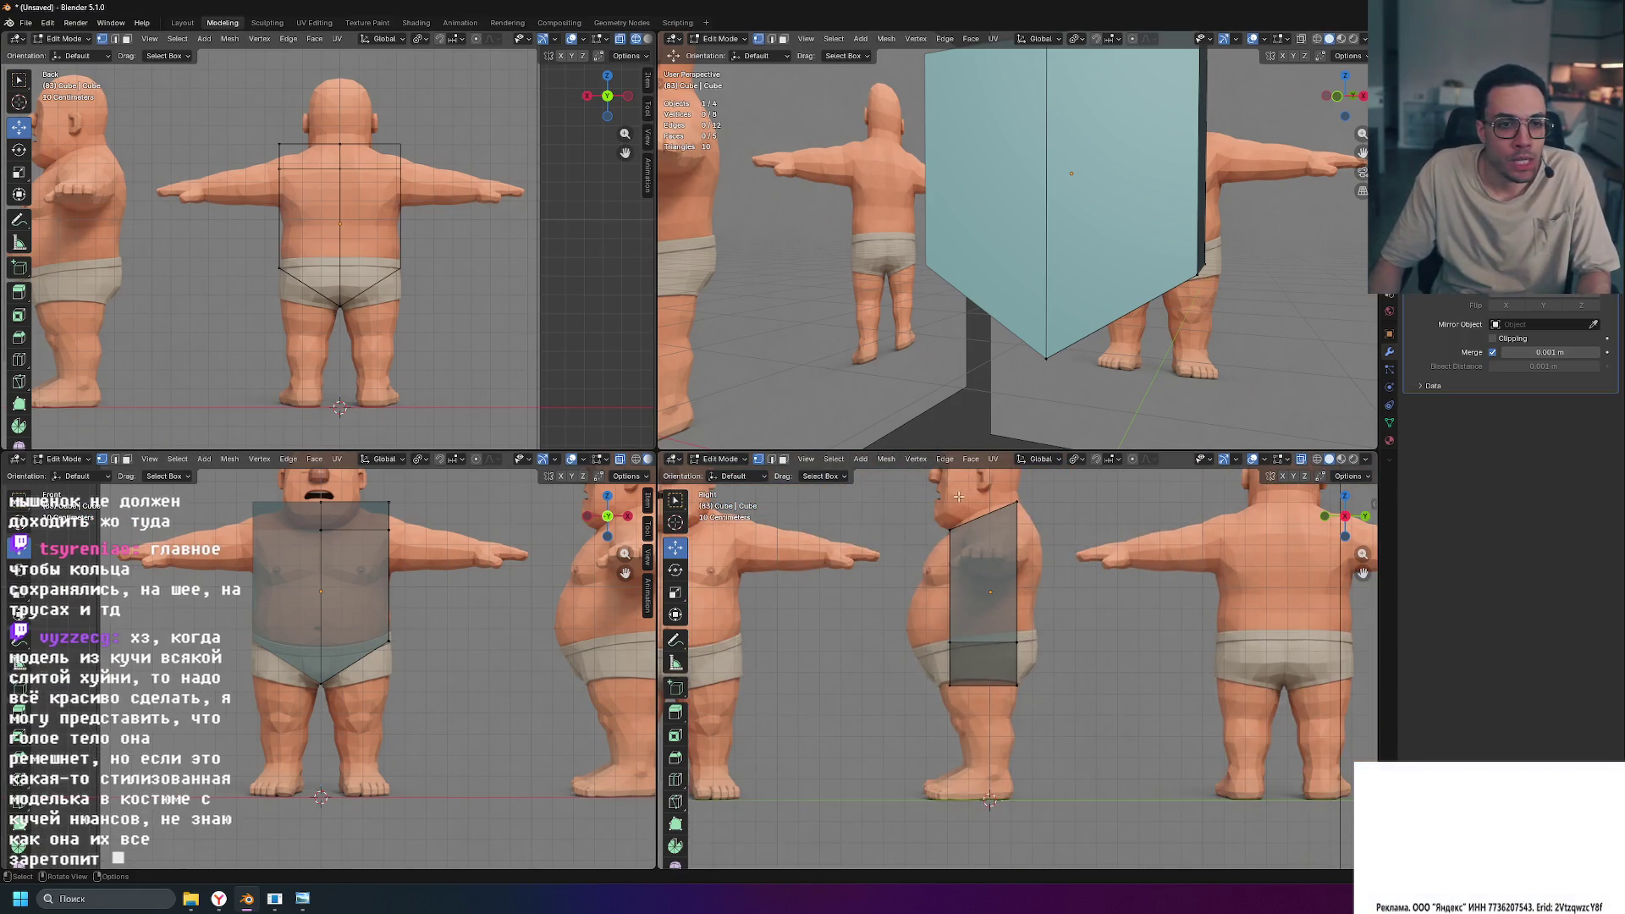
{"action": "middle_click_drag", "start_coordinate": [880, 558], "coordinate": [899, 562], "text": "shift"}
{"action": "middle_click_drag", "start_coordinate": [982, 321], "coordinate": [903, 330]}
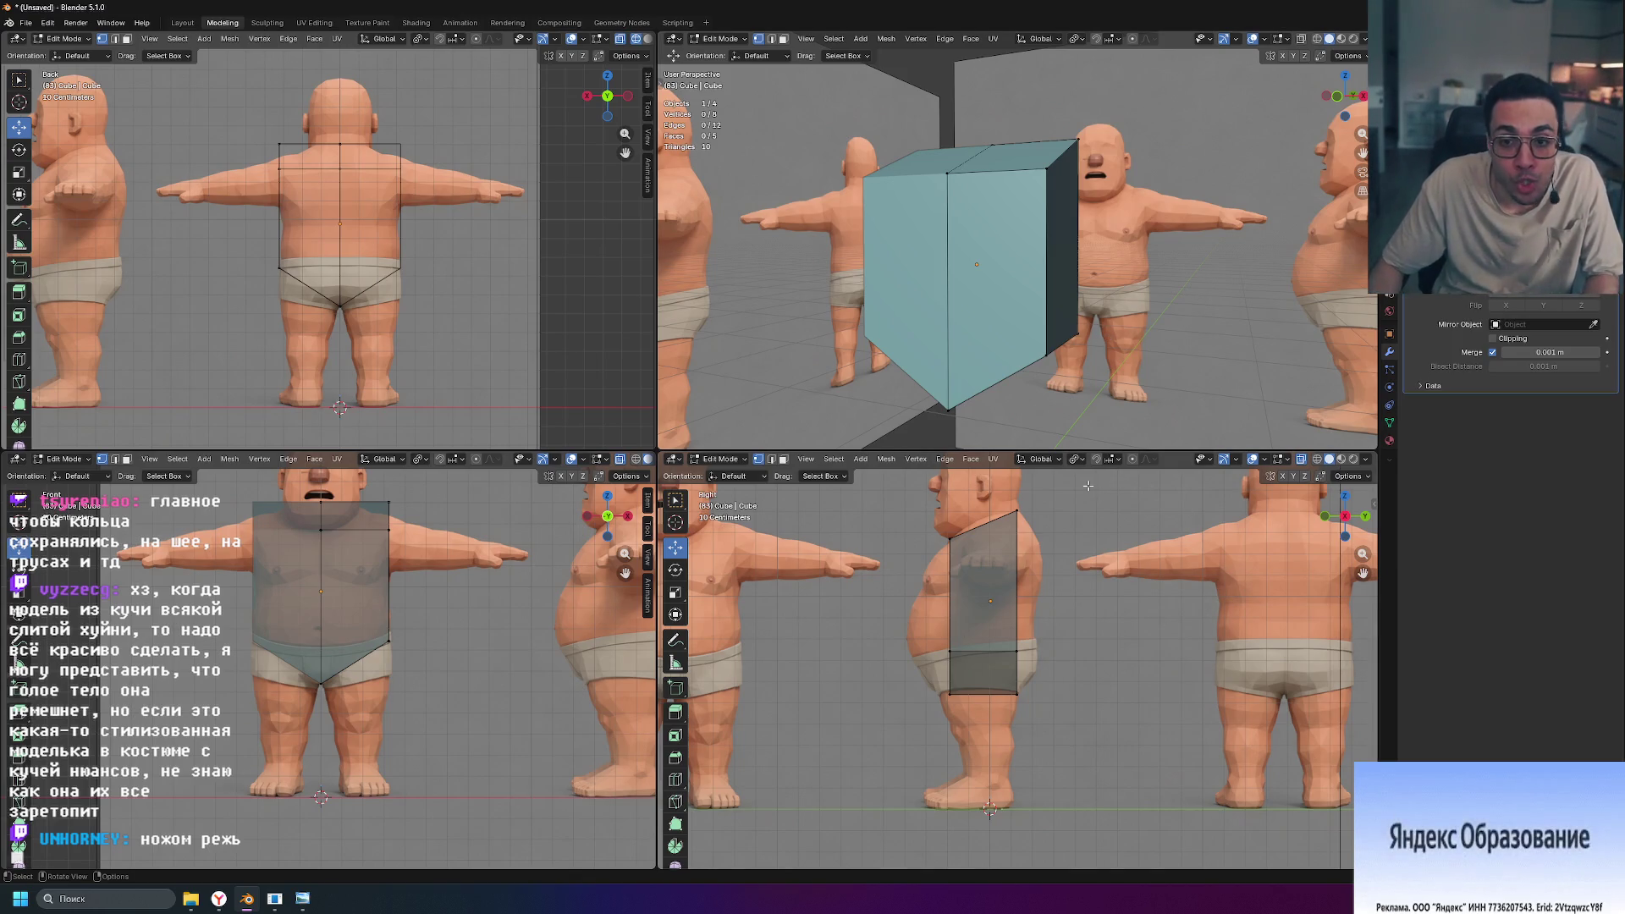
Step: In the back view, lower the box's left side edge along Z to the waistband
{"action": "scroll", "coordinate": [421, 259], "scroll_direction": "up", "scroll_amount": 5}
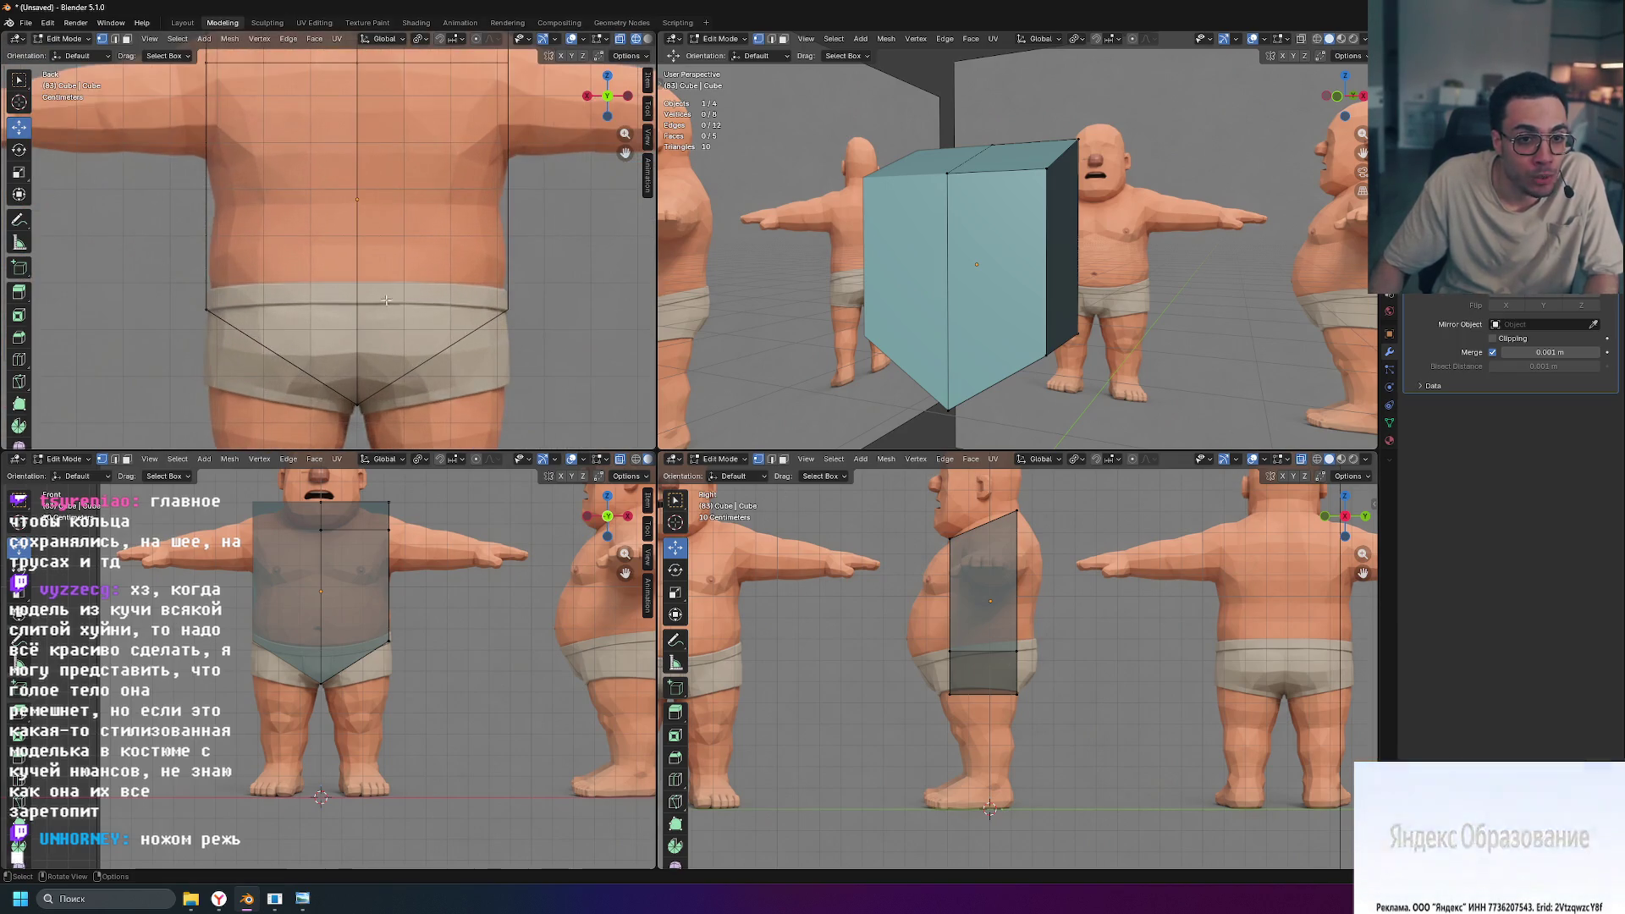
{"action": "middle_click_drag", "start_coordinate": [499, 254], "coordinate": [507, 325], "text": "shift"}
{"action": "scroll", "coordinate": [129, 279], "scroll_direction": "up", "scroll_amount": 3}
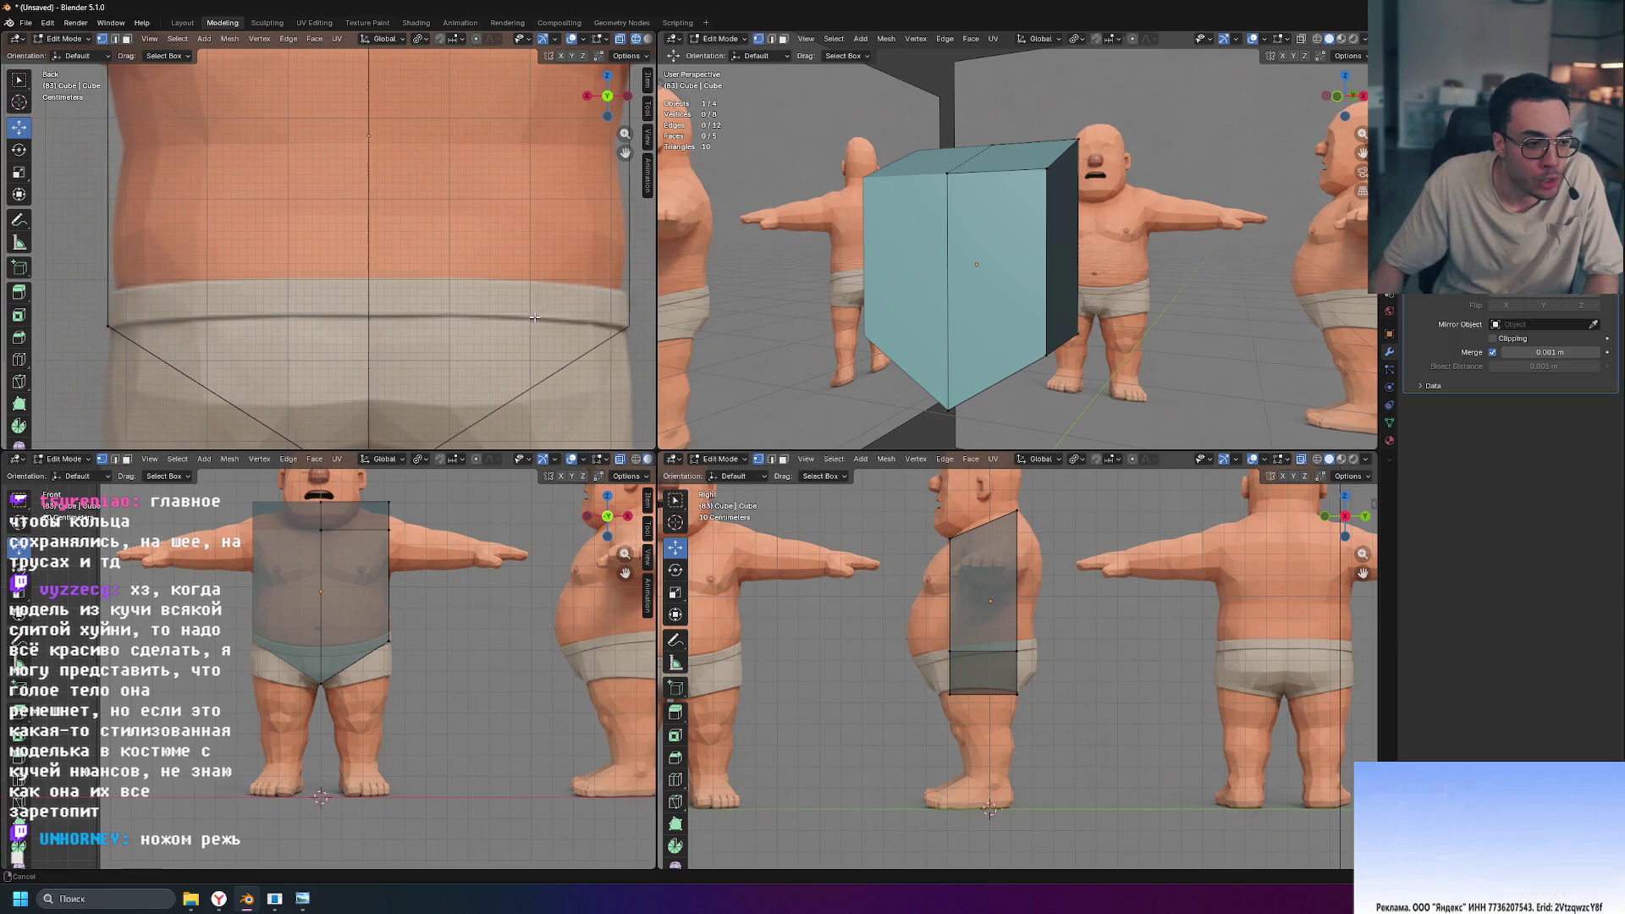
{"action": "scroll", "coordinate": [500, 332], "scroll_direction": "down", "scroll_amount": 2, "text": "ctrl"}
{"action": "scroll", "coordinate": [262, 291], "scroll_direction": "up", "scroll_amount": 6, "text": "ctrl"}
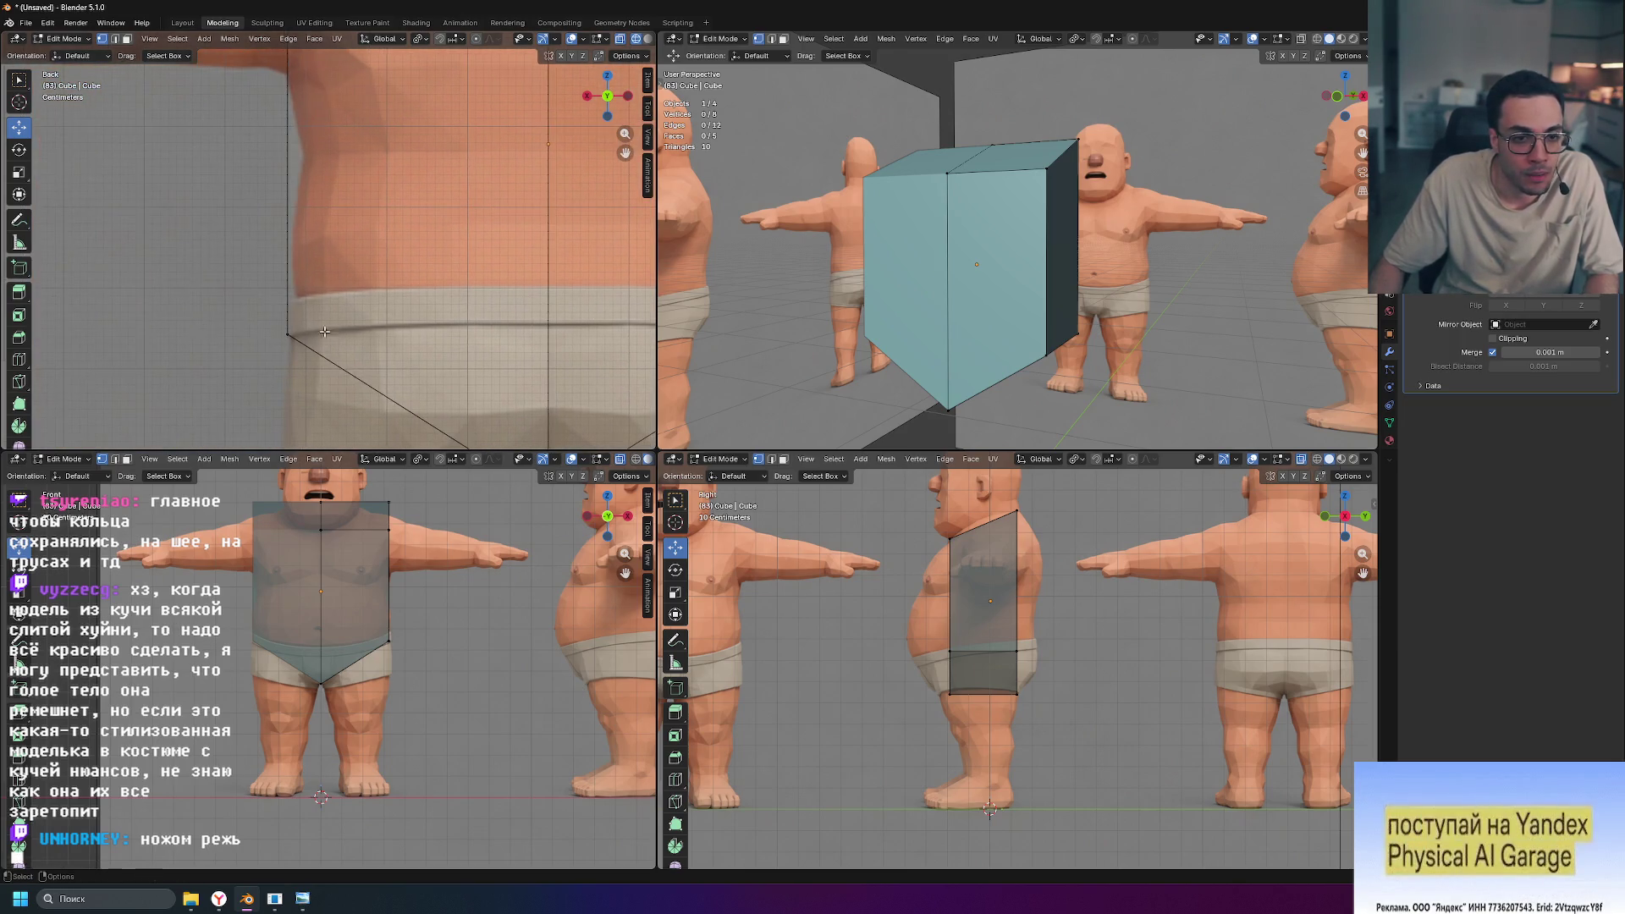
{"action": "left_click", "coordinate": [288, 279]}
{"action": "key", "text": "g"}
{"action": "key", "text": "z"}
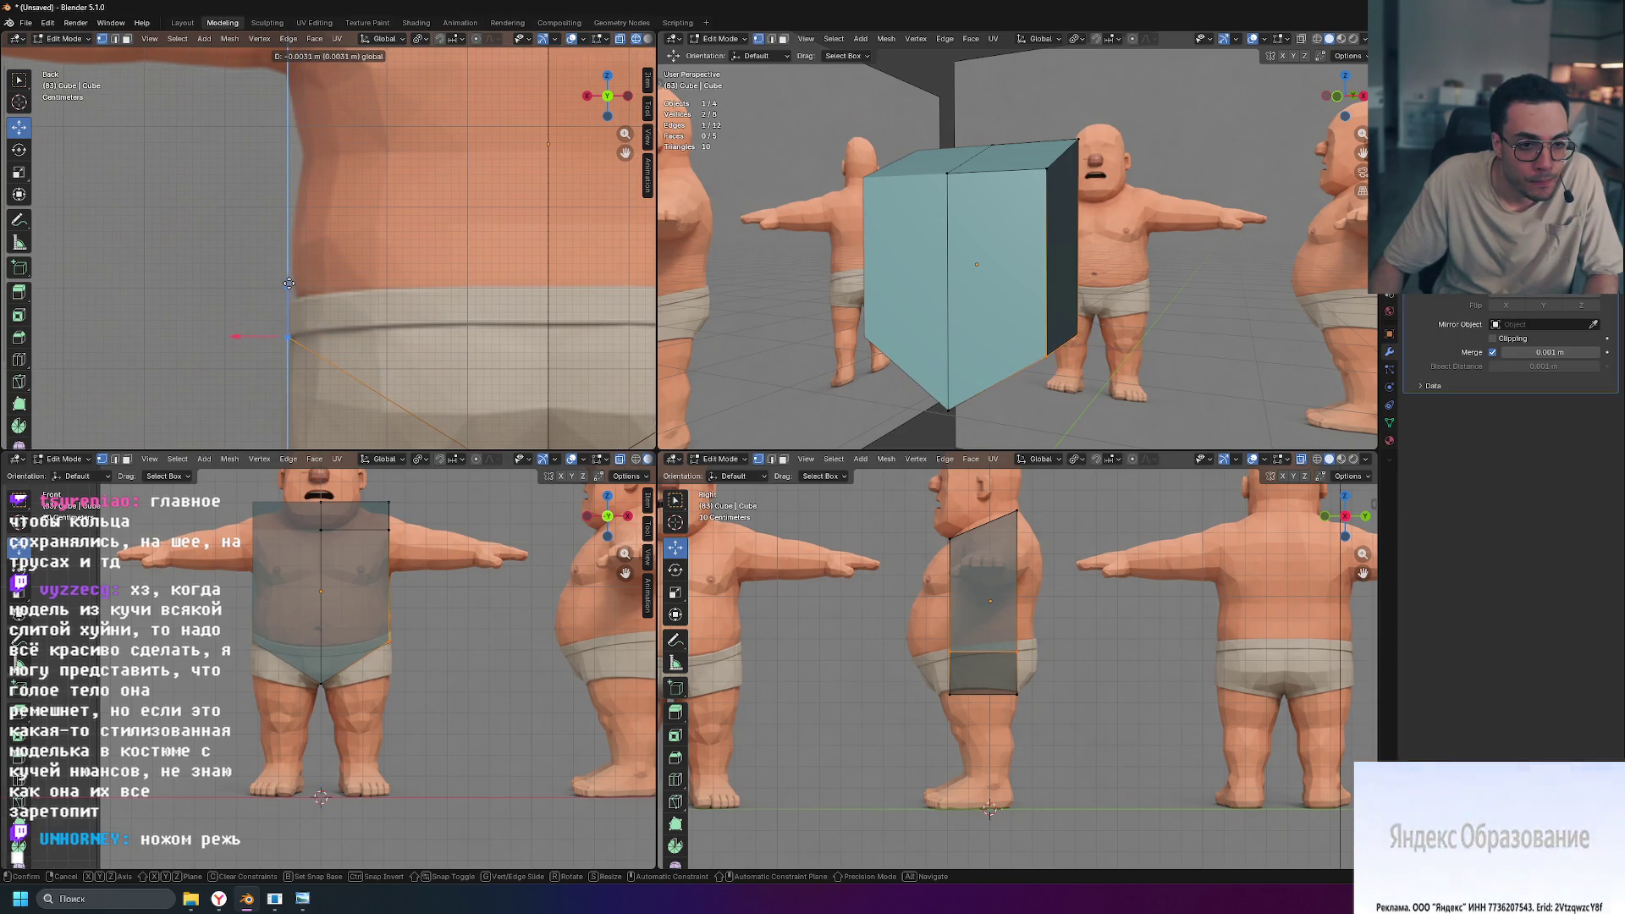
{"action": "left_click", "coordinate": [354, 344]}
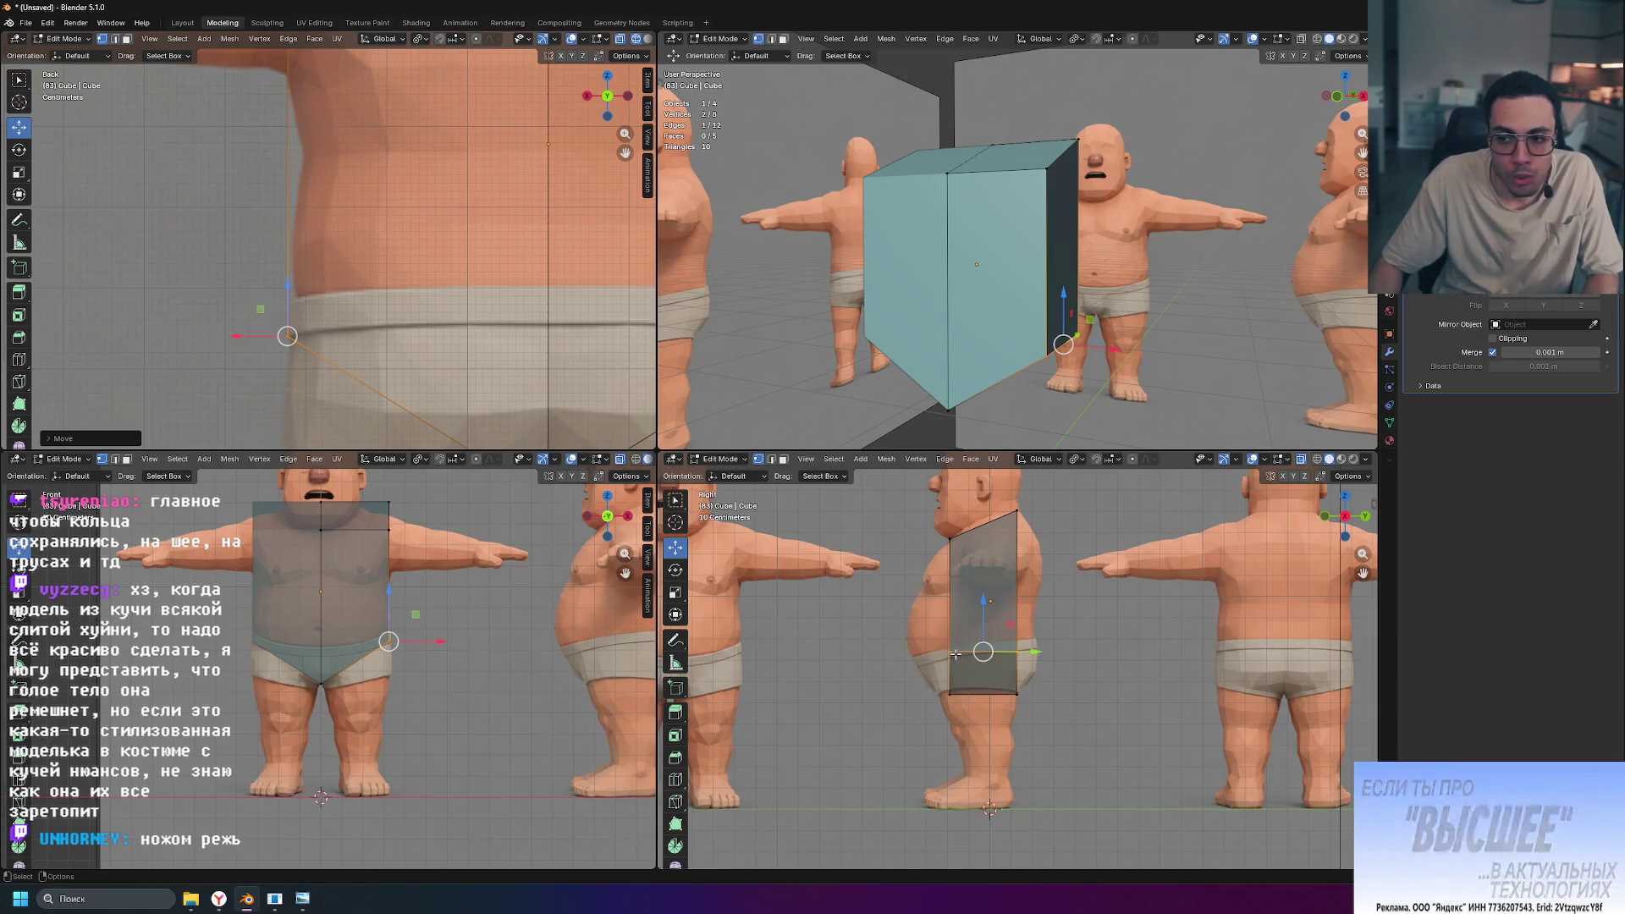
Step: Add a horizontal loop cut across the torso box
{"action": "left_click", "coordinate": [1099, 692]}
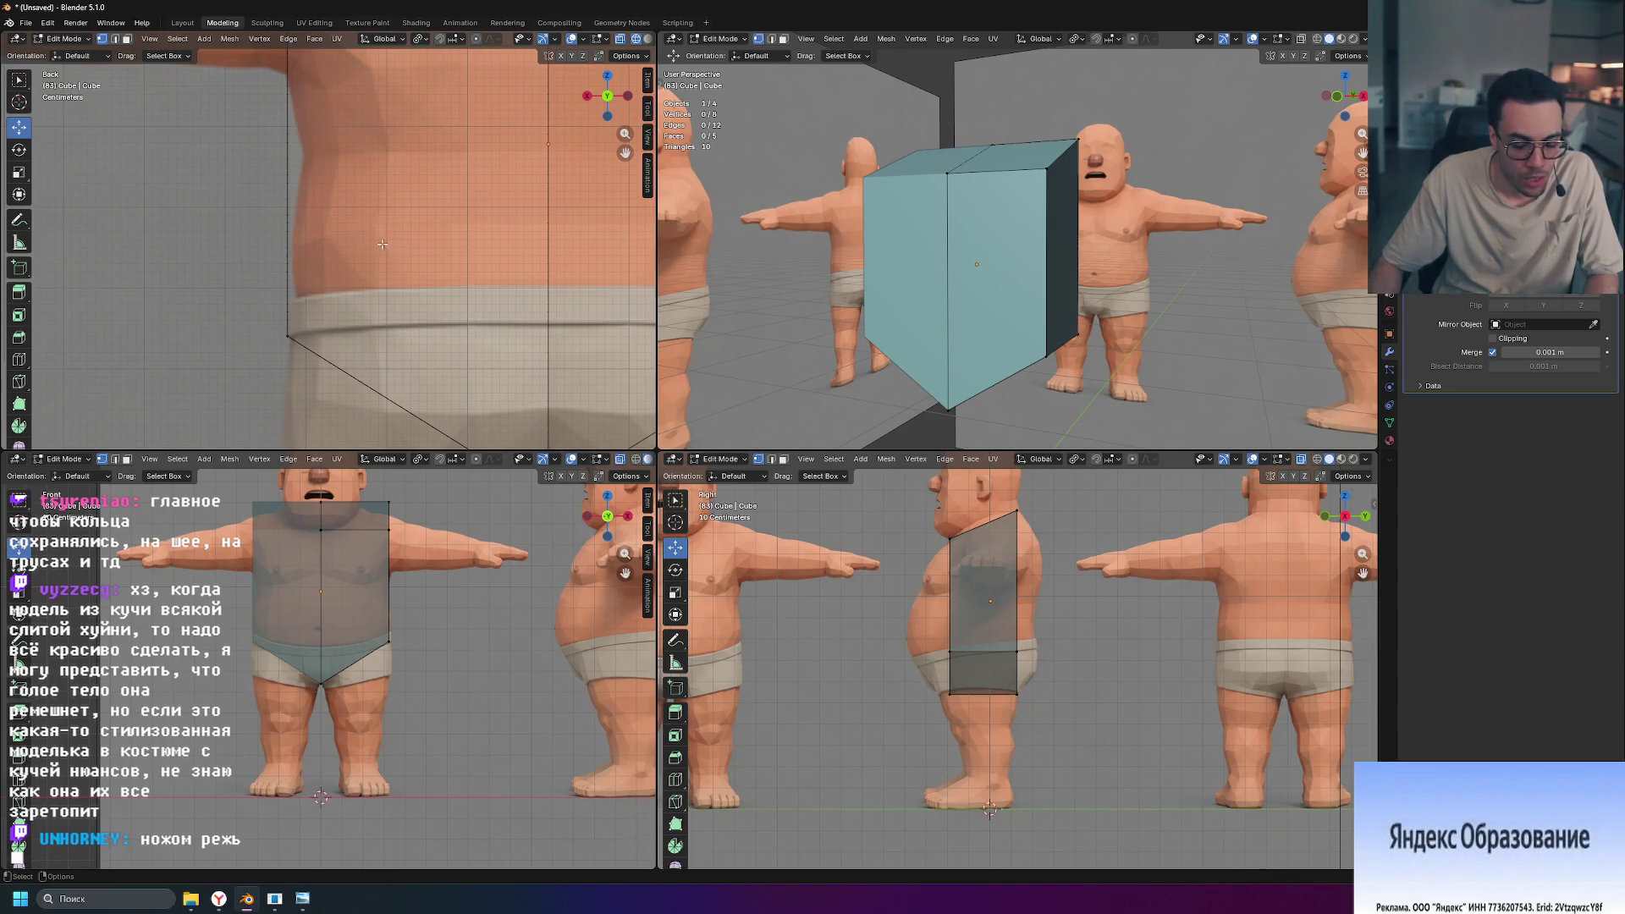
{"action": "key", "text": "ctrl+r"}
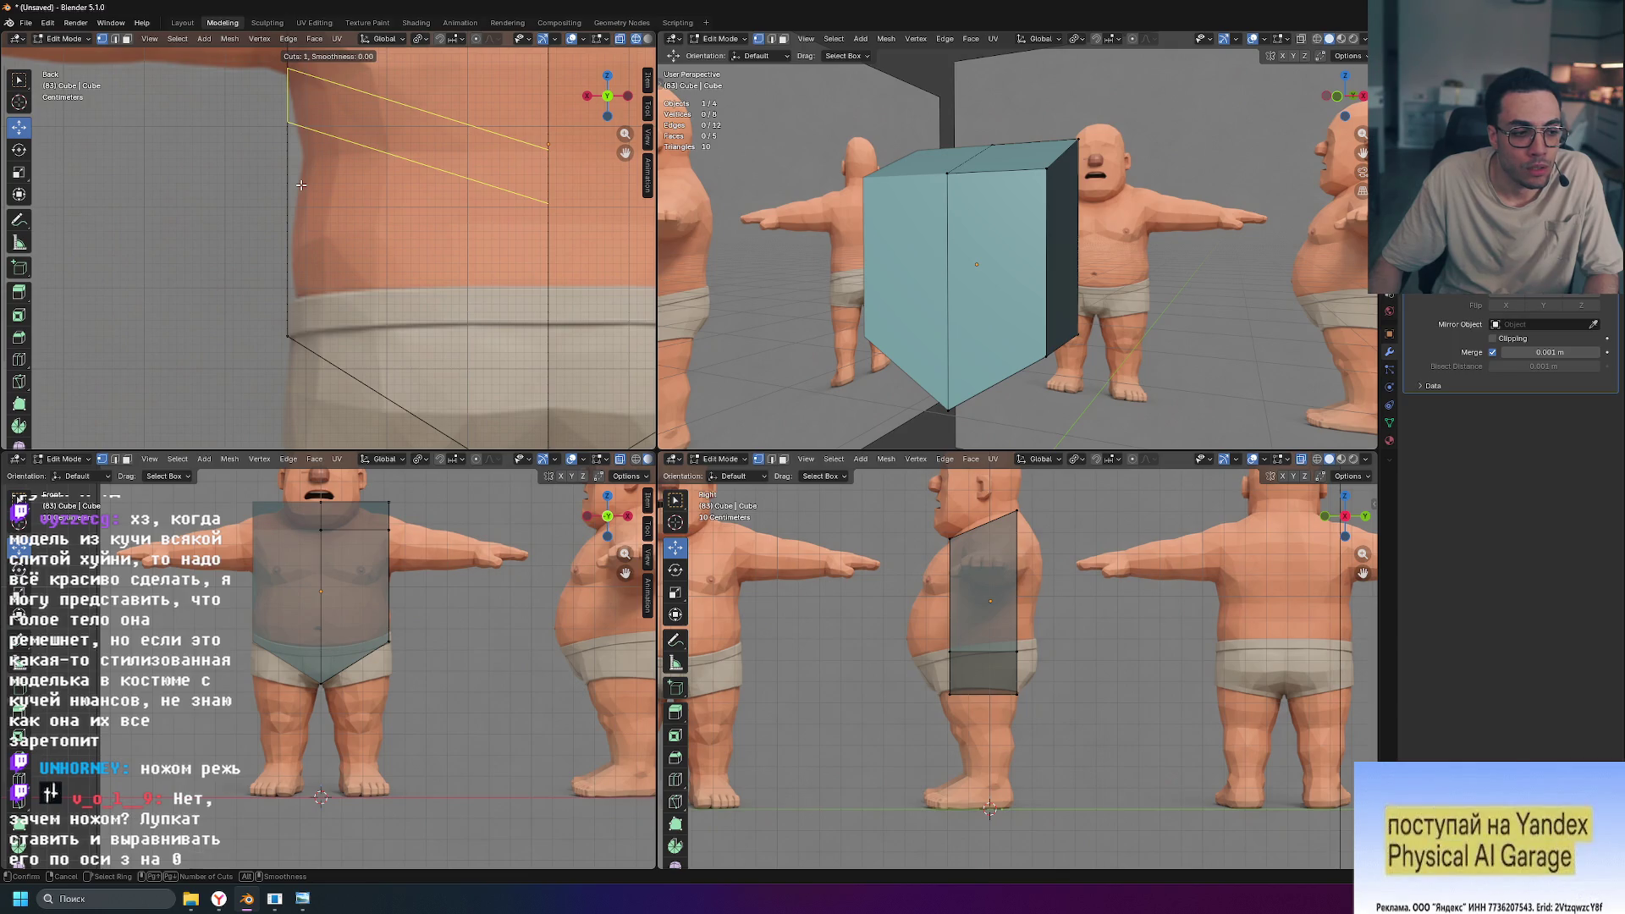
{"action": "left_click", "coordinate": [312, 386]}
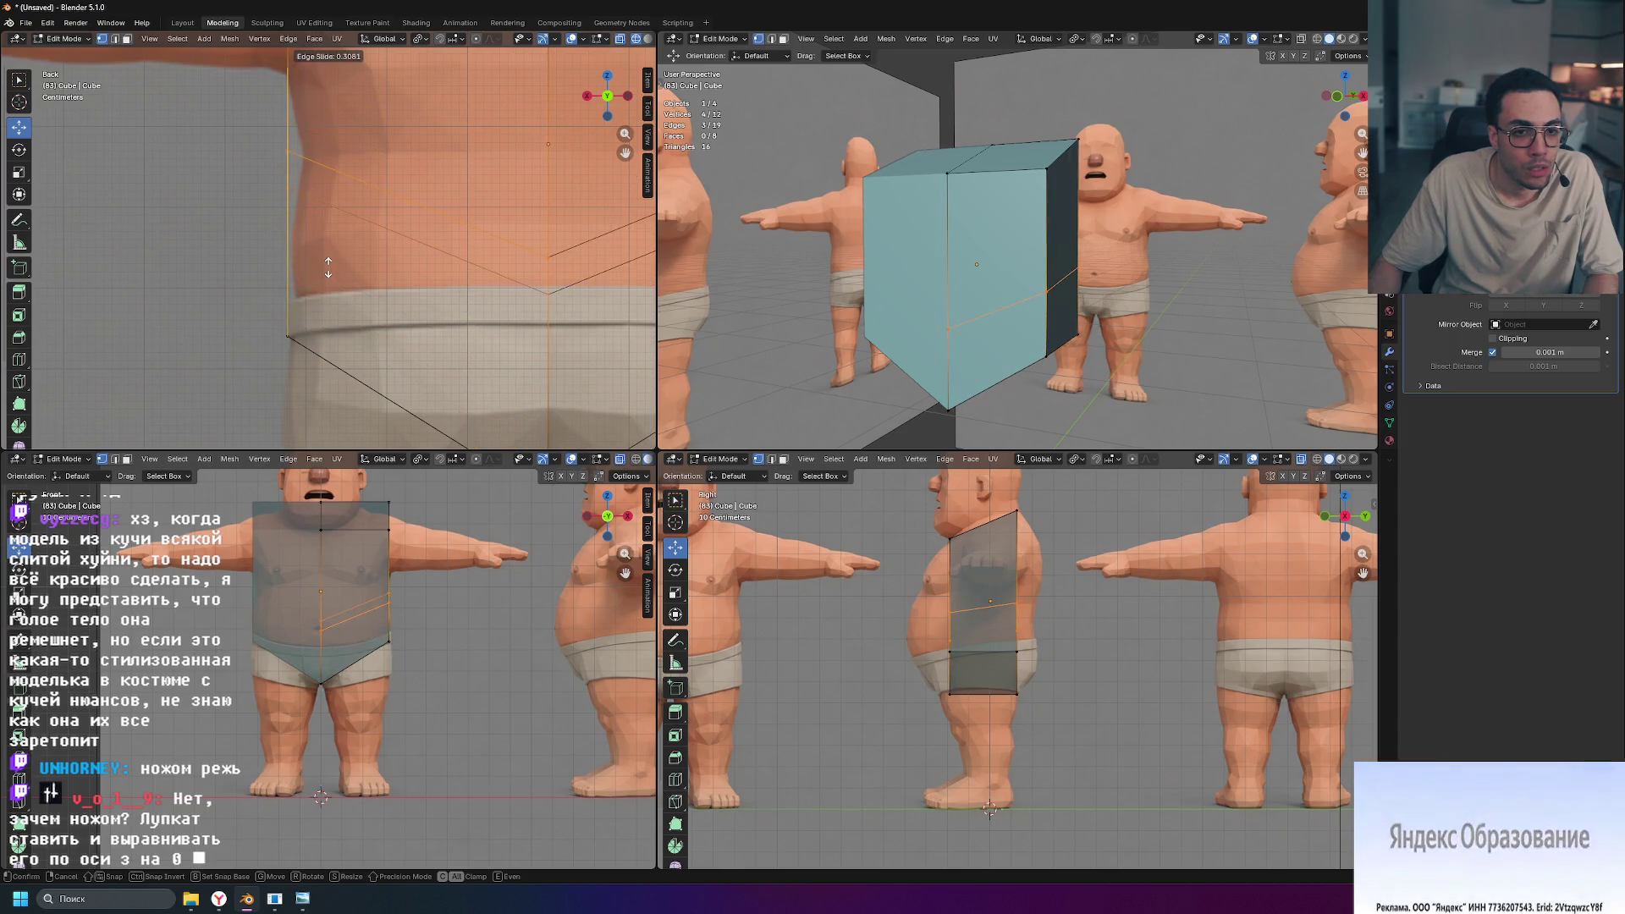
{"action": "left_click", "coordinate": [318, 320]}
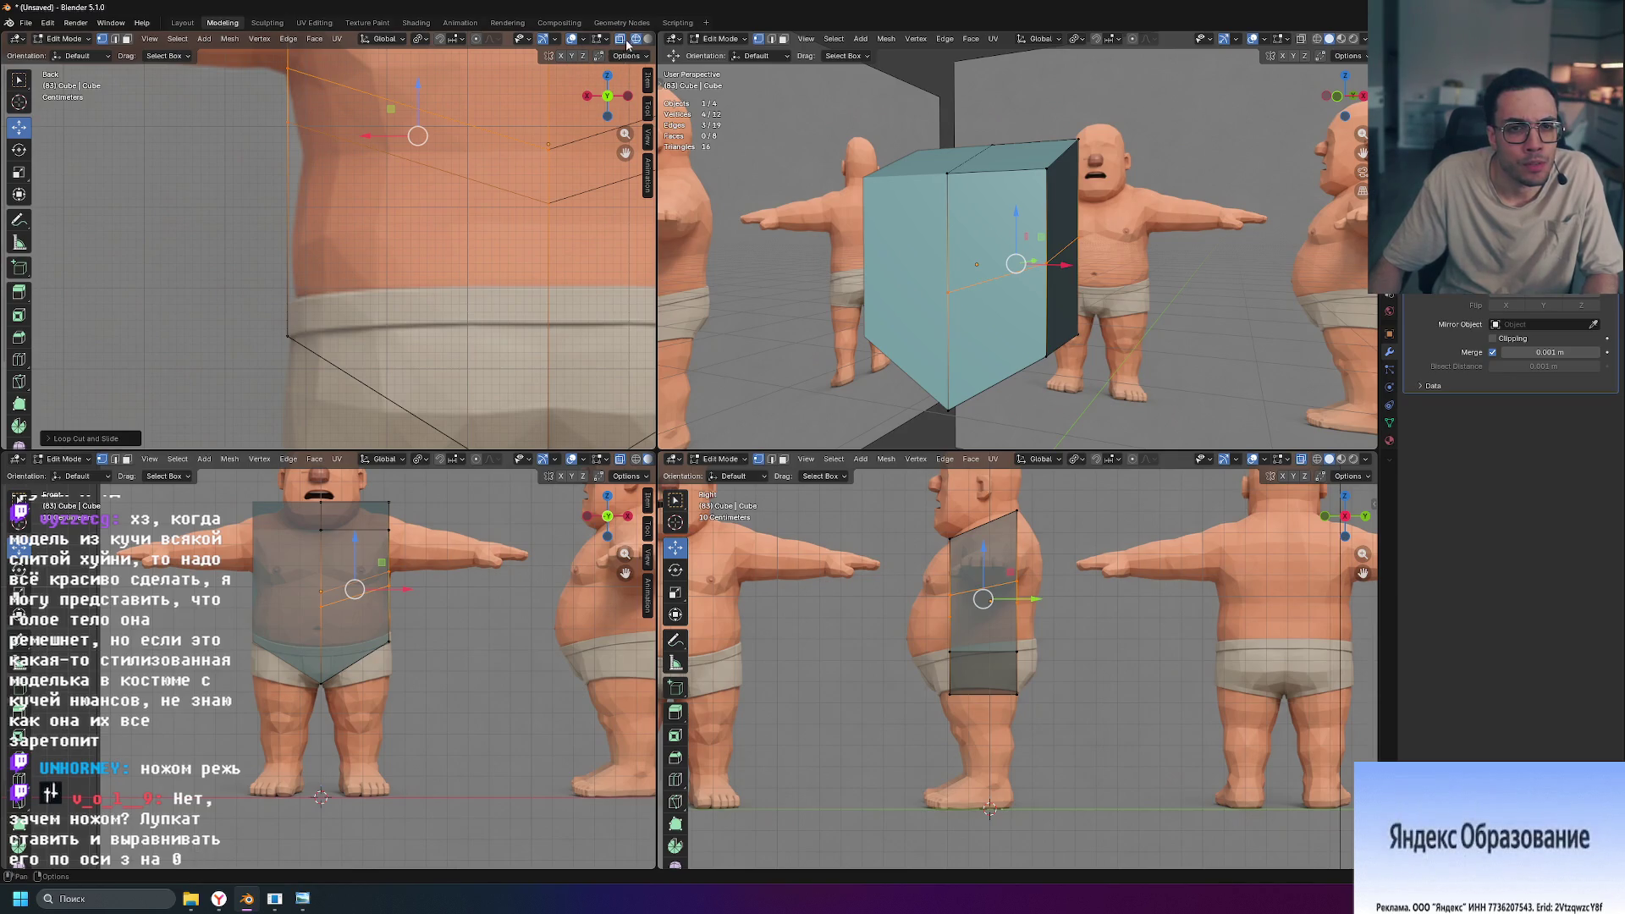
Step: Turn on X-ray and move the new loop down toward the waist
{"action": "key", "text": "alt+z"}
{"action": "left_click_drag", "start_coordinate": [421, 82], "coordinate": [398, 327]}
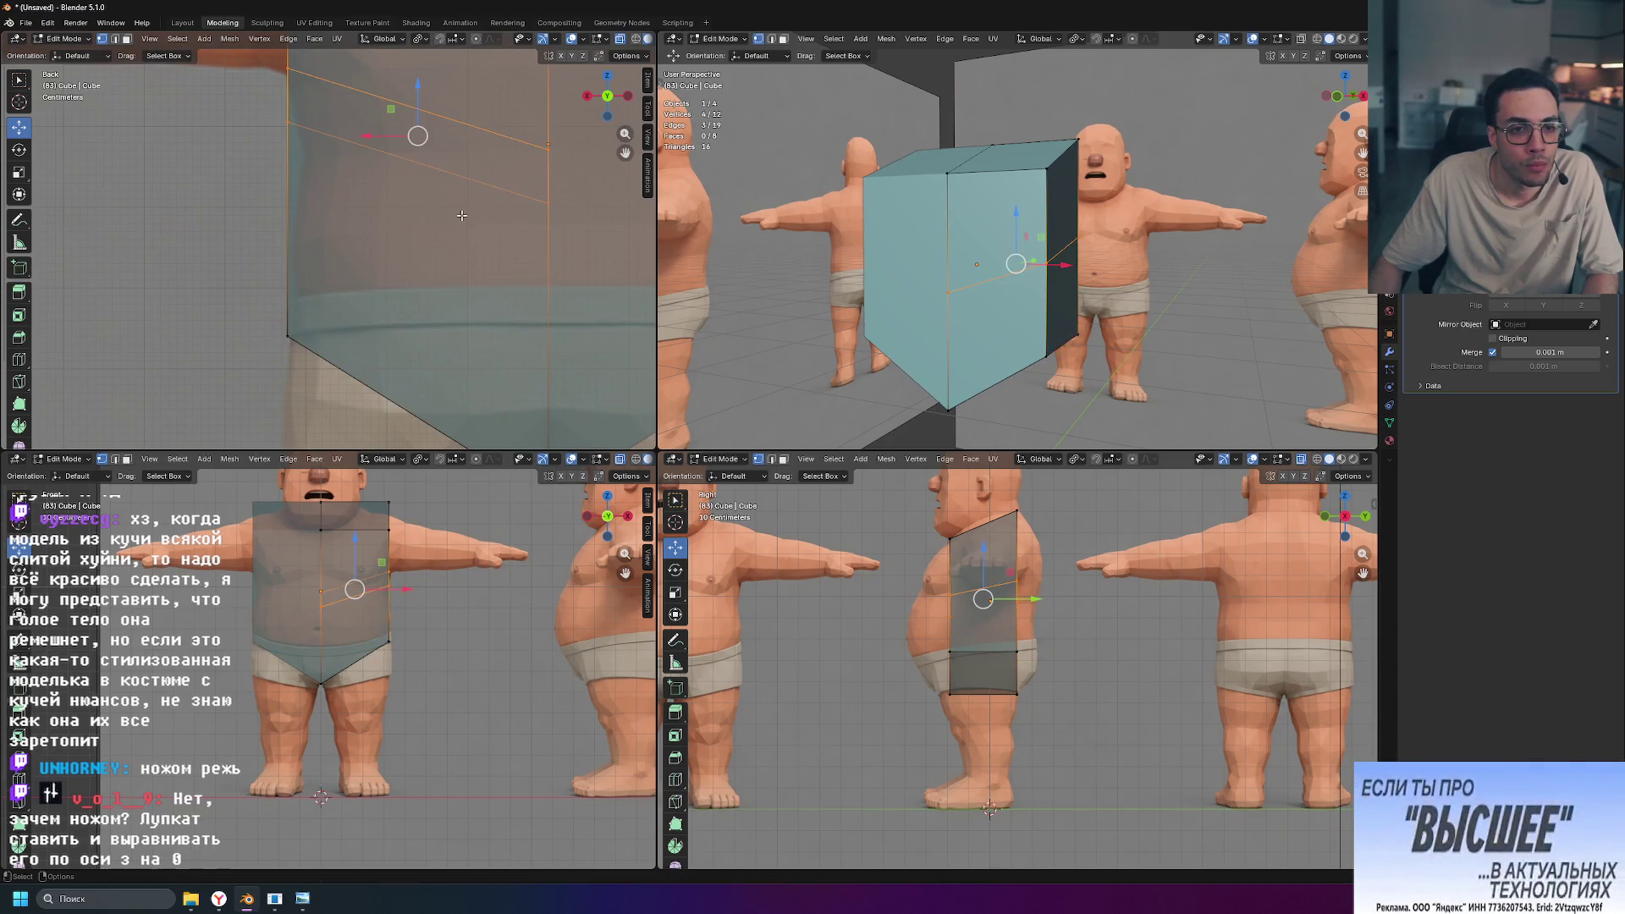
{"action": "scroll", "coordinate": [491, 218], "scroll_direction": "down", "scroll_amount": 3}
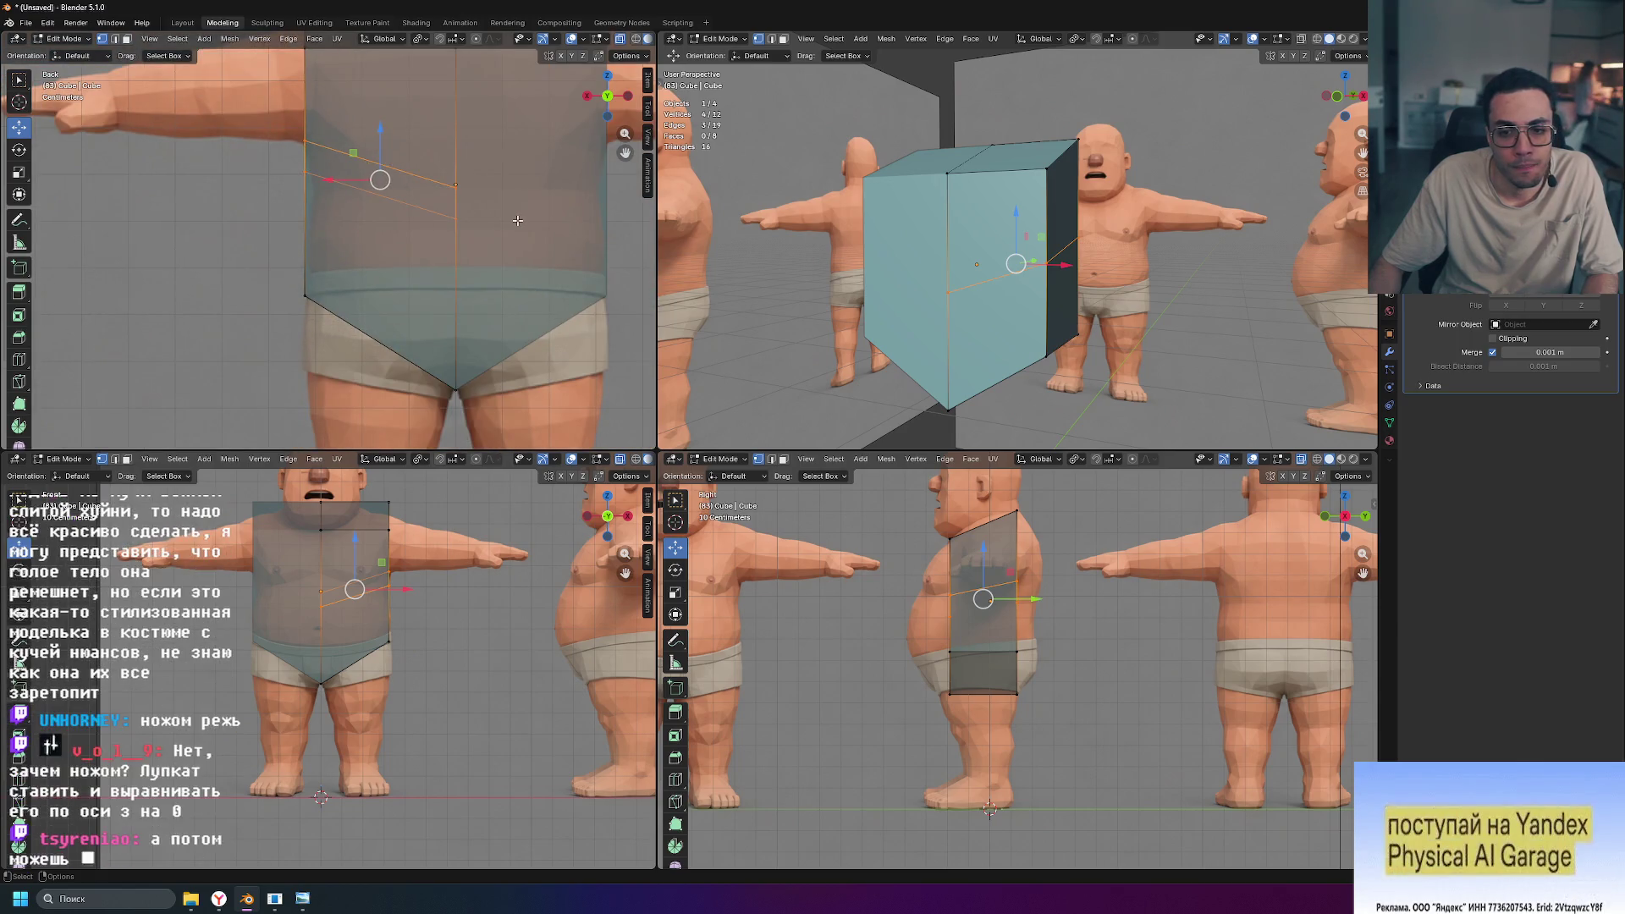
Step: Undo the added edge loop, abandon a second loop cut, and maximize the front view
{"action": "key", "text": "ctrl+z"}
{"action": "key", "text": "ctrl+r"}
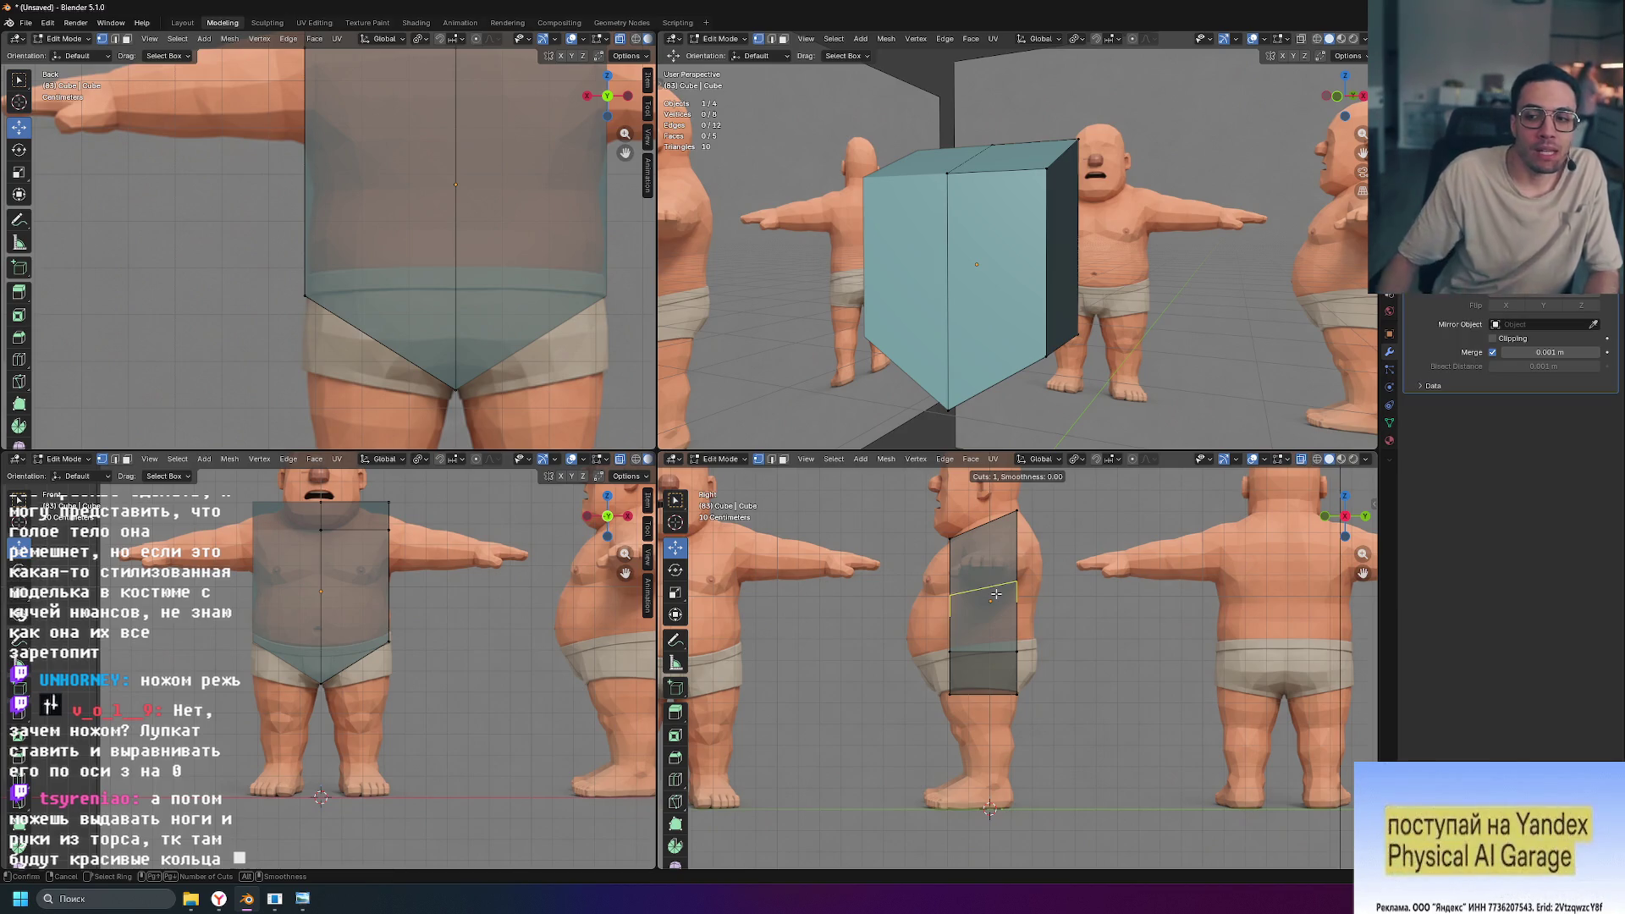
{"action": "key", "text": "Escape"}
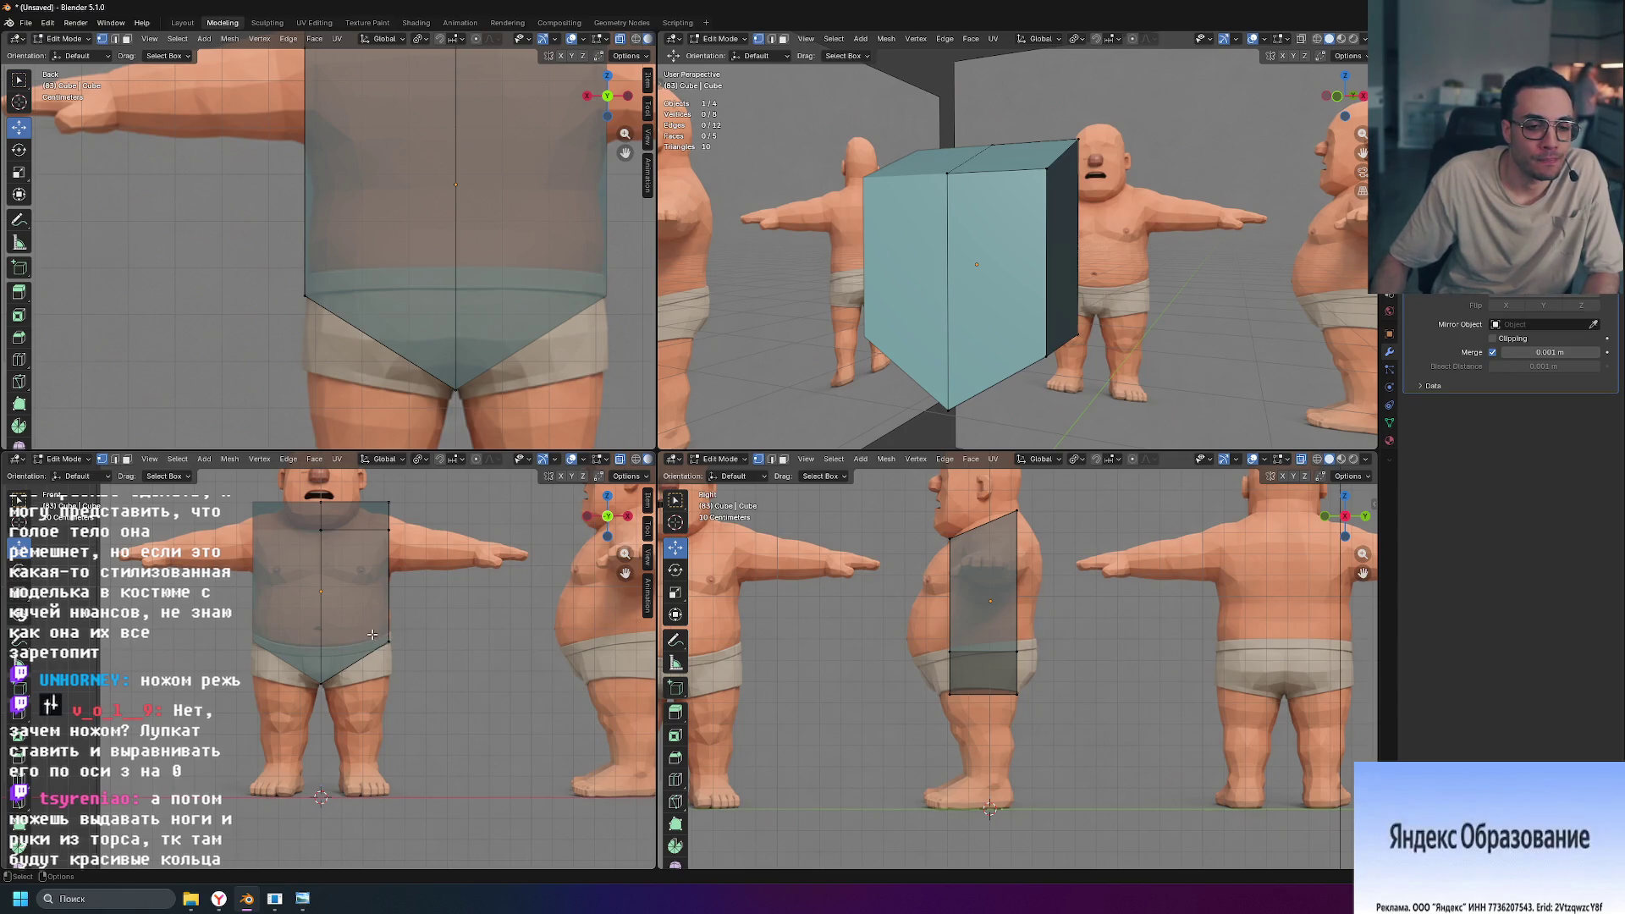
{"action": "left_click", "coordinate": [372, 634]}
{"action": "key", "text": "ctrl+space"}
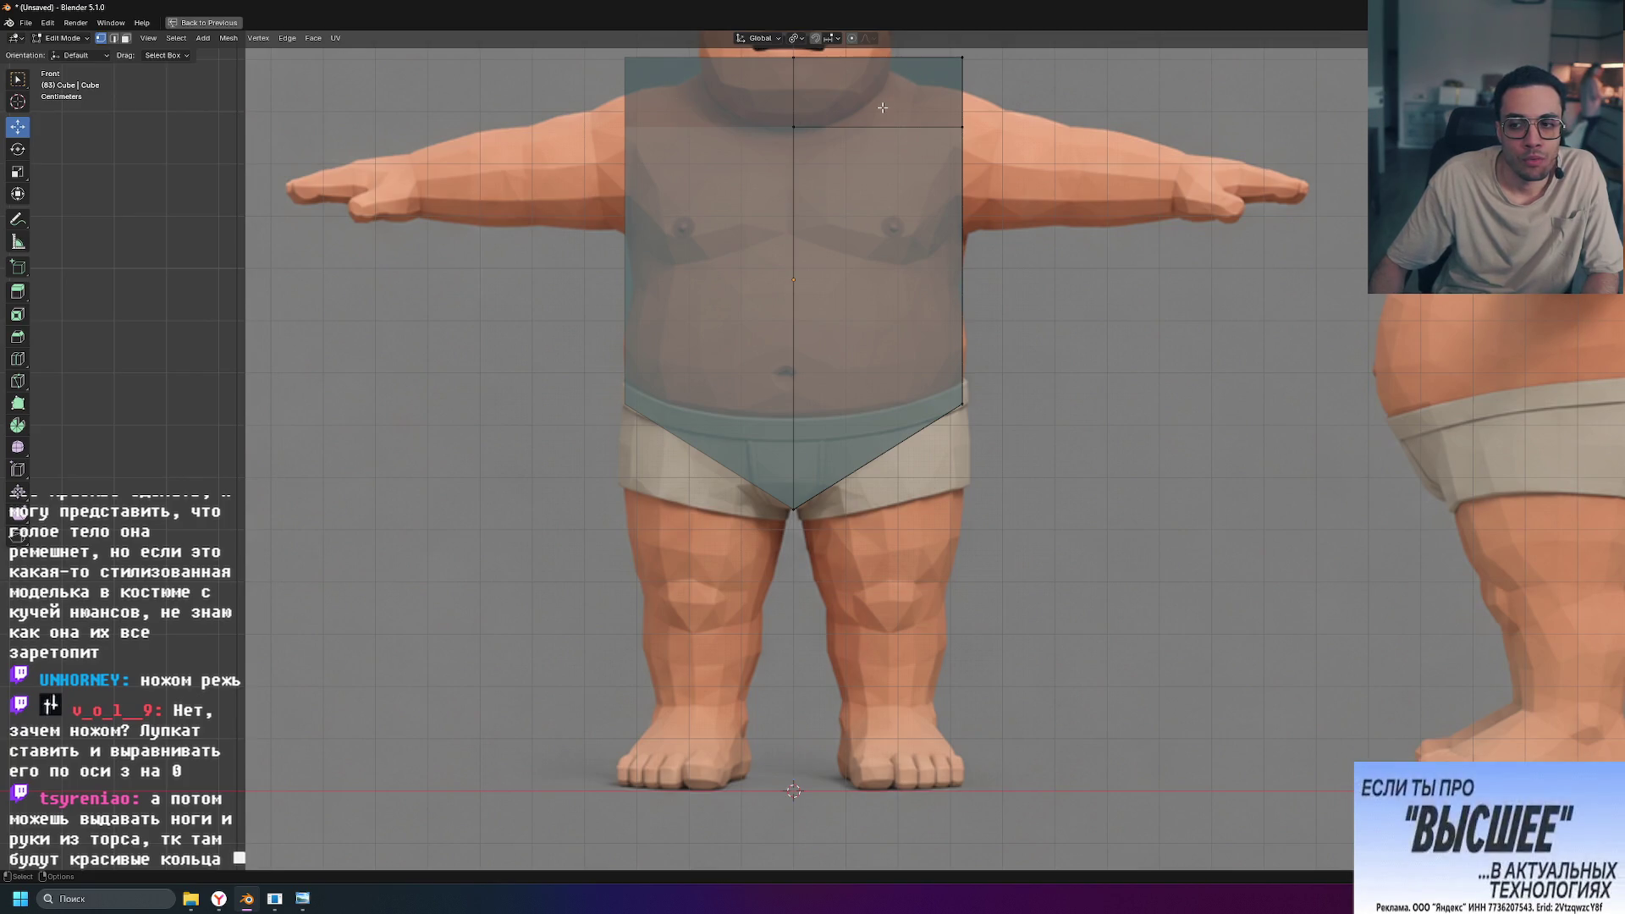
{"action": "key", "text": "ctrl+space"}
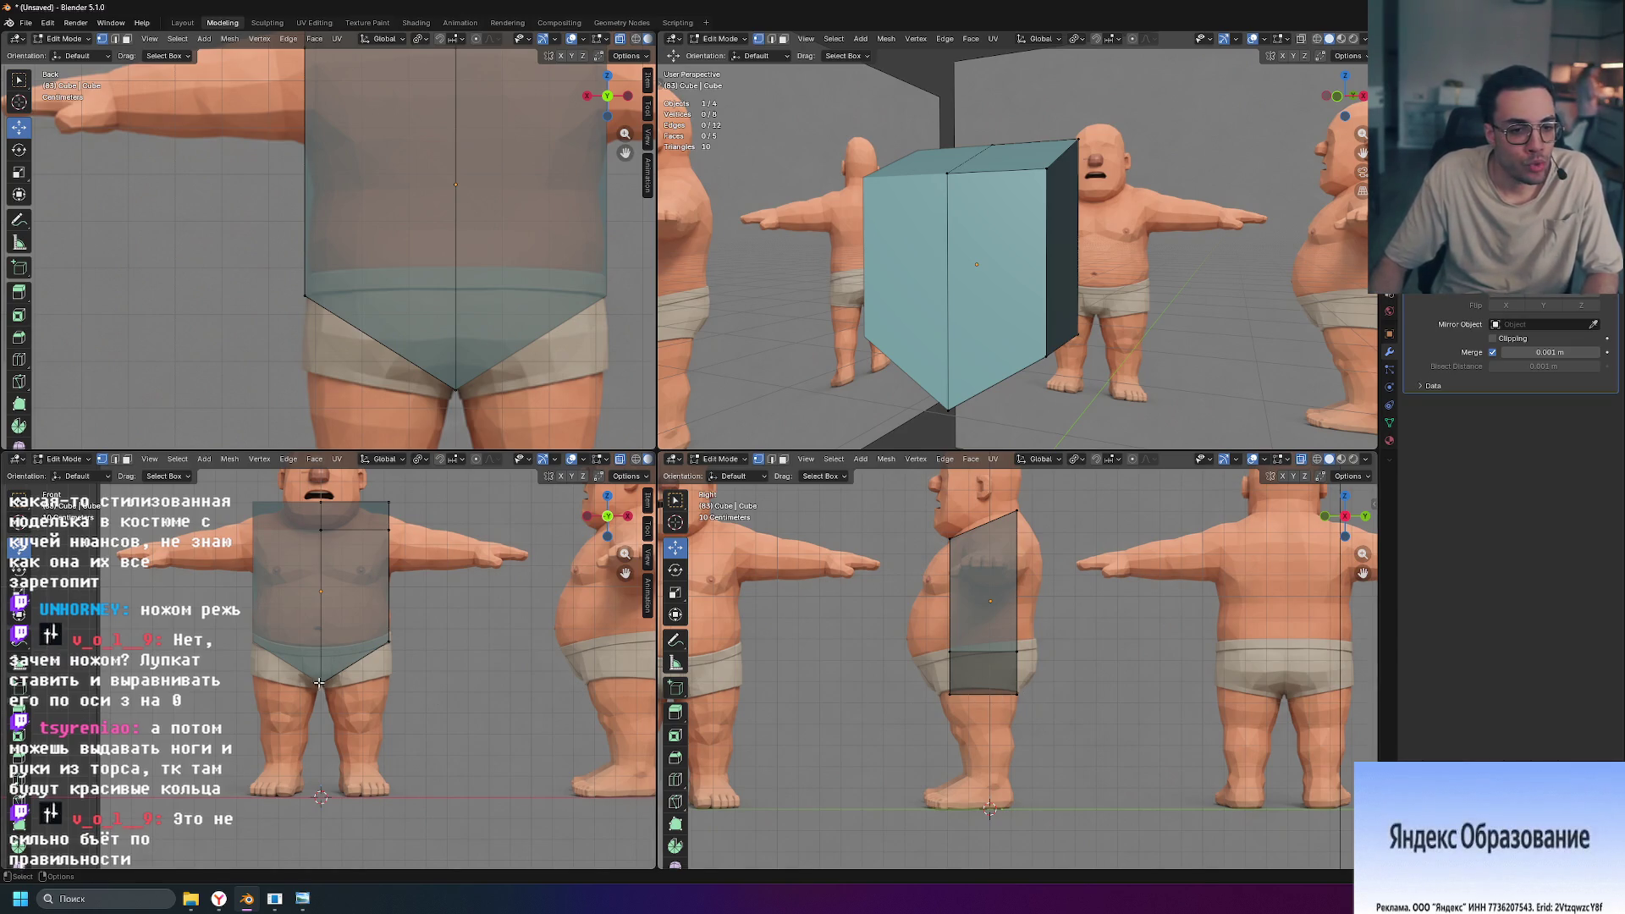
{"action": "key", "text": "ctrl+space"}
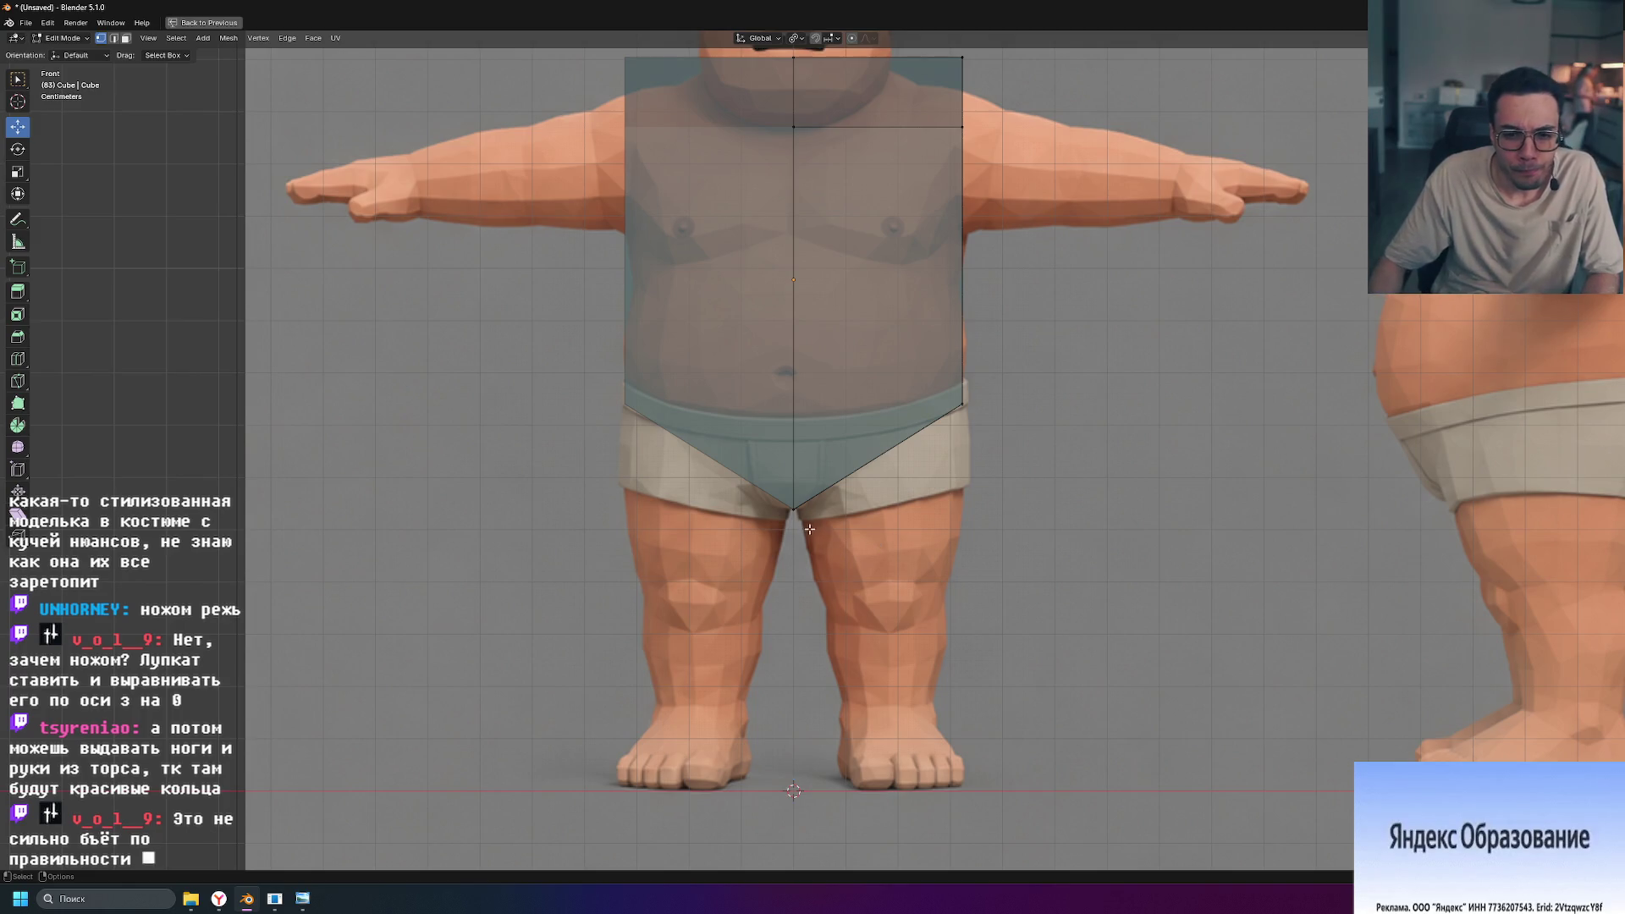
{"action": "scroll", "coordinate": [863, 550], "scroll_direction": "up", "scroll_amount": 4}
{"action": "middle_click_drag", "start_coordinate": [852, 556], "coordinate": [853, 539], "text": "shift"}
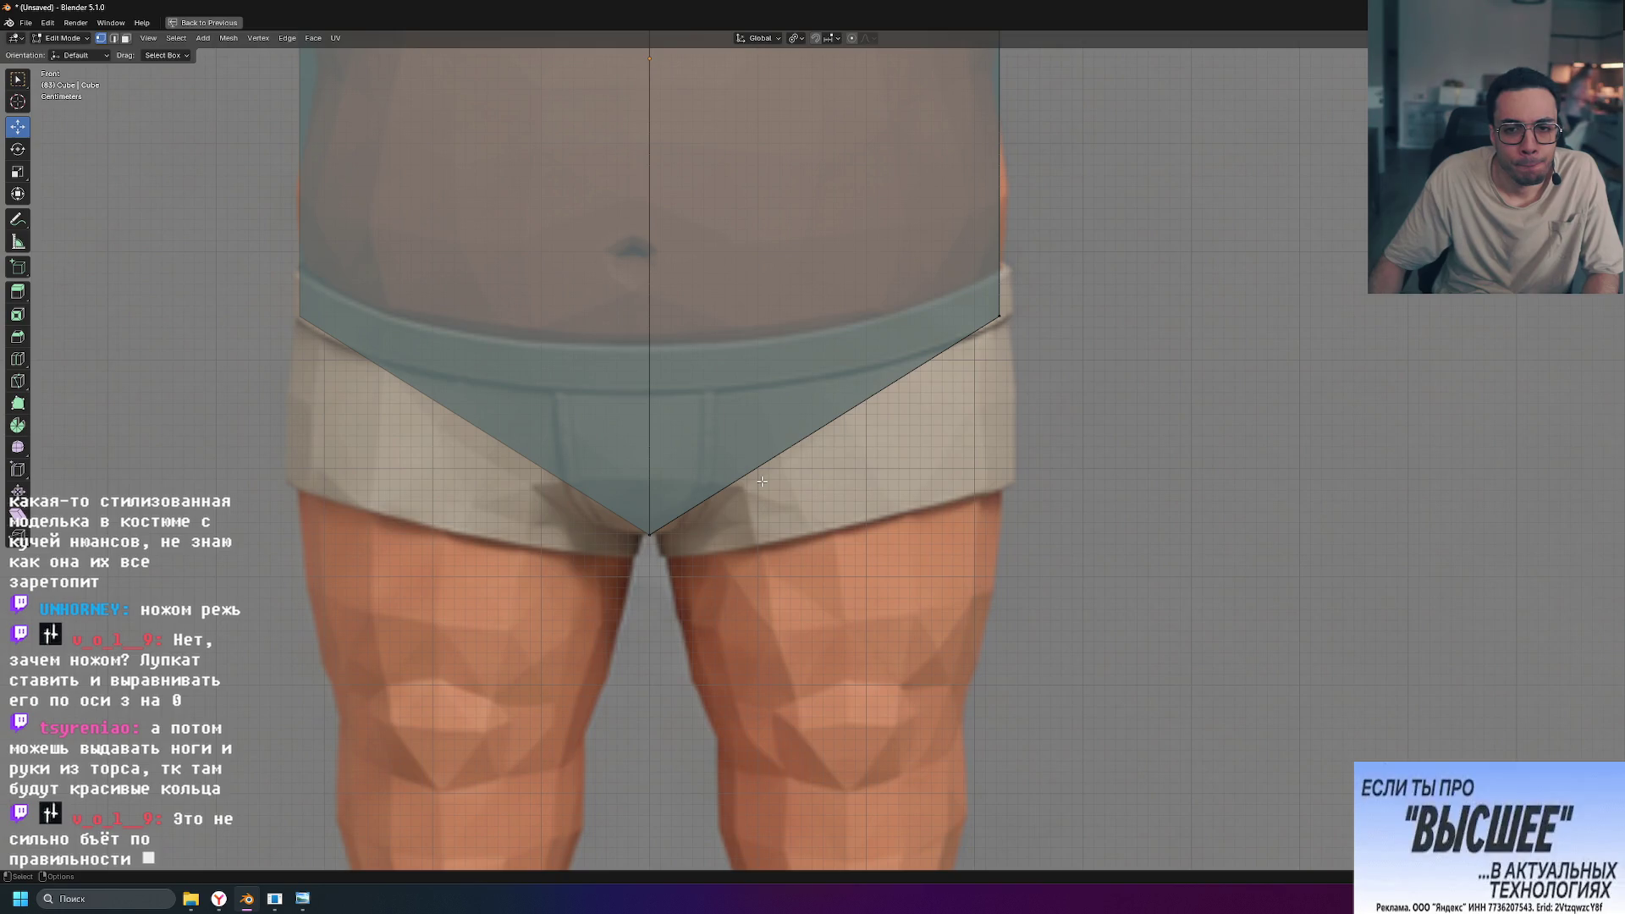
{"action": "scroll", "coordinate": [761, 481], "scroll_direction": "down", "scroll_amount": 4}
{"action": "key", "text": "ctrl+space"}
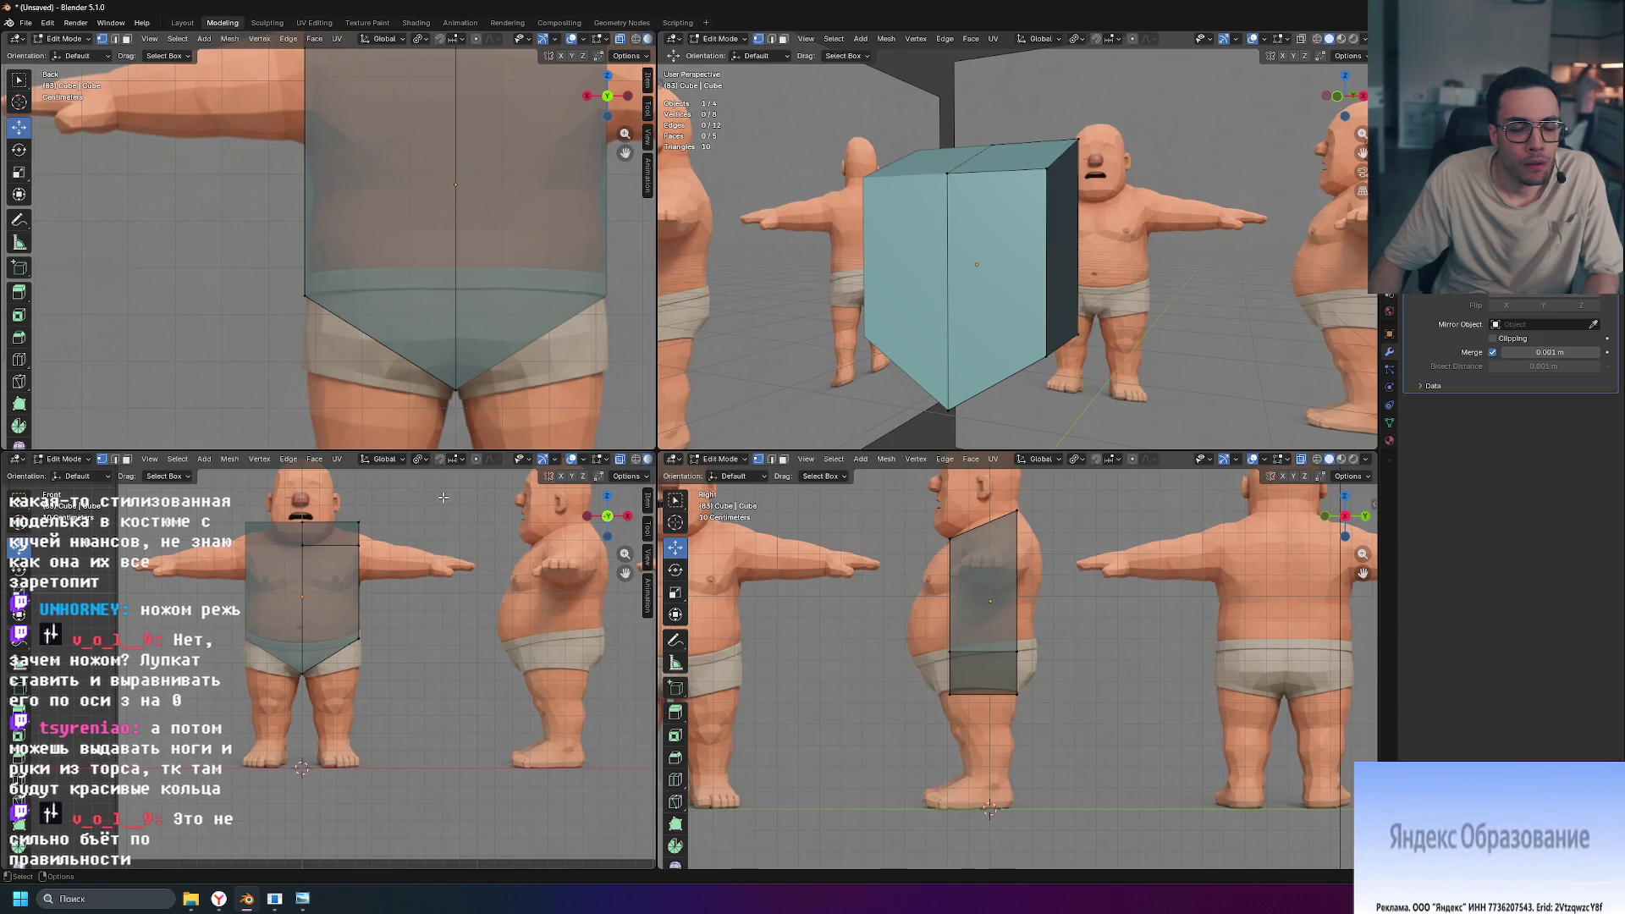
Step: Try a loop cut with slide 0 in the maximized front view, undo it, and restore quad view
{"action": "key", "text": "ctrl+space"}
{"action": "mouse_move", "coordinate": [971, 320]}
{"action": "left_mouse_down"}
{"action": "mouse_move", "coordinate": [671, 563]}
{"action": "mouse_move", "coordinate": [725, 561]}
{"action": "mouse_move", "coordinate": [725, 479]}
{"action": "mouse_move", "coordinate": [1069, 388]}
{"action": "left_mouse_up"}
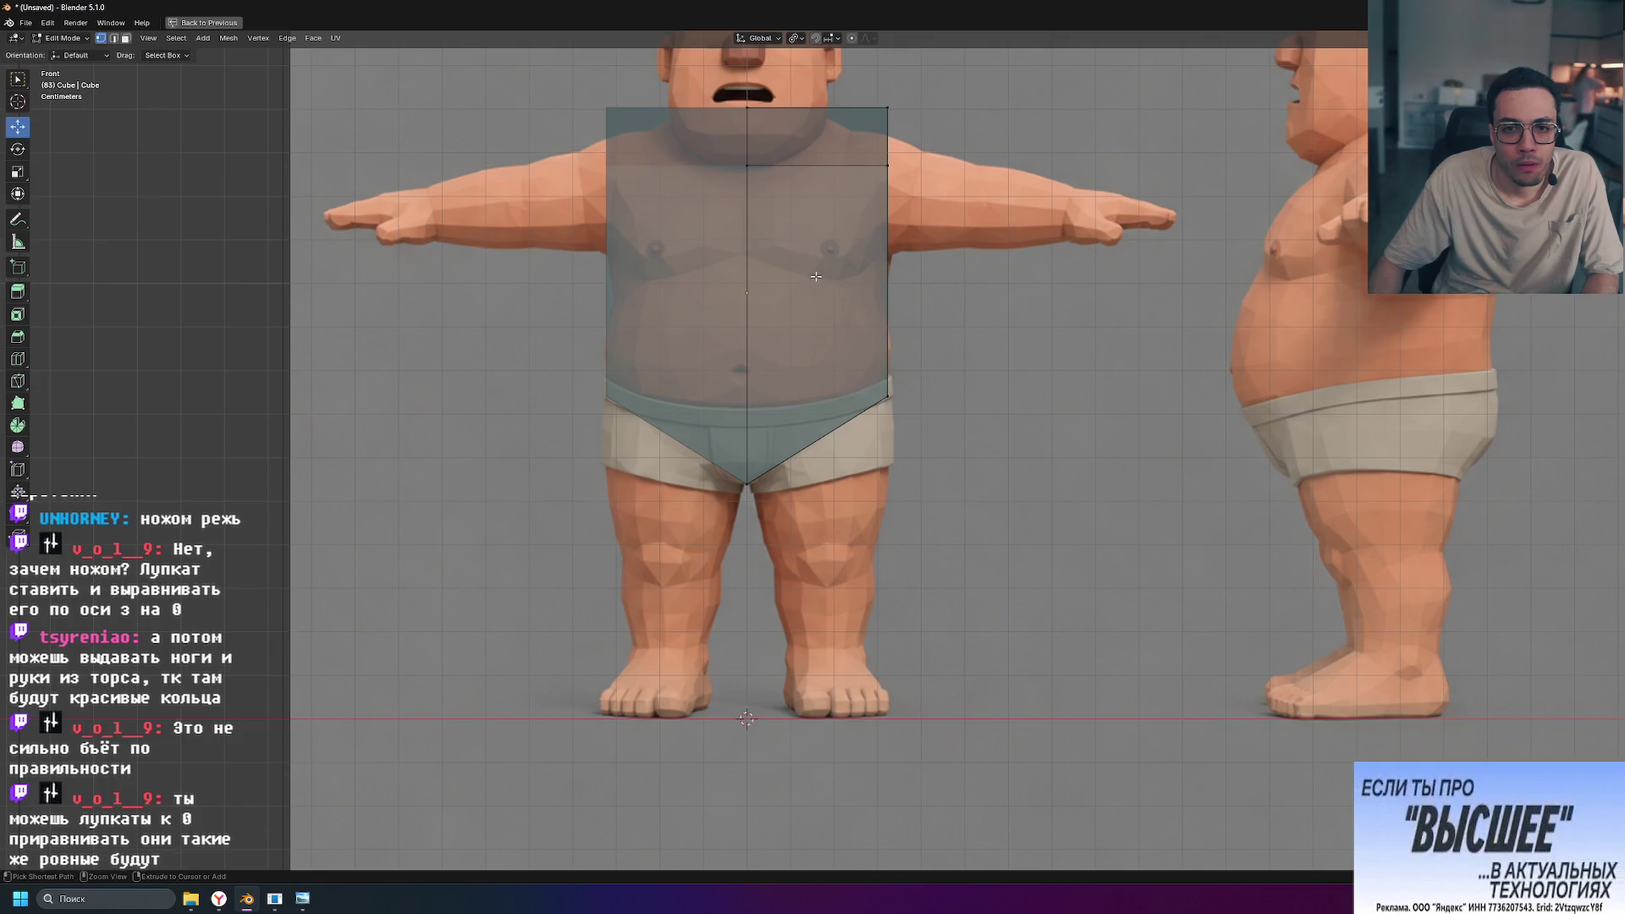
{"action": "key", "text": "ctrl+r"}
{"action": "left_click", "coordinate": [846, 297]}
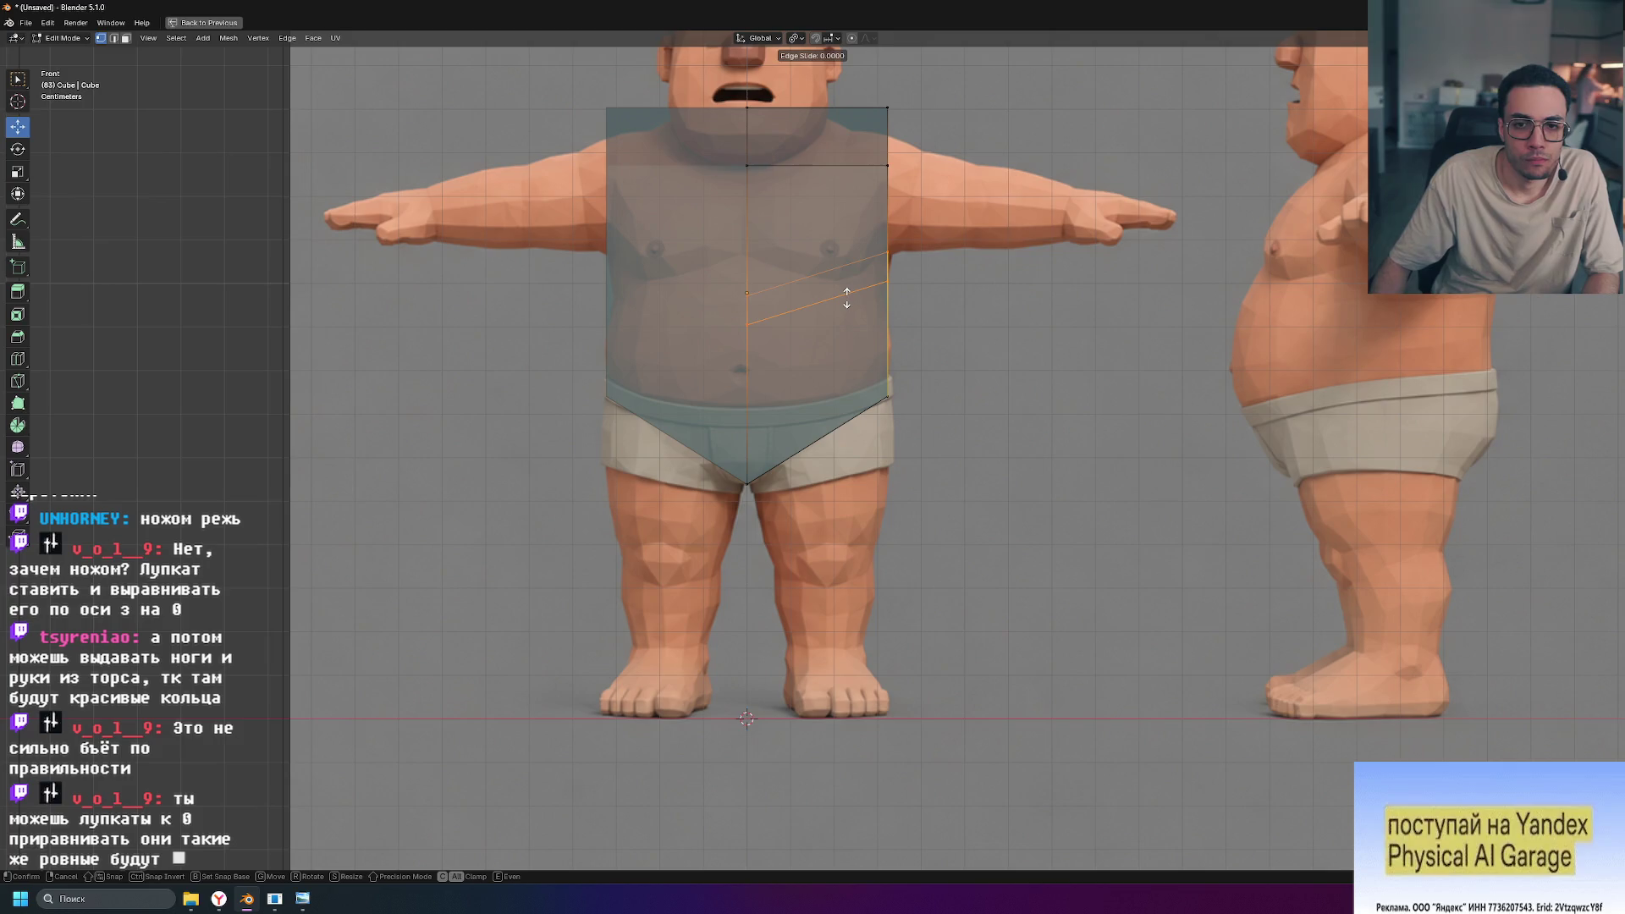
{"action": "key", "text": "0"}
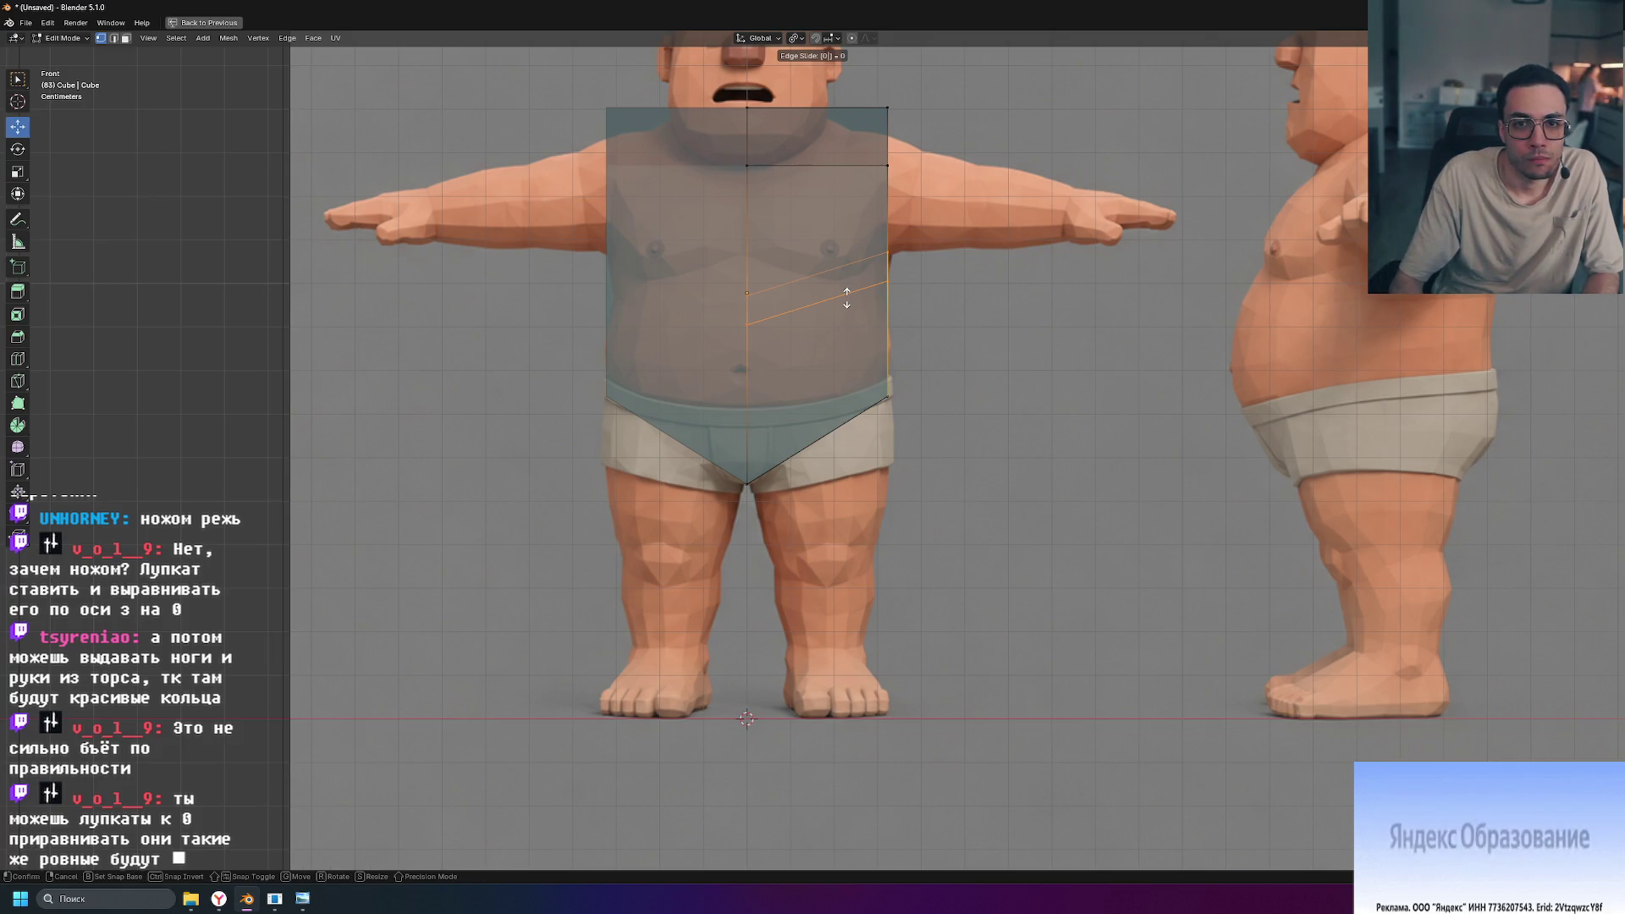
{"action": "key", "text": "Return"}
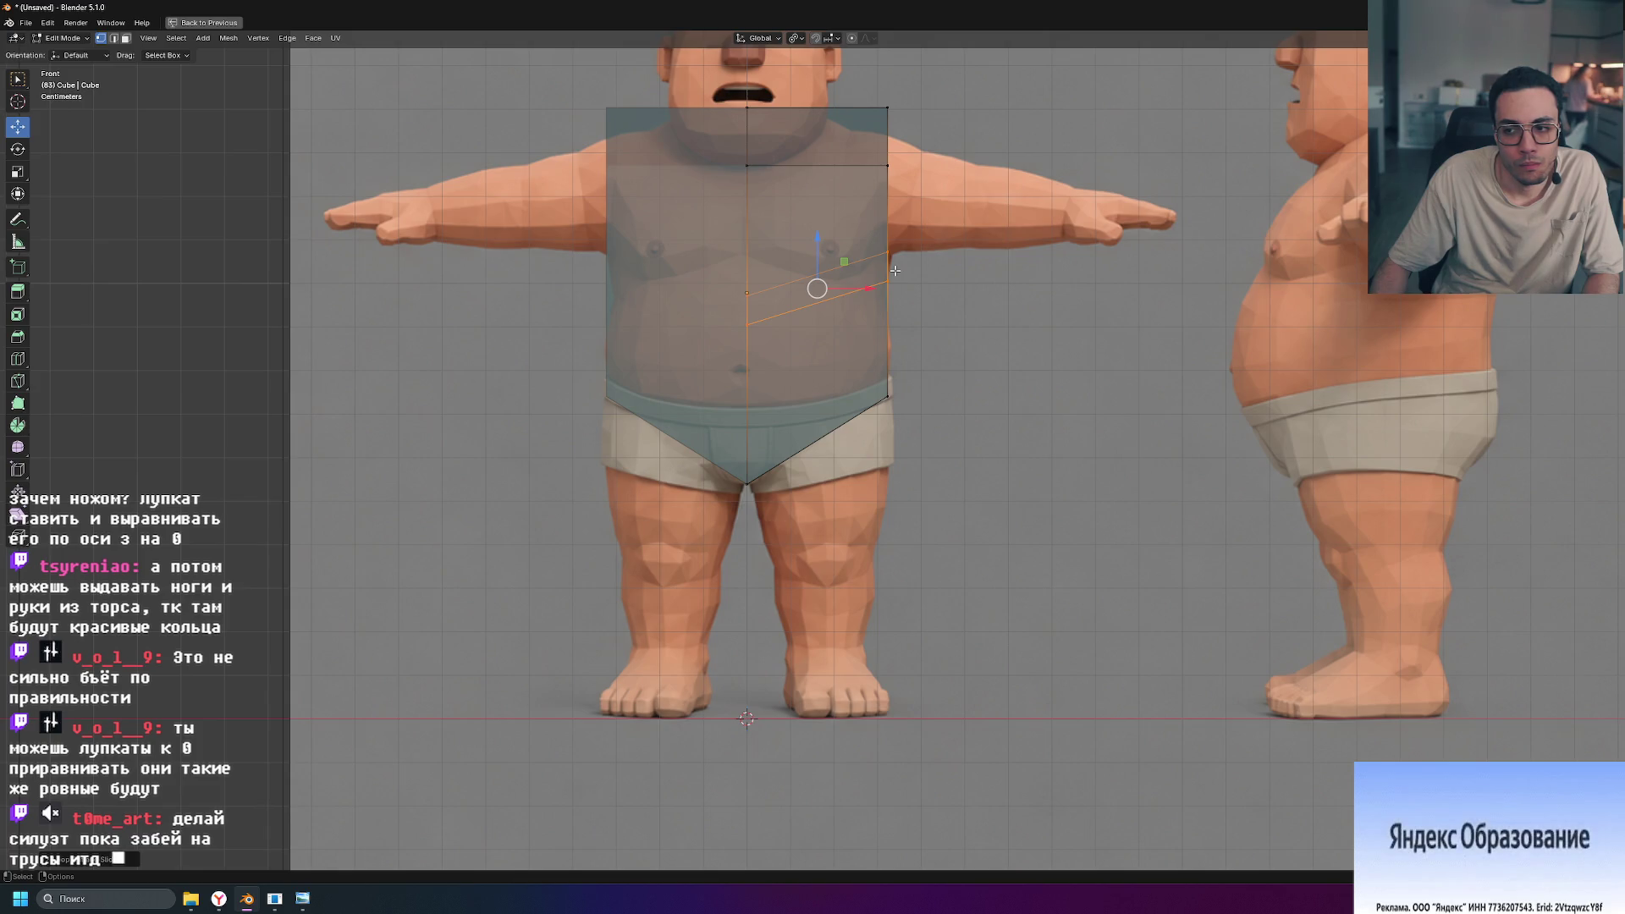
{"action": "key", "text": "ctrl+z"}
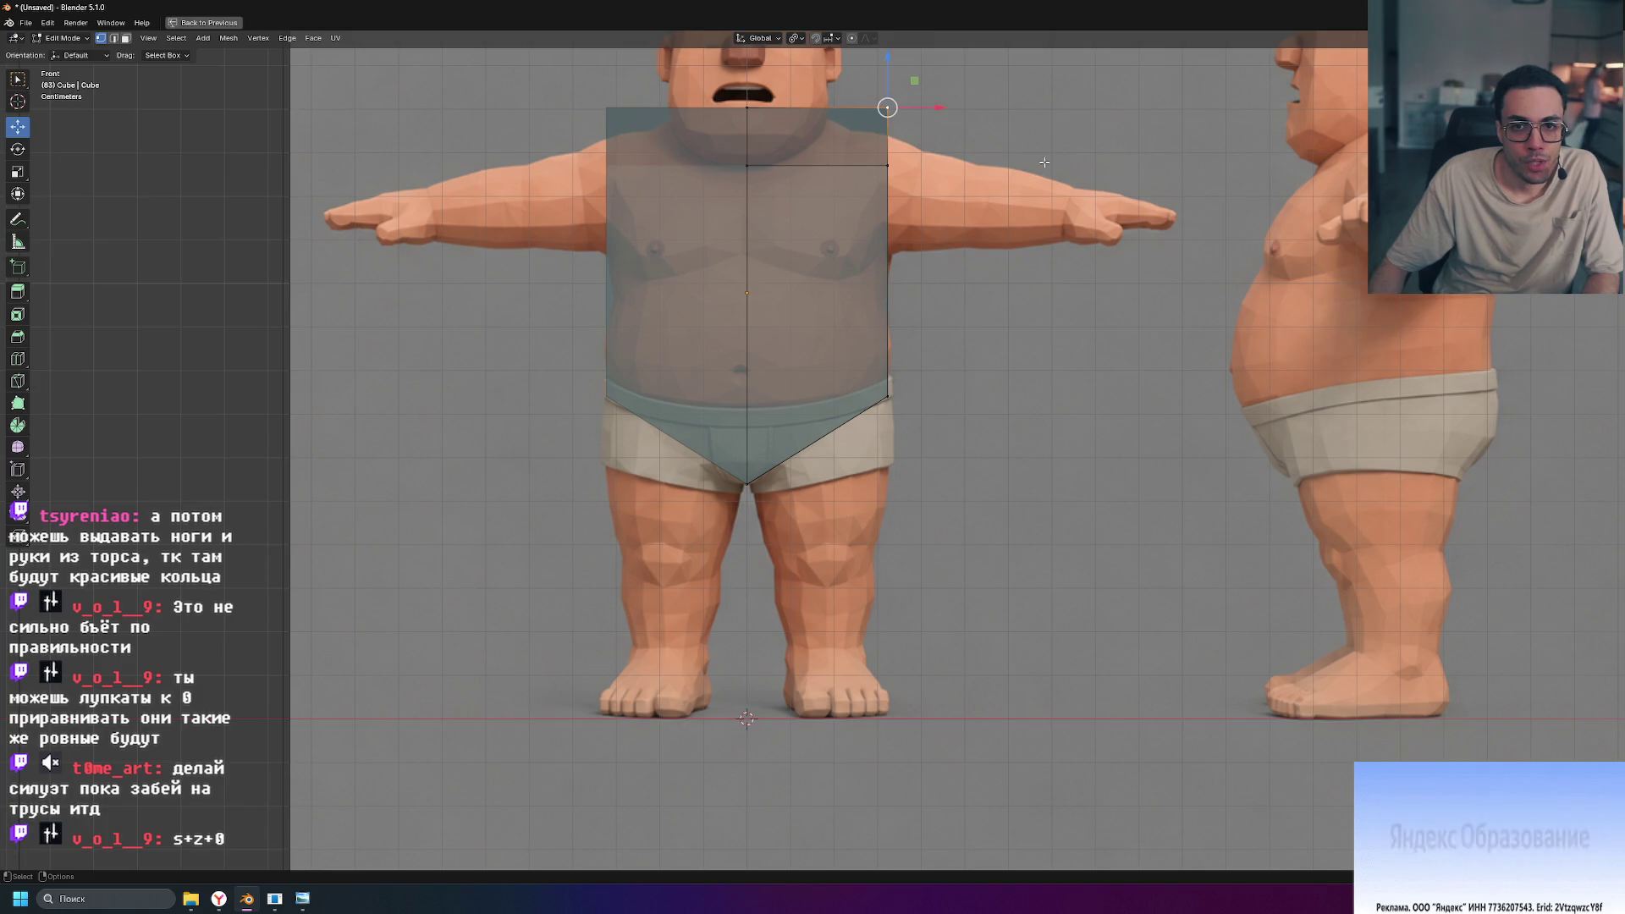
{"action": "key", "text": "ctrl+space"}
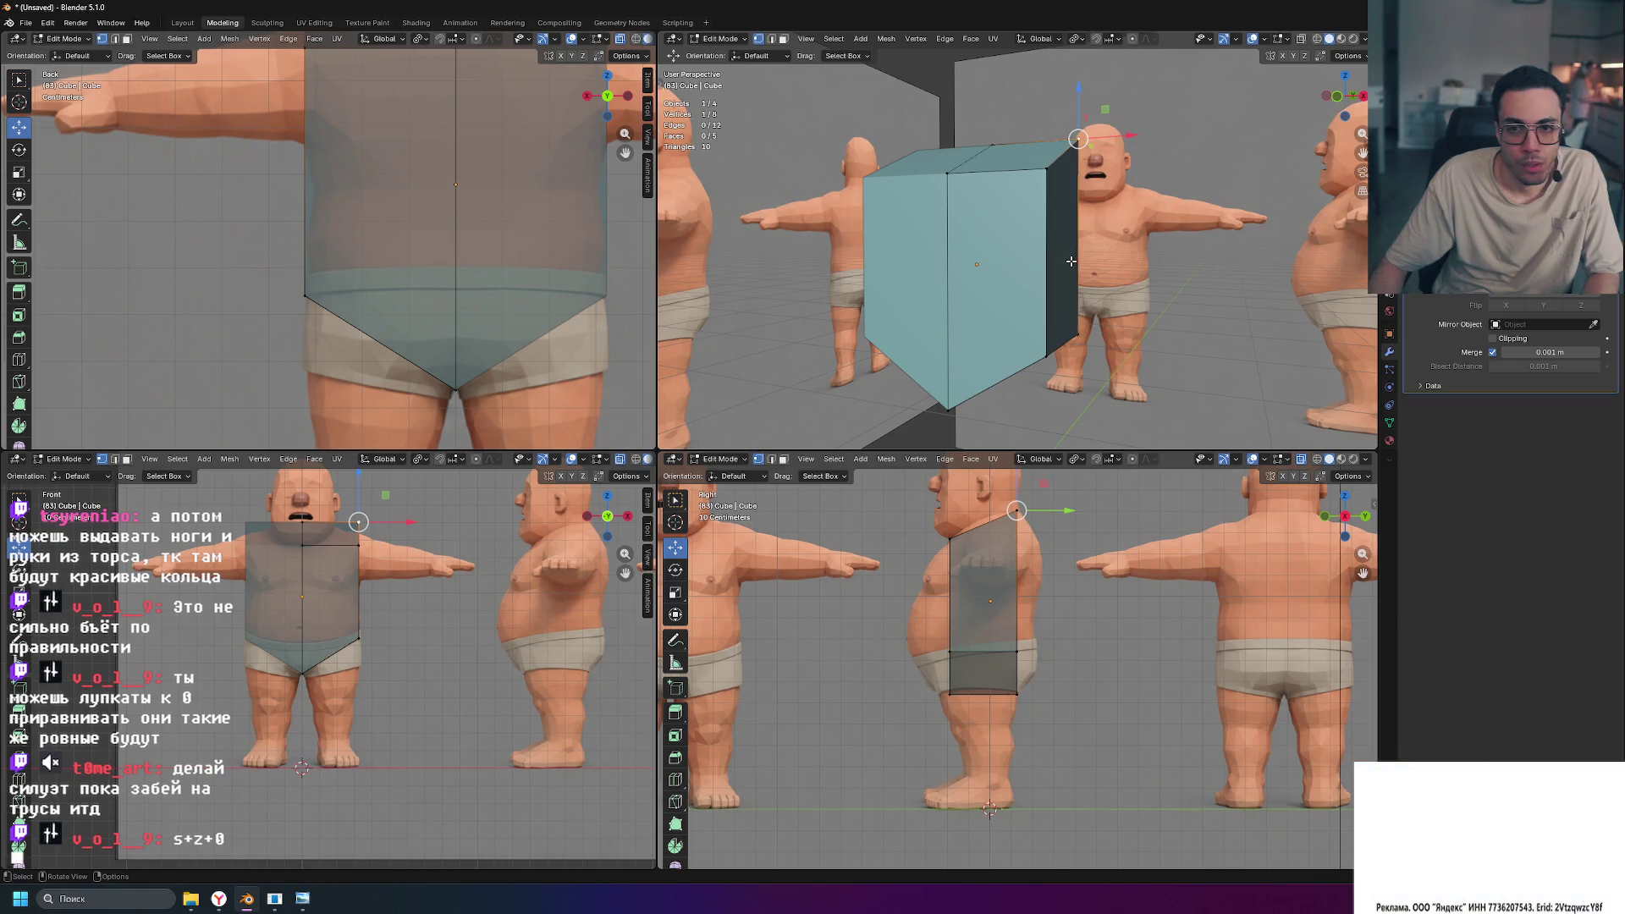
Step: Lower the box's top corner slightly near the shoulder
{"action": "scroll", "coordinate": [583, 462], "scroll_direction": "down", "scroll_amount": 1}
{"action": "scroll", "coordinate": [582, 462], "scroll_direction": "down", "scroll_amount": 1}
{"action": "scroll", "coordinate": [394, 194], "scroll_direction": "down", "scroll_amount": 3}
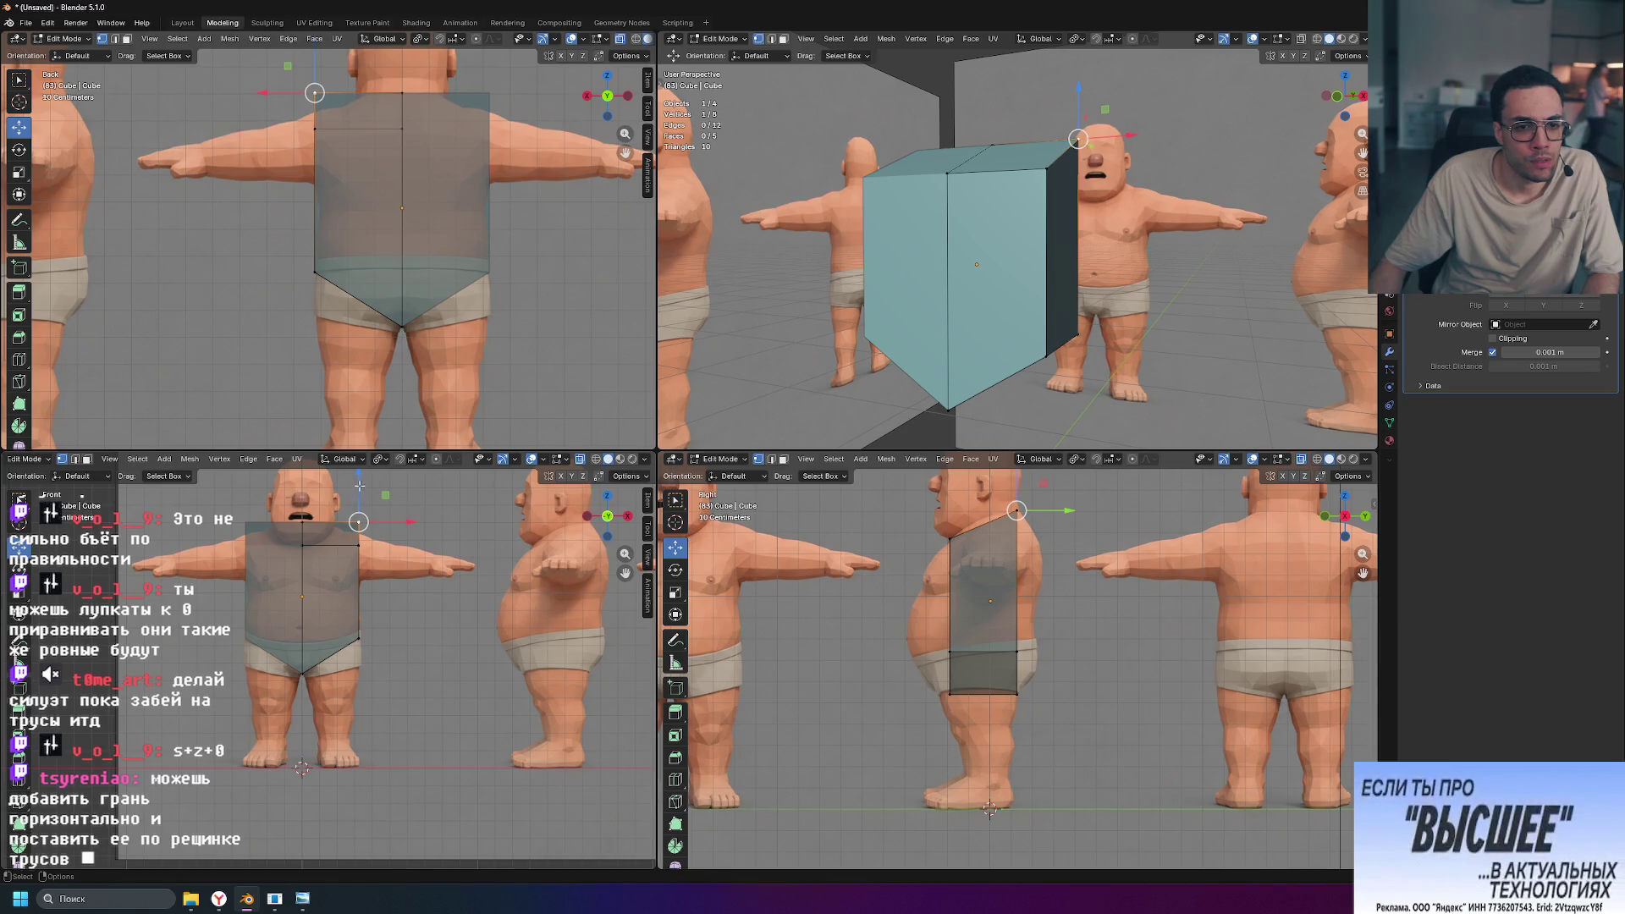
{"action": "left_click_drag", "start_coordinate": [358, 471], "coordinate": [357, 490]}
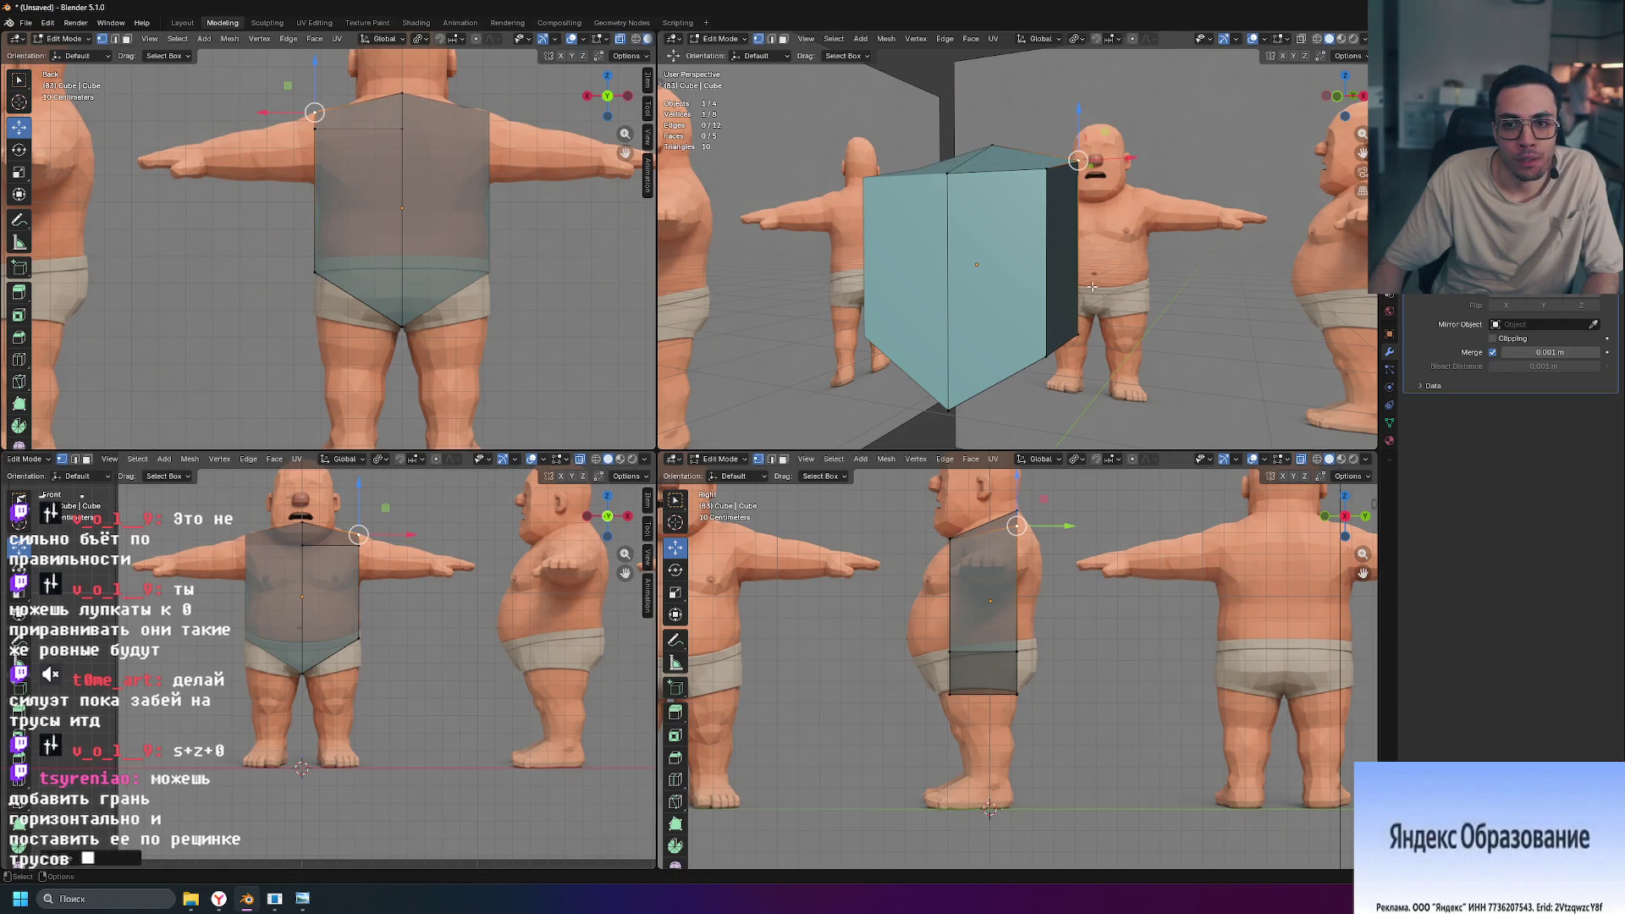
Step: Deselect all and snap the perspective viewport to an orthographic side view
{"action": "middle_click_drag", "start_coordinate": [1211, 280], "coordinate": [1109, 297]}
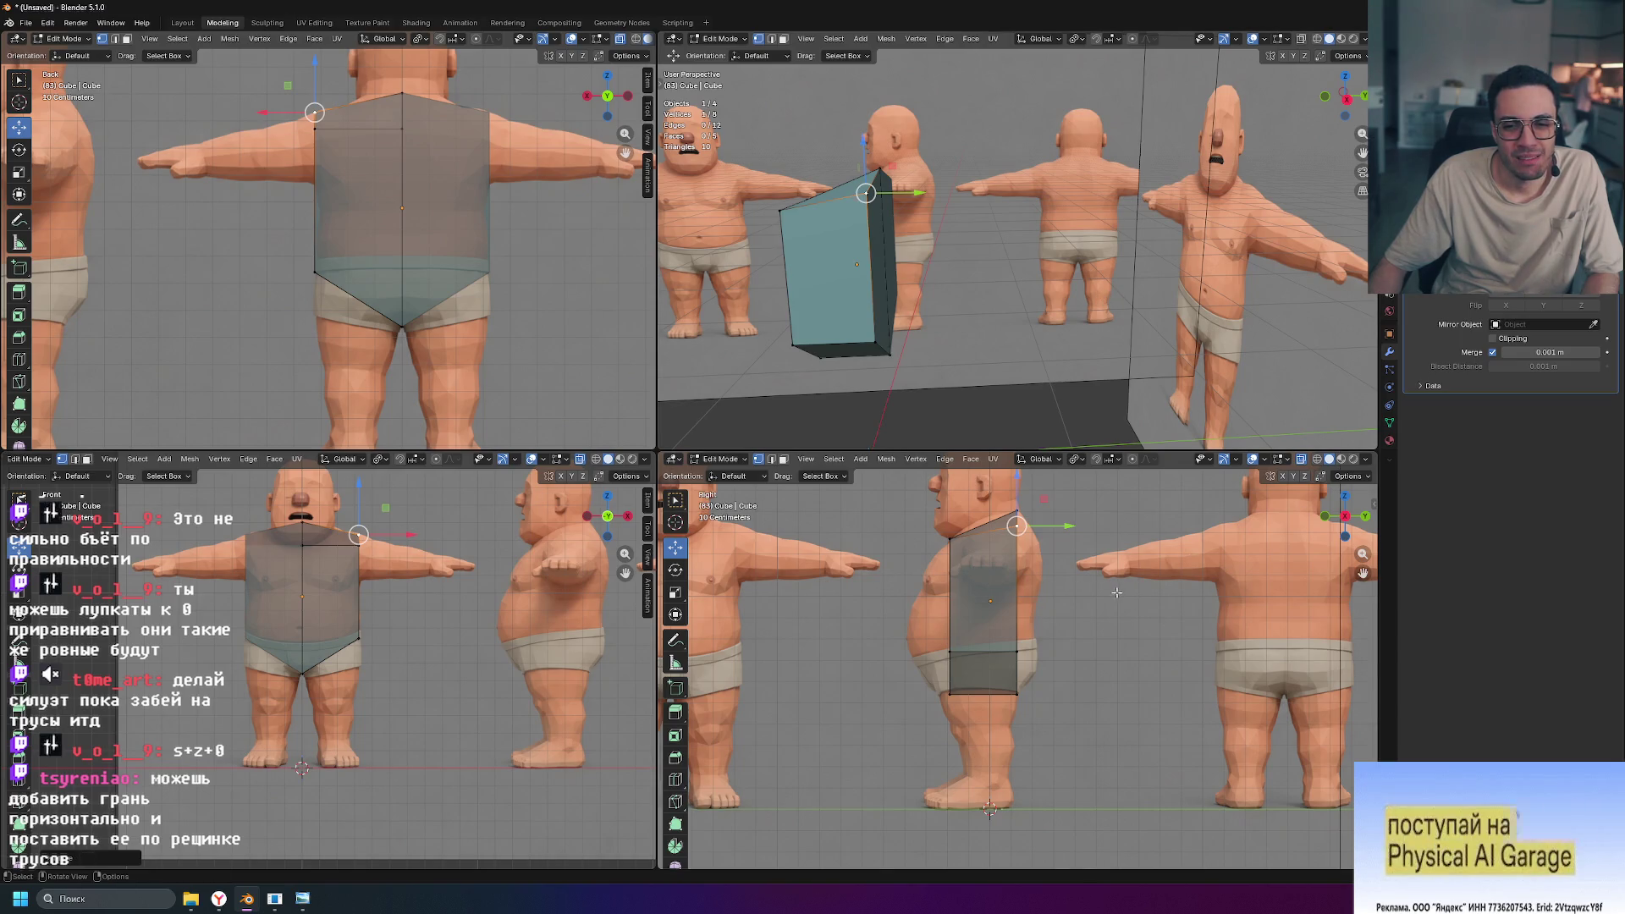
{"action": "key", "text": "alt+a"}
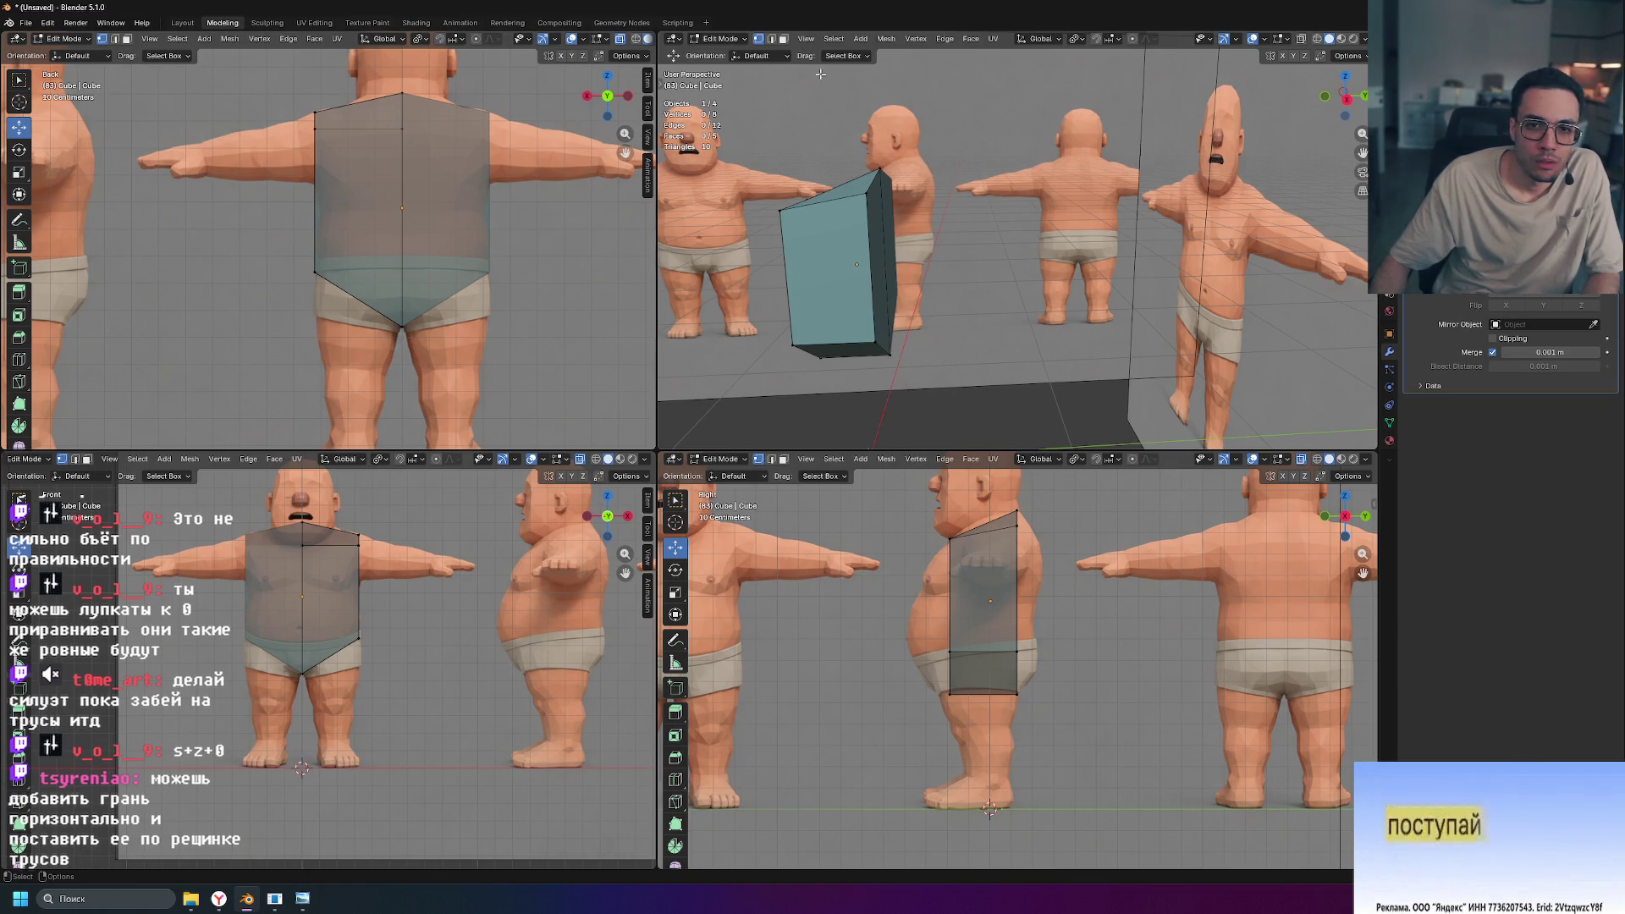
{"action": "mouse_move", "coordinate": [948, 254]}
{"action": "middle_mouse_down", "text": "alt"}
{"action": "mouse_move", "coordinate": [977, 244]}
{"action": "mouse_move", "coordinate": [816, 203]}
{"action": "middle_mouse_up", "text": "alt"}
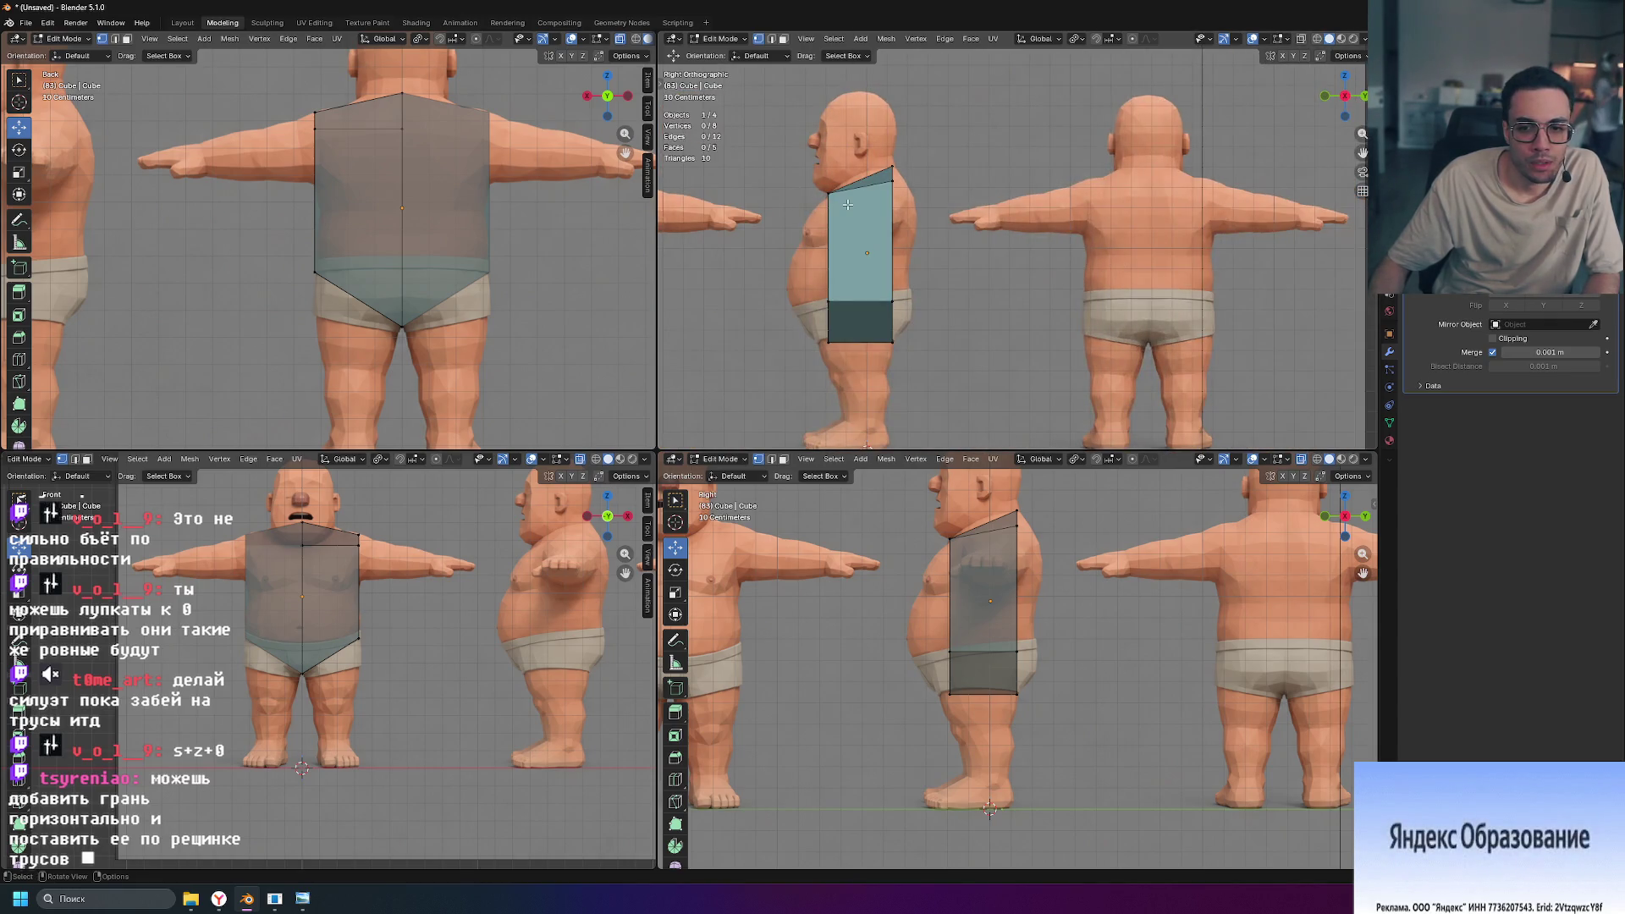
Step: Orbit the top-right view into perspective and preview a loop cut around the torso box
{"action": "scroll", "coordinate": [981, 561], "scroll_direction": "up", "scroll_amount": 6}
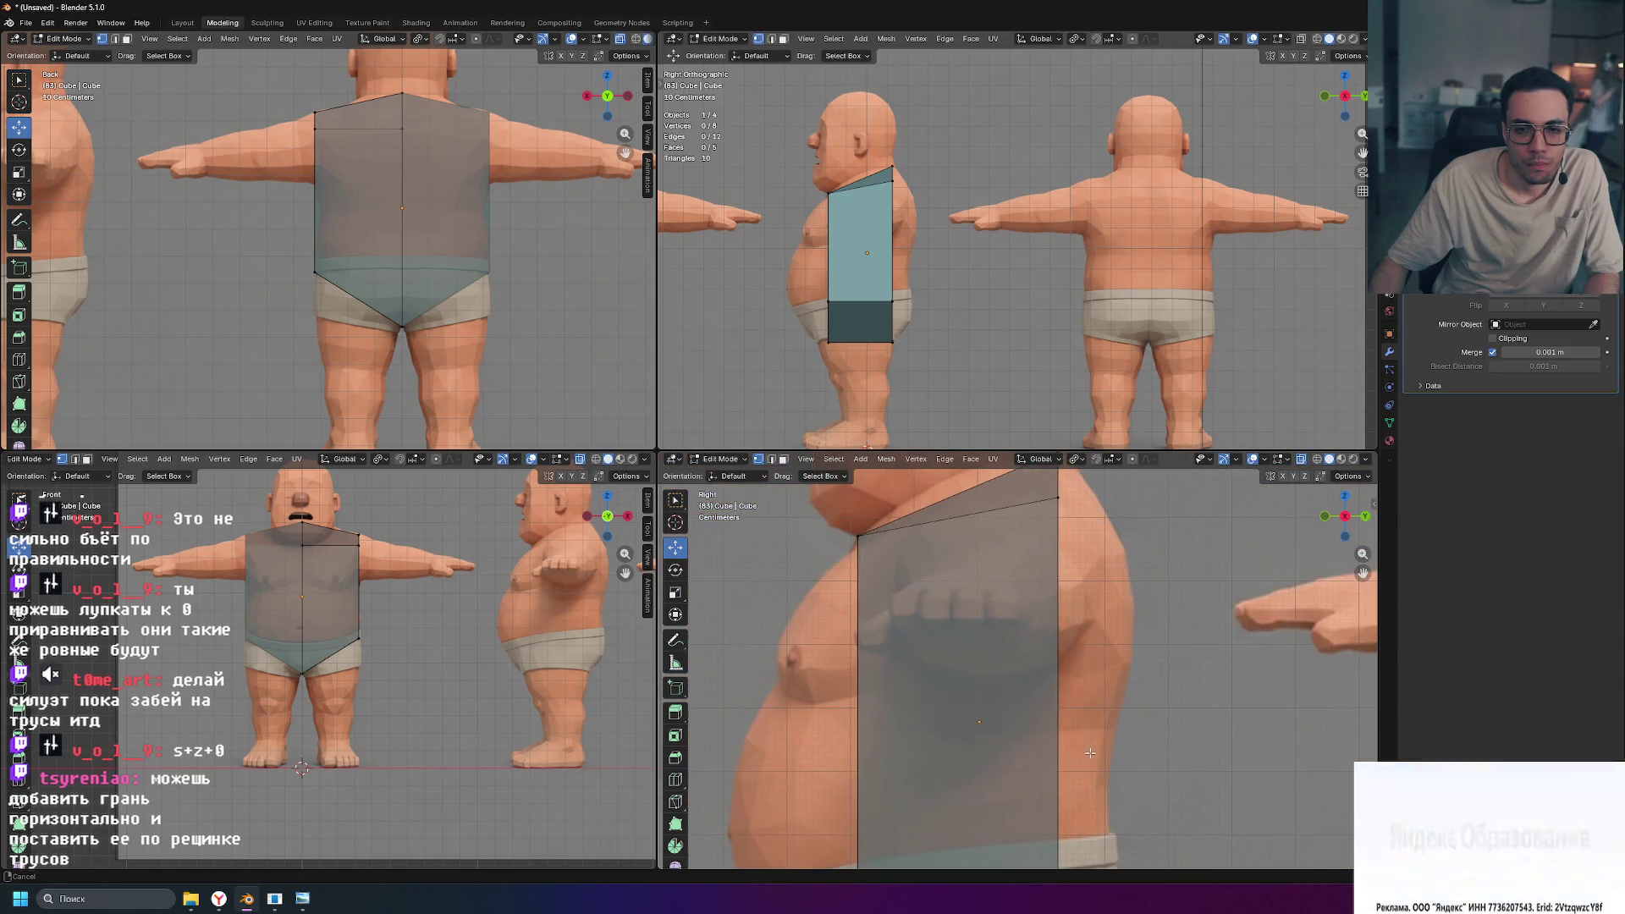
{"action": "mouse_move", "coordinate": [1007, 279]}
{"action": "middle_mouse_down"}
{"action": "mouse_move", "coordinate": [1059, 269]}
{"action": "mouse_move", "coordinate": [994, 267]}
{"action": "mouse_move", "coordinate": [1047, 283]}
{"action": "middle_mouse_up"}
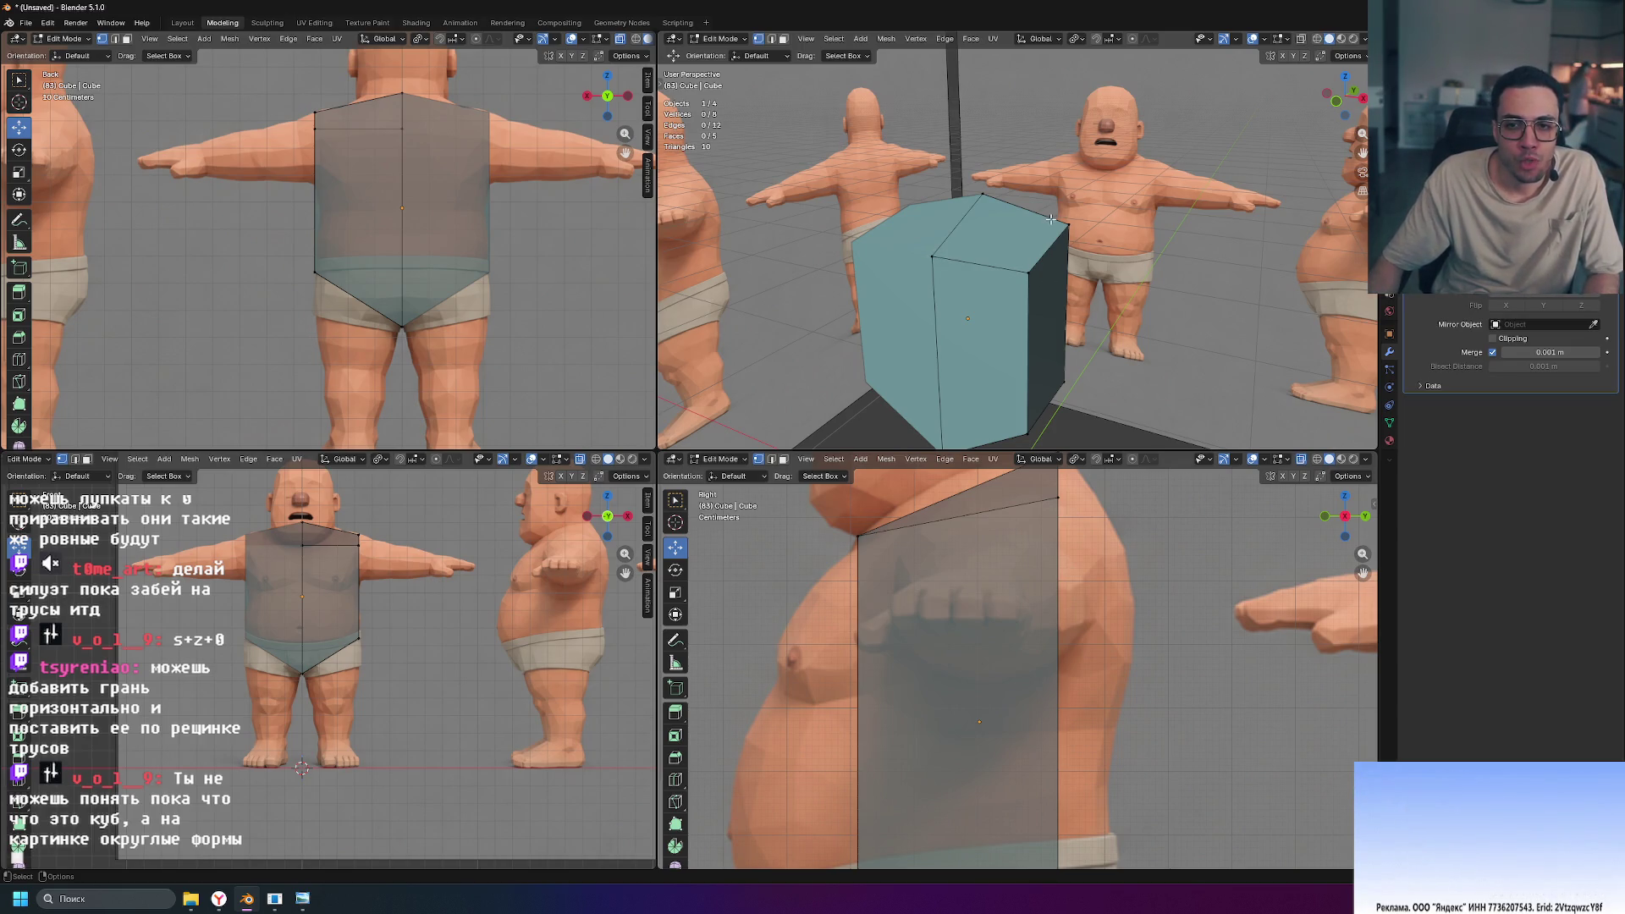
{"action": "mouse_move", "coordinate": [957, 217]}
{"action": "middle_mouse_down"}
{"action": "mouse_move", "coordinate": [1117, 295]}
{"action": "mouse_move", "coordinate": [1161, 293]}
{"action": "mouse_move", "coordinate": [1109, 254]}
{"action": "middle_mouse_up"}
{"action": "key", "text": "ctrl+r"}
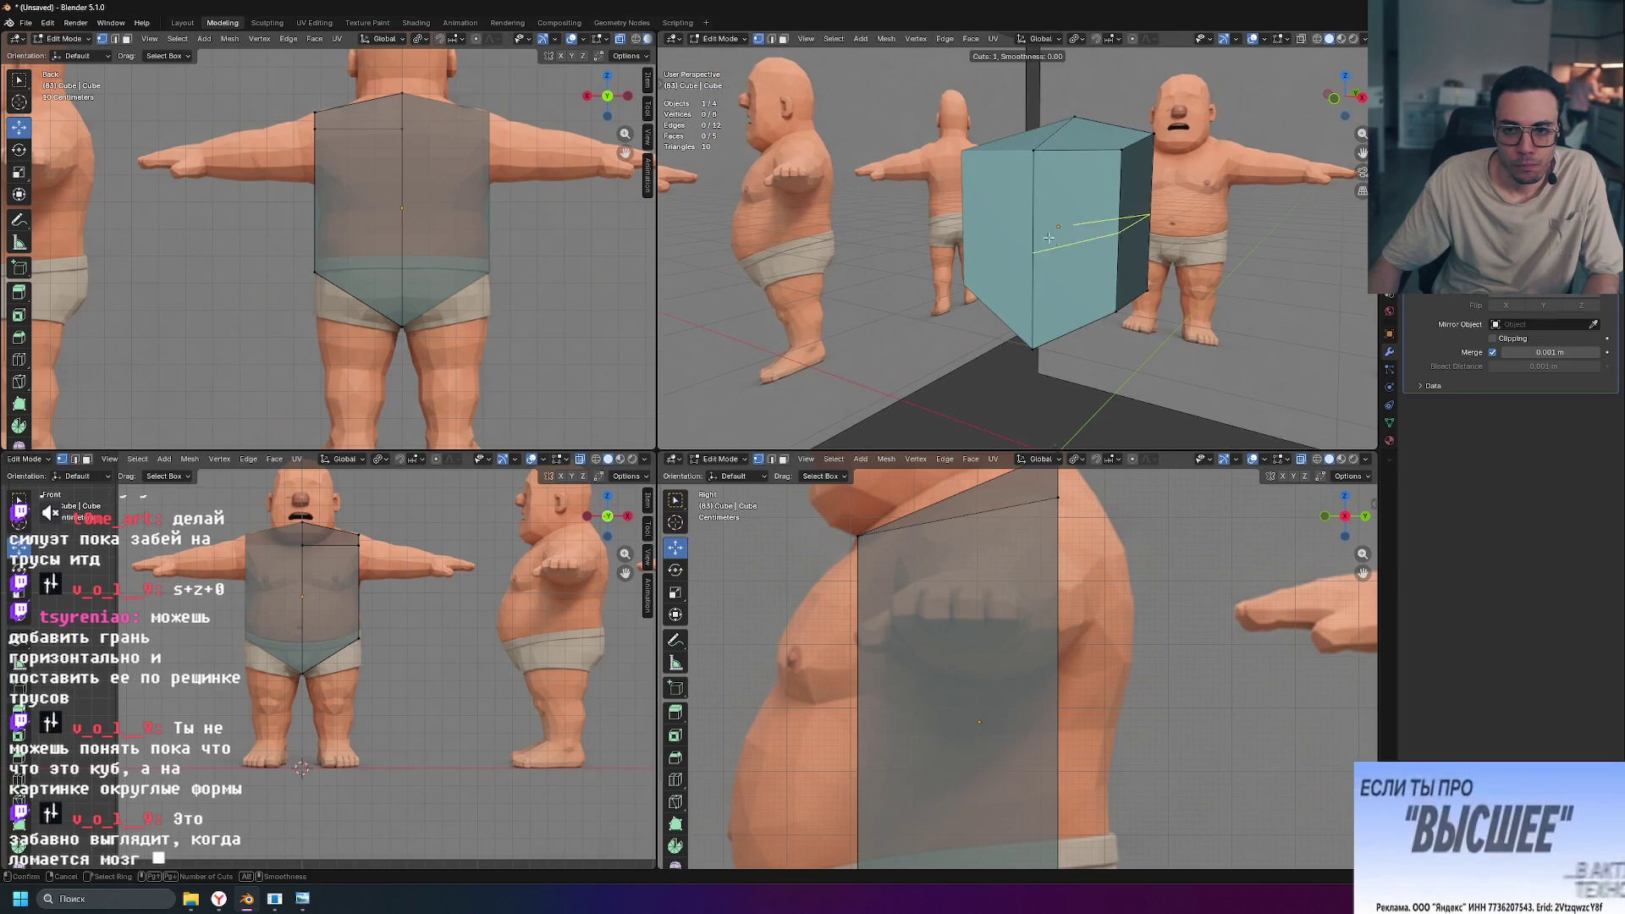
Step: Place the edge loop and flatten it level with scale Z 0
{"action": "left_click", "coordinate": [1104, 239]}
{"action": "key", "text": "s"}
{"action": "key", "text": "z"}
{"action": "key", "text": "0"}
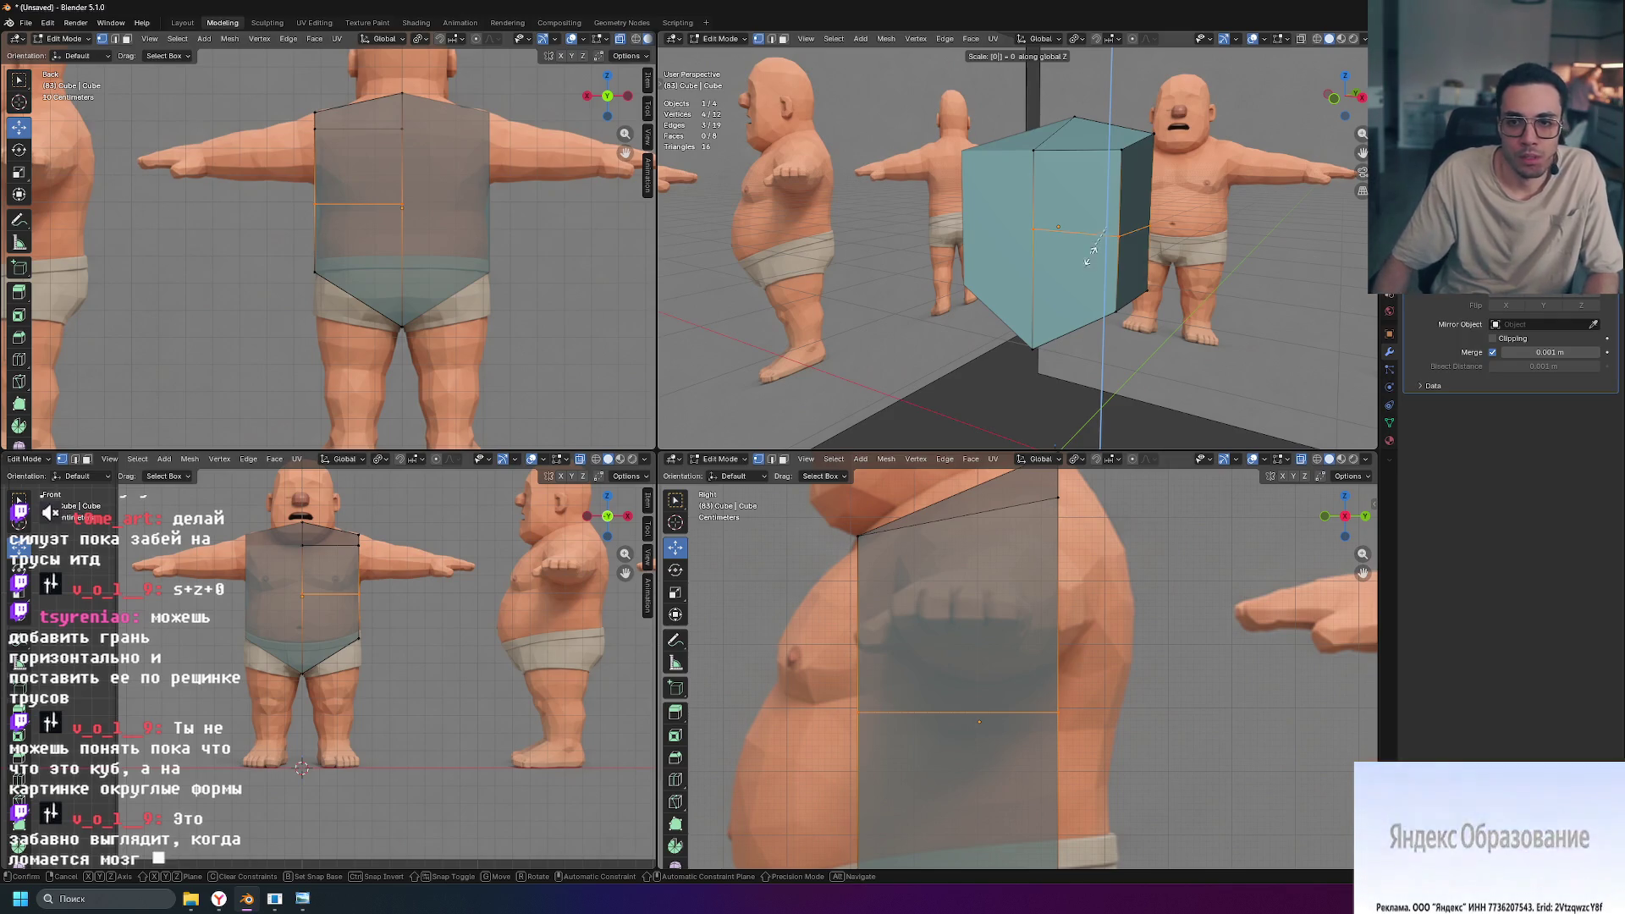
{"action": "key", "text": "Return"}
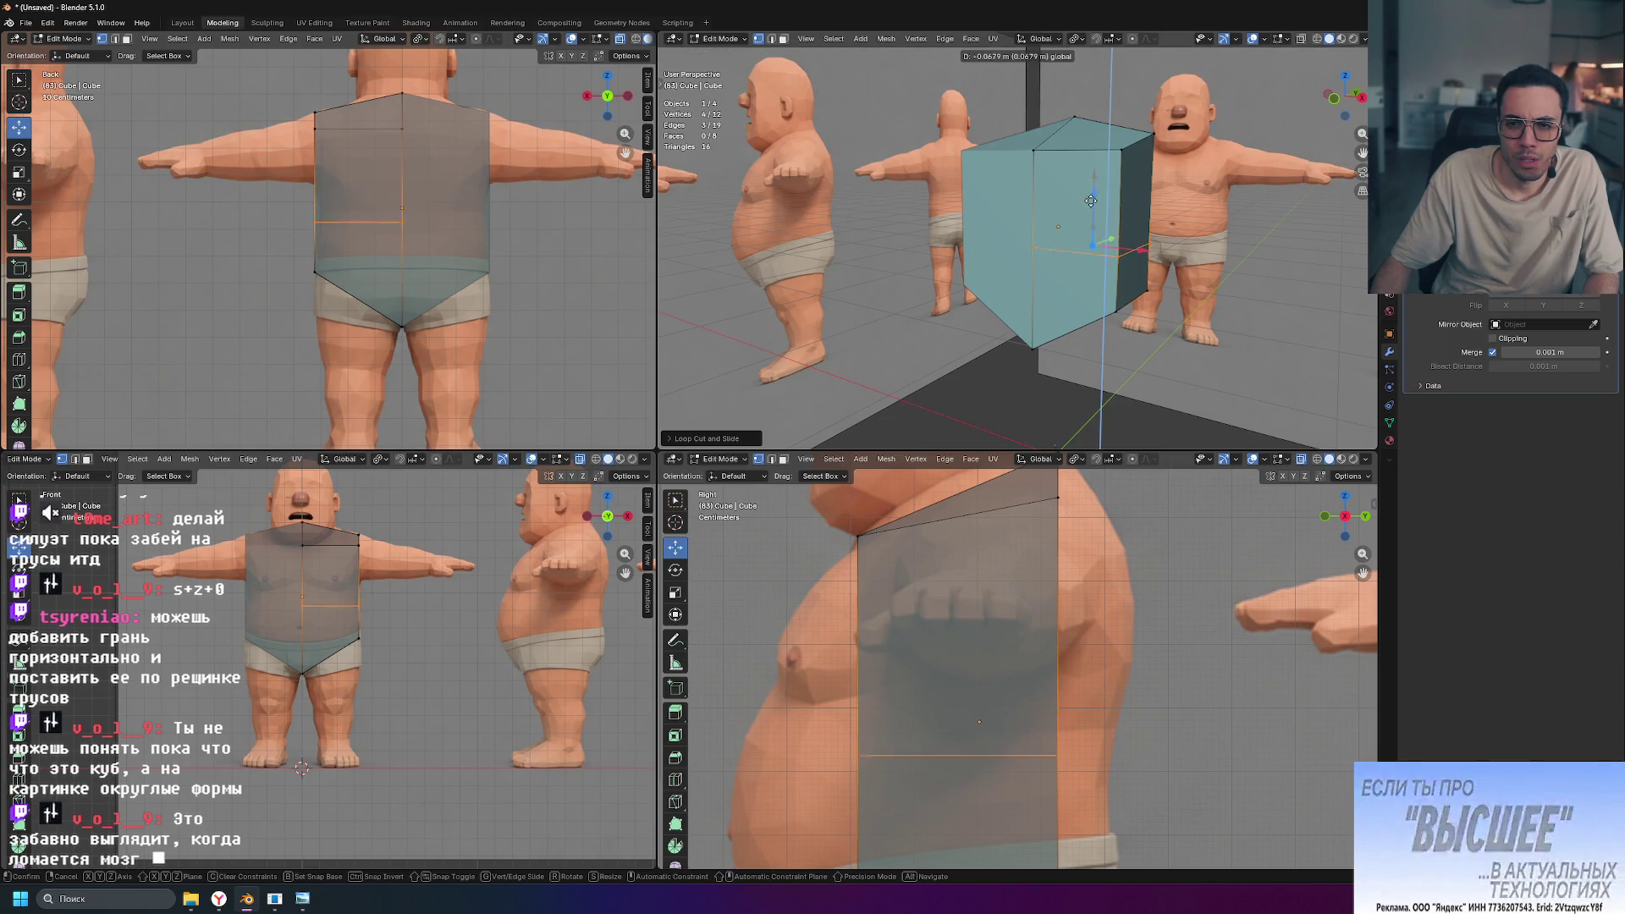
Step: Slide the loop down about 0.23 m to the underwear waistband
{"action": "left_click_drag", "start_coordinate": [1095, 178], "coordinate": [1082, 222]}
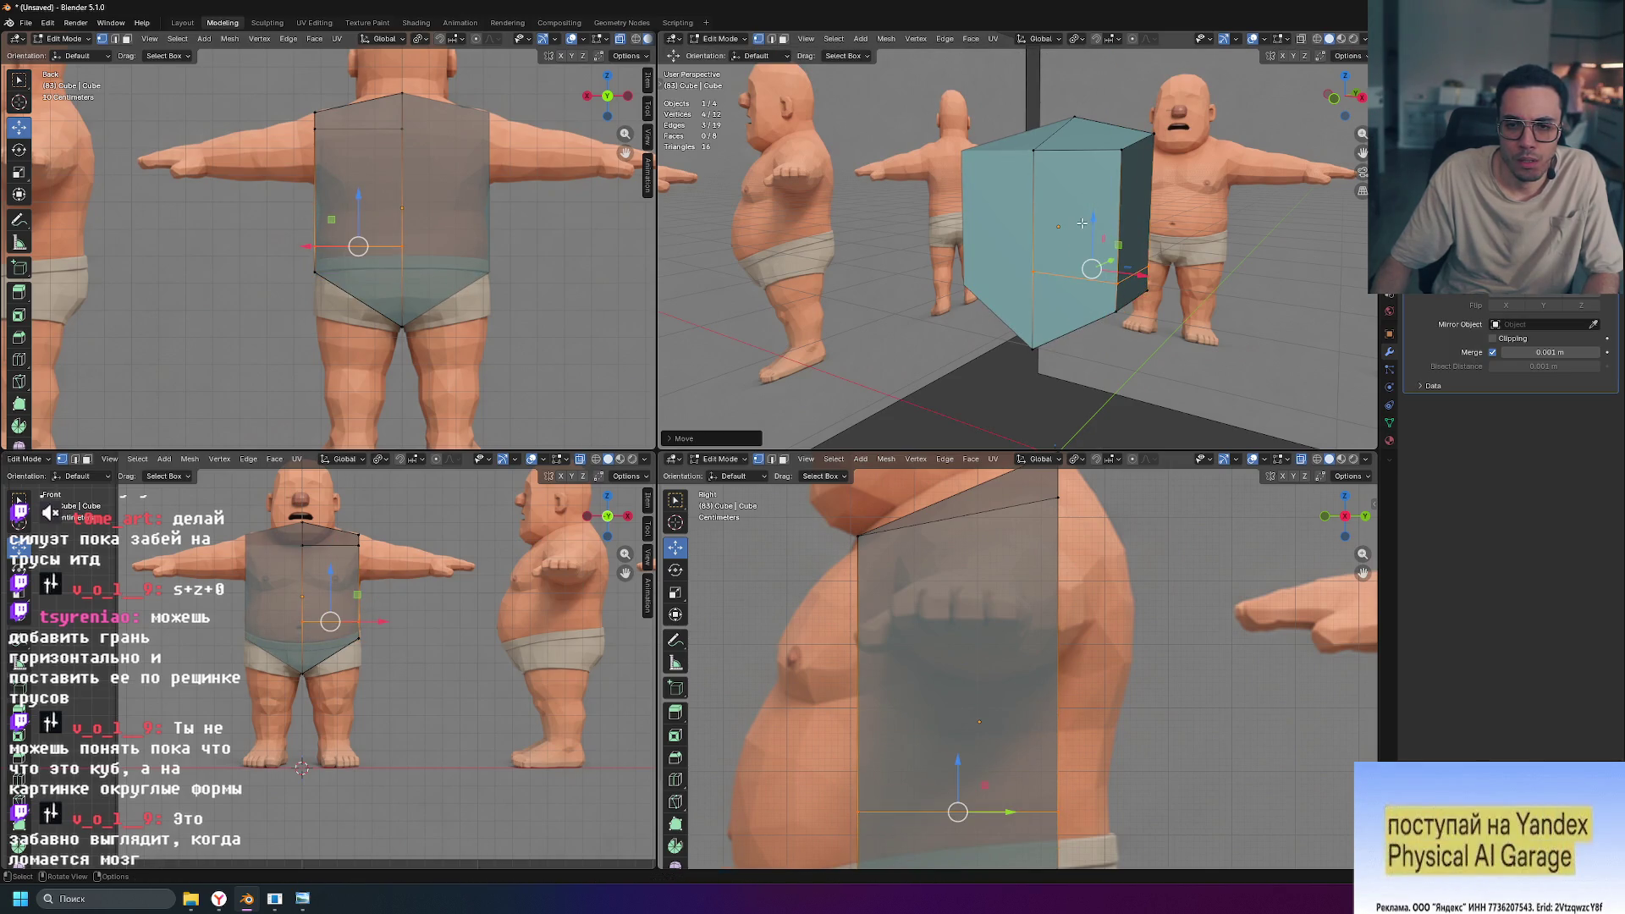
{"action": "key", "text": "ctrl+z"}
{"action": "key", "text": "g"}
{"action": "key", "text": "g"}
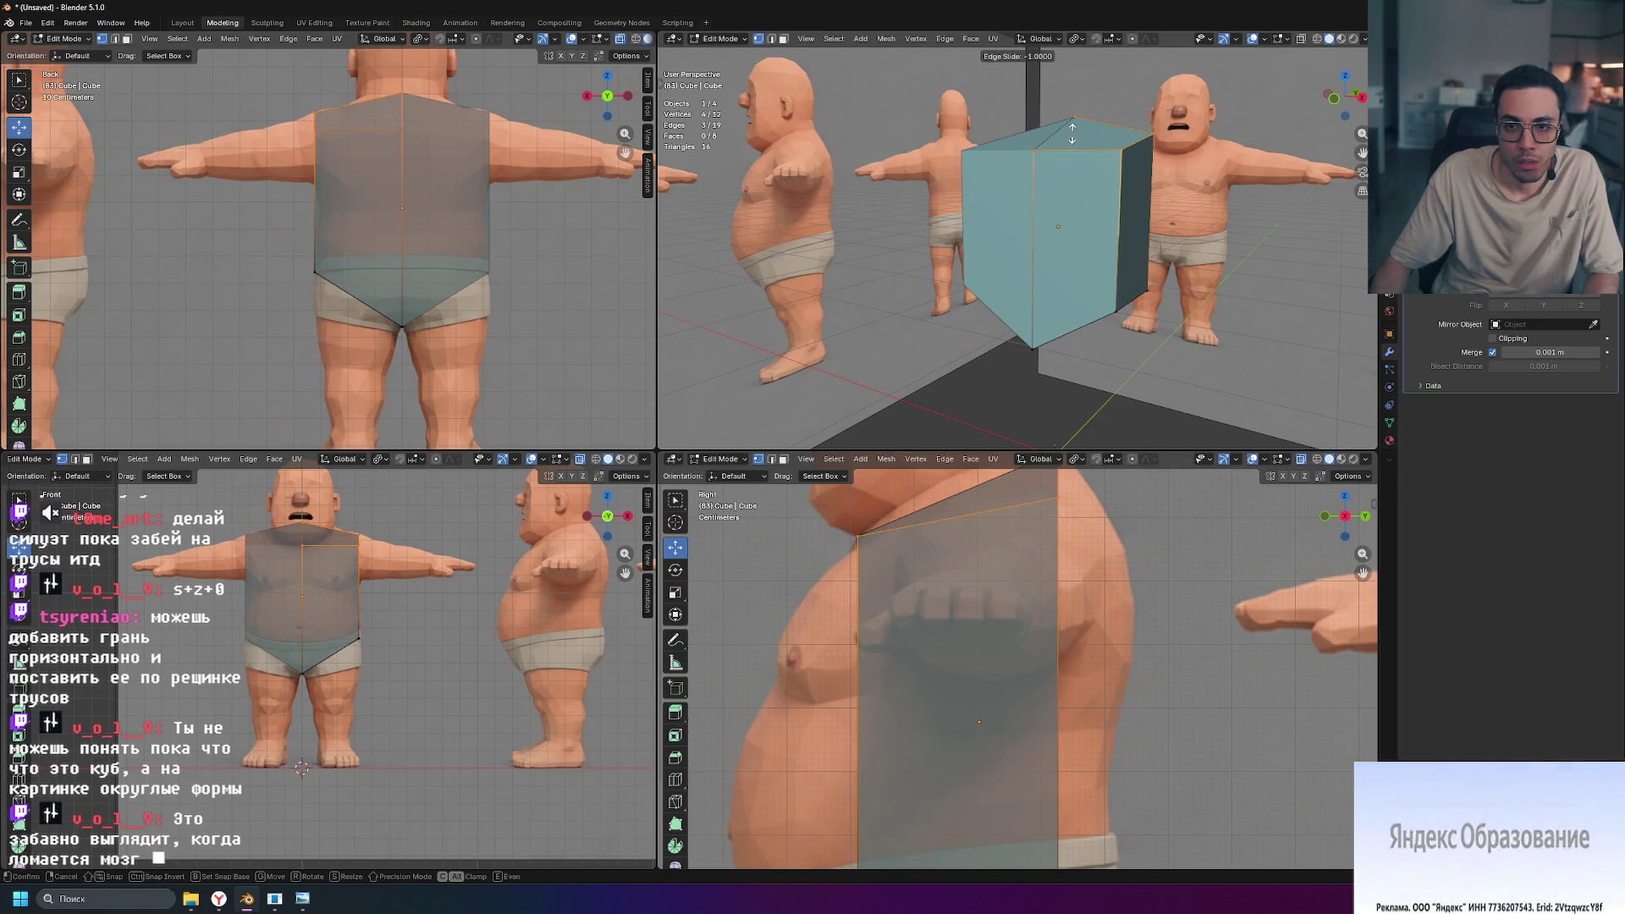
{"action": "left_click", "coordinate": [1055, 230]}
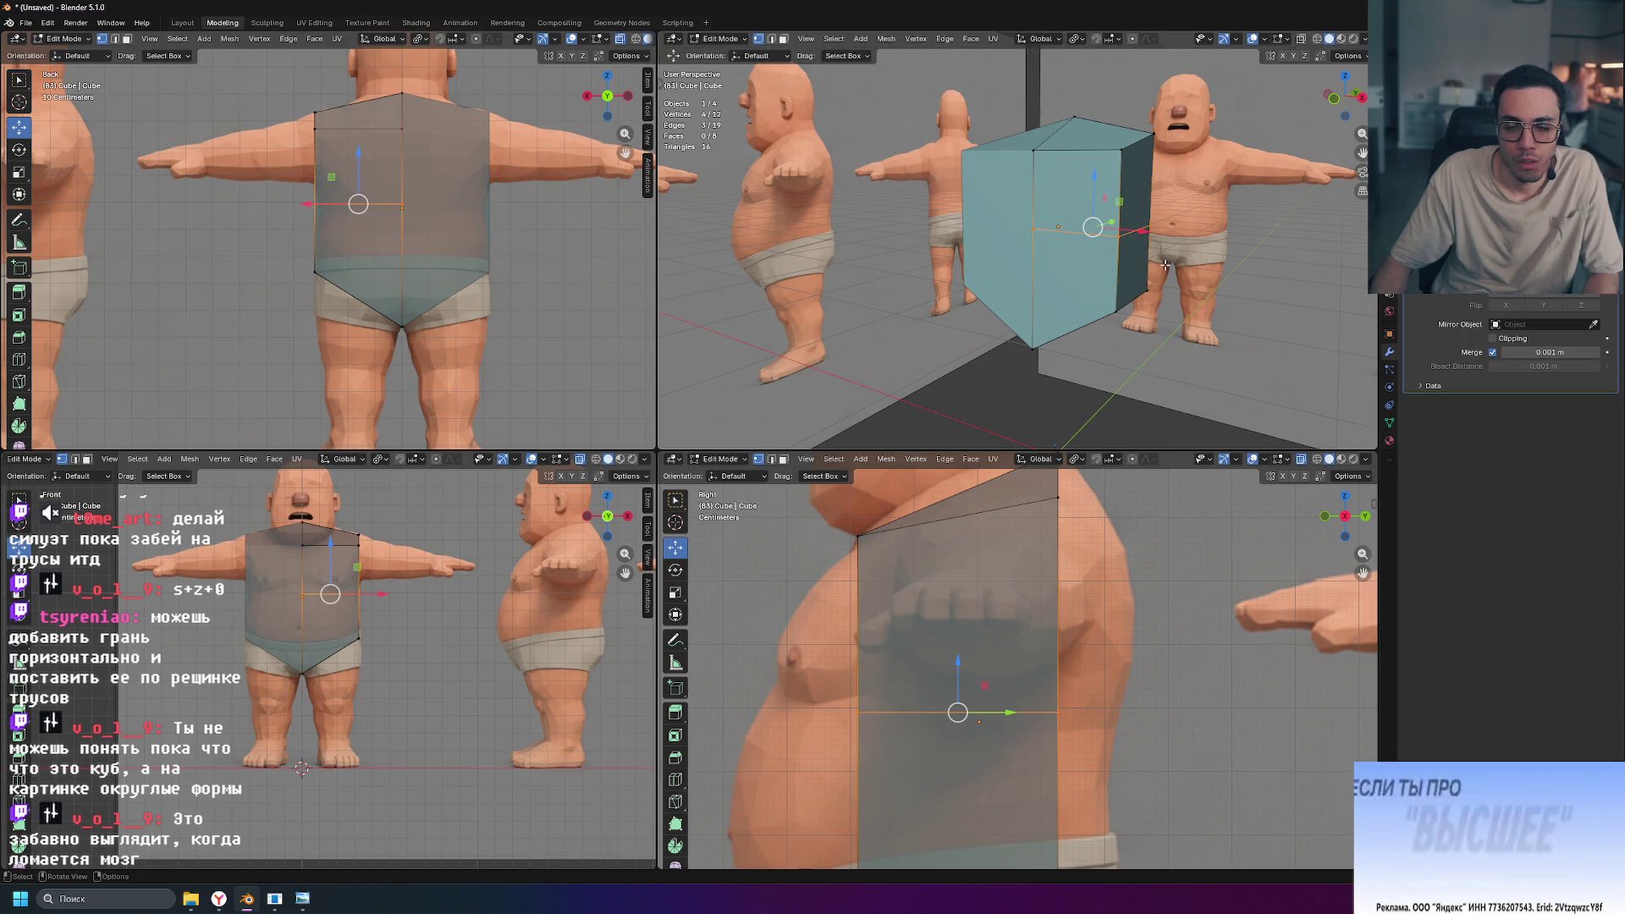
{"action": "left_click_drag", "start_coordinate": [1095, 177], "coordinate": [1084, 239]}
{"action": "middle_click_drag", "start_coordinate": [1039, 284], "coordinate": [1113, 349]}
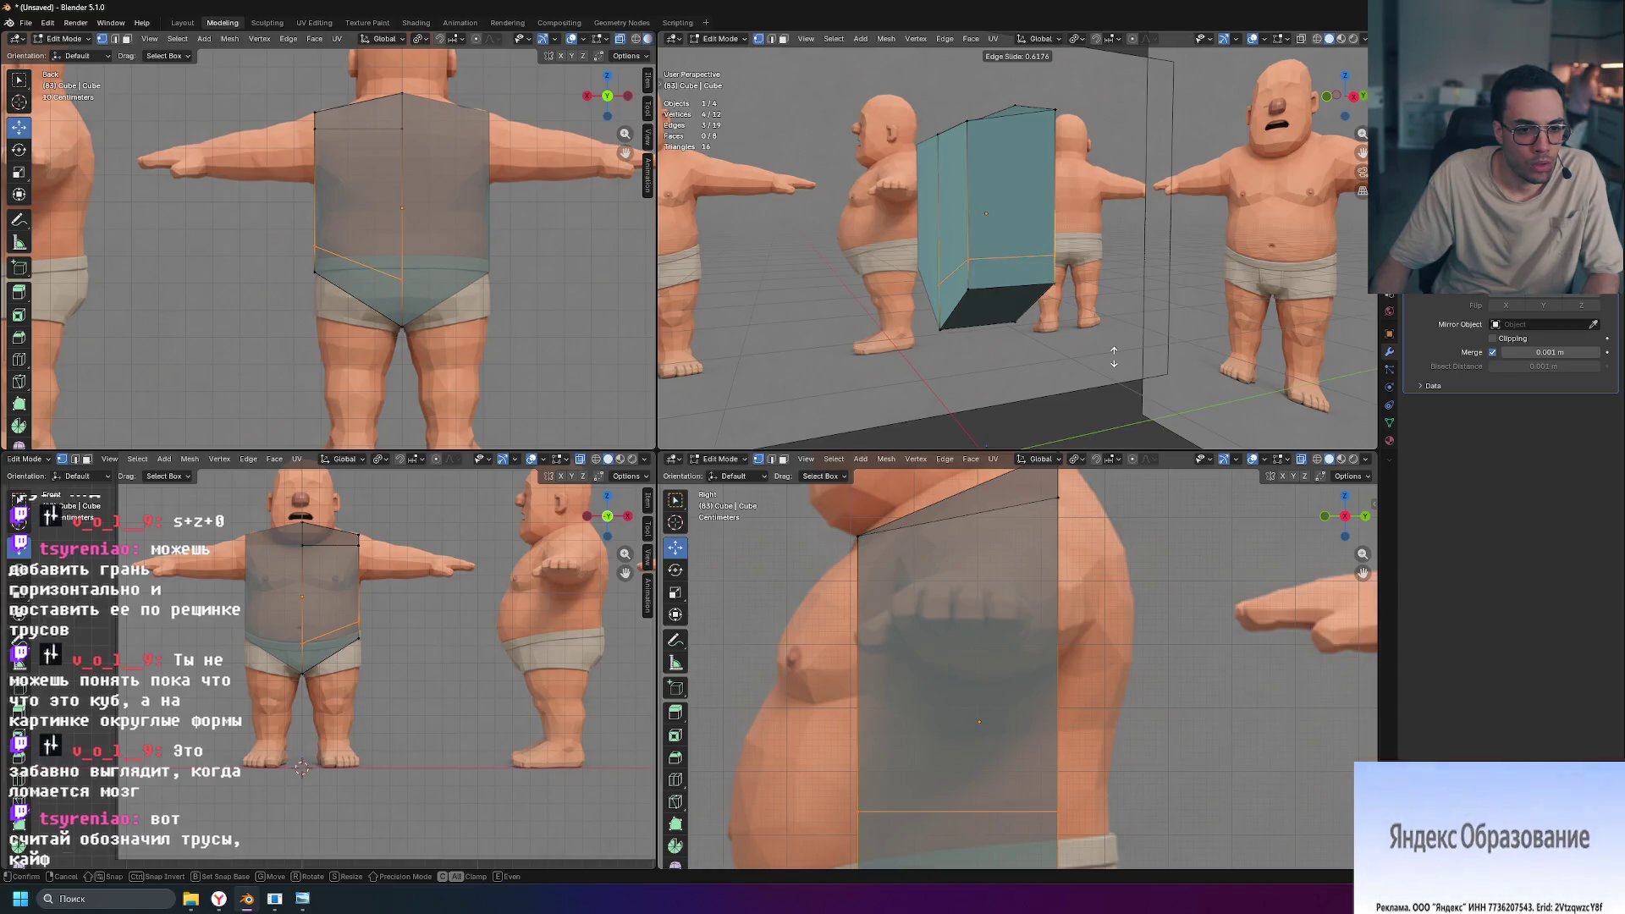
Step: Lower one side vertex of the waist loop so it follows the waistband
{"action": "key", "text": "ctrl+r"}
{"action": "left_click", "coordinate": [1114, 352]}
{"action": "left_click", "coordinate": [1116, 356]}
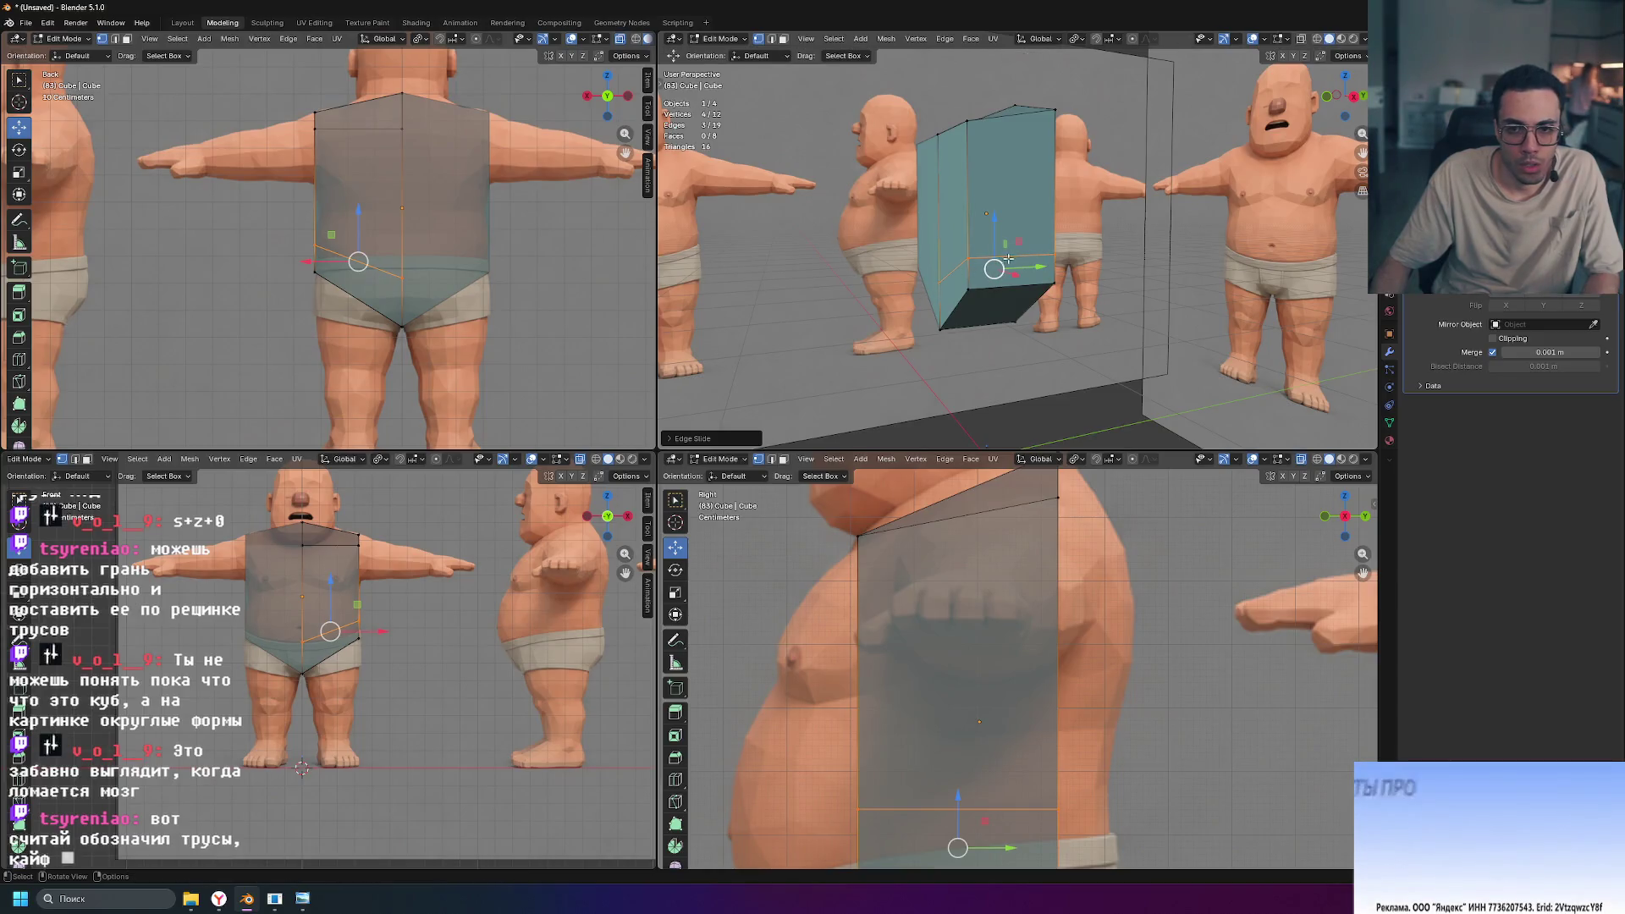
{"action": "left_click", "coordinate": [1060, 257]}
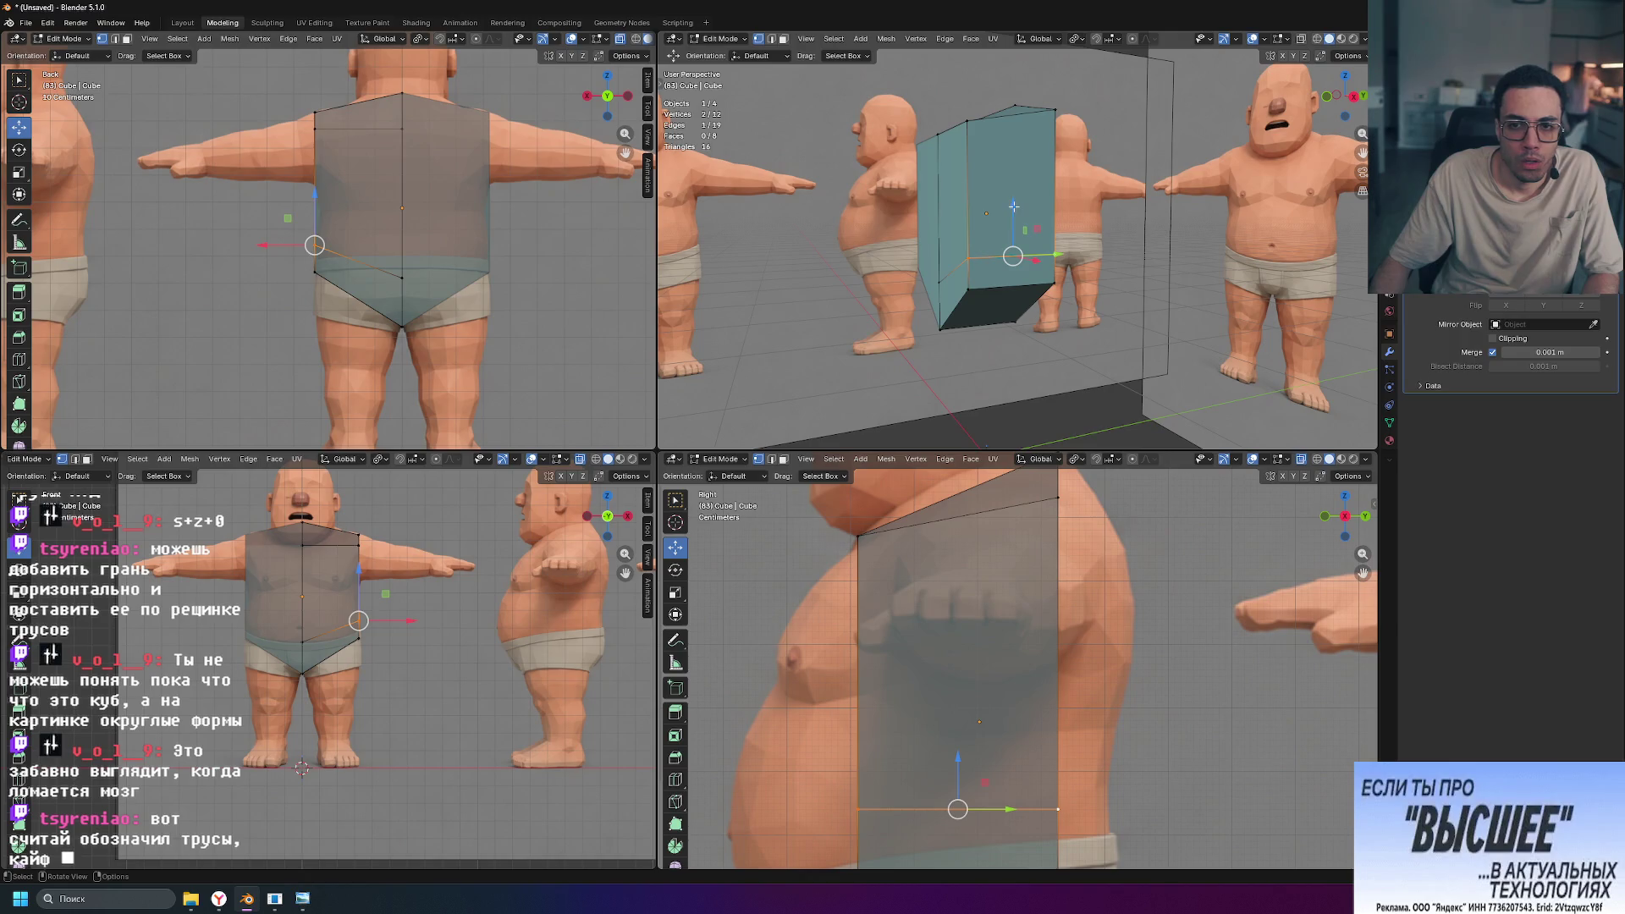
{"action": "scroll", "coordinate": [464, 686], "scroll_direction": "up", "scroll_amount": 6}
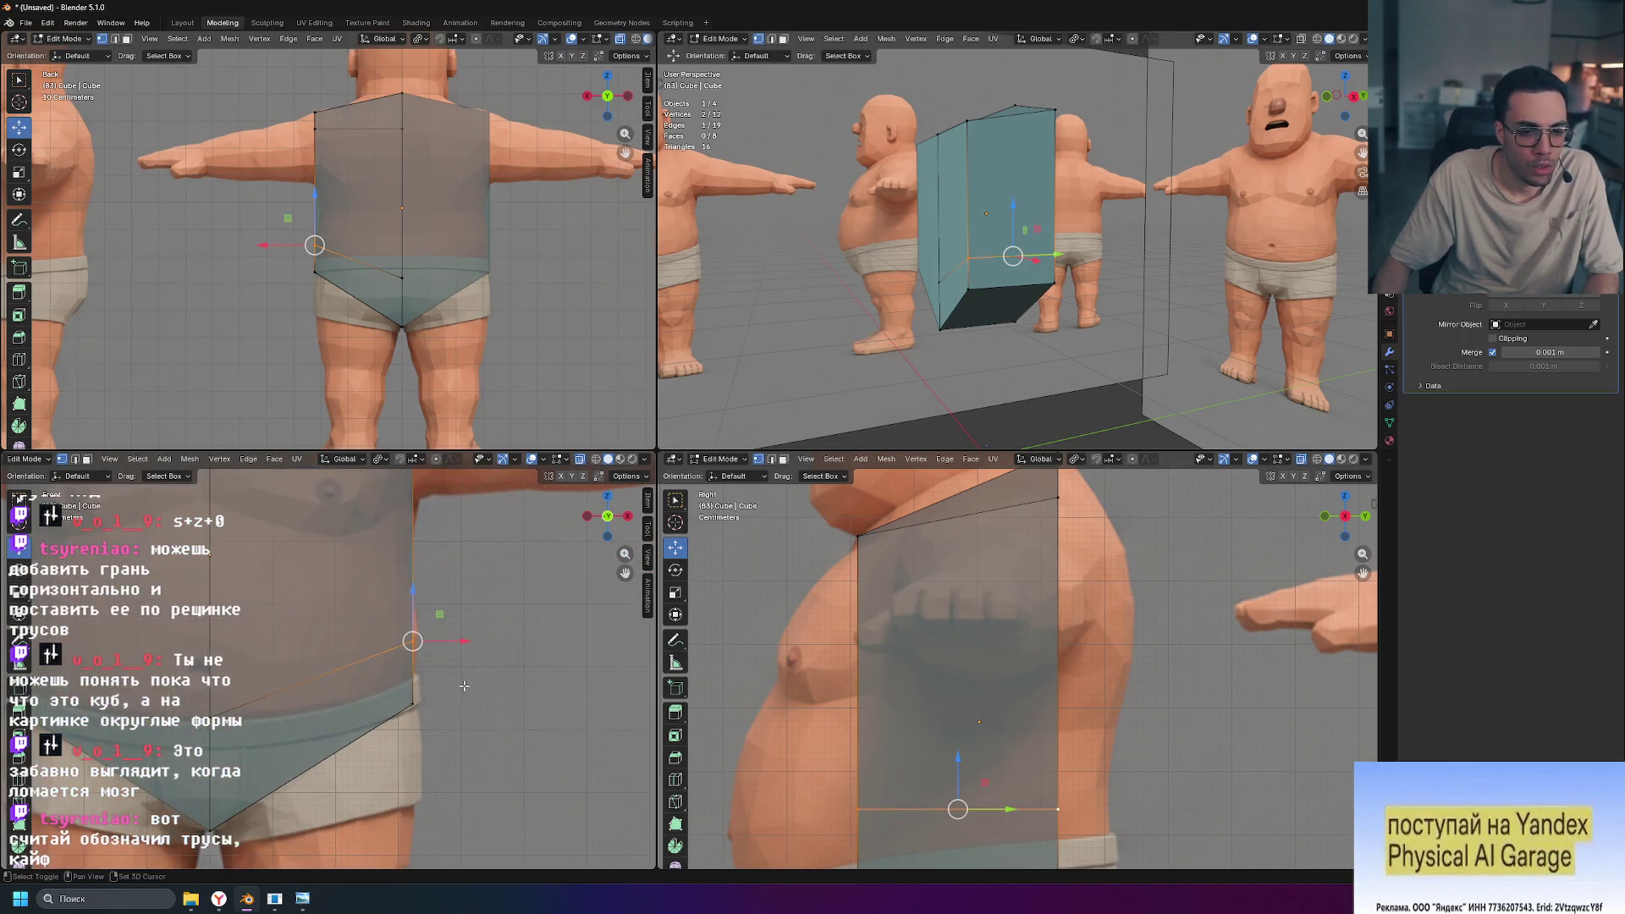
{"action": "left_click_drag", "start_coordinate": [421, 586], "coordinate": [409, 631]}
{"action": "scroll", "coordinate": [279, 692], "scroll_direction": "down", "scroll_amount": 4}
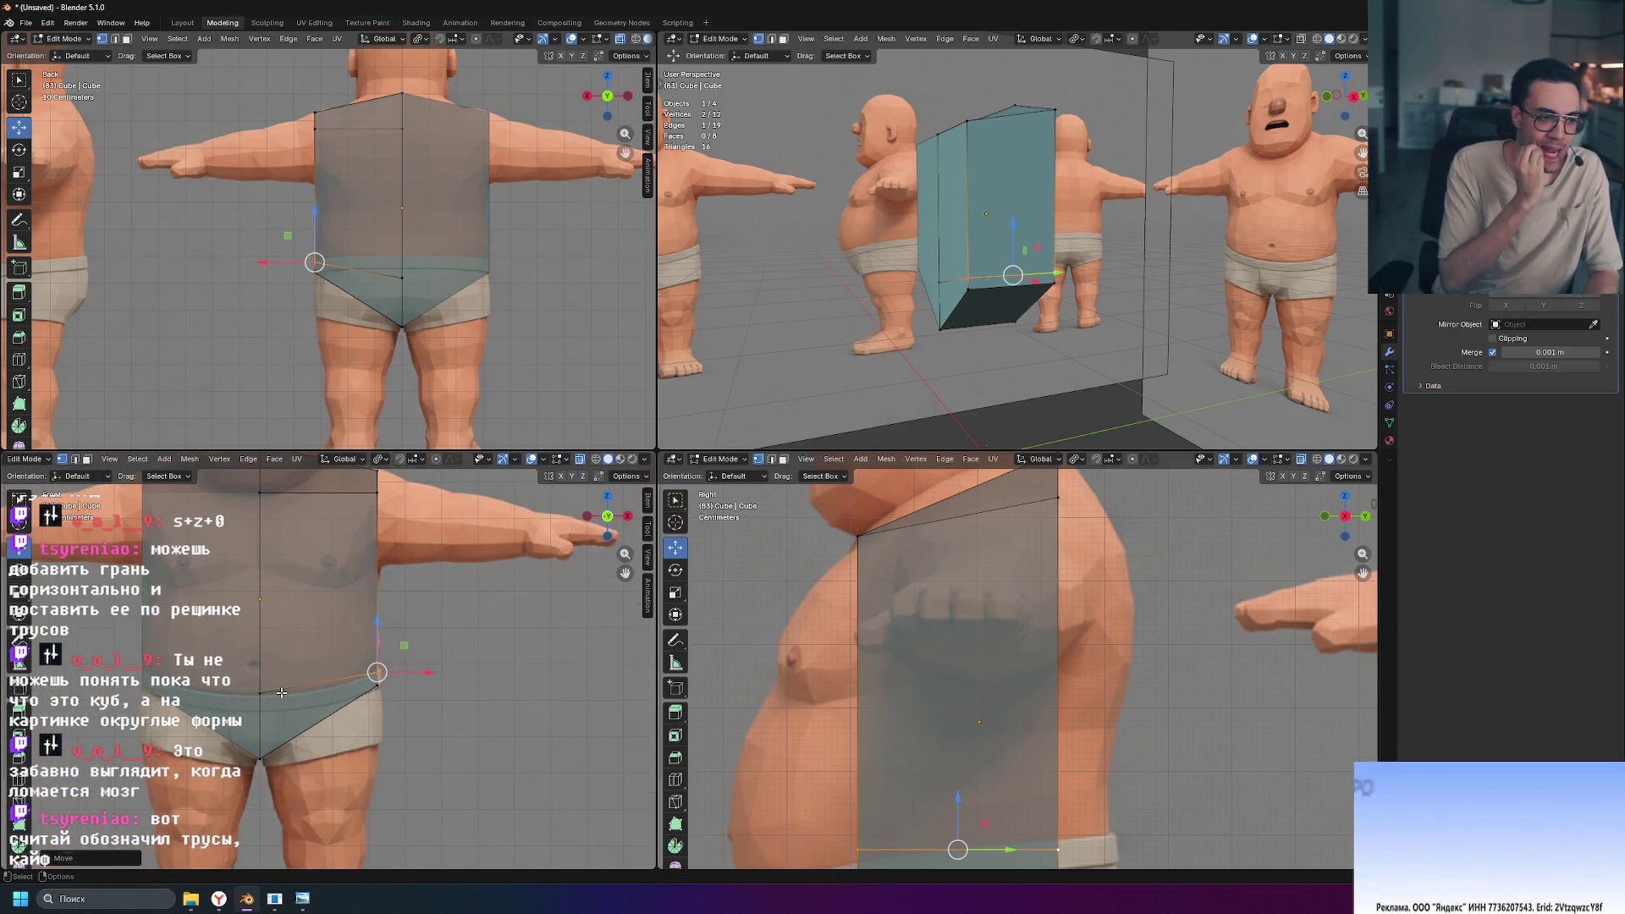
Step: Leave and re-enter Edit Mode on the torso box, then inspect it in perspective
{"action": "mouse_move", "coordinate": [1016, 338]}
{"action": "middle_mouse_down"}
{"action": "mouse_move", "coordinate": [1083, 385]}
{"action": "mouse_move", "coordinate": [948, 321]}
{"action": "mouse_move", "coordinate": [945, 299]}
{"action": "middle_mouse_up"}
{"action": "key", "text": "Tab"}
{"action": "left_click", "coordinate": [1083, 384]}
{"action": "left_click", "coordinate": [974, 322]}
{"action": "key", "text": "Tab"}
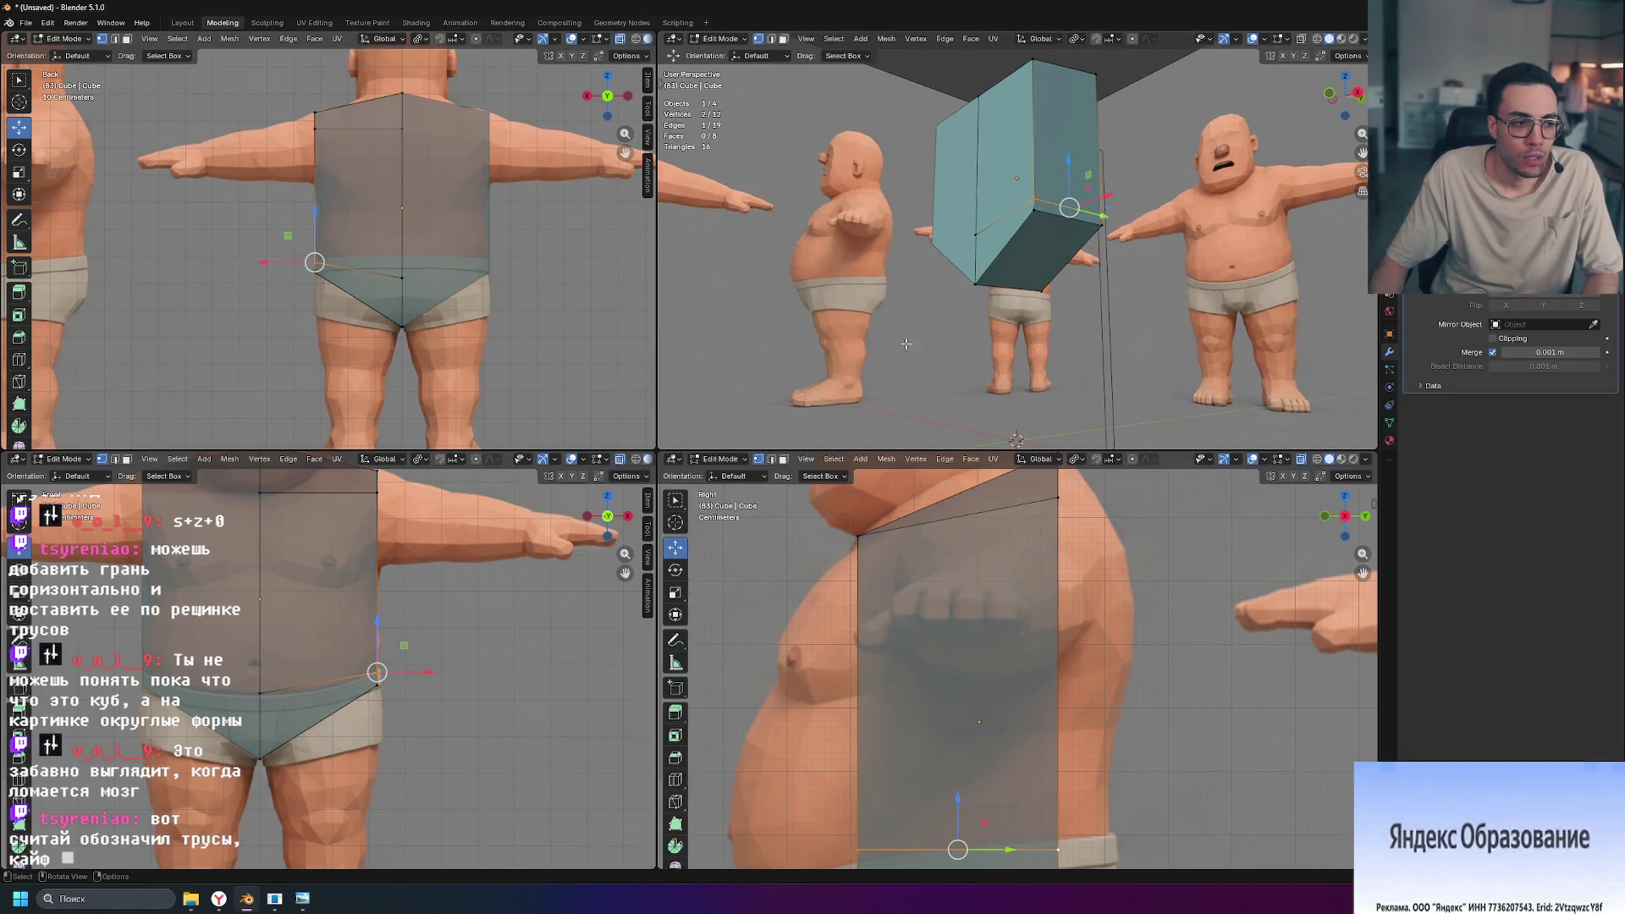
{"action": "mouse_move", "coordinate": [894, 326]}
{"action": "middle_mouse_down"}
{"action": "mouse_move", "coordinate": [919, 246]}
{"action": "mouse_move", "coordinate": [1076, 290]}
{"action": "mouse_move", "coordinate": [911, 280]}
{"action": "middle_mouse_up"}
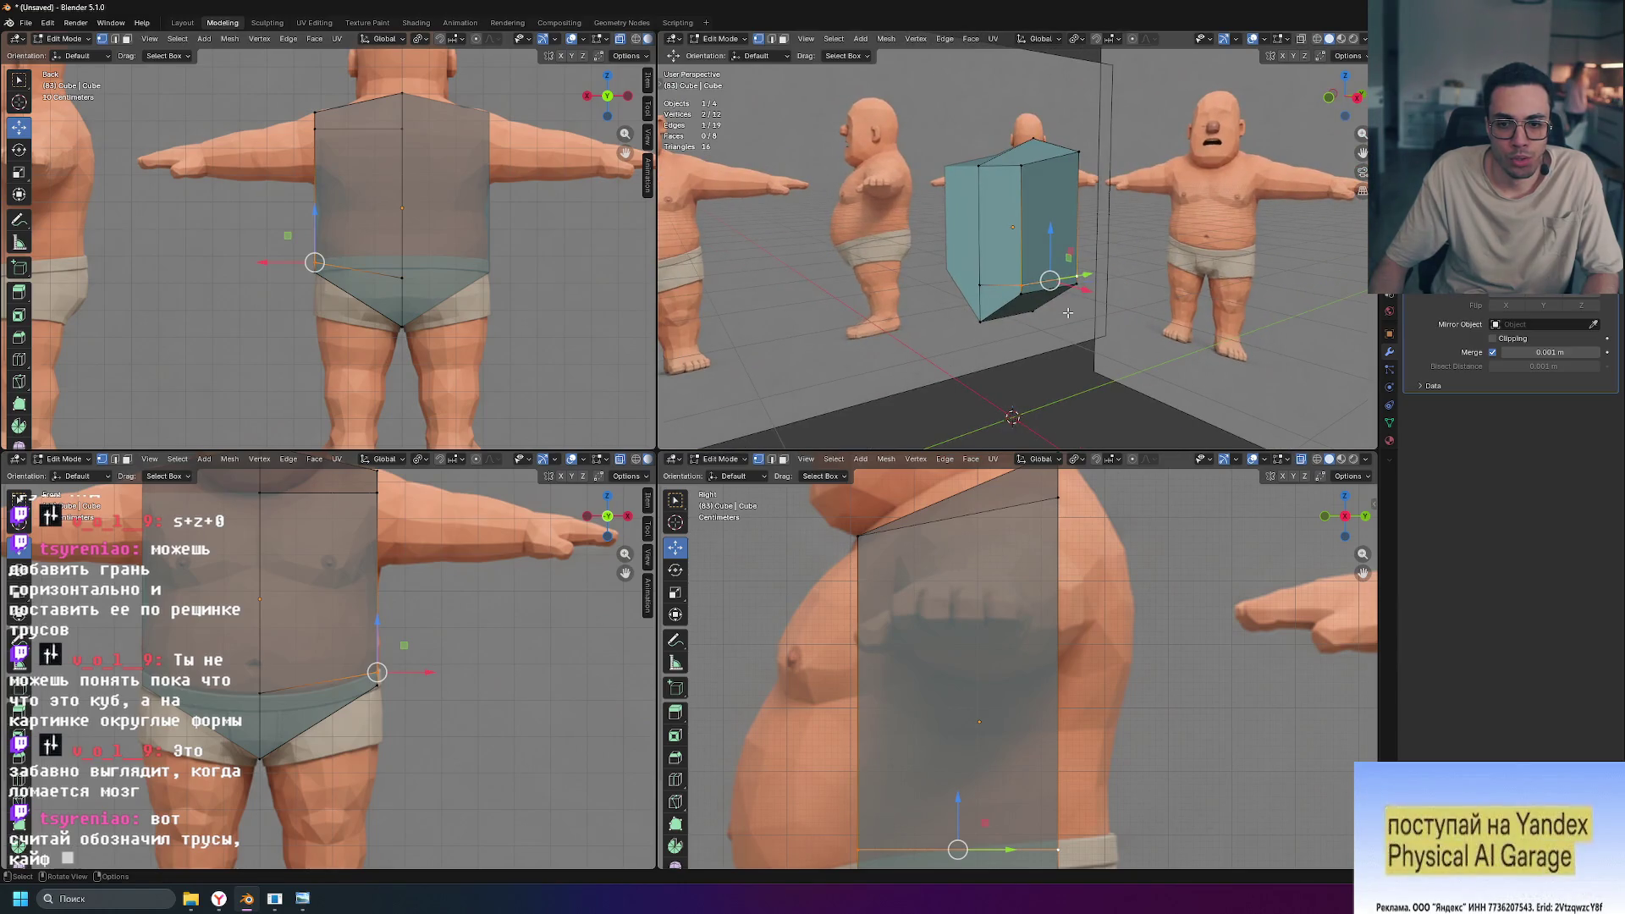
{"action": "scroll", "coordinate": [999, 560], "scroll_direction": "down", "scroll_amount": 3}
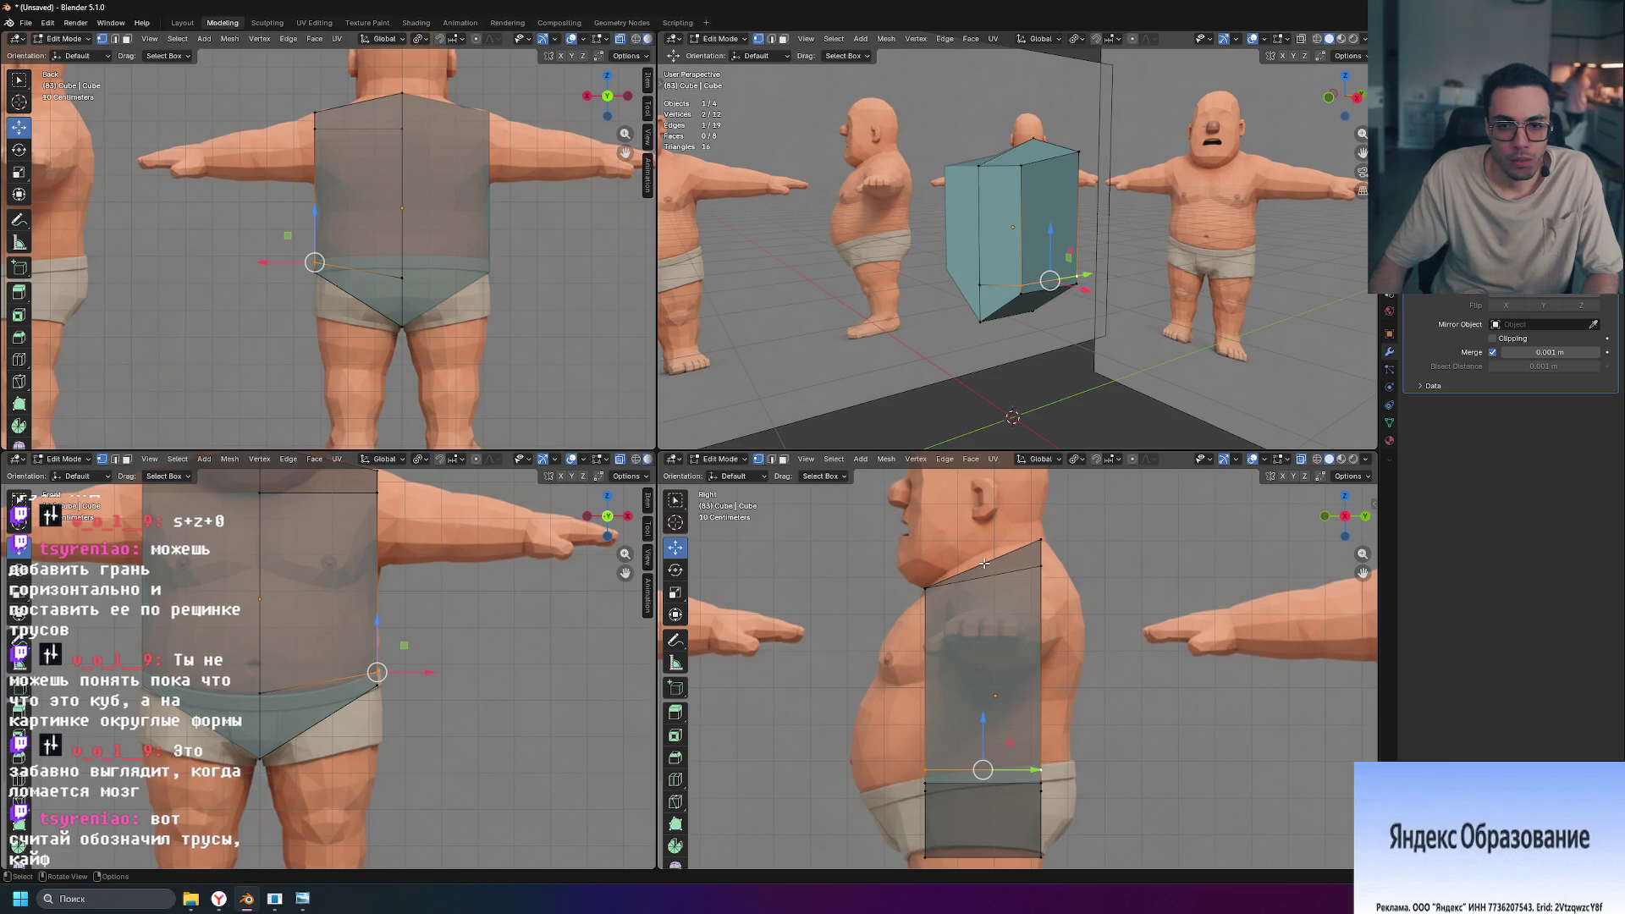
{"action": "scroll", "coordinate": [984, 563], "scroll_direction": "down", "scroll_amount": 2}
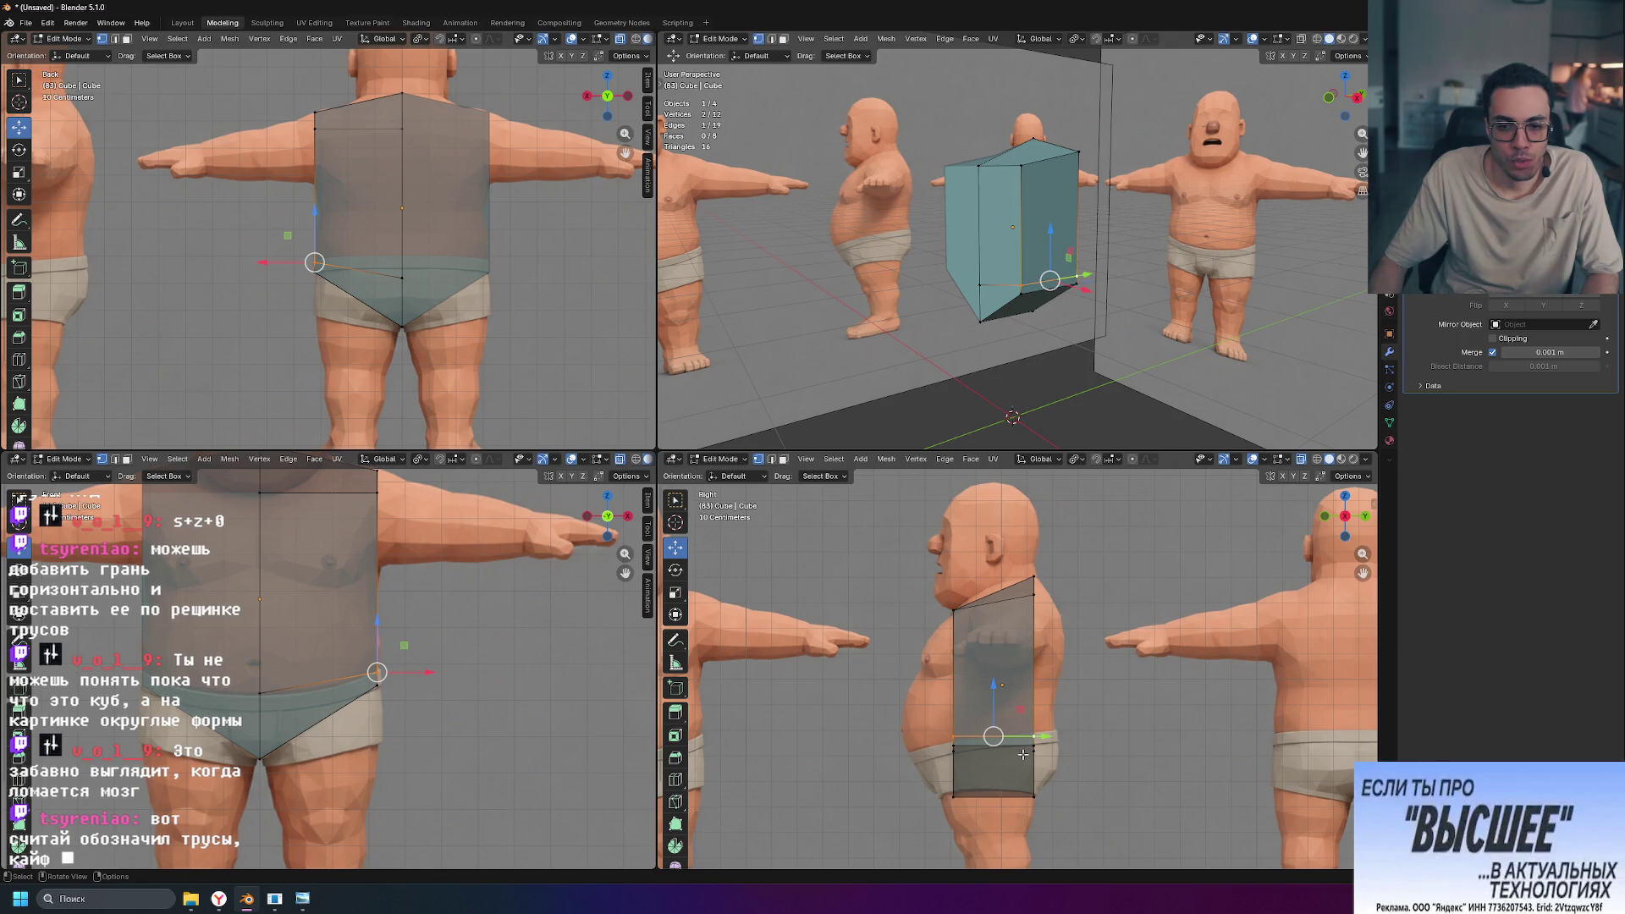
{"action": "scroll", "coordinate": [974, 756], "scroll_direction": "up", "scroll_amount": 3}
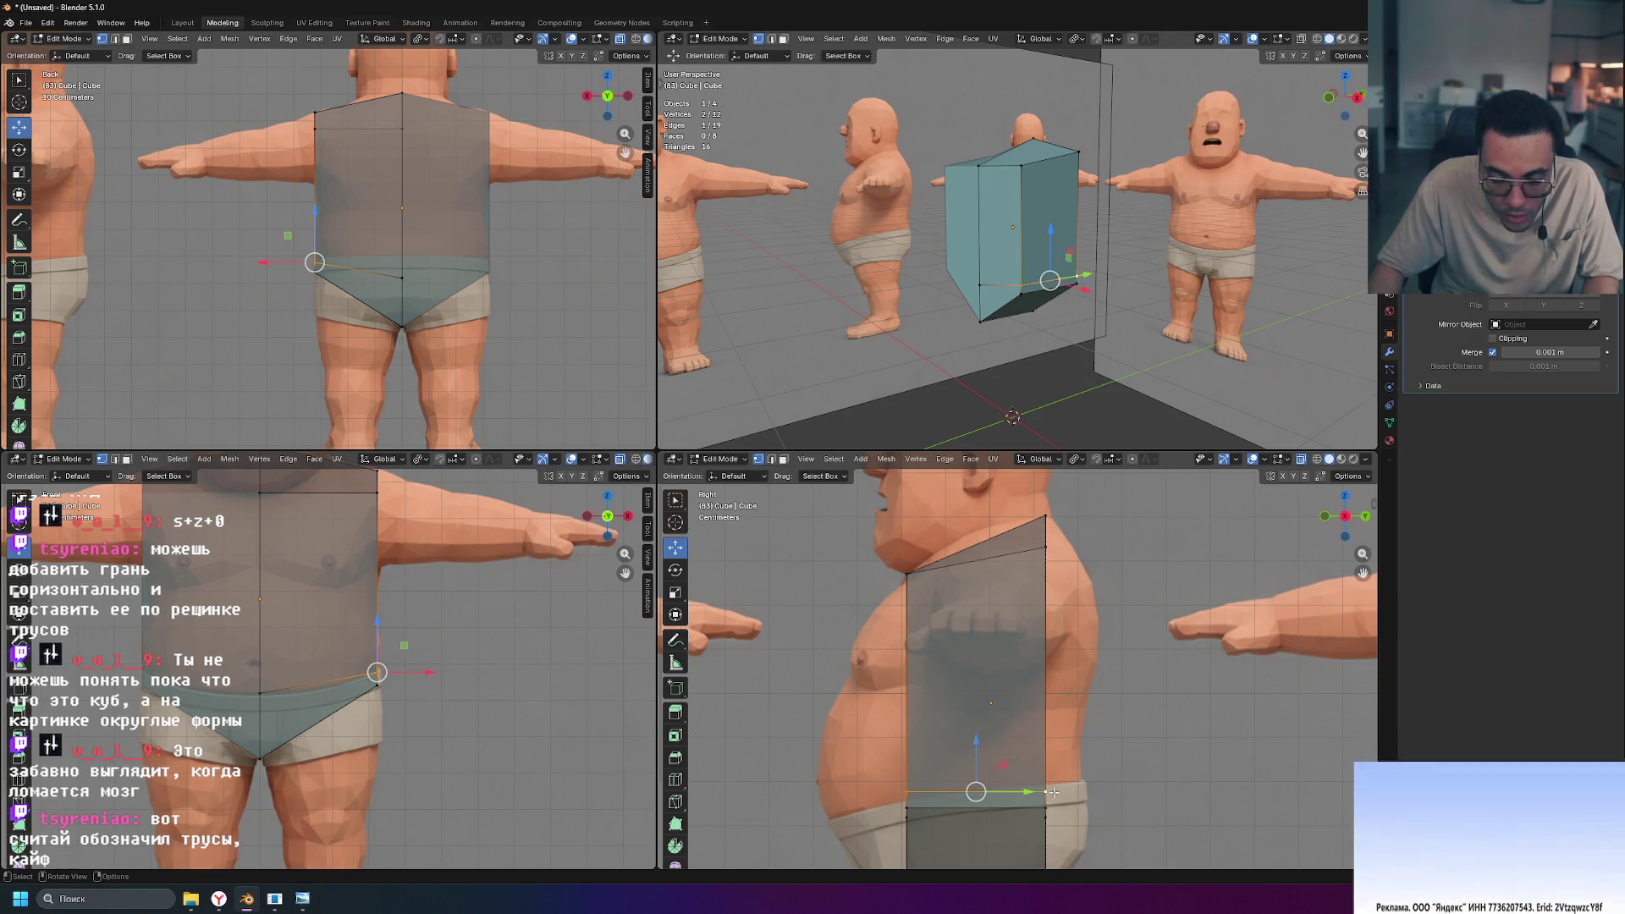
{"action": "scroll", "coordinate": [947, 802], "scroll_direction": "down", "scroll_amount": 1}
{"action": "middle_click_drag", "start_coordinate": [973, 804], "coordinate": [1026, 680], "text": "shift"}
{"action": "scroll", "coordinate": [1026, 680], "scroll_direction": "up", "scroll_amount": 3}
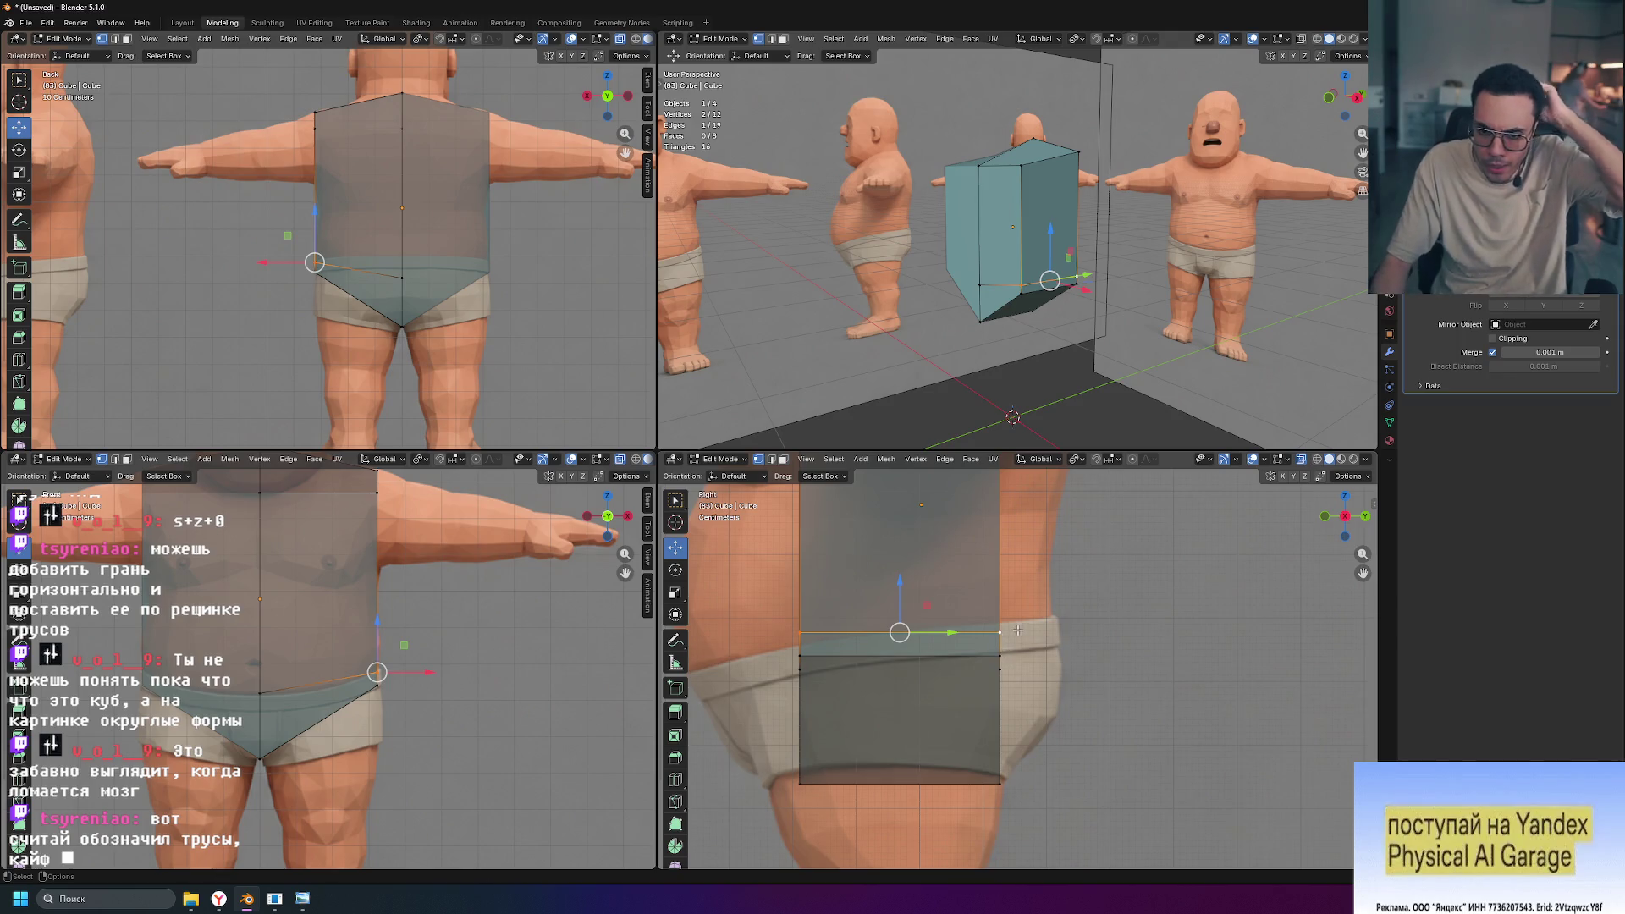
{"action": "scroll", "coordinate": [1070, 659], "scroll_direction": "down", "scroll_amount": 3}
{"action": "scroll", "coordinate": [1070, 659], "scroll_direction": "up", "scroll_amount": 2, "text": "shift"}
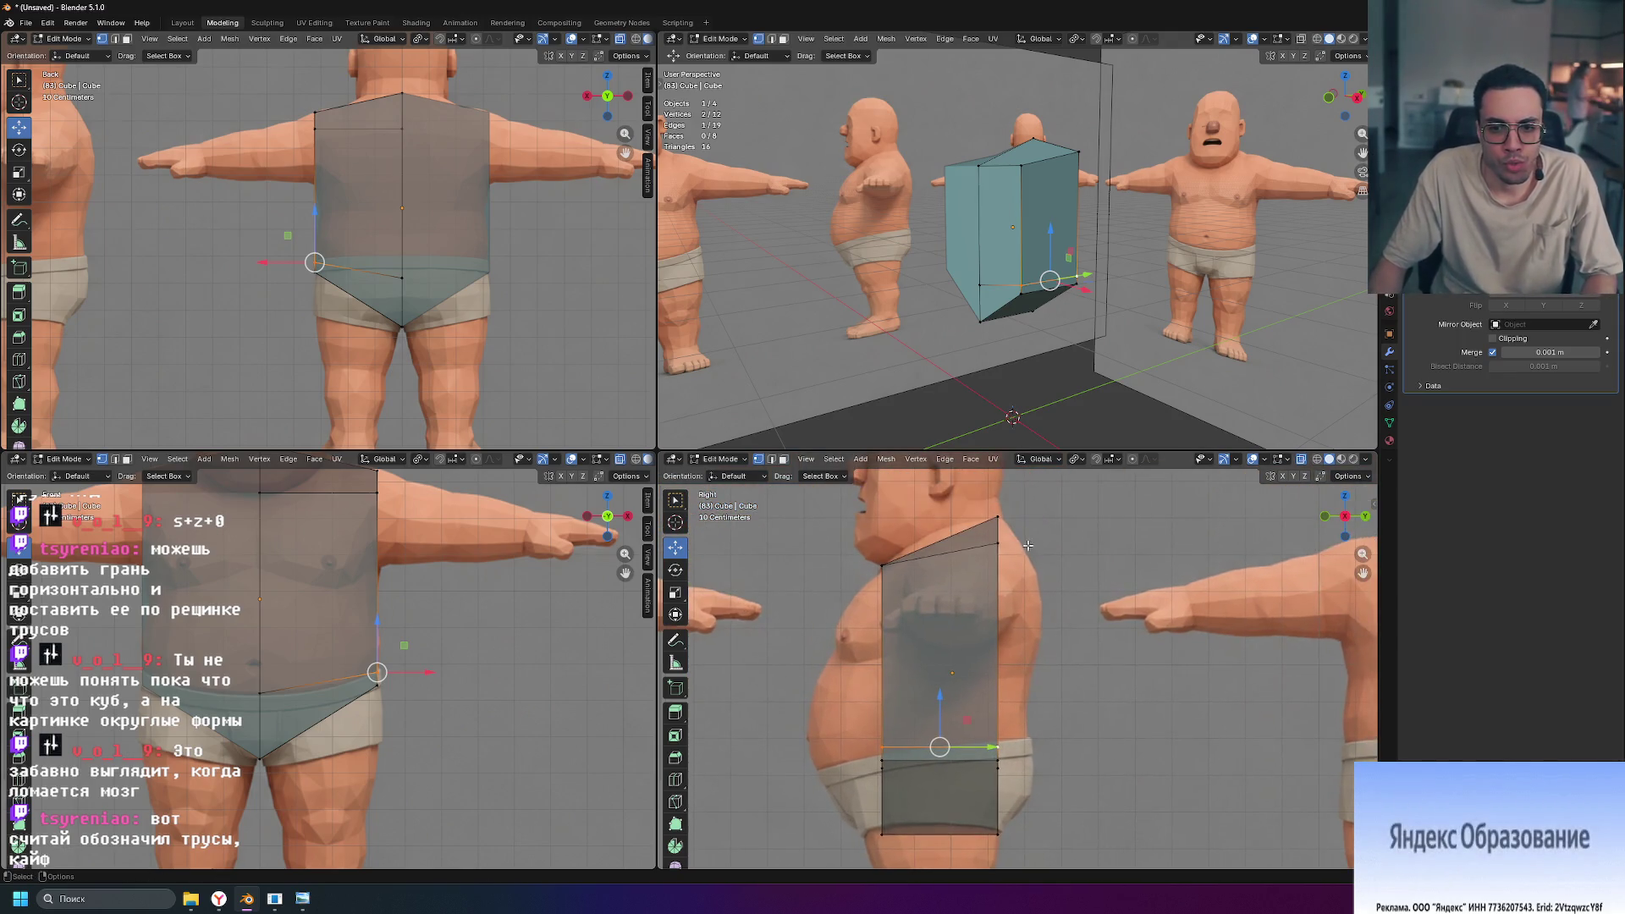
{"action": "left_click", "coordinate": [989, 549]}
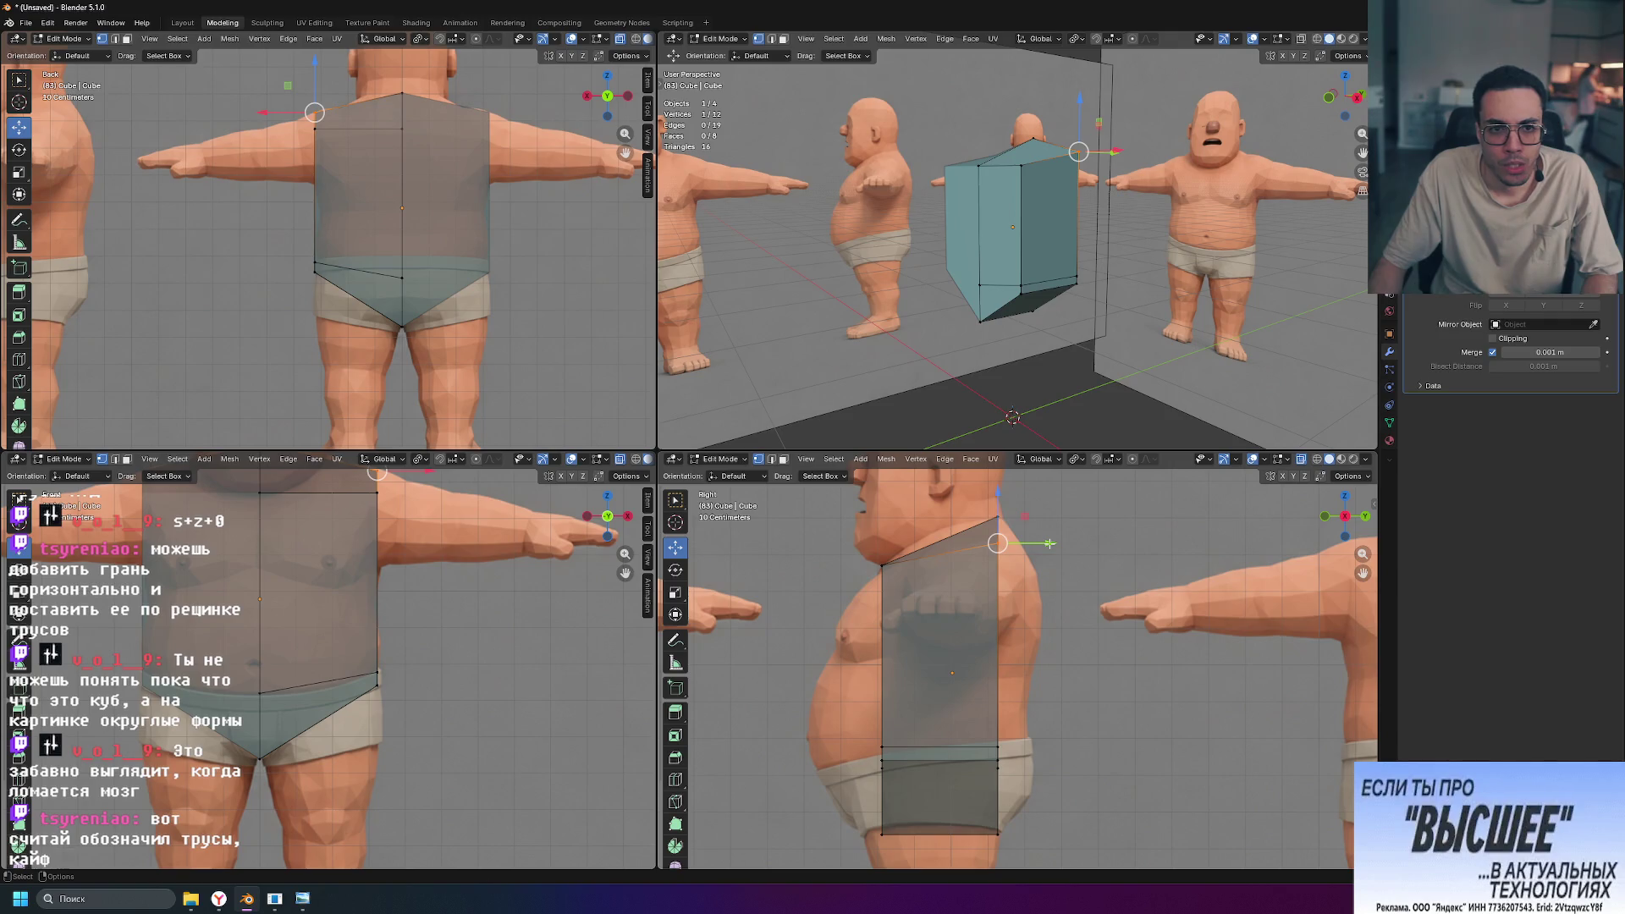
{"action": "left_click_drag", "start_coordinate": [1049, 543], "coordinate": [1063, 544]}
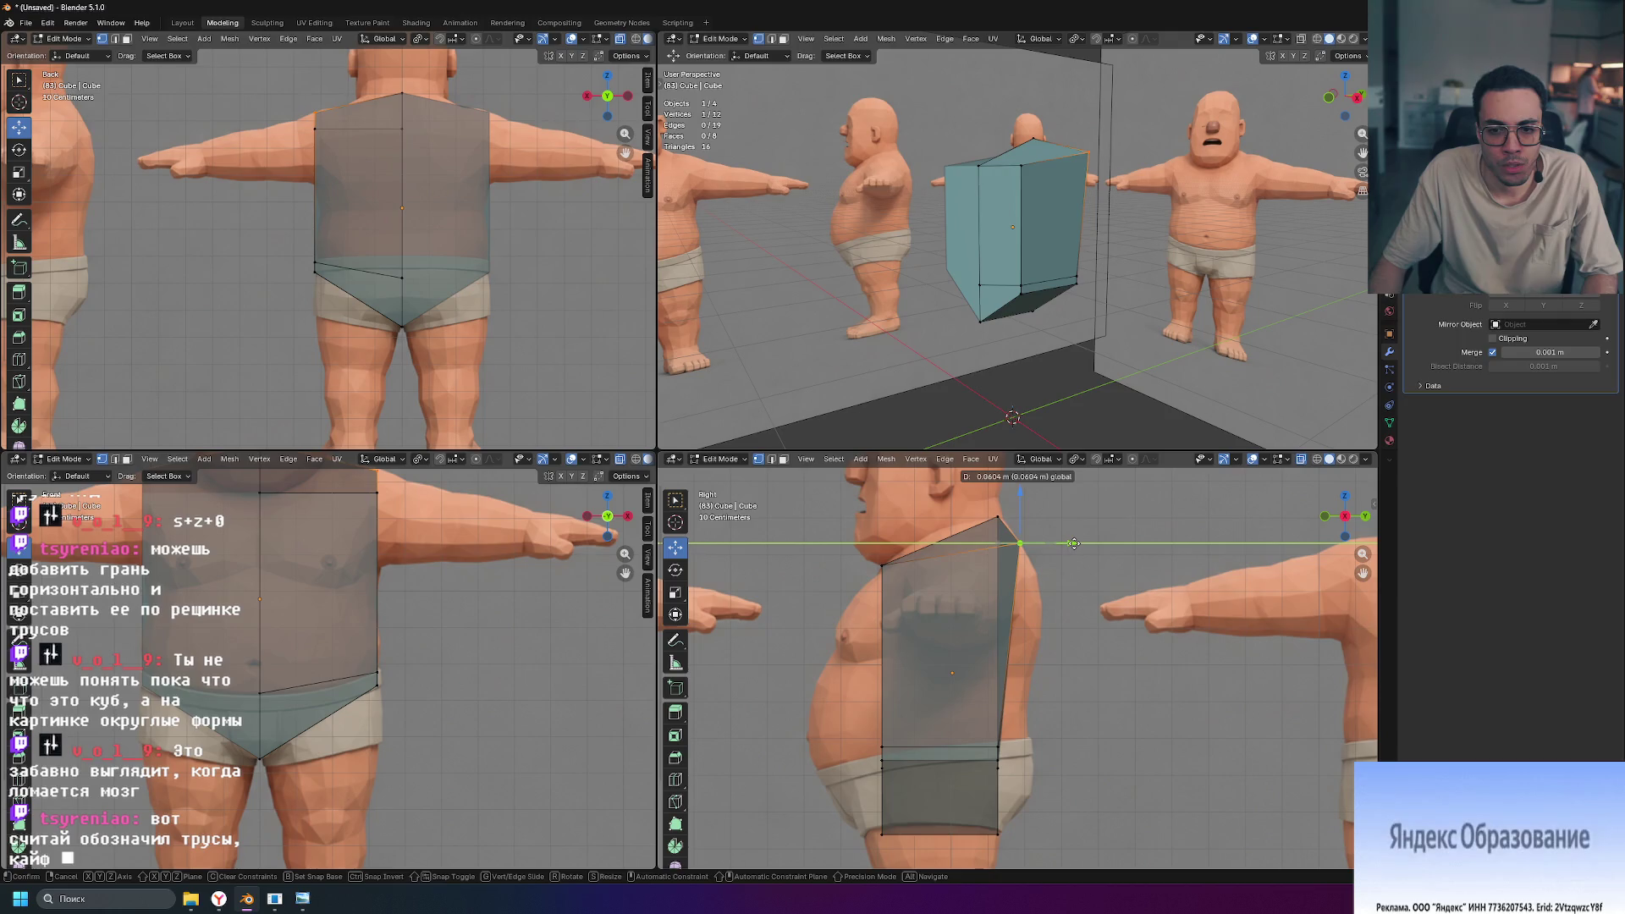
{"action": "left_click_drag", "start_coordinate": [1073, 544], "coordinate": [1073, 543]}
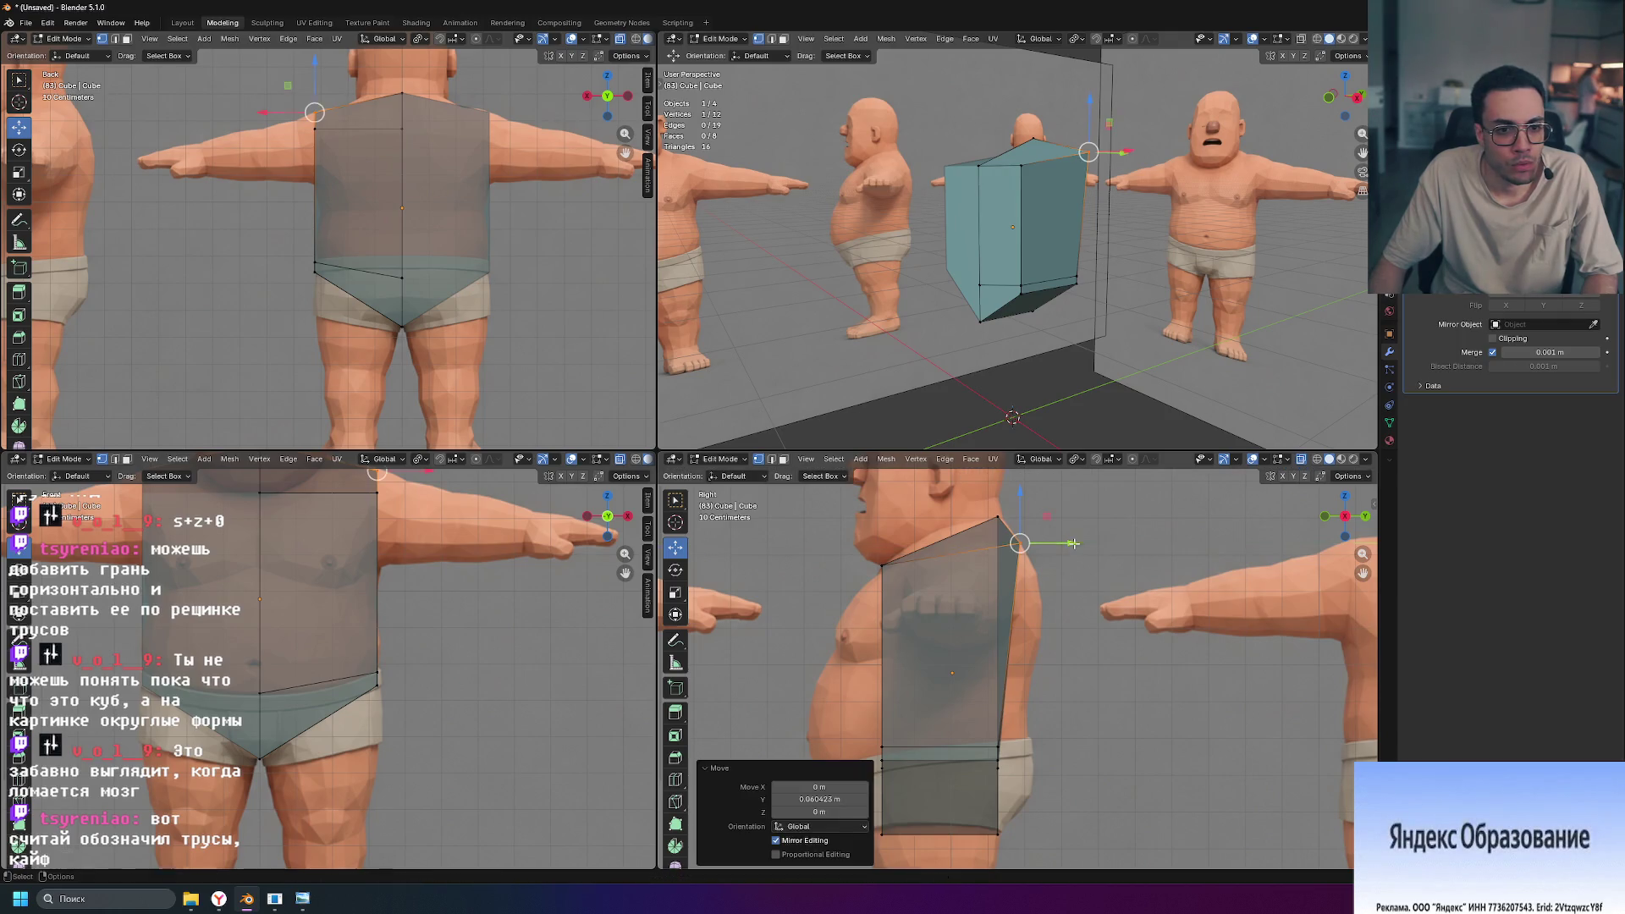
{"action": "scroll", "coordinate": [527, 728], "scroll_direction": "down", "scroll_amount": 1}
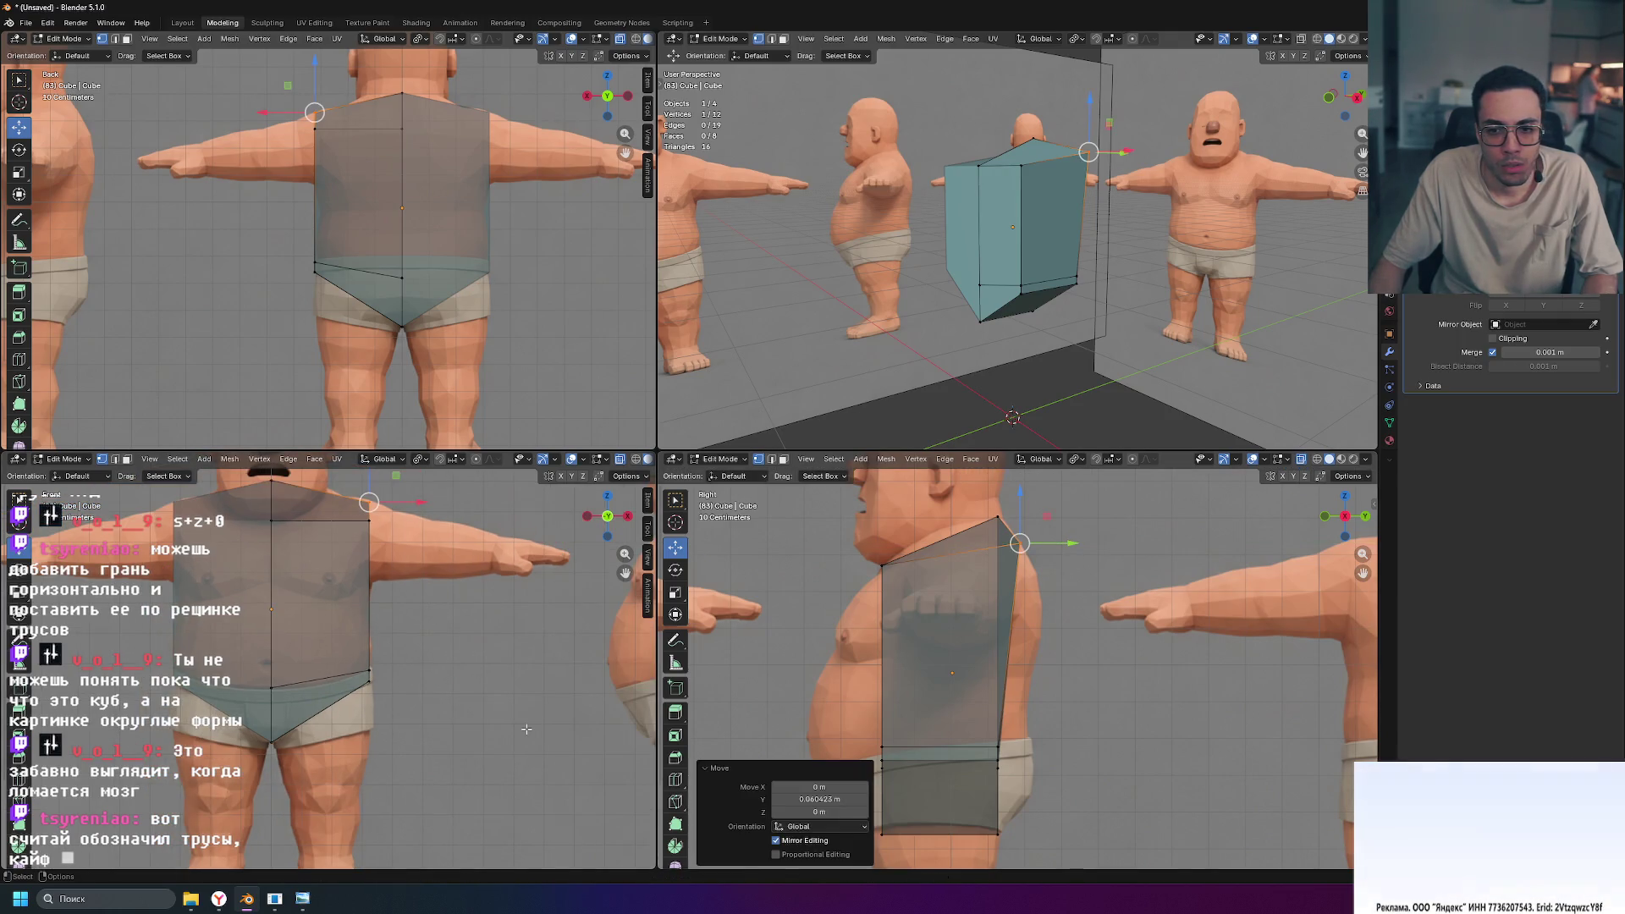
{"action": "key", "text": "ctrl+z"}
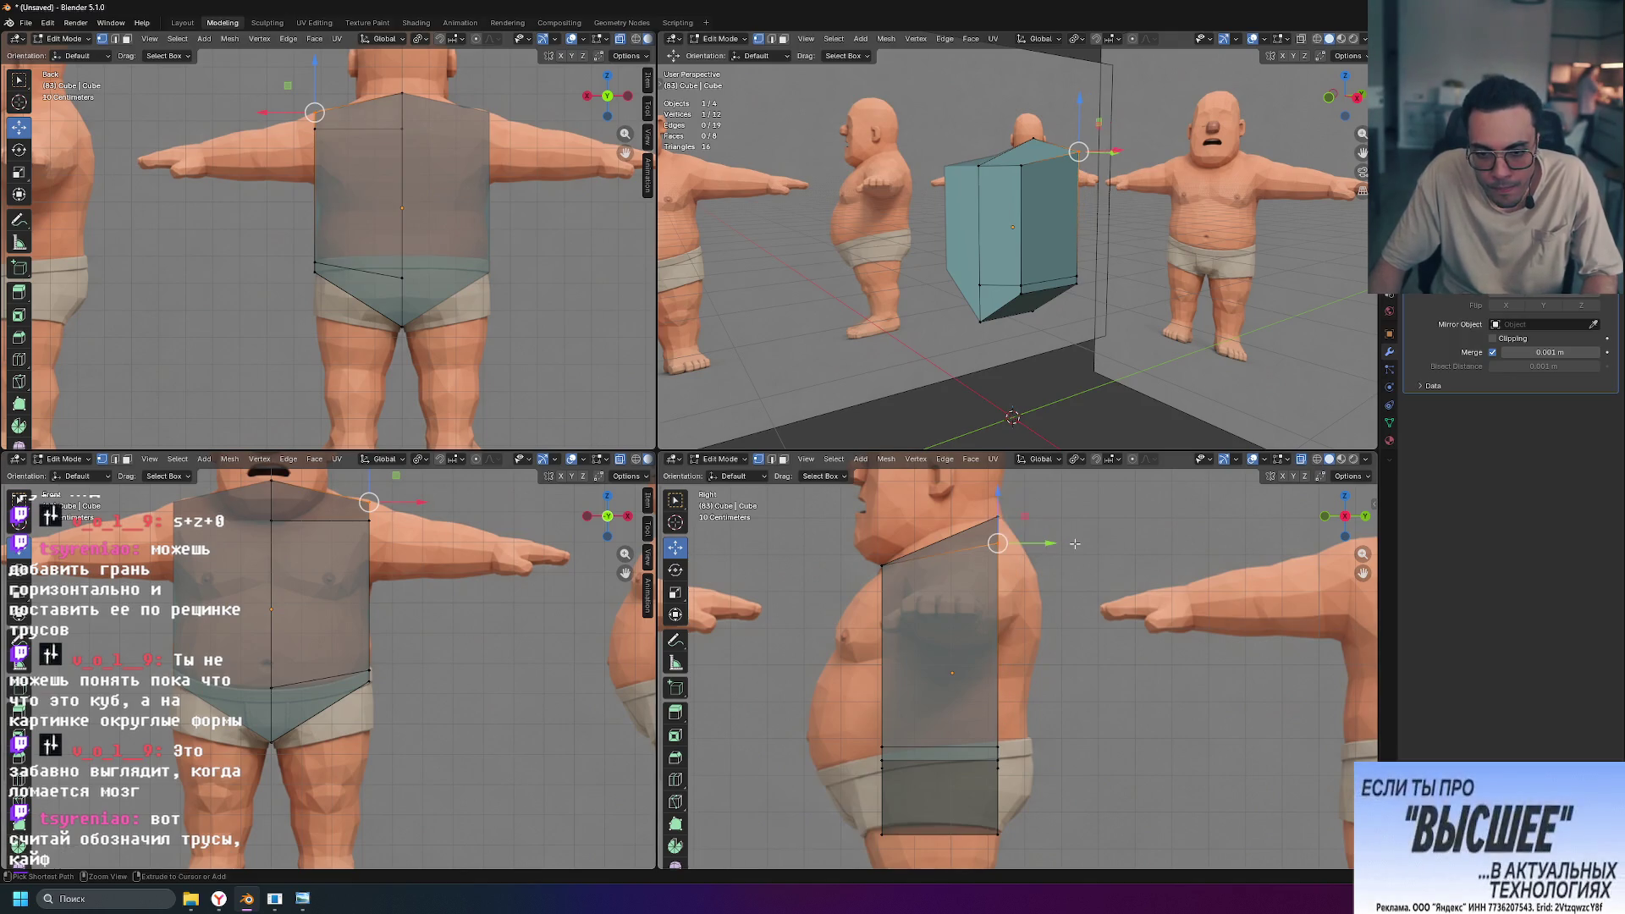
{"action": "scroll", "coordinate": [998, 542], "scroll_direction": "down", "scroll_amount": 4}
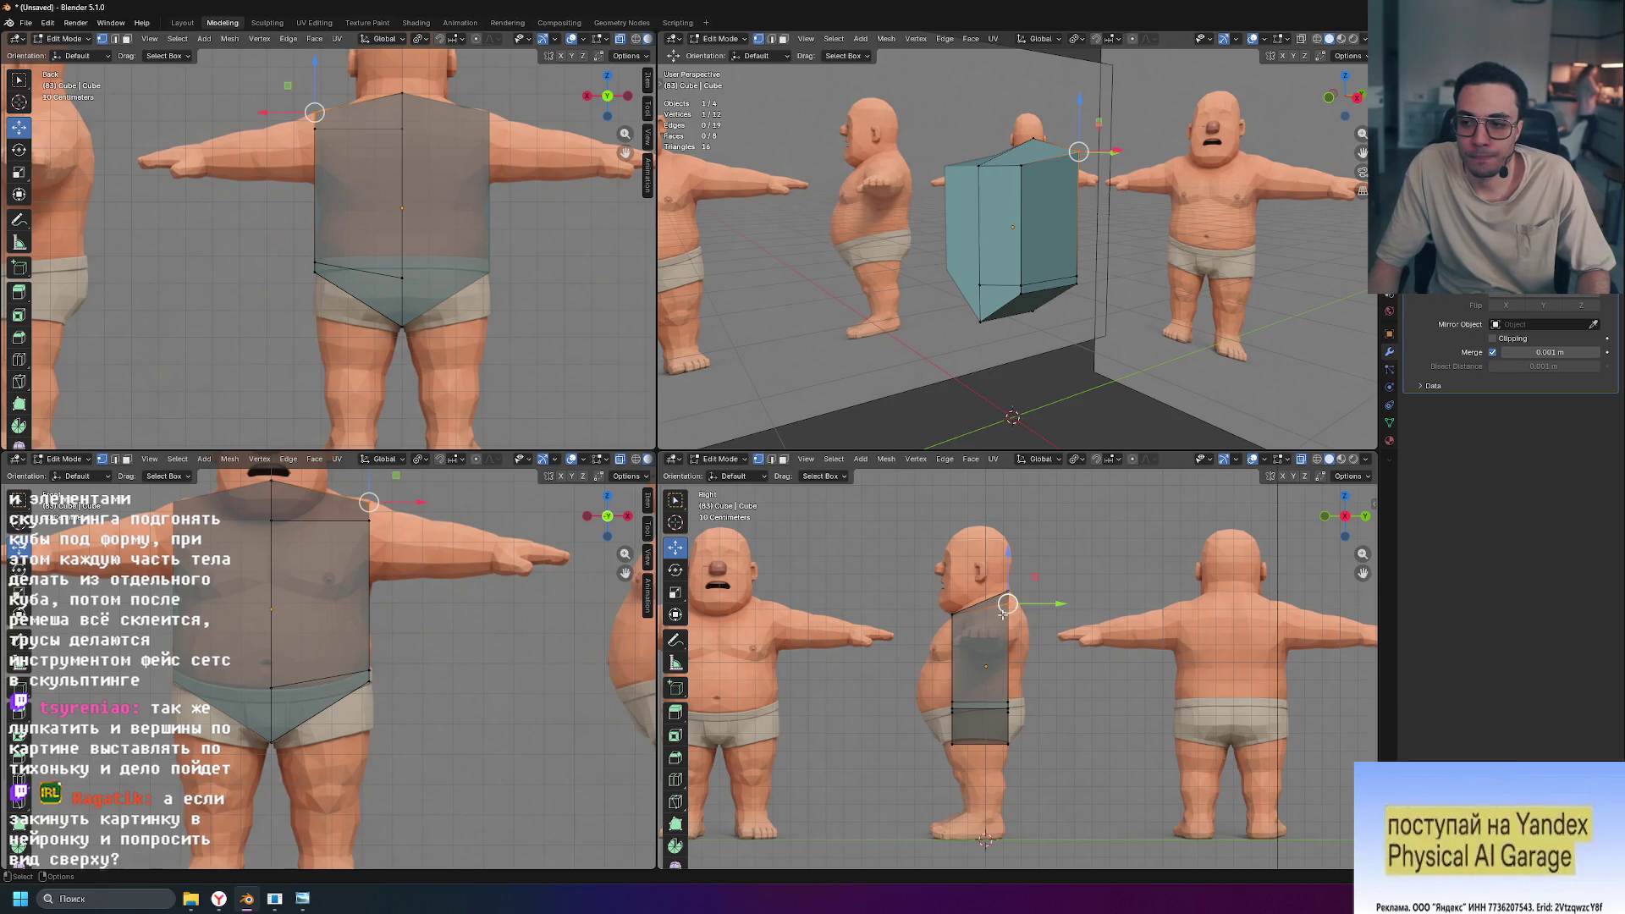
{"action": "scroll", "coordinate": [1093, 629], "scroll_direction": "up", "scroll_amount": 4}
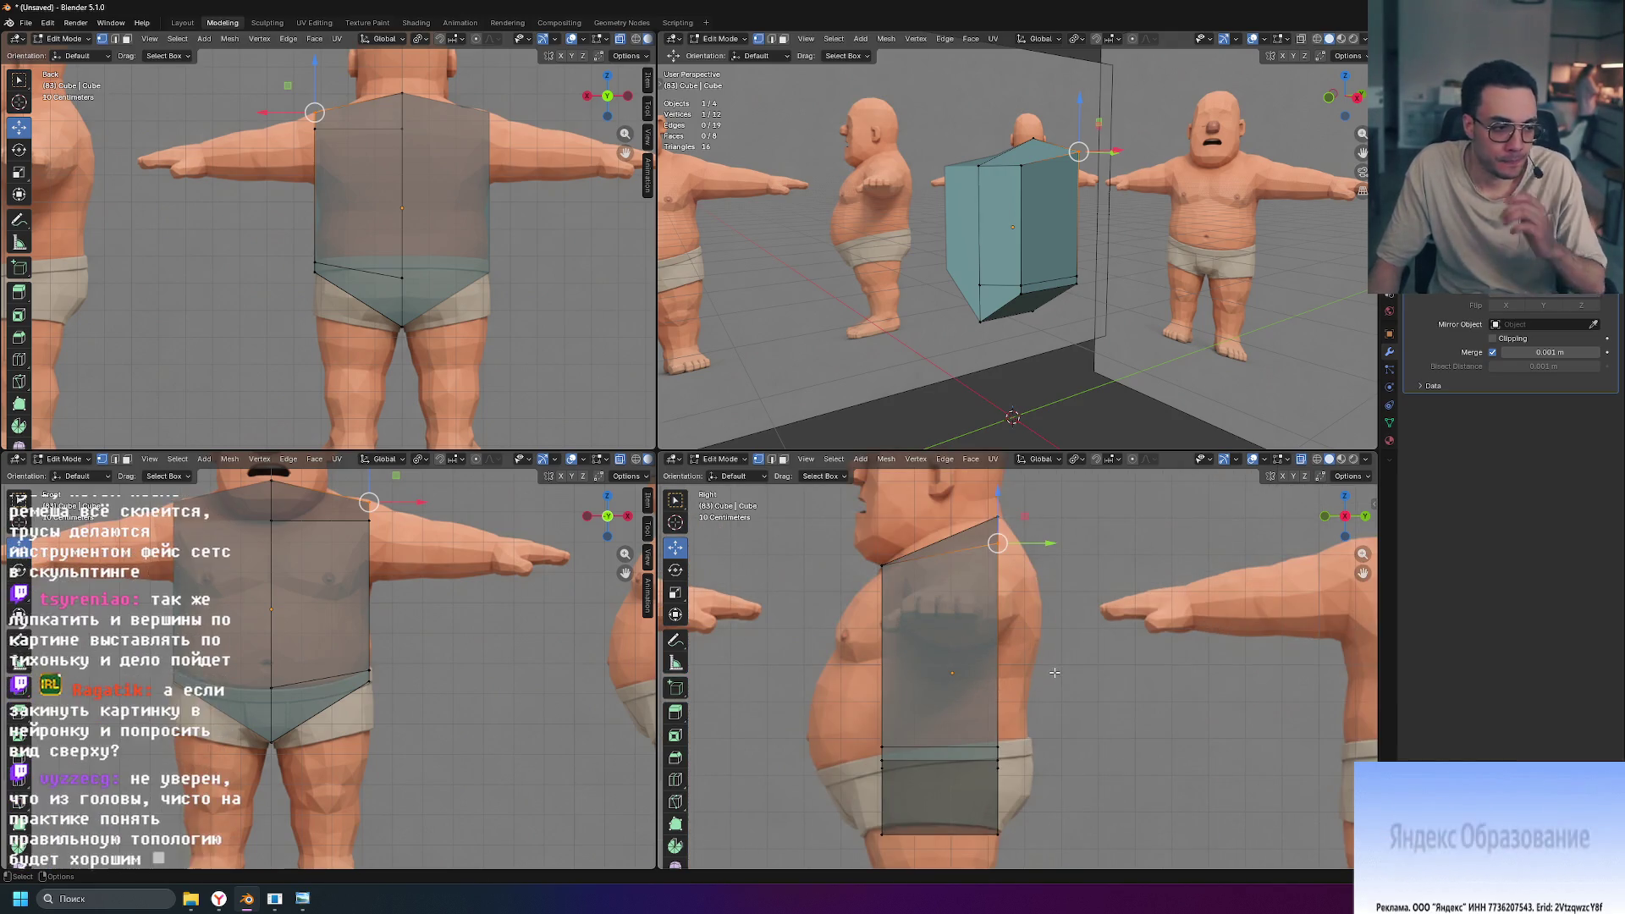
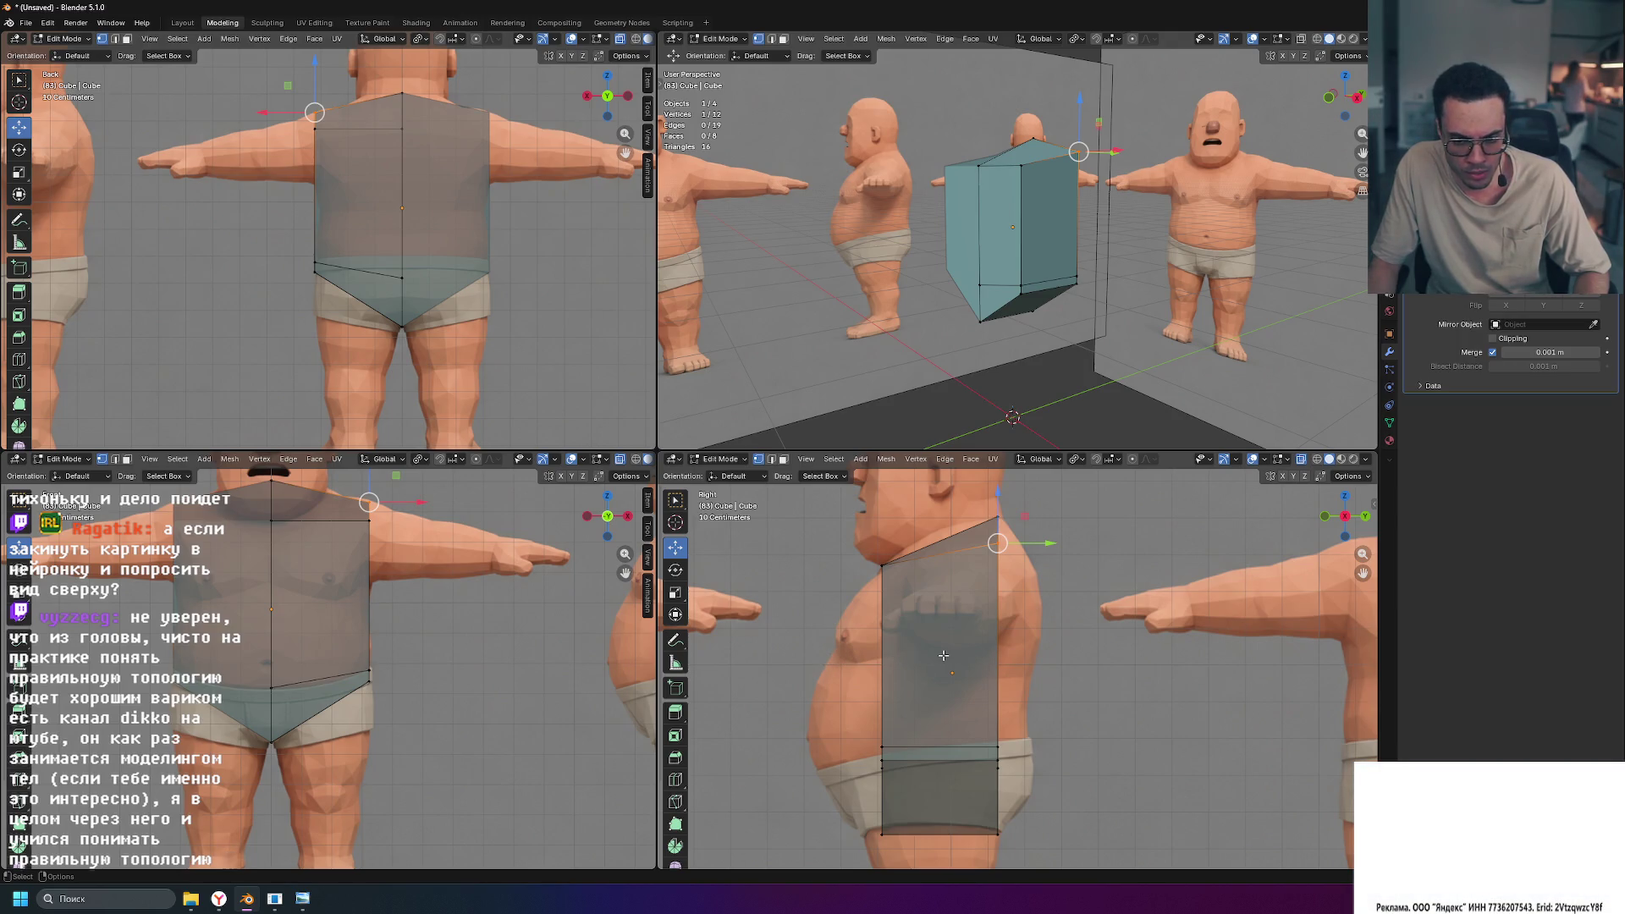
Step: Insert a centred horizontal loop cut on the torso and widen it along Y to bulge the belly
{"action": "key", "text": "ctrl+r"}
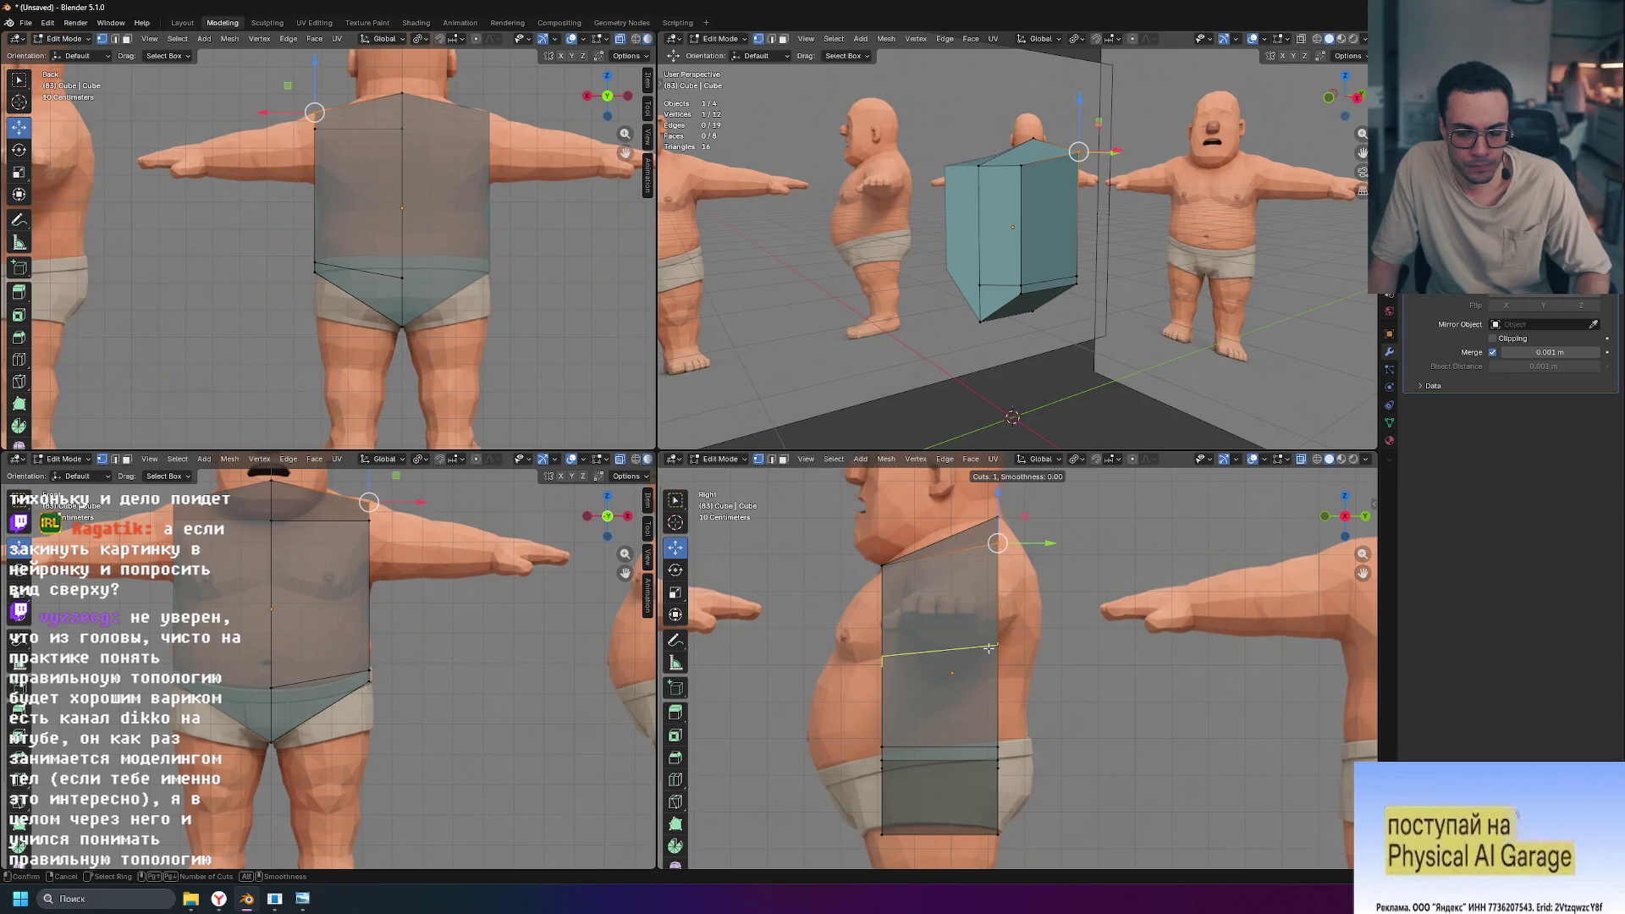
{"action": "left_click", "coordinate": [989, 649]}
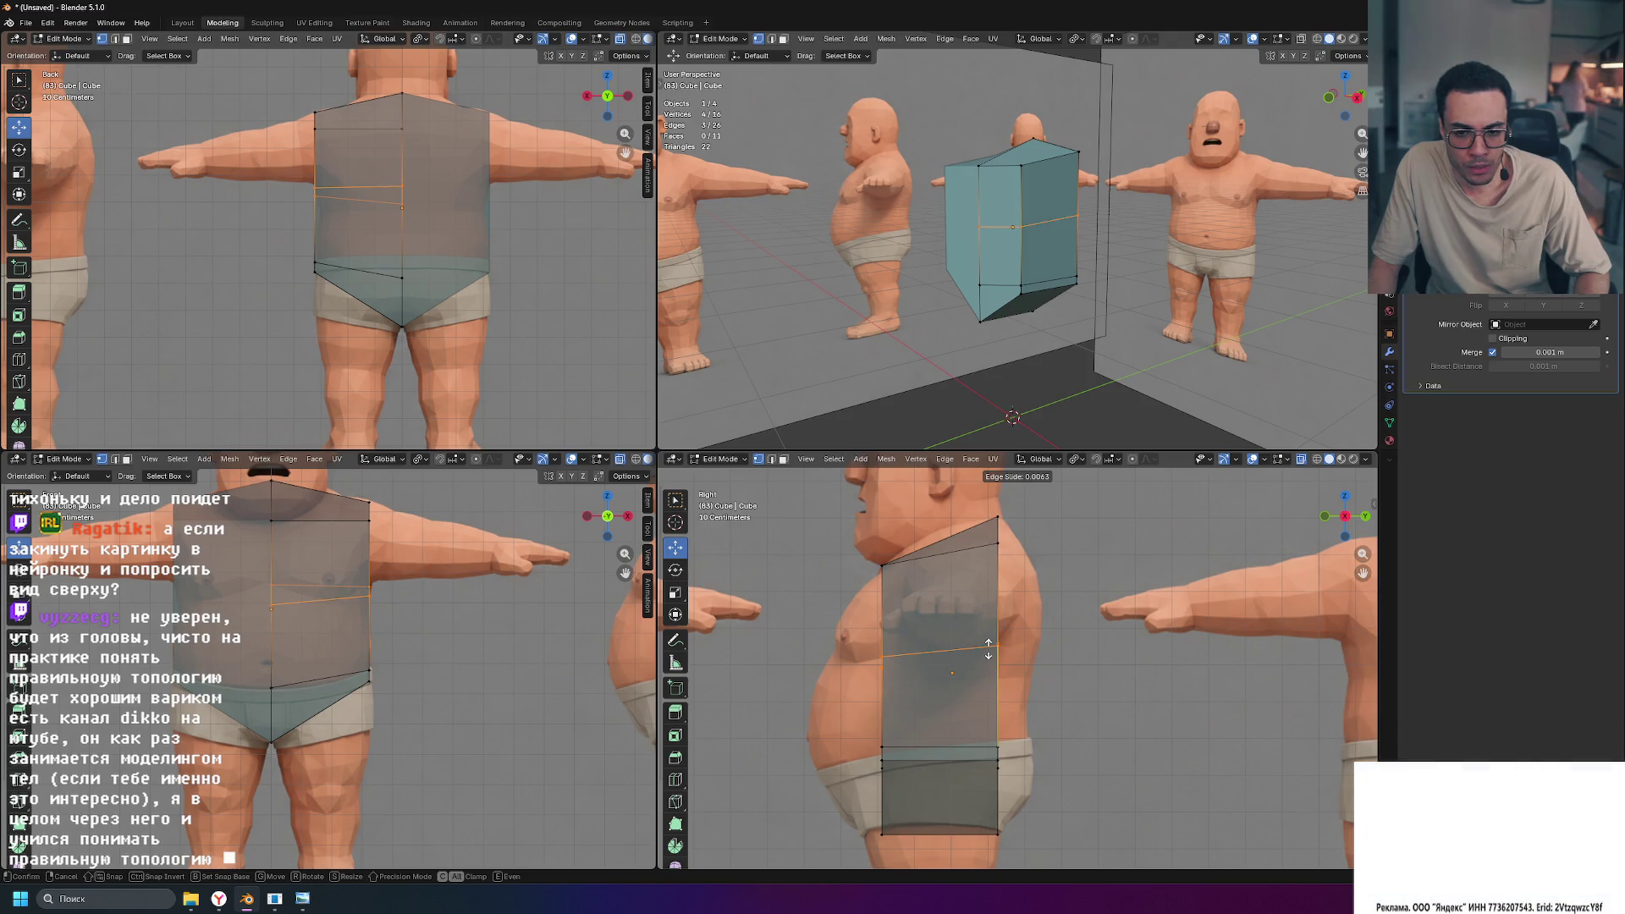
{"action": "left_click", "coordinate": [989, 648]}
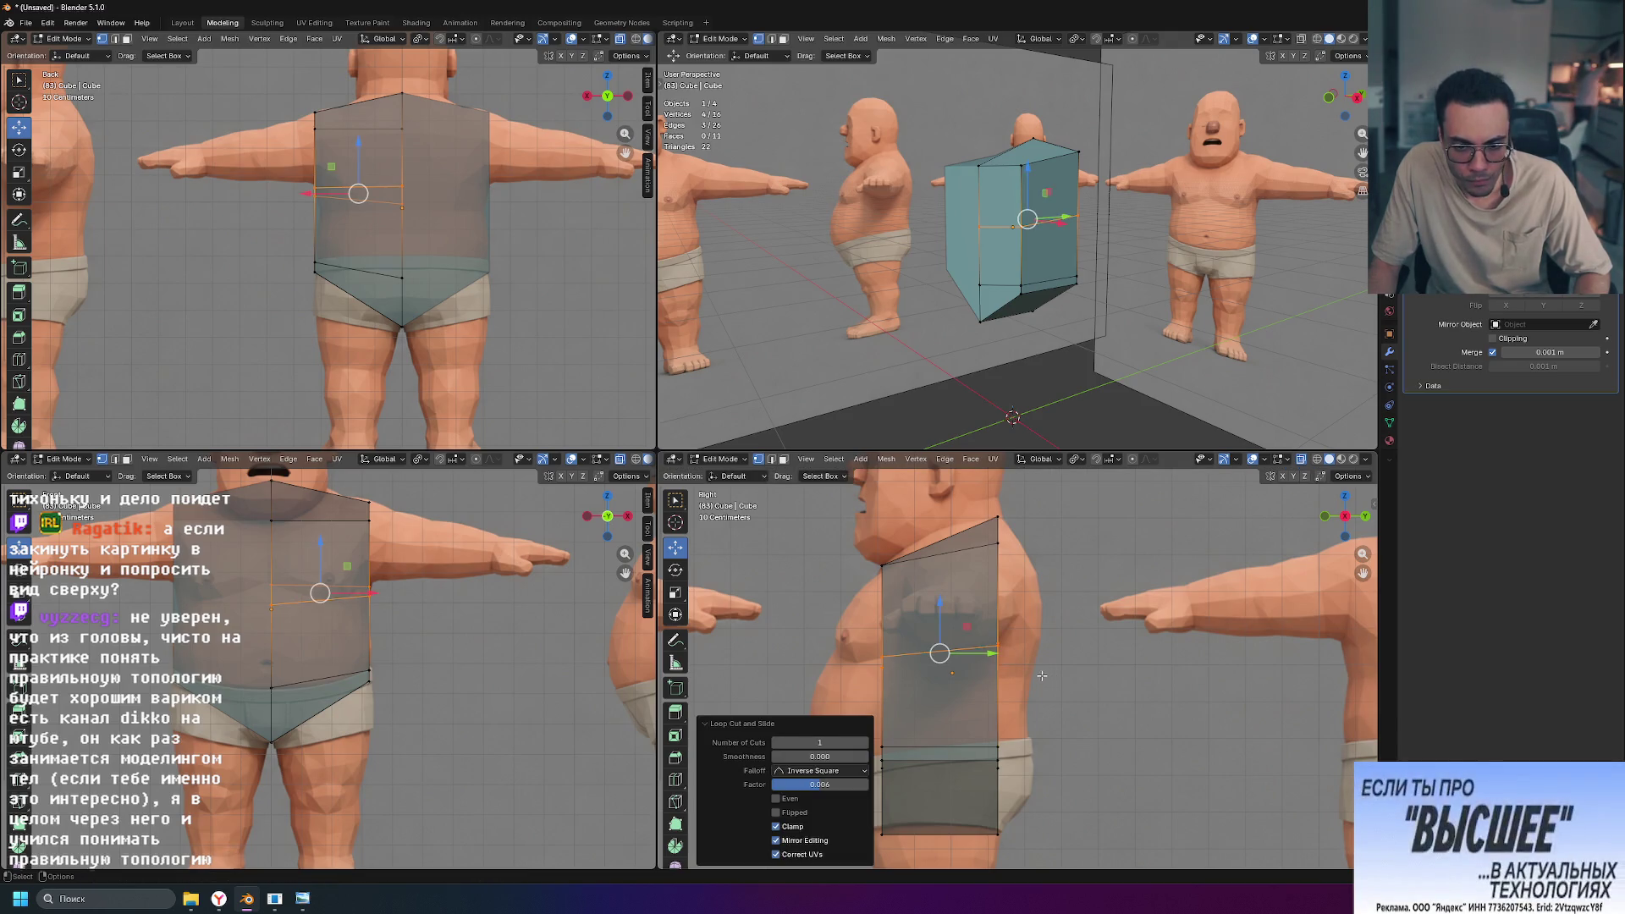
{"action": "key", "text": "s"}
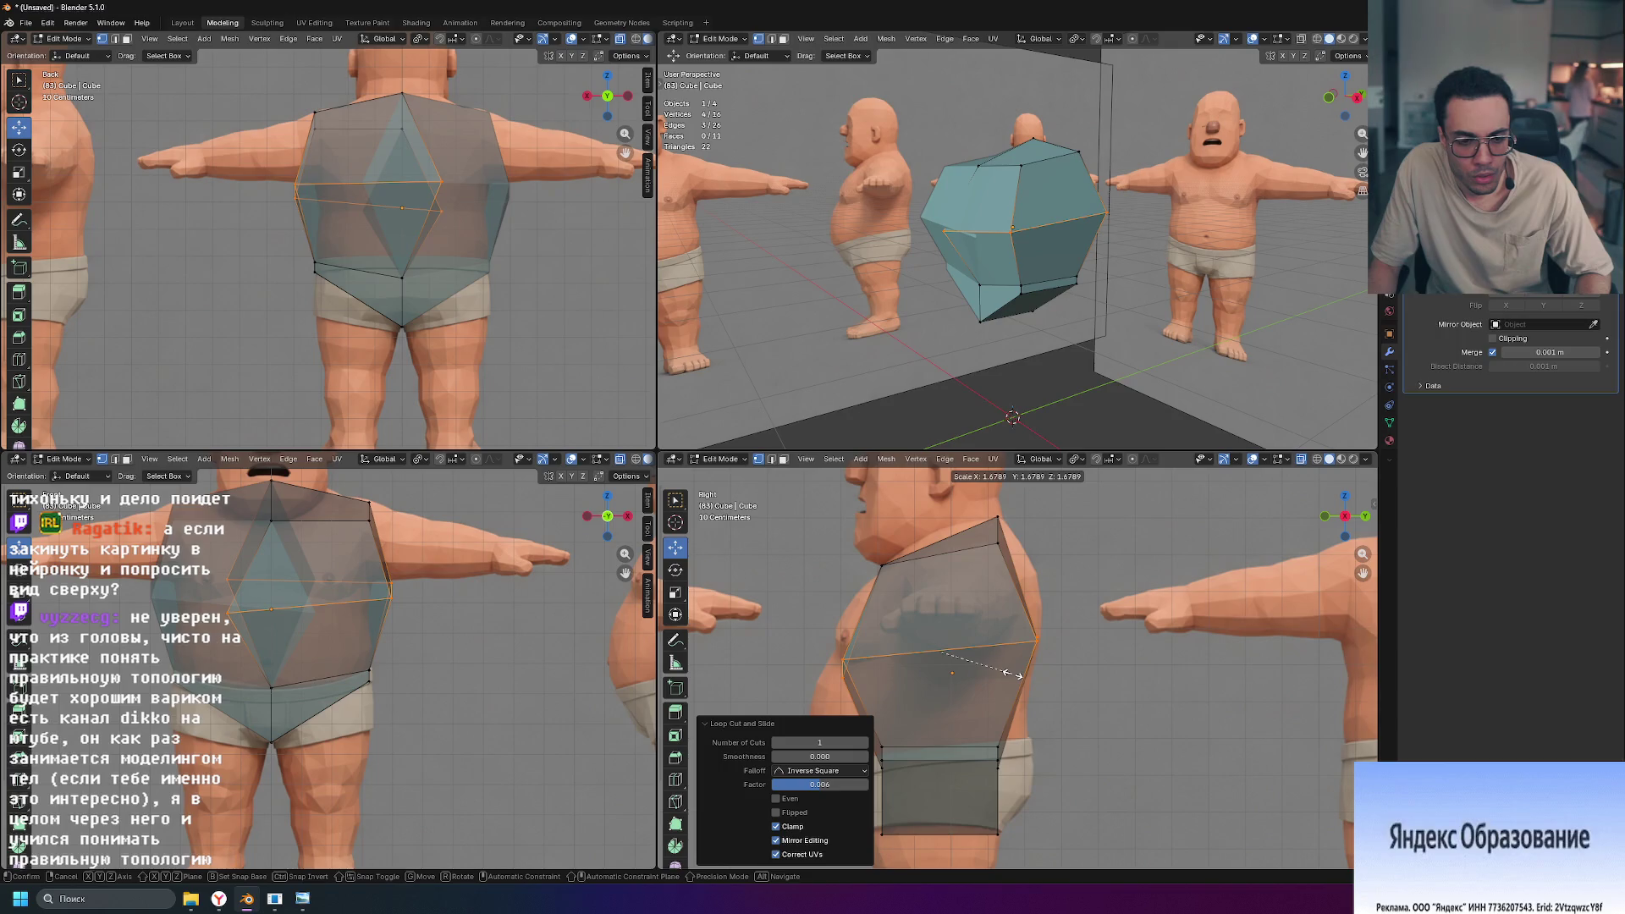
{"action": "key", "text": "Escape"}
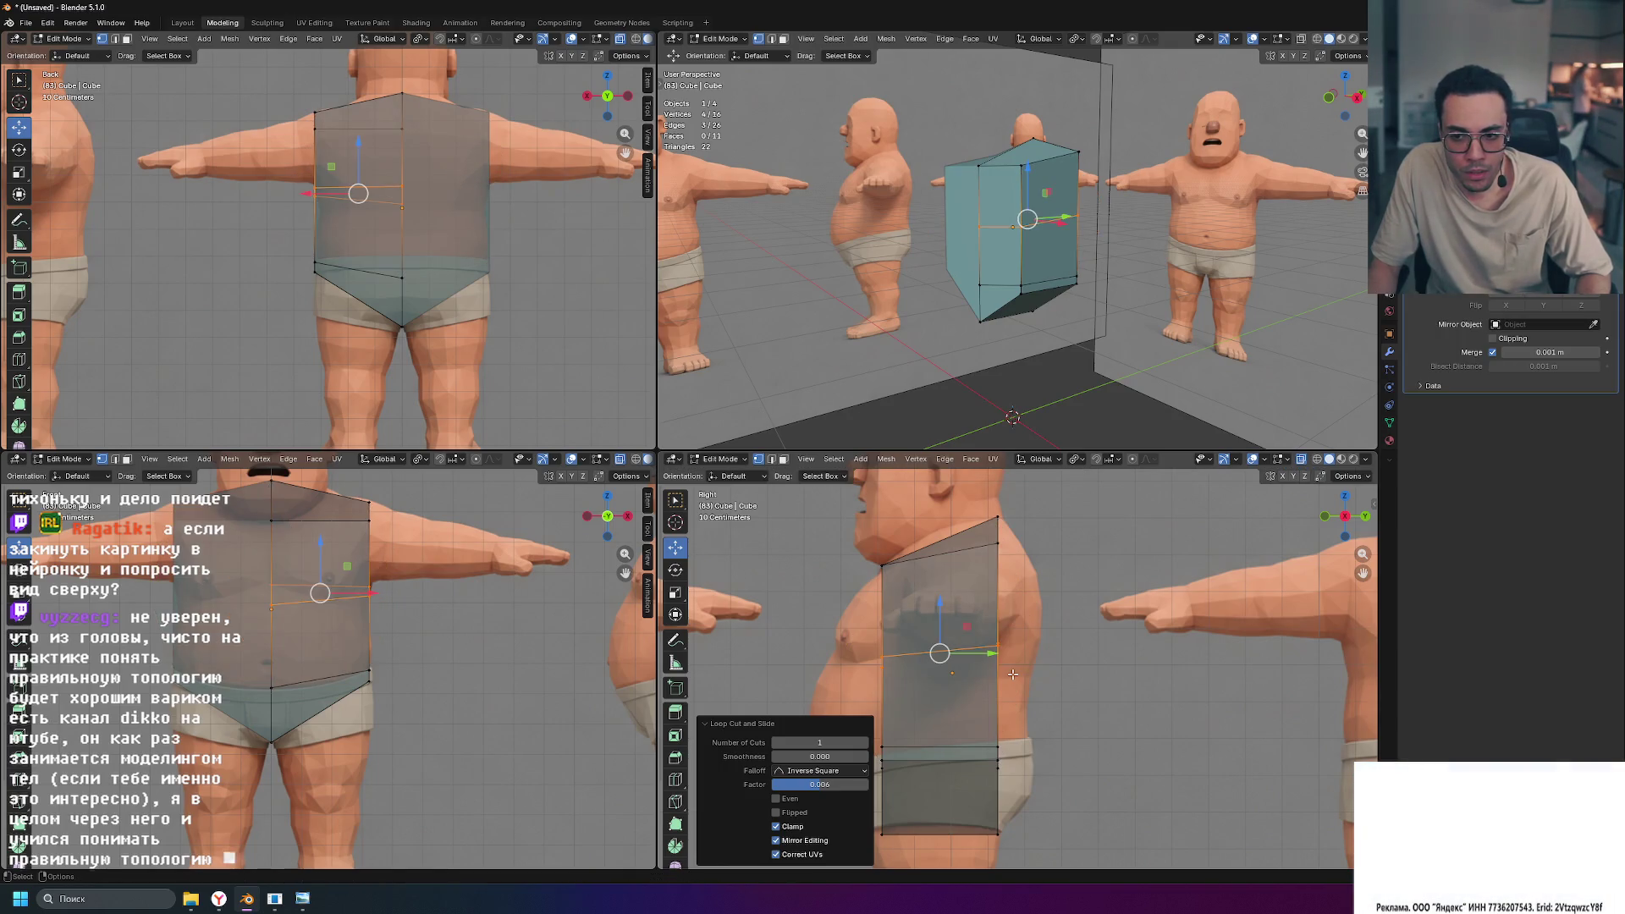
{"action": "key", "text": "s"}
{"action": "key", "text": "y"}
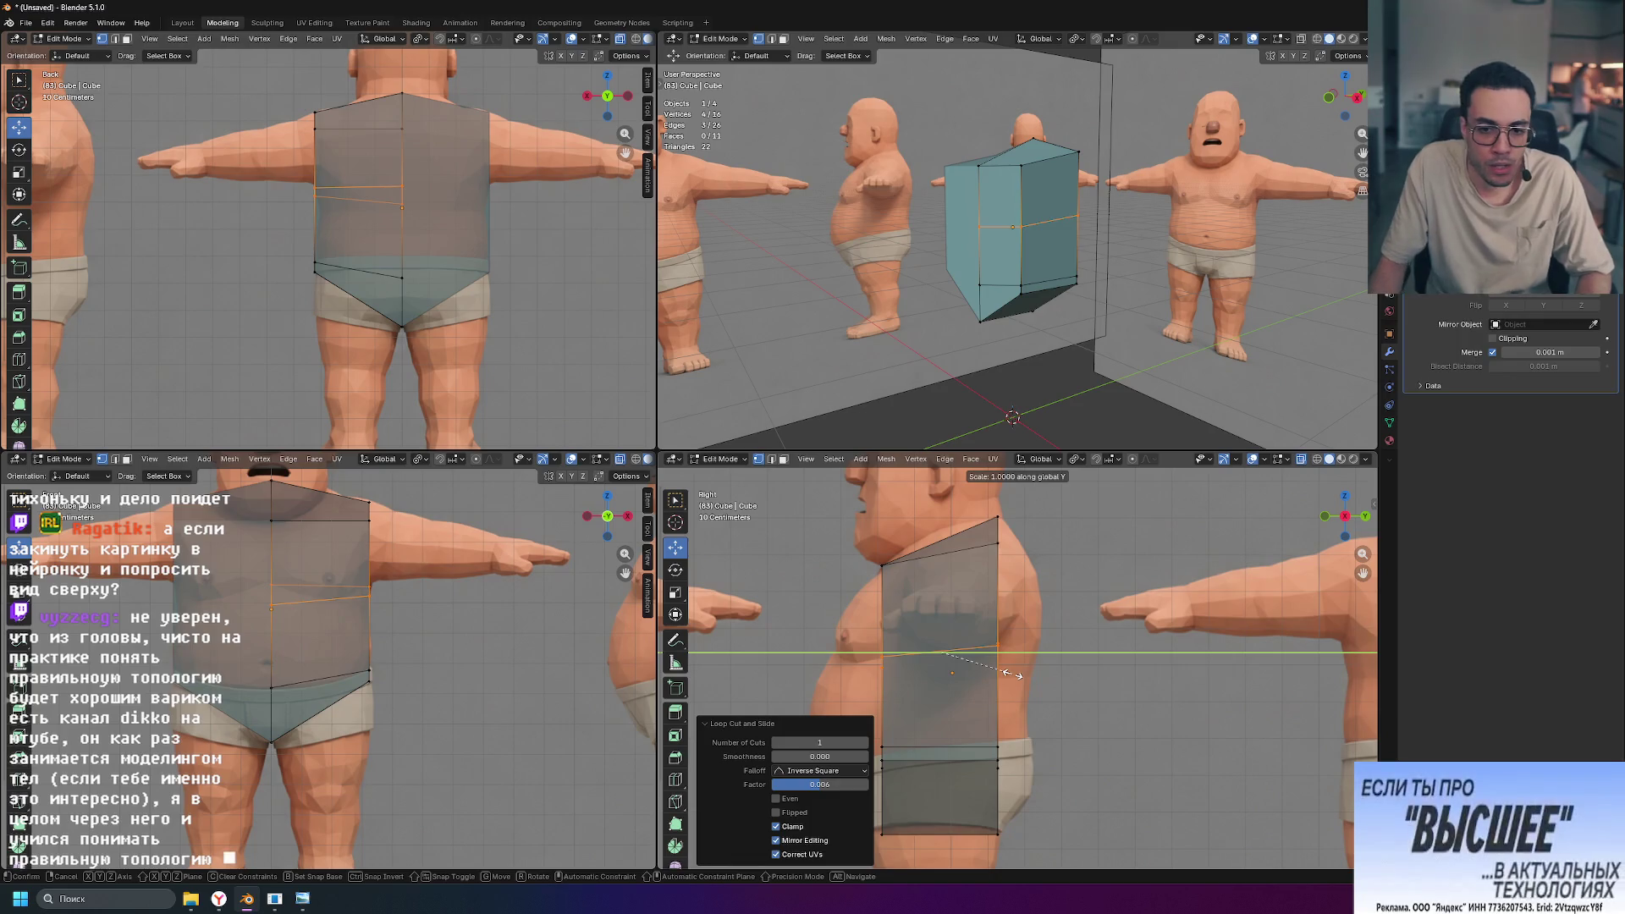
{"action": "left_click", "coordinate": [1064, 670]}
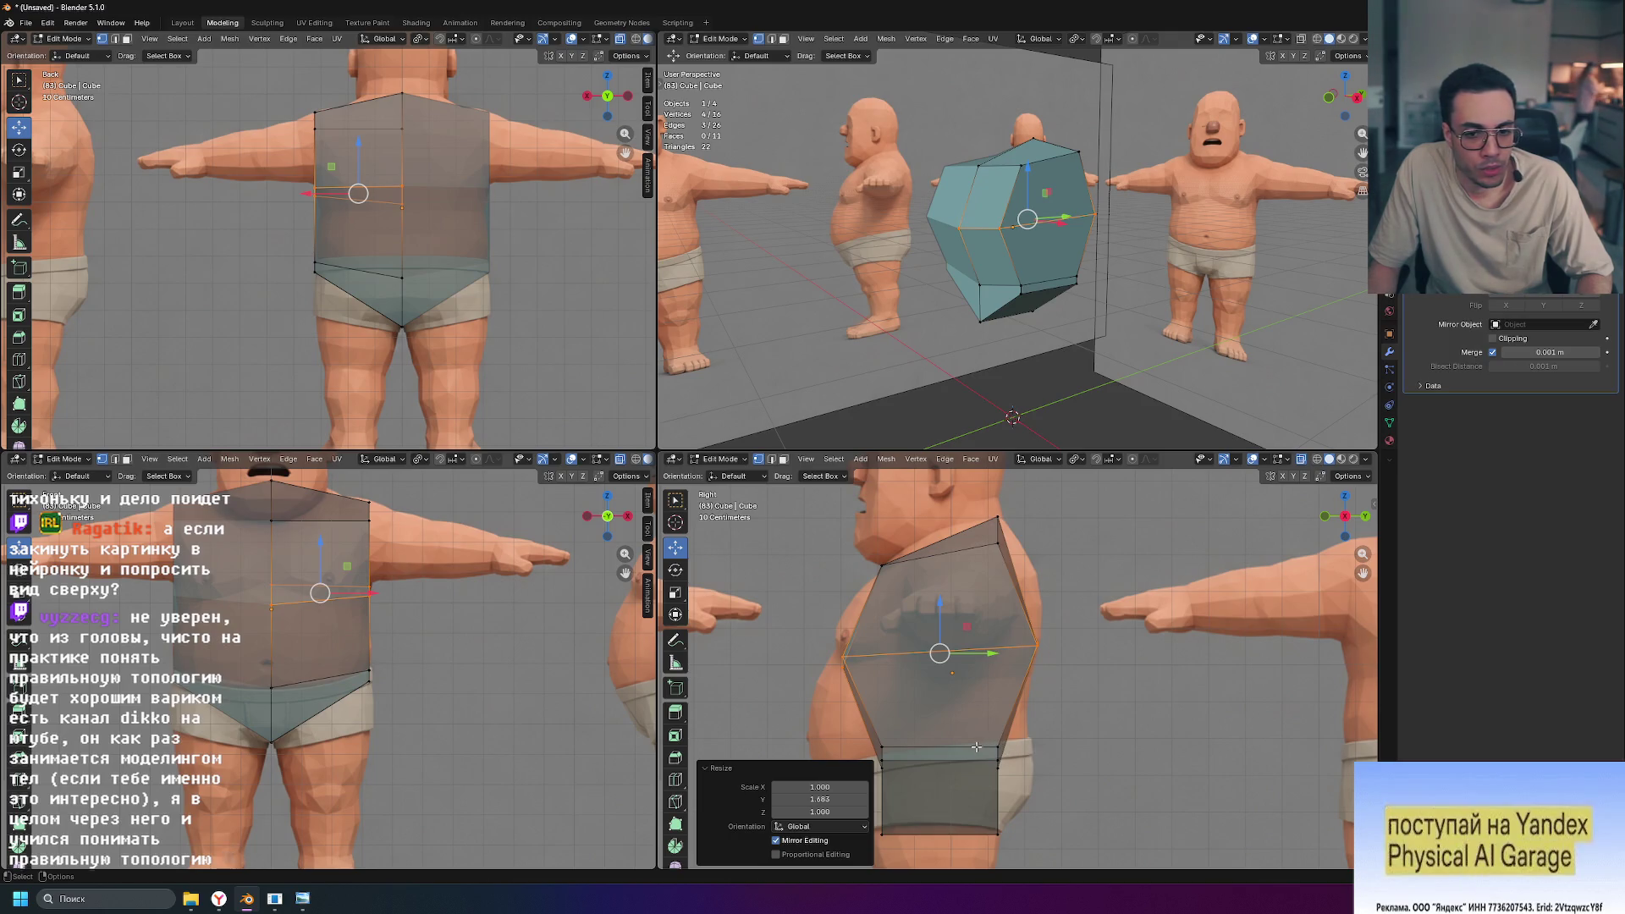
{"action": "left_click", "coordinate": [894, 747], "text": "alt"}
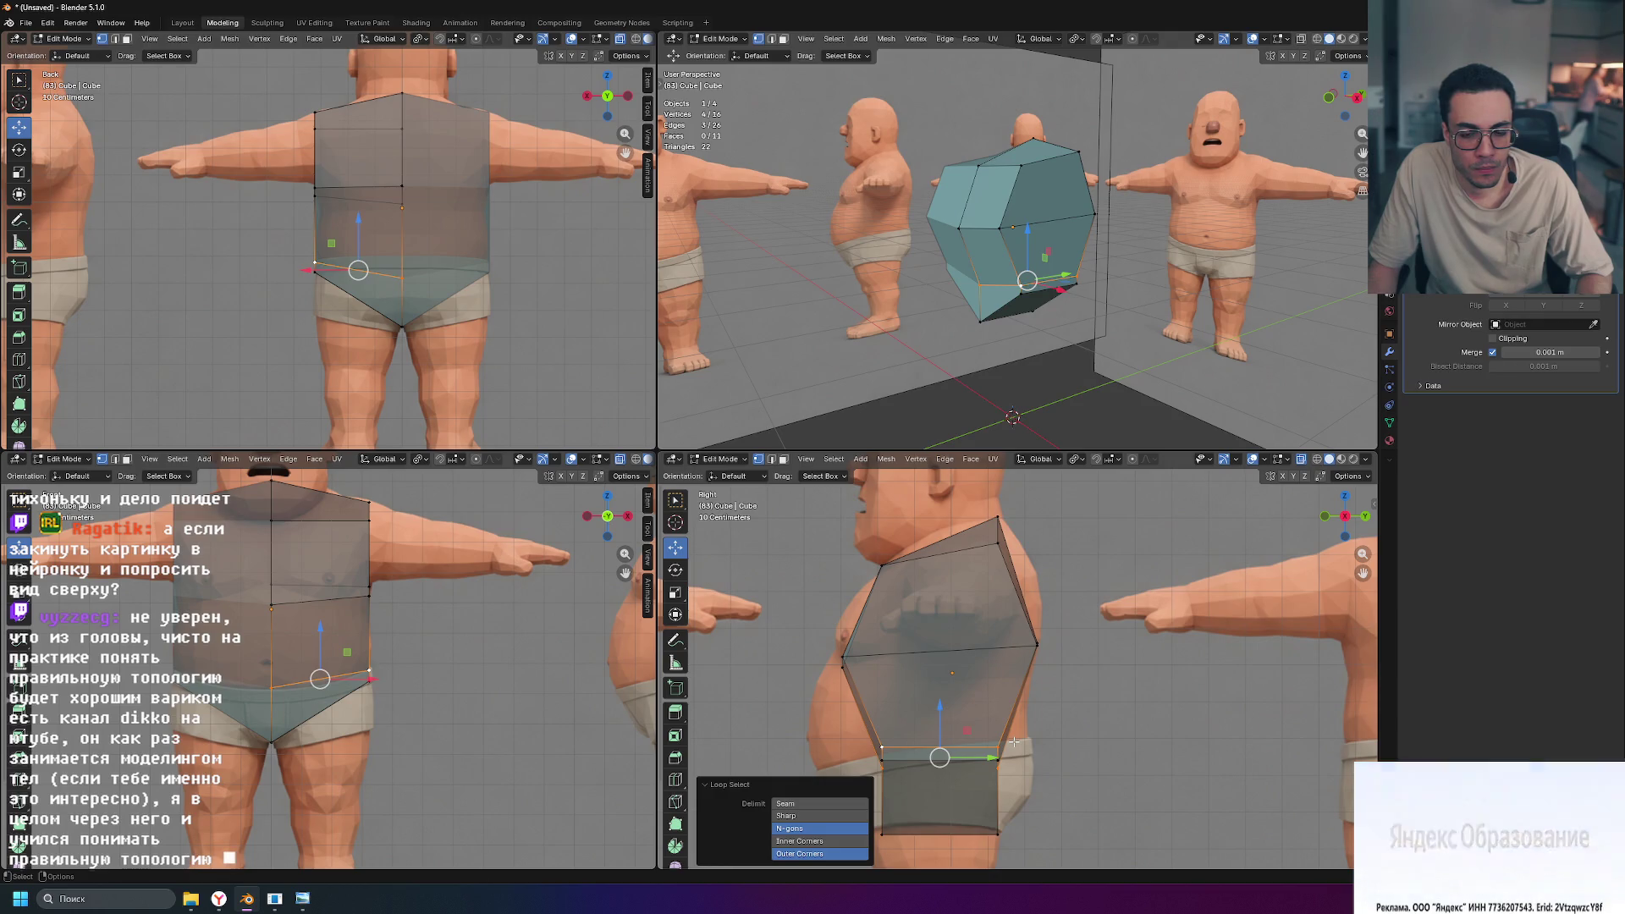
Step: Scale the lower waistband loop about 1.5 along Y to follow the belly bottom
{"action": "middle_click_drag", "start_coordinate": [1048, 750], "coordinate": [1042, 646], "text": "shift"}
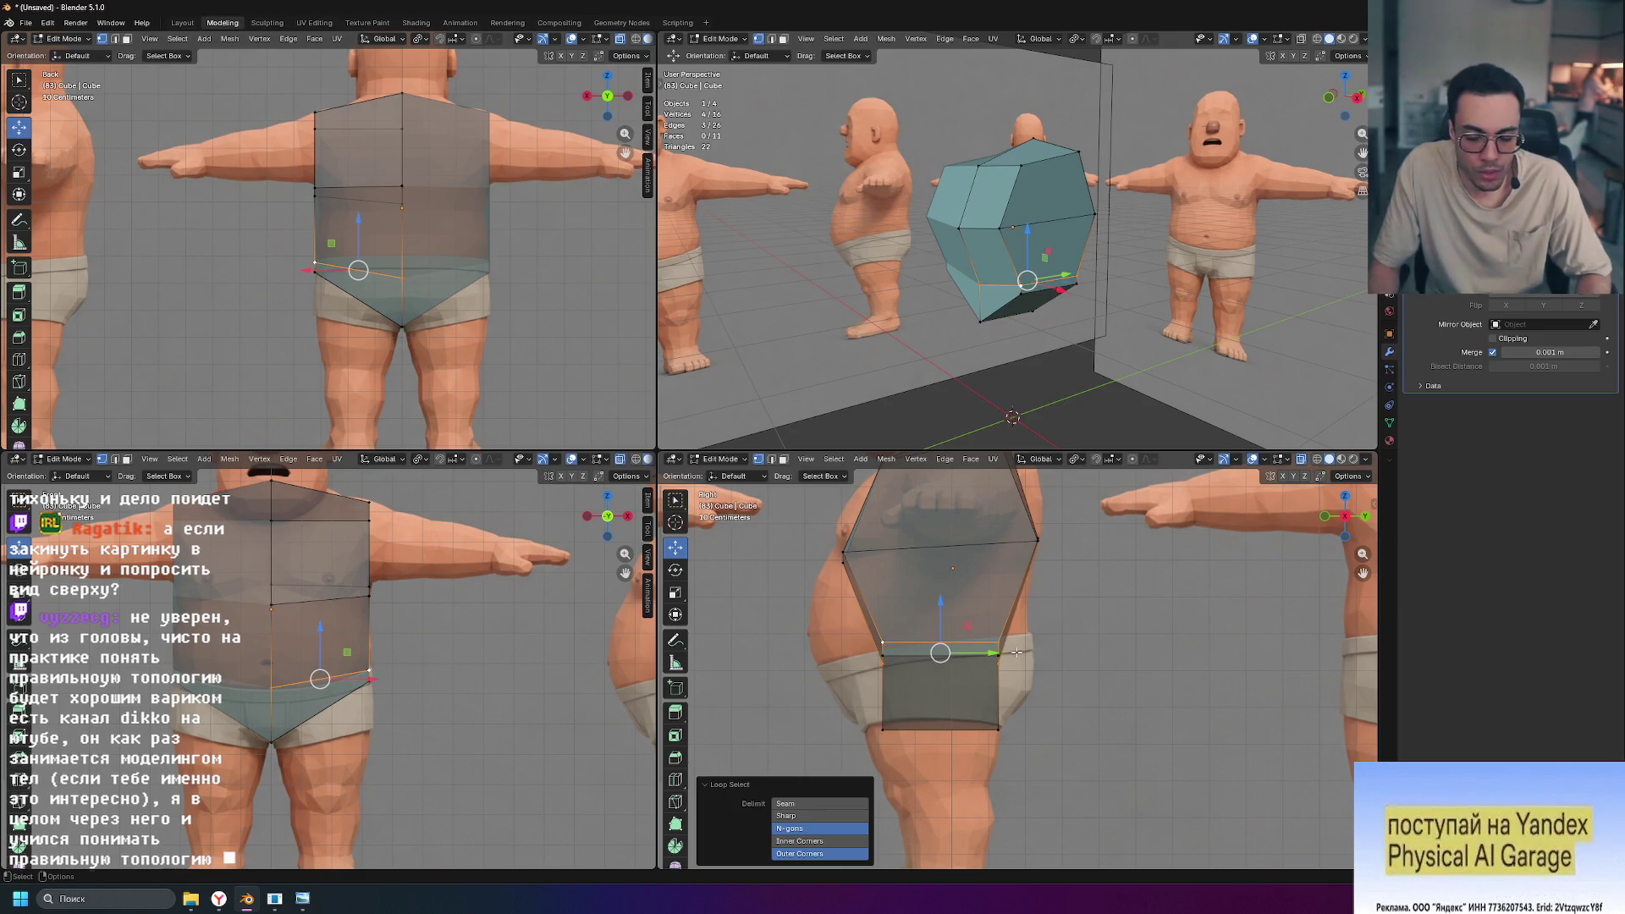
{"action": "key", "text": "s"}
{"action": "key", "text": "y"}
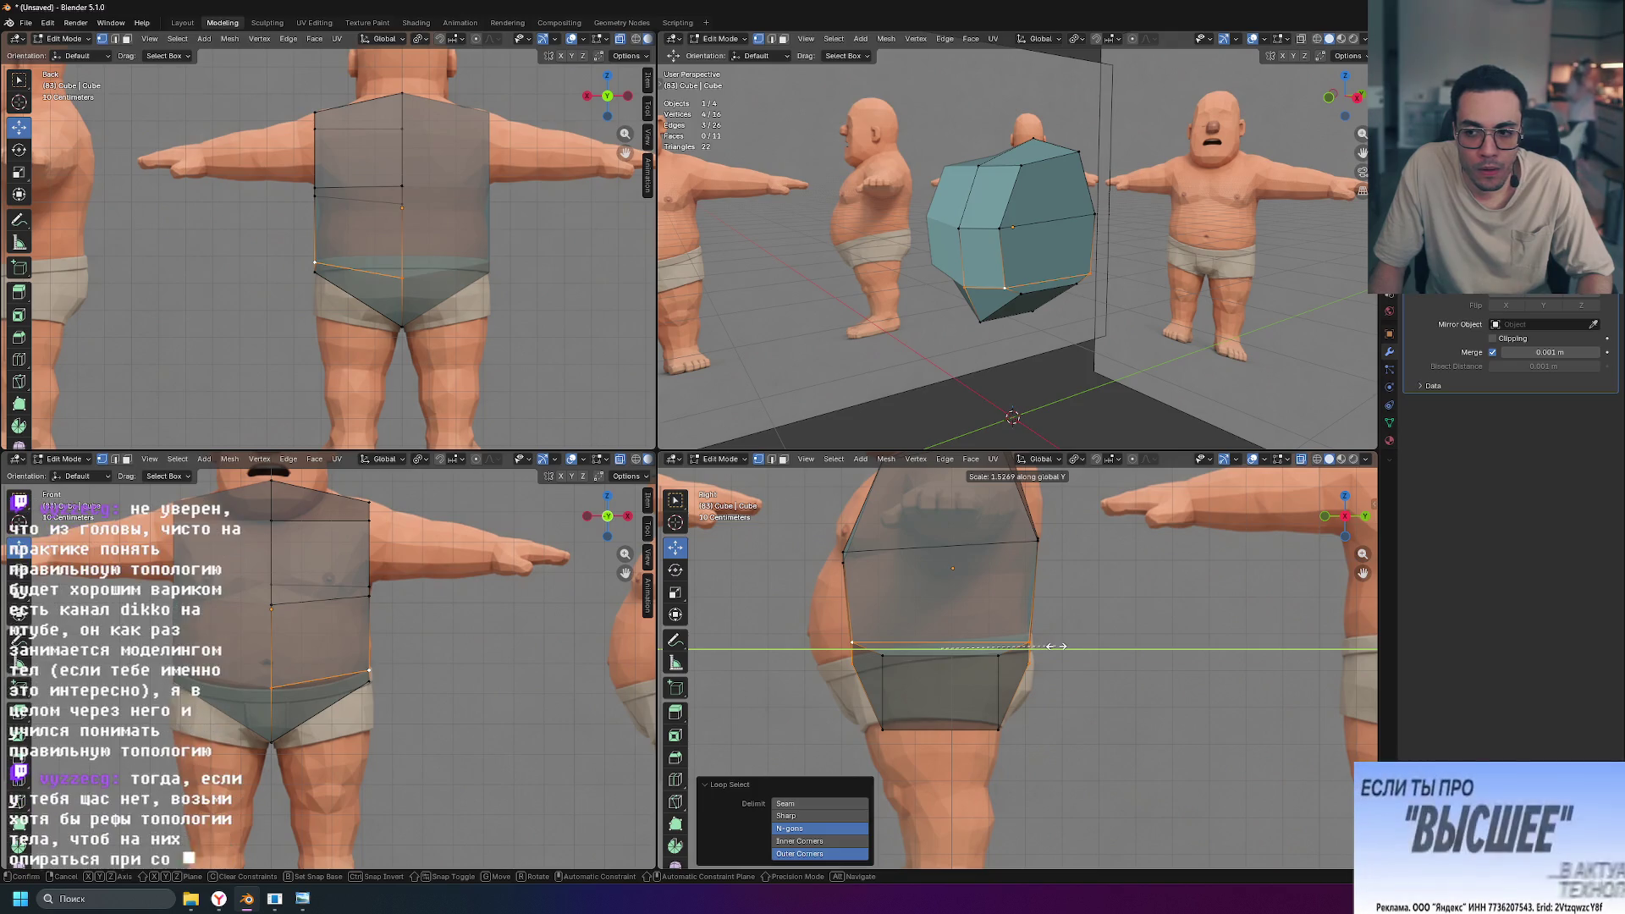
{"action": "left_click", "coordinate": [1057, 647]}
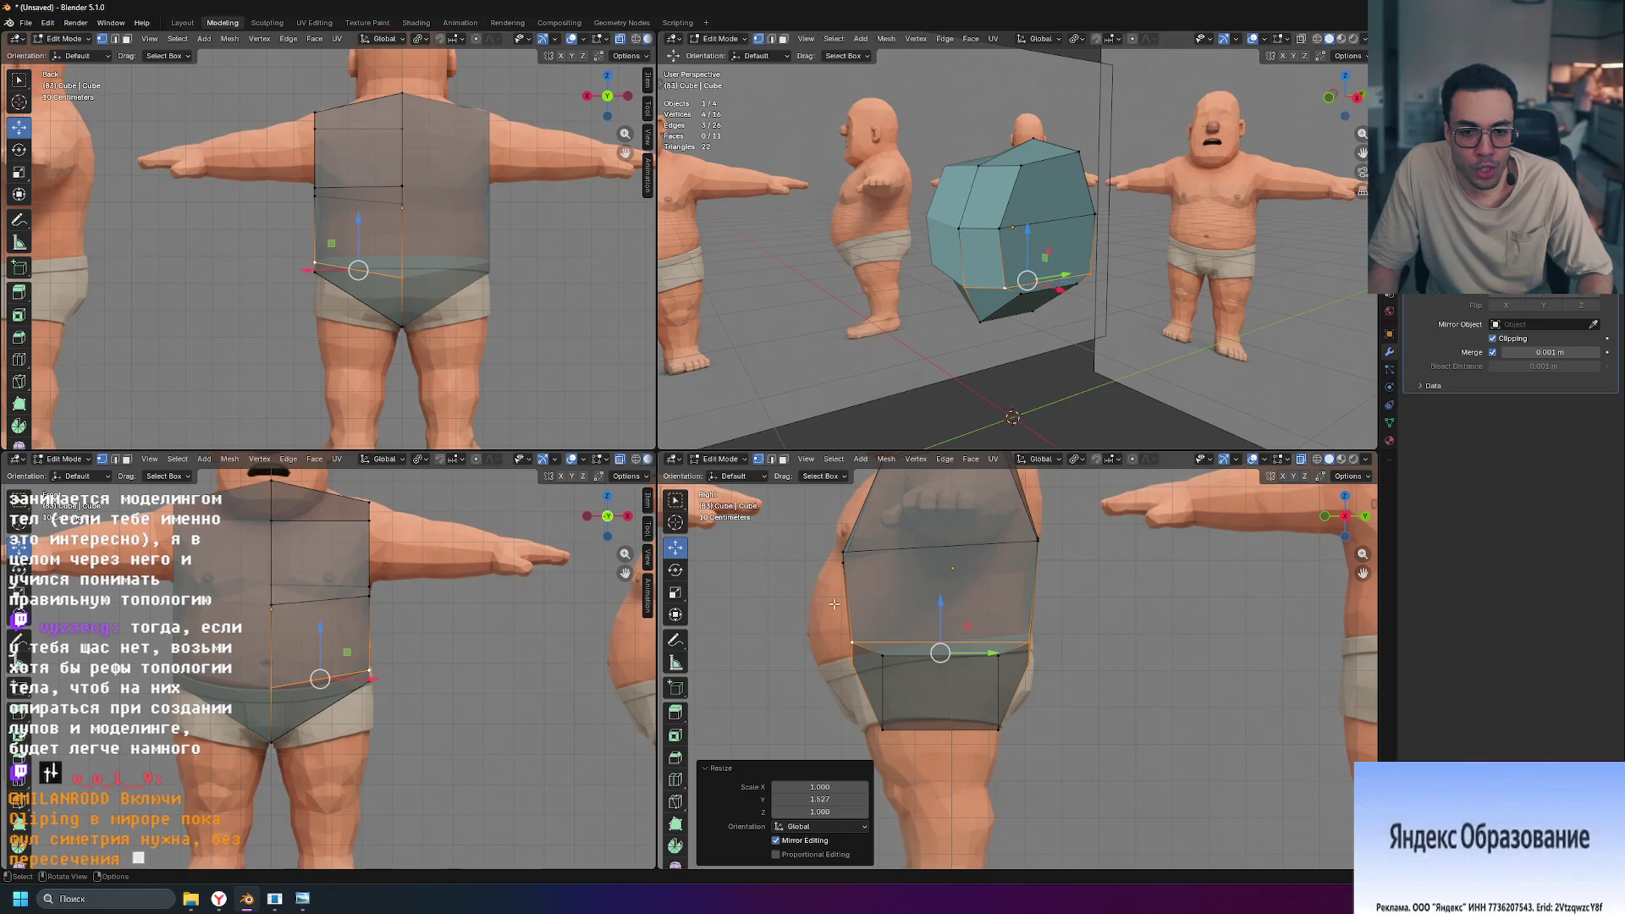
{"action": "middle_click_drag", "start_coordinate": [860, 569], "coordinate": [872, 673], "text": "shift"}
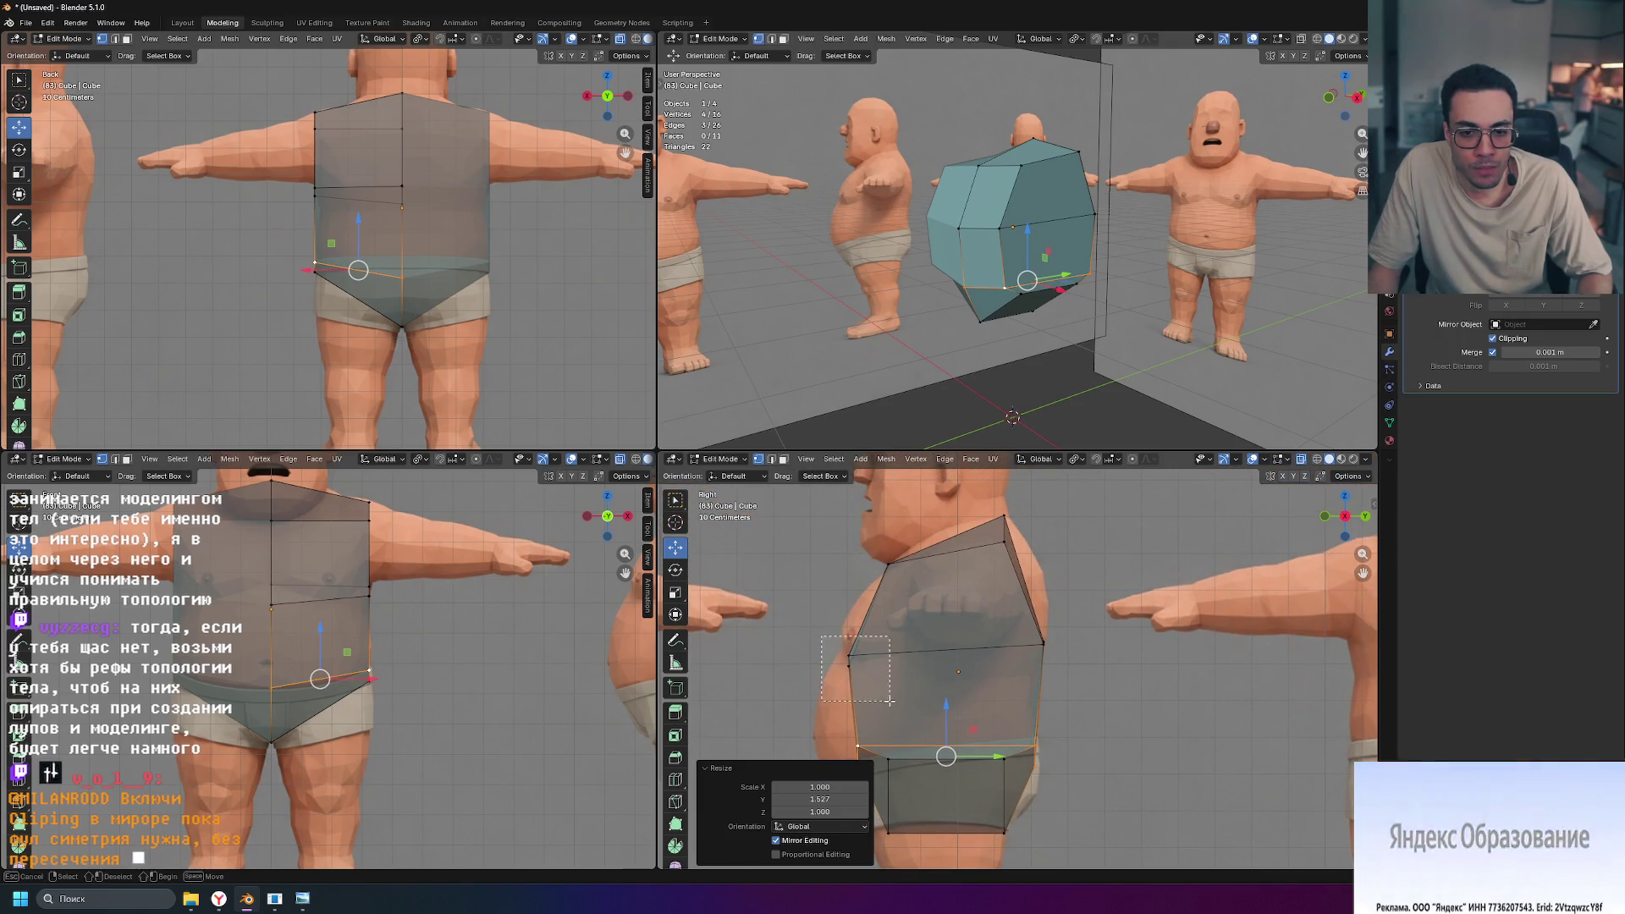
Step: Pull the middle loop's side vertex and front edge along Y onto the belly outline
{"action": "left_click", "coordinate": [853, 665]}
{"action": "scroll", "coordinate": [881, 677], "scroll_direction": "up", "scroll_amount": 1}
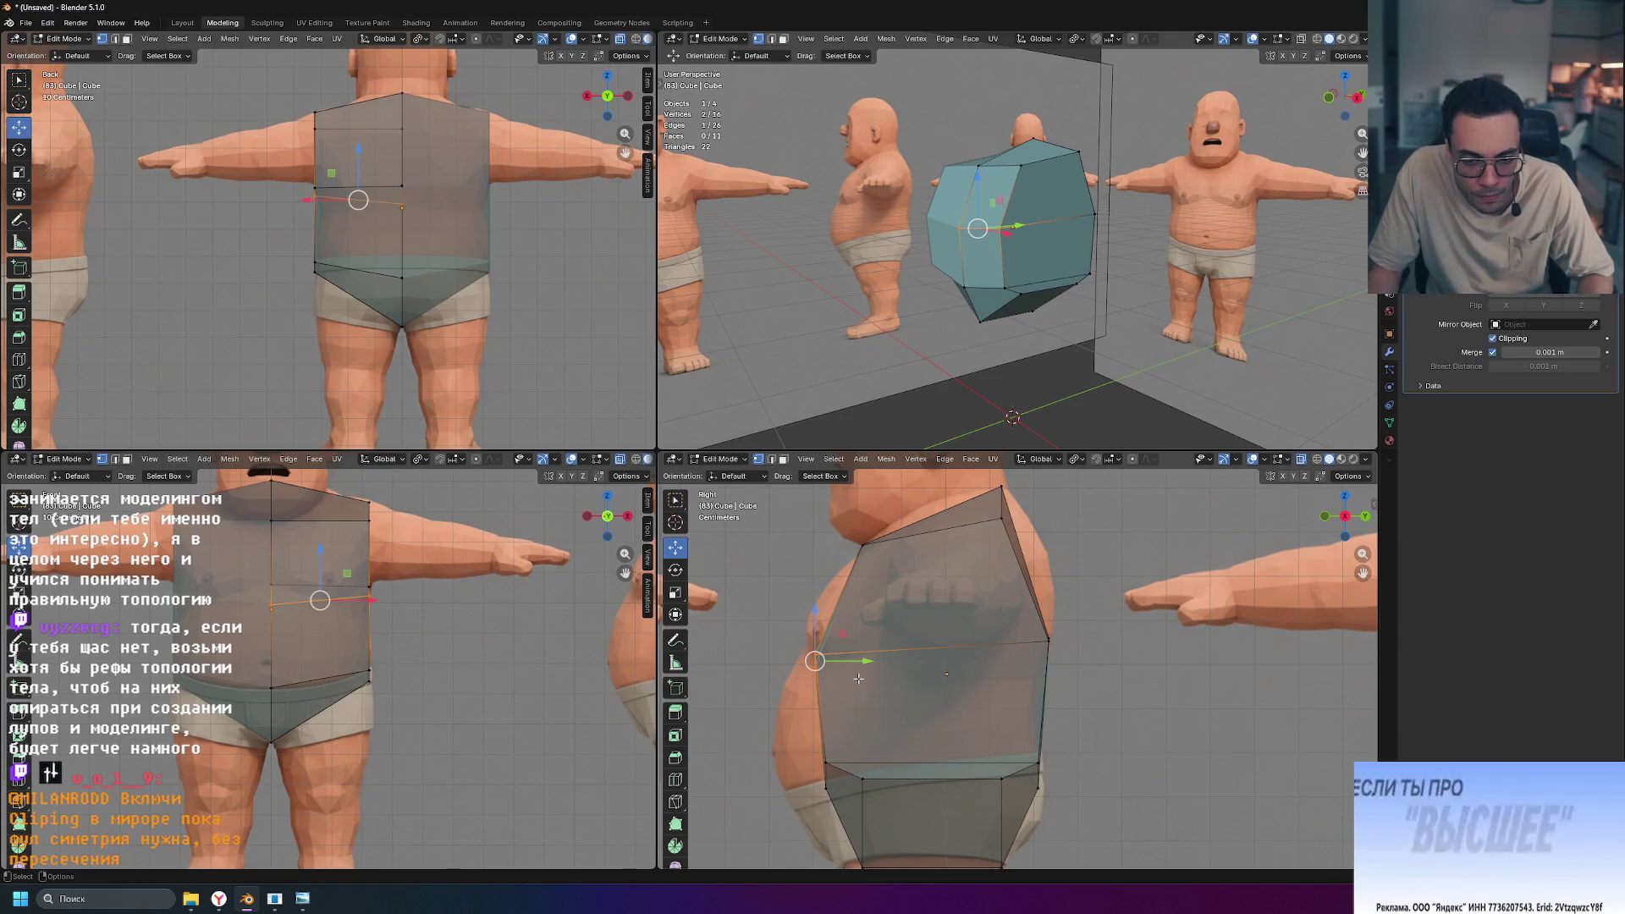
{"action": "key", "text": "g"}
{"action": "key", "text": "y"}
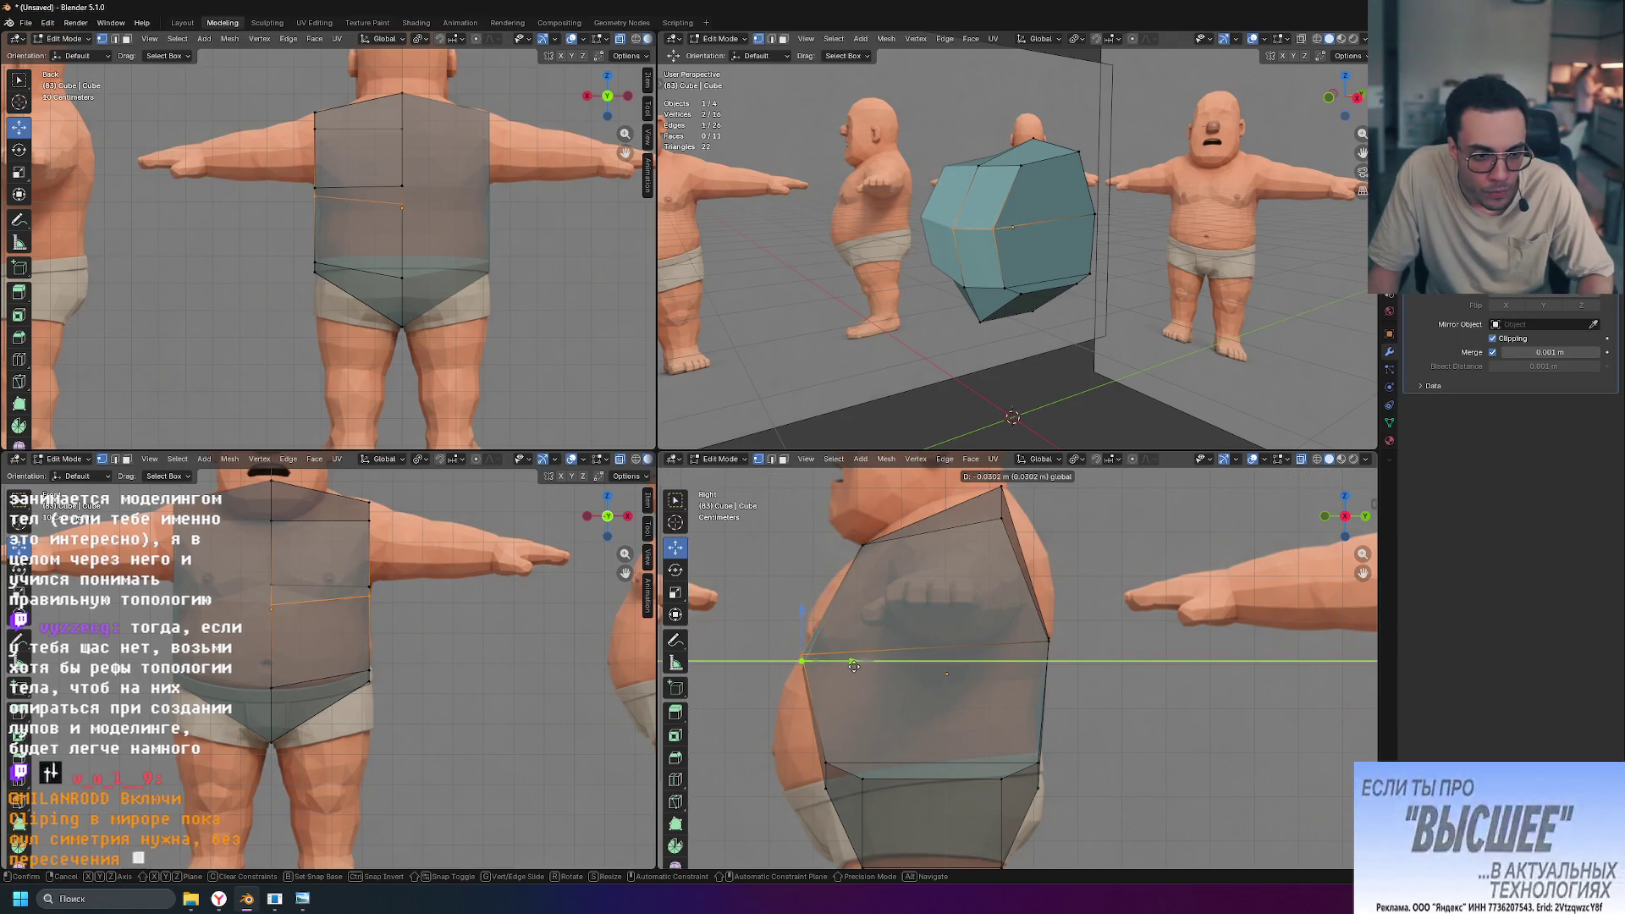
{"action": "left_click", "coordinate": [851, 667]}
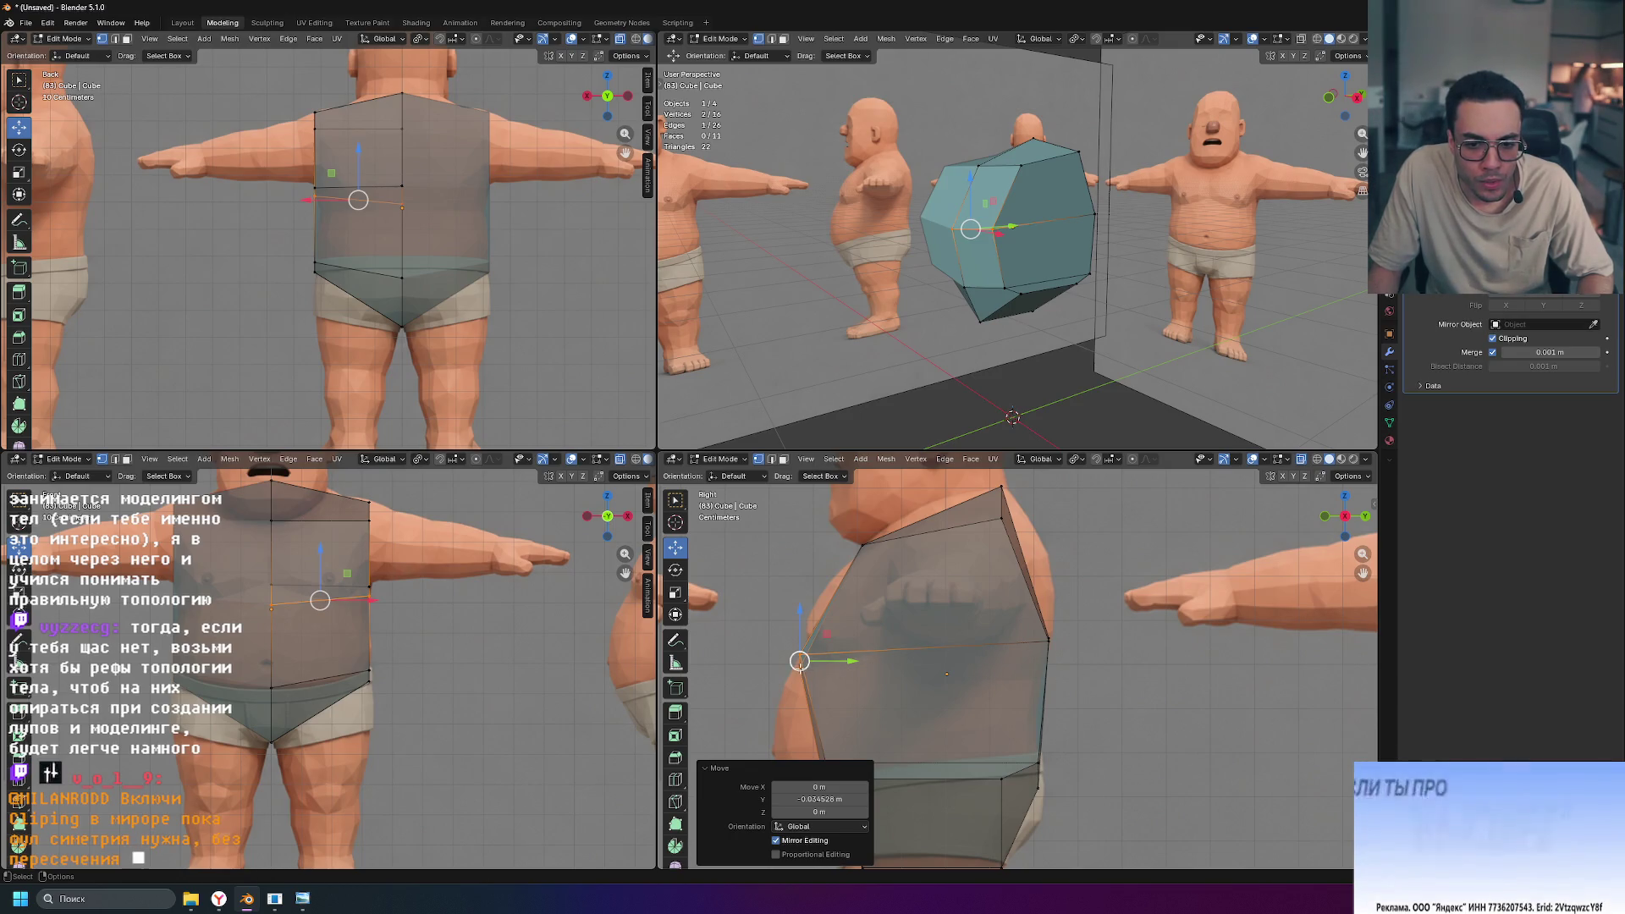
{"action": "key", "text": "alt+a"}
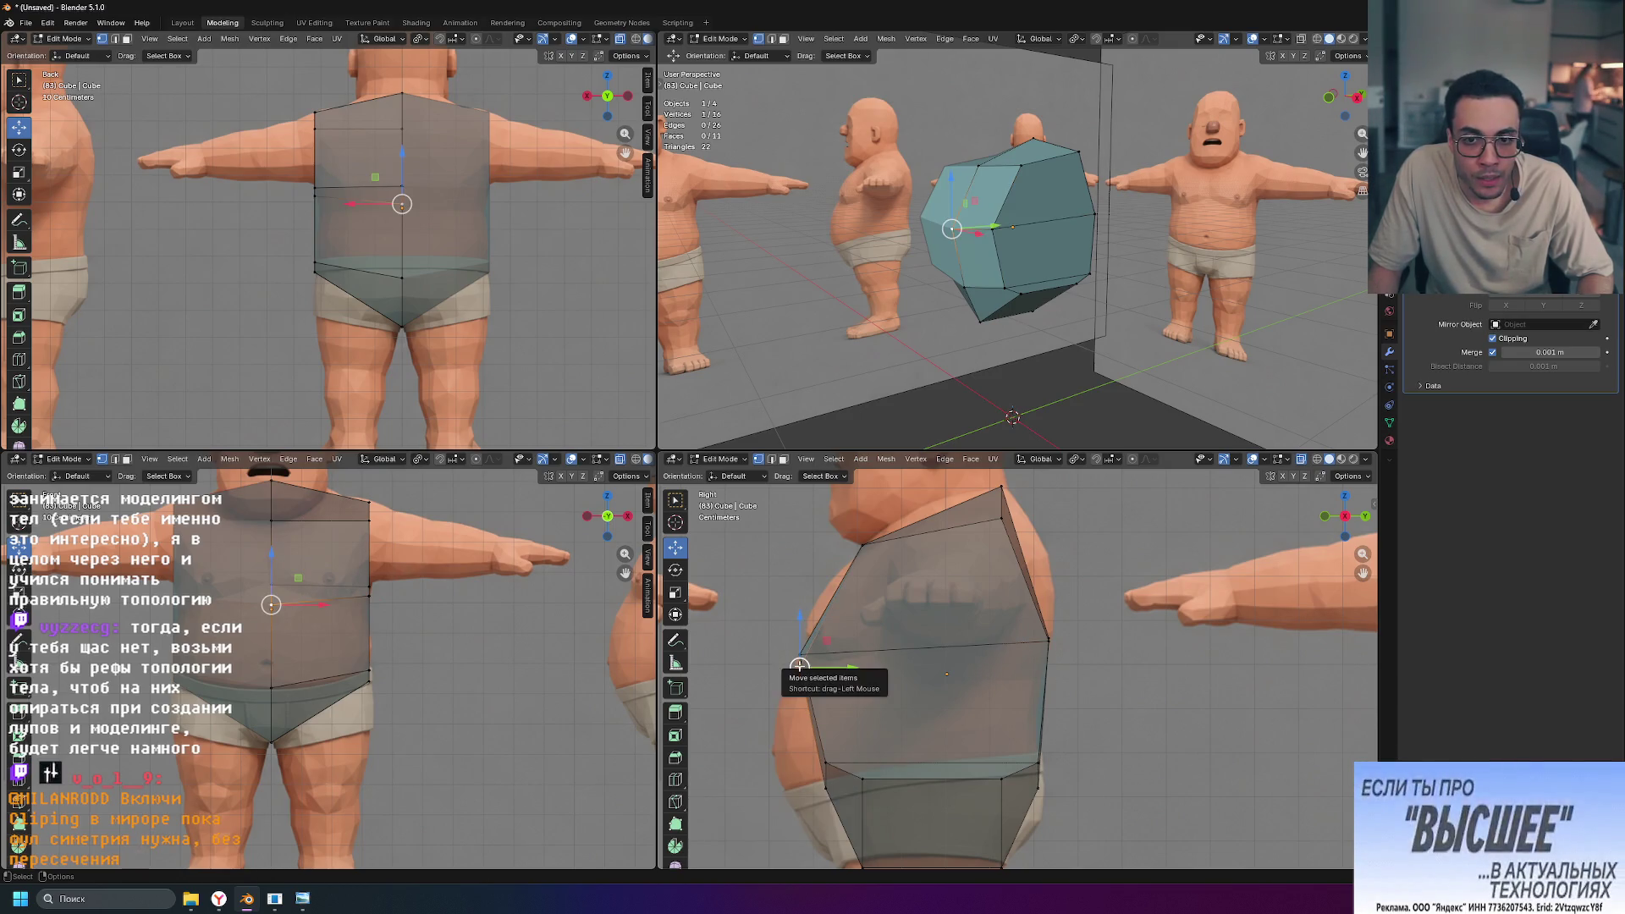
{"action": "scroll", "coordinate": [804, 667], "scroll_direction": "up", "scroll_amount": 4}
{"action": "middle_click_drag", "start_coordinate": [807, 667], "coordinate": [1096, 665], "text": "shift"}
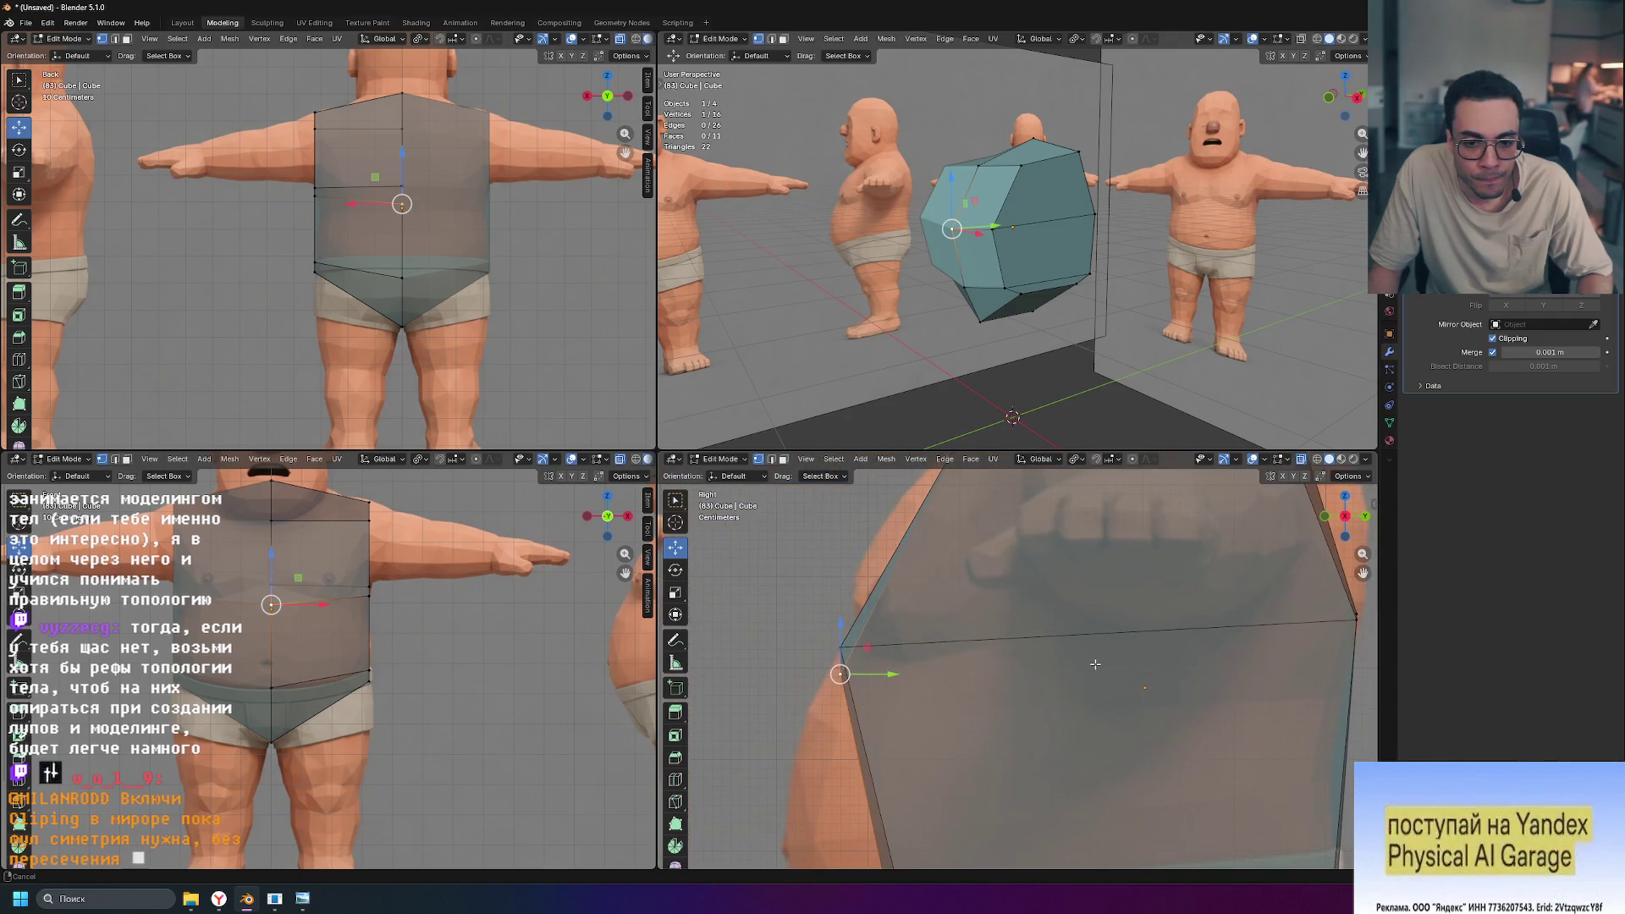
{"action": "left_click", "coordinate": [889, 647]}
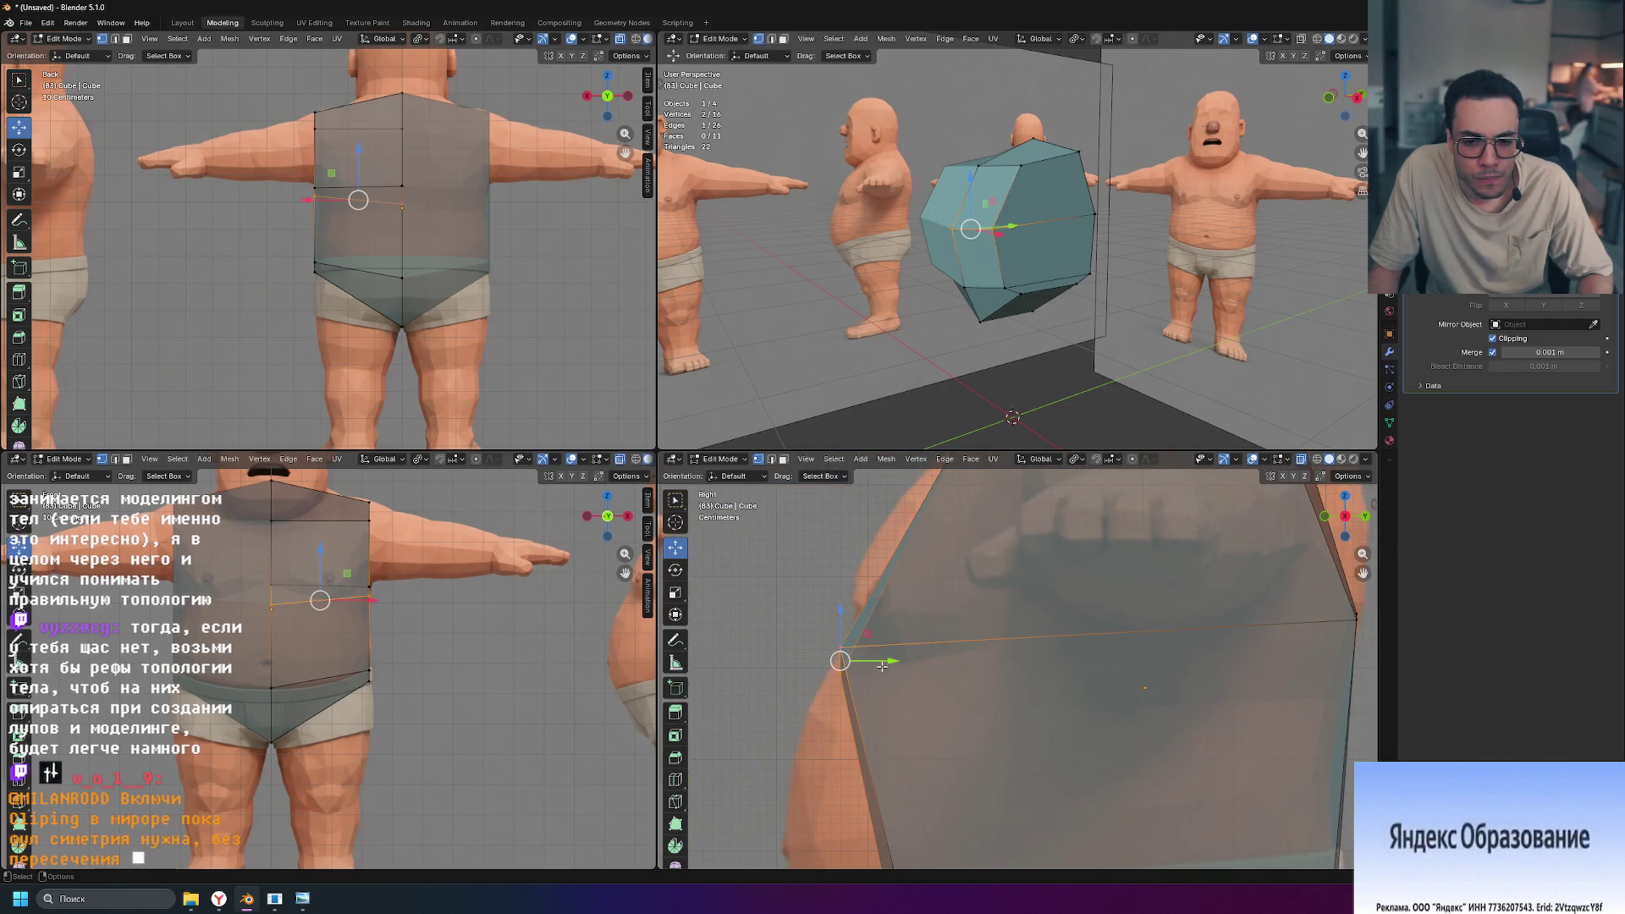
{"action": "key", "text": "g"}
{"action": "key", "text": "y"}
{"action": "left_click", "coordinate": [886, 663]}
Step: Shift the lower front edge, lower front vertices and back lower vertex along Y
{"action": "scroll", "coordinate": [931, 660], "scroll_direction": "down", "scroll_amount": 3}
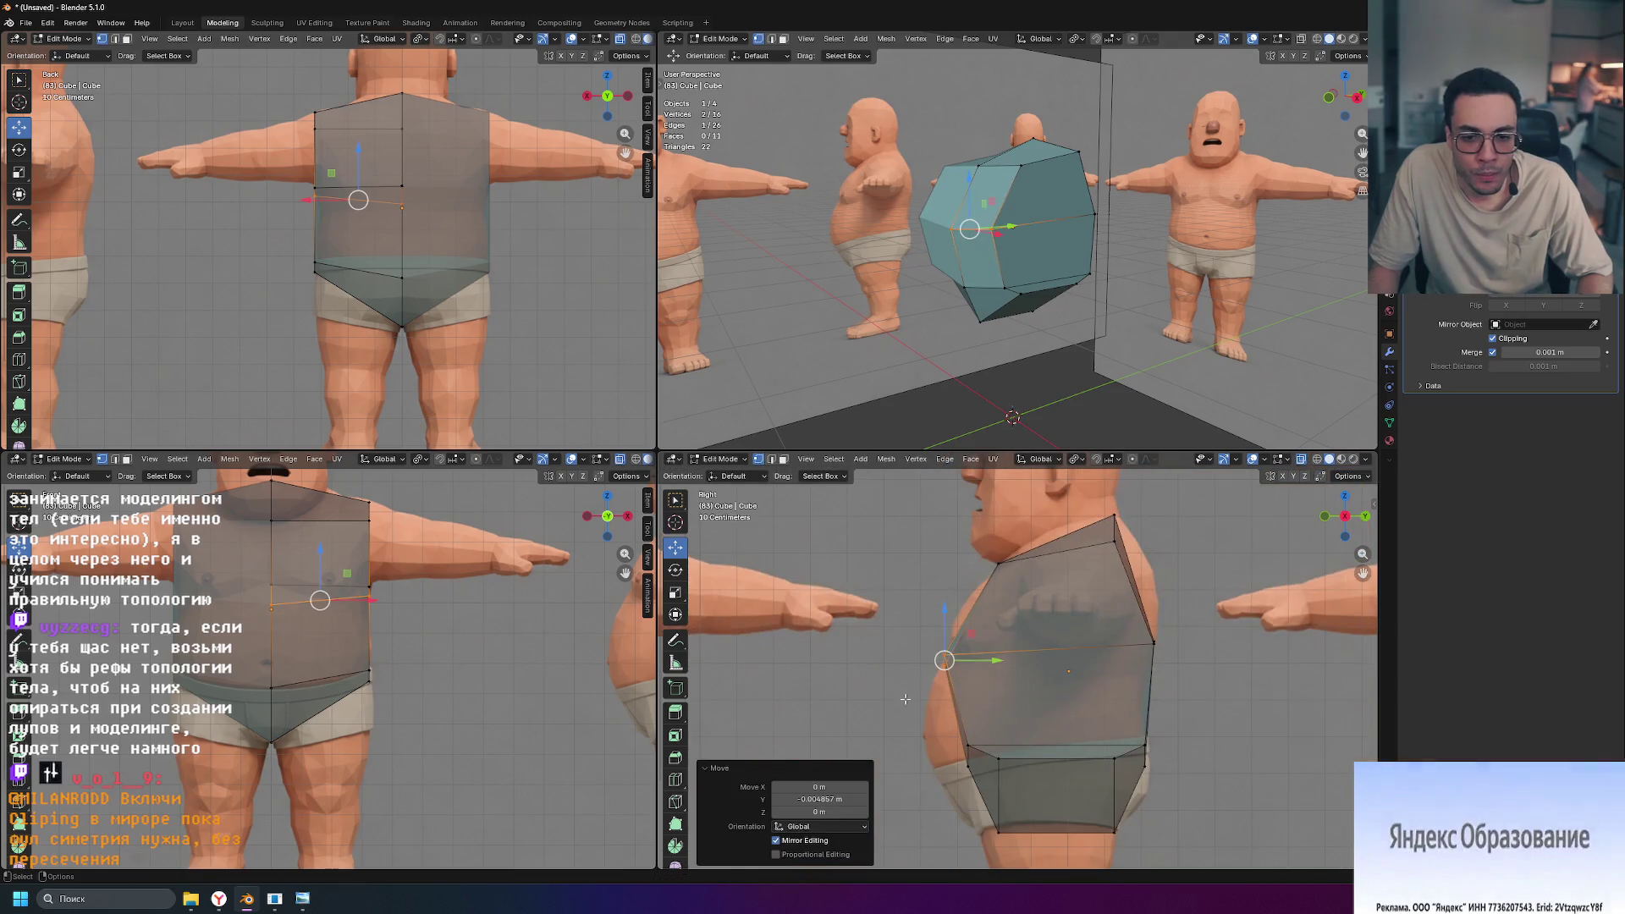
{"action": "left_click", "coordinate": [969, 675]}
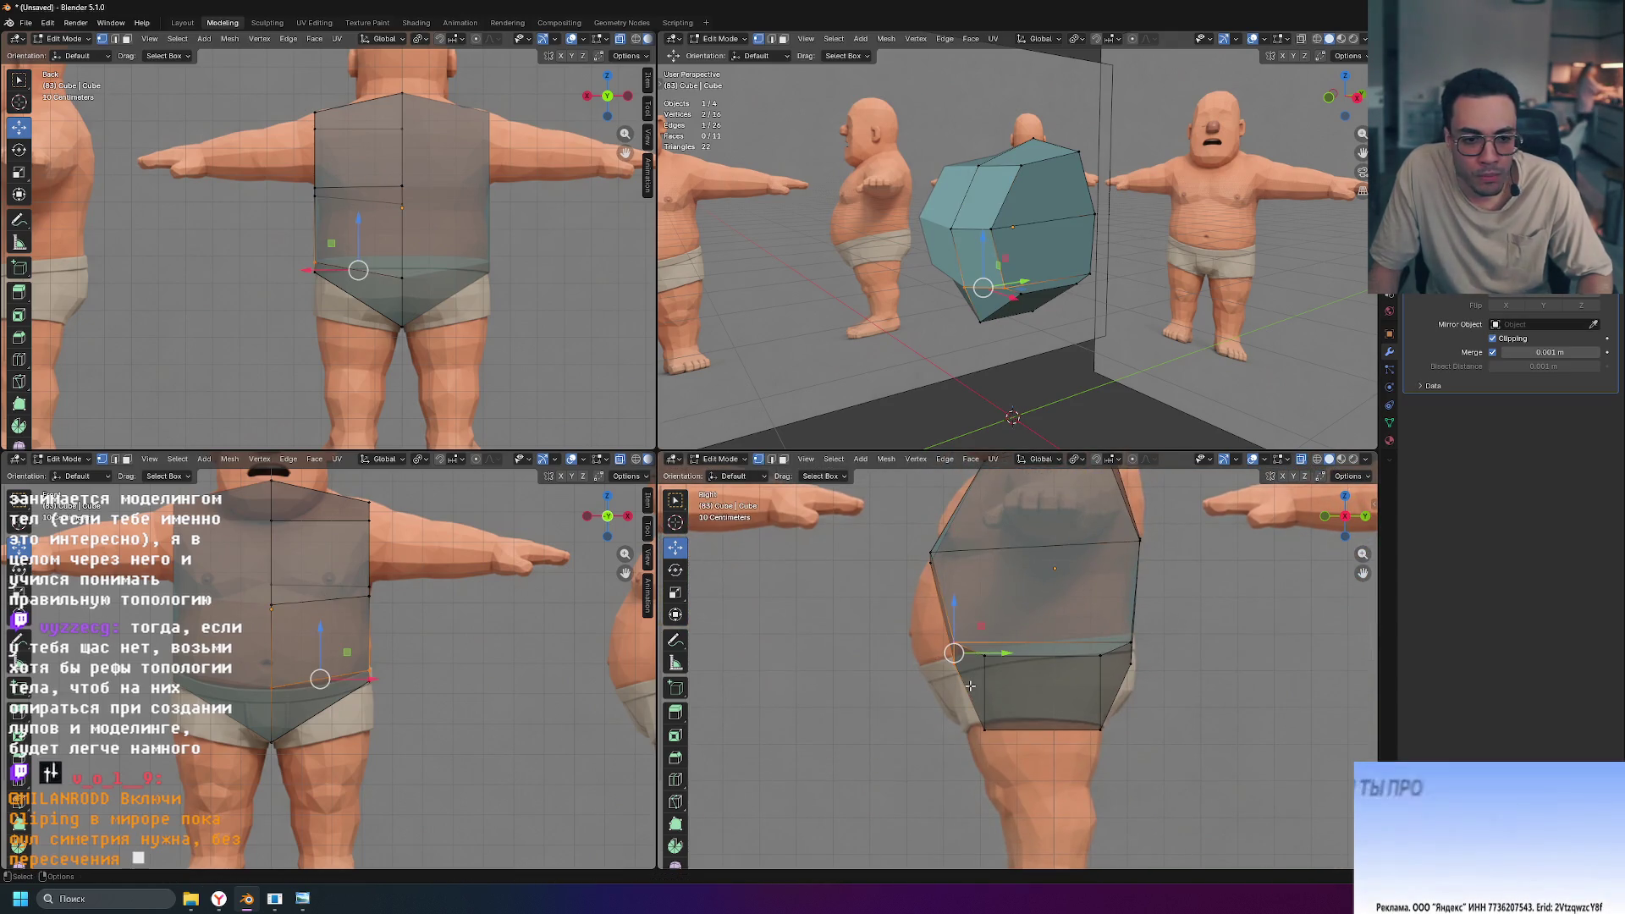
{"action": "left_click_drag", "start_coordinate": [1005, 652], "coordinate": [969, 653]}
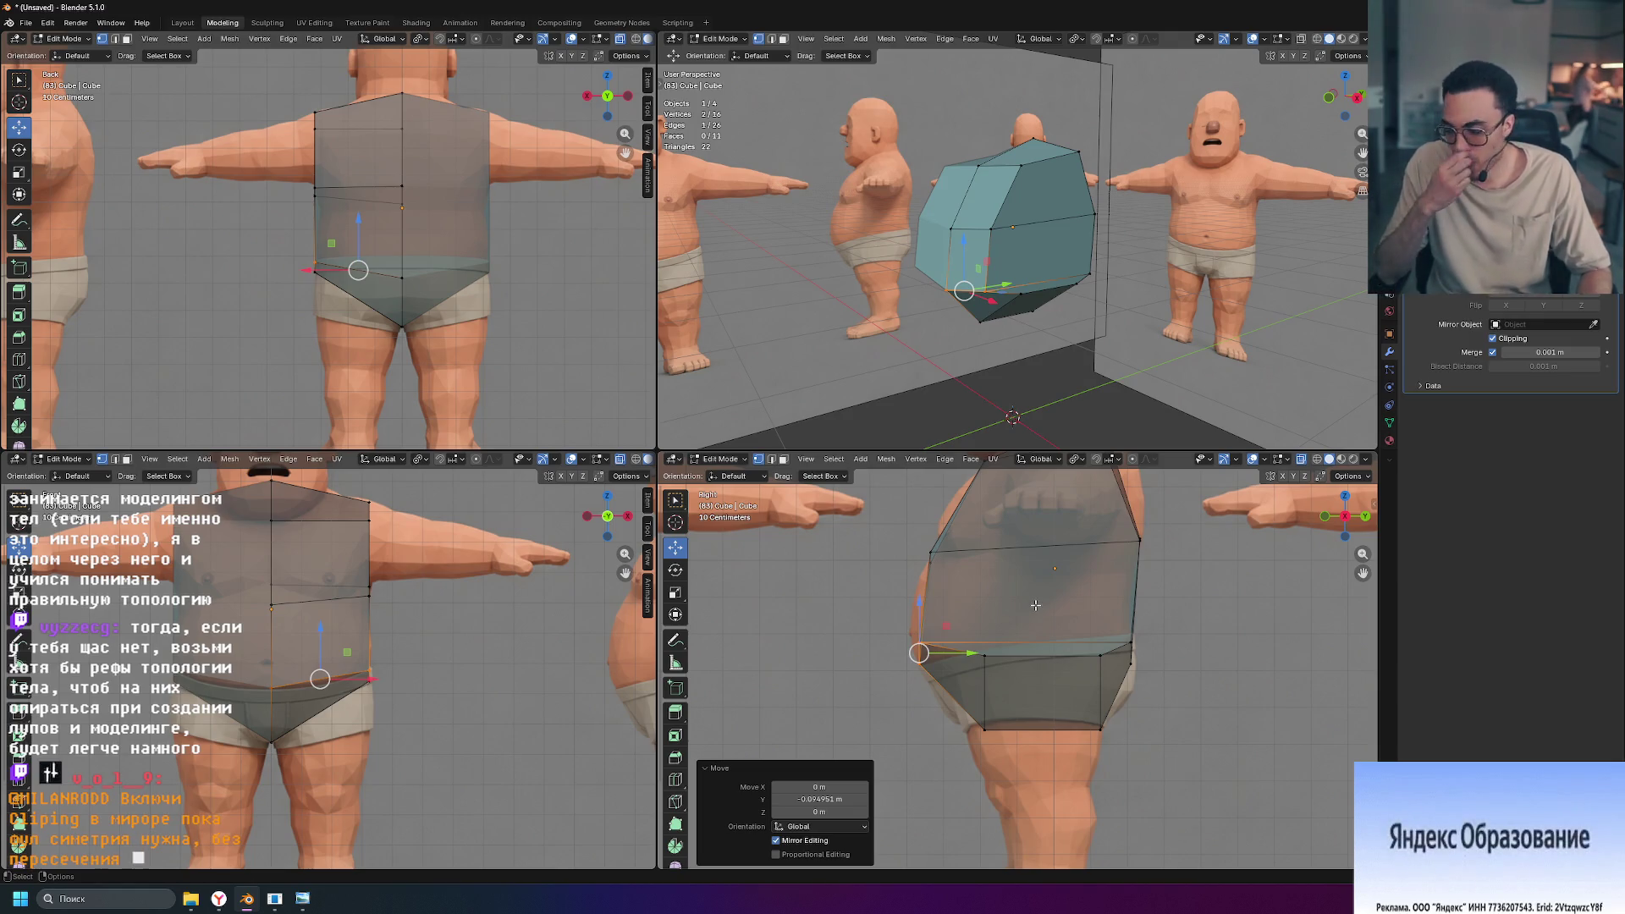
{"action": "left_click_drag", "start_coordinate": [1004, 648], "coordinate": [980, 689]}
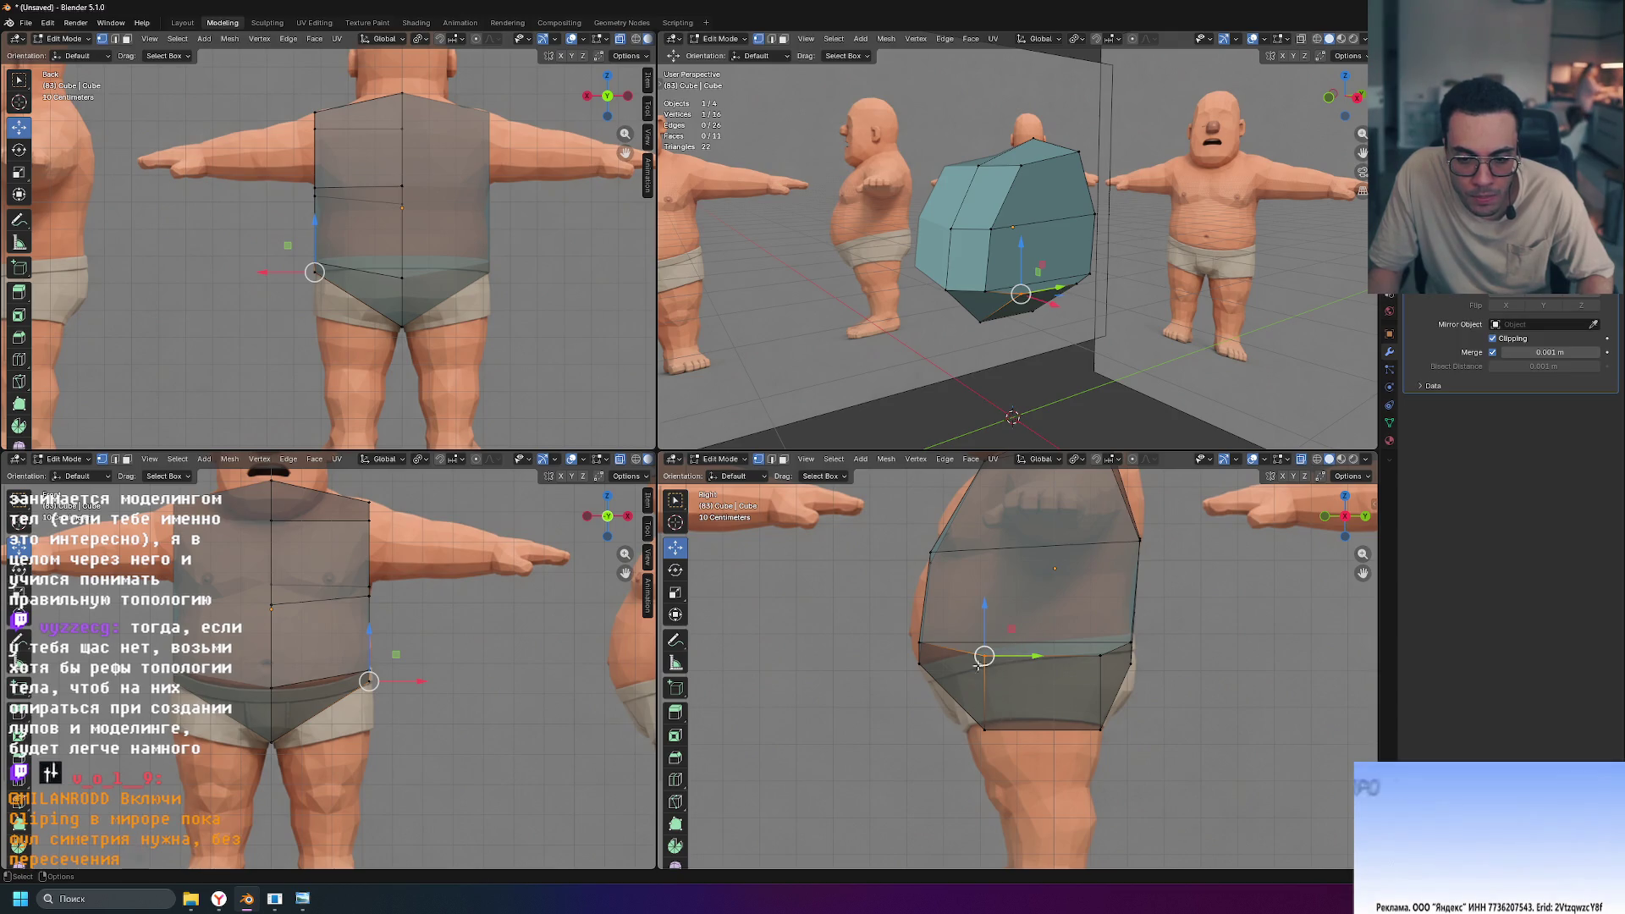
{"action": "left_click", "coordinate": [983, 729], "text": "shift"}
{"action": "left_click_drag", "start_coordinate": [1033, 693], "coordinate": [1017, 700]}
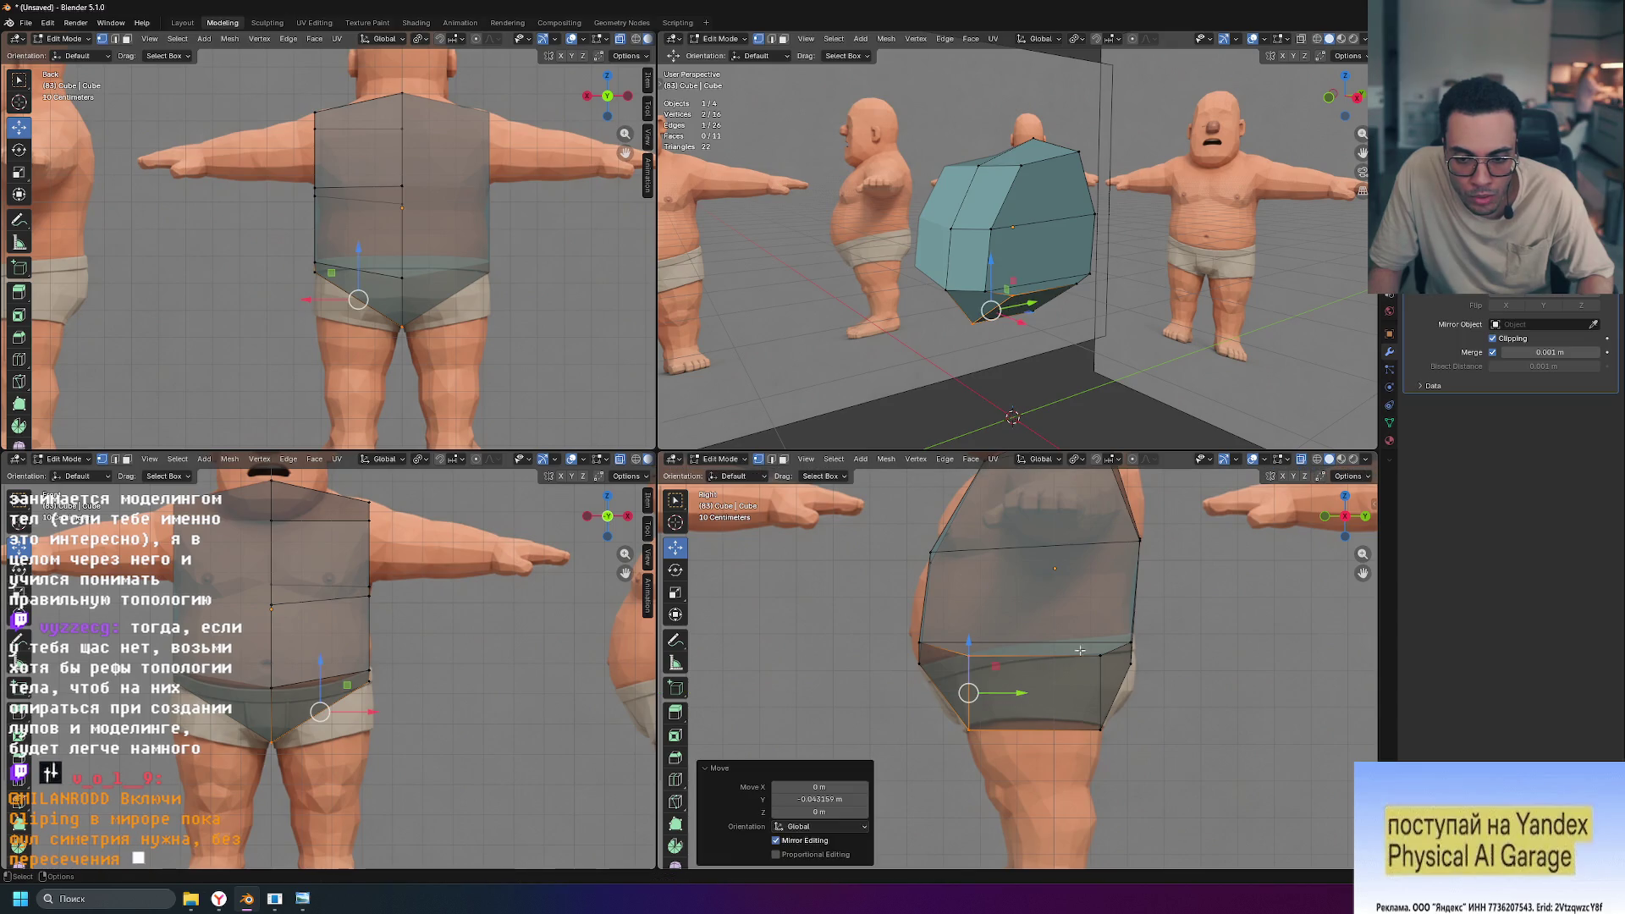
{"action": "left_click", "coordinate": [1132, 654]}
{"action": "left_click_drag", "start_coordinate": [1183, 654], "coordinate": [1189, 655]}
Step: Slide the waist loop's front vertex and a lower side vertex along Y to fit the profile
{"action": "scroll", "coordinate": [989, 726], "scroll_direction": "up", "scroll_amount": 2}
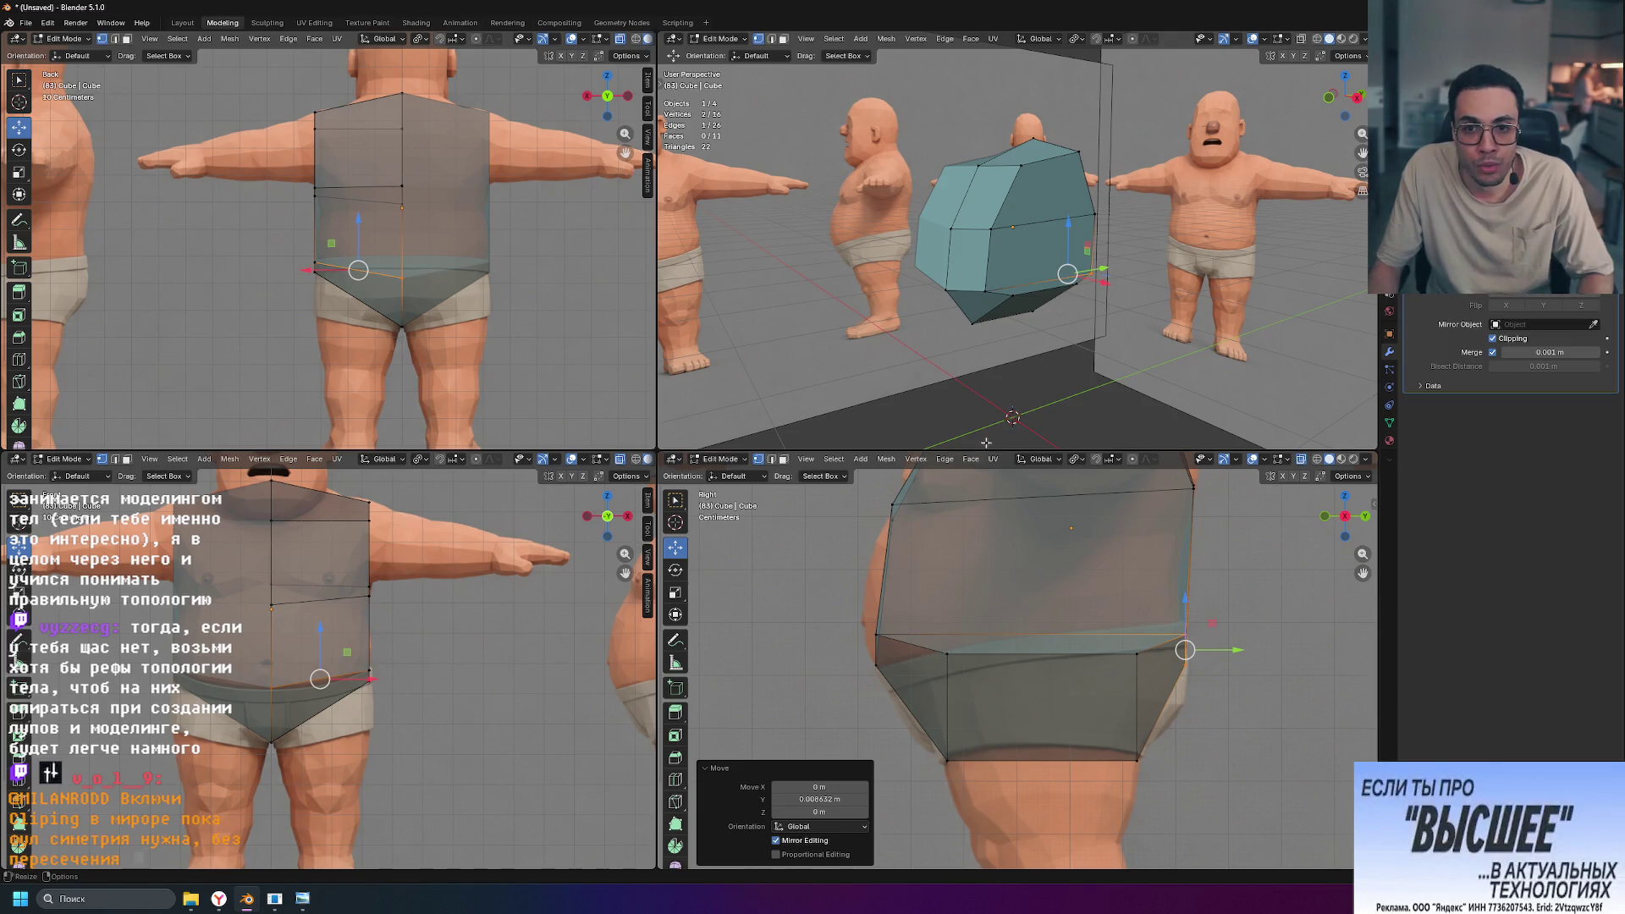
{"action": "left_click", "coordinate": [875, 633]}
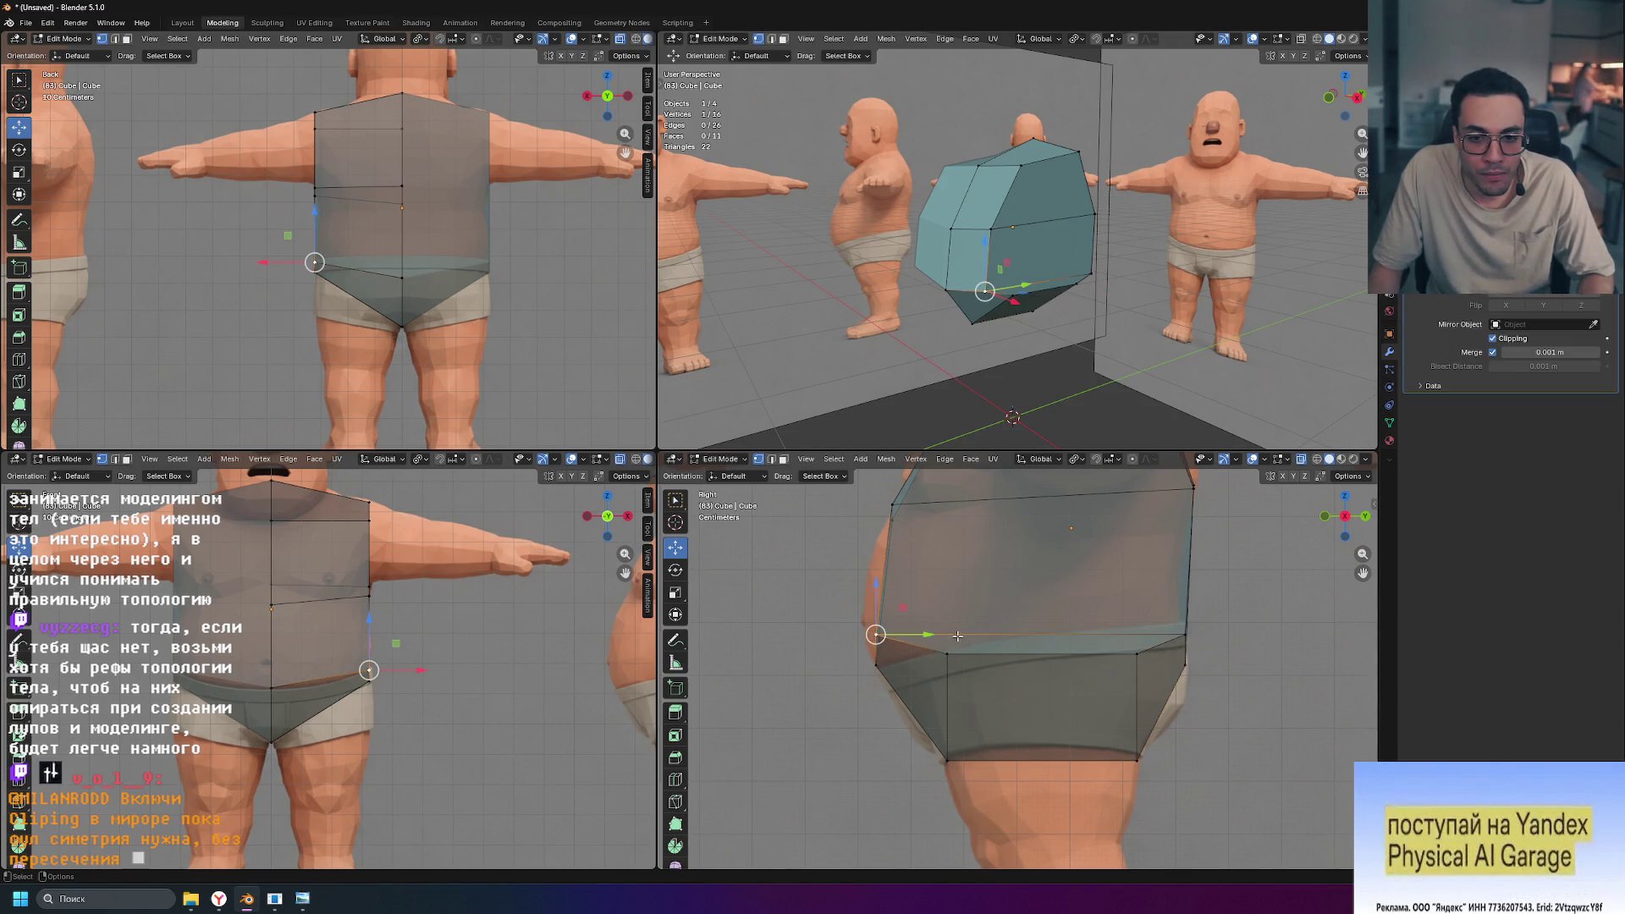
{"action": "left_click_drag", "start_coordinate": [926, 634], "coordinate": [999, 634]}
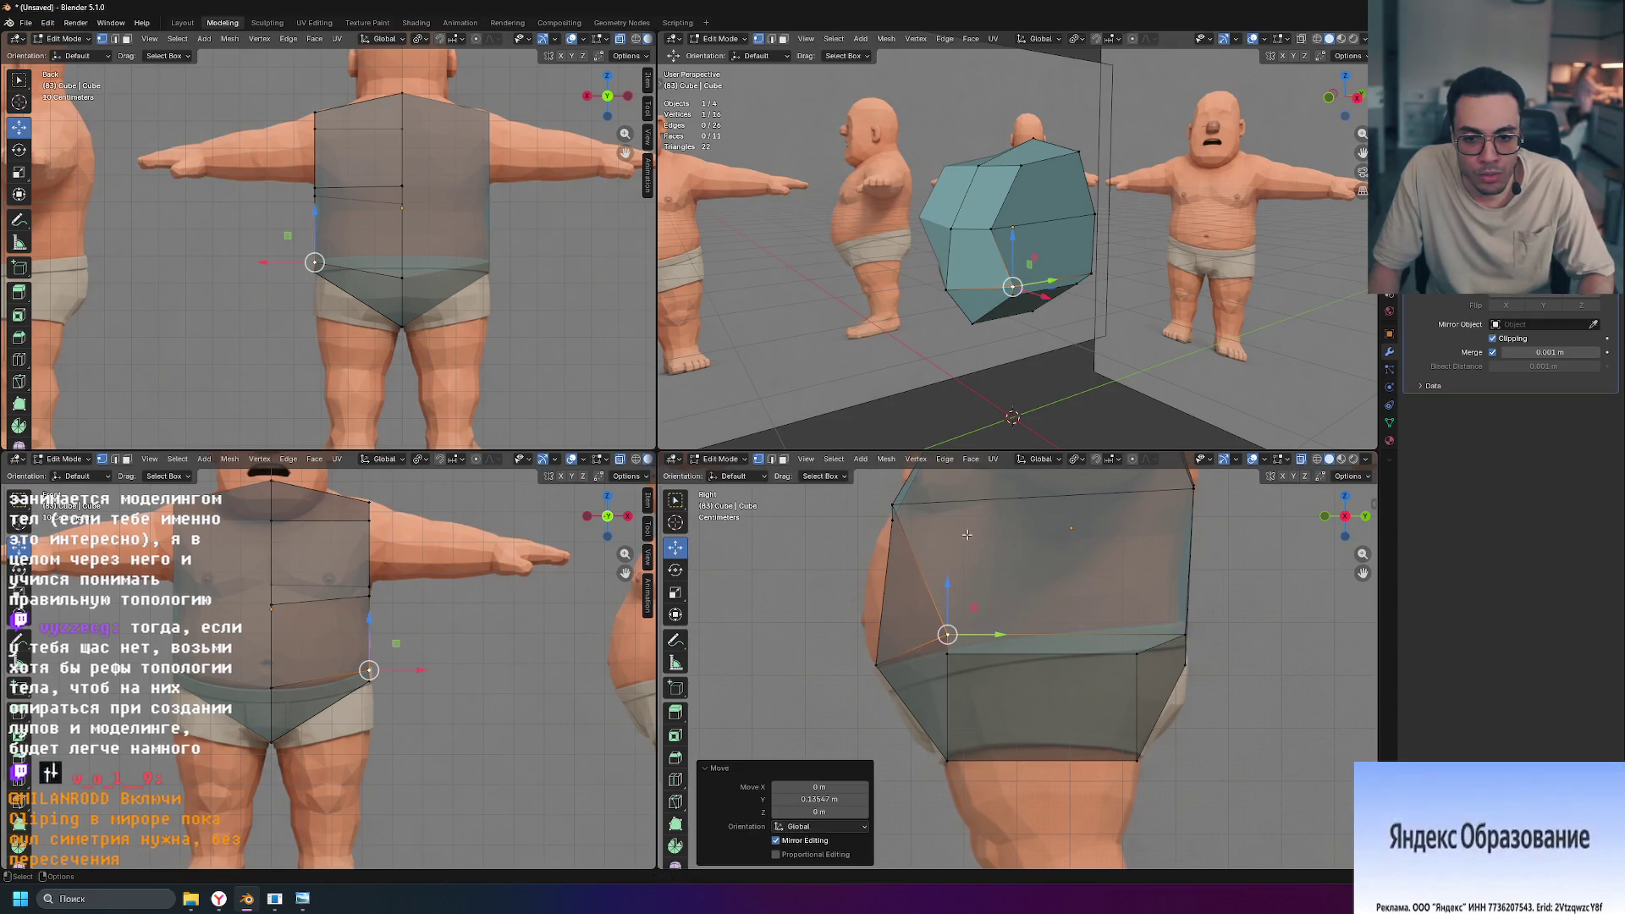
{"action": "scroll", "coordinate": [914, 703], "scroll_direction": "up", "scroll_amount": 5, "text": "shift"}
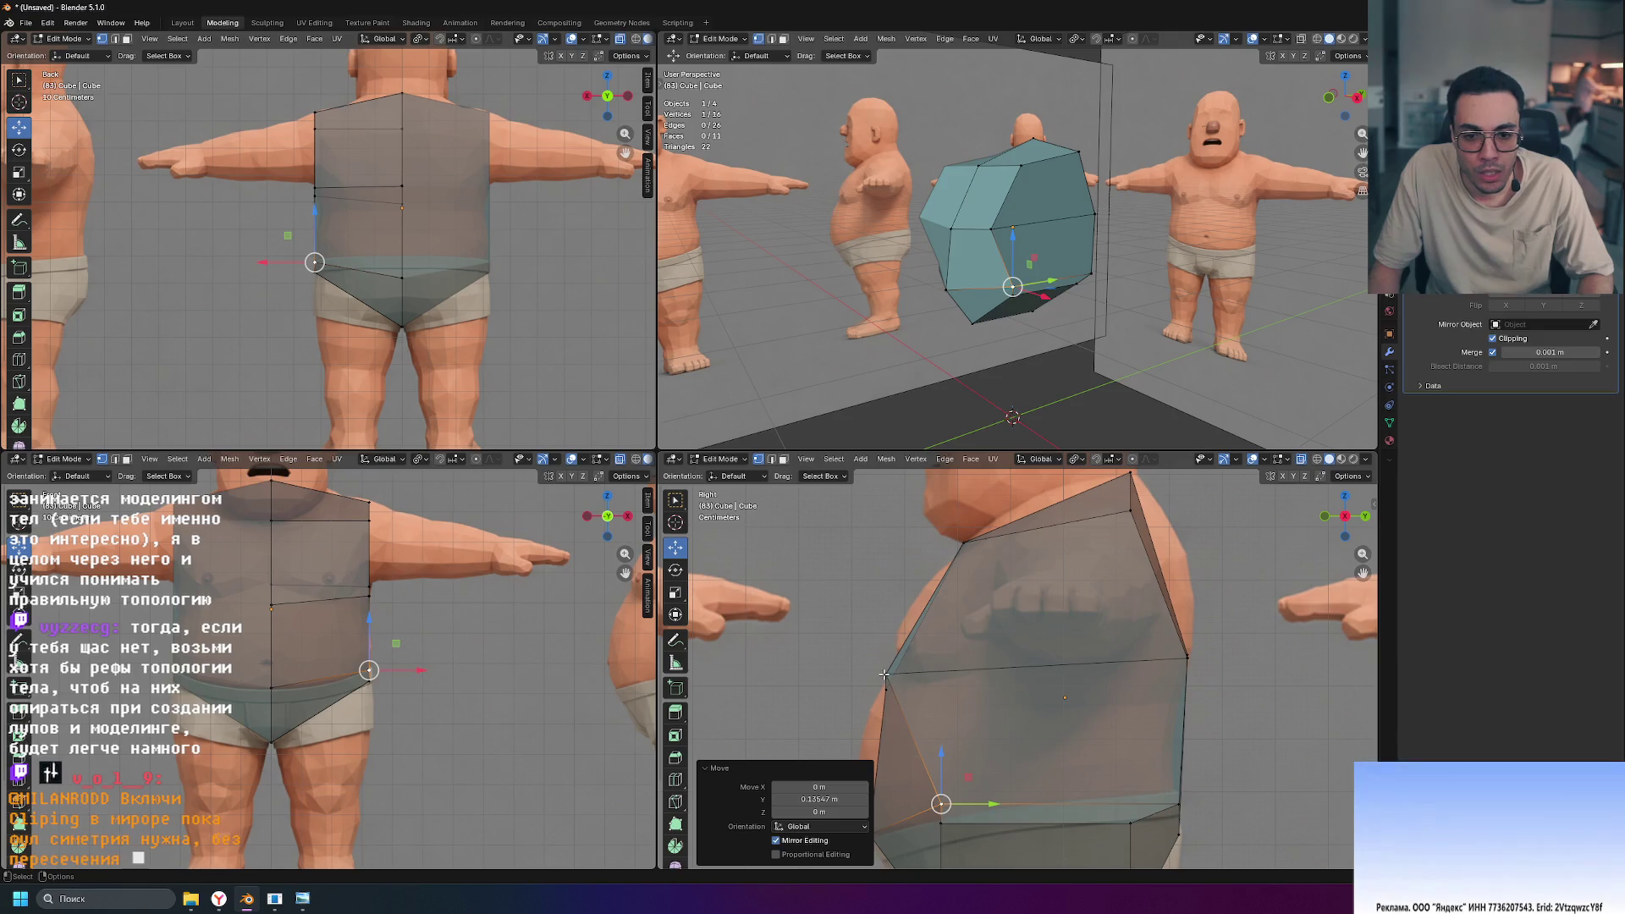
{"action": "left_click", "coordinate": [887, 675]}
{"action": "left_click_drag", "start_coordinate": [938, 674], "coordinate": [999, 679]}
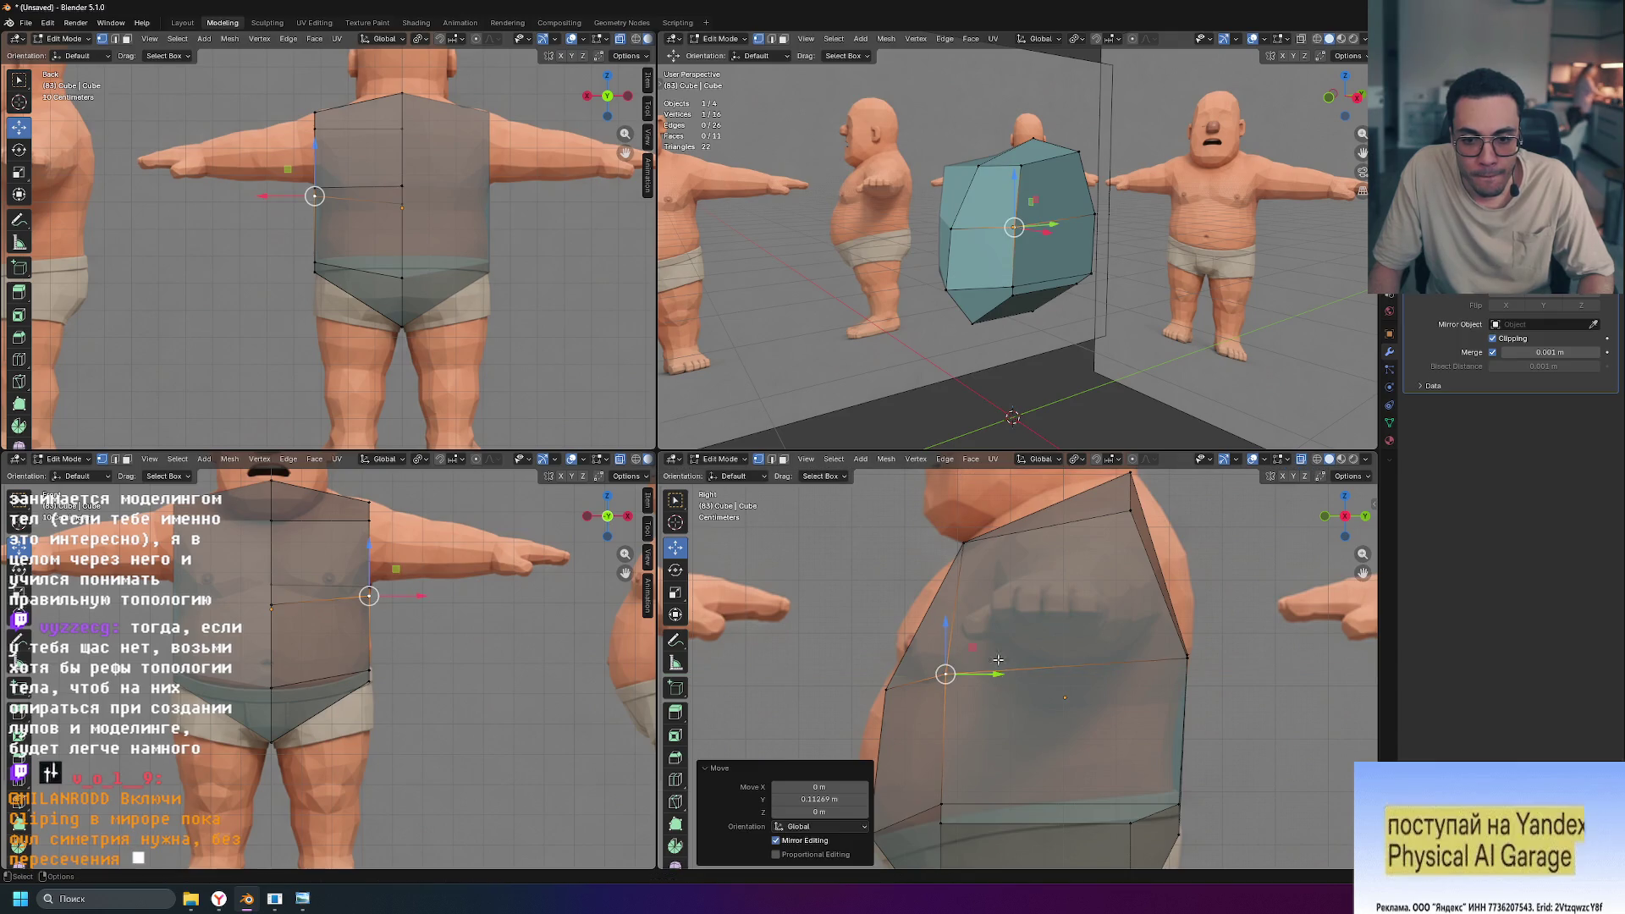
{"action": "left_click", "coordinate": [961, 546]}
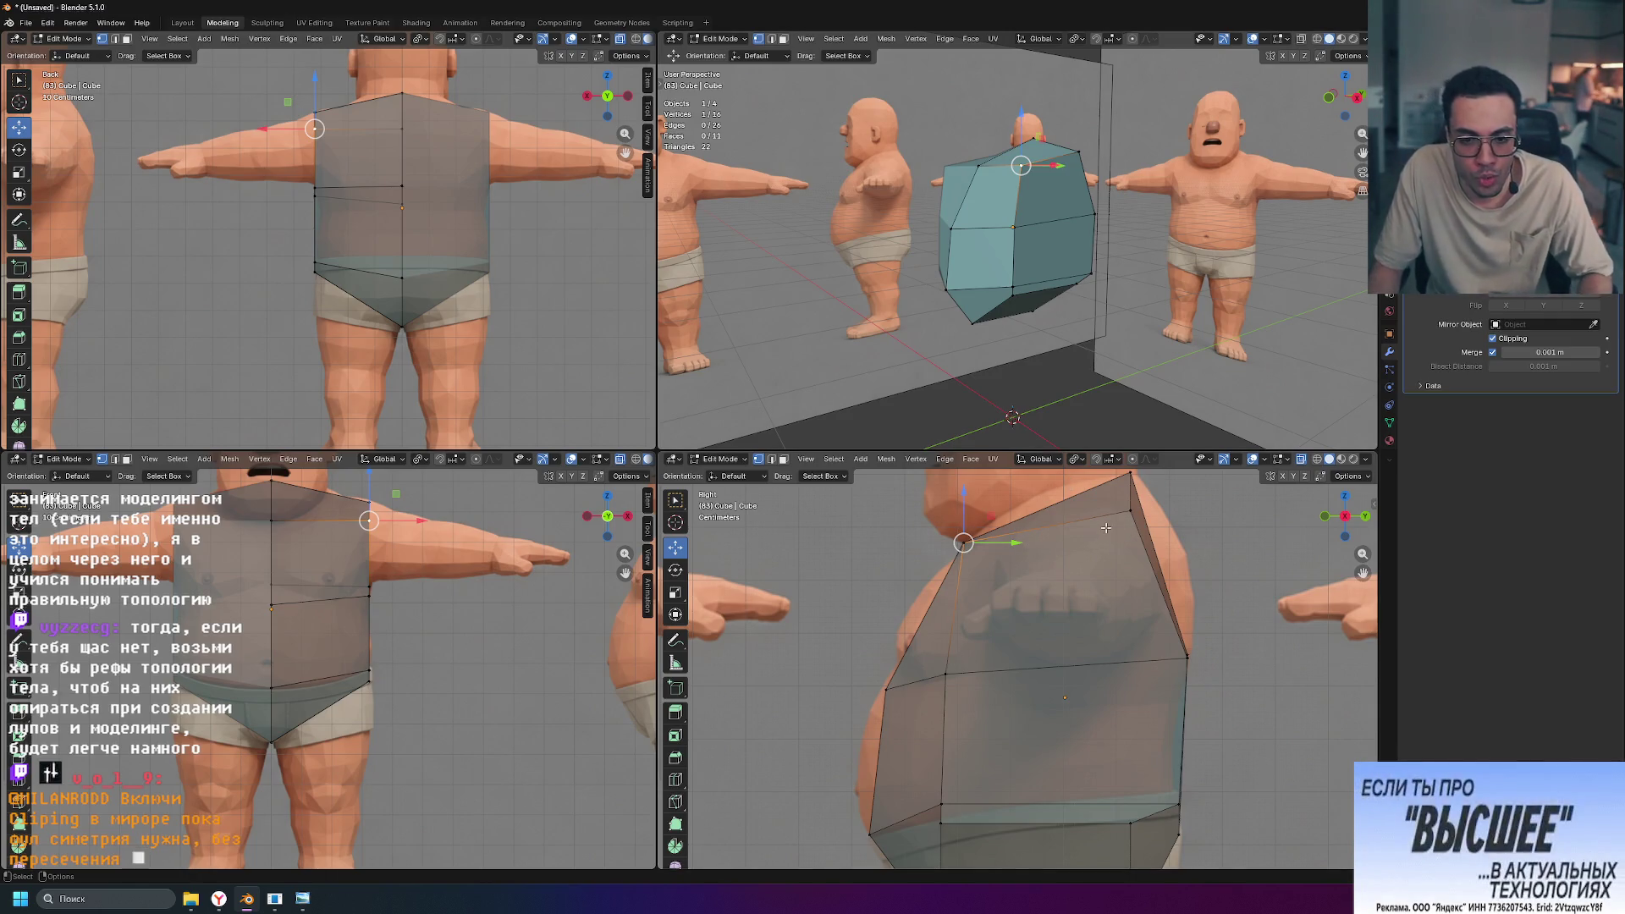
Step: Move two back-edge torso vertices along Y to hug the character's back
{"action": "middle_click_drag", "start_coordinate": [1250, 664], "coordinate": [1222, 601], "text": "shift"}
{"action": "left_click", "coordinate": [1151, 737]}
{"action": "key", "text": "g"}
{"action": "key", "text": "y"}
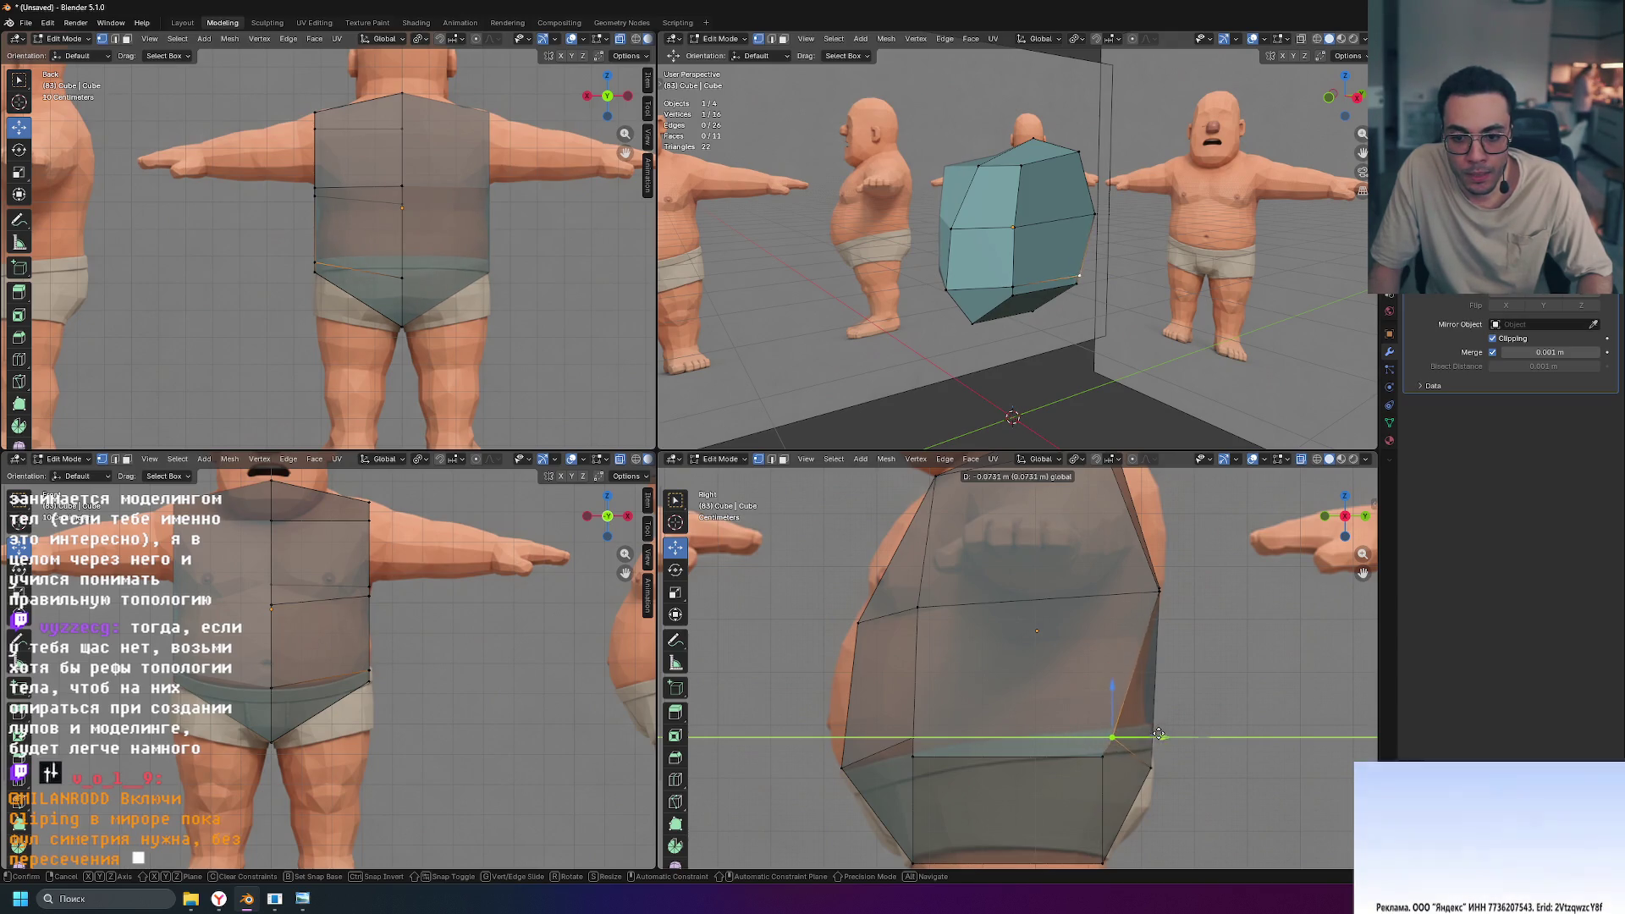
{"action": "left_click", "coordinate": [1149, 735]}
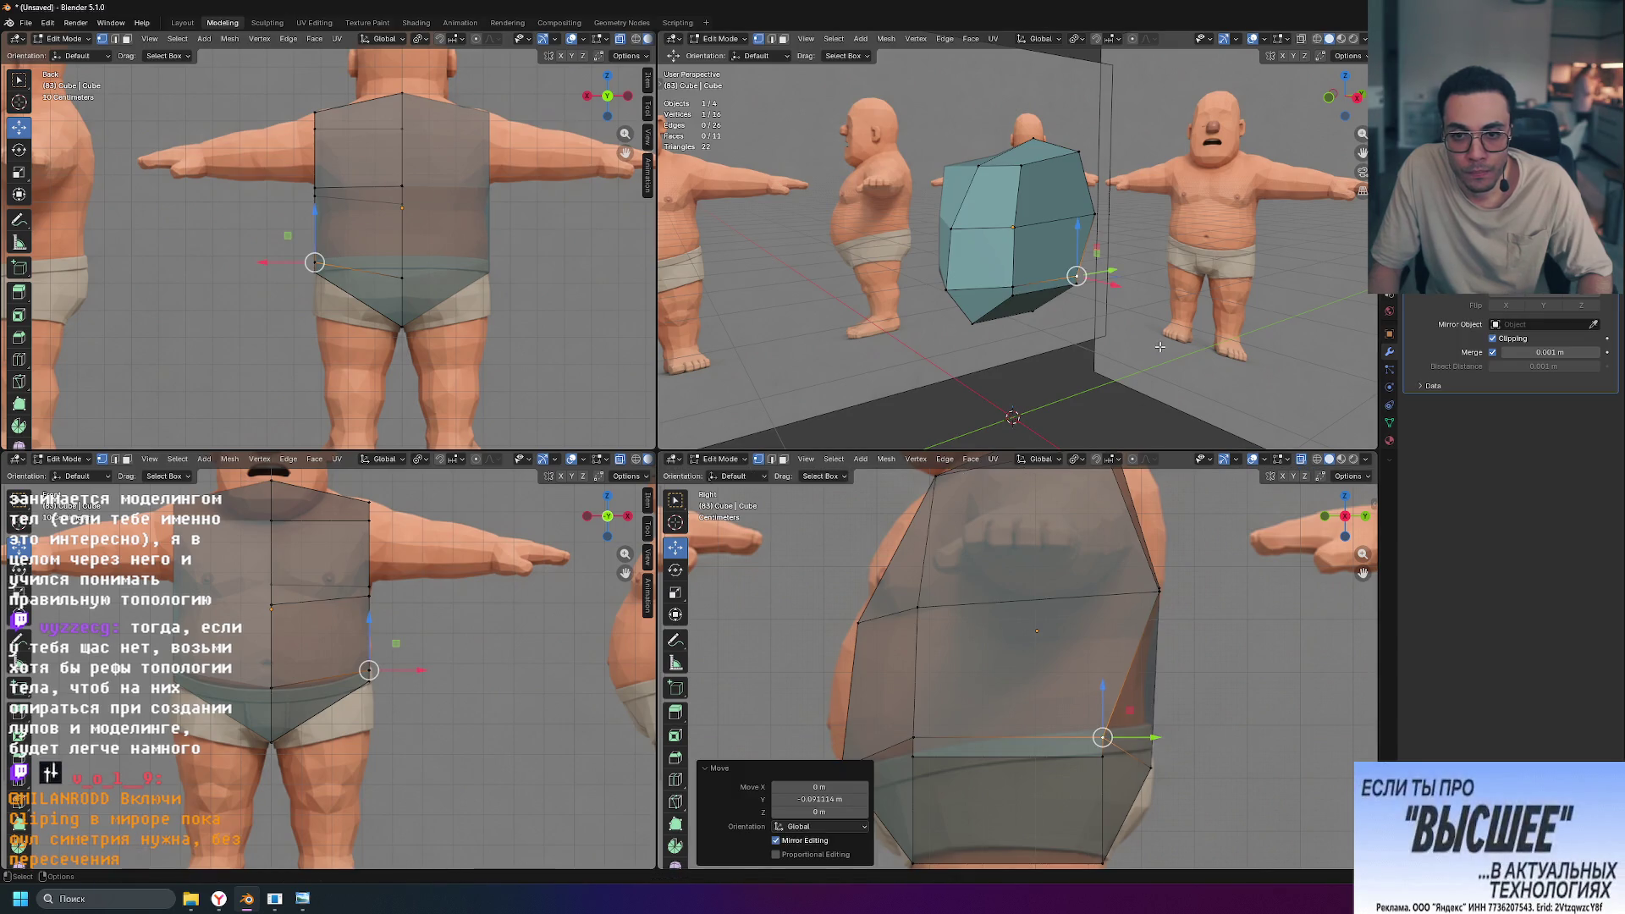
{"action": "left_click", "coordinate": [1159, 591]}
{"action": "key", "text": "g"}
{"action": "key", "text": "y"}
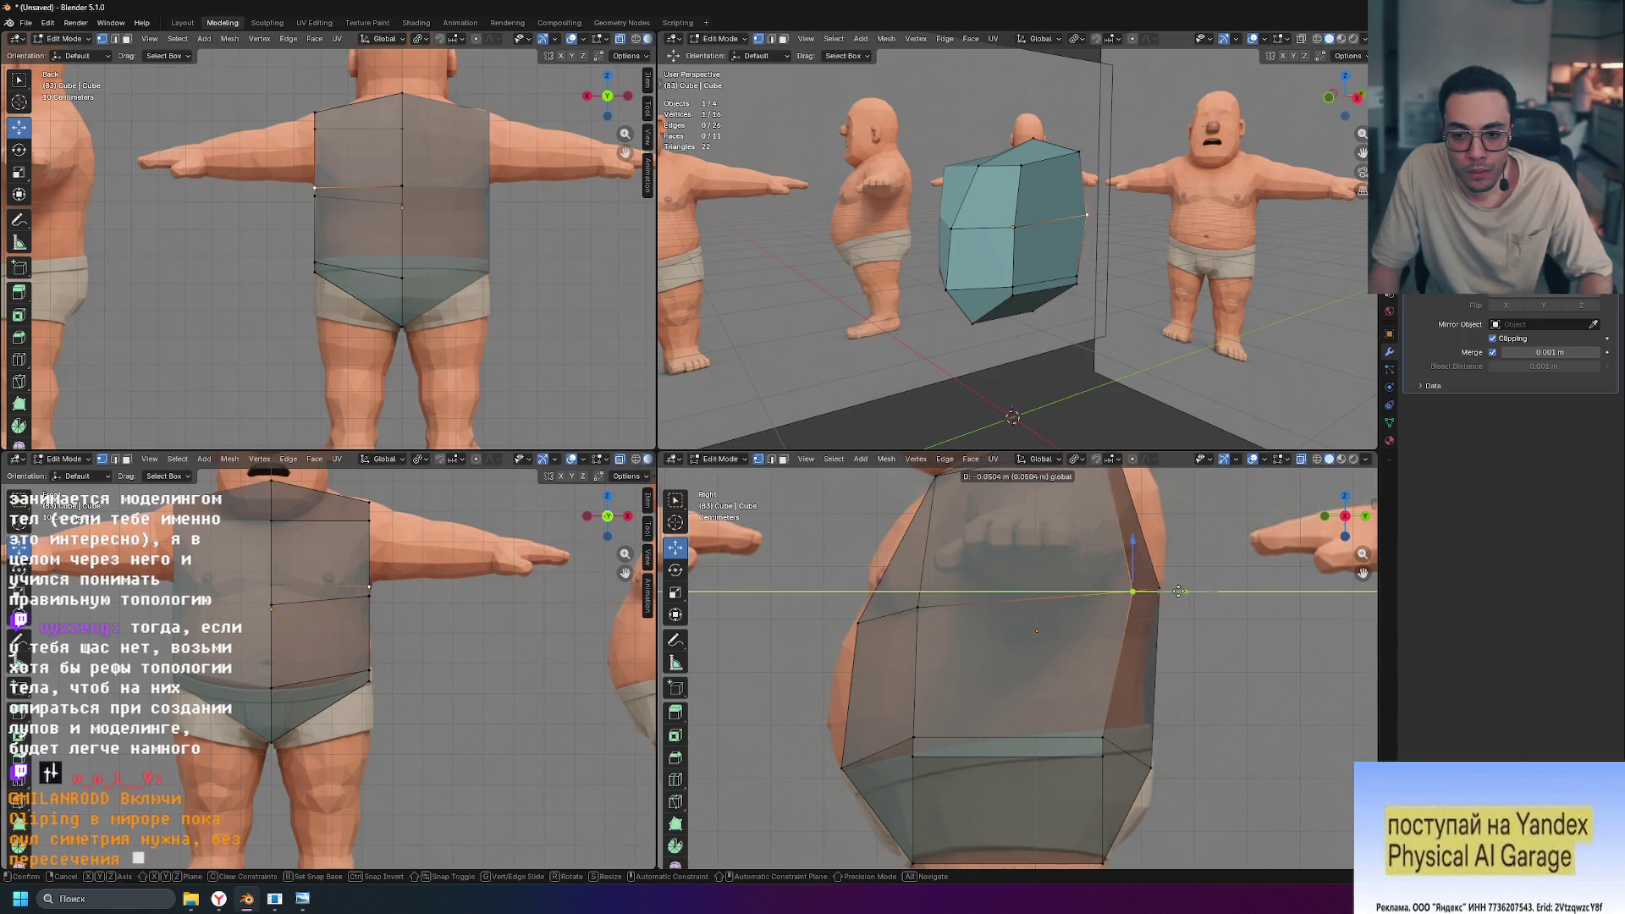
{"action": "left_click", "coordinate": [1206, 591]}
Step: Nudge the front middle vertex about 0.032 m along Y with the green gizmo arrow
{"action": "scroll", "coordinate": [1136, 560], "scroll_direction": "down", "scroll_amount": 2}
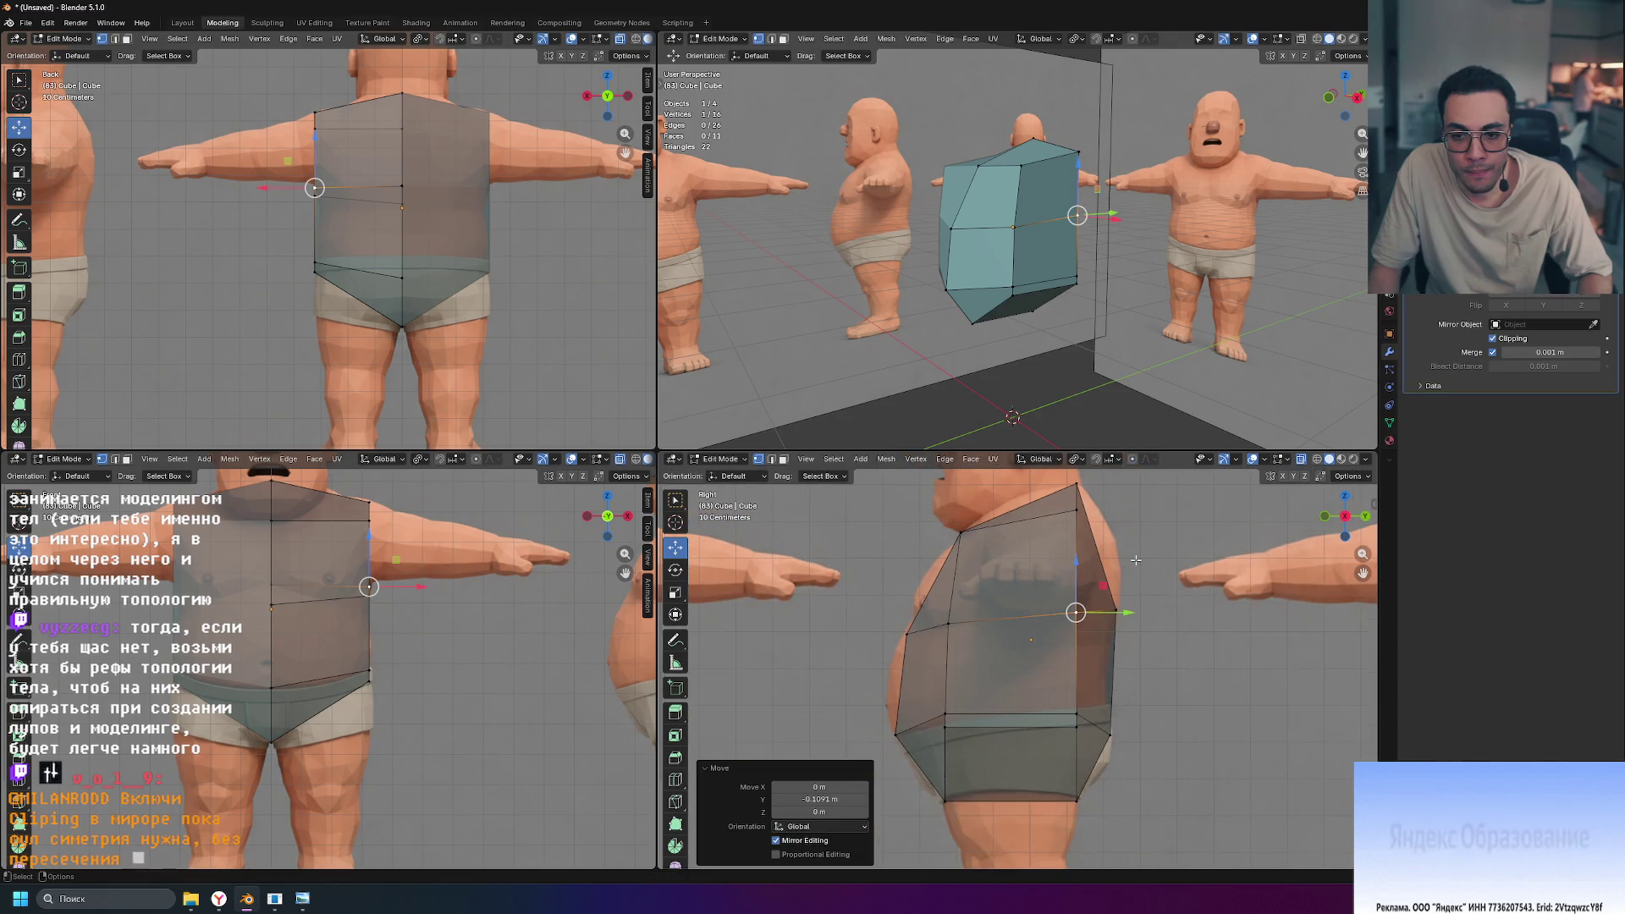
{"action": "left_click", "coordinate": [1078, 511]}
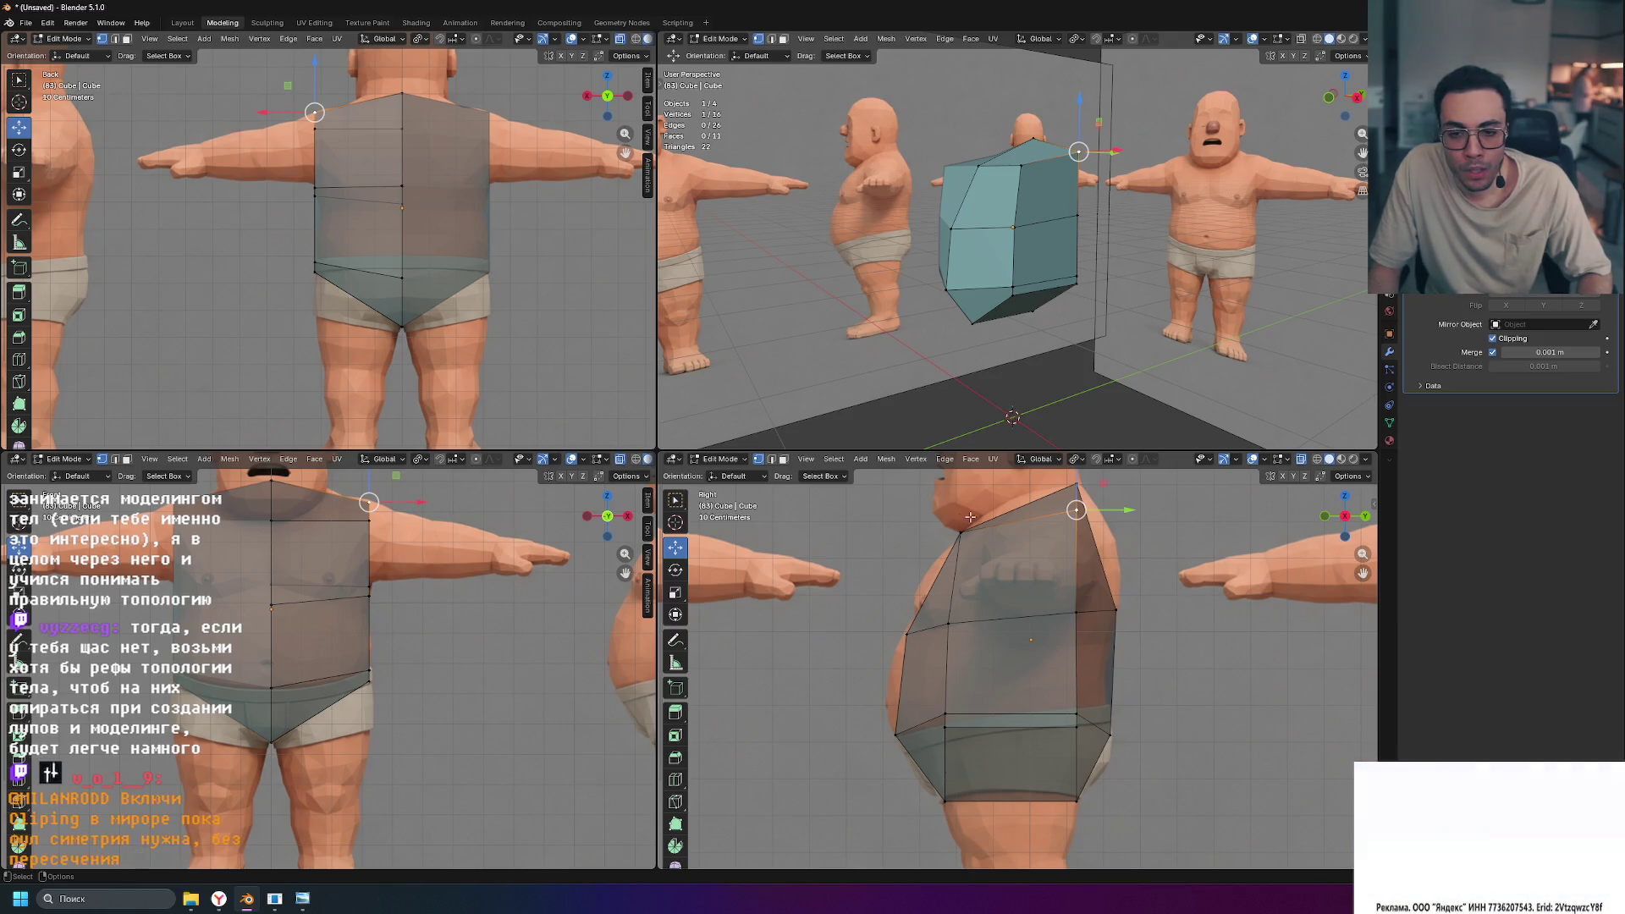
{"action": "left_click", "coordinate": [963, 526]}
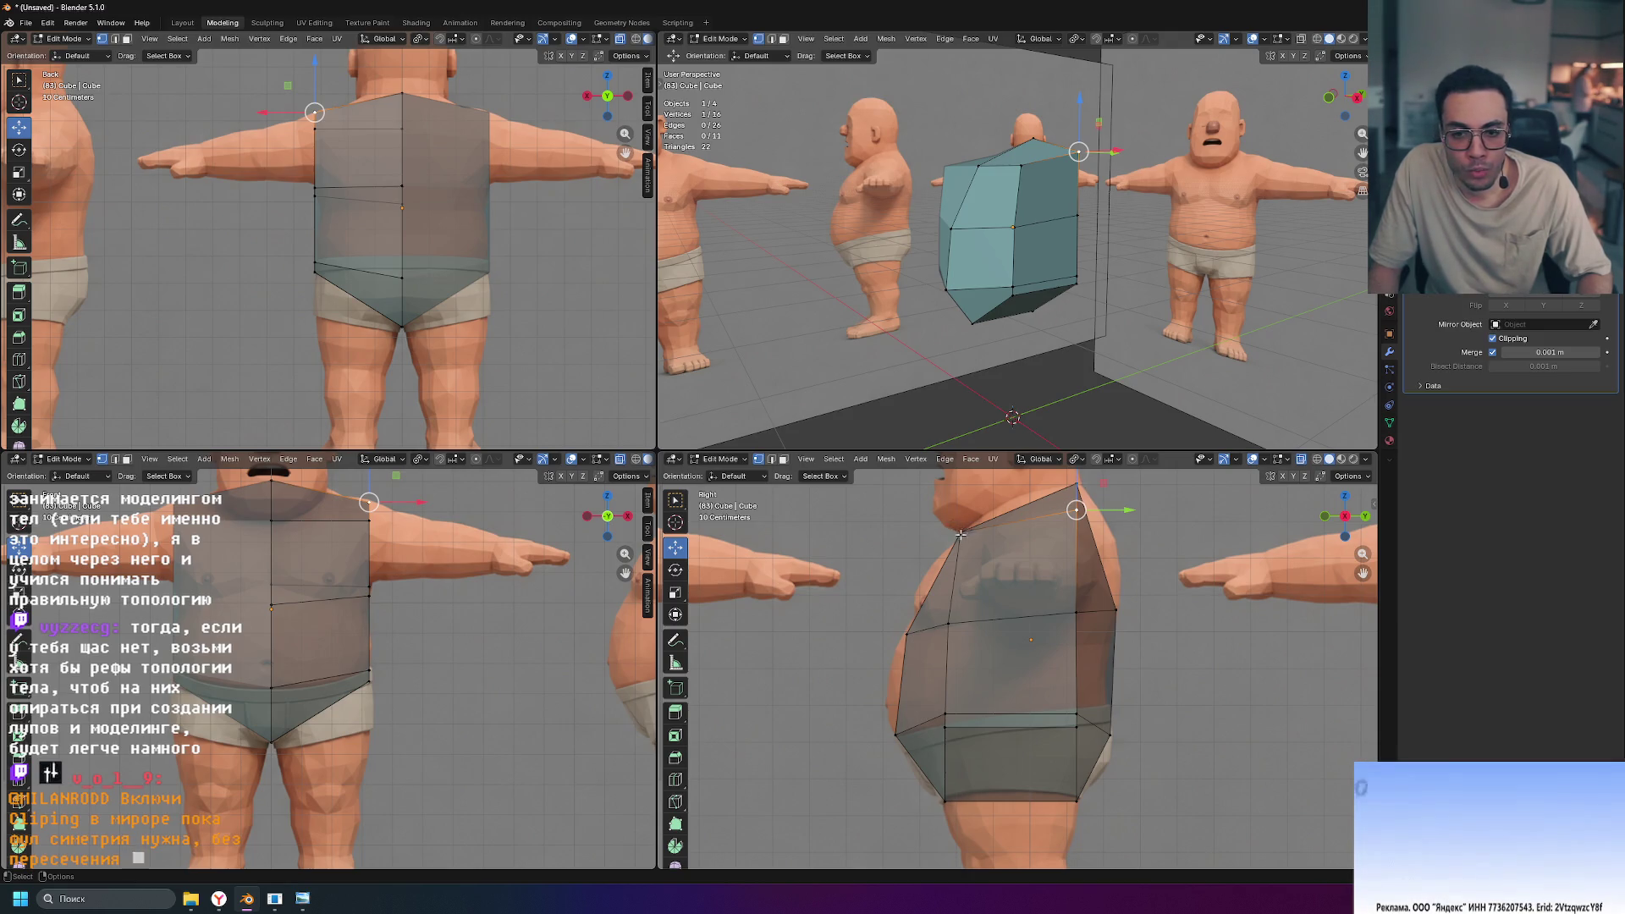
{"action": "left_click", "coordinate": [1072, 489]}
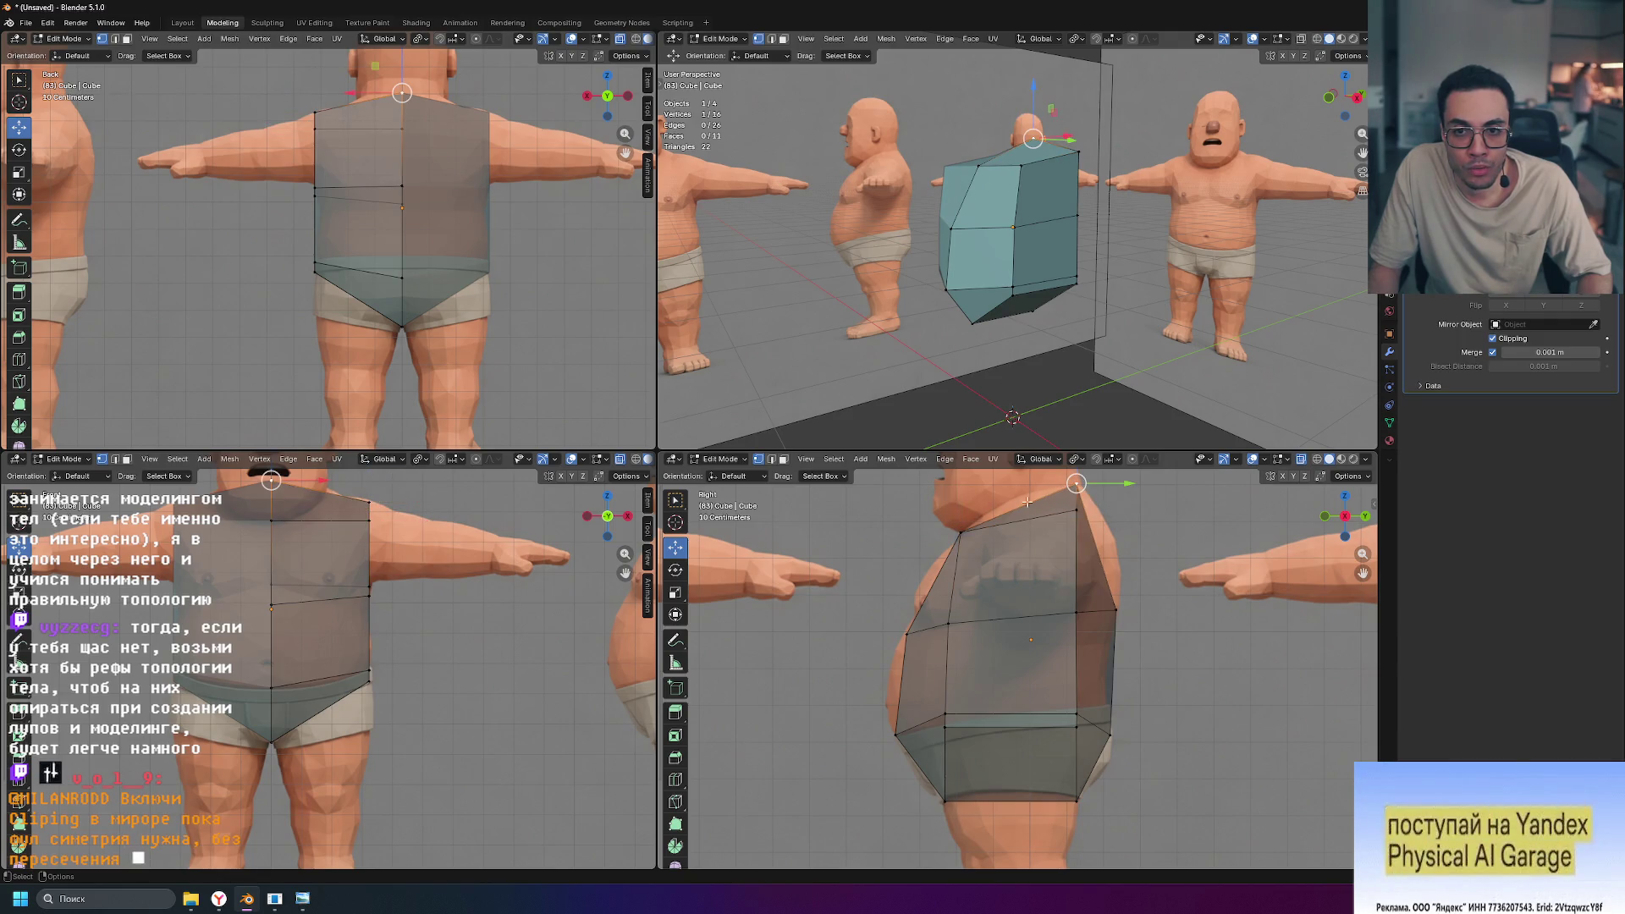
{"action": "left_click", "coordinate": [961, 531]}
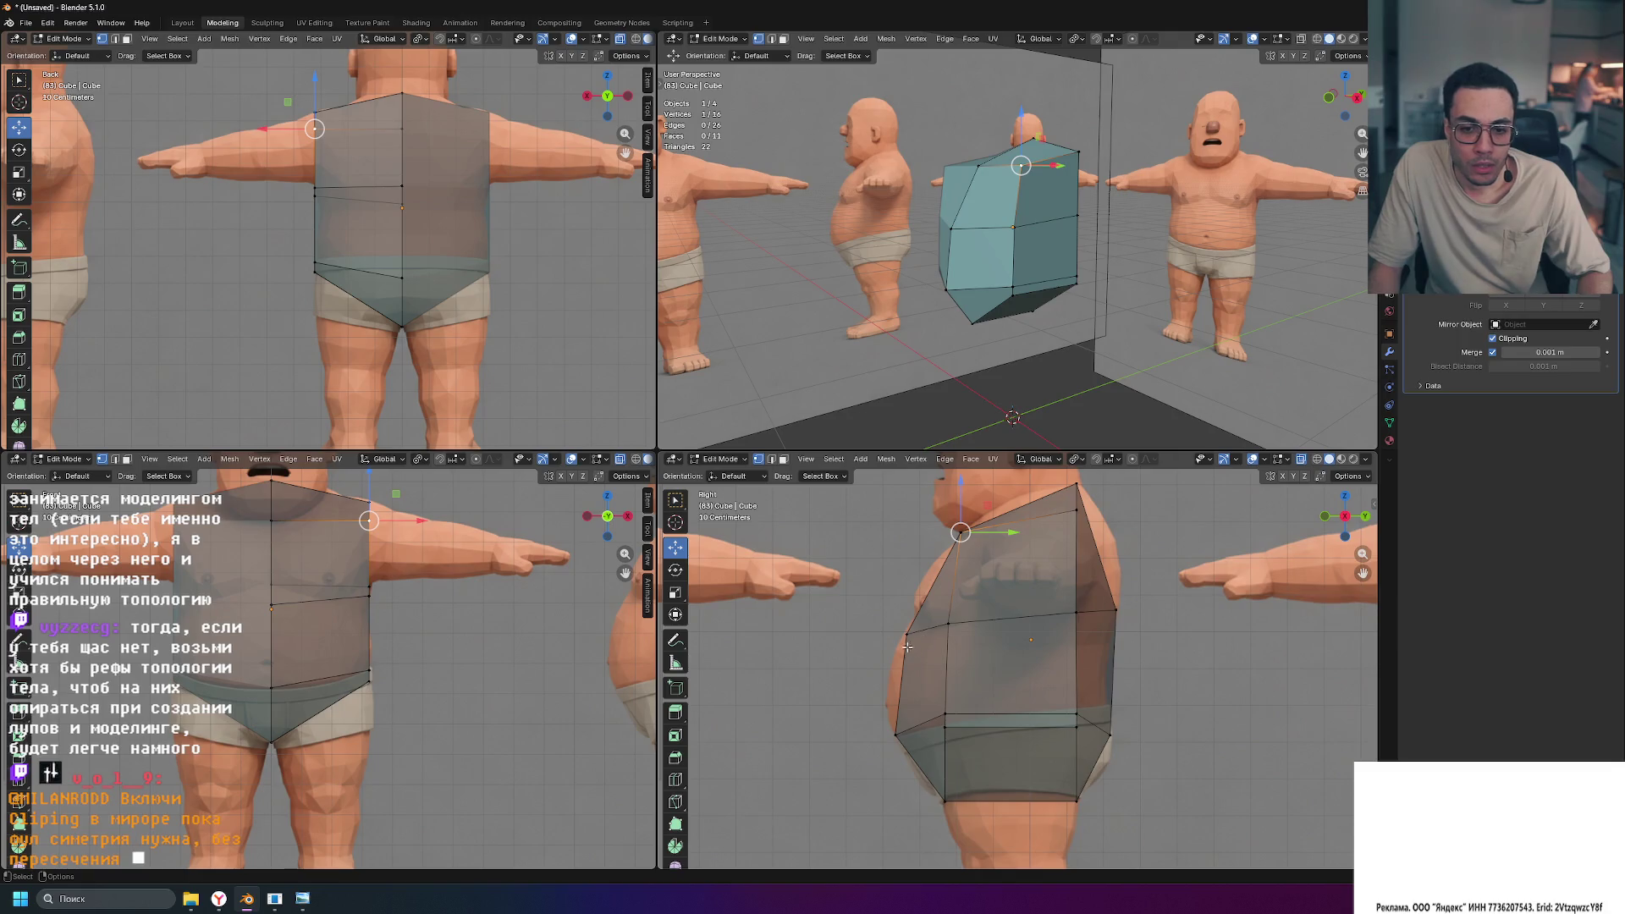
{"action": "scroll", "coordinate": [907, 647], "scroll_direction": "up", "scroll_amount": 2}
{"action": "left_click", "coordinate": [858, 623]}
{"action": "left_click_drag", "start_coordinate": [908, 625], "coordinate": [902, 626]}
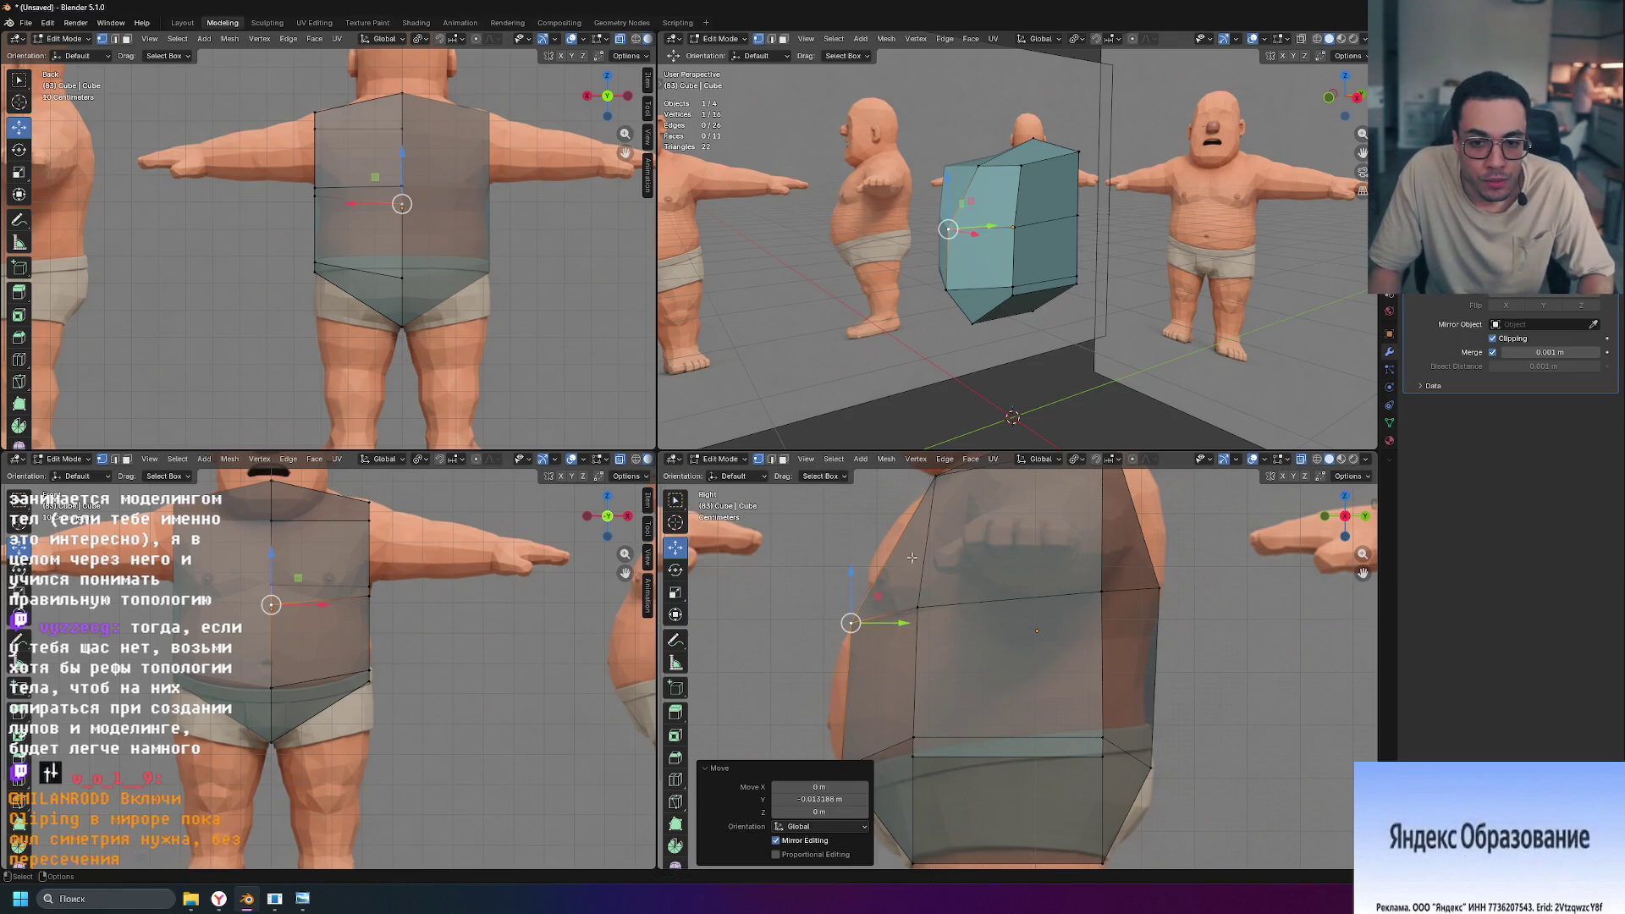
{"action": "scroll", "coordinate": [566, 692], "scroll_direction": "up", "scroll_amount": 3}
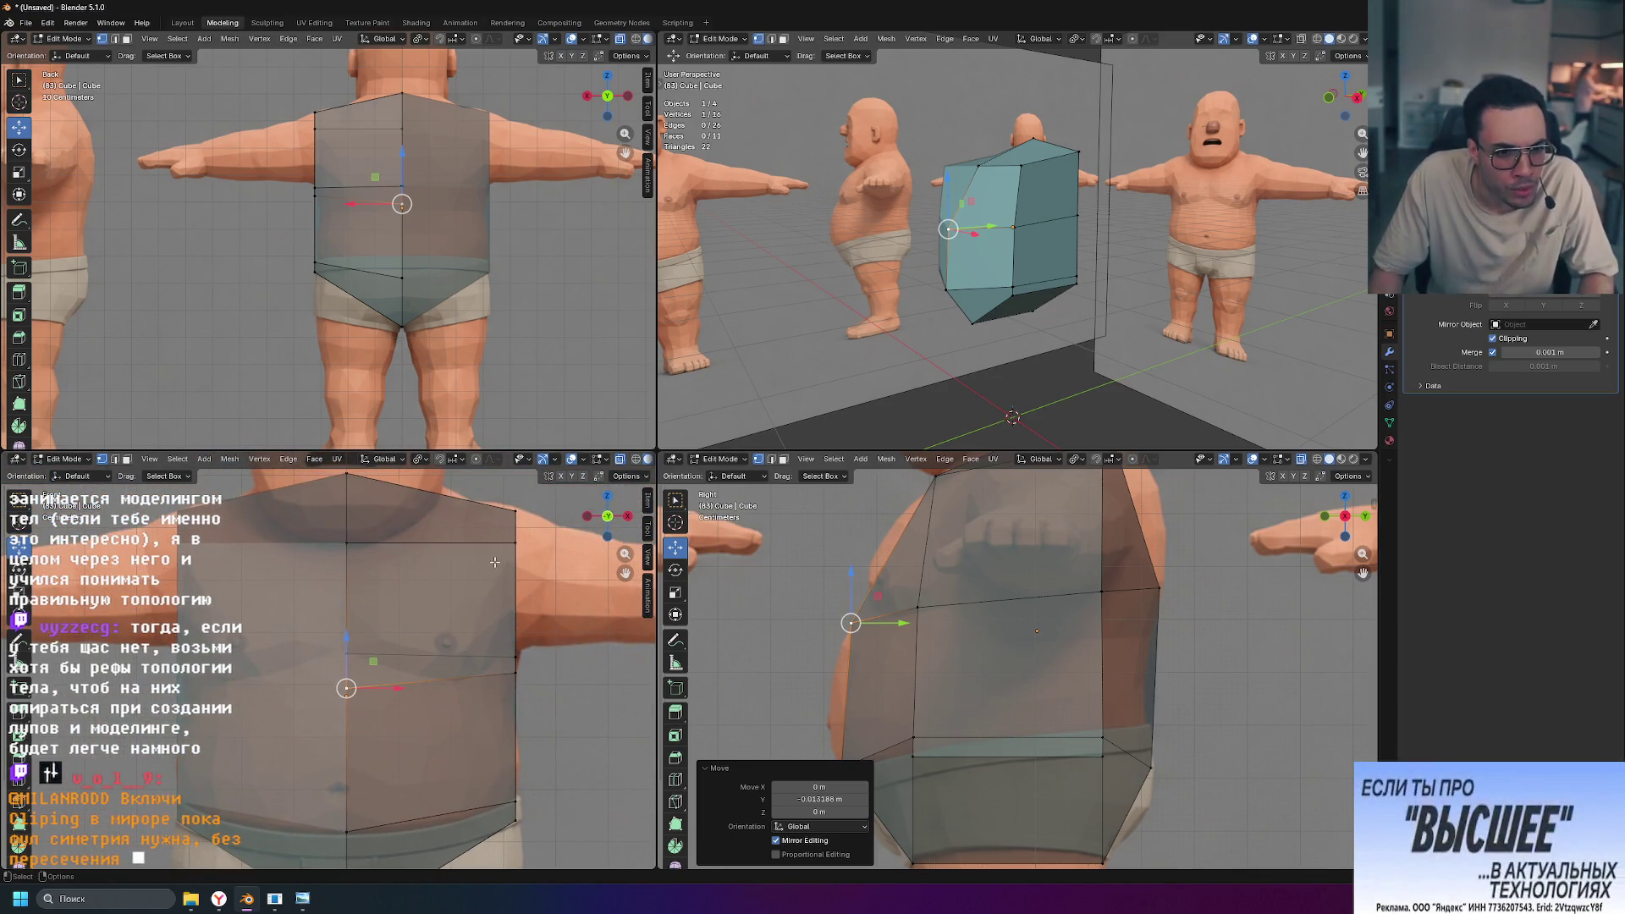
{"action": "left_click", "coordinate": [515, 512]}
{"action": "middle_click_drag", "start_coordinate": [545, 551], "coordinate": [513, 565], "text": "shift"}
Step: Raise the shoulder corner vertex slightly to match the front reference
{"action": "left_click_drag", "start_coordinate": [508, 524], "coordinate": [508, 516]}
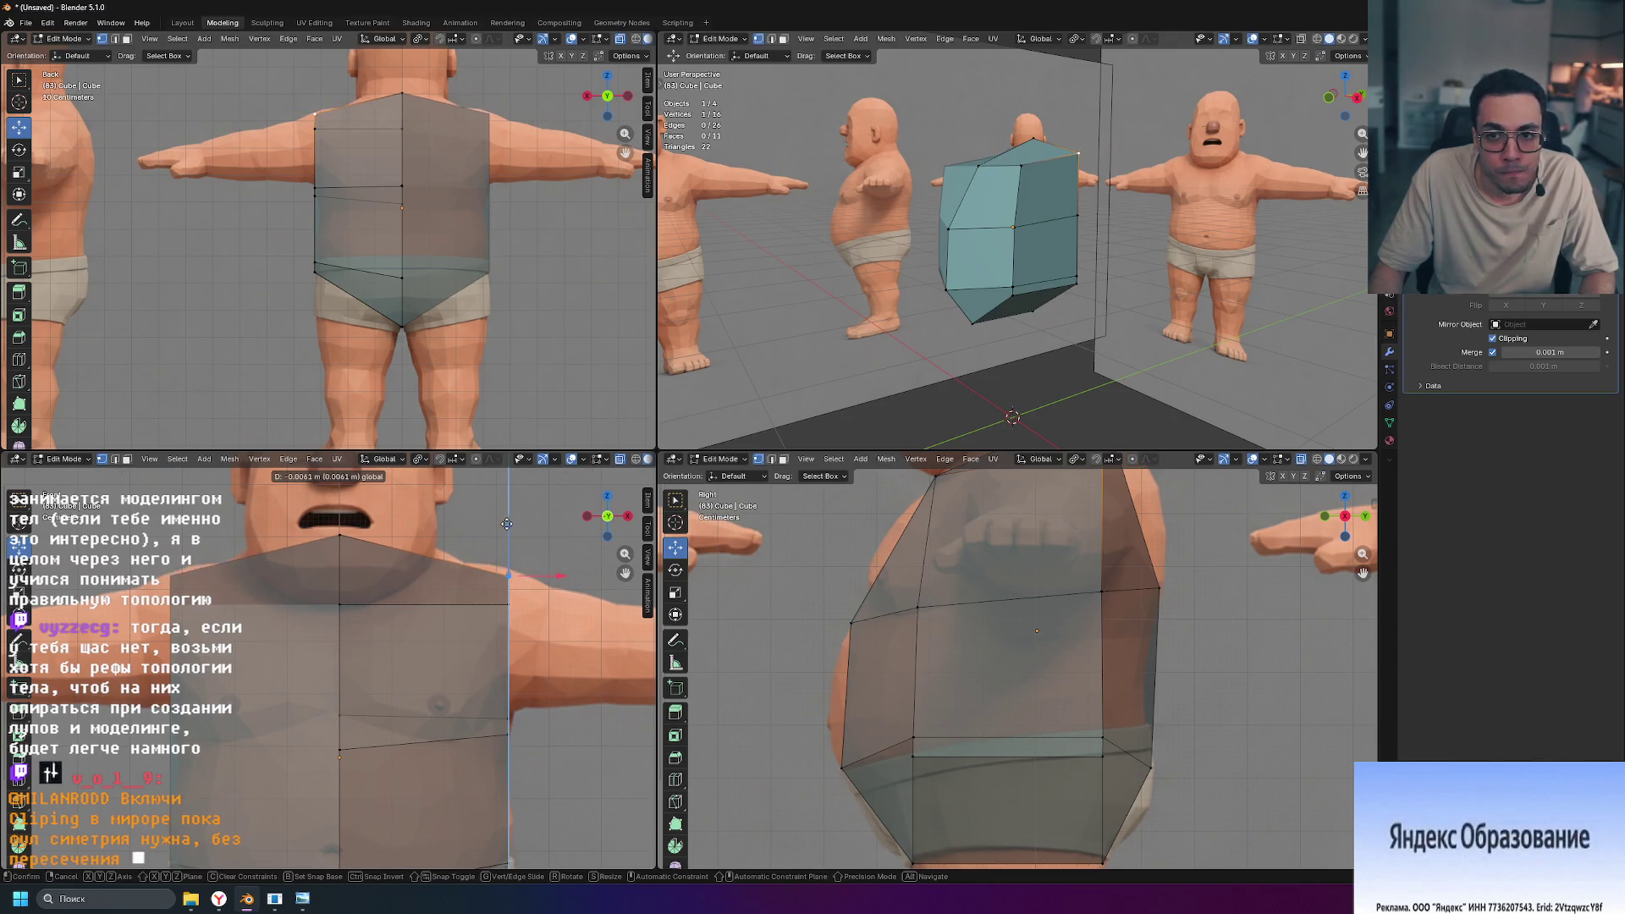
{"action": "left_click", "coordinate": [507, 514]}
{"action": "middle_click_drag", "start_coordinate": [921, 659], "coordinate": [920, 790], "text": "shift"}
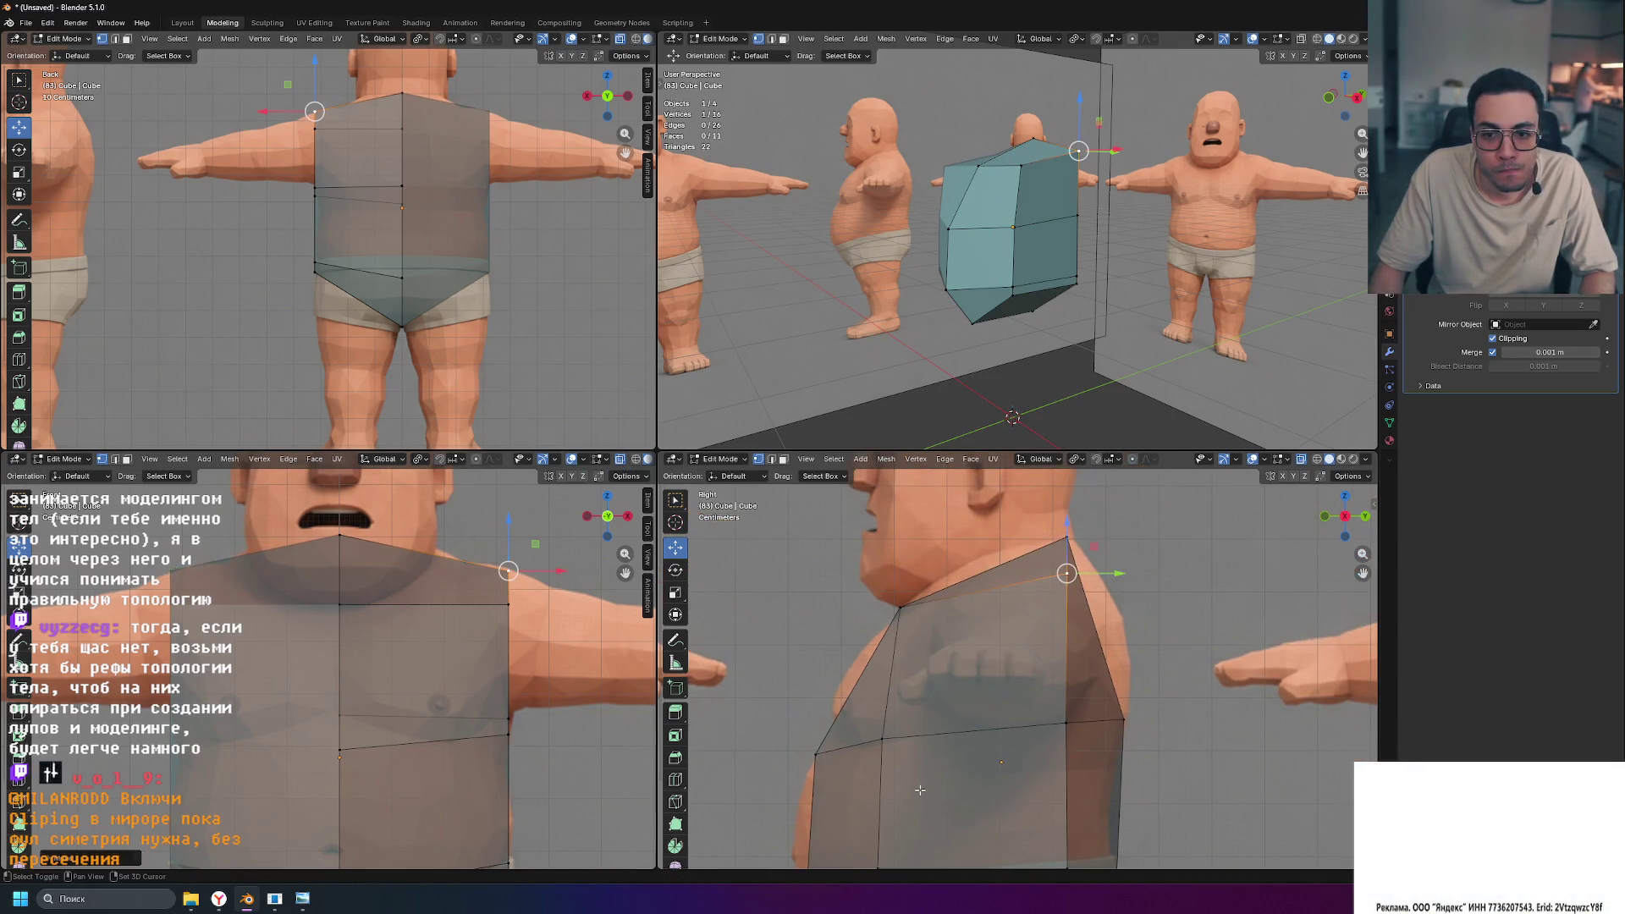
{"action": "left_click_drag", "start_coordinate": [508, 519], "coordinate": [506, 519]}
{"action": "scroll", "coordinate": [474, 644], "scroll_direction": "up", "scroll_amount": 2}
{"action": "middle_click_drag", "start_coordinate": [508, 745], "coordinate": [525, 664], "text": "shift"}
Step: Lower a chest side-edge vertex along Z in the Front view
{"action": "left_click", "coordinate": [537, 602]}
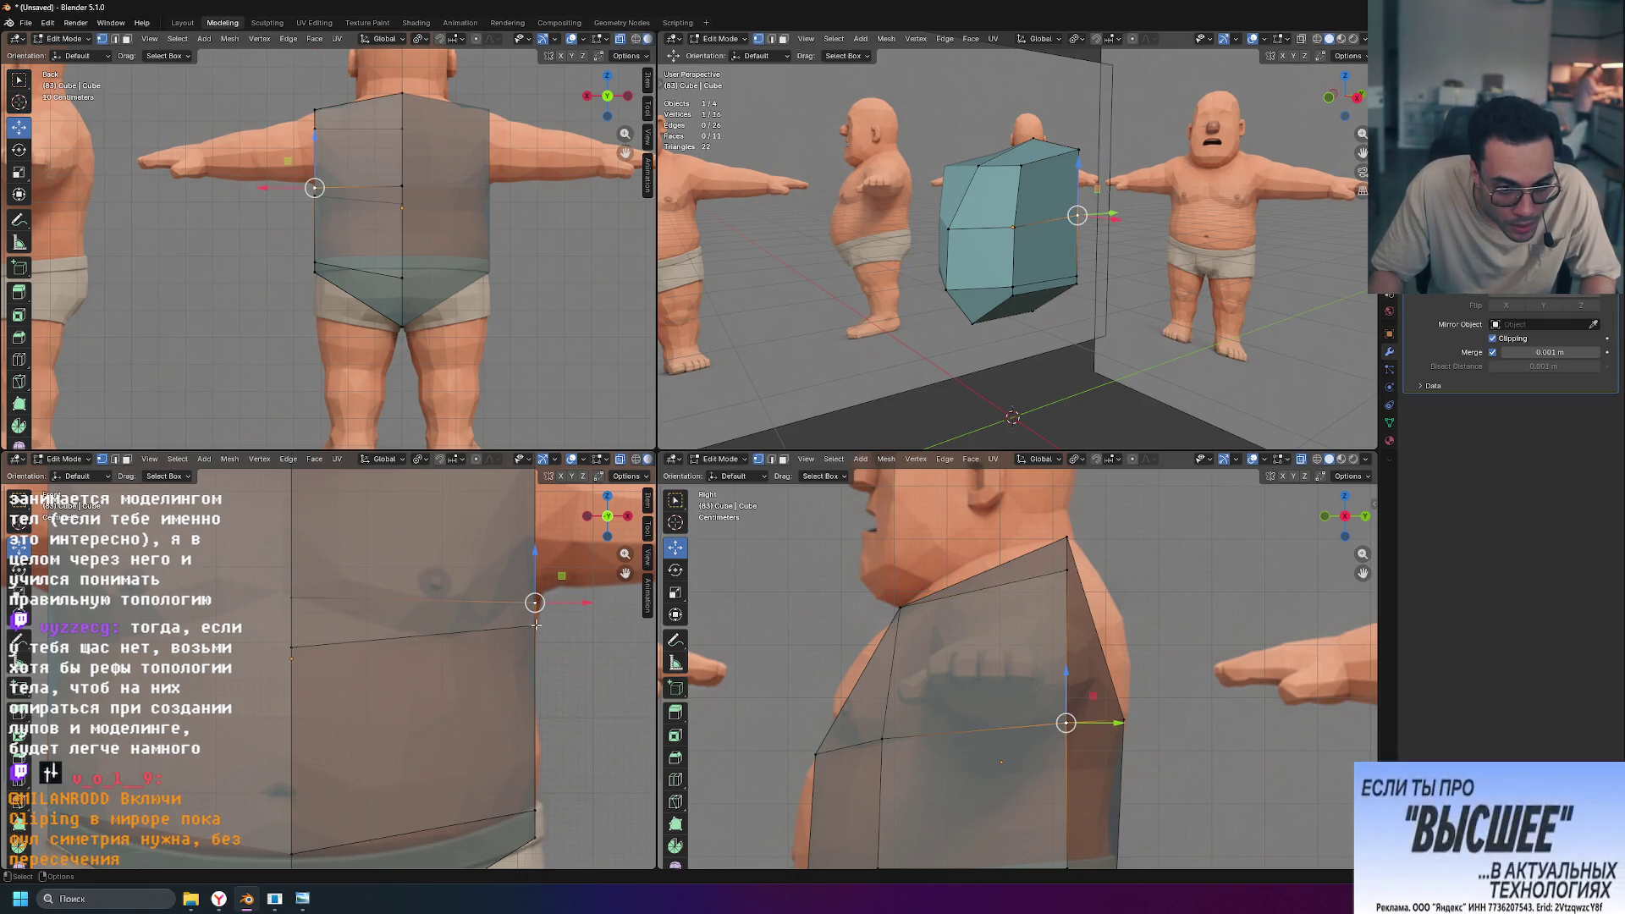
{"action": "left_click", "coordinate": [536, 625]}
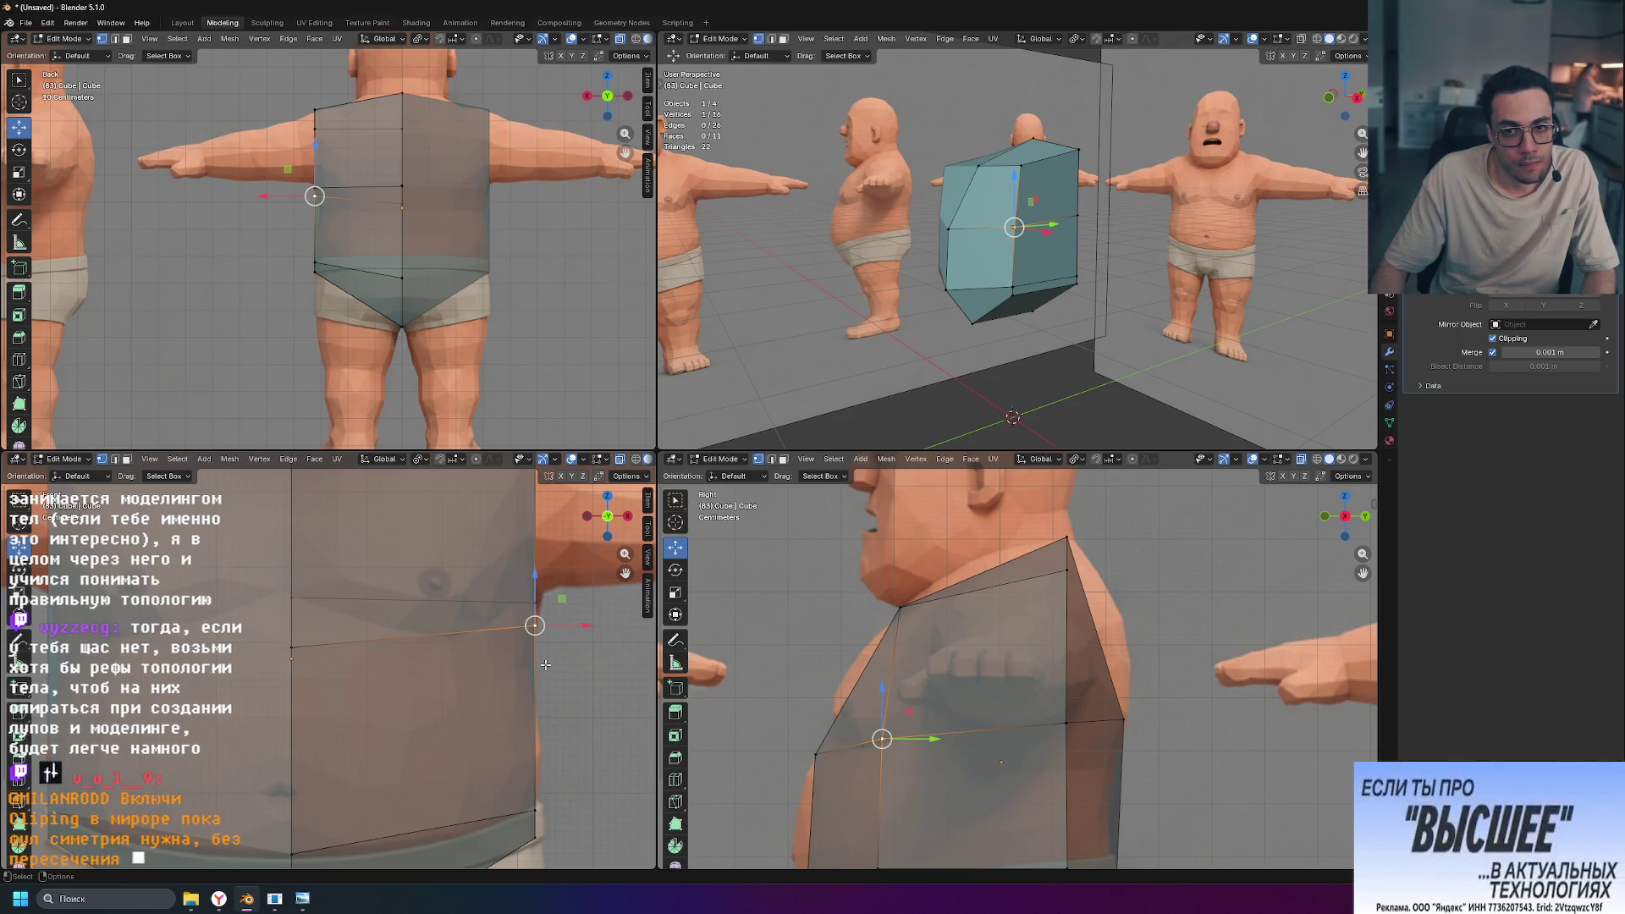
{"action": "left_click", "coordinate": [292, 596]}
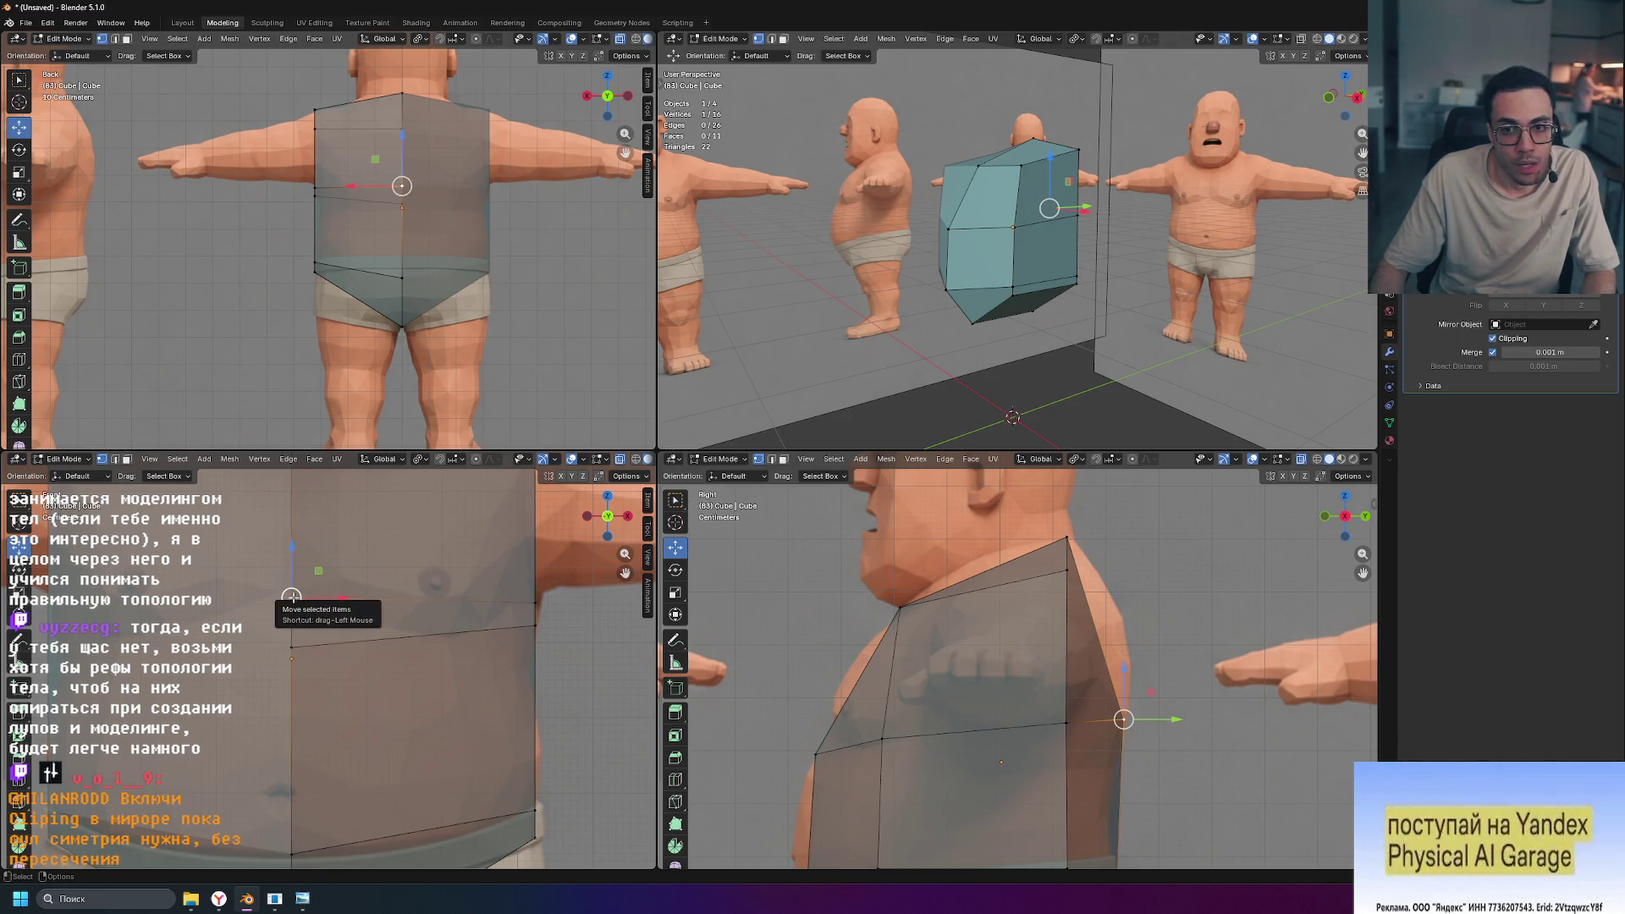
{"action": "left_click", "coordinate": [294, 649]}
{"action": "left_click", "coordinate": [537, 624]}
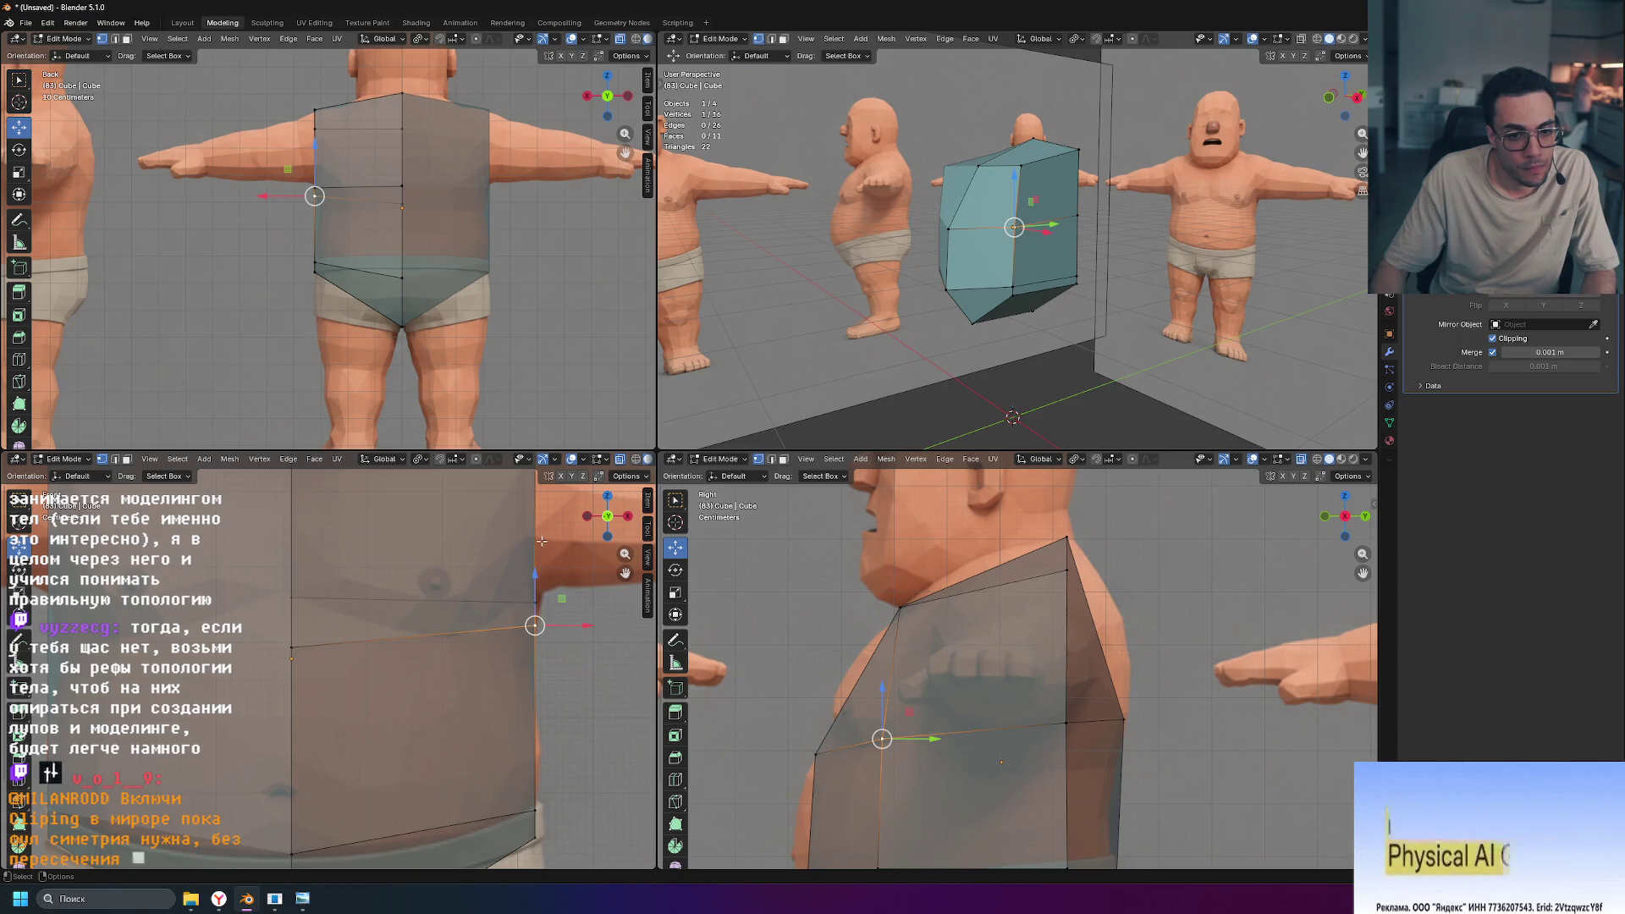
{"action": "key", "text": "g"}
{"action": "key", "text": "z"}
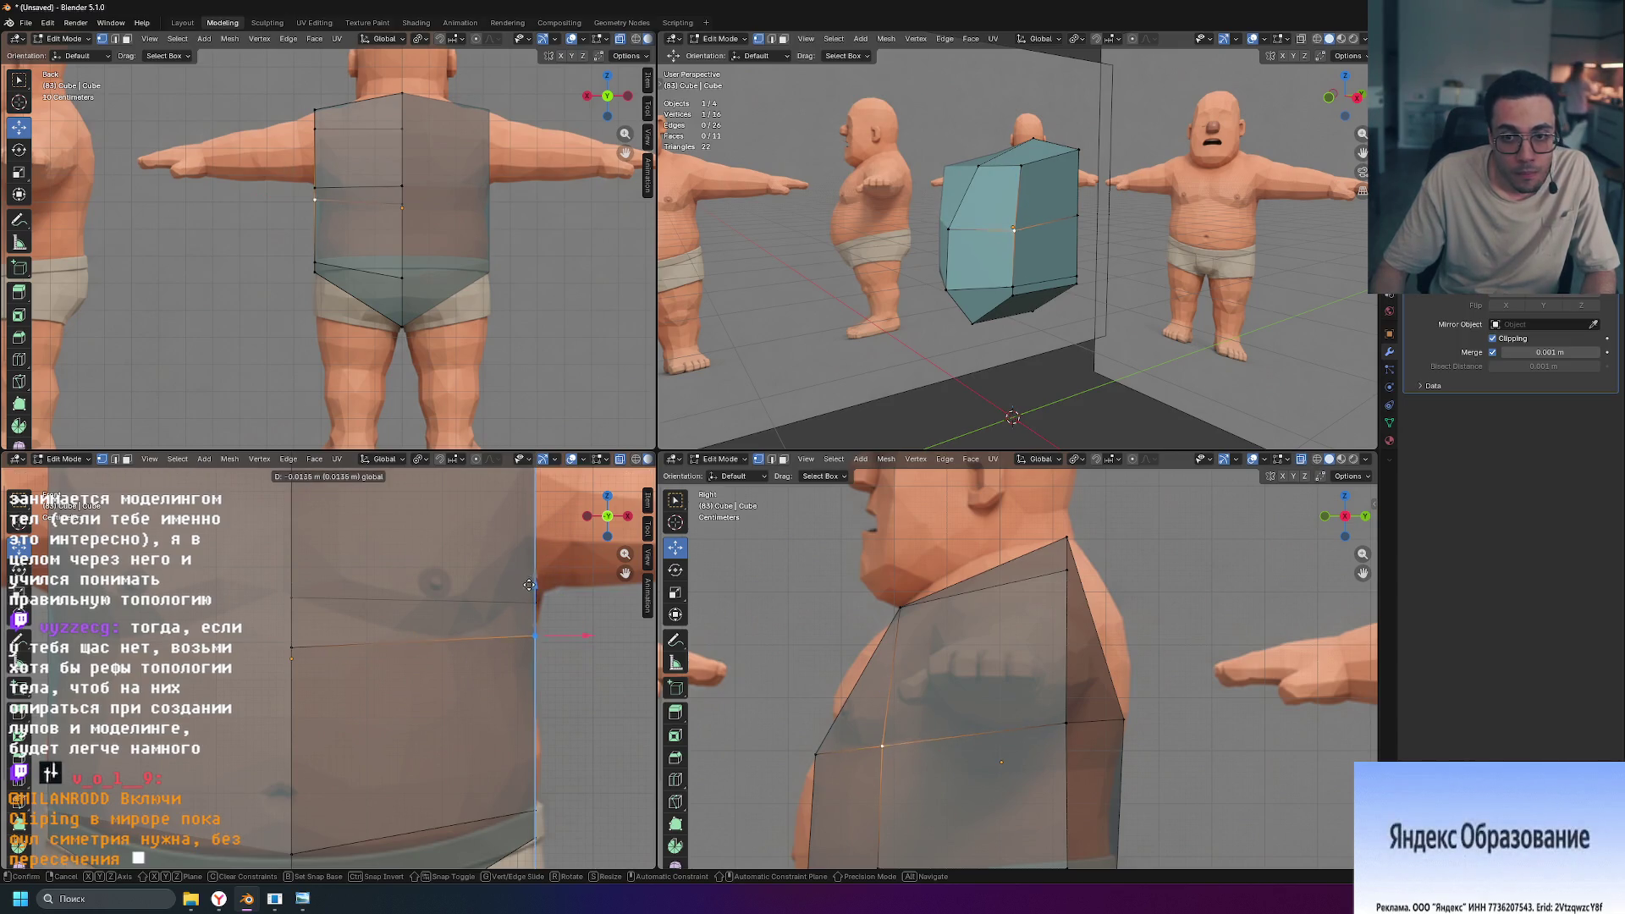
{"action": "left_click", "coordinate": [292, 648]}
Step: Raise the next torso side vertex along Z to align with the reference outline
{"action": "left_click", "coordinate": [292, 648]}
{"action": "key", "text": "g"}
{"action": "key", "text": "z"}
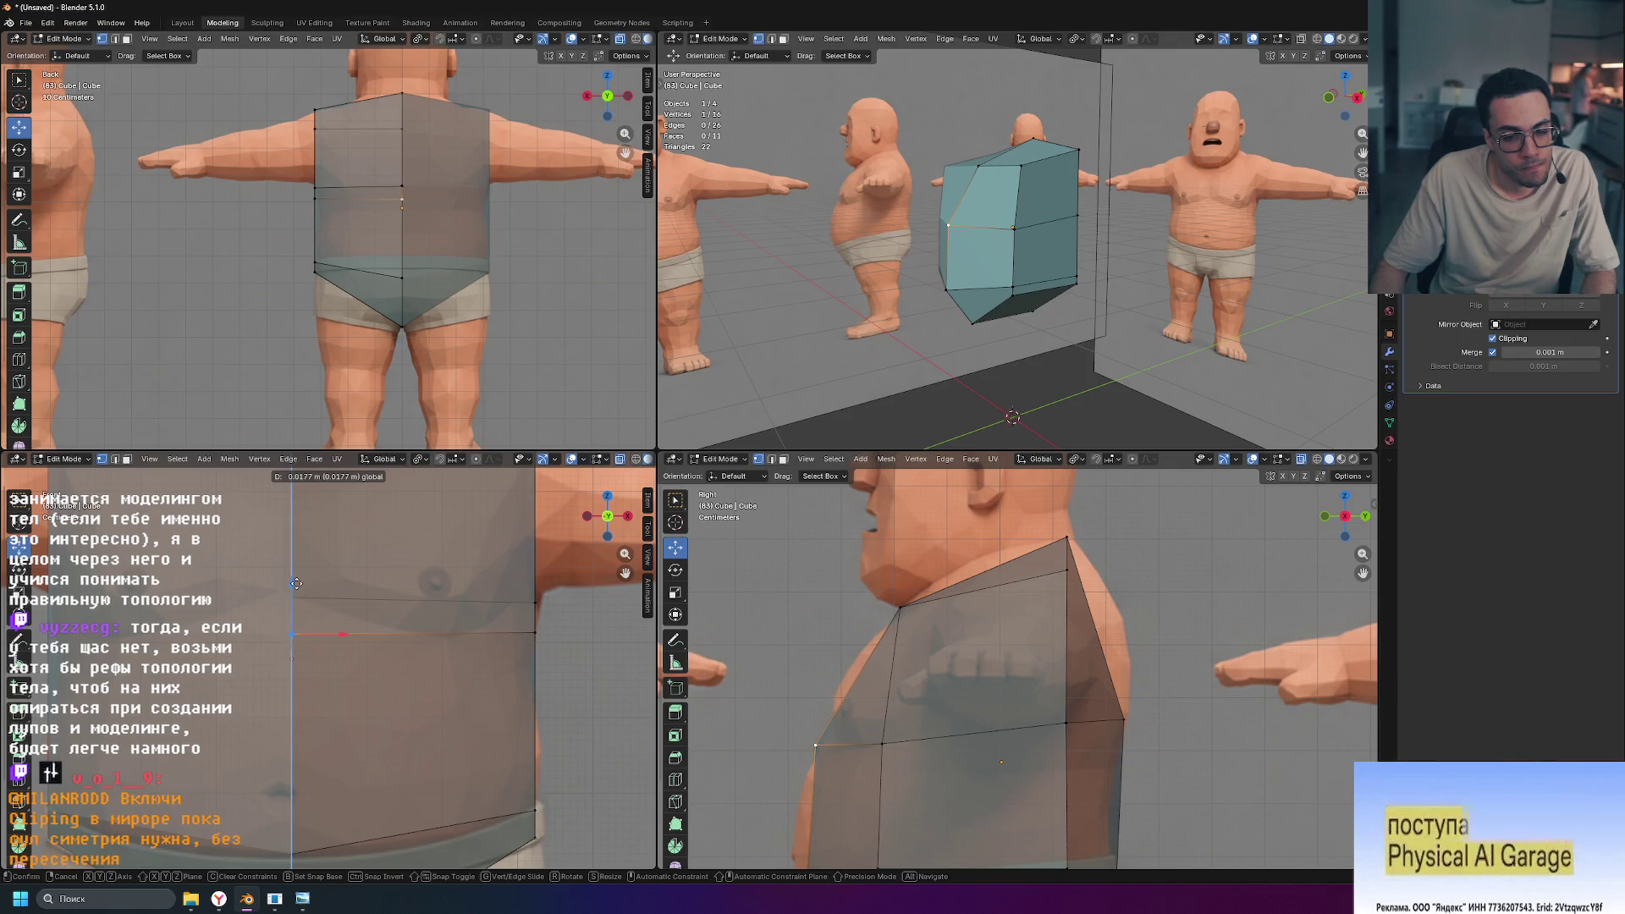
{"action": "left_click", "coordinate": [296, 583]}
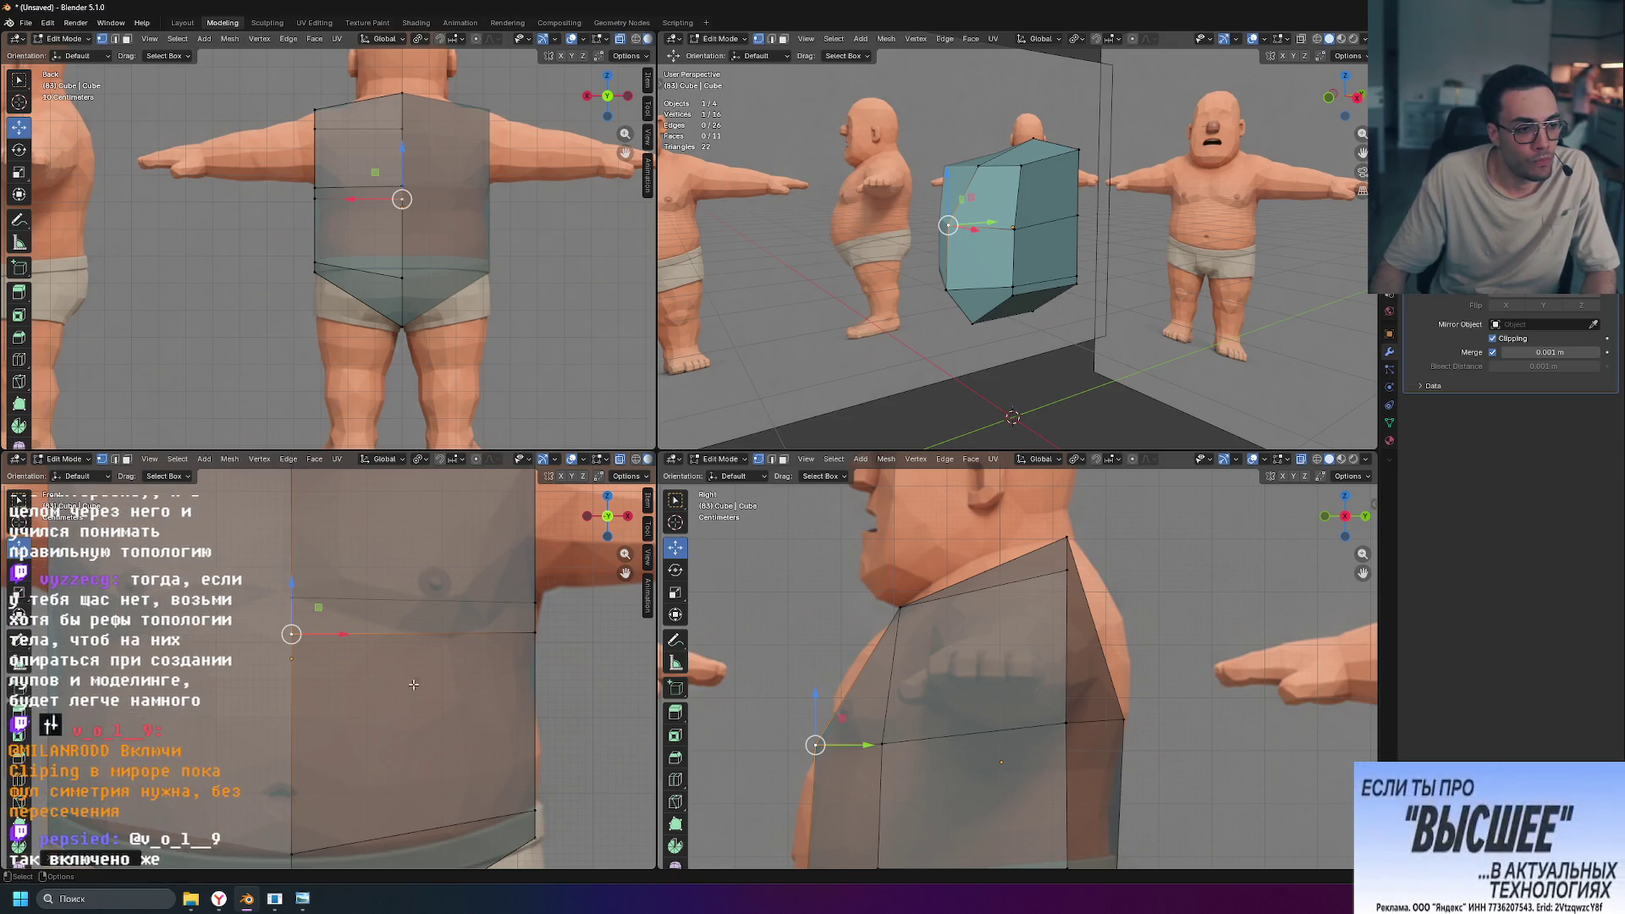
{"action": "scroll", "coordinate": [513, 659], "scroll_direction": "down", "scroll_amount": 2}
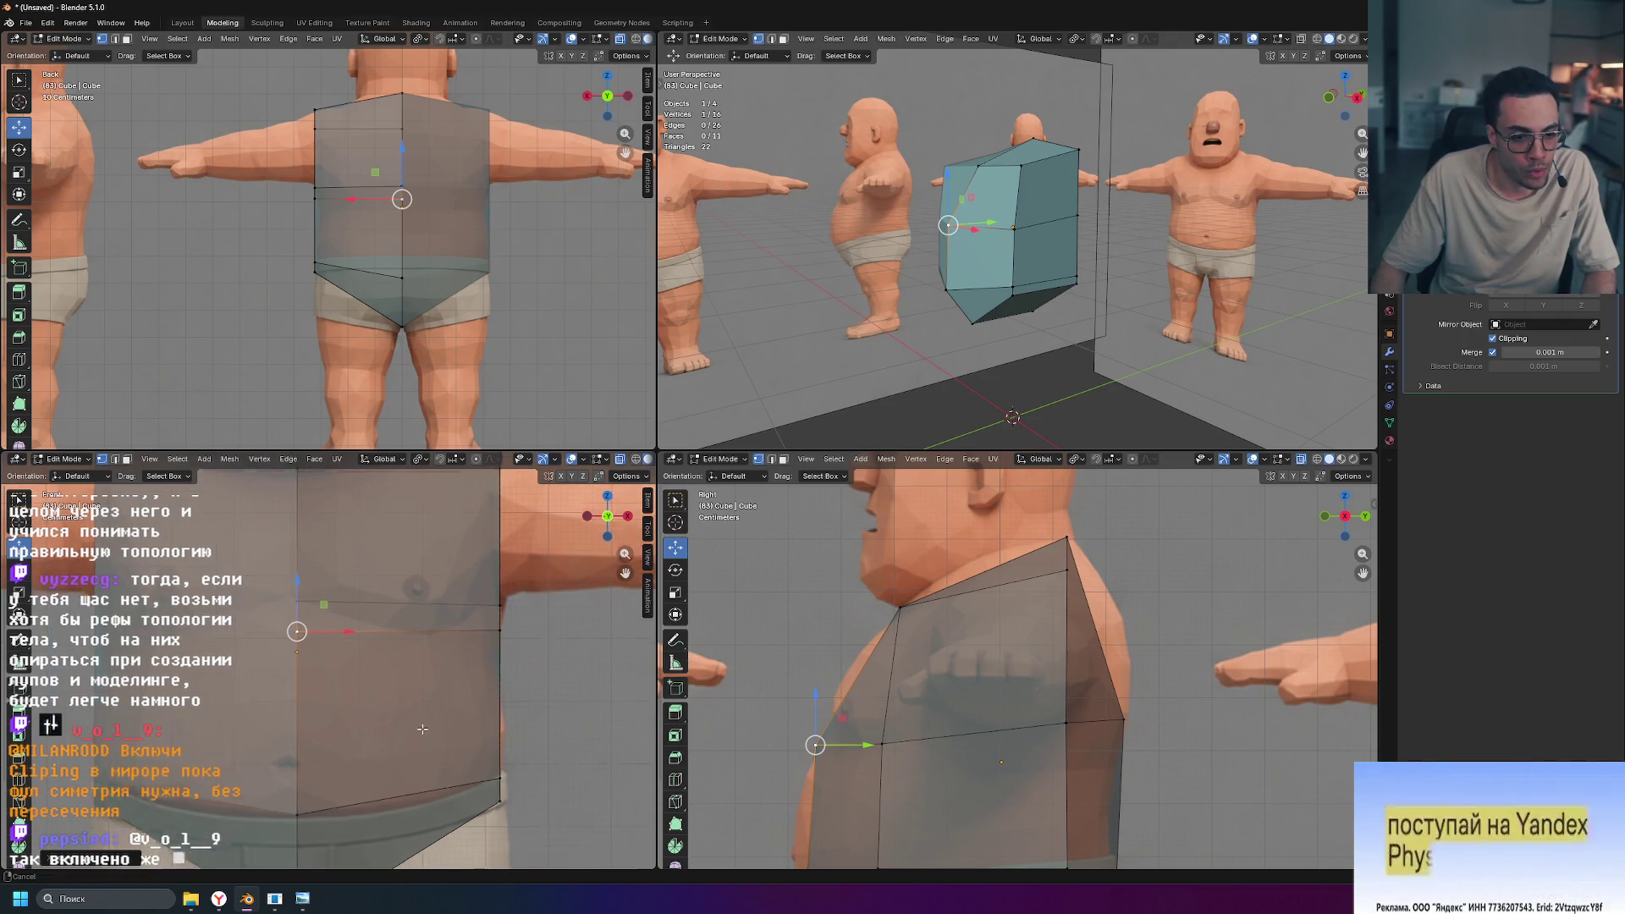
Step: Move the waist vertices along Z to sit on the underwear waistband
{"action": "middle_click_drag", "start_coordinate": [356, 762], "coordinate": [352, 682], "text": "shift"}
{"action": "left_click", "coordinate": [337, 671], "text": "shift"}
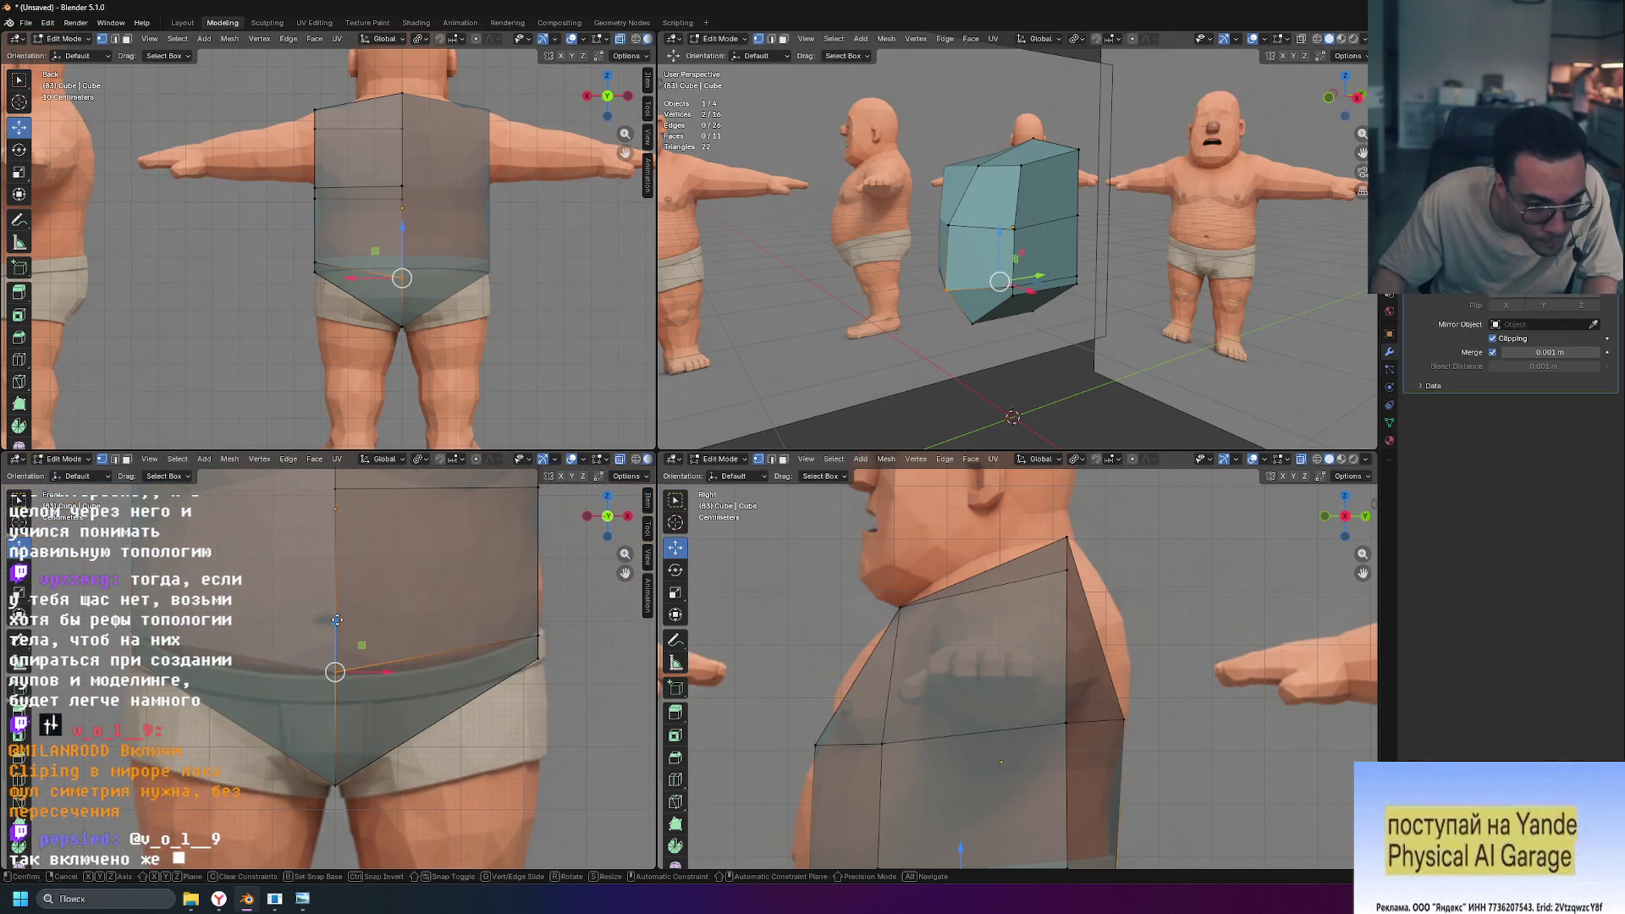
{"action": "key", "text": "g"}
{"action": "key", "text": "z"}
{"action": "left_click", "coordinate": [337, 619]}
{"action": "middle_click_drag", "start_coordinate": [844, 715], "coordinate": [822, 592], "text": "shift"}
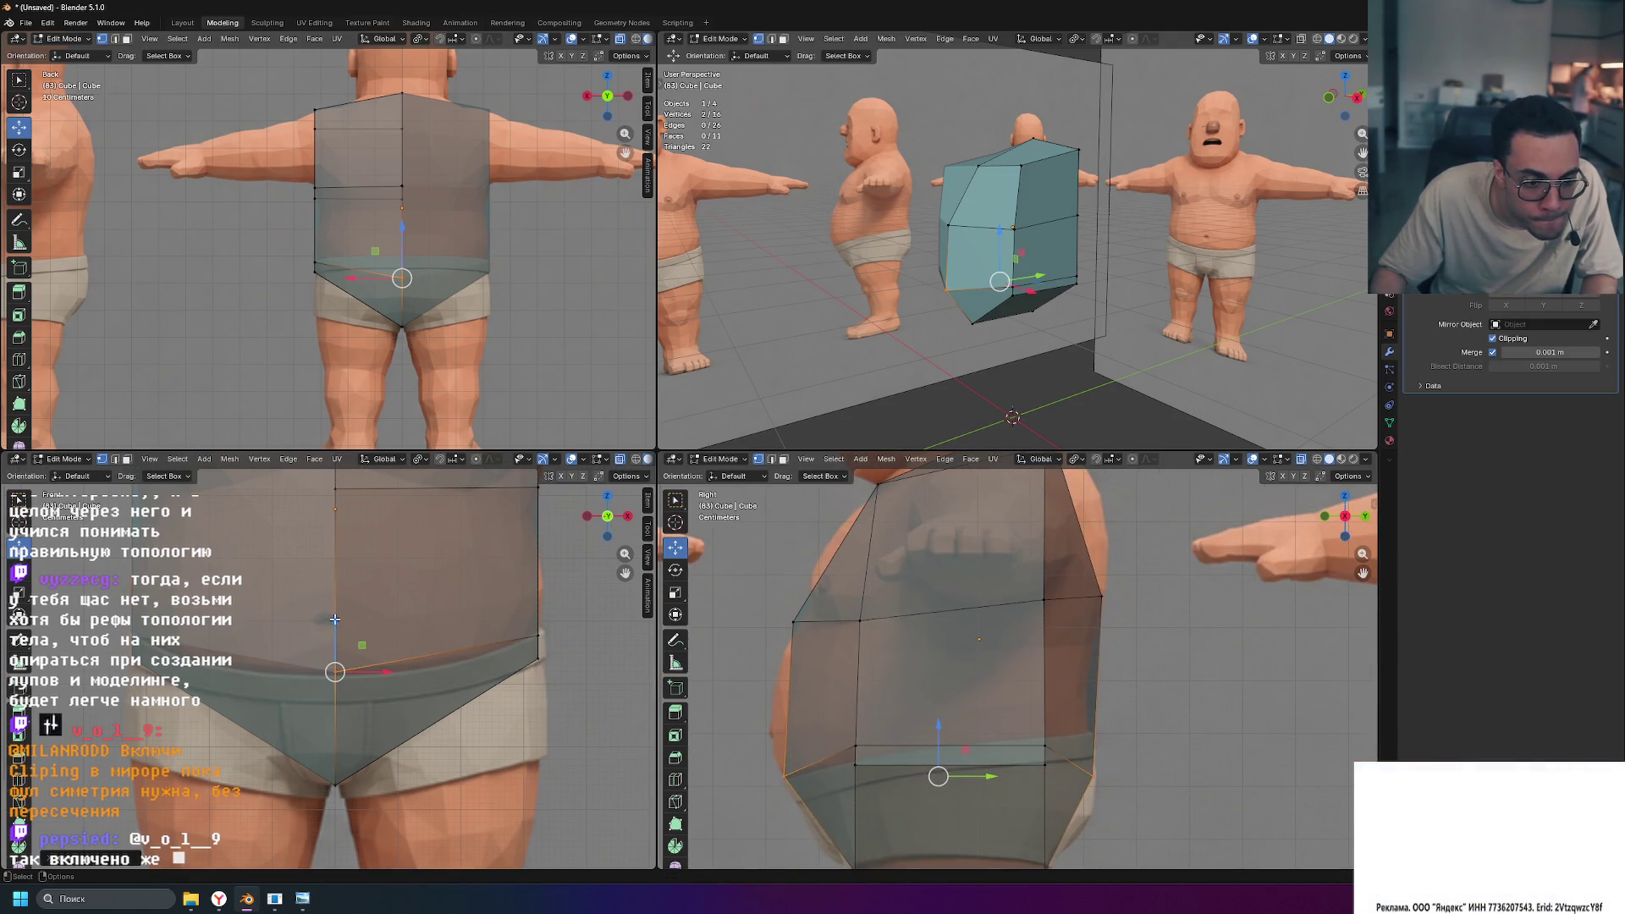
{"action": "key", "text": "g"}
{"action": "key", "text": "z"}
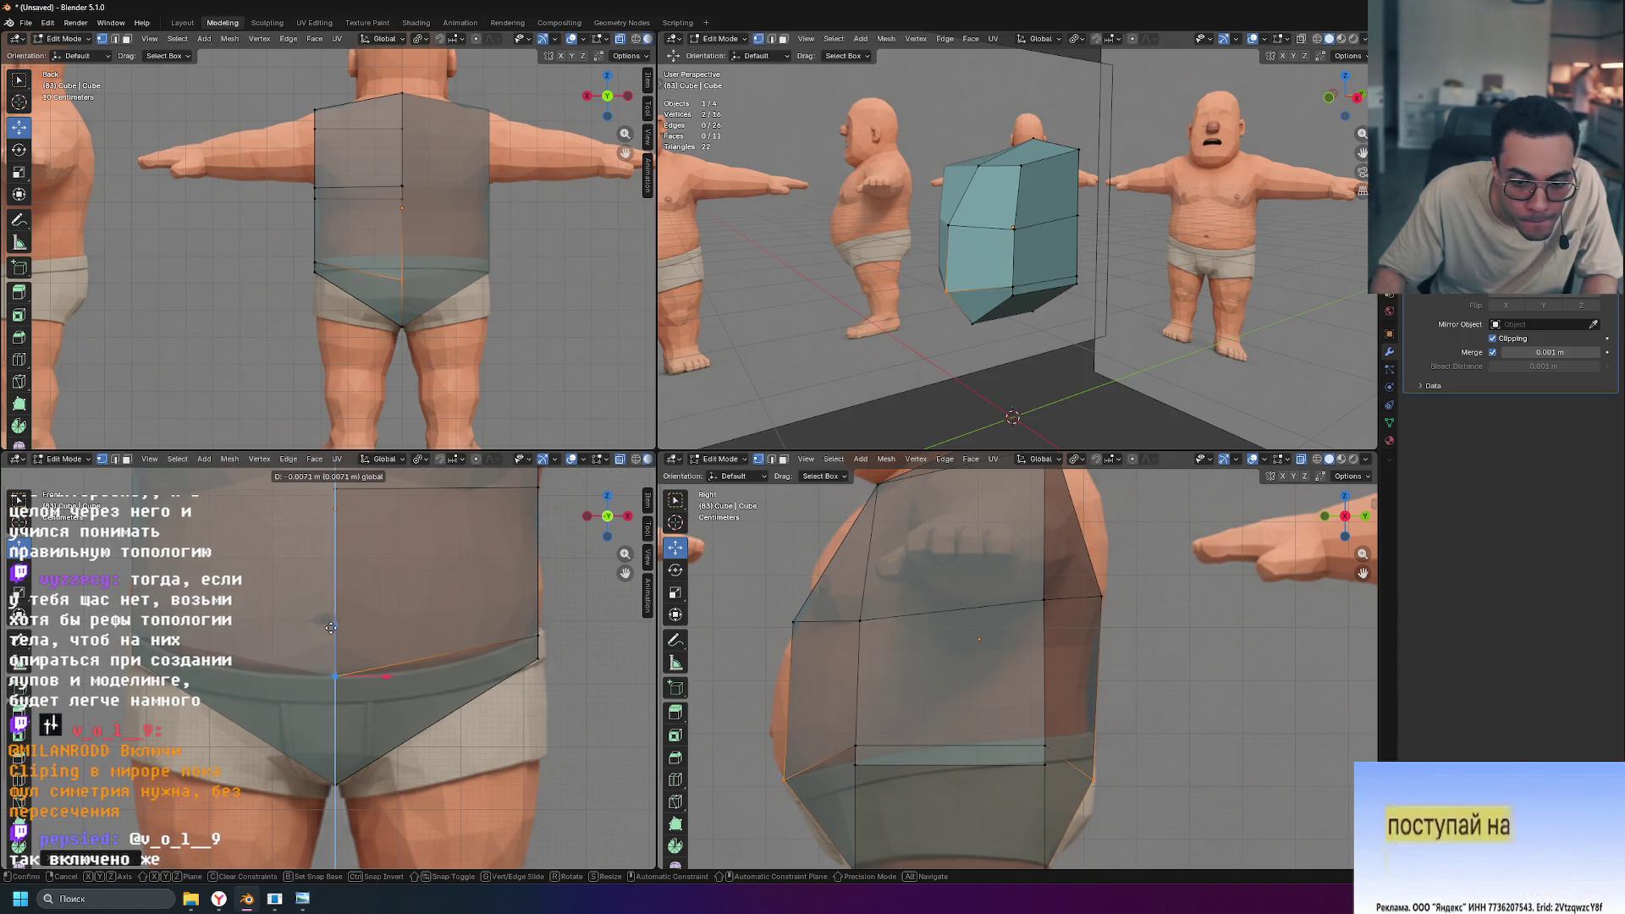
{"action": "left_click", "coordinate": [331, 627]}
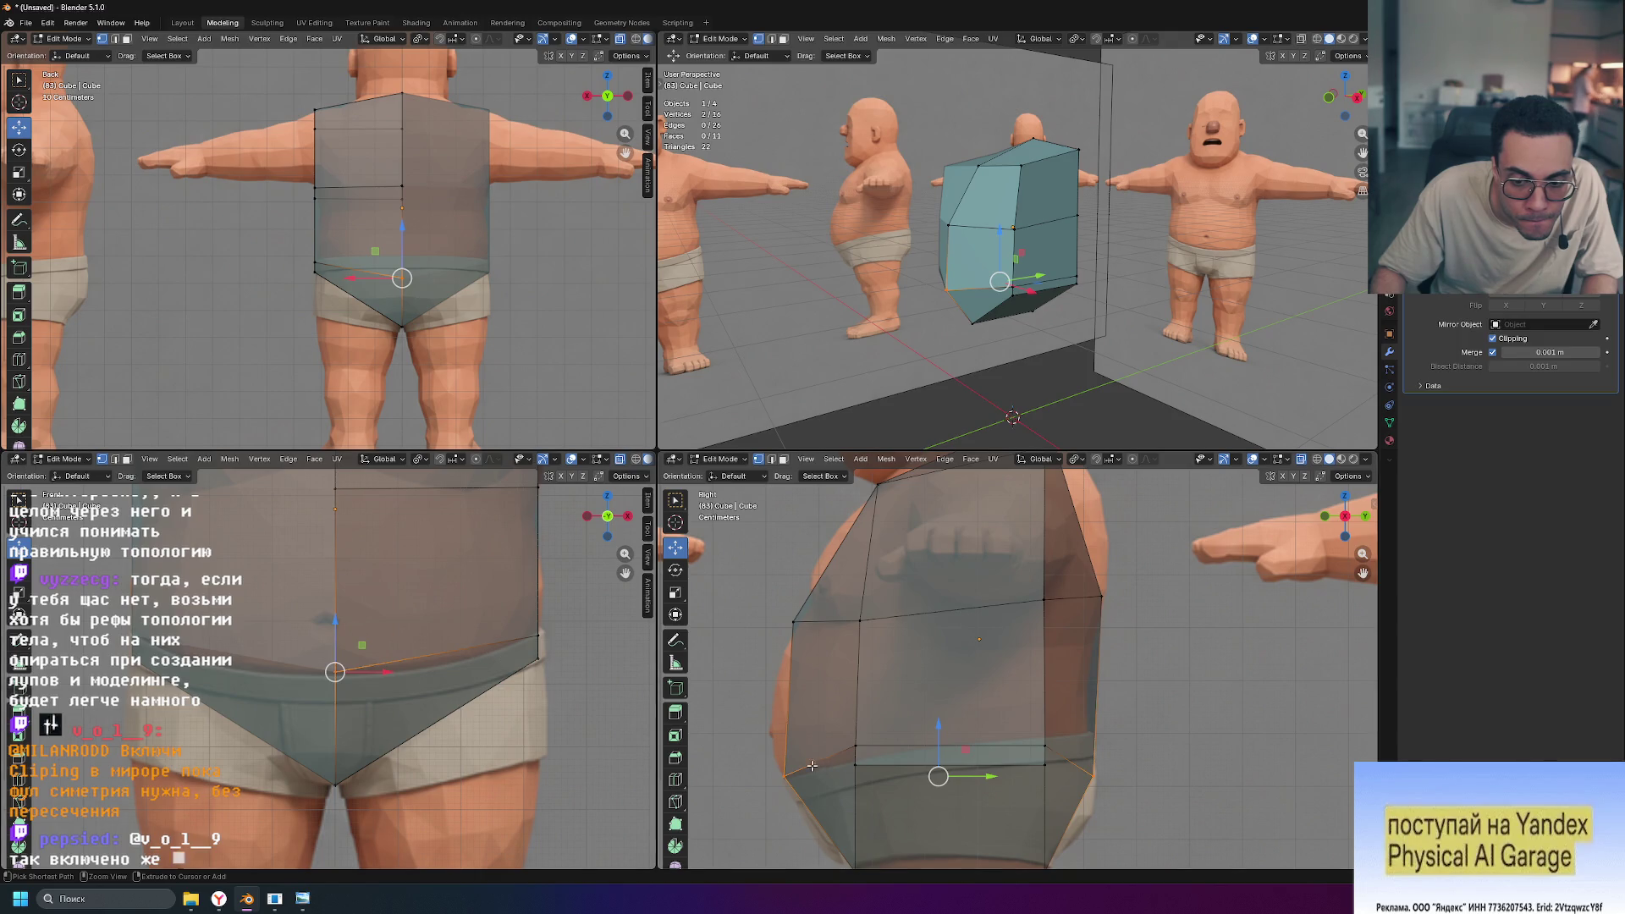
Step: Lower the centre-line bottom vertex and raise the opposite one, then view from the back
{"action": "left_click", "coordinate": [792, 622]}
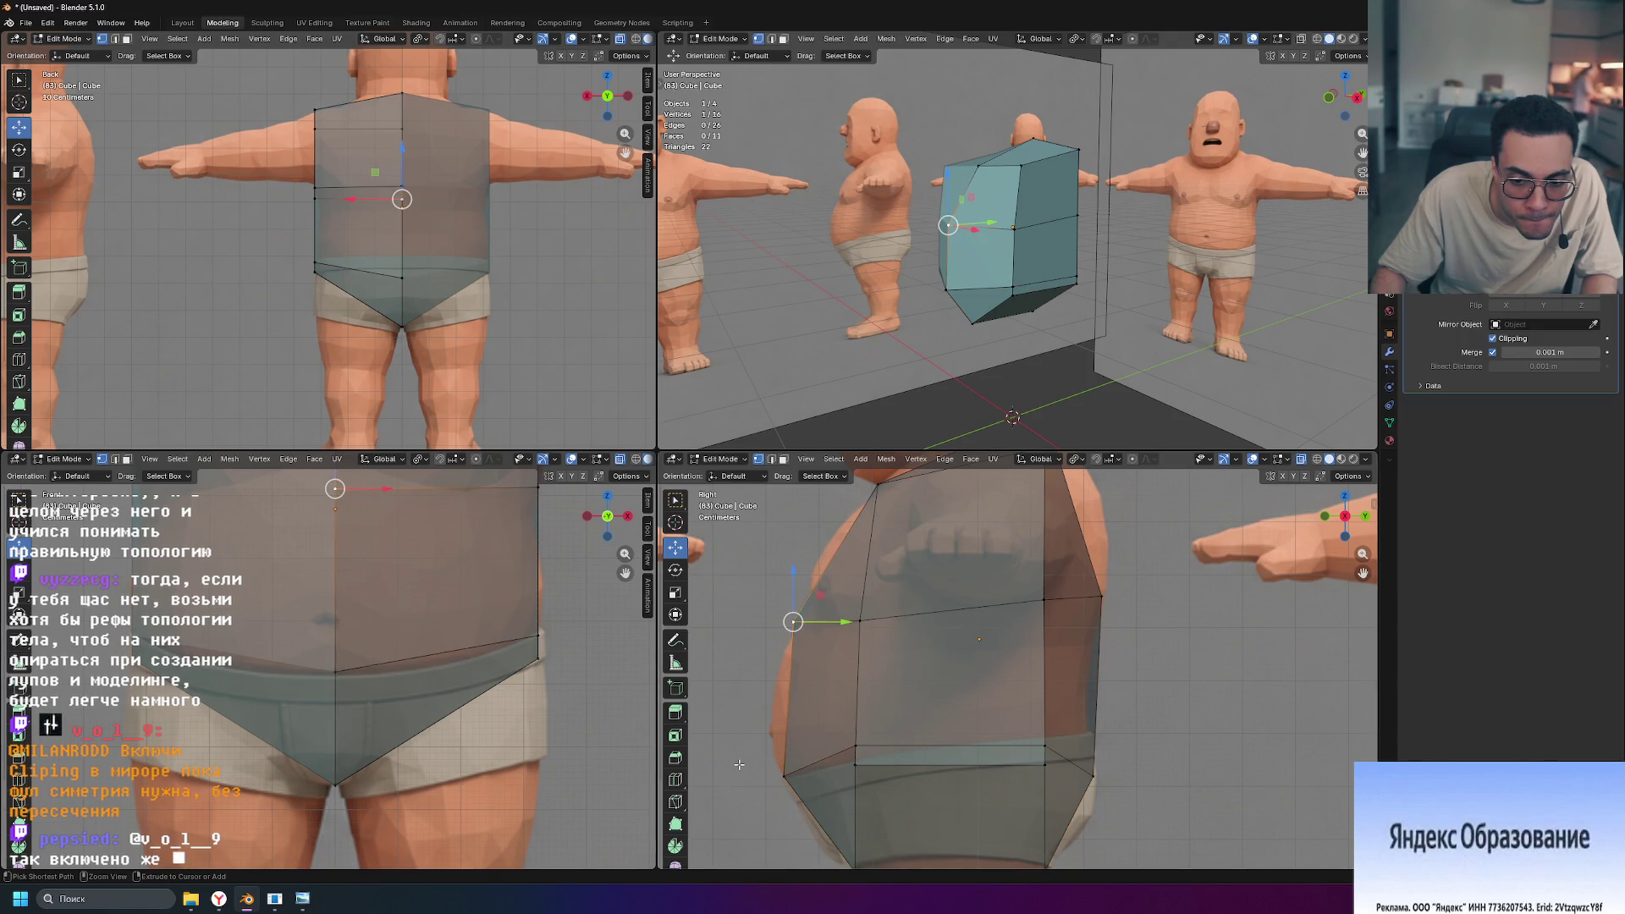
{"action": "left_click", "coordinate": [335, 671]}
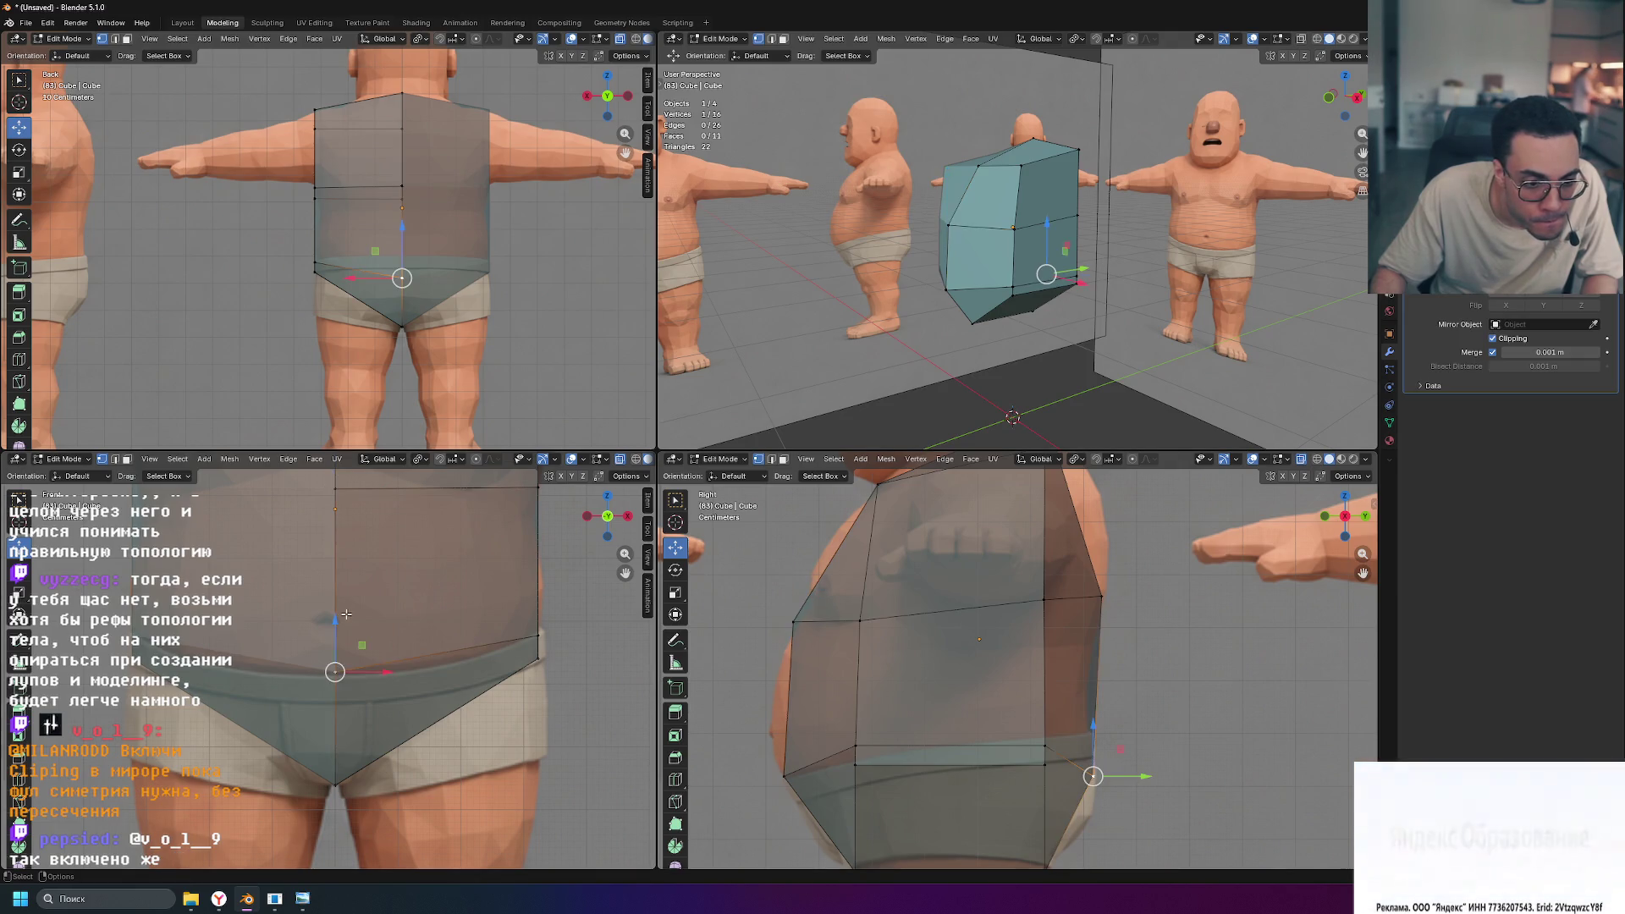
{"action": "left_click", "coordinate": [333, 619]}
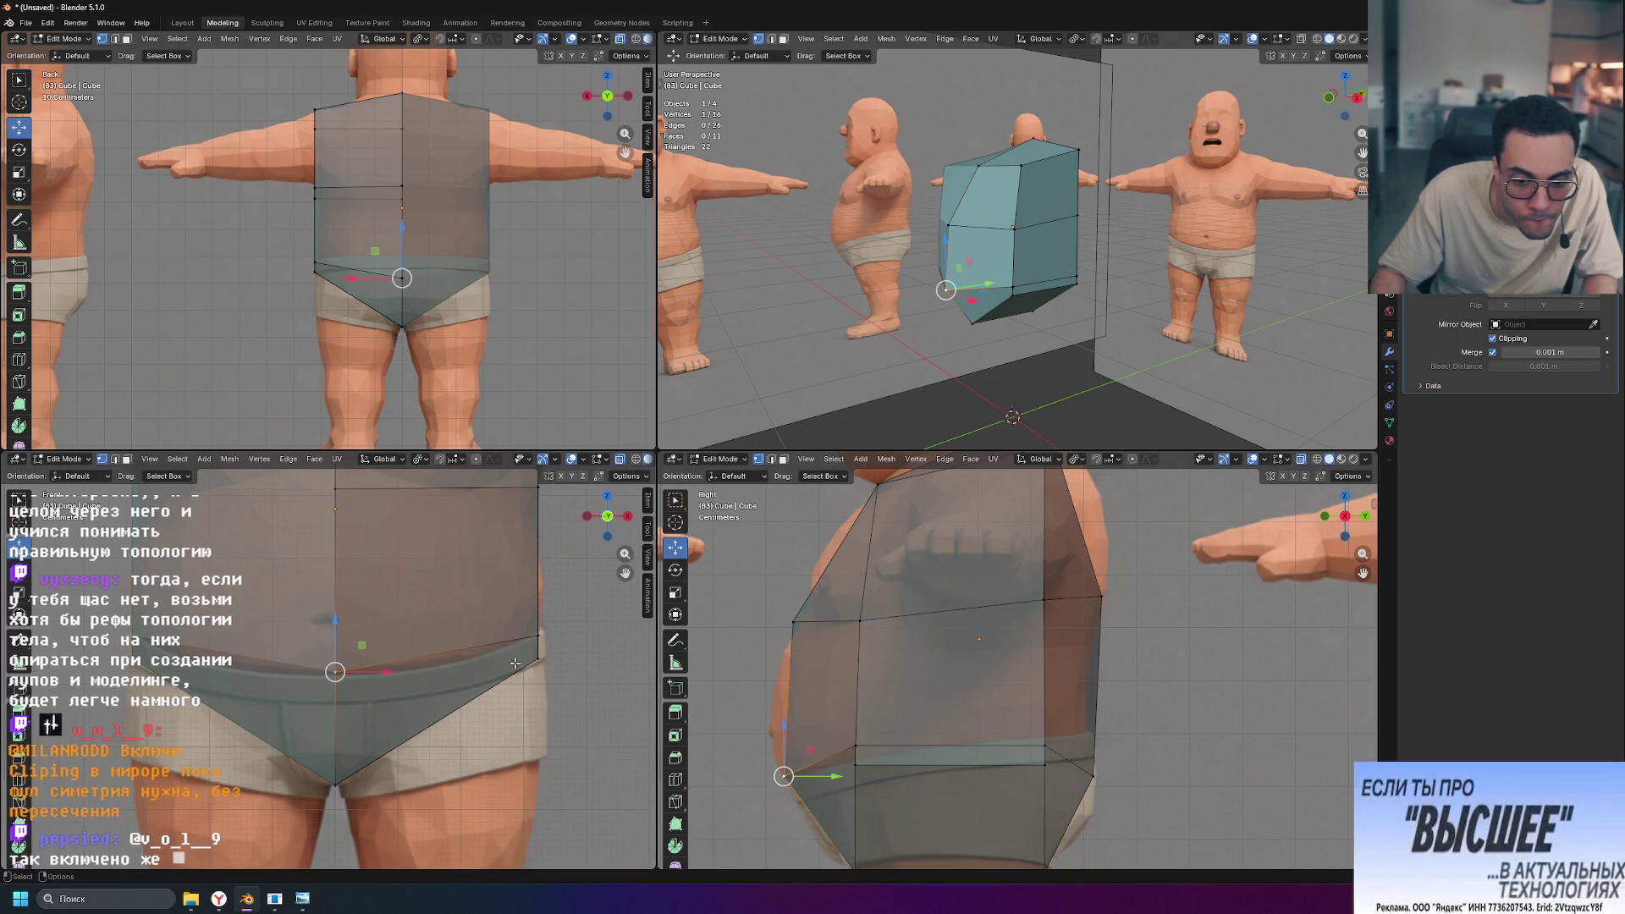
{"action": "left_click_drag", "start_coordinate": [332, 621], "coordinate": [336, 629]}
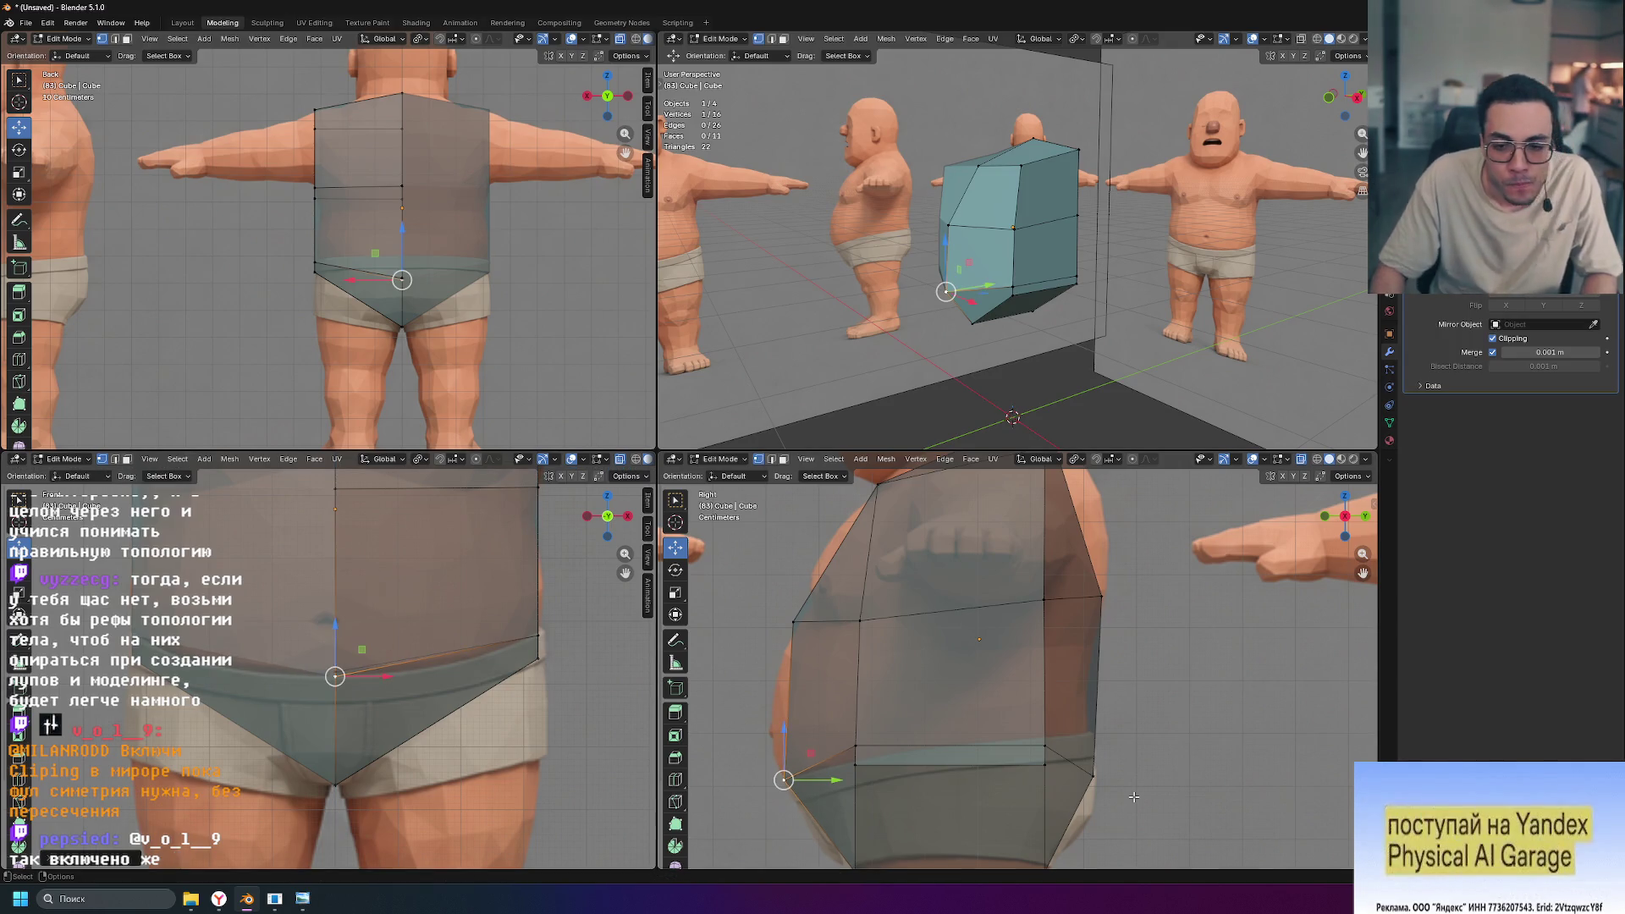
{"action": "left_click", "coordinate": [1099, 772]}
{"action": "left_click_drag", "start_coordinate": [1094, 726], "coordinate": [1093, 673]}
{"action": "mouse_move", "coordinate": [1058, 390]}
{"action": "middle_mouse_down", "text": "alt"}
{"action": "mouse_move", "coordinate": [1103, 393]}
{"action": "mouse_move", "coordinate": [1050, 331]}
{"action": "mouse_move", "coordinate": [970, 335]}
{"action": "mouse_move", "coordinate": [1015, 352]}
{"action": "mouse_move", "coordinate": [962, 342]}
{"action": "middle_mouse_up", "text": "alt"}
{"action": "left_click", "coordinate": [1048, 328]}
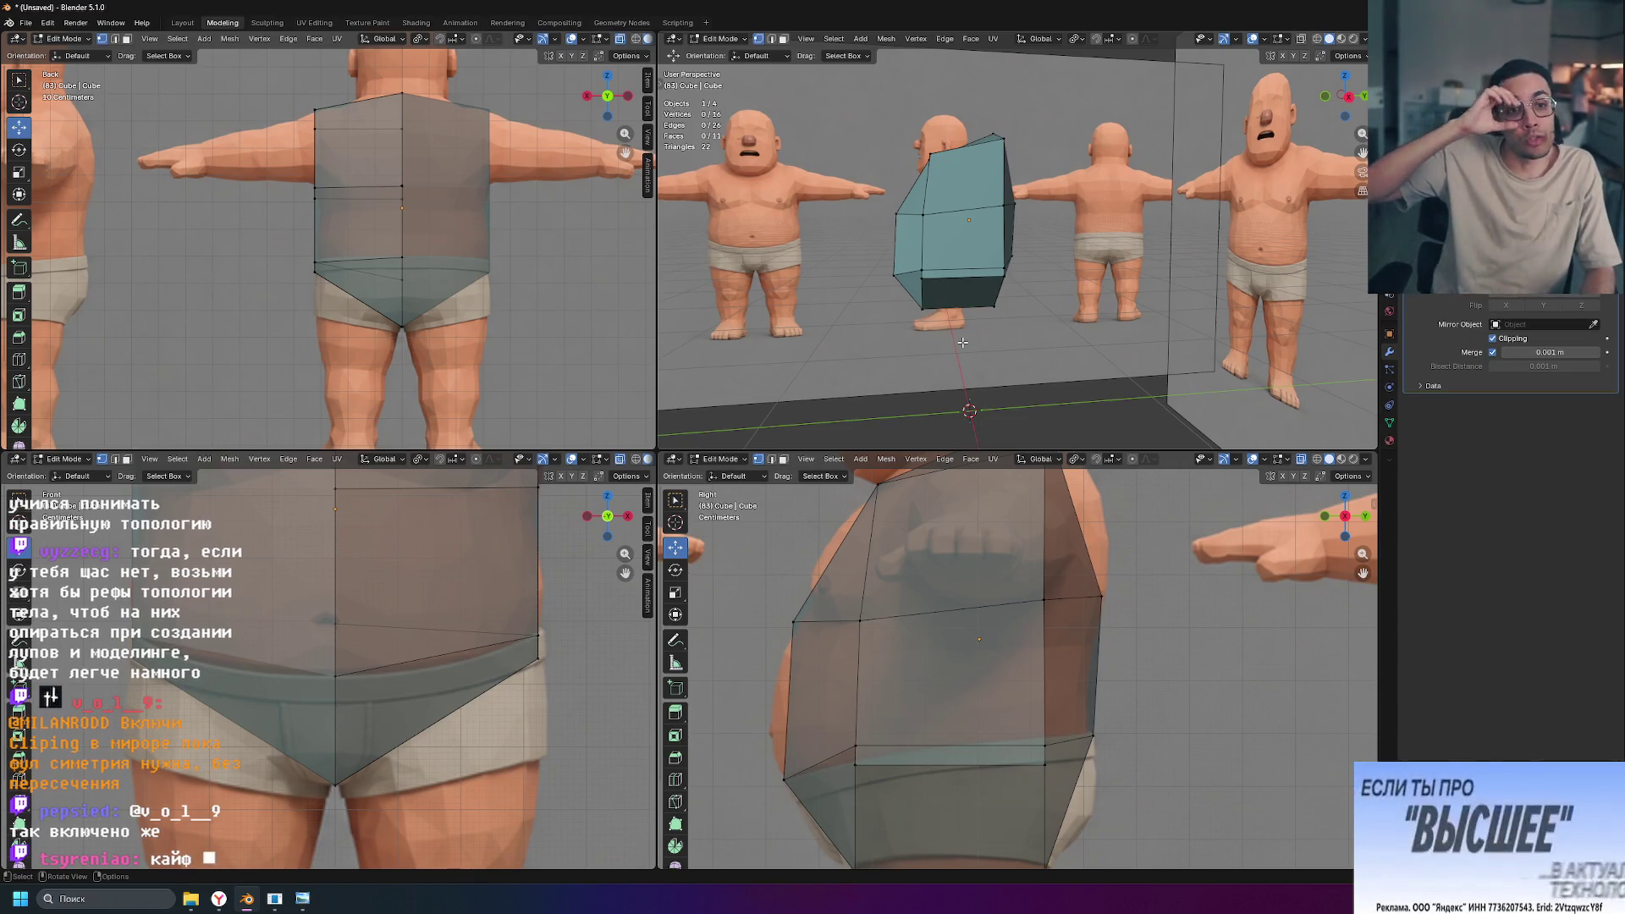
{"action": "scroll", "coordinate": [859, 691], "scroll_direction": "down", "scroll_amount": 4}
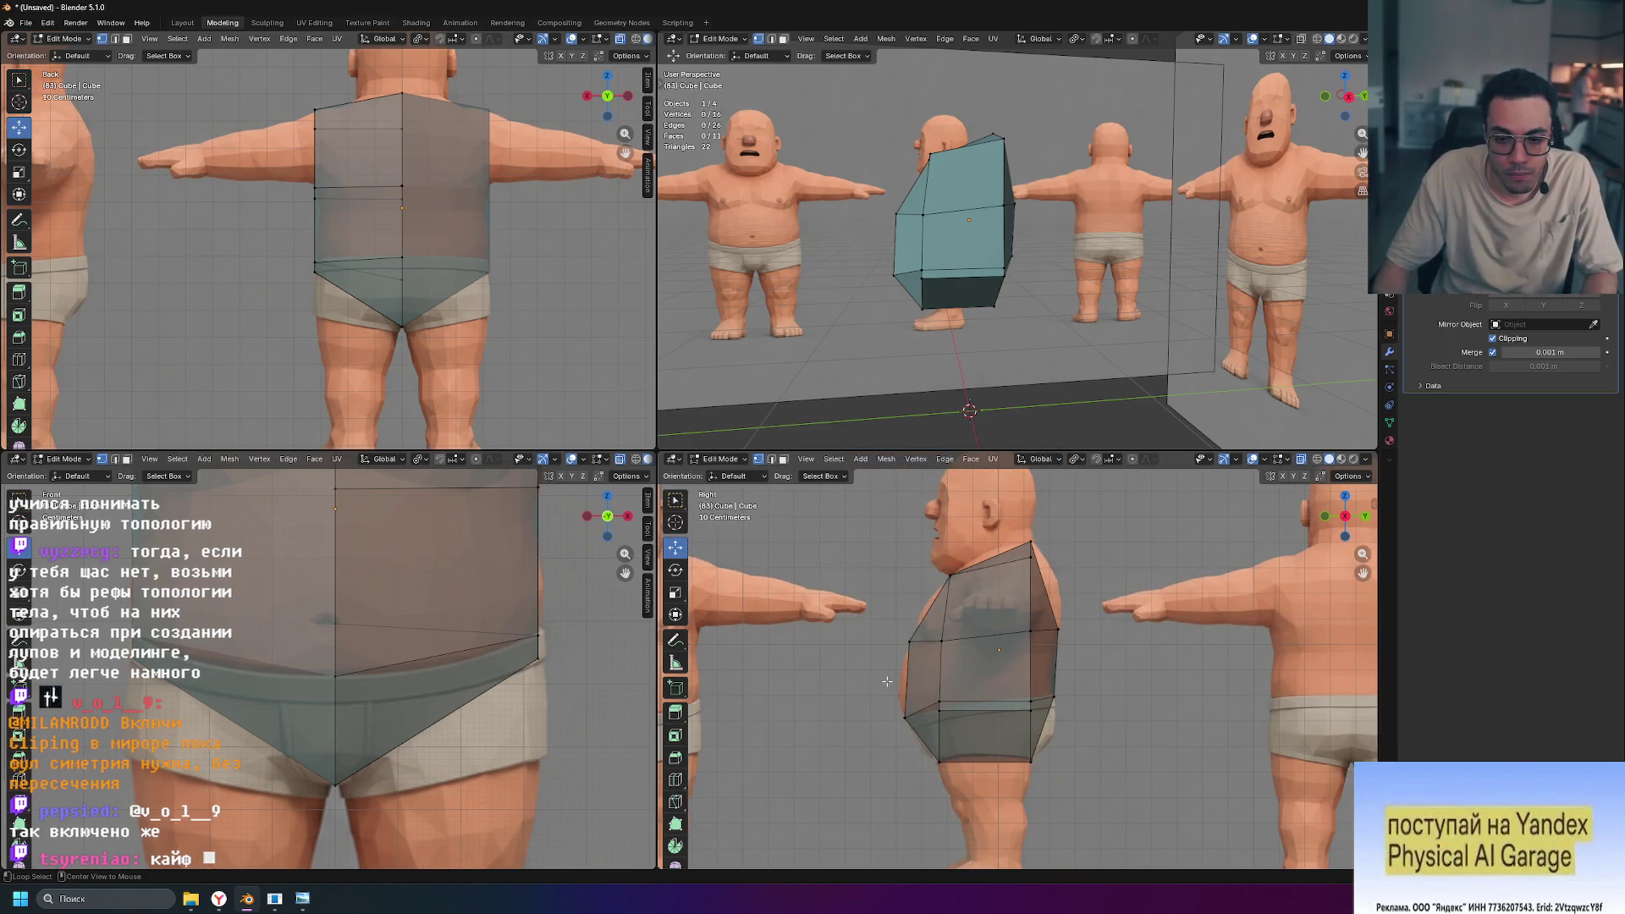
{"action": "middle_click_drag", "start_coordinate": [974, 296], "coordinate": [1087, 290]}
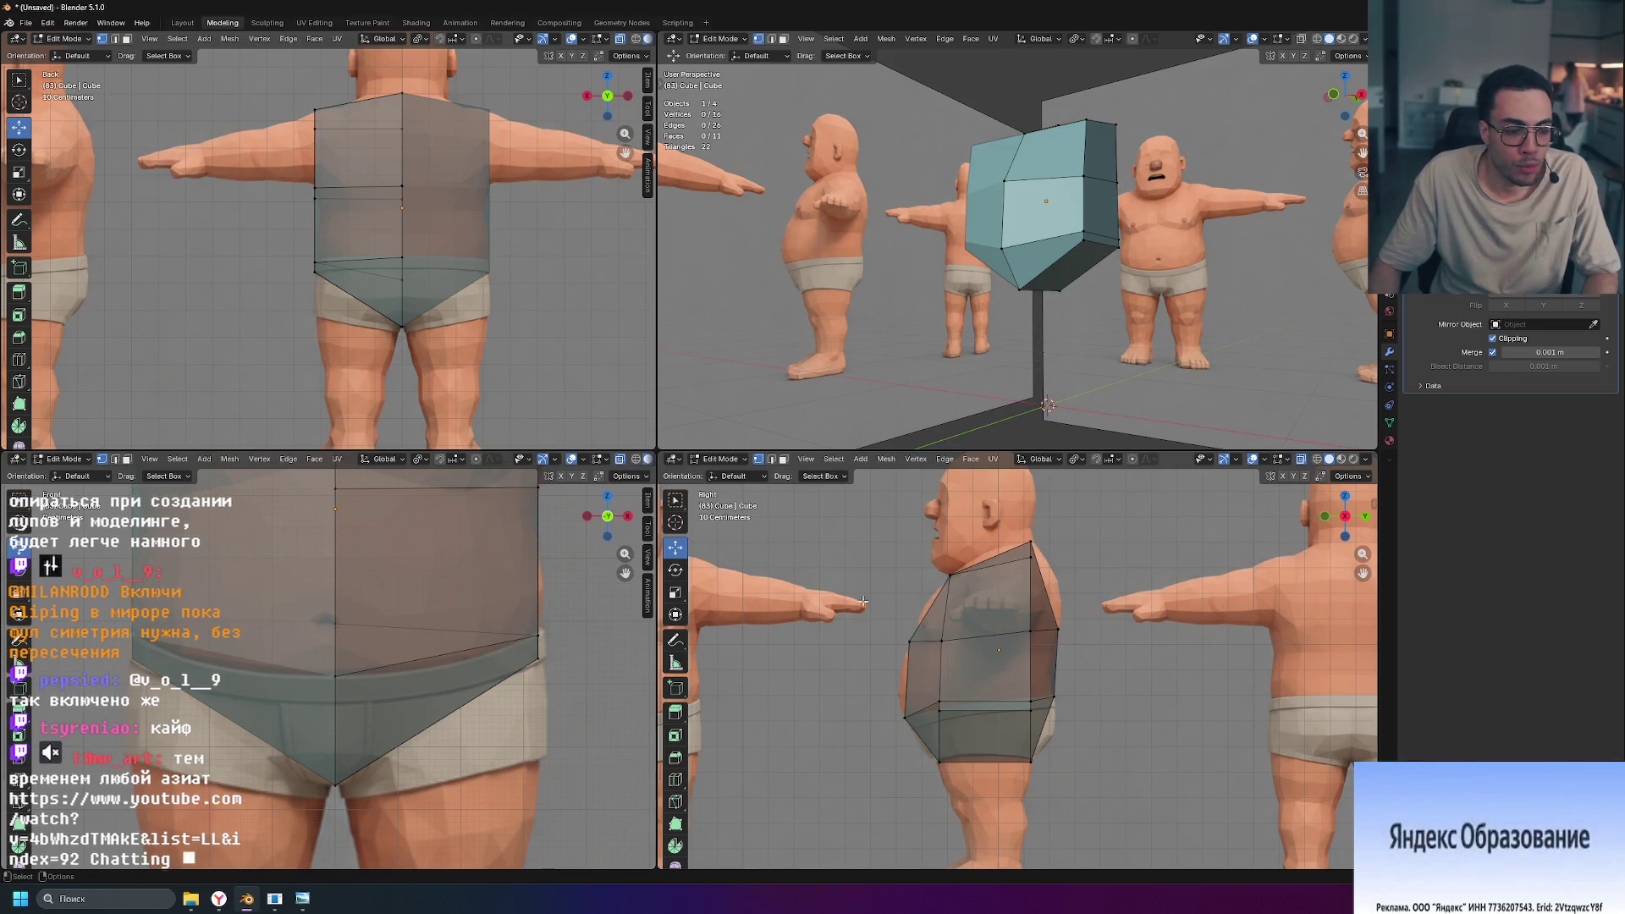
{"action": "scroll", "coordinate": [863, 602], "scroll_direction": "down", "scroll_amount": 6}
{"action": "scroll", "coordinate": [897, 598], "scroll_direction": "up", "scroll_amount": 2}
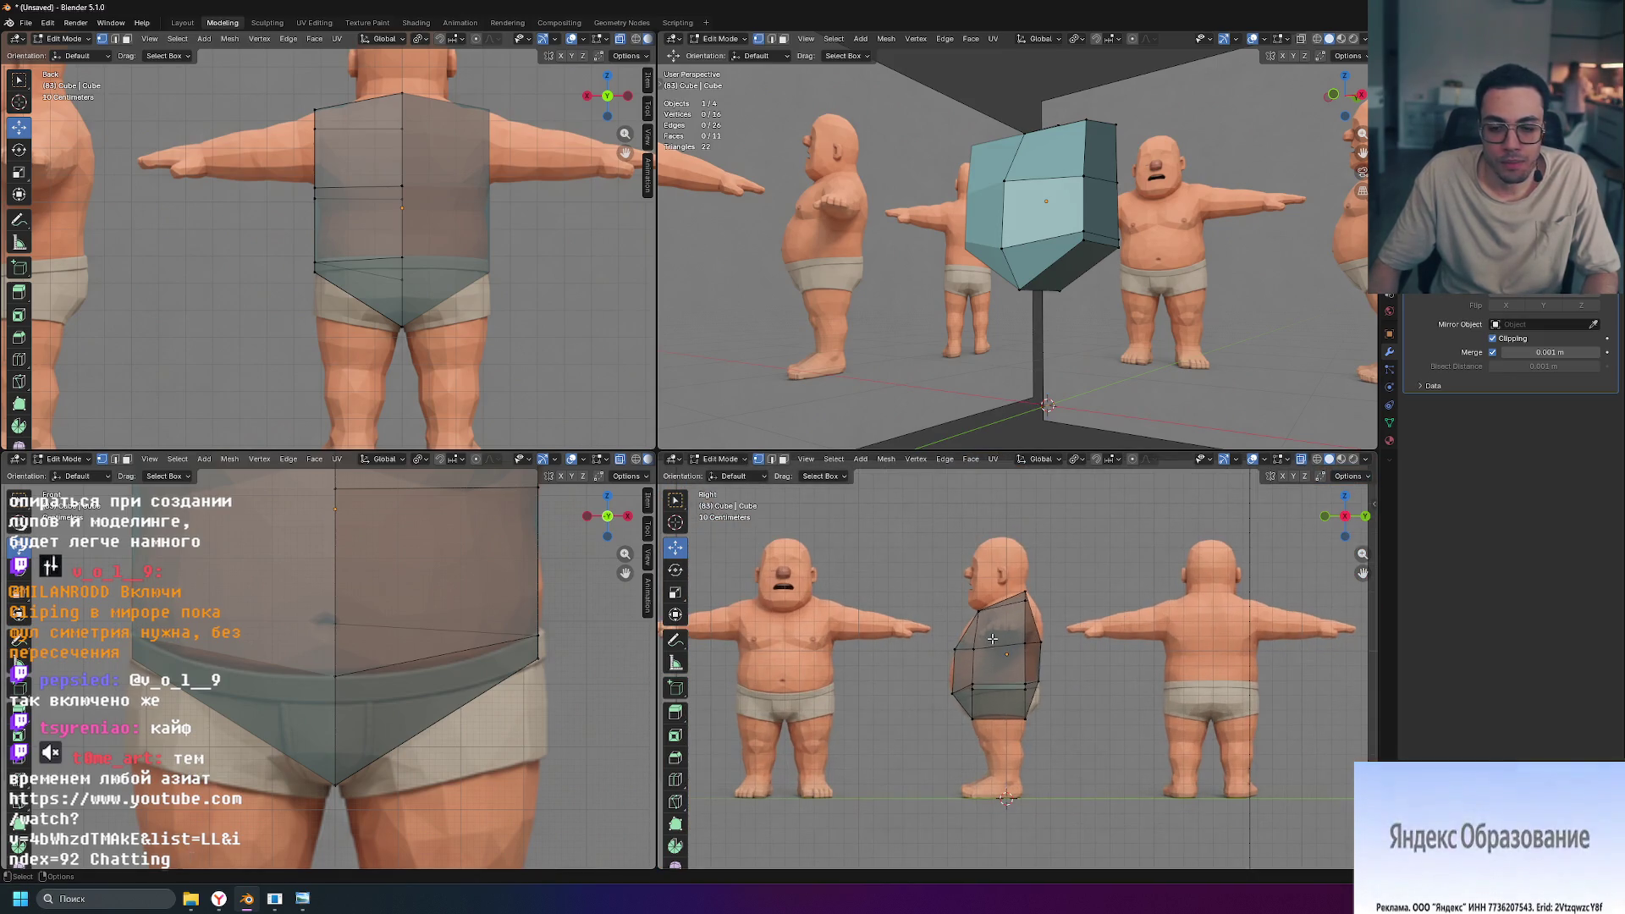
{"action": "scroll", "coordinate": [984, 603], "scroll_direction": "up", "scroll_amount": 6}
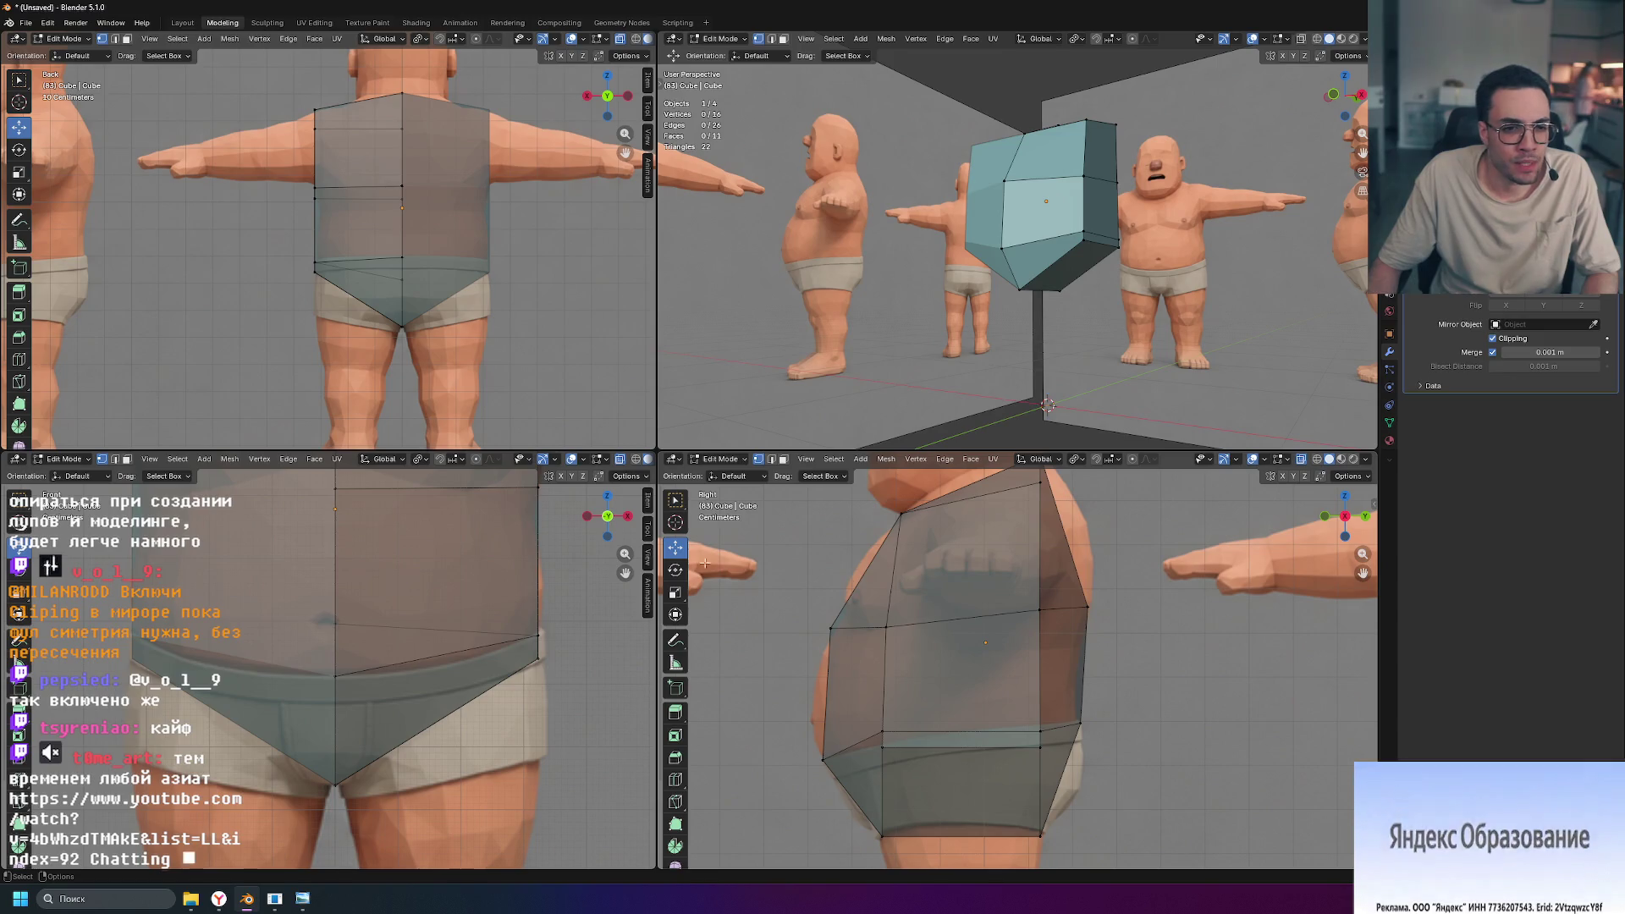
{"action": "scroll", "coordinate": [936, 554], "scroll_direction": "down", "scroll_amount": 1}
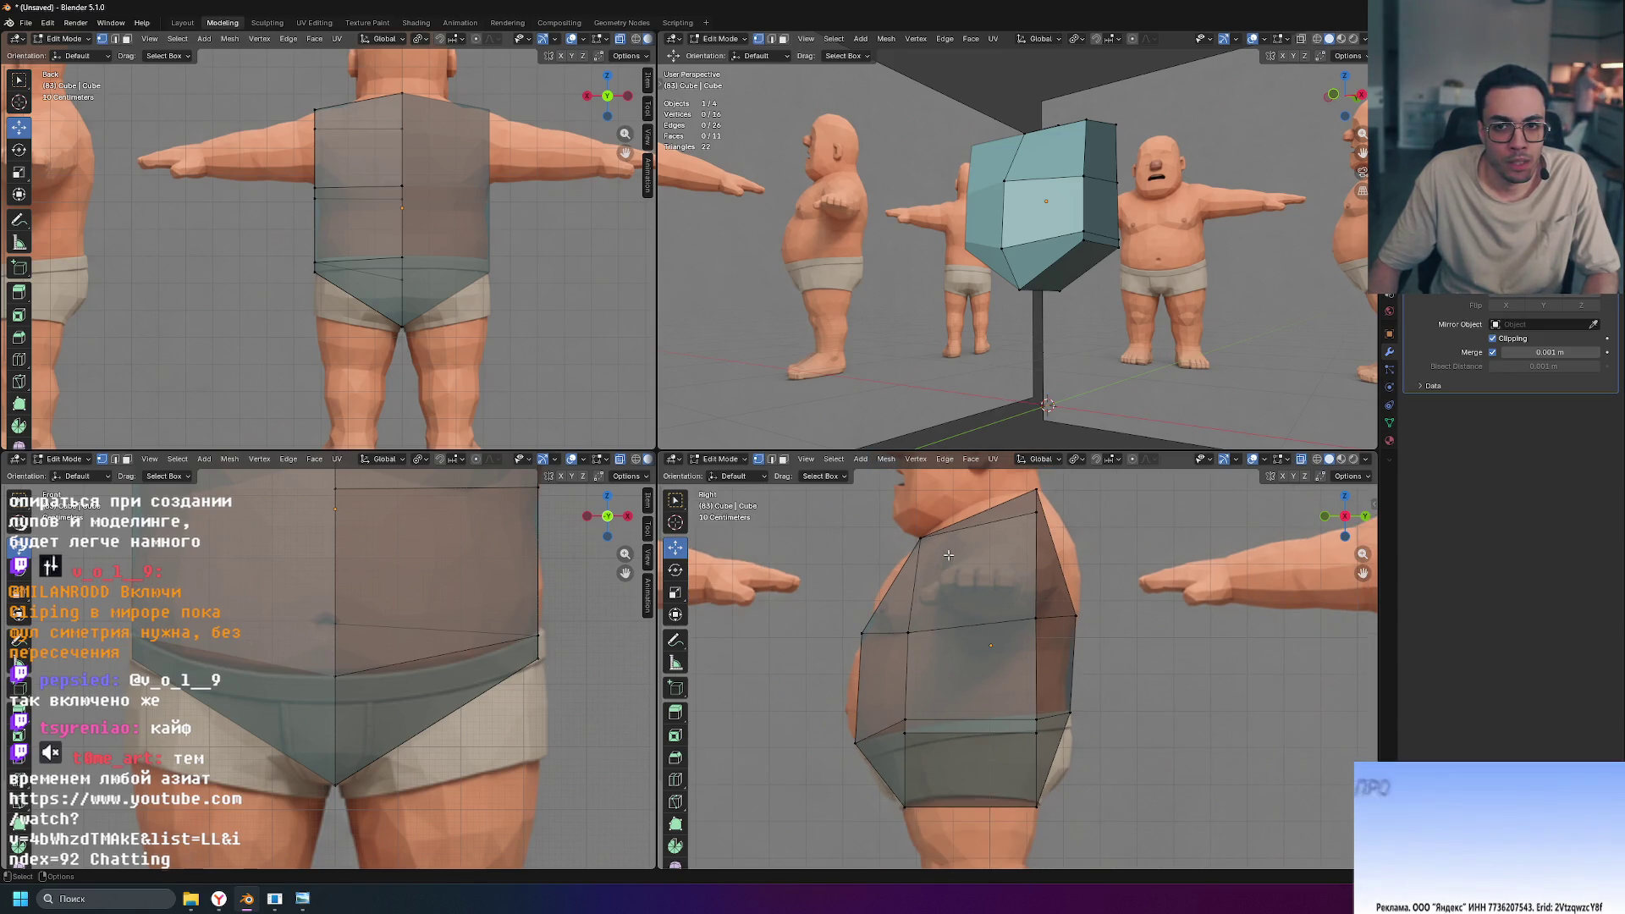
{"action": "middle_click_drag", "start_coordinate": [949, 573], "coordinate": [945, 615], "text": "shift"}
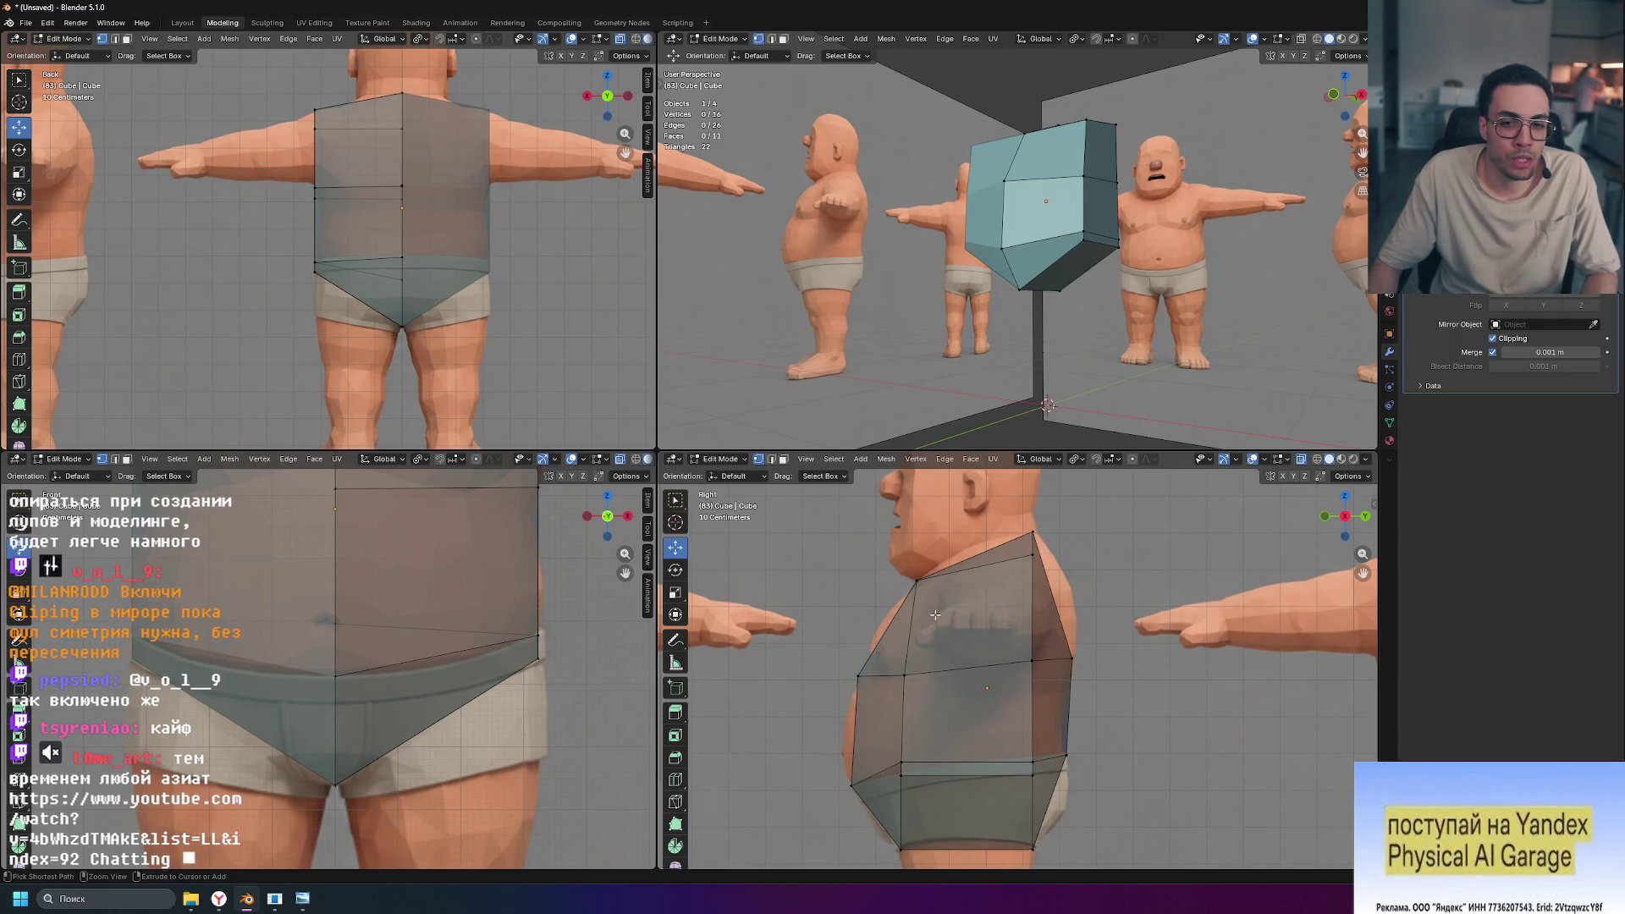
{"action": "key", "text": "ctrl+r"}
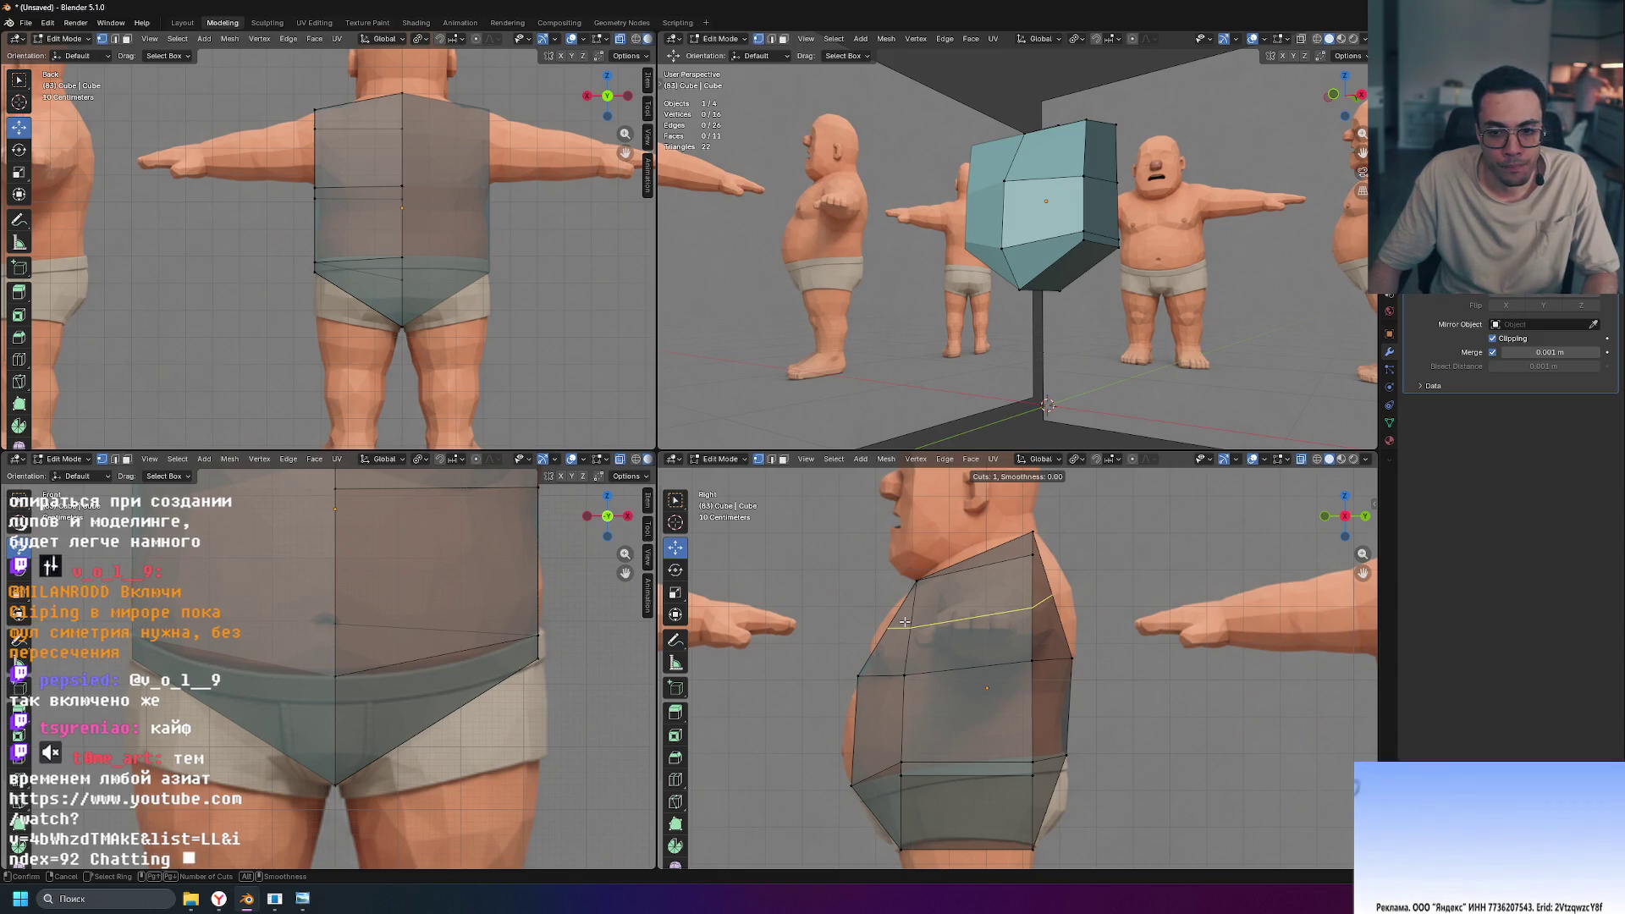
{"action": "key", "text": "Escape"}
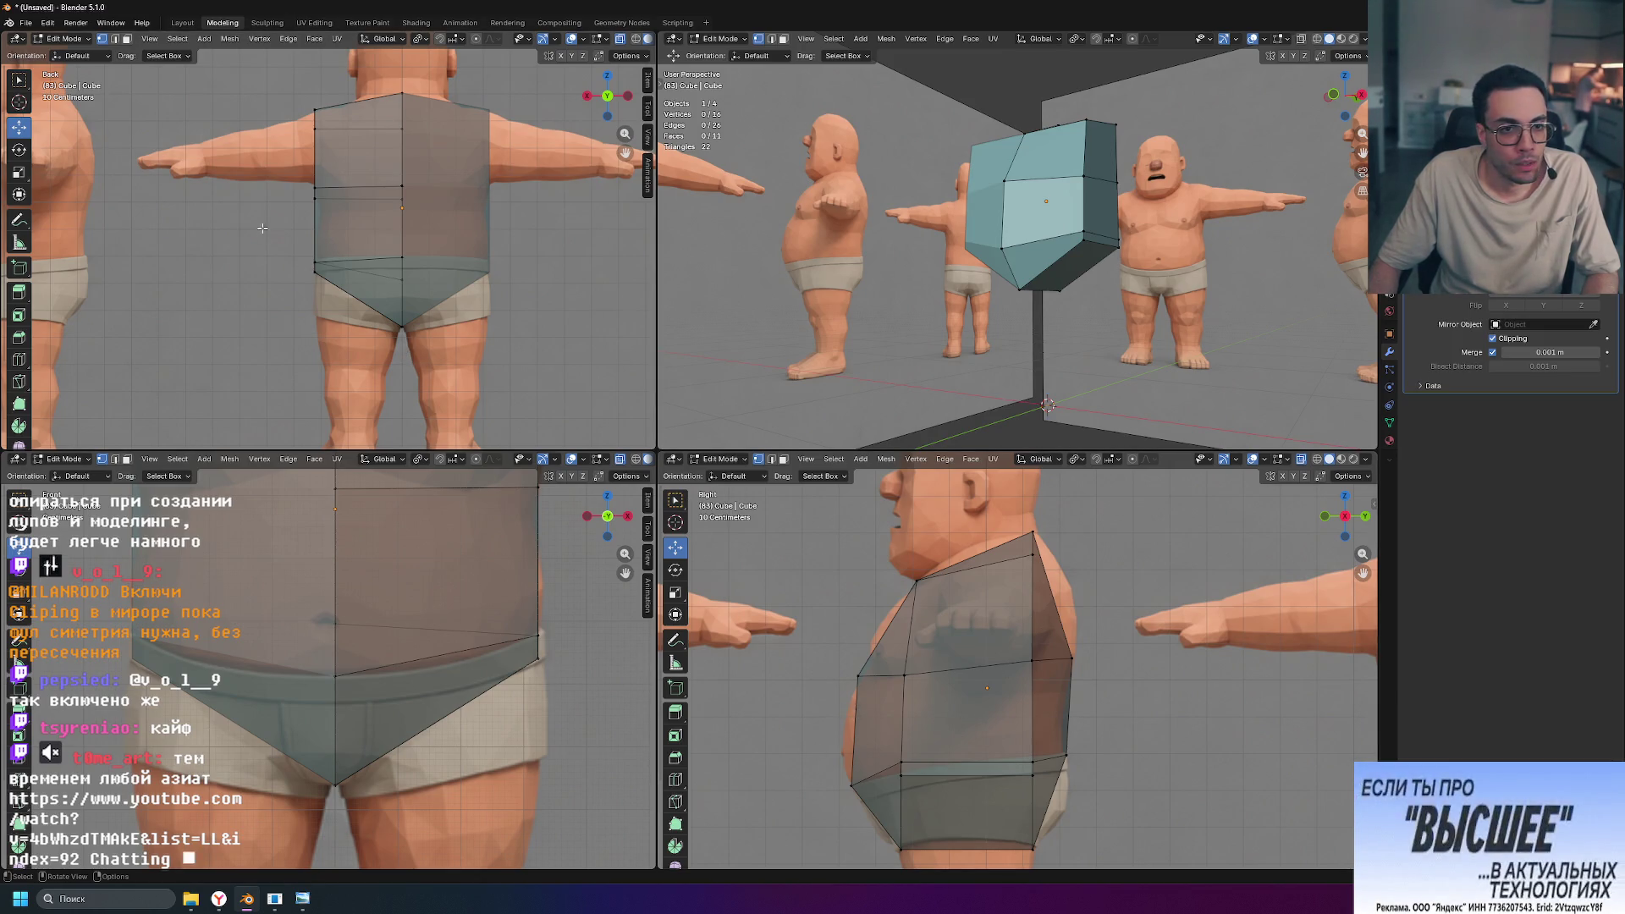
{"action": "scroll", "coordinate": [263, 227], "scroll_direction": "up", "scroll_amount": 6}
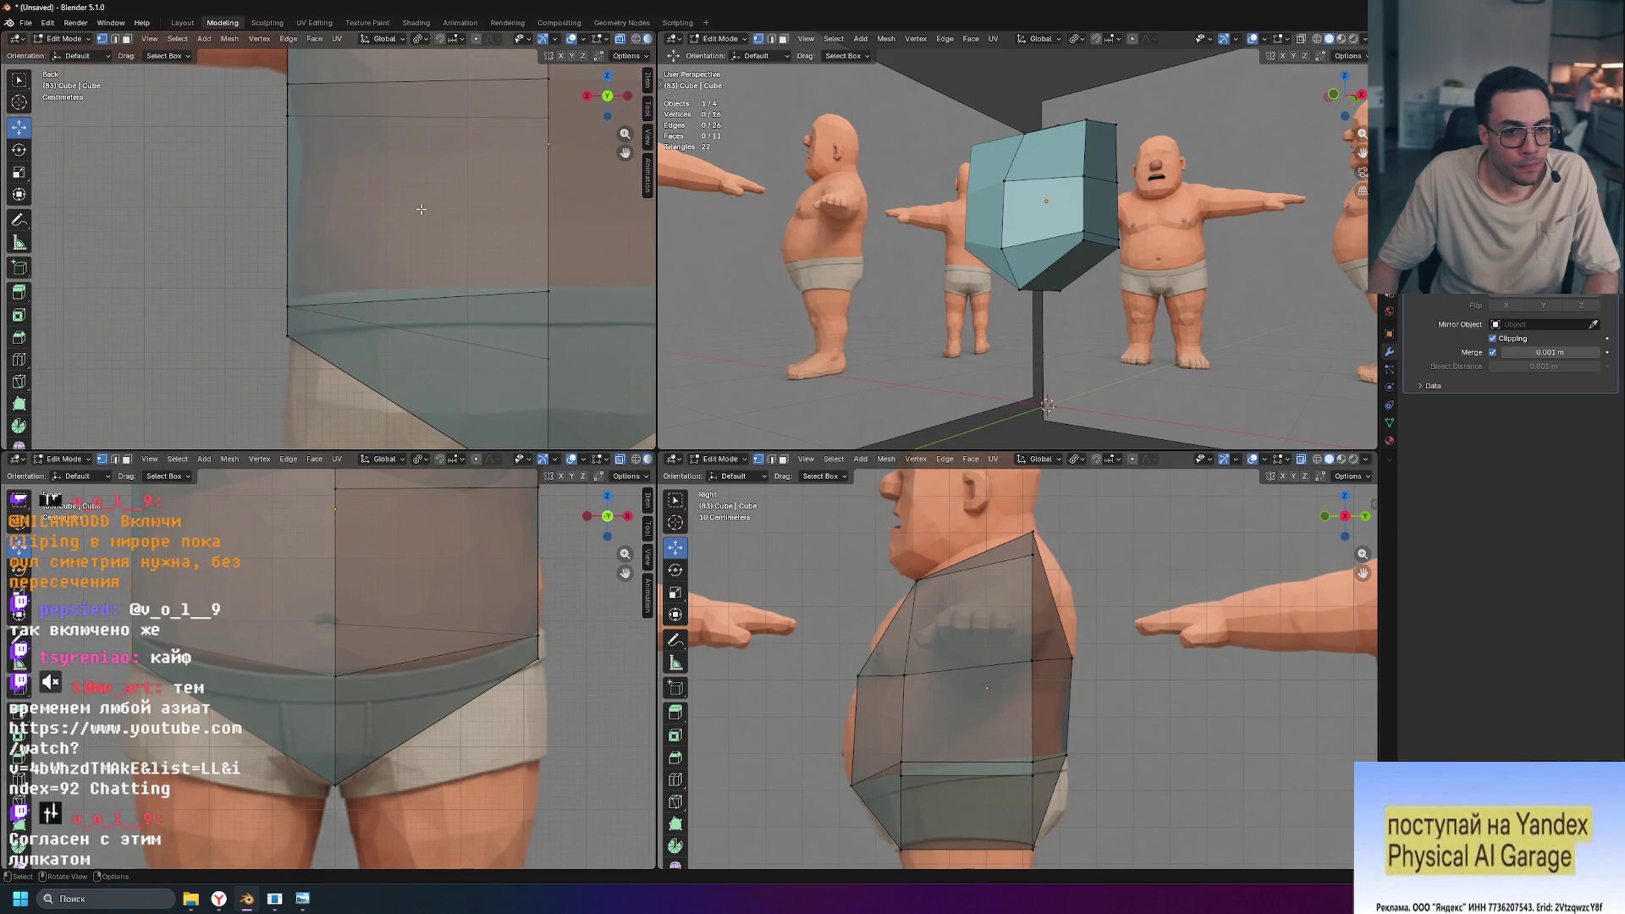
{"action": "middle_click_drag", "start_coordinate": [413, 210], "coordinate": [349, 397], "text": "shift"}
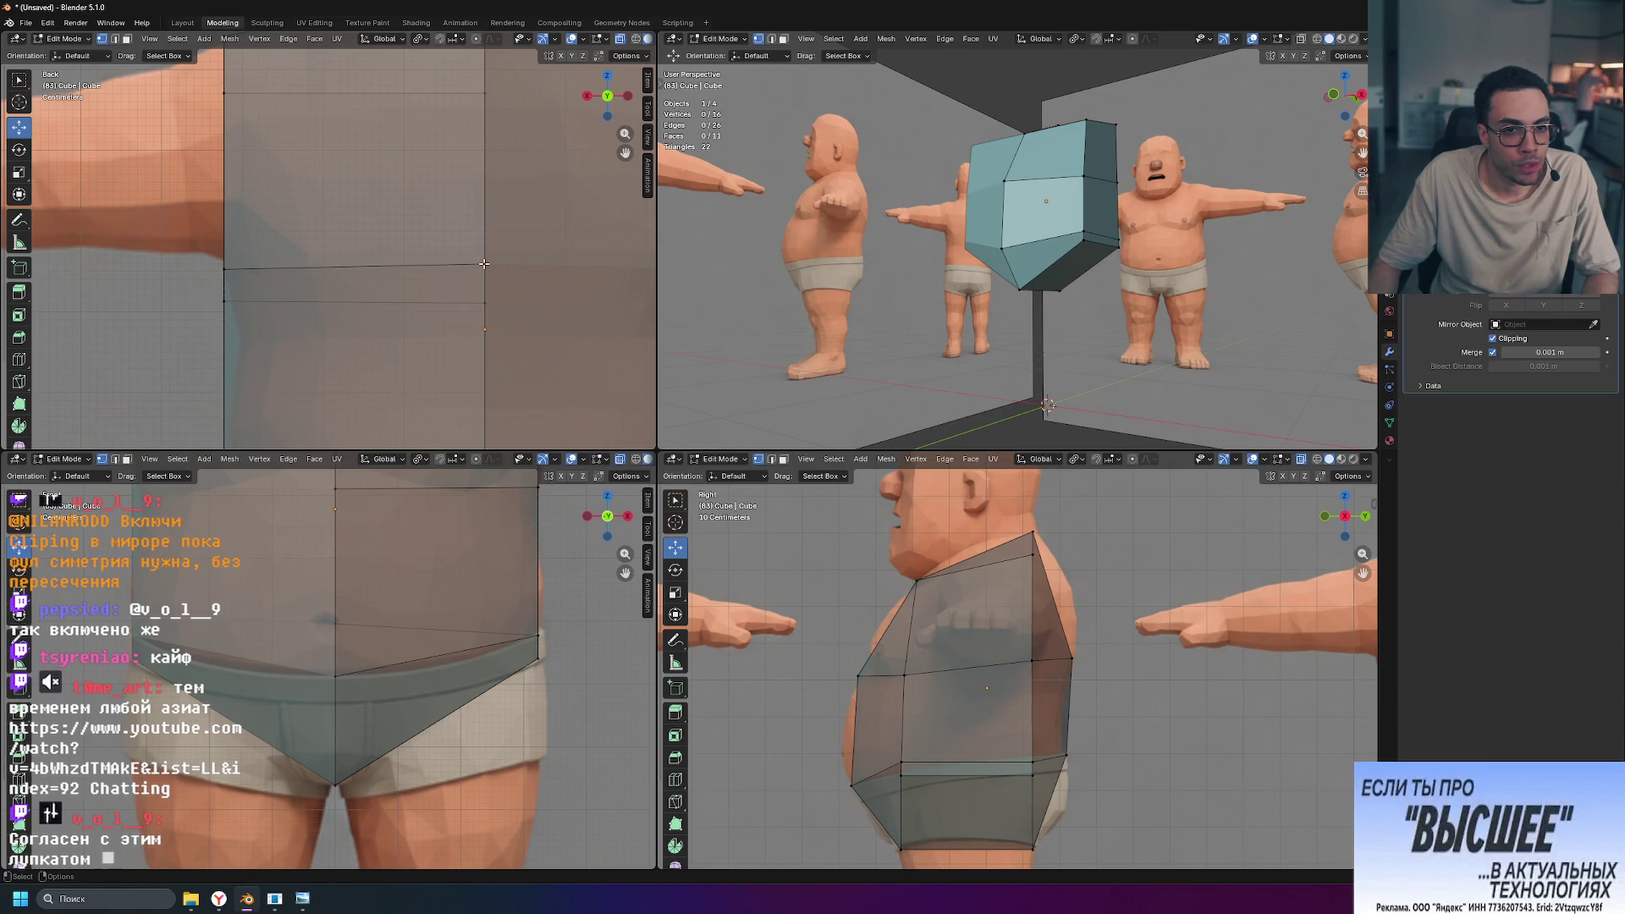
{"action": "left_click", "coordinate": [224, 269]}
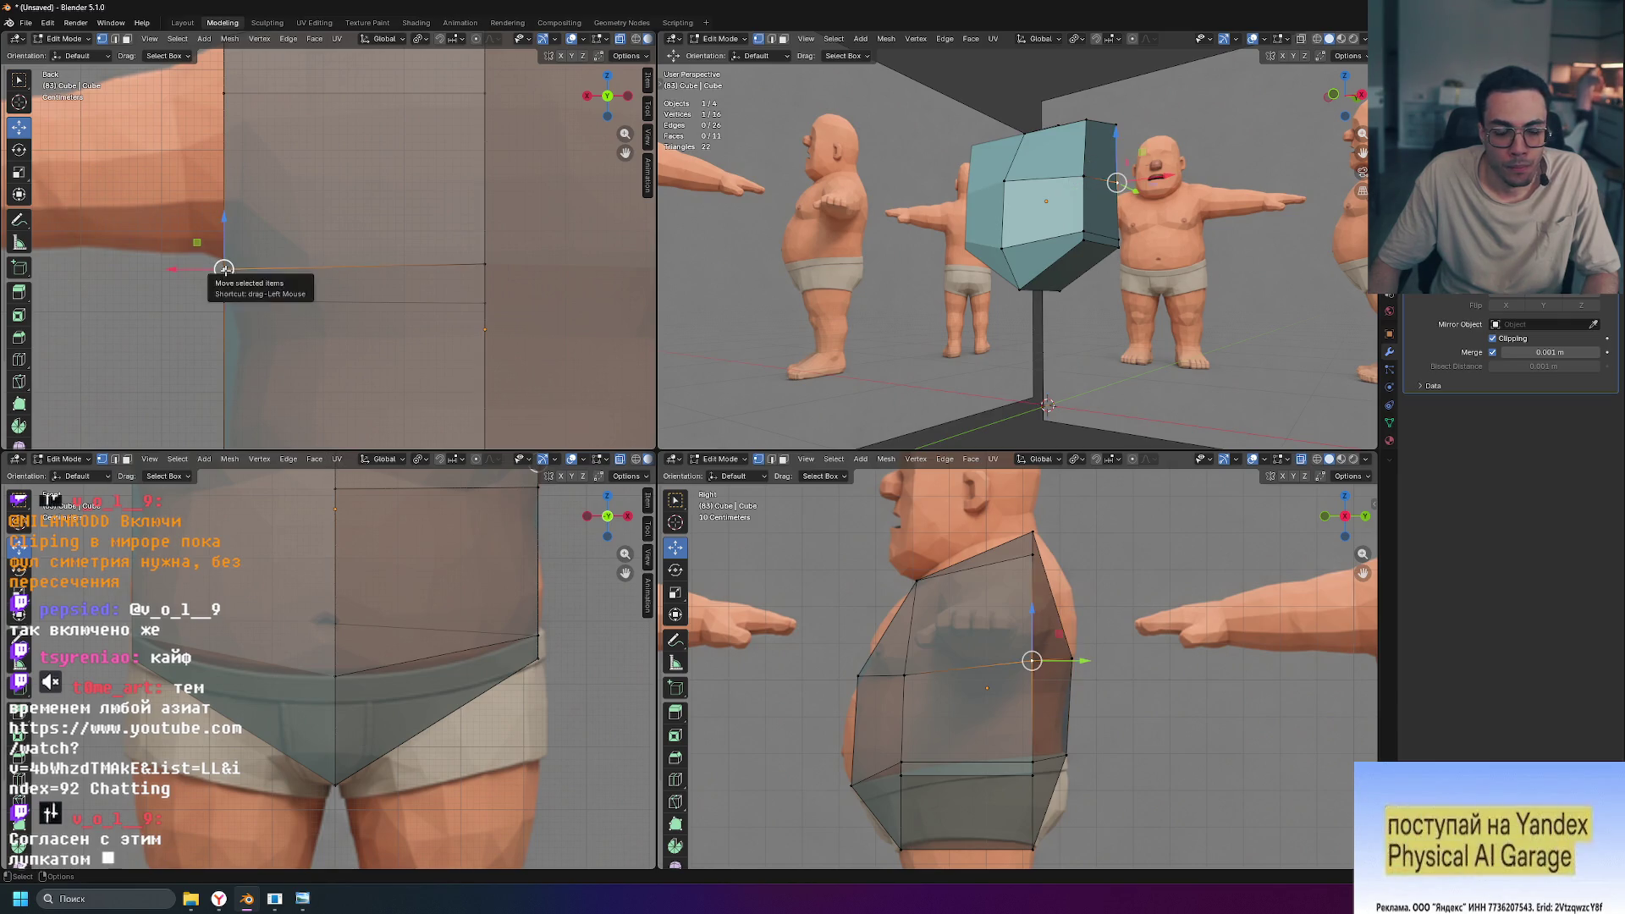
{"action": "left_click", "coordinate": [224, 301]}
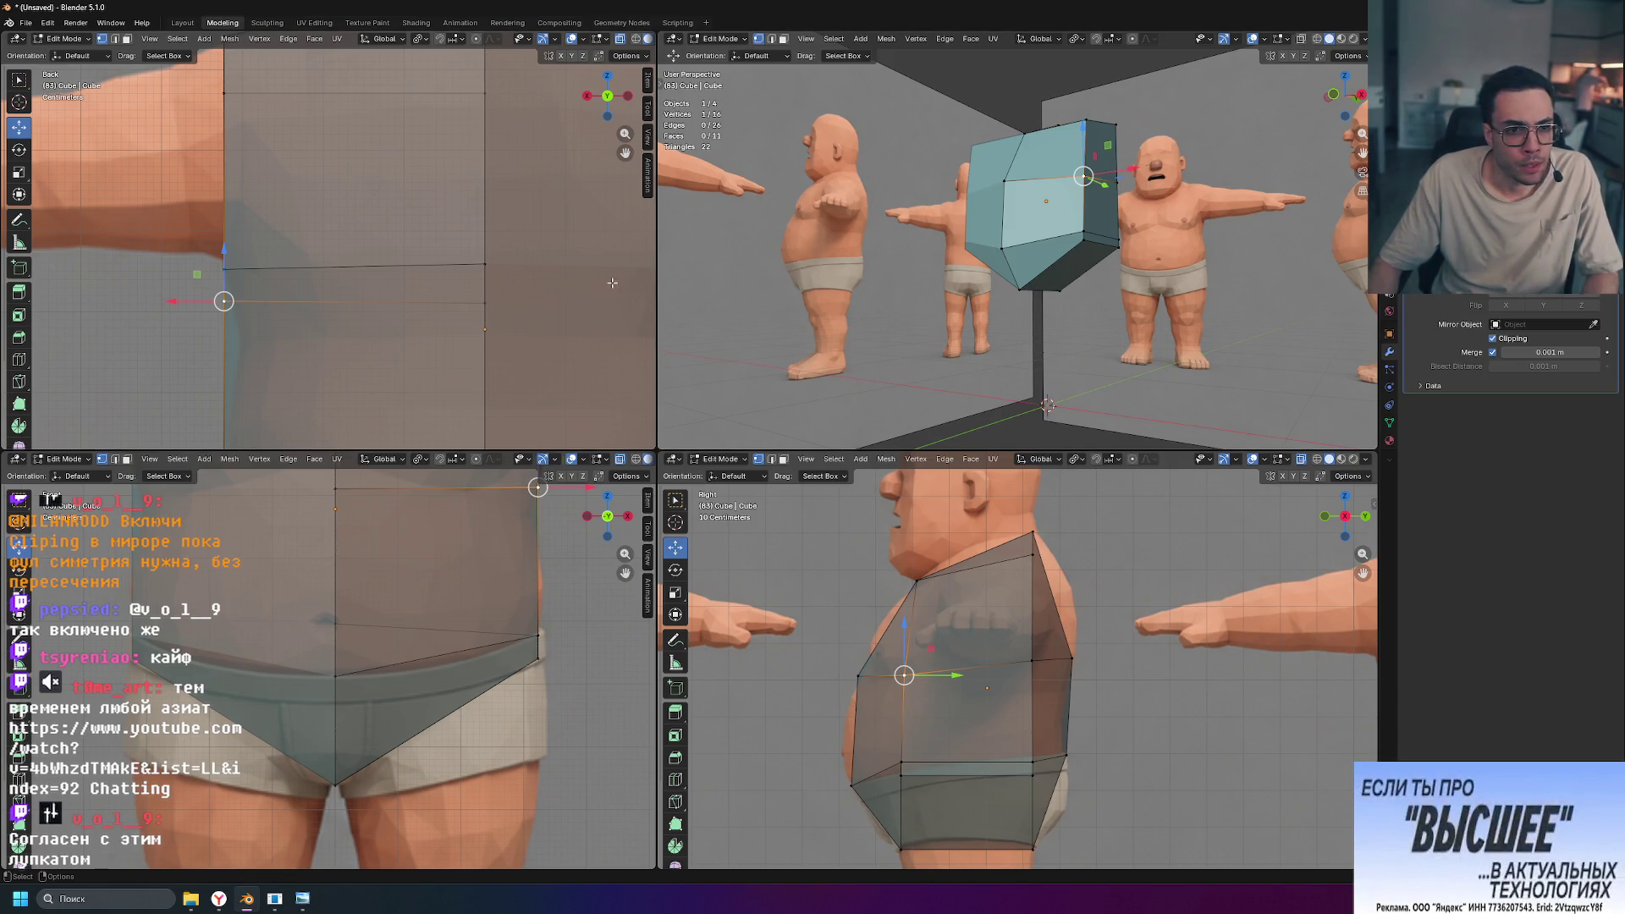
{"action": "left_click_drag", "start_coordinate": [173, 301], "coordinate": [185, 305]}
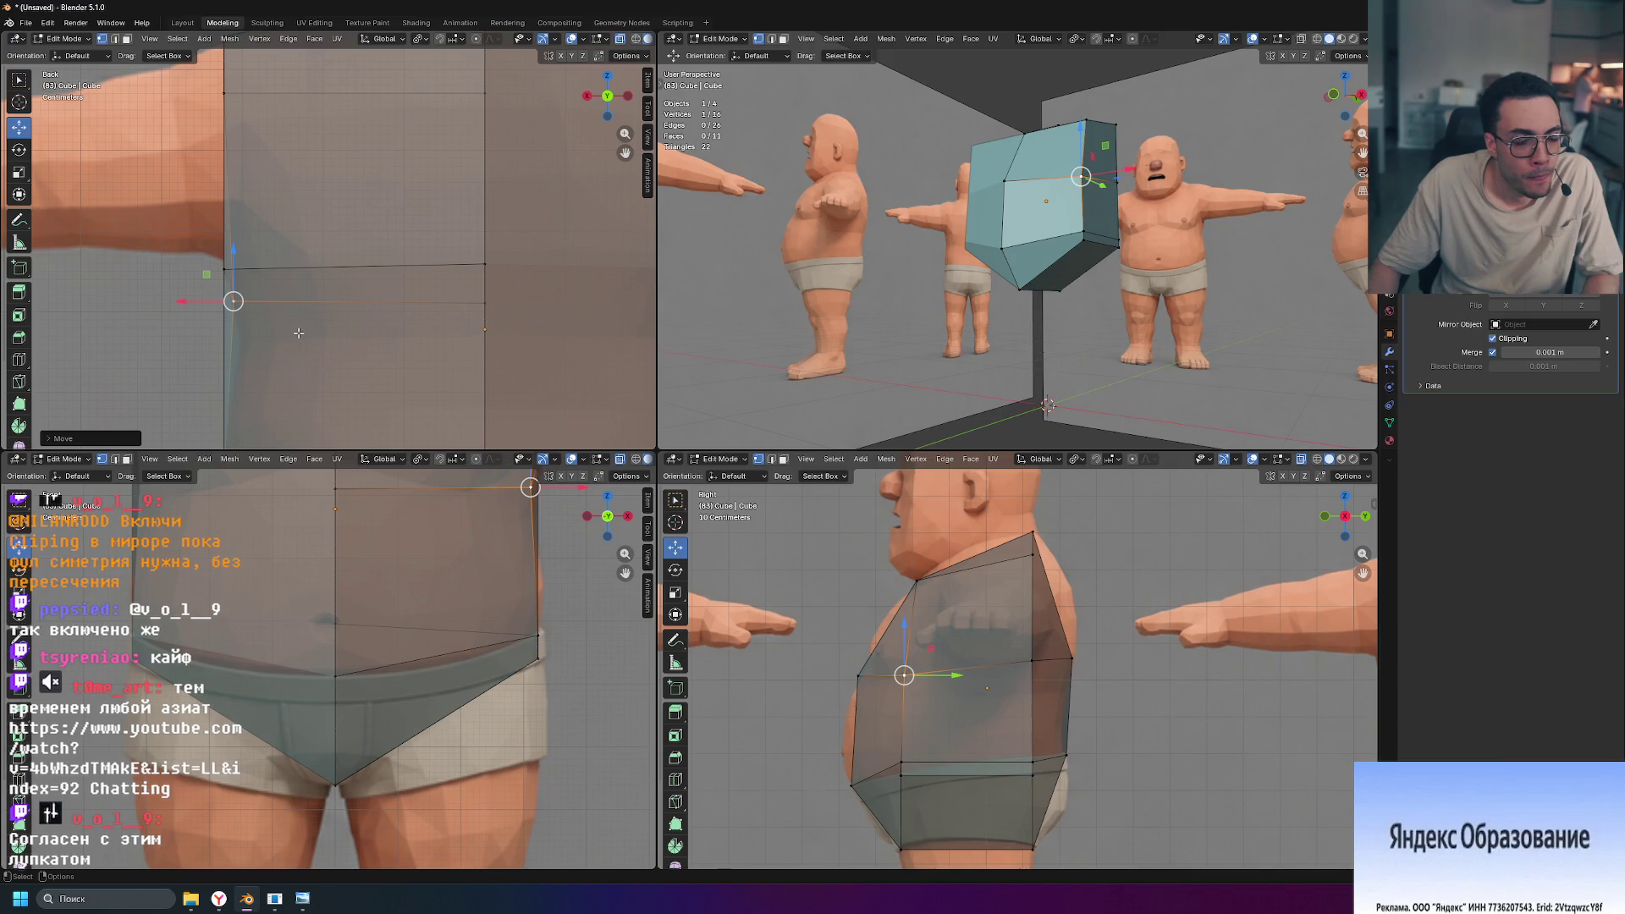
{"action": "scroll", "coordinate": [298, 333], "scroll_direction": "down", "scroll_amount": 2}
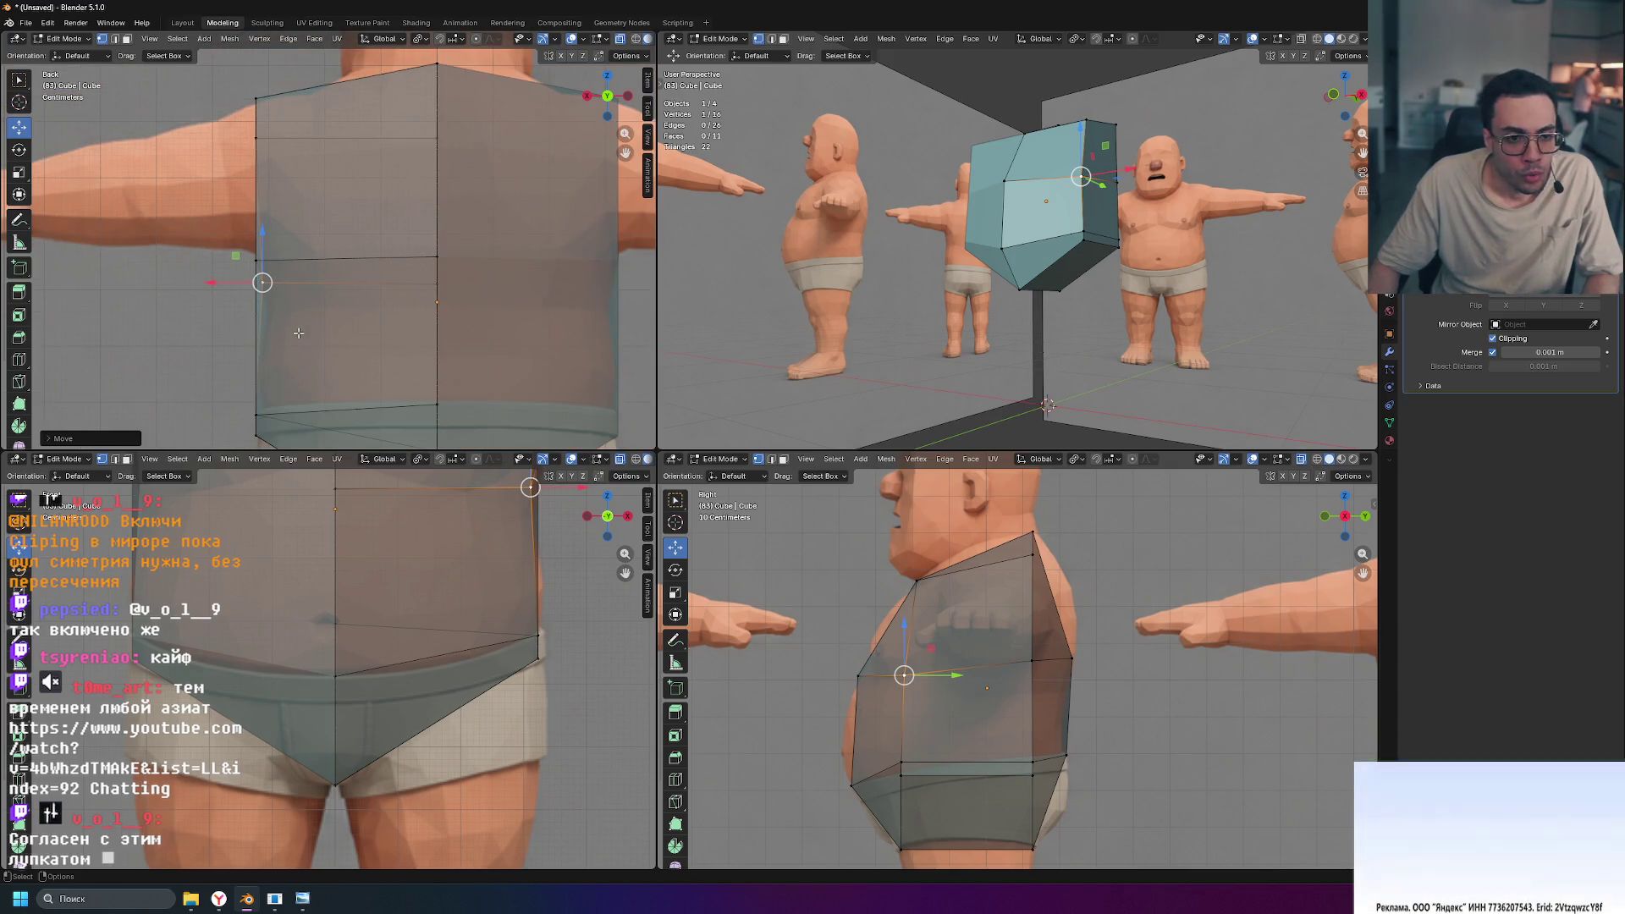
{"action": "key", "text": "ctrl+z"}
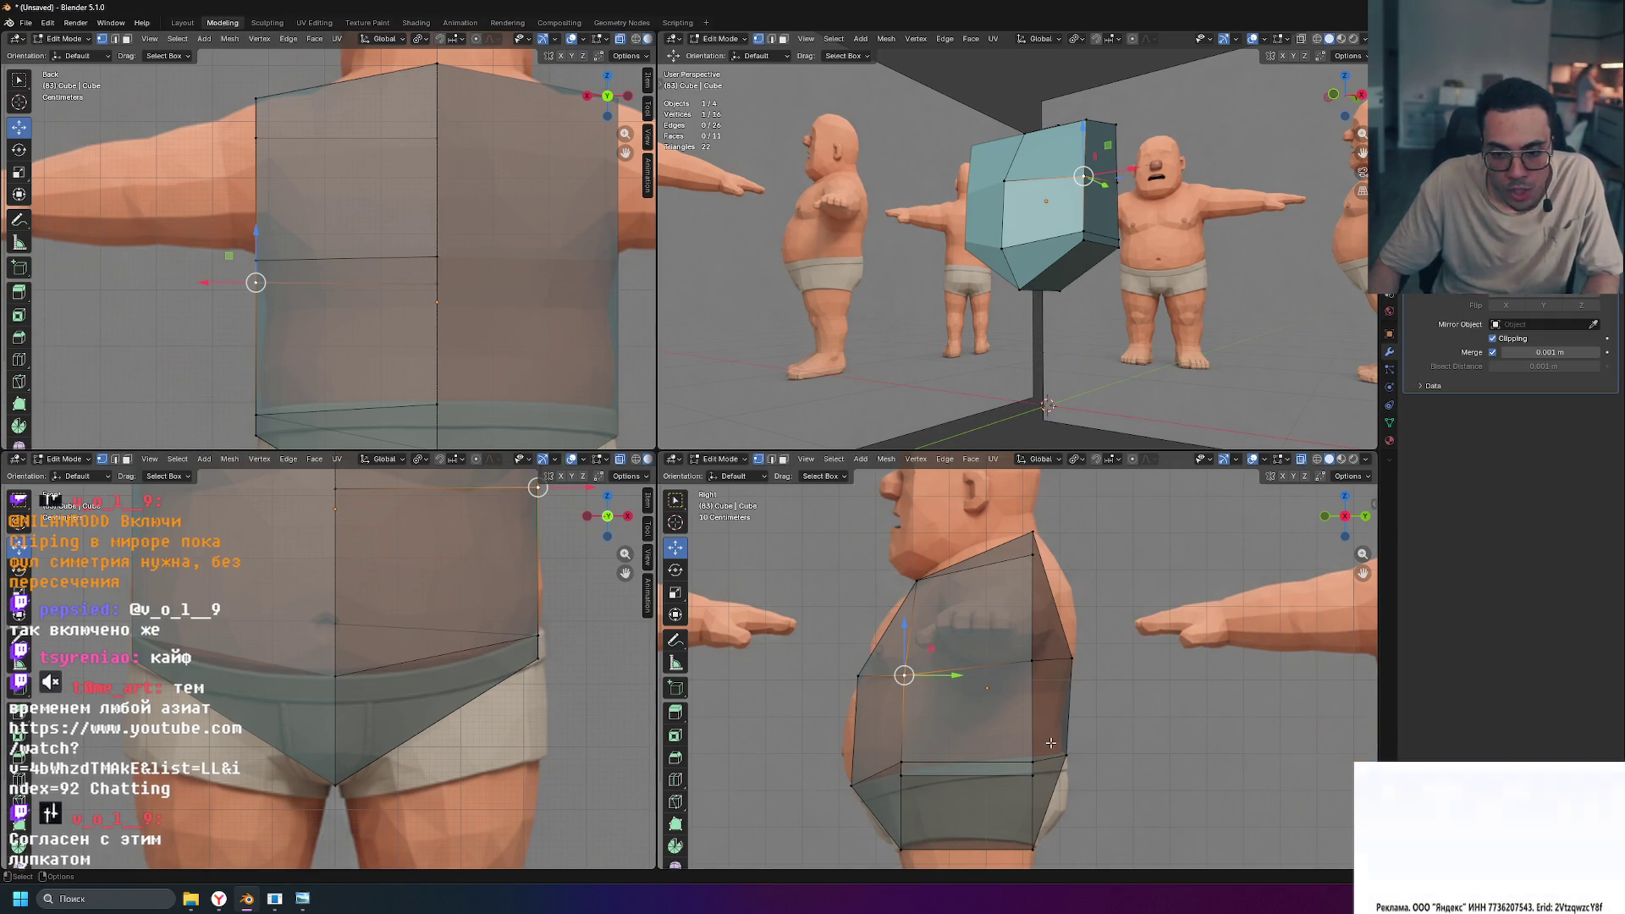
{"action": "scroll", "coordinate": [1048, 737], "scroll_direction": "up", "scroll_amount": 2}
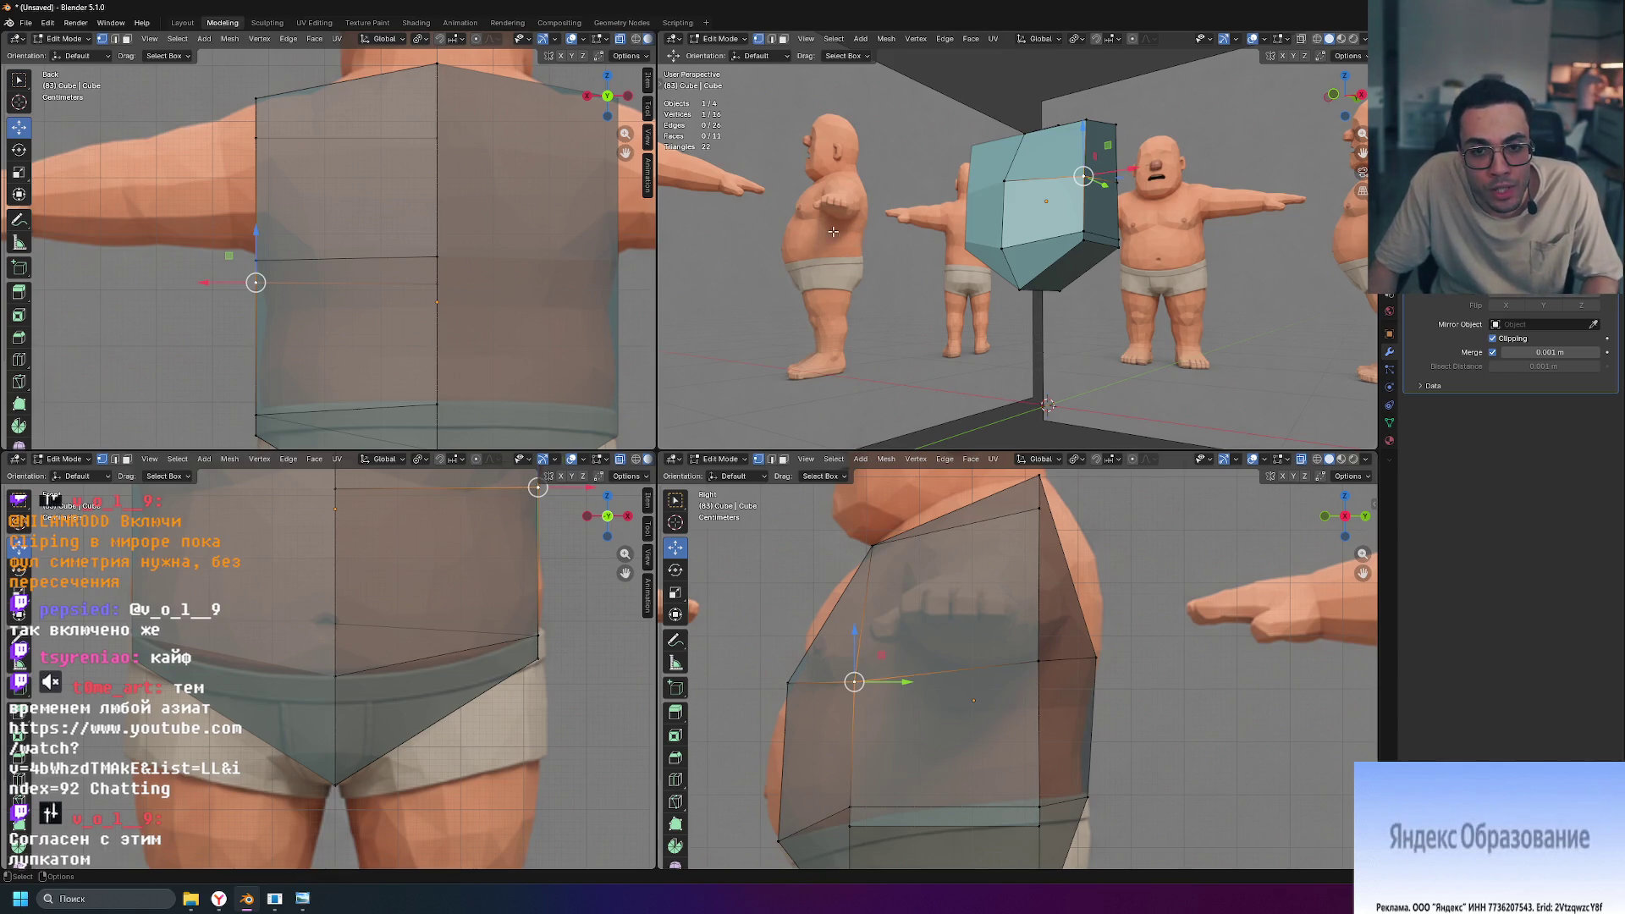
{"action": "mouse_move", "coordinate": [824, 225]}
{"action": "middle_mouse_down"}
{"action": "mouse_move", "coordinate": [881, 280]}
{"action": "mouse_move", "coordinate": [855, 326]}
{"action": "mouse_move", "coordinate": [827, 315]}
{"action": "mouse_move", "coordinate": [1021, 271]}
{"action": "middle_mouse_up"}
{"action": "scroll", "coordinate": [889, 297], "scroll_direction": "up", "scroll_amount": 5}
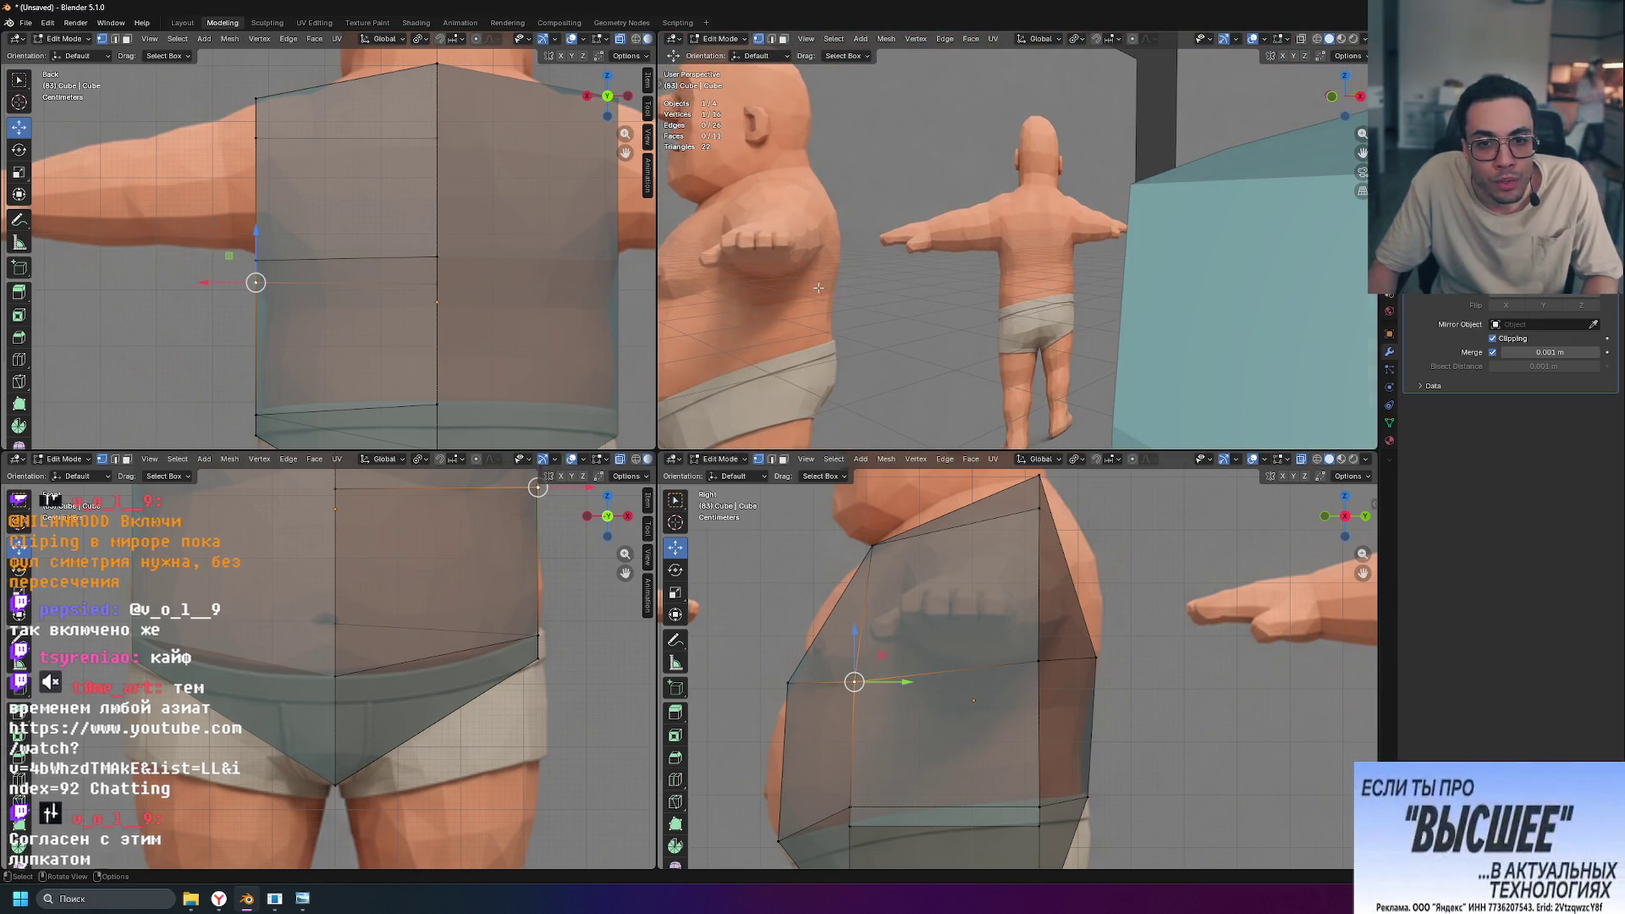
{"action": "middle_click_drag", "start_coordinate": [855, 311], "coordinate": [913, 290]}
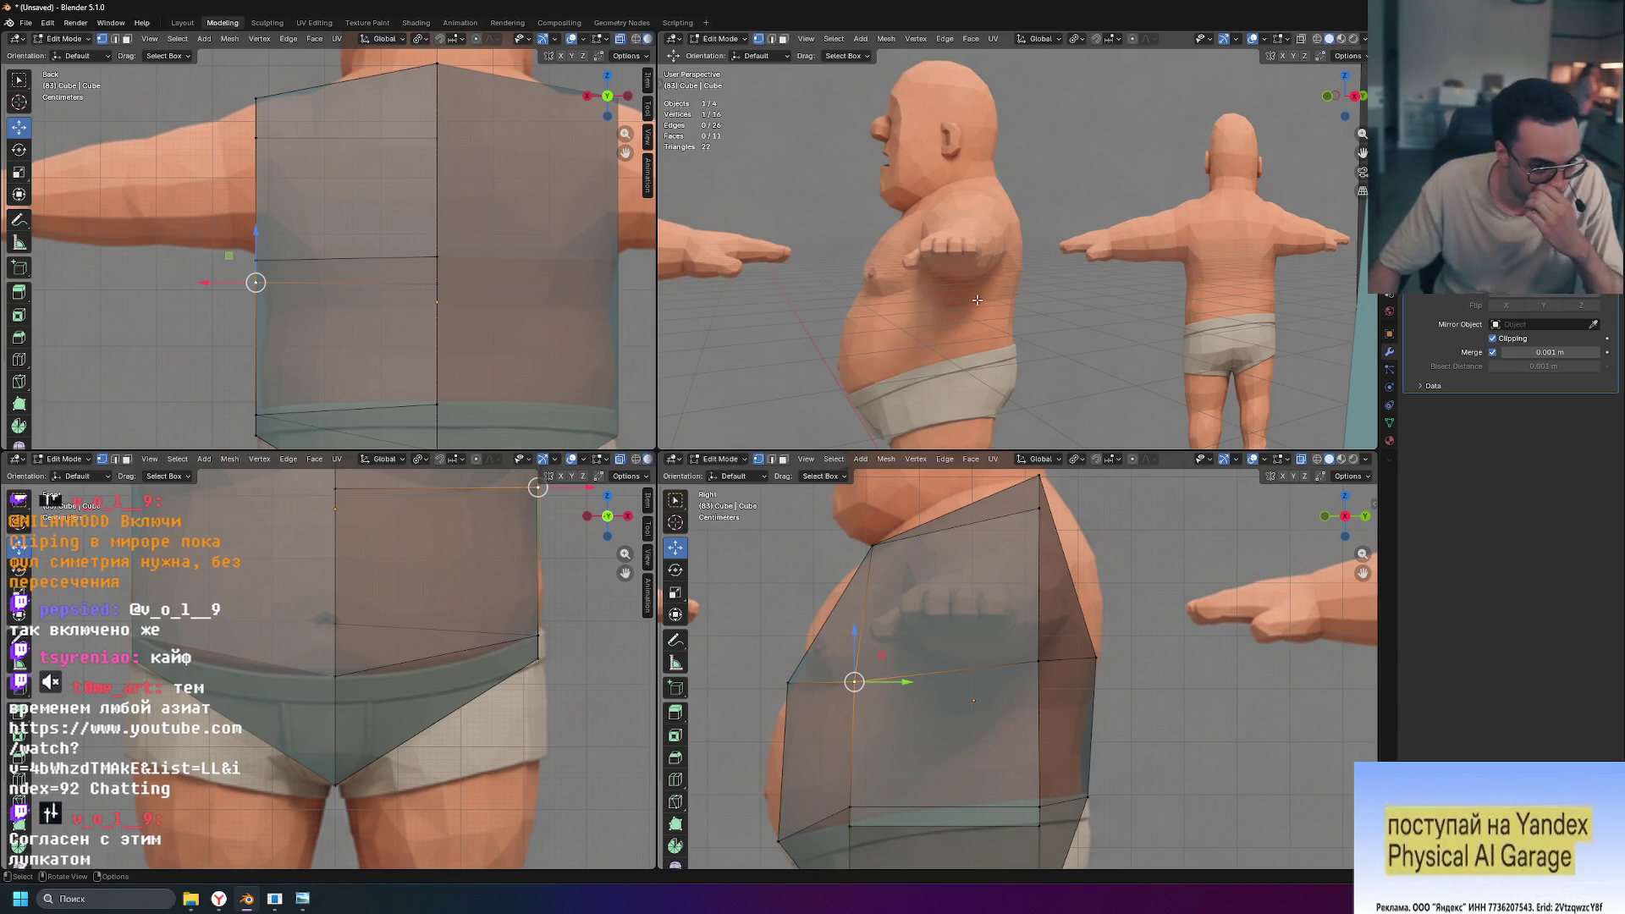
Step: Slide the horizontal torso edge loop slightly higher along the surface
{"action": "left_click", "coordinate": [435, 265]}
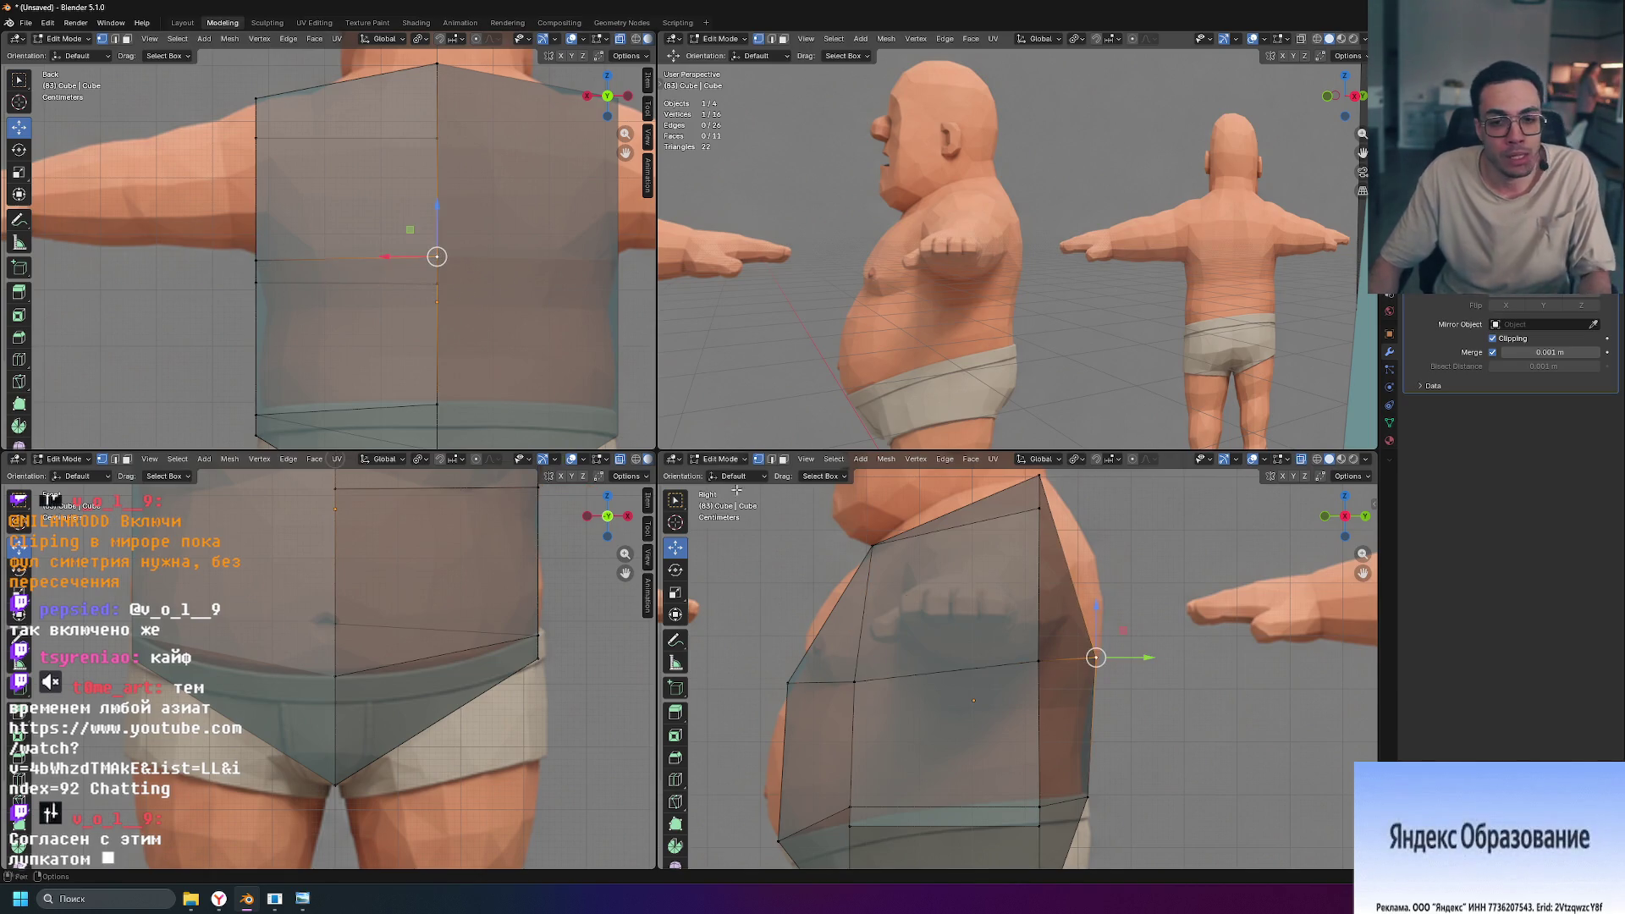
{"action": "left_click", "coordinate": [968, 668], "text": "alt"}
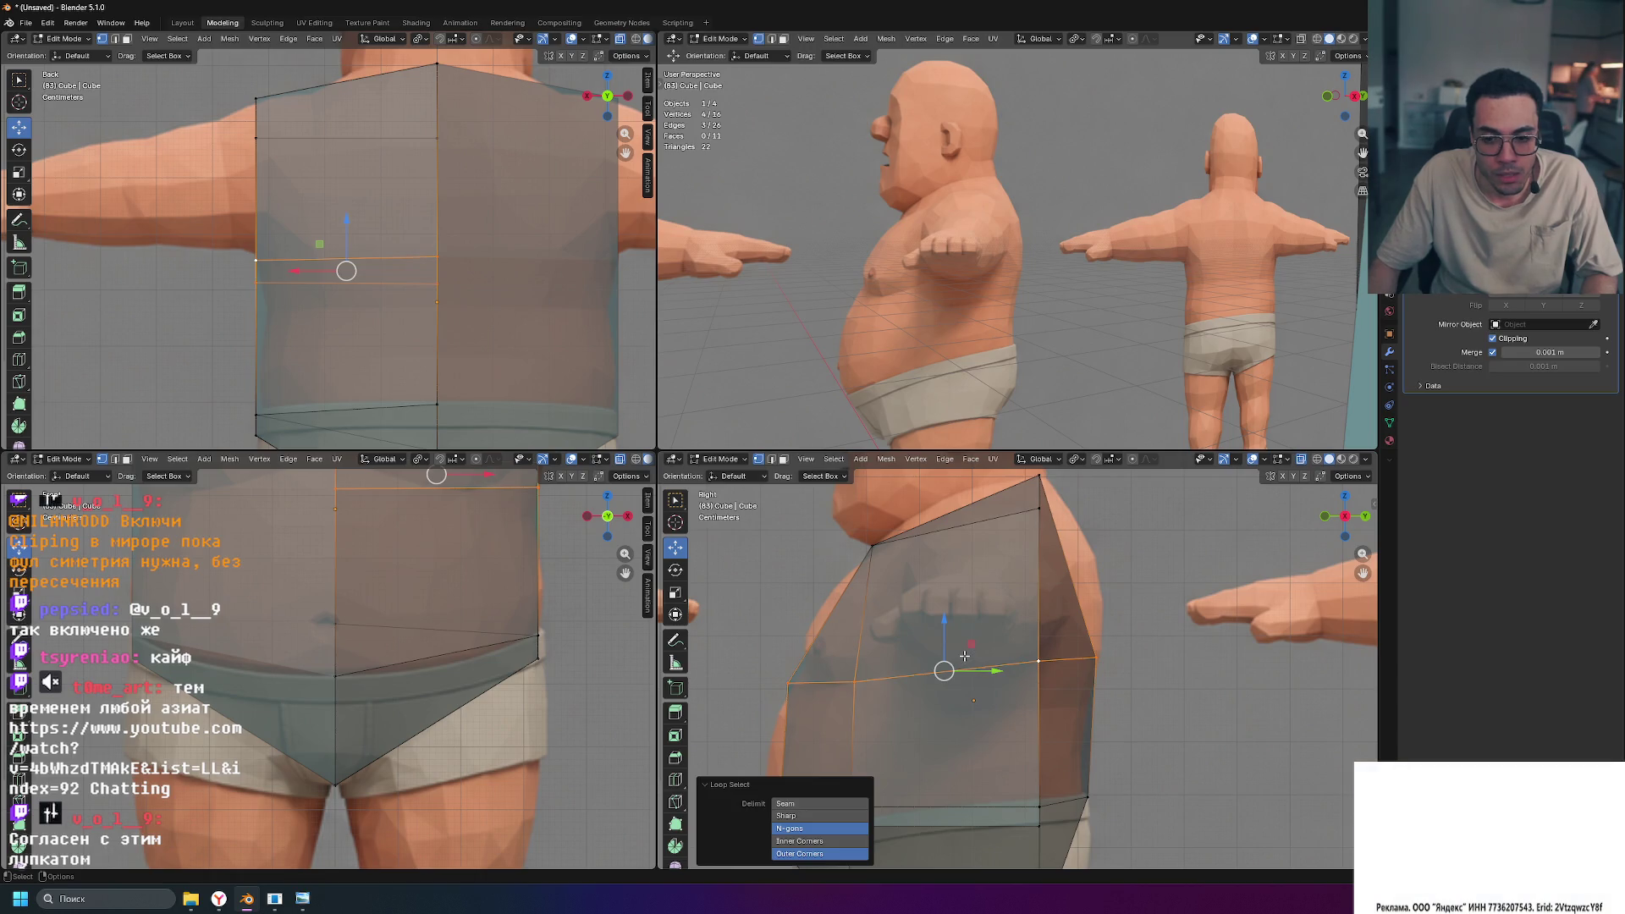
{"action": "key", "text": "g"}
{"action": "key", "text": "g"}
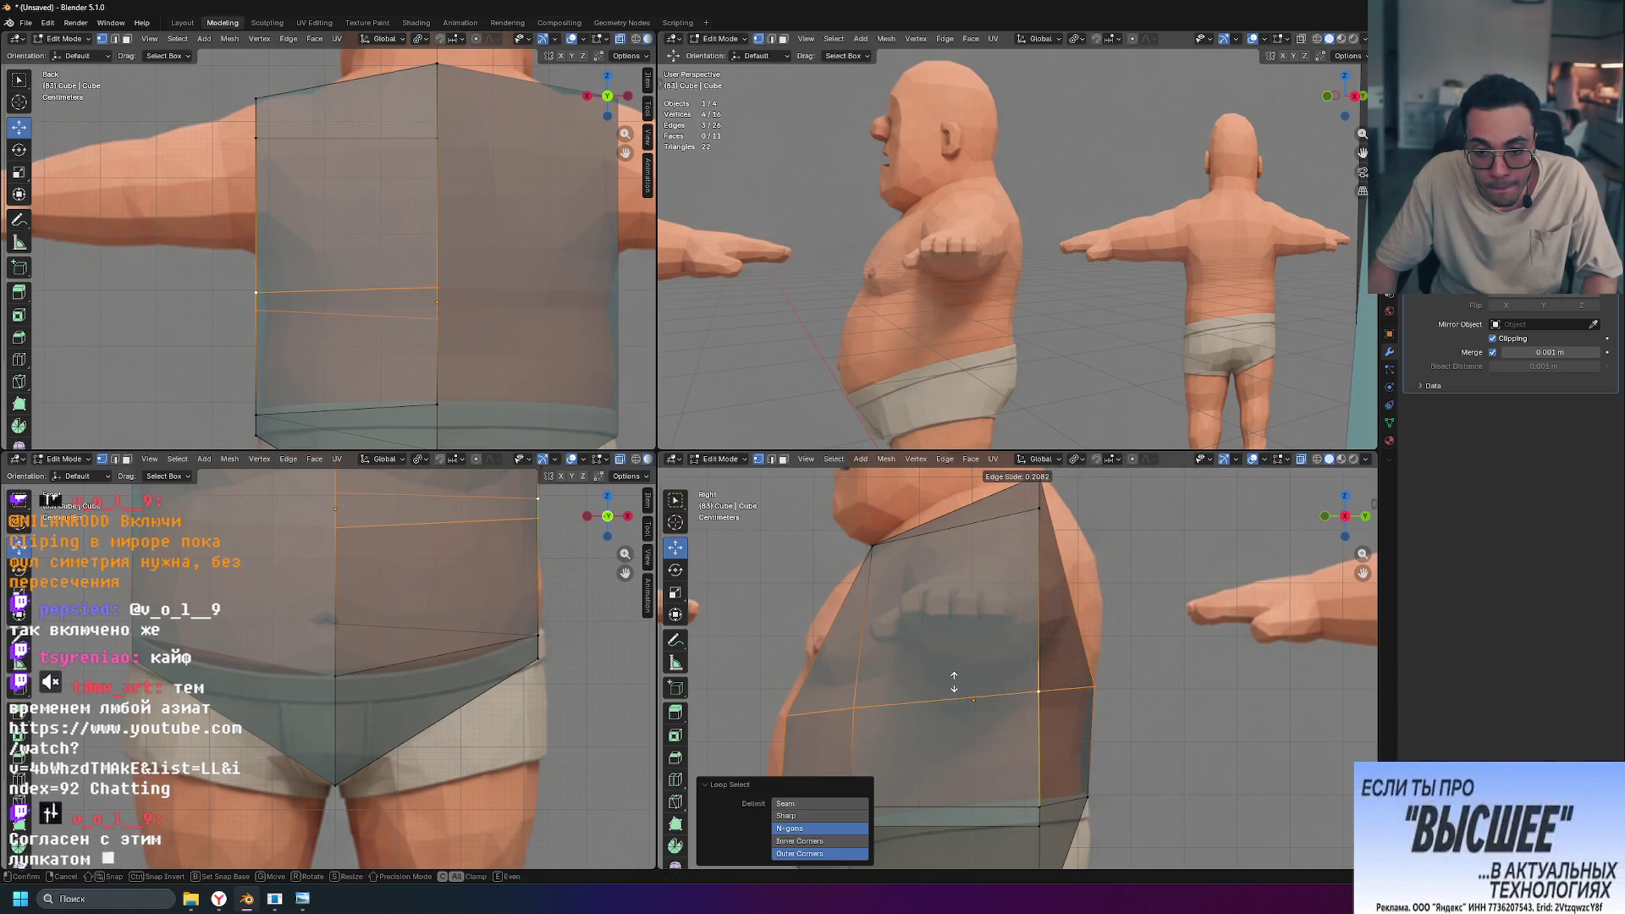
{"action": "left_click", "coordinate": [946, 673]}
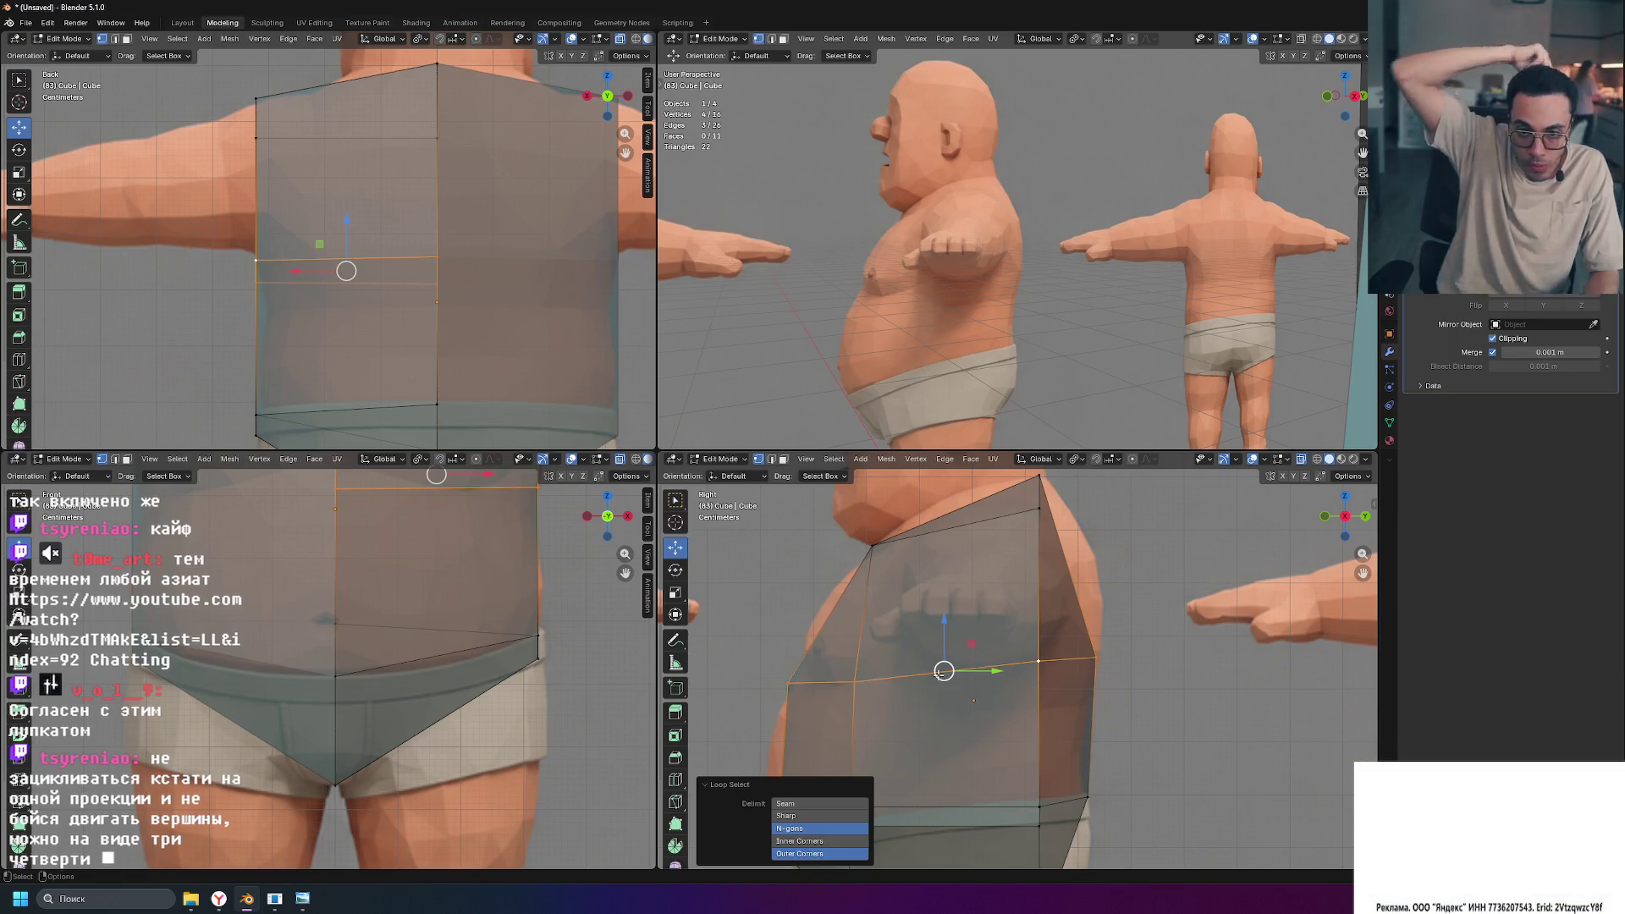
{"action": "scroll", "coordinate": [846, 339], "scroll_direction": "down", "scroll_amount": 3}
{"action": "middle_click_drag", "start_coordinate": [847, 339], "coordinate": [953, 365]}
{"action": "scroll", "coordinate": [953, 366], "scroll_direction": "up", "scroll_amount": 2}
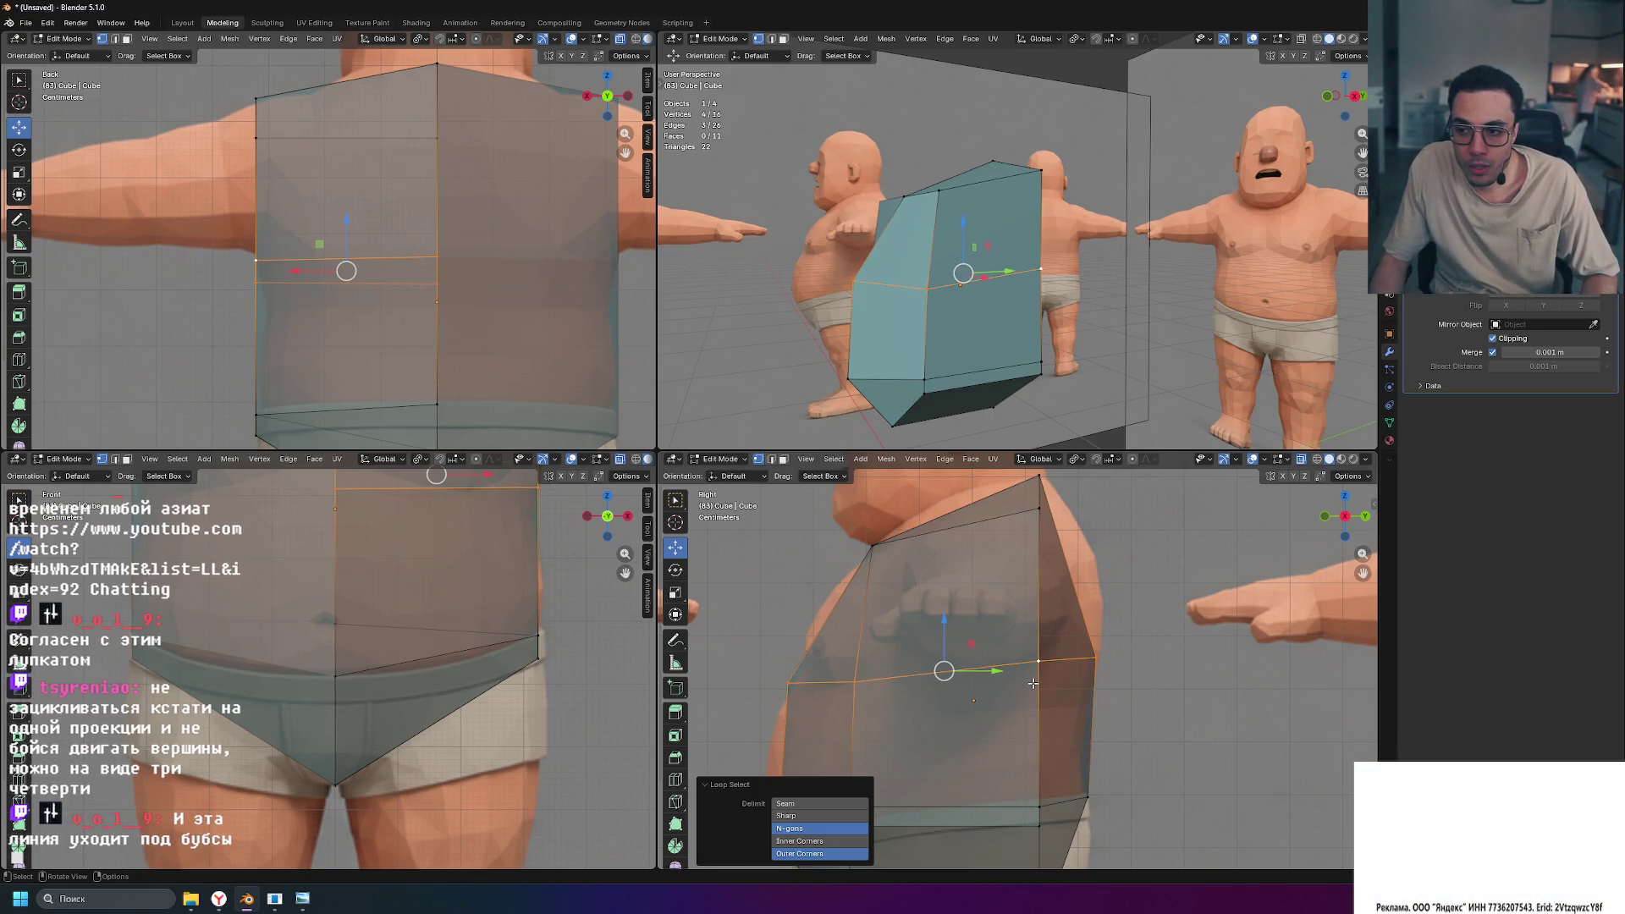
Step: Raise a belly-loop vertex and push it forward to match the belly line
{"action": "left_click", "coordinate": [785, 684]}
{"action": "key", "text": "g"}
{"action": "key", "text": "z"}
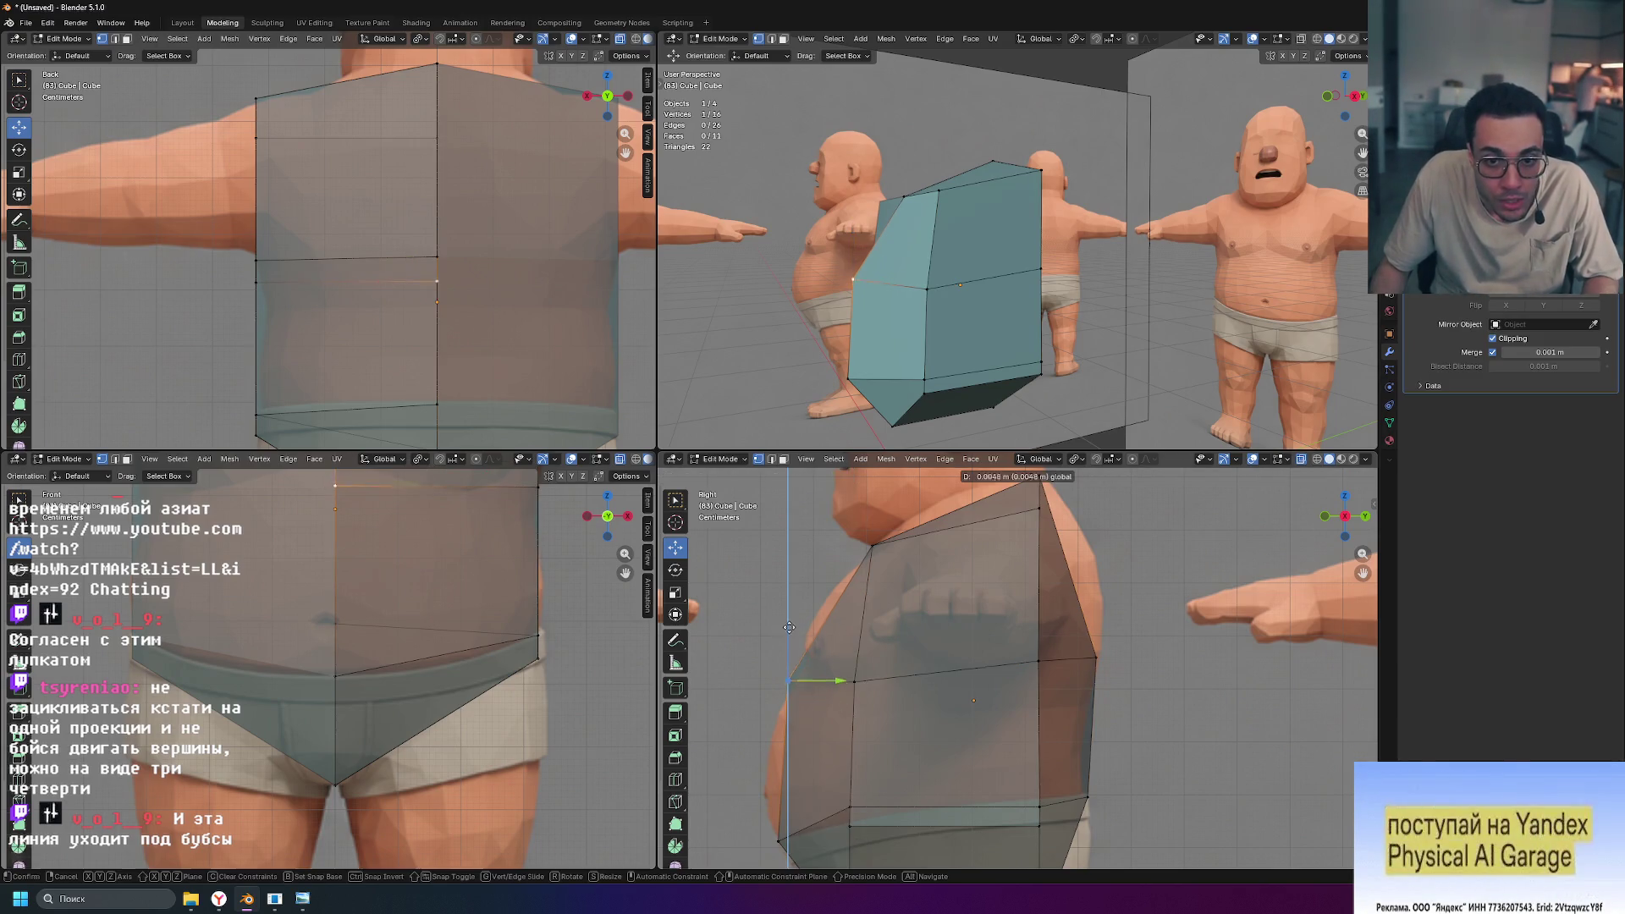
{"action": "left_click", "coordinate": [797, 652]}
{"action": "middle_click_drag", "start_coordinate": [931, 364], "coordinate": [913, 424]}
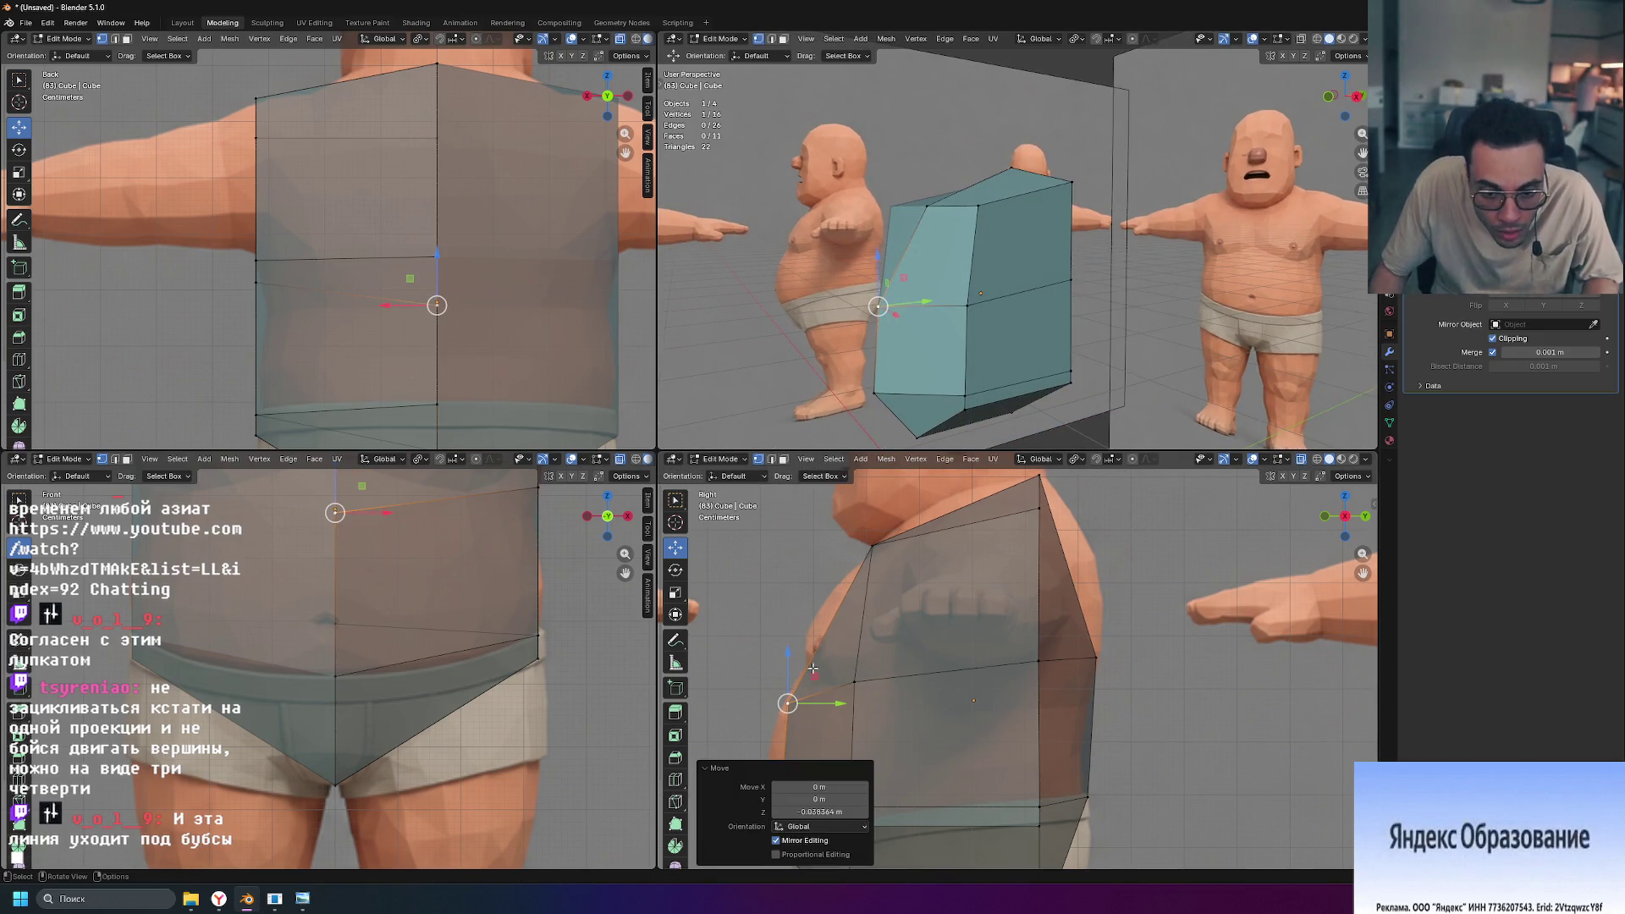
{"action": "left_click_drag", "start_coordinate": [788, 652], "coordinate": [788, 610]}
{"action": "left_click_drag", "start_coordinate": [846, 659], "coordinate": [801, 633]}
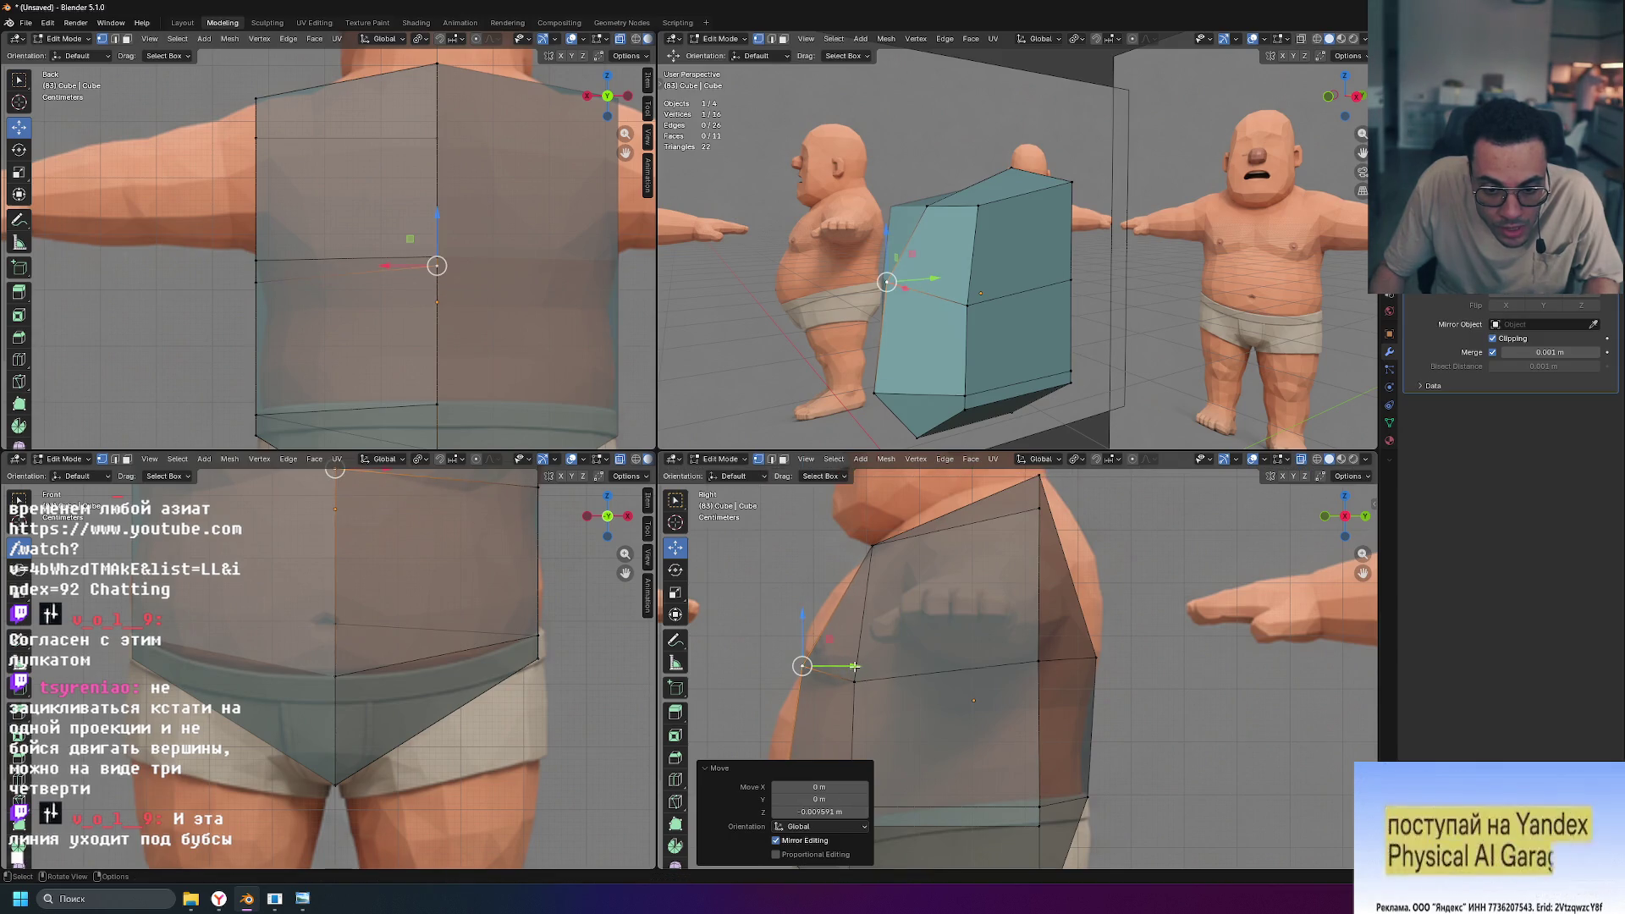
Step: Lower the next side-outline vertex and shift it onto the belly contour
{"action": "left_click", "coordinate": [856, 668]}
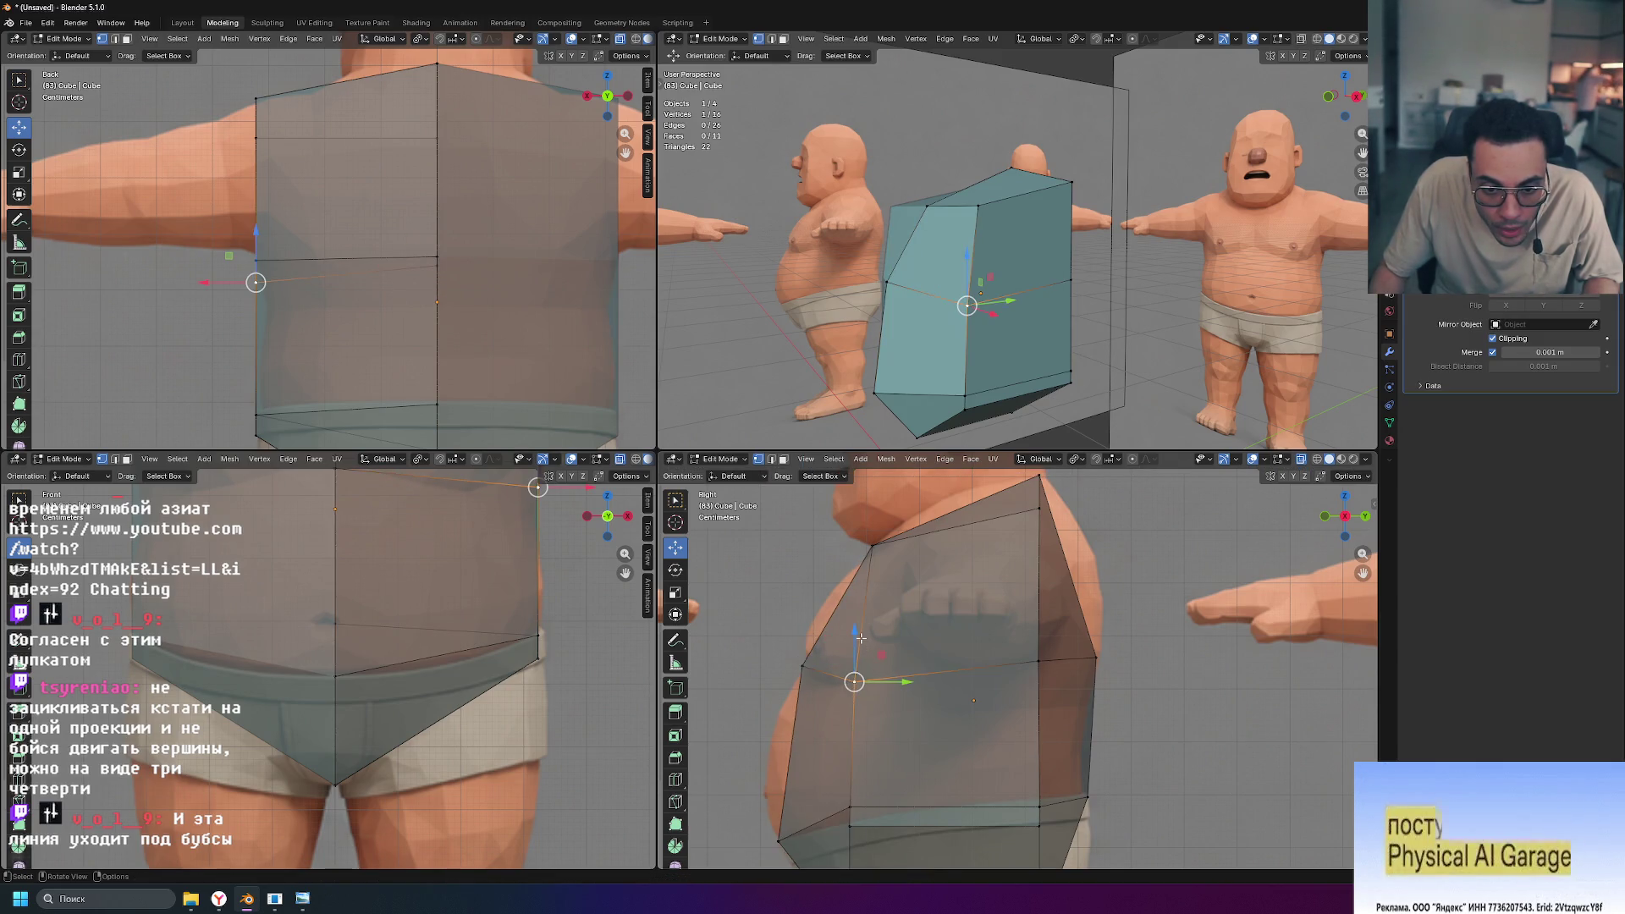
{"action": "left_click_drag", "start_coordinate": [860, 638], "coordinate": [857, 671]}
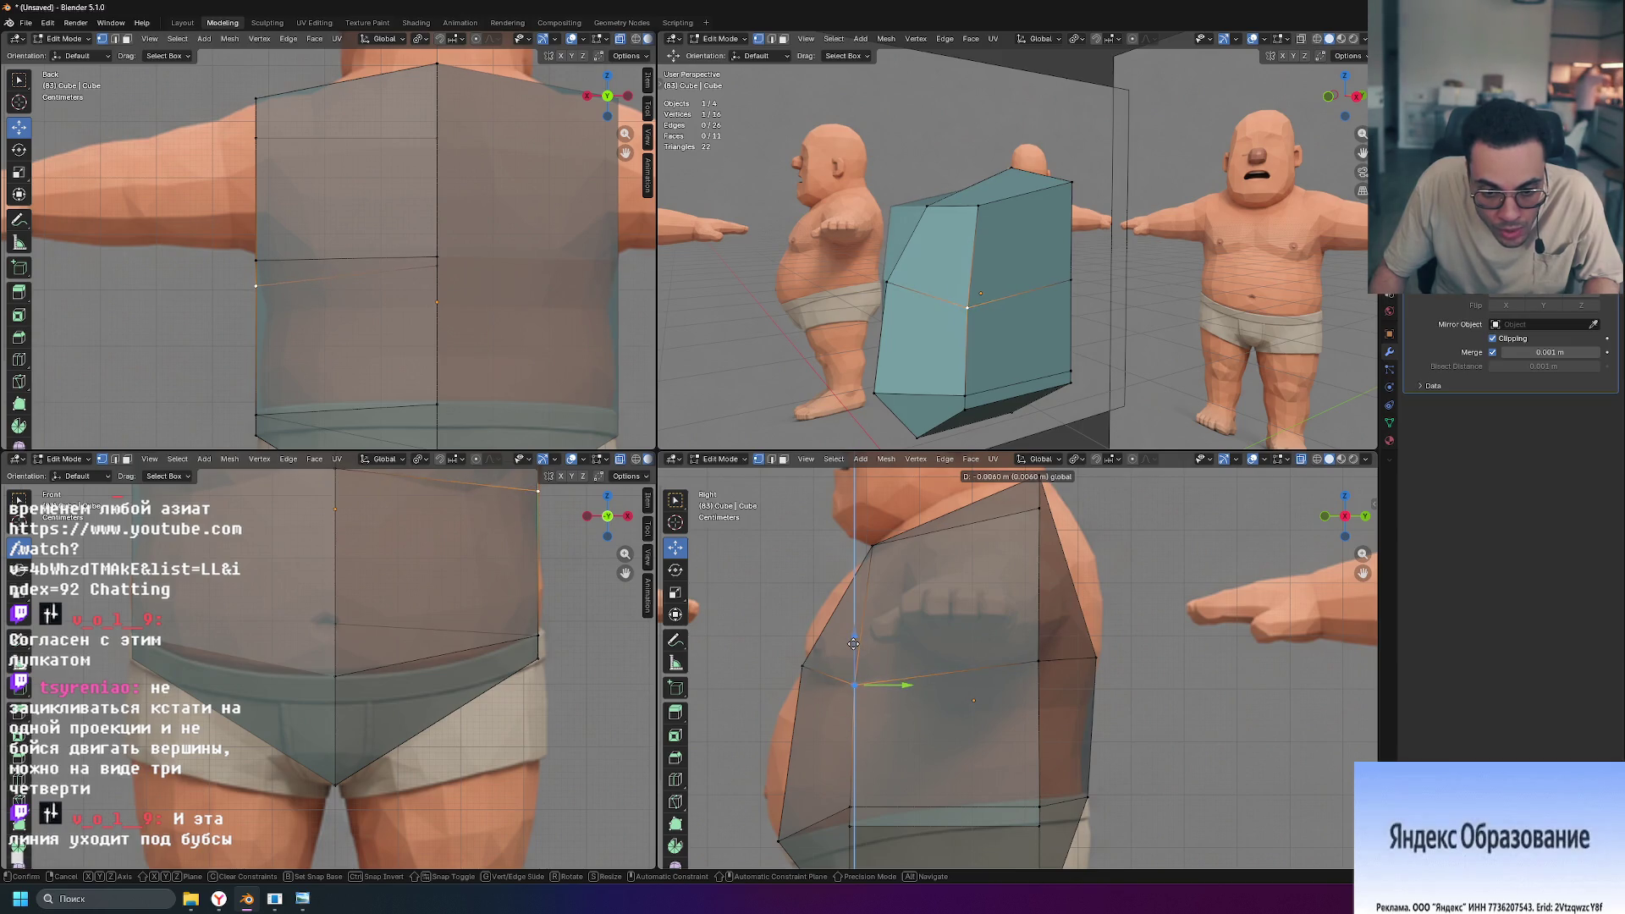
{"action": "left_click_drag", "start_coordinate": [854, 639], "coordinate": [854, 641]}
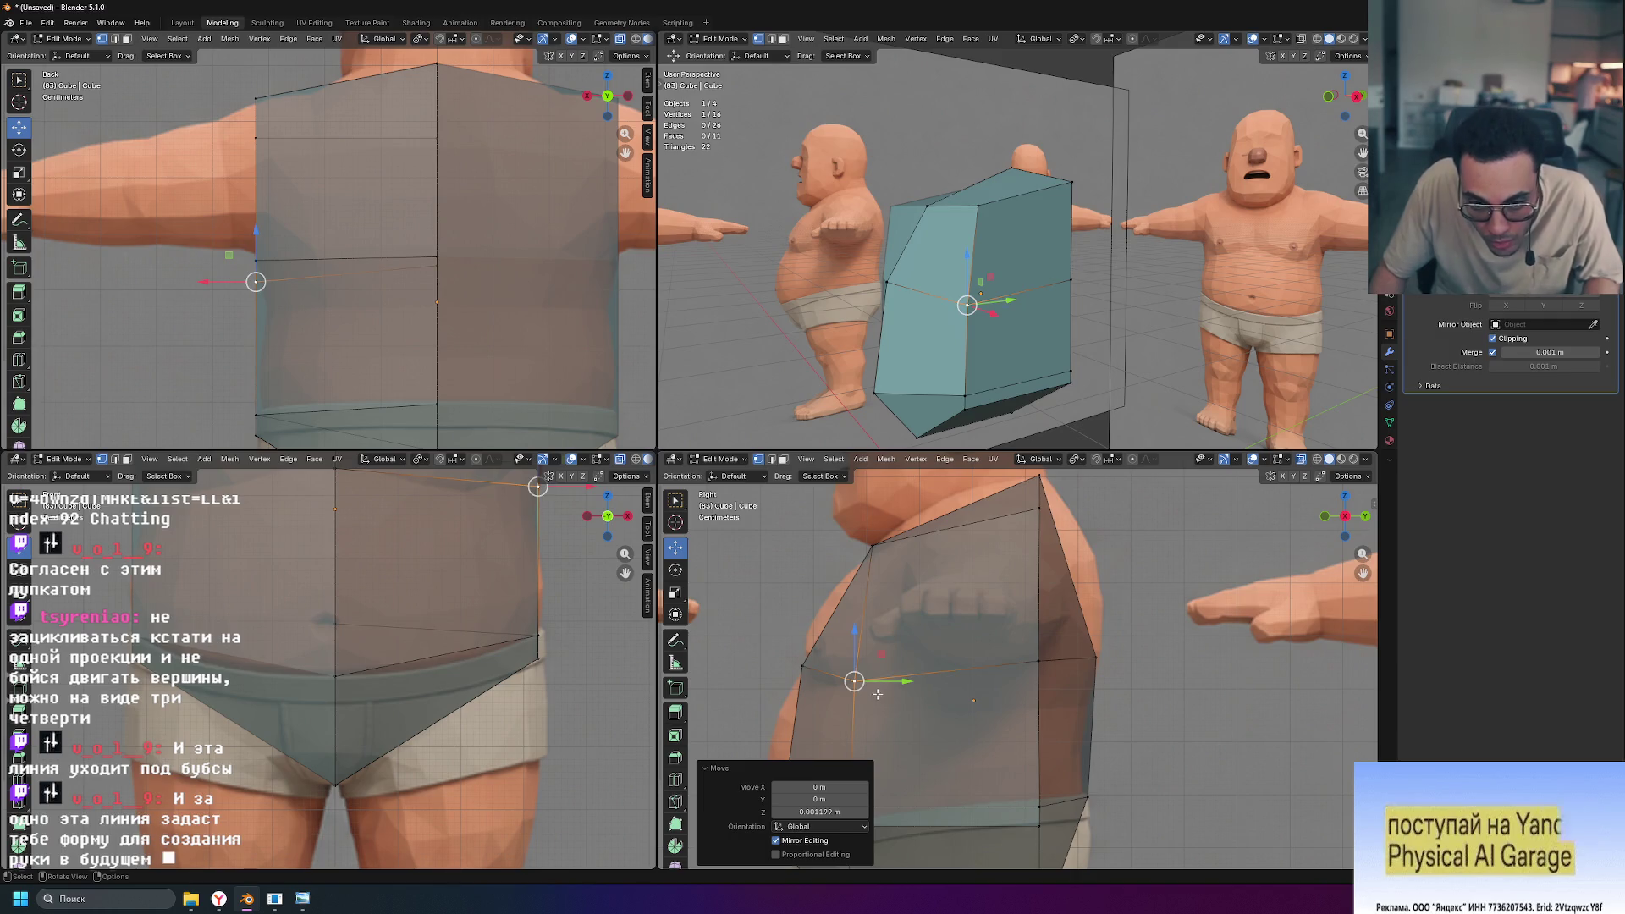
{"action": "scroll", "coordinate": [981, 754], "scroll_direction": "down", "scroll_amount": 2}
{"action": "middle_click_drag", "start_coordinate": [972, 747], "coordinate": [952, 608], "text": "shift"}
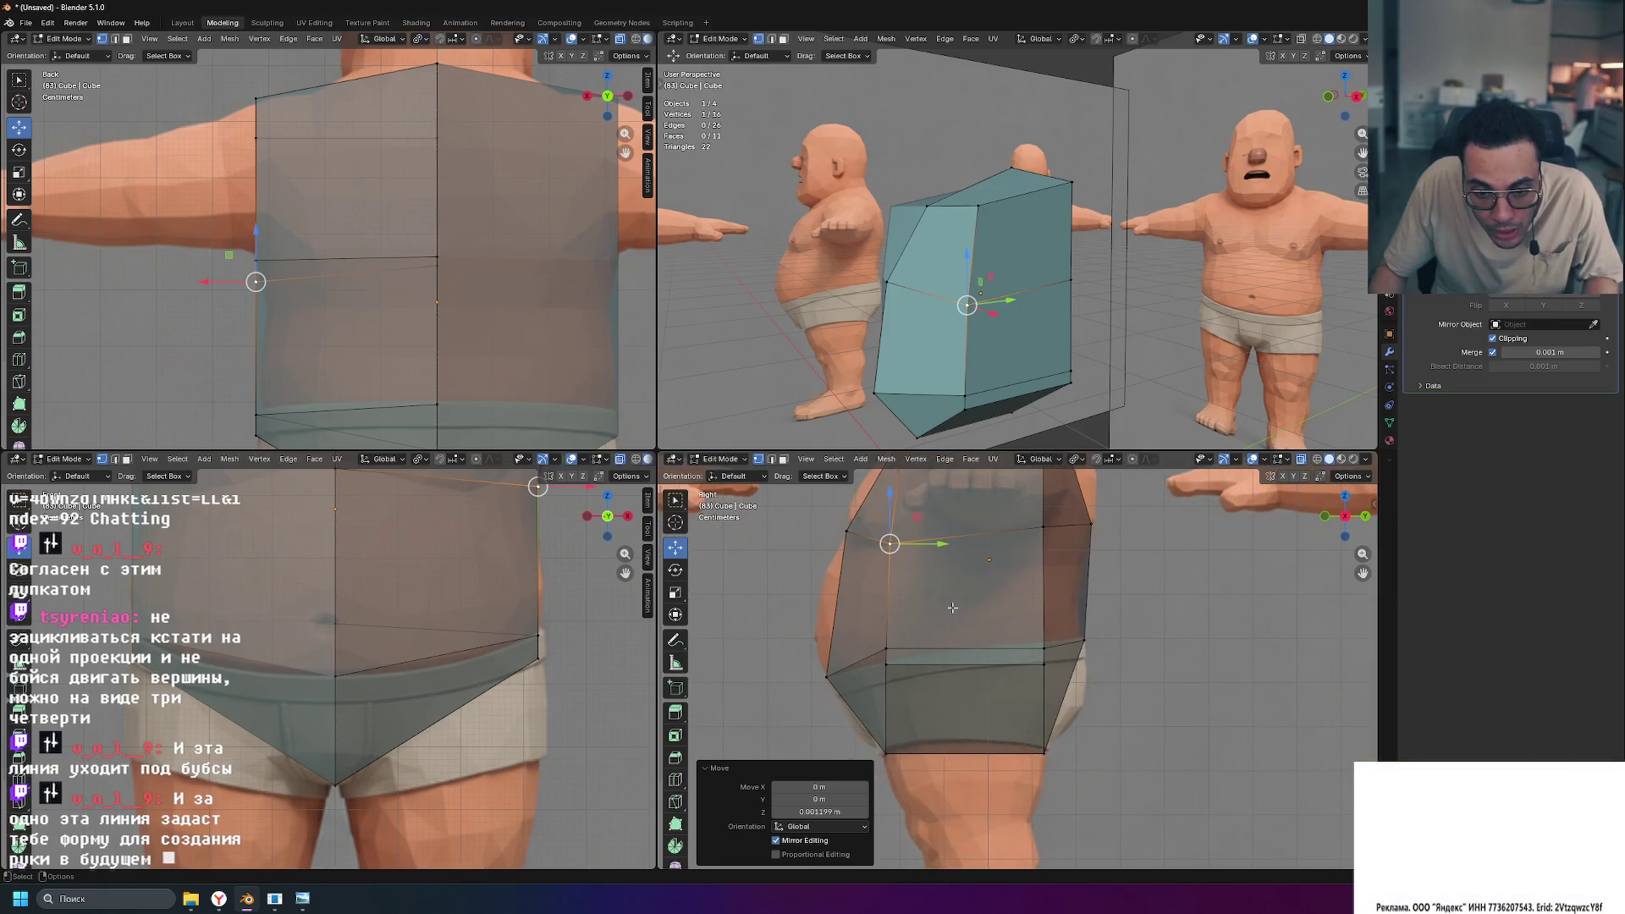
{"action": "scroll", "coordinate": [906, 584], "scroll_direction": "up", "scroll_amount": 2, "text": "shift"}
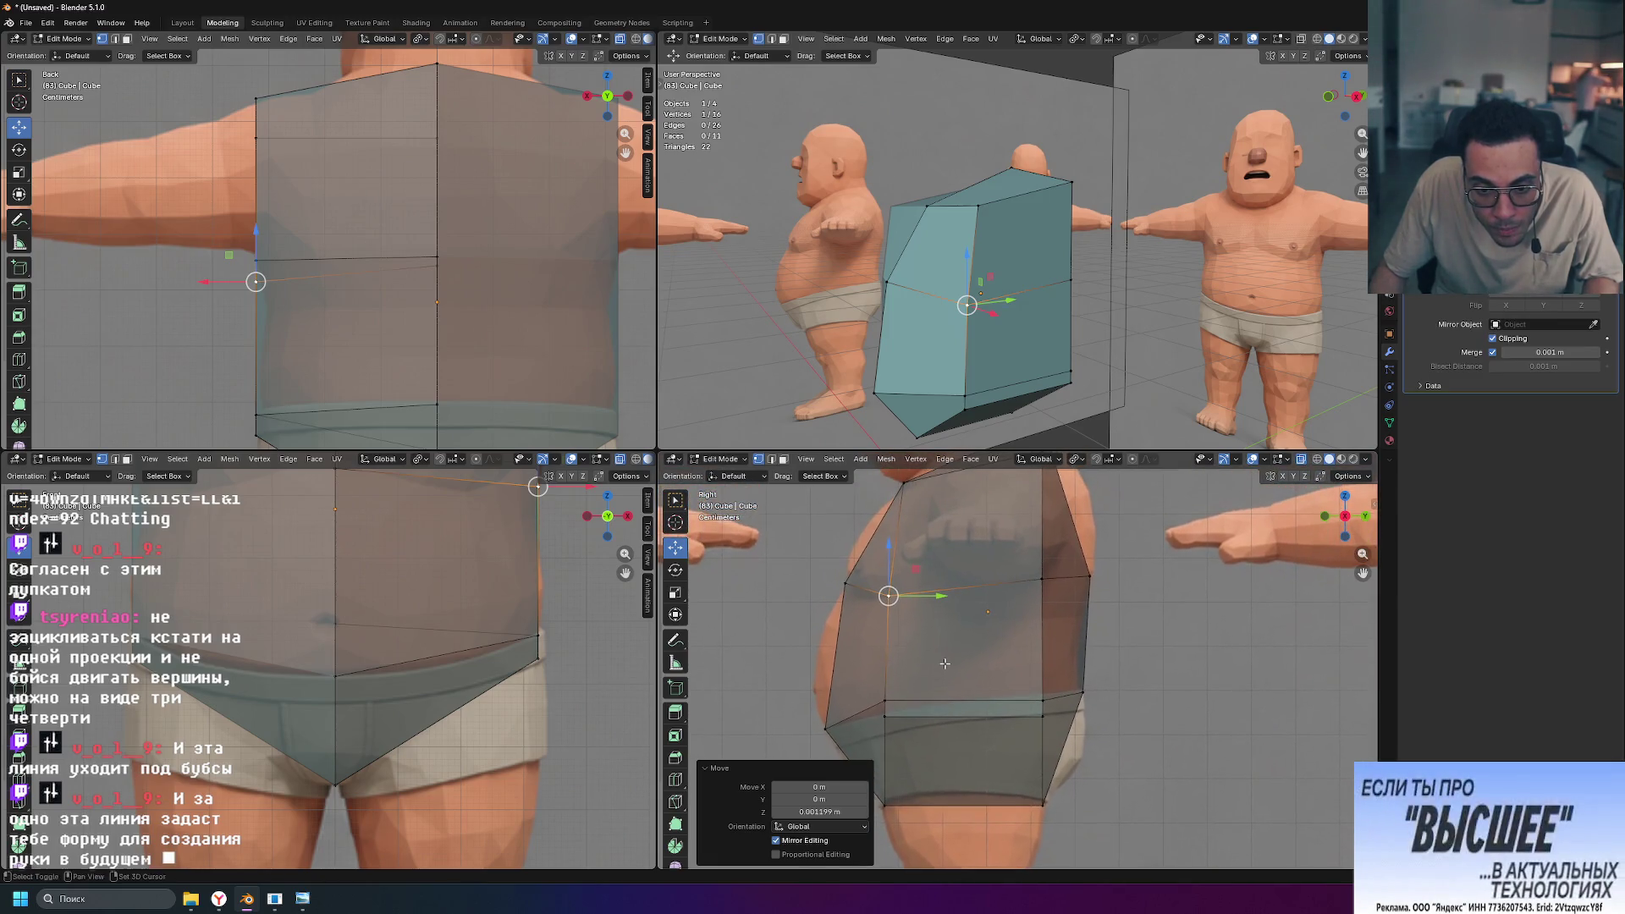
{"action": "left_click_drag", "start_coordinate": [942, 600], "coordinate": [955, 598]}
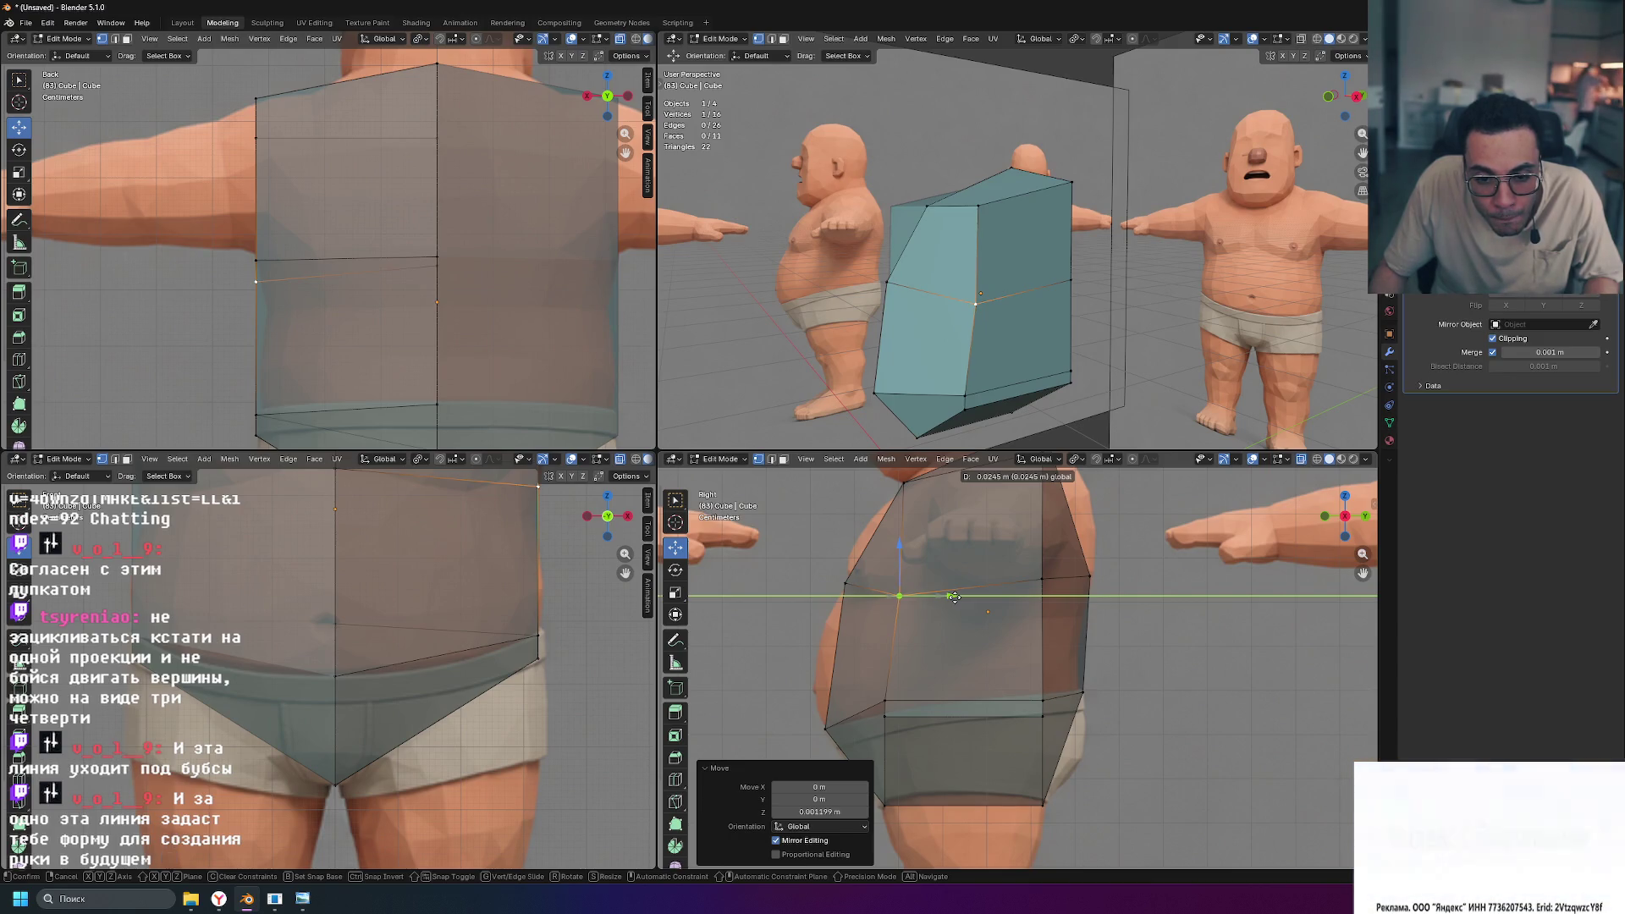
{"action": "left_click_drag", "start_coordinate": [954, 597], "coordinate": [954, 596]}
Step: Pull down a back-edge vertex and another silhouette vertex
{"action": "left_click", "coordinate": [1042, 579]}
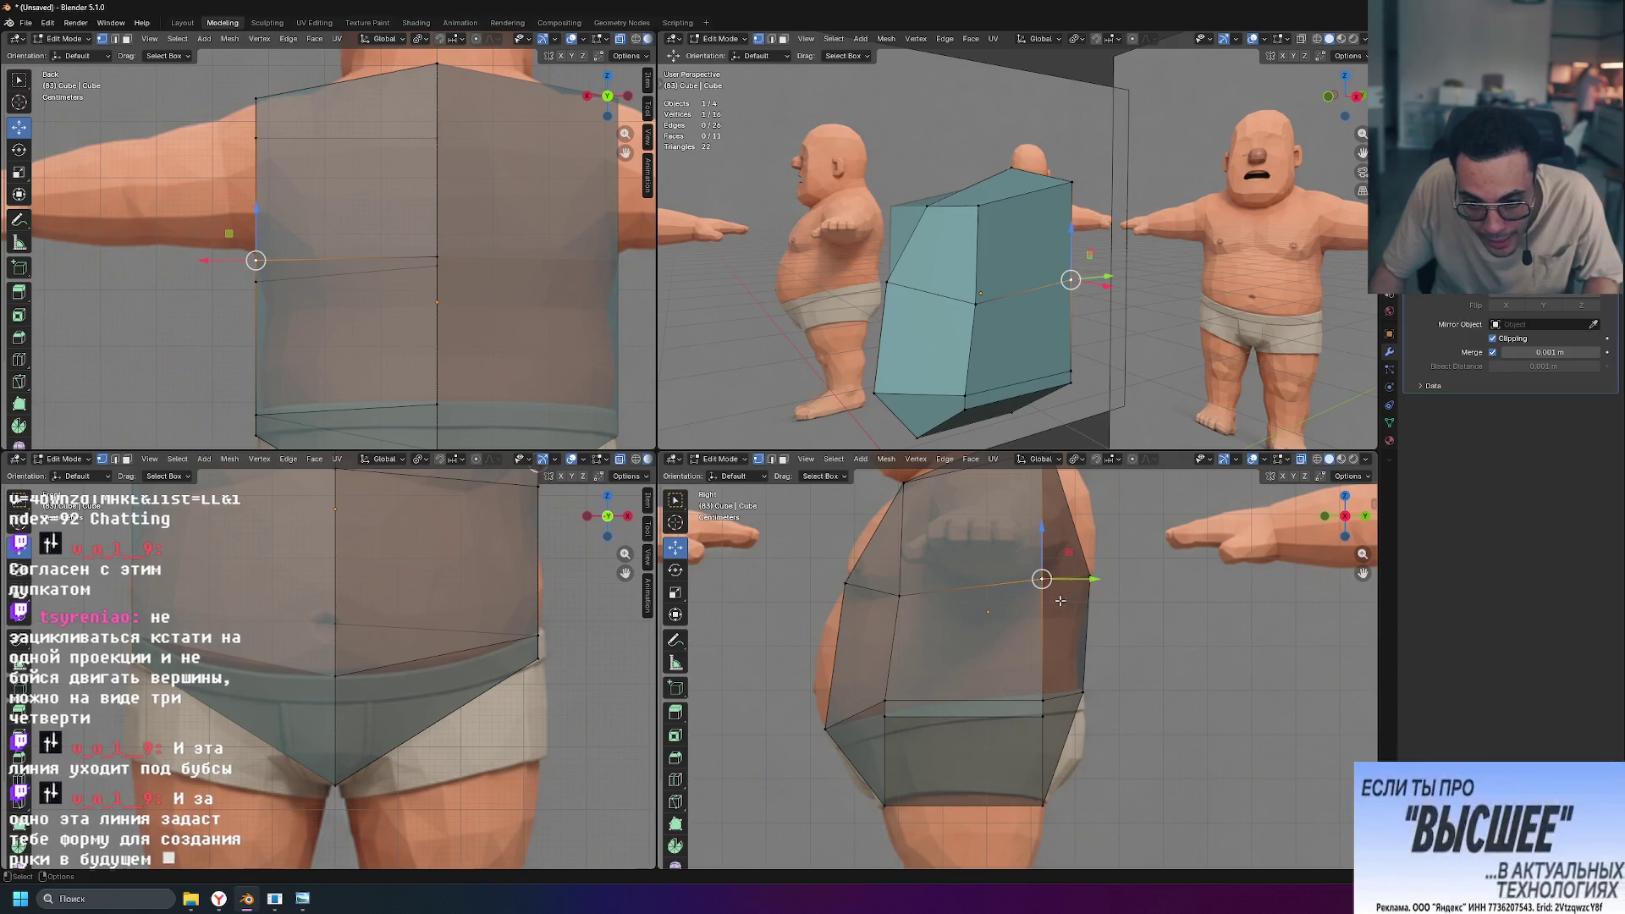
{"action": "left_click_drag", "start_coordinate": [1045, 539], "coordinate": [1024, 569]}
{"action": "left_click", "coordinate": [1089, 576]}
{"action": "mouse_move", "coordinate": [1092, 527]}
{"action": "left_mouse_down"}
{"action": "mouse_move", "coordinate": [1085, 567]}
{"action": "mouse_move", "coordinate": [1135, 618]}
{"action": "left_mouse_up"}
{"action": "left_click", "coordinate": [1203, 687]}
Step: Lower the front belly vertex toward the waistband and raise a back-side vertex
{"action": "scroll", "coordinate": [1186, 701], "scroll_direction": "up", "scroll_amount": 5}
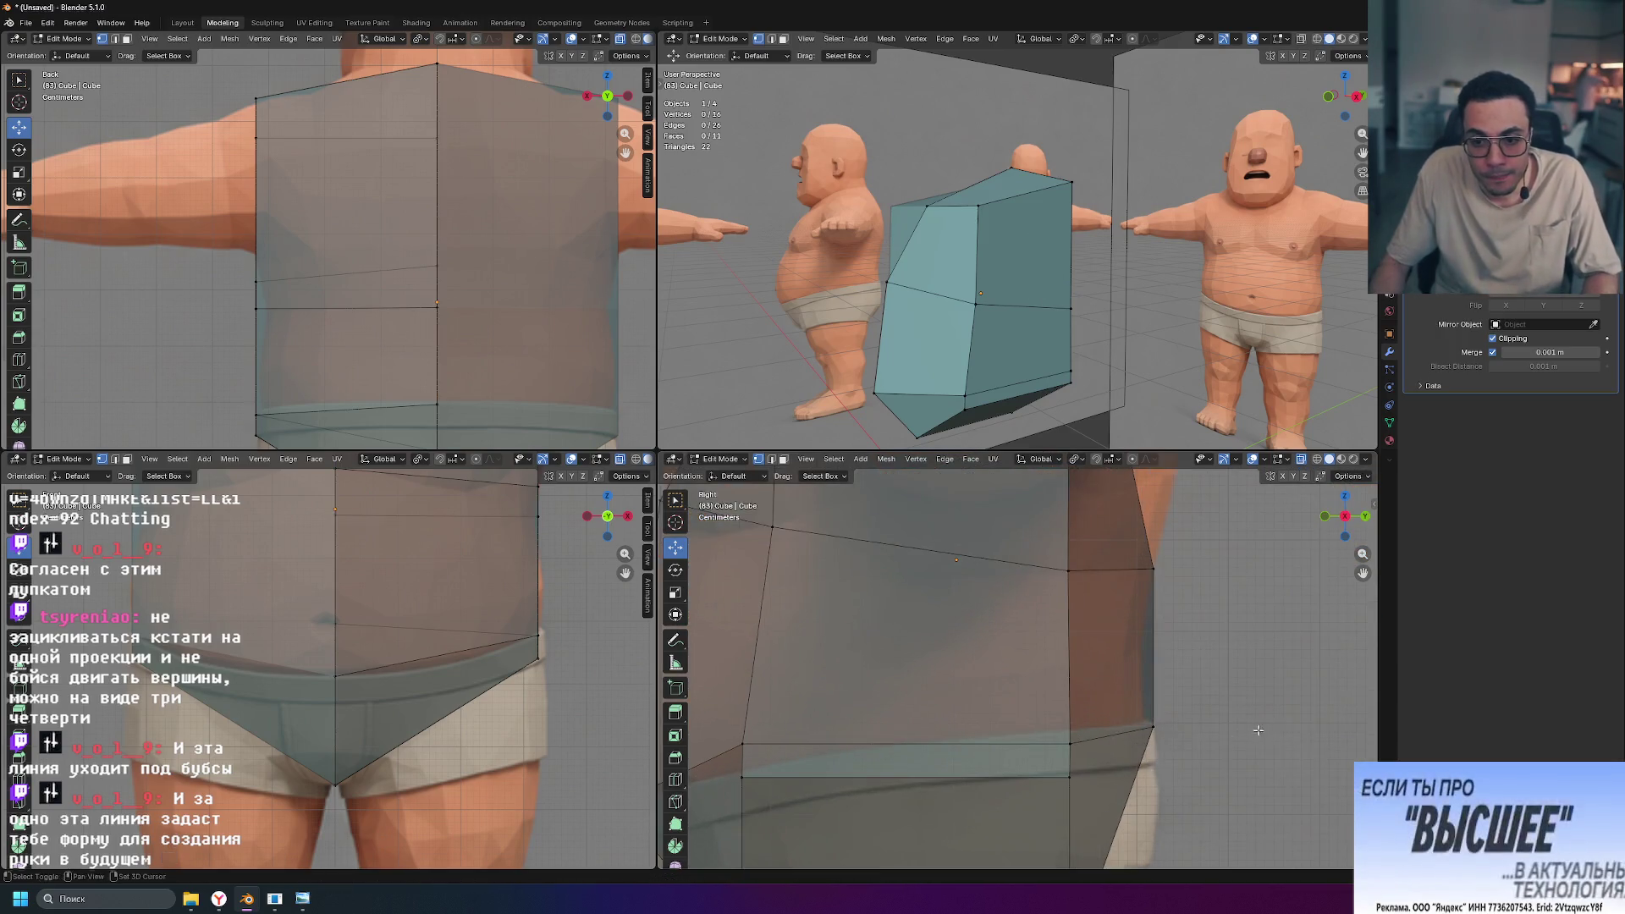
{"action": "scroll", "coordinate": [1109, 695], "scroll_direction": "down", "scroll_amount": 3}
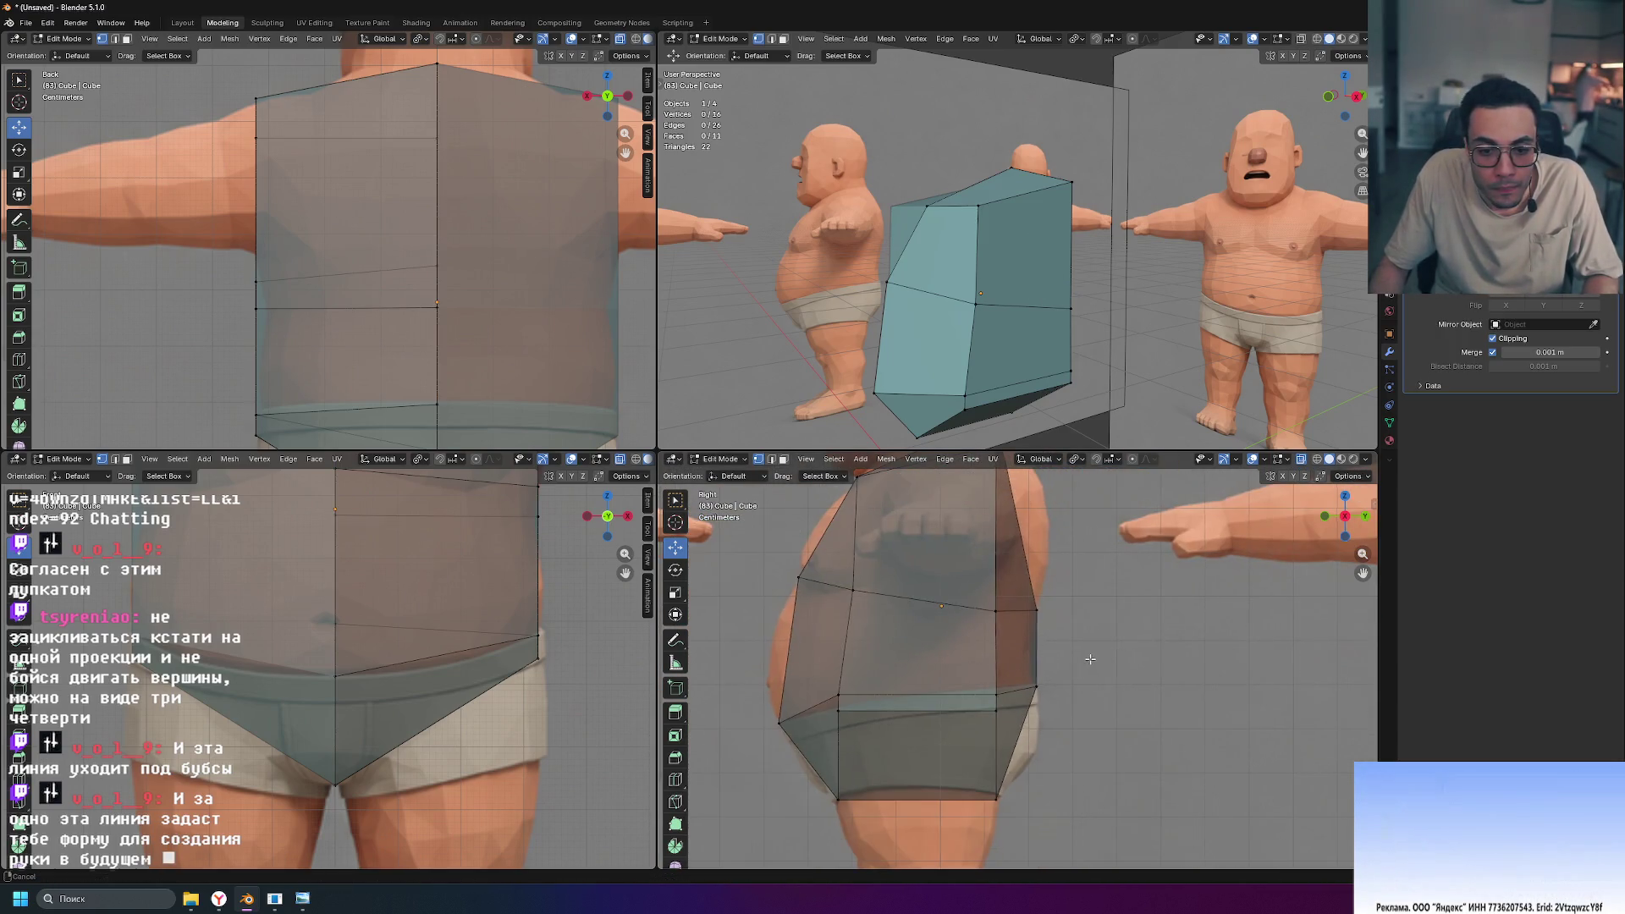
{"action": "scroll", "coordinate": [1176, 718], "scroll_direction": "down", "scroll_amount": 2}
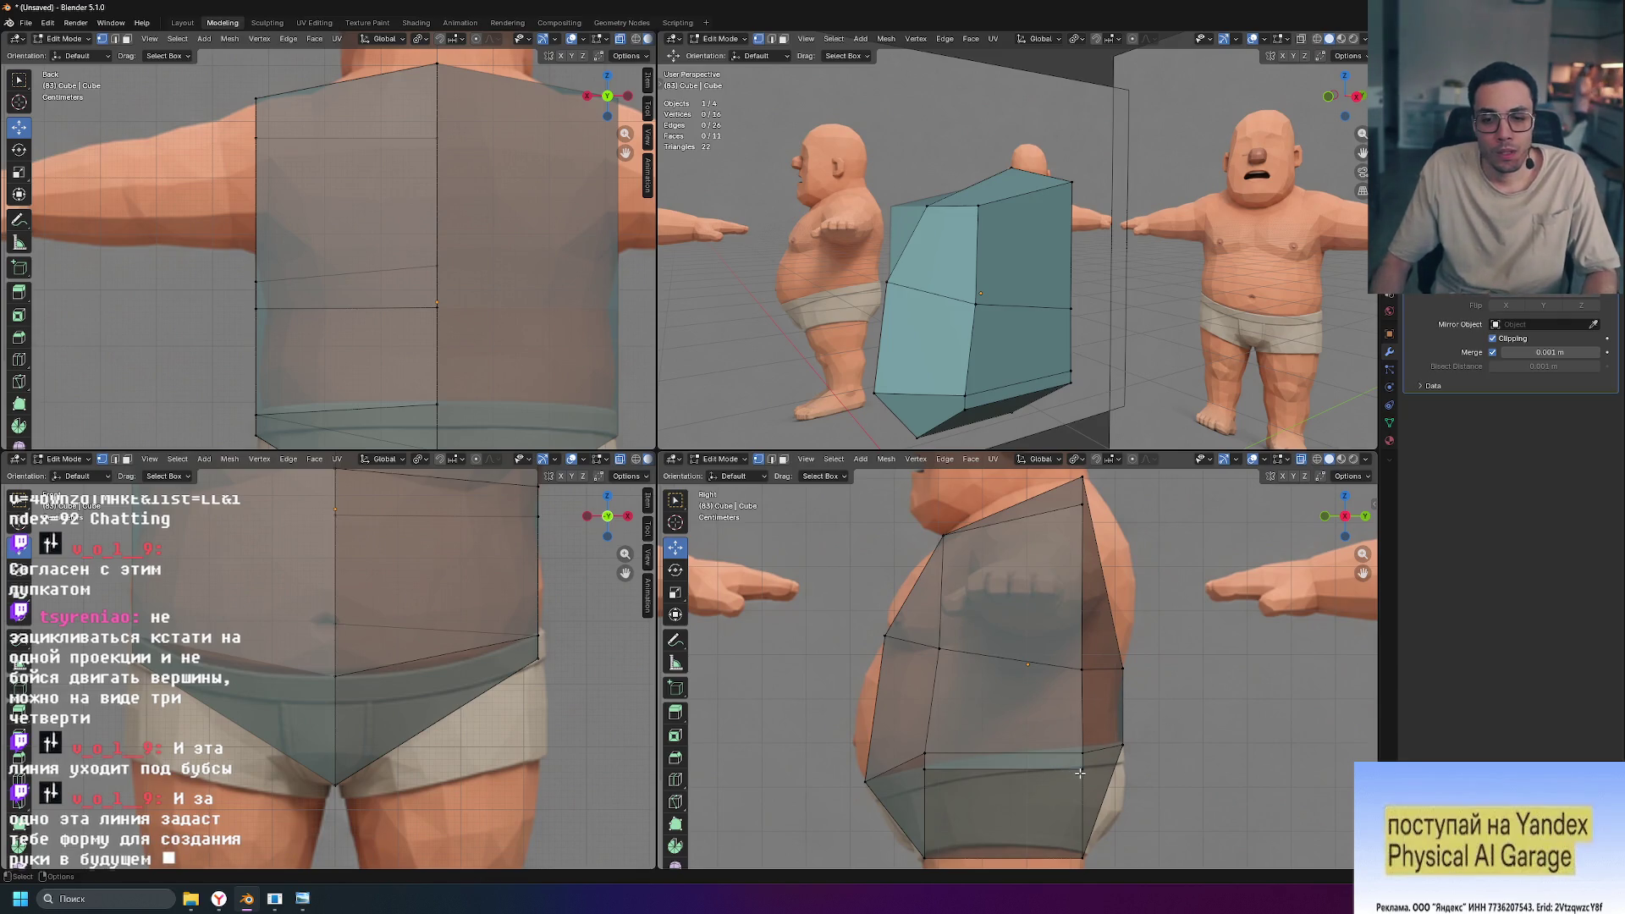
{"action": "left_click", "coordinate": [924, 768]}
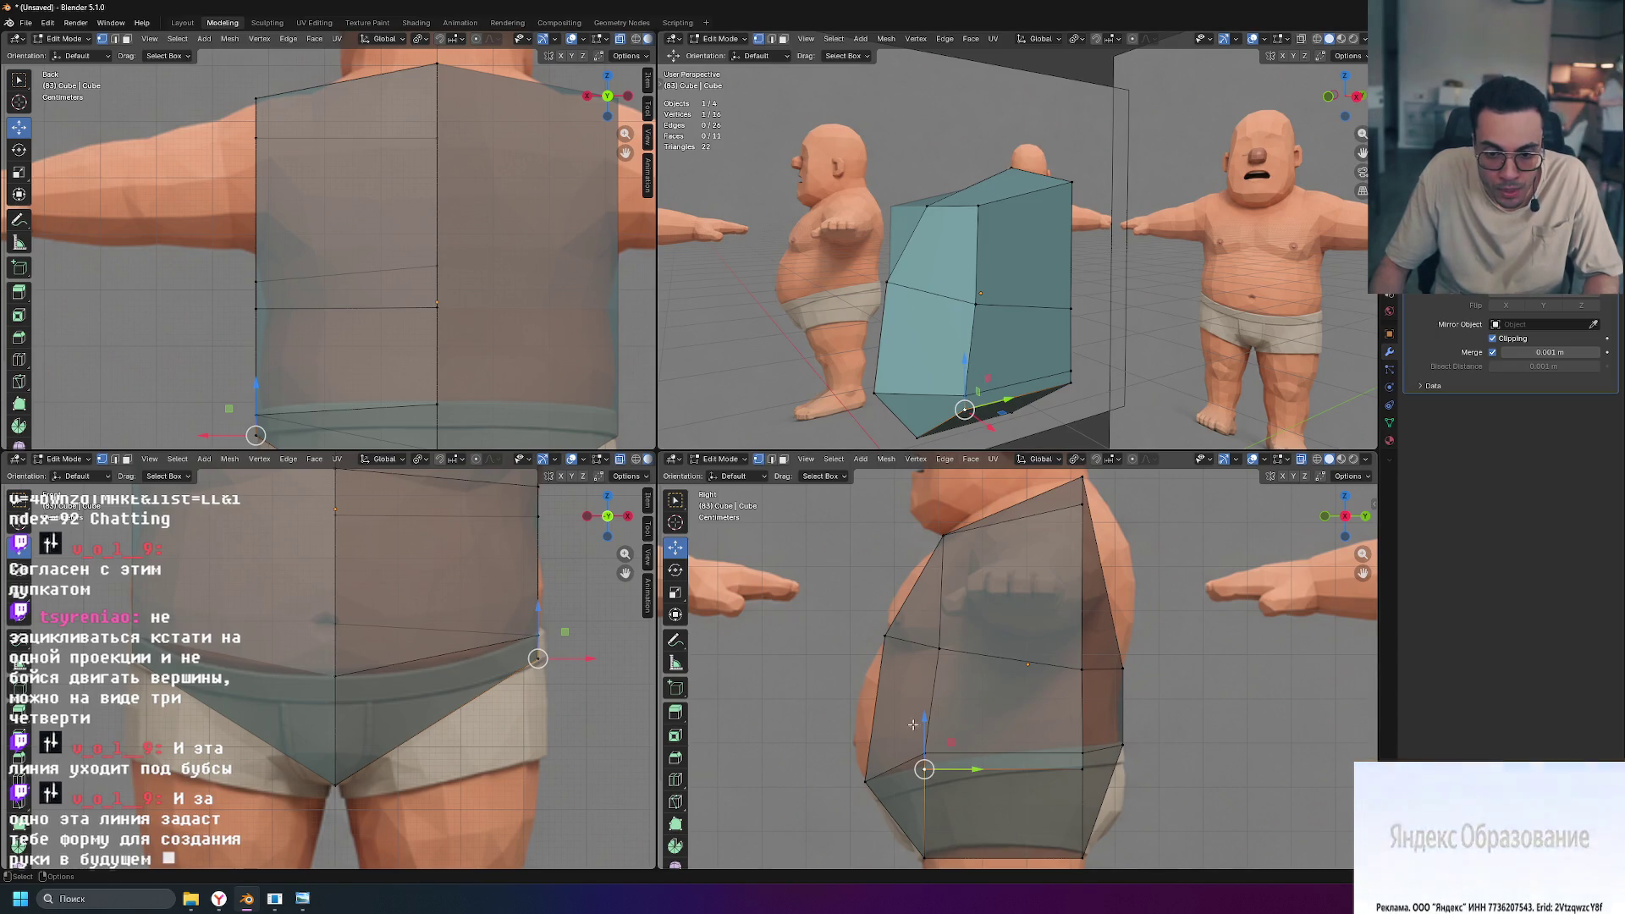
{"action": "mouse_move", "coordinate": [925, 723]}
{"action": "left_mouse_down"}
{"action": "mouse_move", "coordinate": [921, 737]}
{"action": "mouse_move", "coordinate": [925, 707]}
{"action": "mouse_move", "coordinate": [931, 728]}
{"action": "left_mouse_up"}
{"action": "left_click", "coordinate": [1081, 756]}
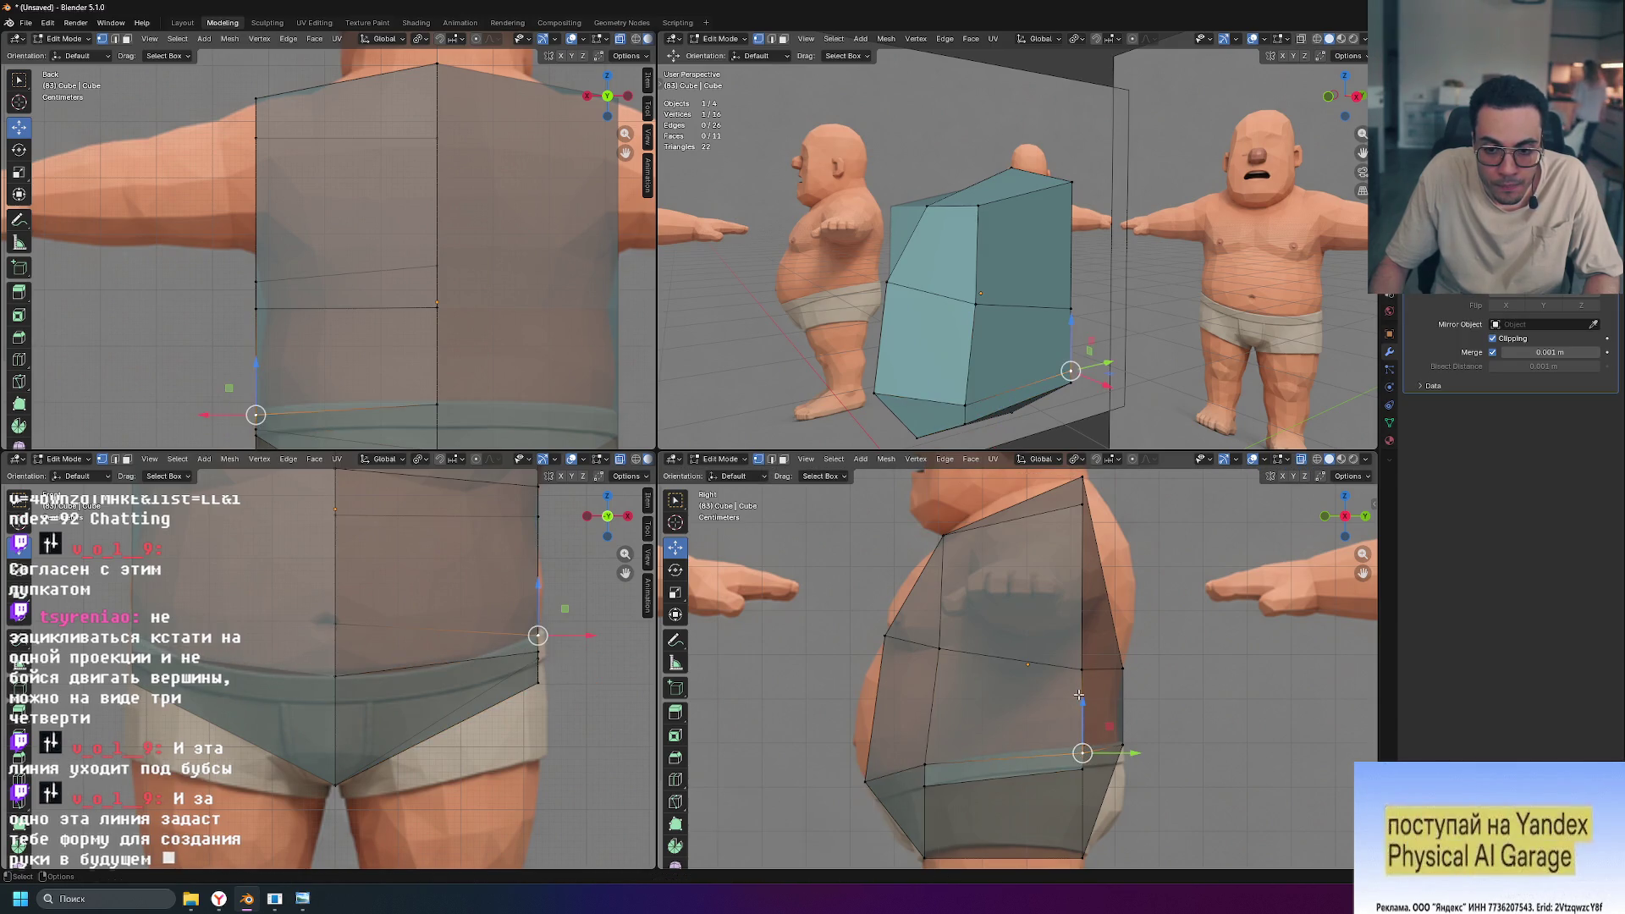
{"action": "left_click_drag", "start_coordinate": [1080, 716], "coordinate": [1079, 692]}
{"action": "left_click", "coordinate": [1079, 693]}
Step: Nudge the lower back-edge vertex up slightly along Z near the waistband
{"action": "scroll", "coordinate": [1140, 647], "scroll_direction": "up", "scroll_amount": 3}
{"action": "left_click", "coordinate": [1138, 646]}
{"action": "left_click_drag", "start_coordinate": [1138, 597], "coordinate": [1137, 584]}
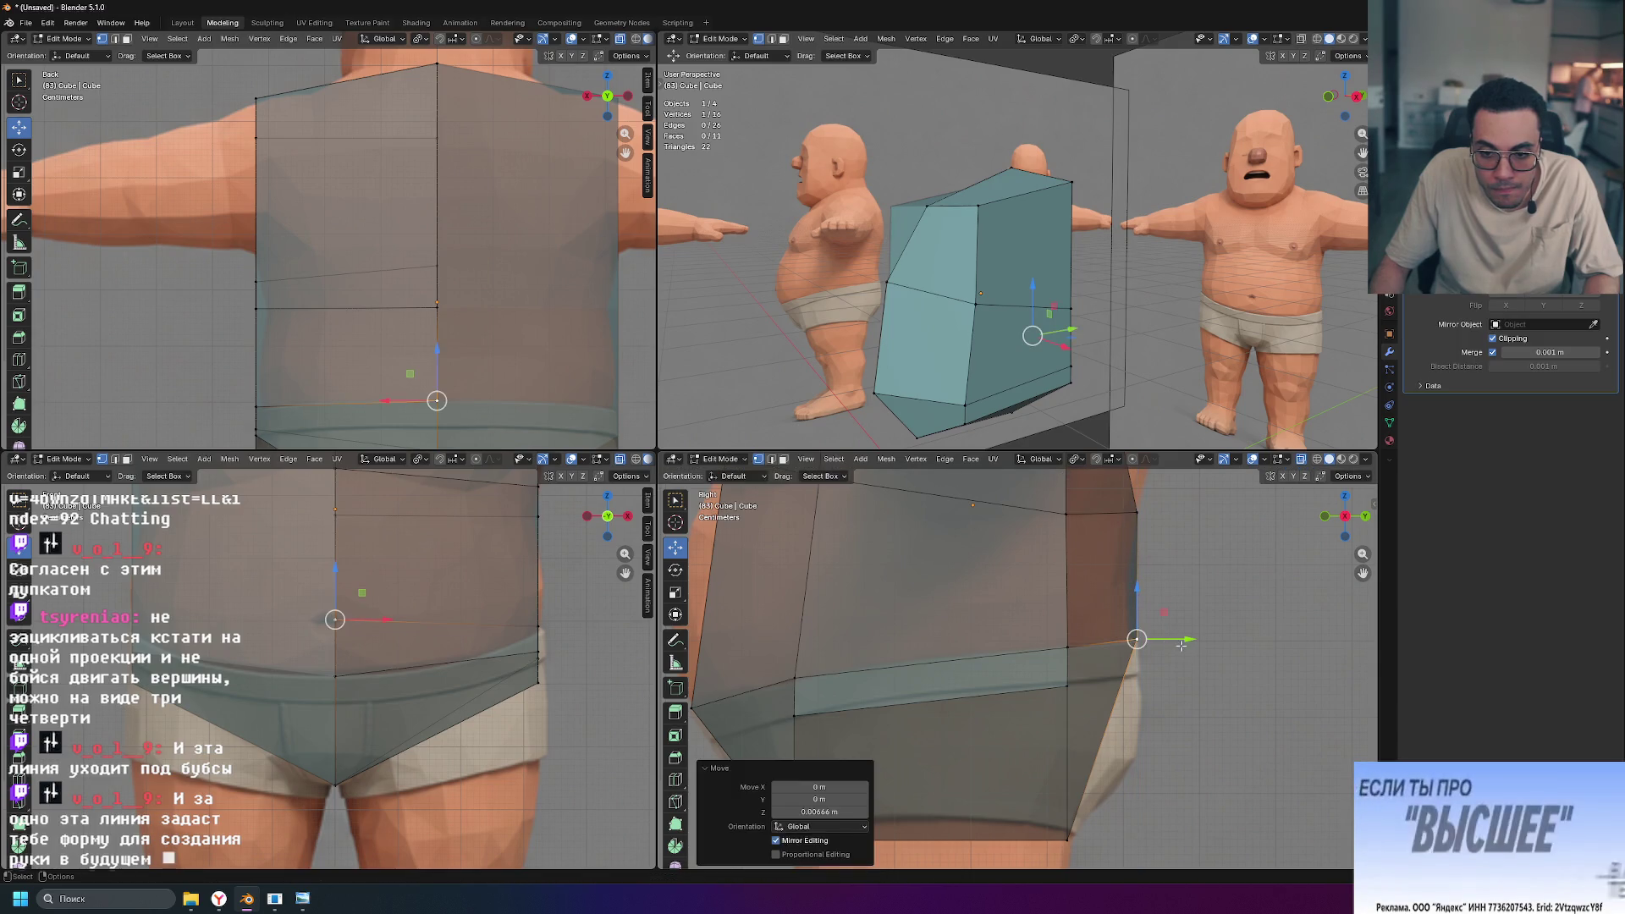
{"action": "left_click", "coordinate": [1216, 615]}
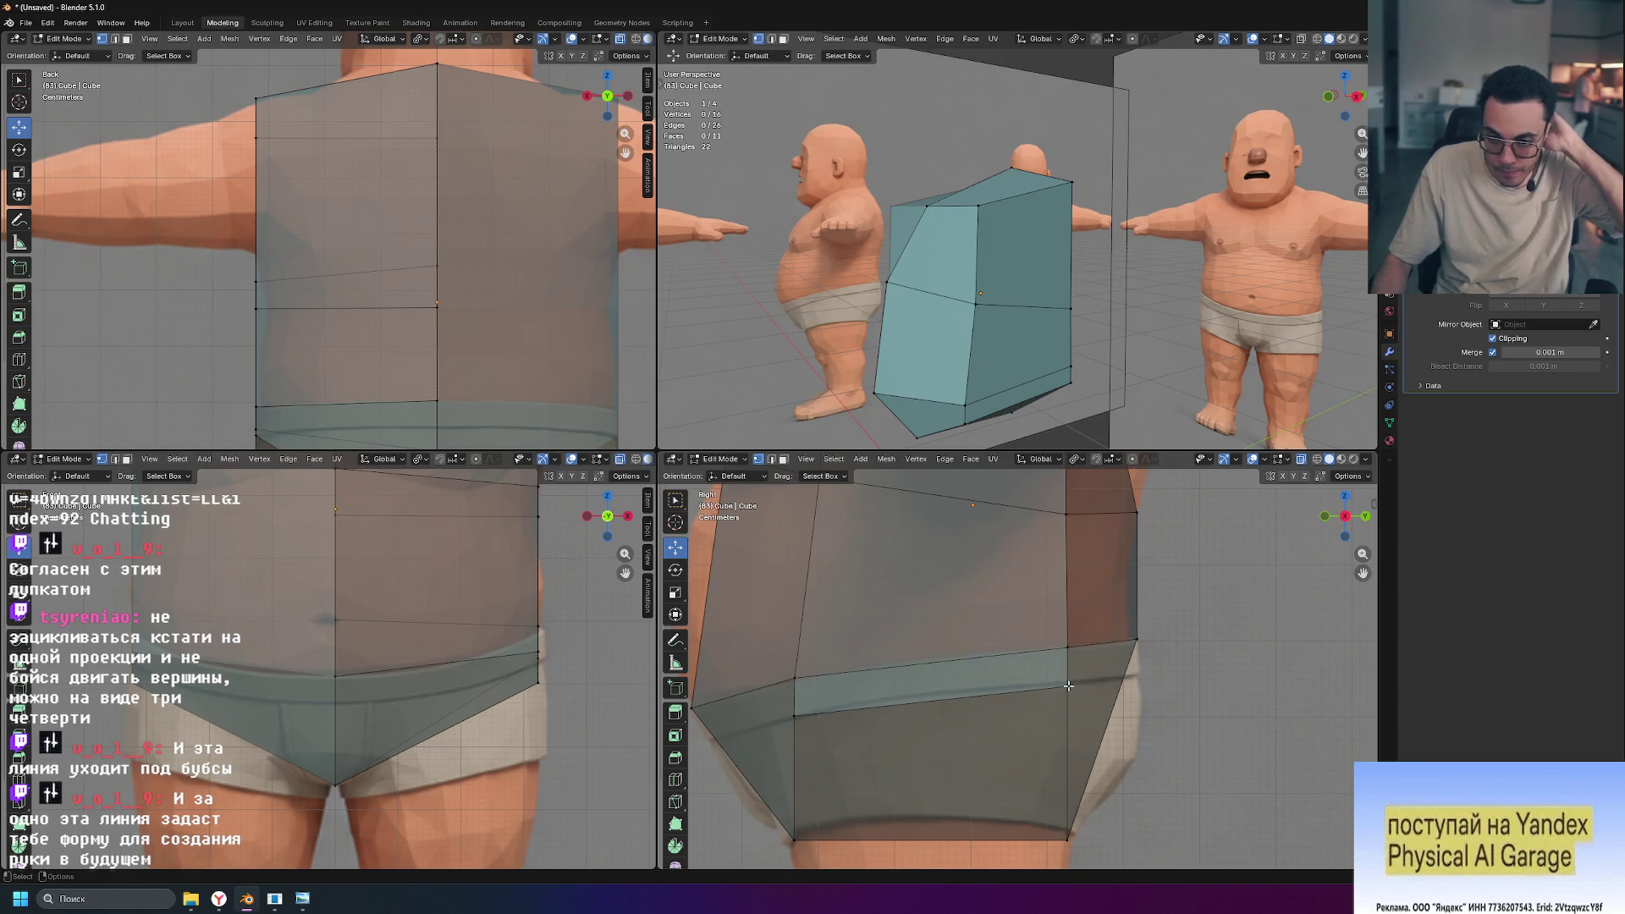
{"action": "left_click", "coordinate": [1088, 551]}
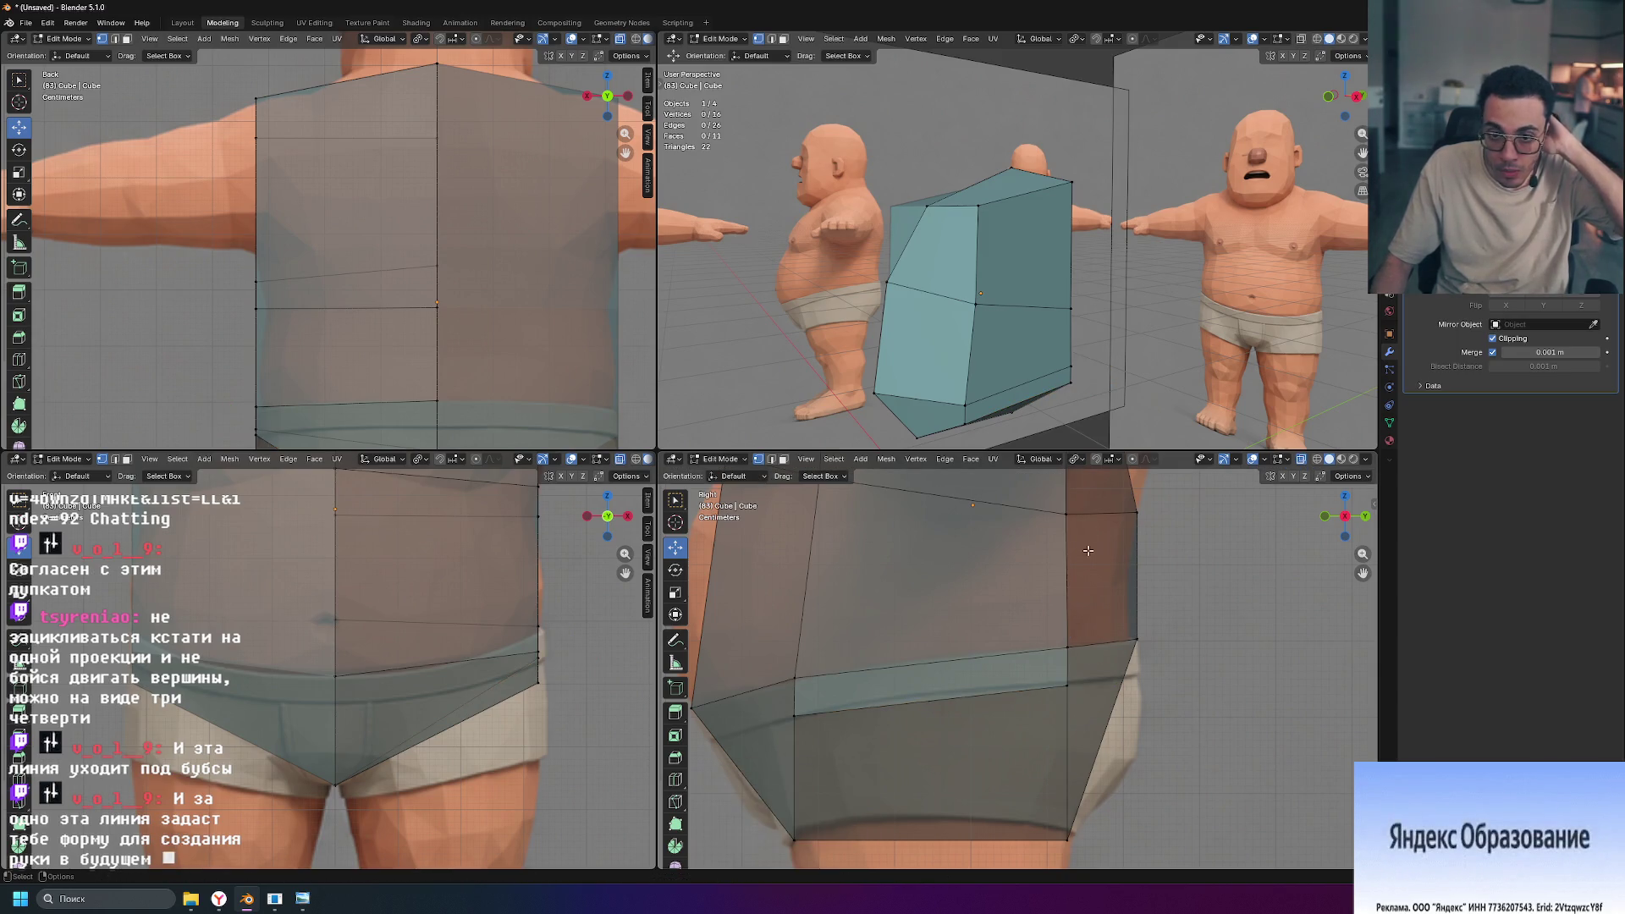
{"action": "mouse_move", "coordinate": [1072, 350]}
{"action": "middle_mouse_down"}
{"action": "mouse_move", "coordinate": [1058, 343]}
{"action": "mouse_move", "coordinate": [1101, 332]}
{"action": "mouse_move", "coordinate": [1079, 334]}
{"action": "middle_mouse_up"}
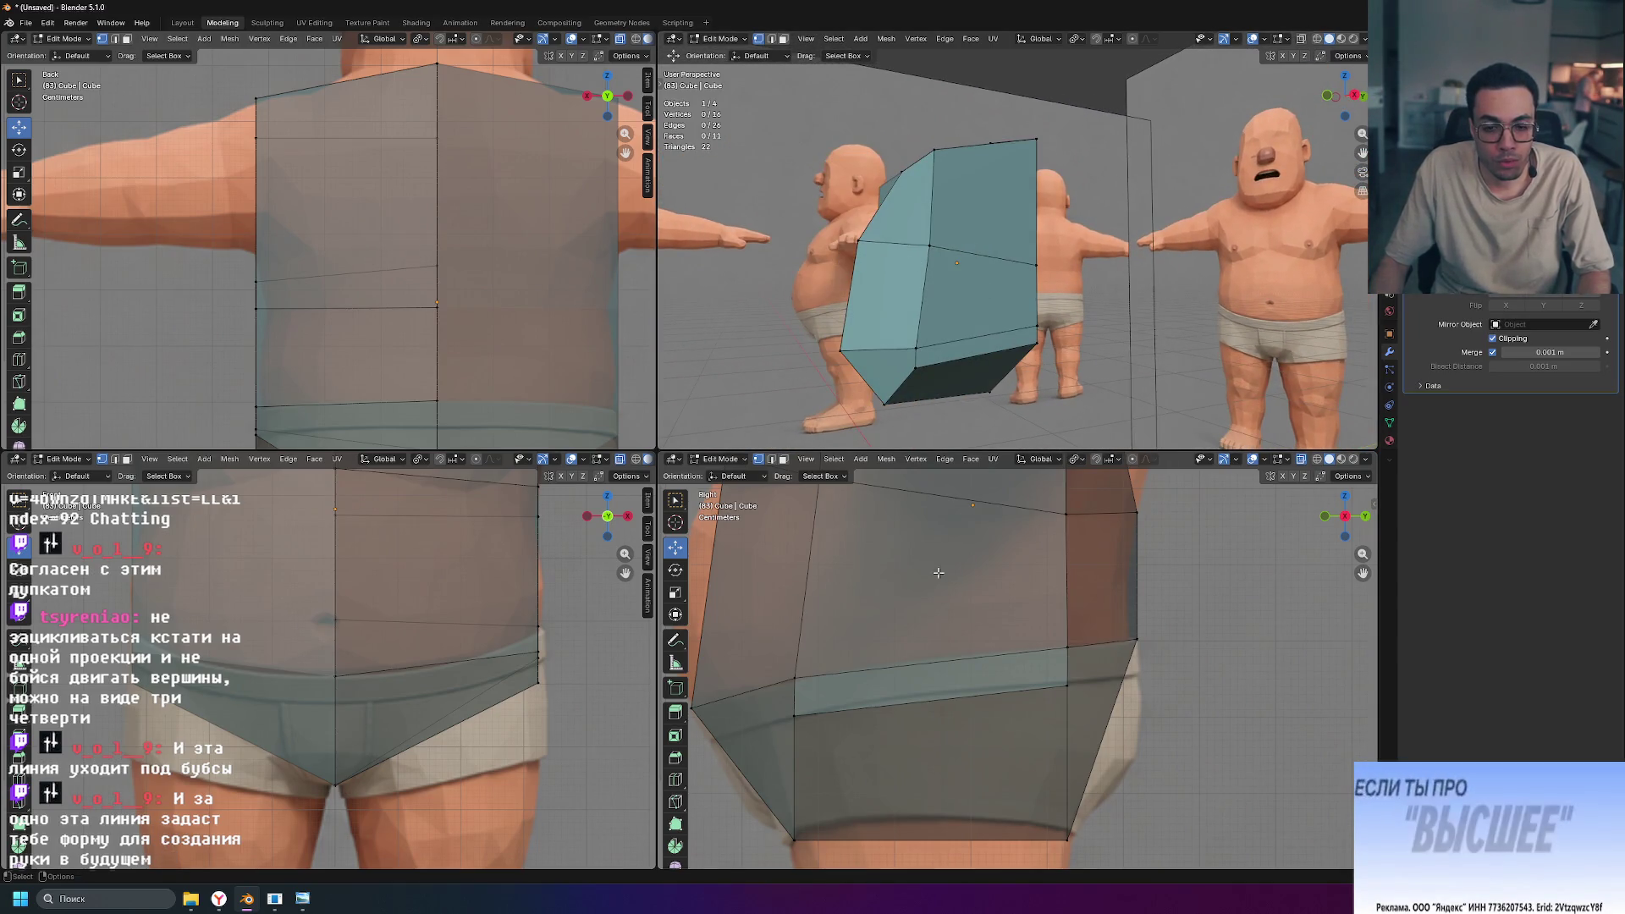
Step: Push the upper-front chest vertex forward to follow the chest outline in the side view
{"action": "middle_click_drag", "start_coordinate": [868, 518], "coordinate": [883, 661], "text": "shift"}
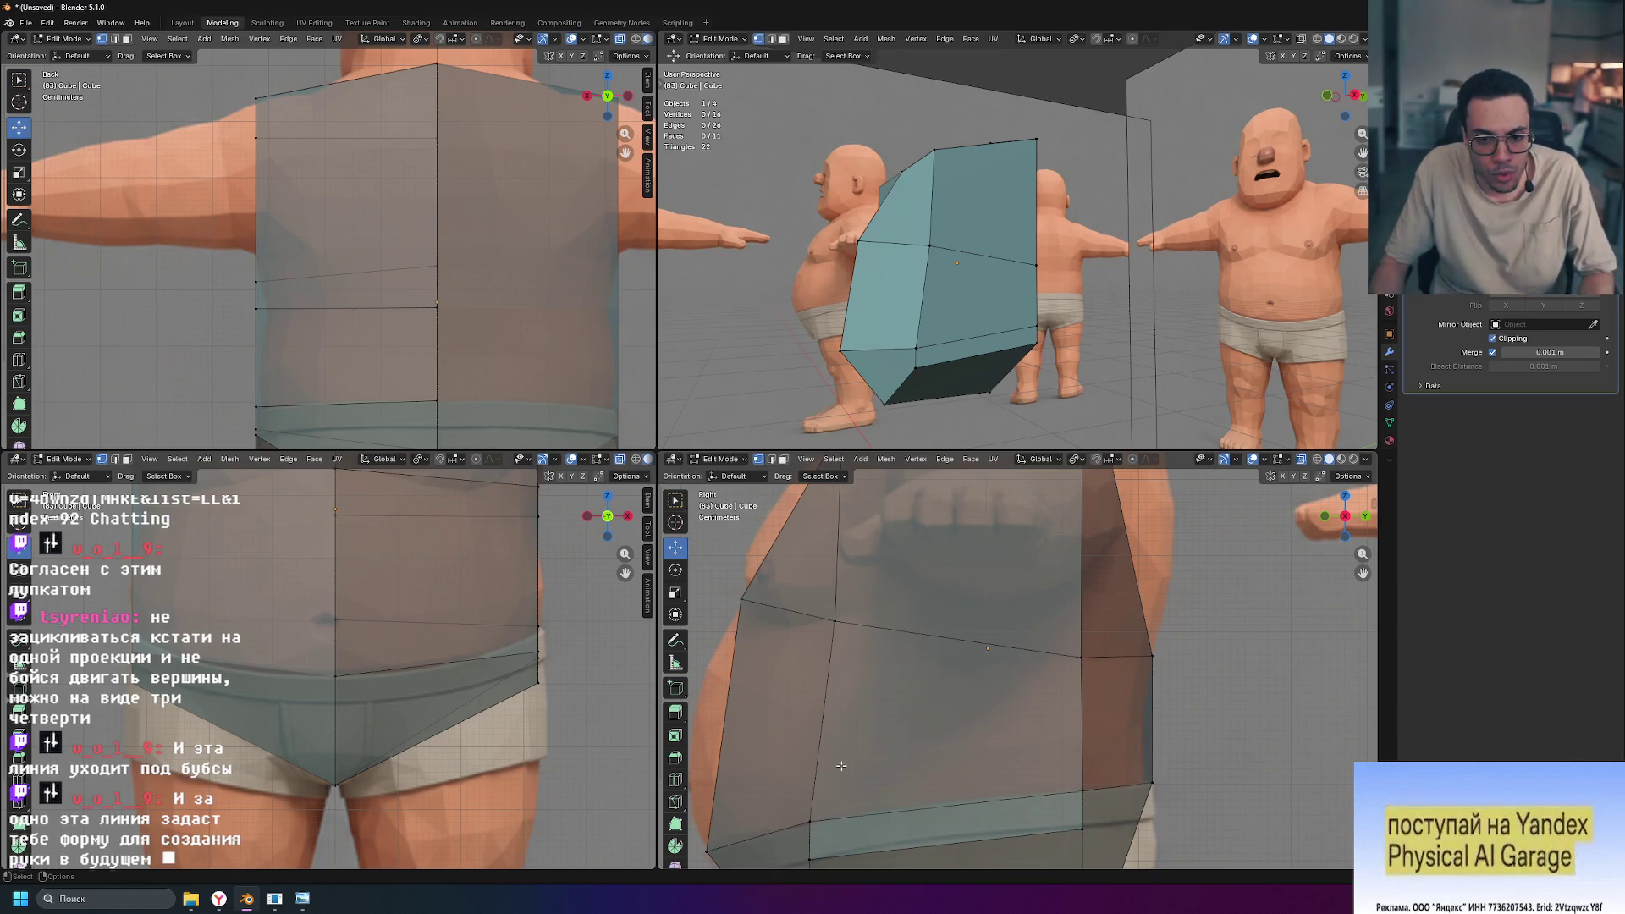
{"action": "scroll", "coordinate": [841, 766], "scroll_direction": "down", "scroll_amount": 2}
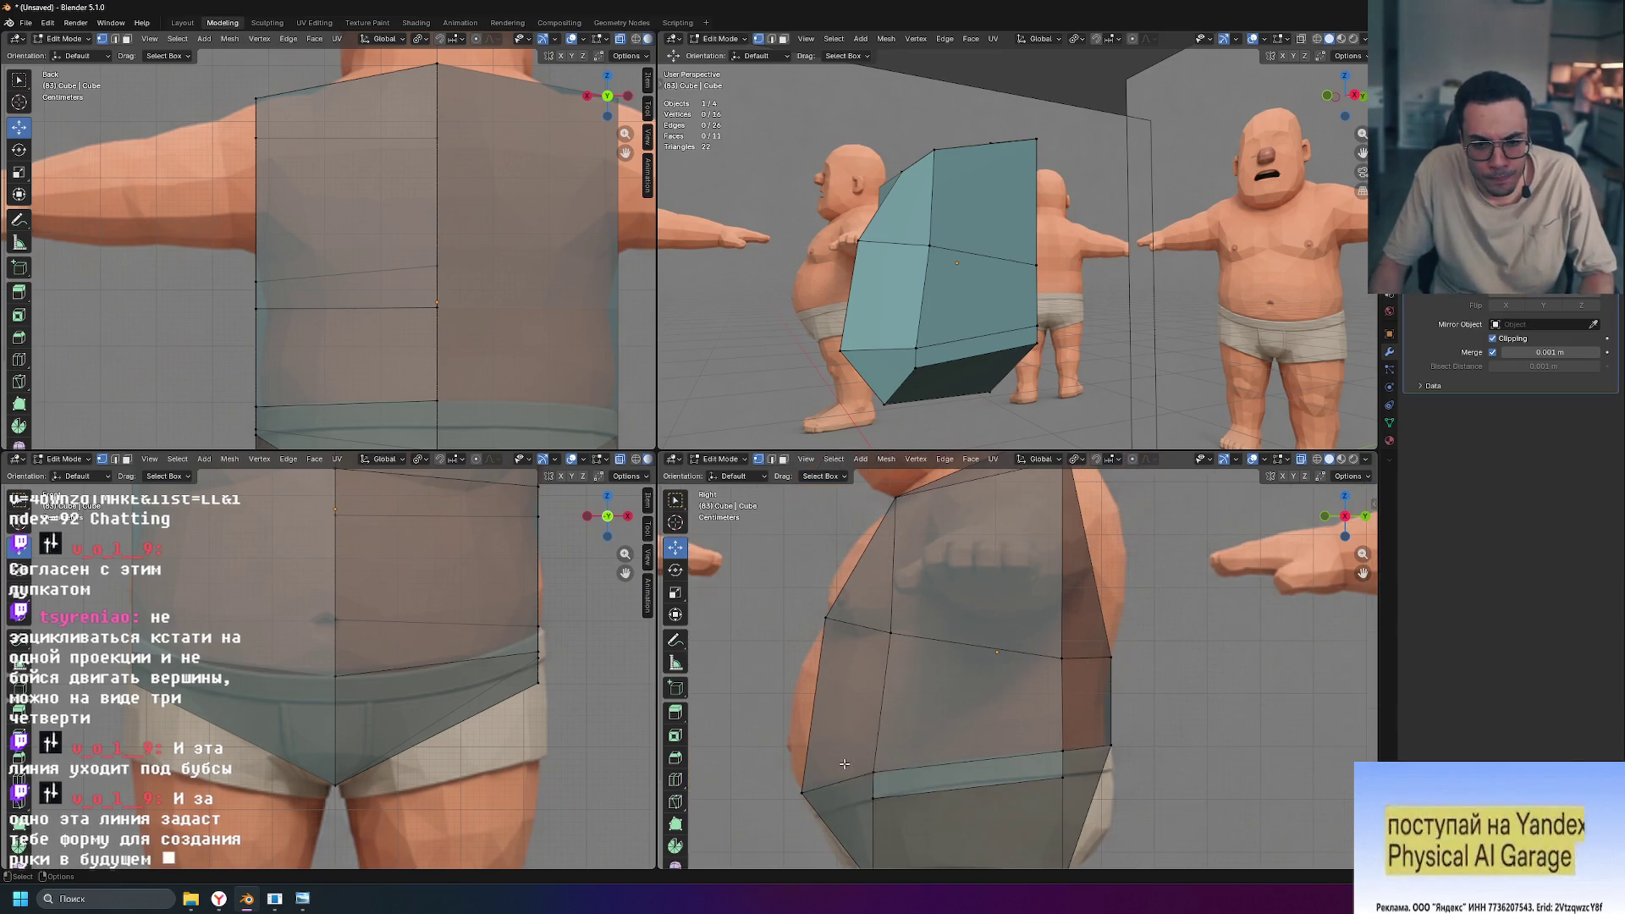
{"action": "left_click", "coordinate": [895, 646]}
{"action": "left_click_drag", "start_coordinate": [940, 633], "coordinate": [971, 632]}
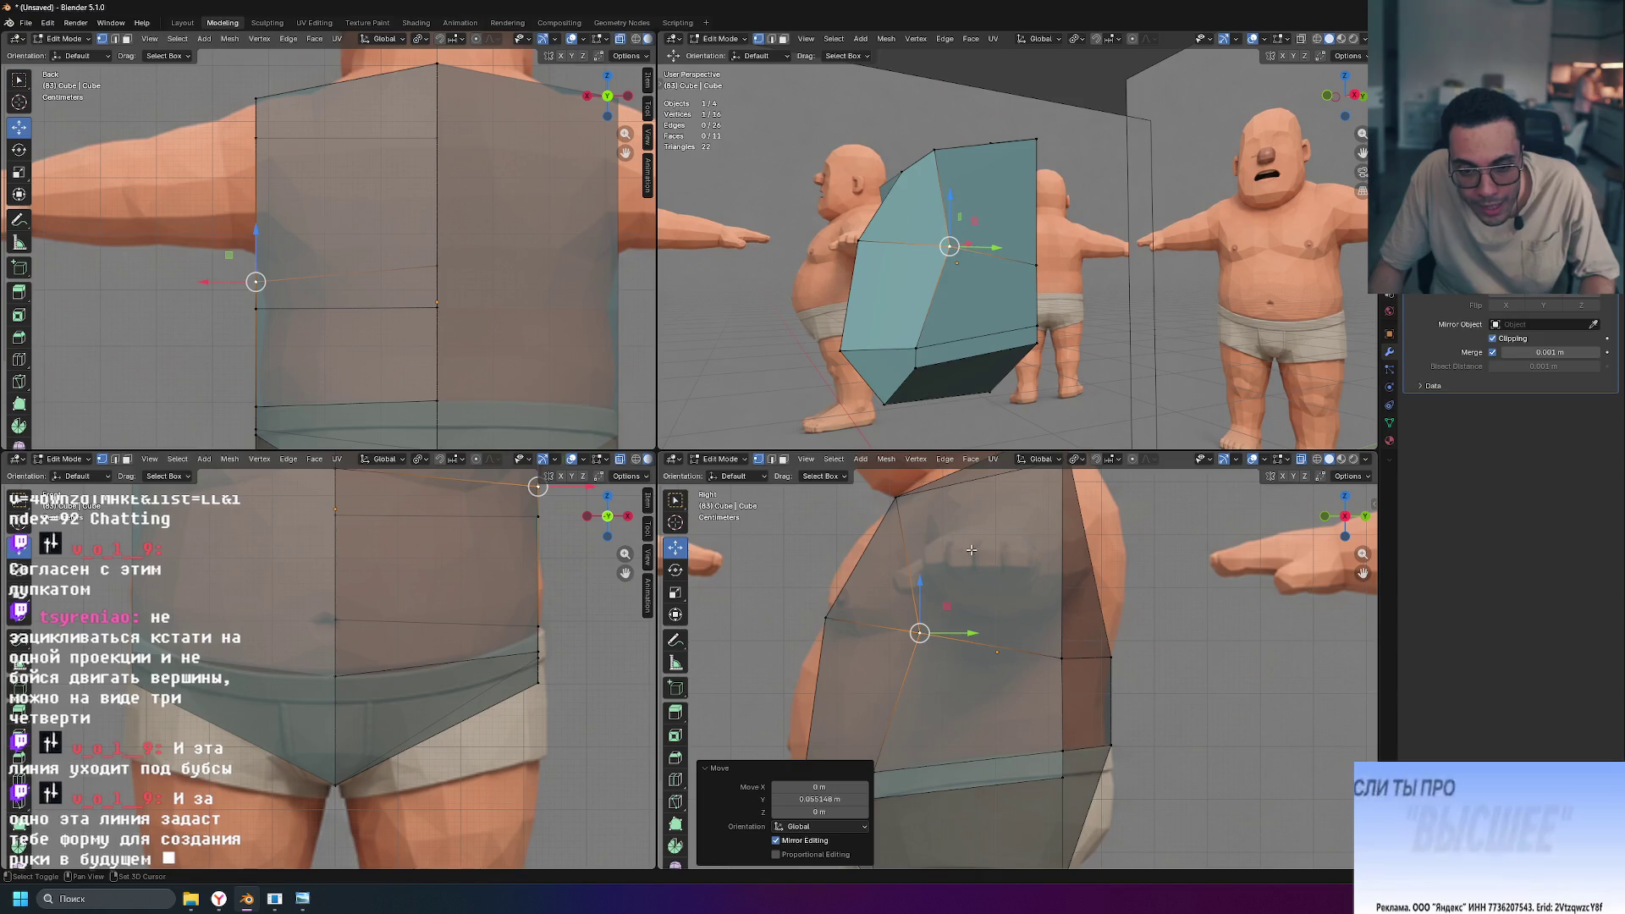
{"action": "scroll", "coordinate": [973, 632], "scroll_direction": "up", "scroll_amount": 4, "text": "shift"}
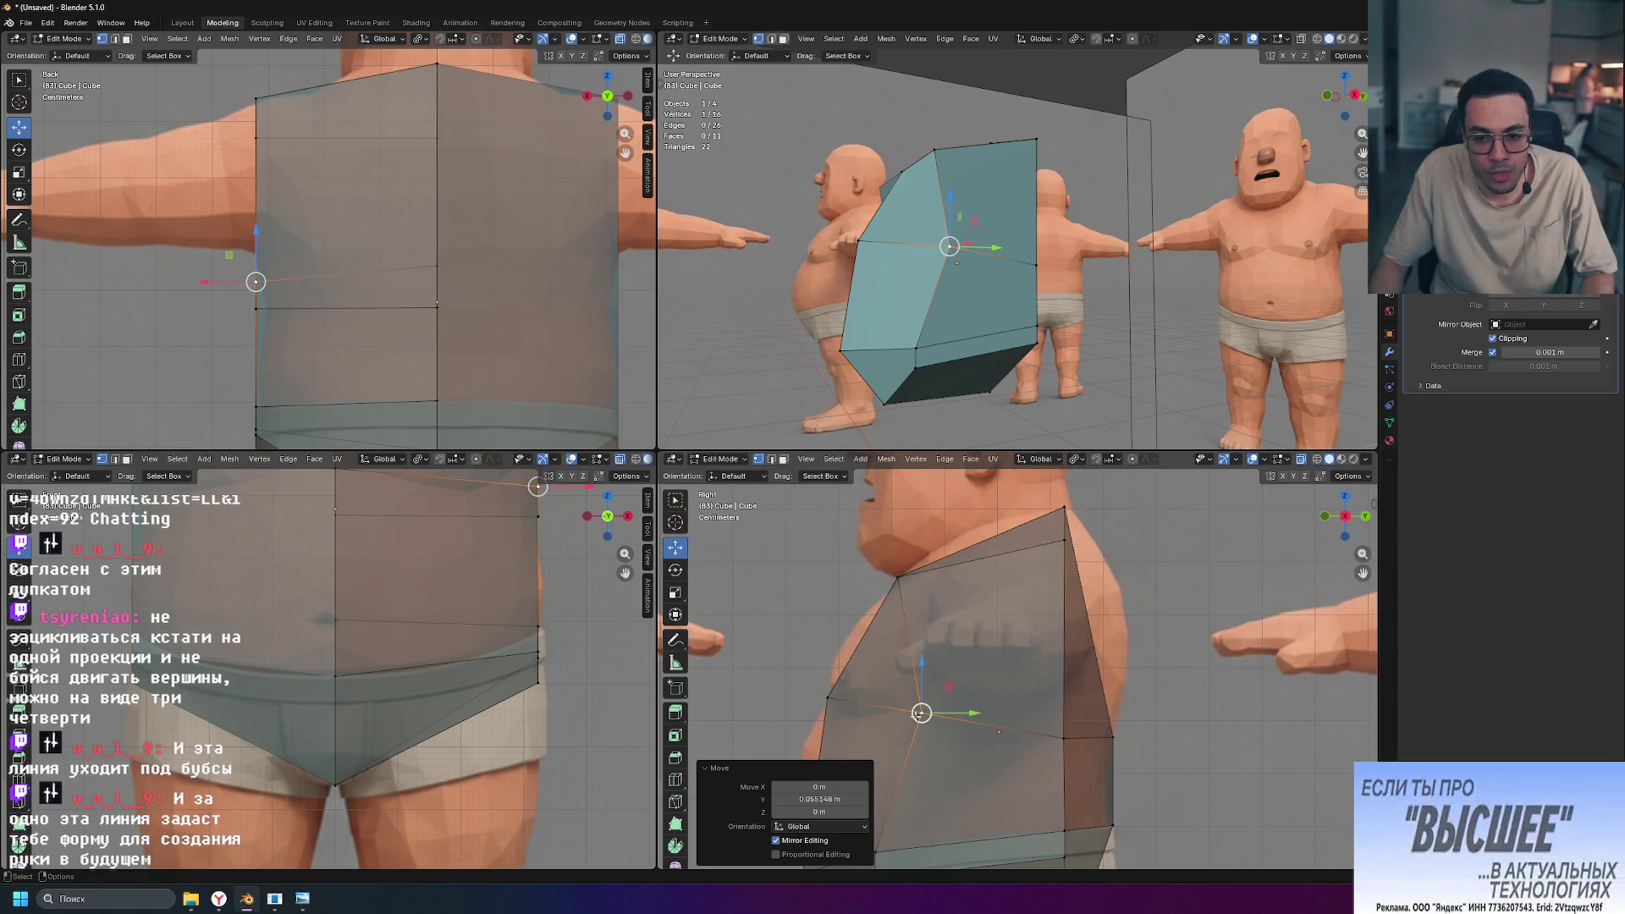
Step: Pull the selected torso vertex back slightly with a vertical-axis constraint to tighten the belly
{"action": "middle_click_drag", "start_coordinate": [1211, 348], "coordinate": [731, 297]}
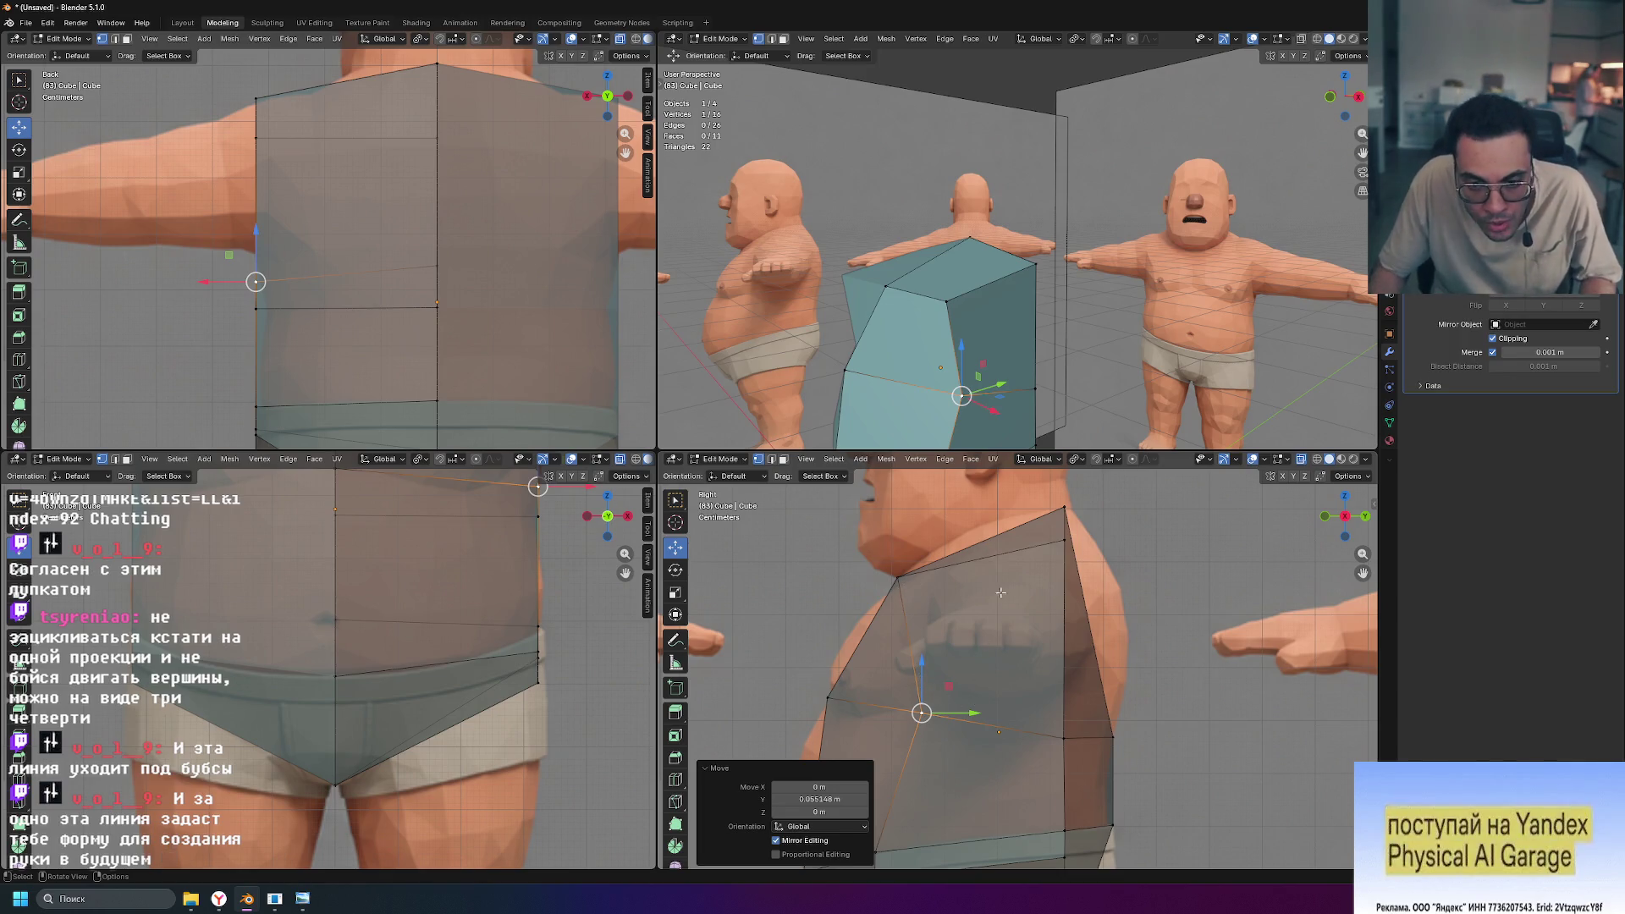
{"action": "middle_click_drag", "start_coordinate": [995, 599], "coordinate": [1019, 534], "text": "shift"}
{"action": "mouse_move", "coordinate": [1000, 648]}
{"action": "left_mouse_down"}
{"action": "mouse_move", "coordinate": [946, 555]}
{"action": "mouse_move", "coordinate": [940, 583]}
{"action": "left_mouse_up"}
{"action": "key", "text": "z"}
{"action": "left_click_drag", "start_coordinate": [1002, 636], "coordinate": [991, 635]}
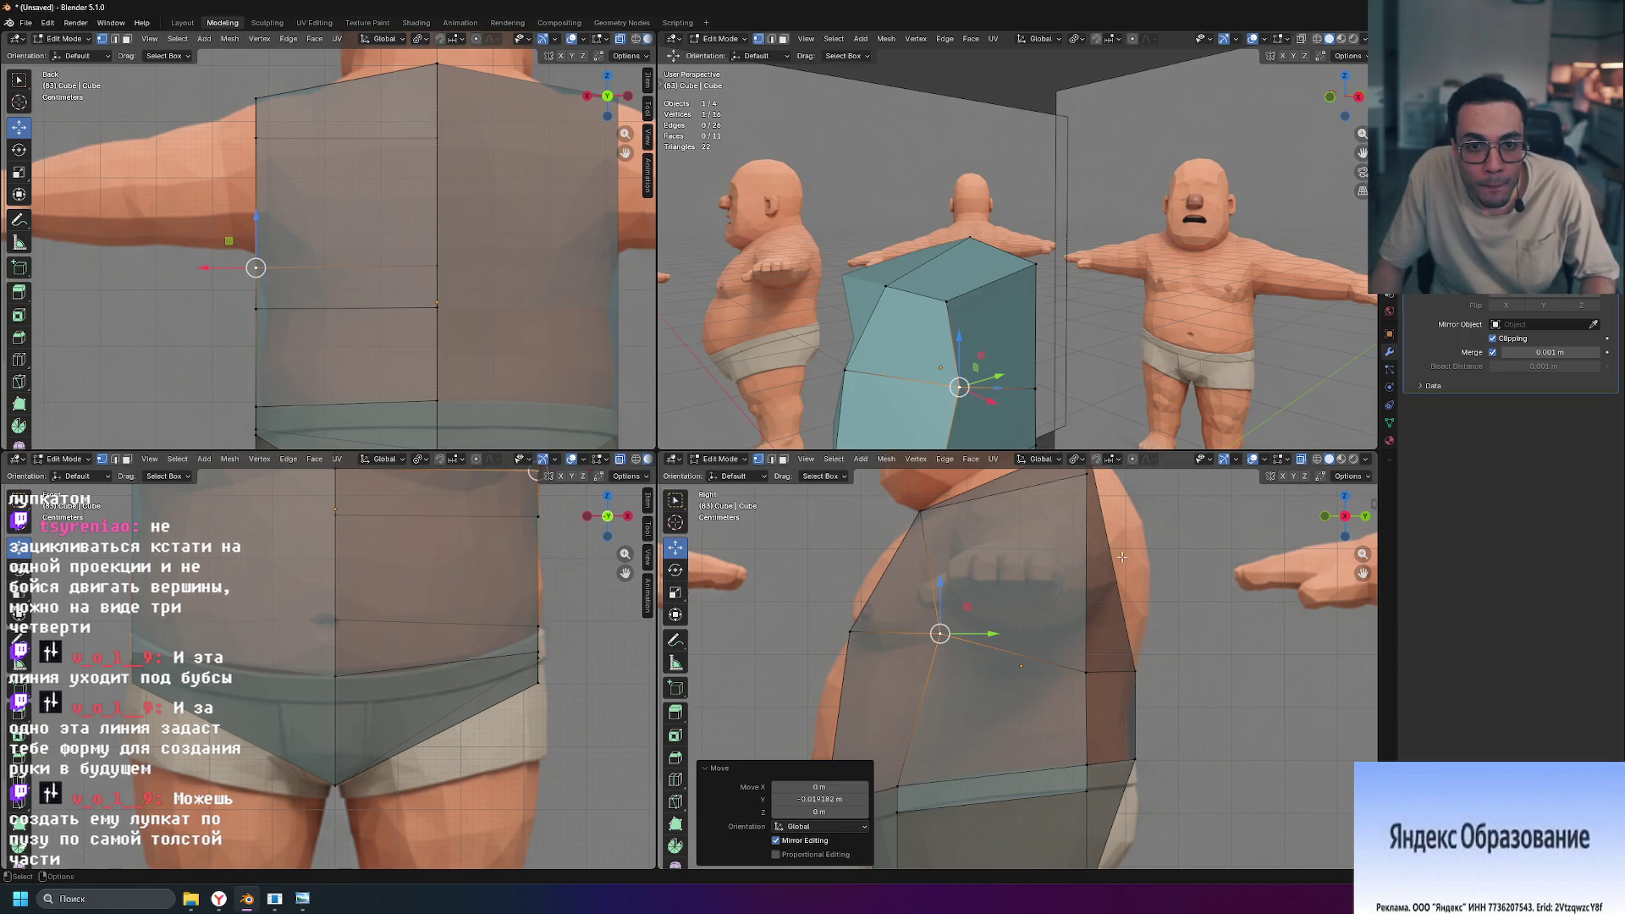
Step: Check the torso from lower angles in the perspective view, then clear the vertex selection
{"action": "middle_click_drag", "start_coordinate": [874, 406], "coordinate": [701, 331]}
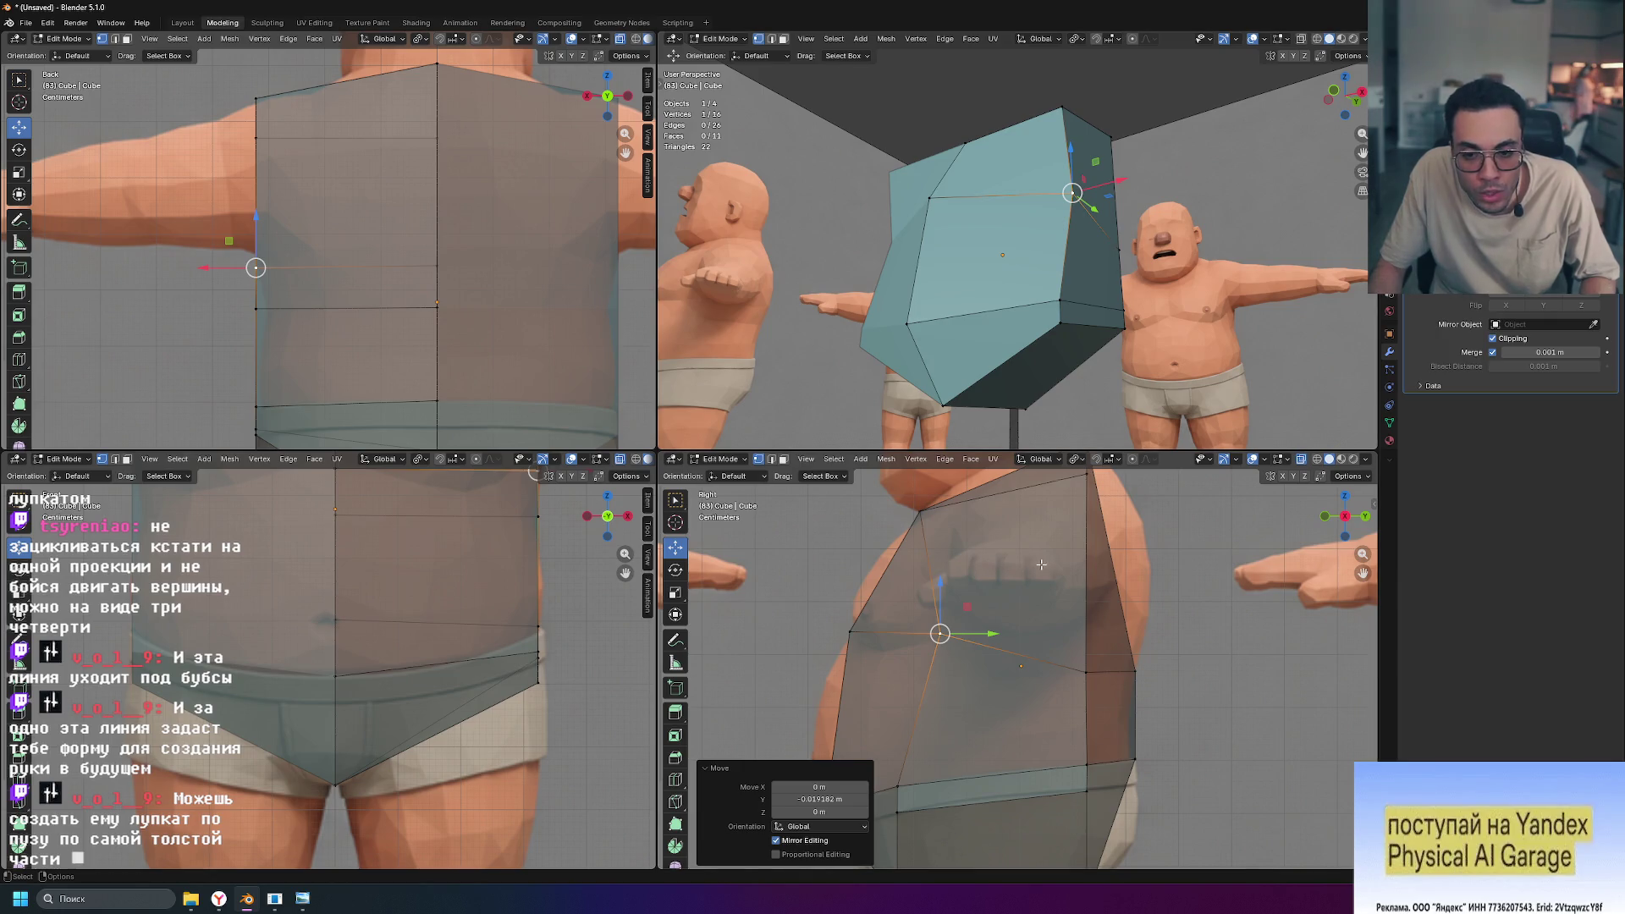
{"action": "middle_click_drag", "start_coordinate": [999, 381], "coordinate": [941, 281]}
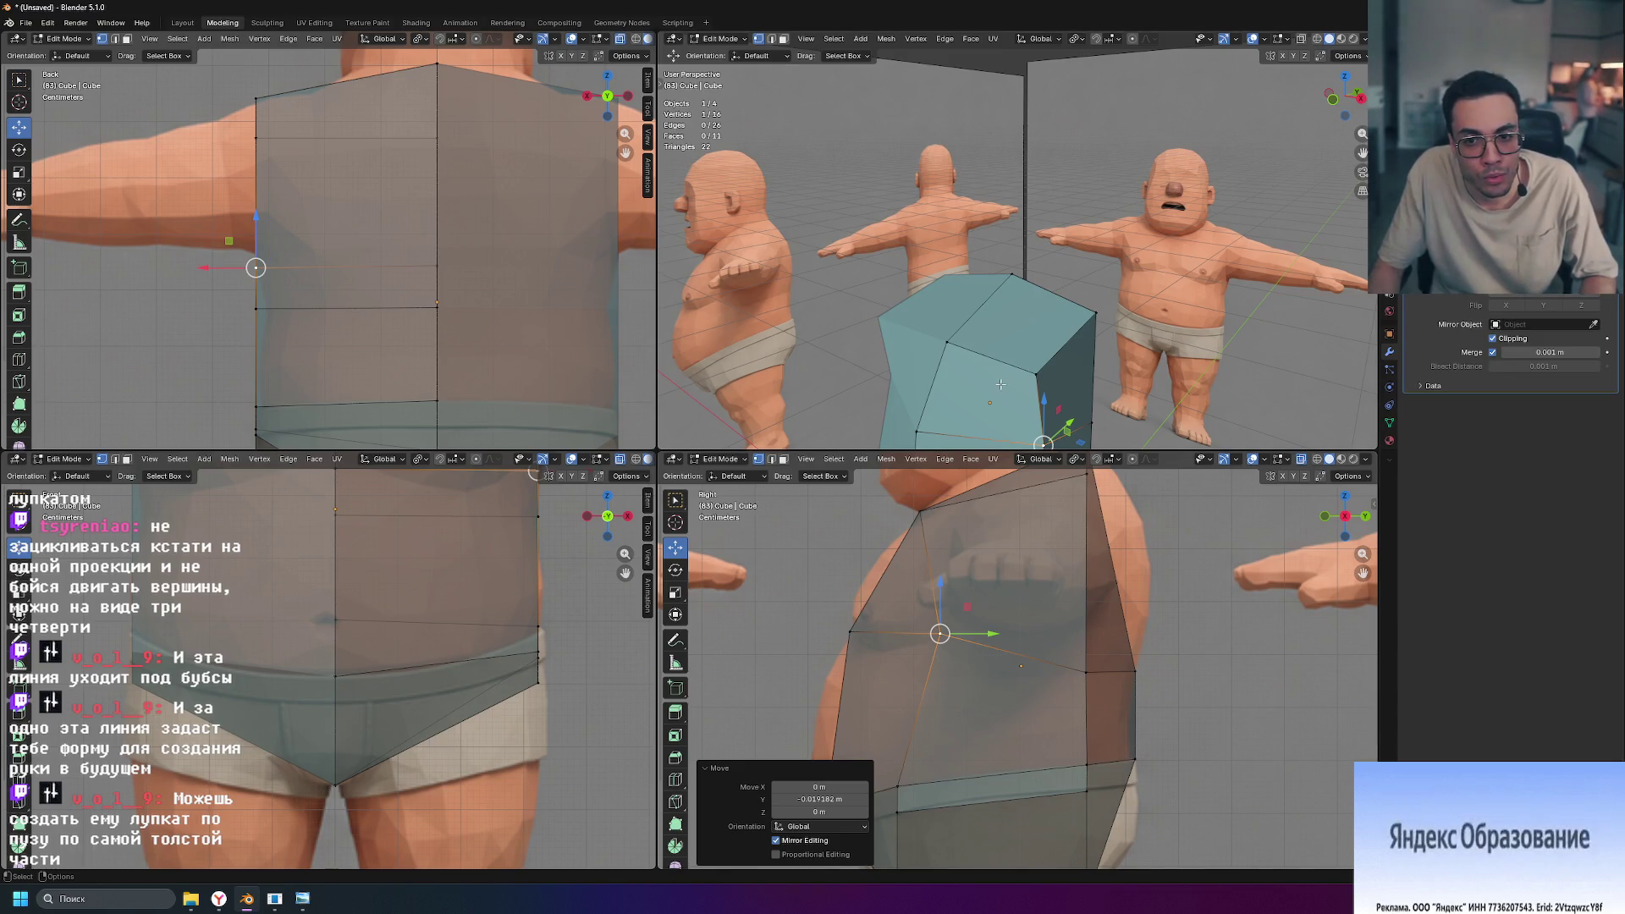
{"action": "middle_click_drag", "start_coordinate": [993, 406], "coordinate": [1010, 322], "text": "shift"}
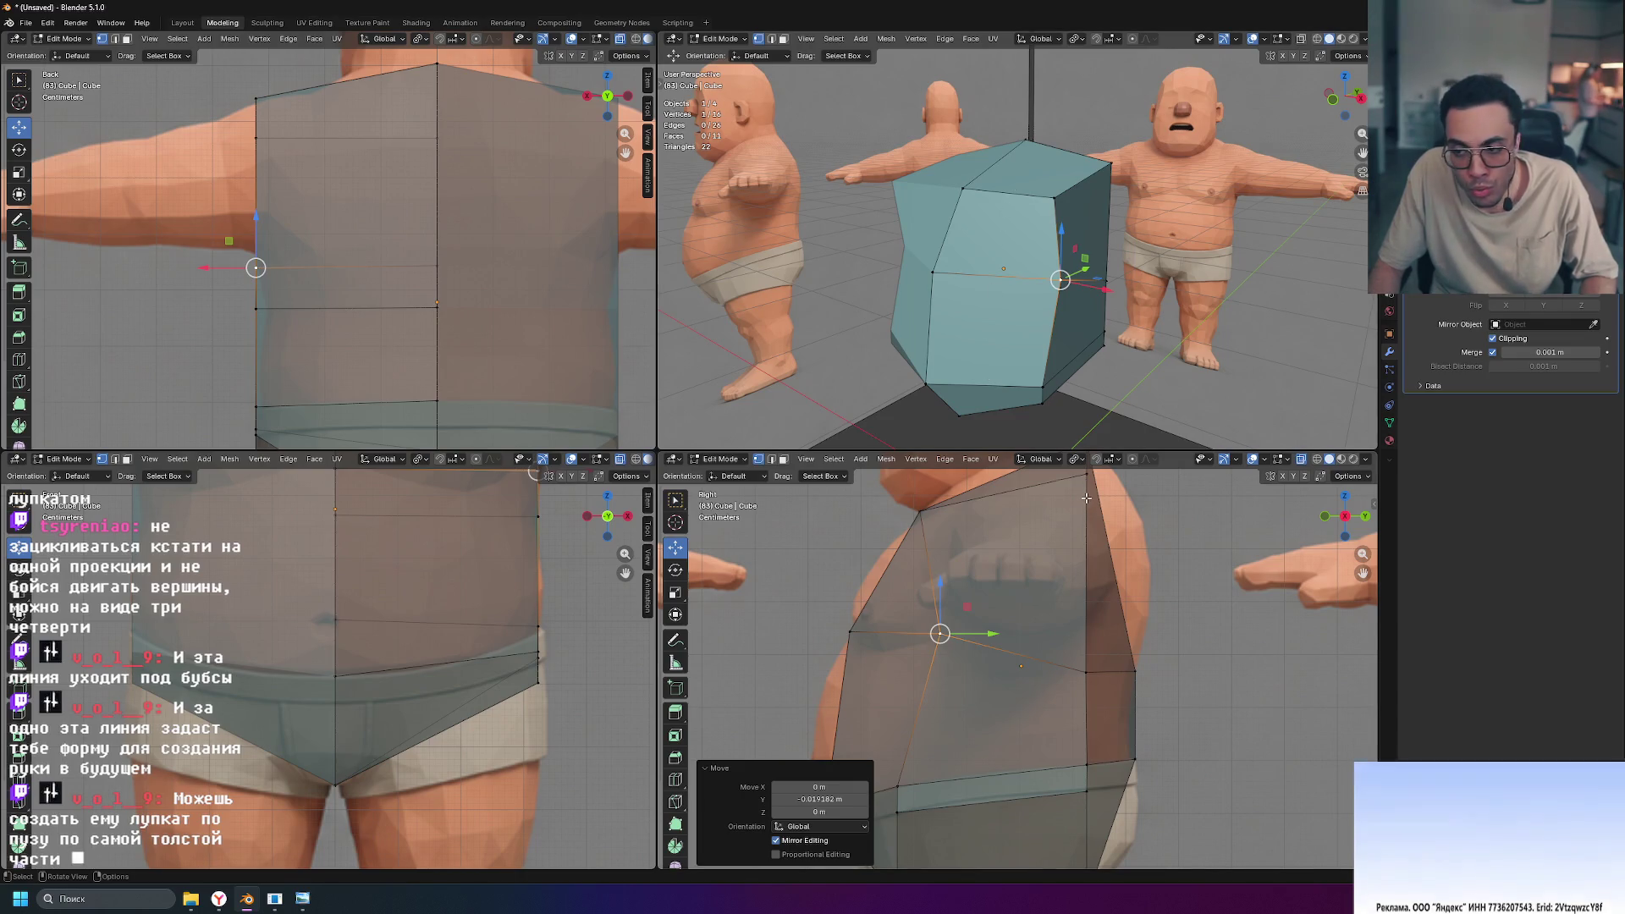
{"action": "left_click", "coordinate": [1205, 416]}
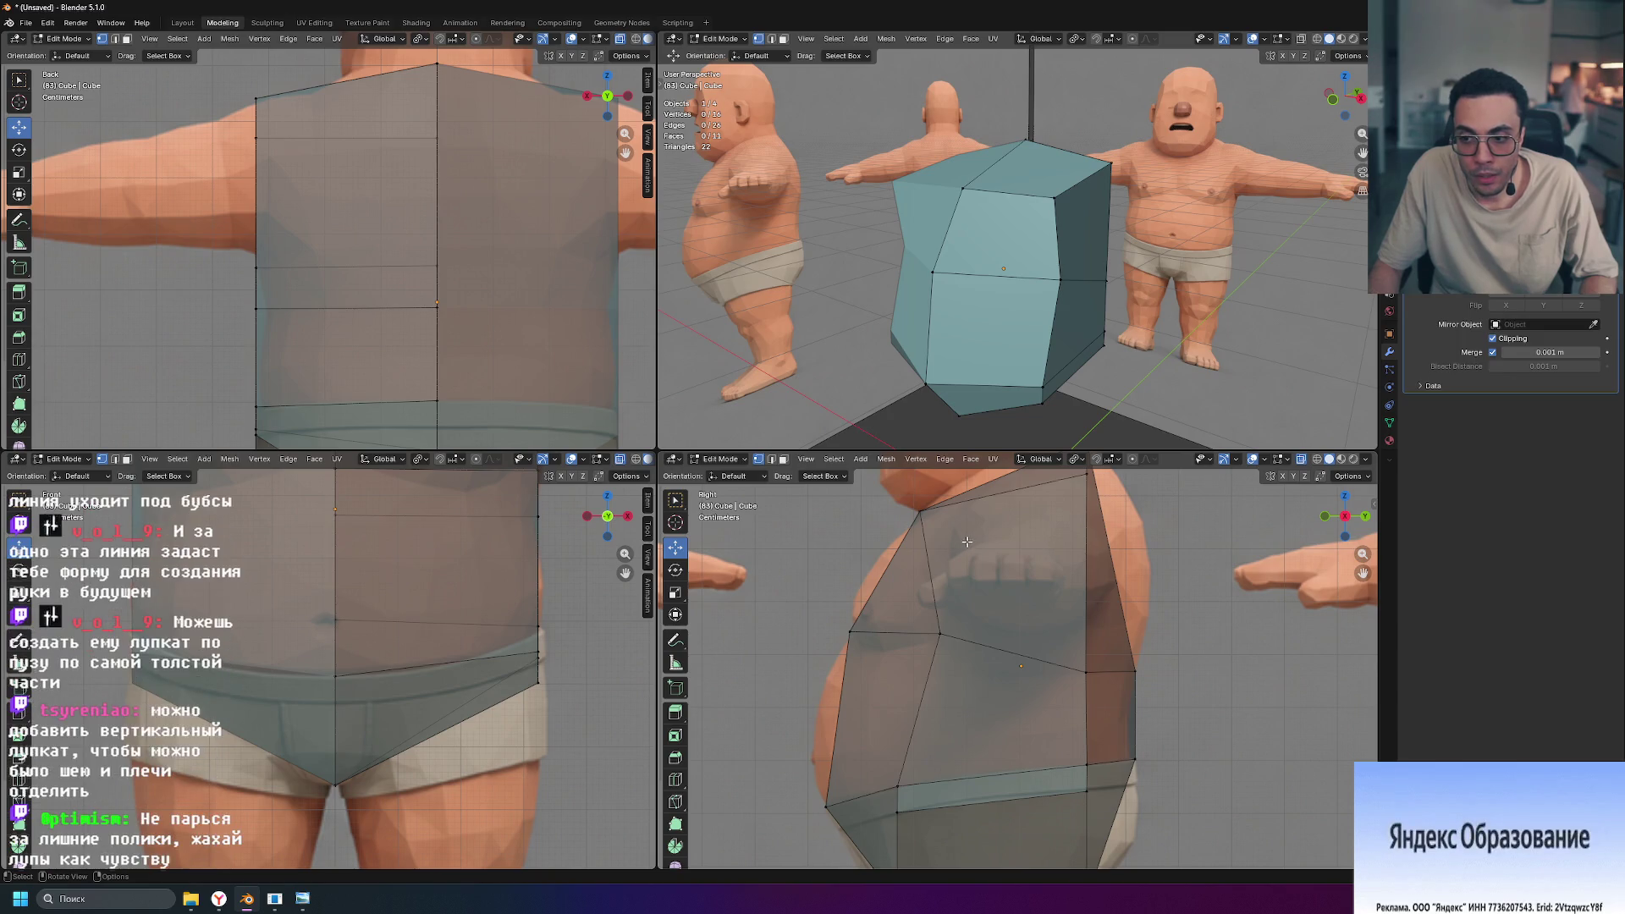
Step: Try a centred edge loop on the torso box, then undo it
{"action": "key", "text": "ctrl+r"}
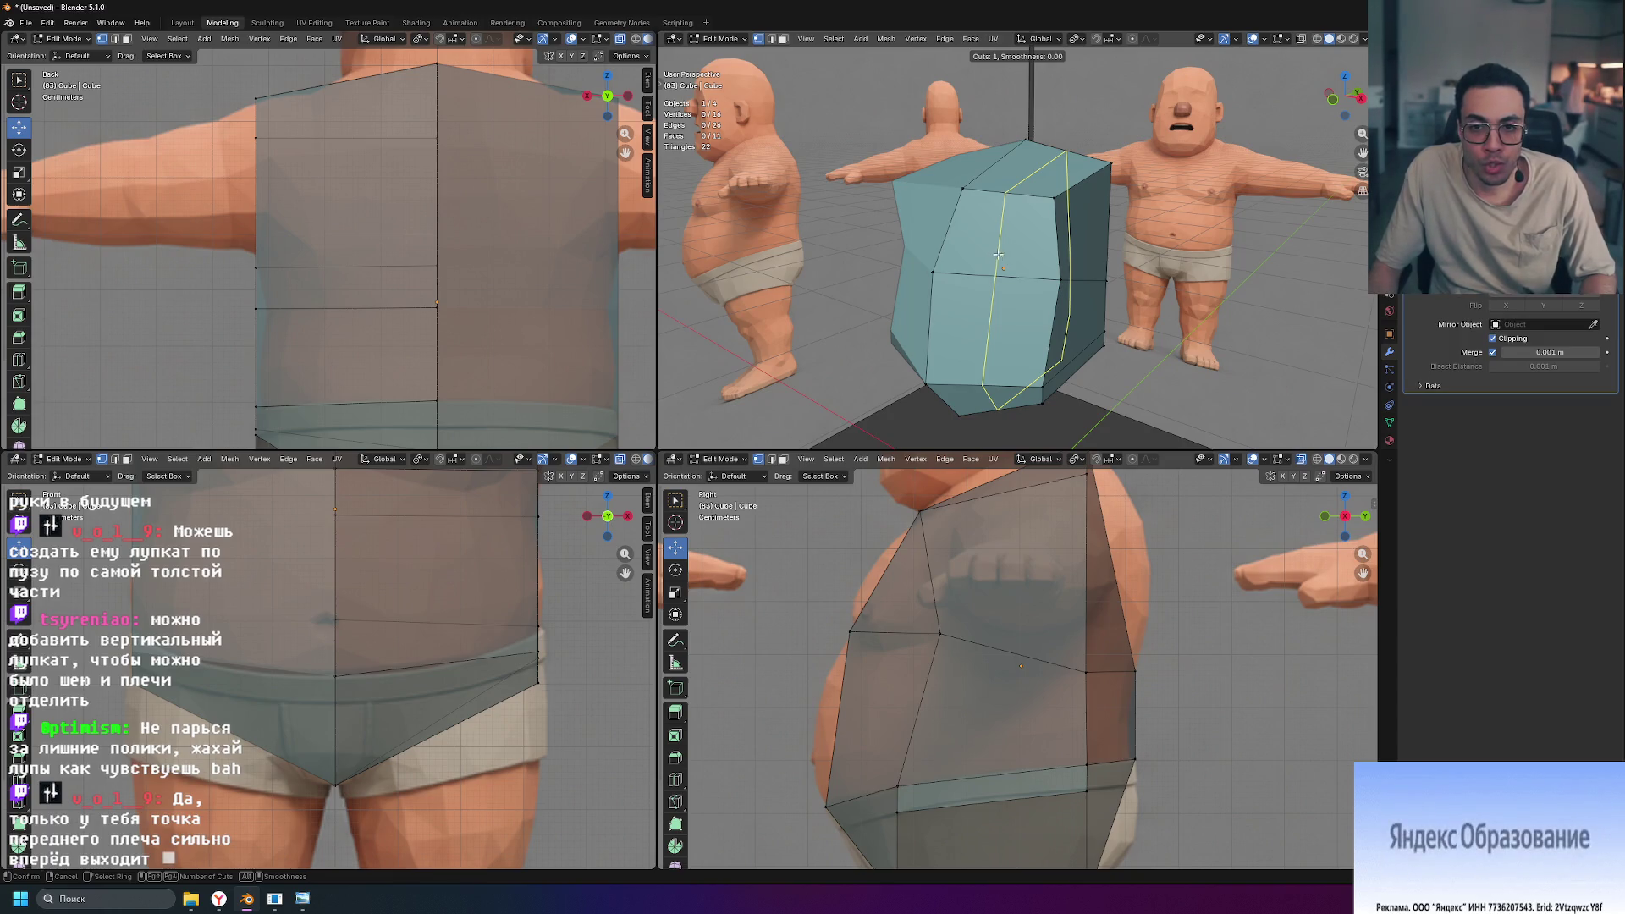
{"action": "left_click", "coordinate": [999, 252]}
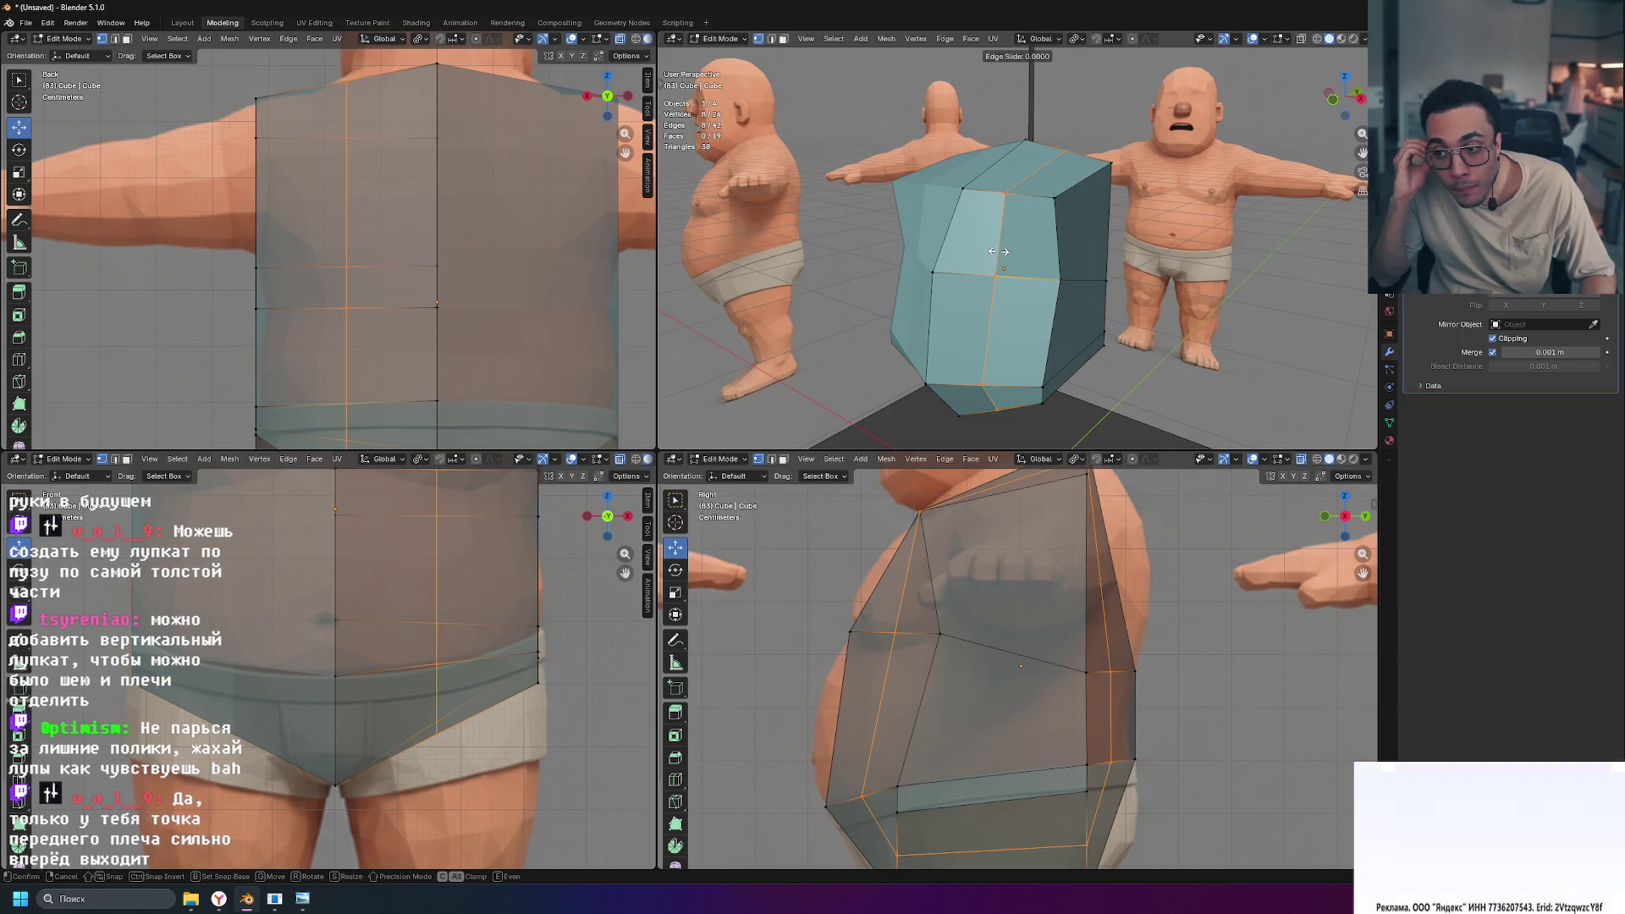
{"action": "right_click", "coordinate": [1009, 281]}
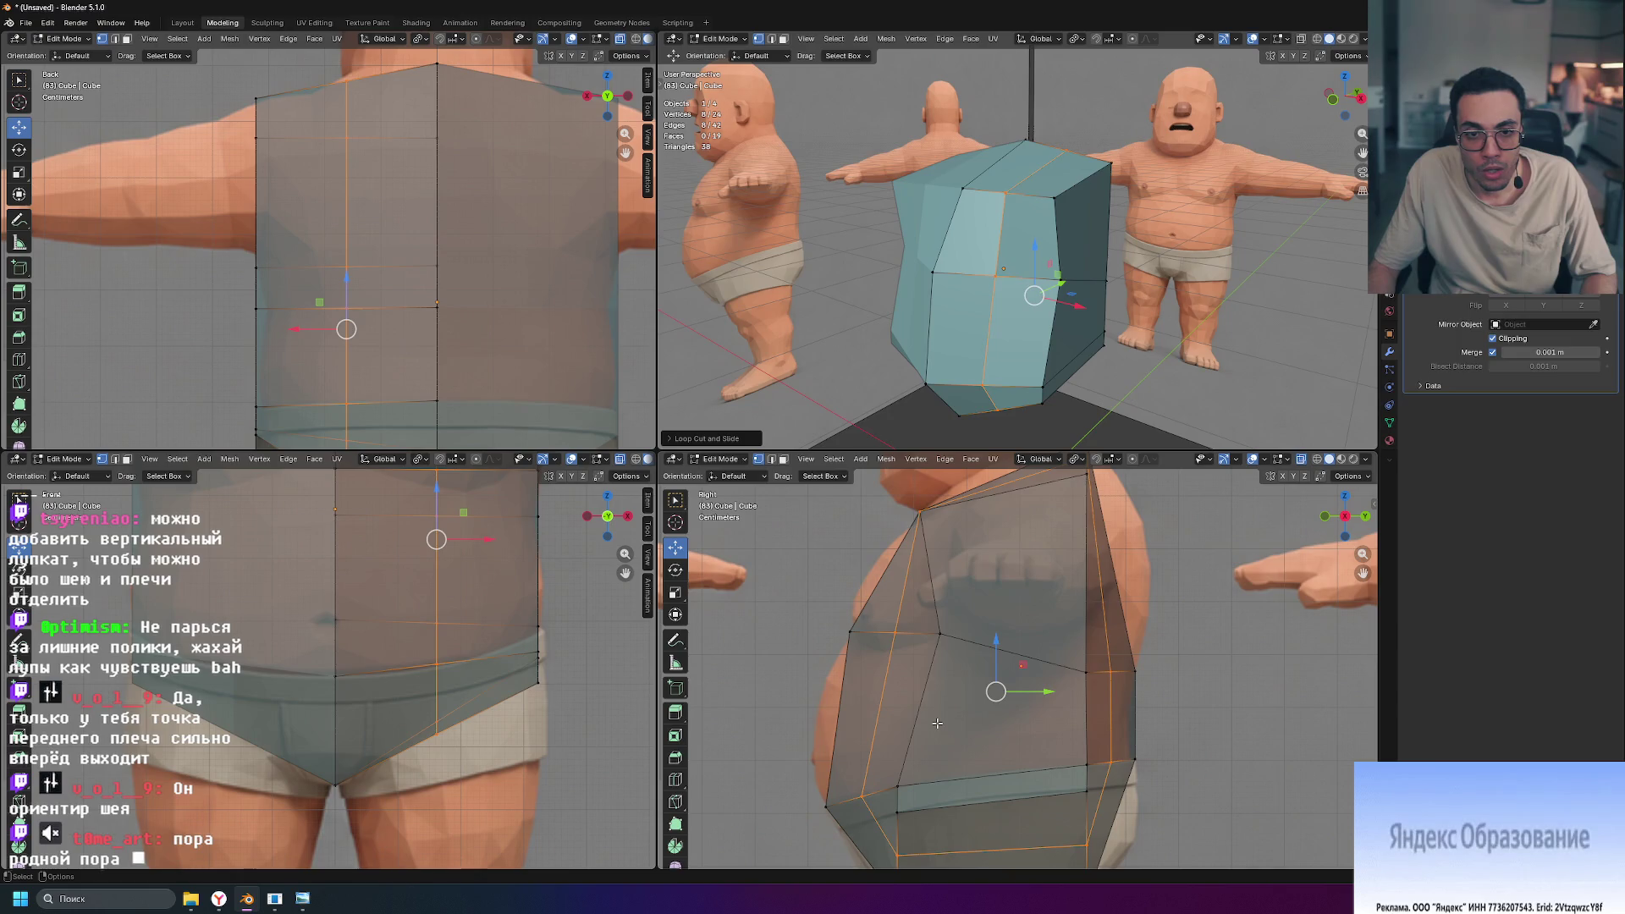
{"action": "scroll", "coordinate": [422, 556], "scroll_direction": "down", "scroll_amount": 5}
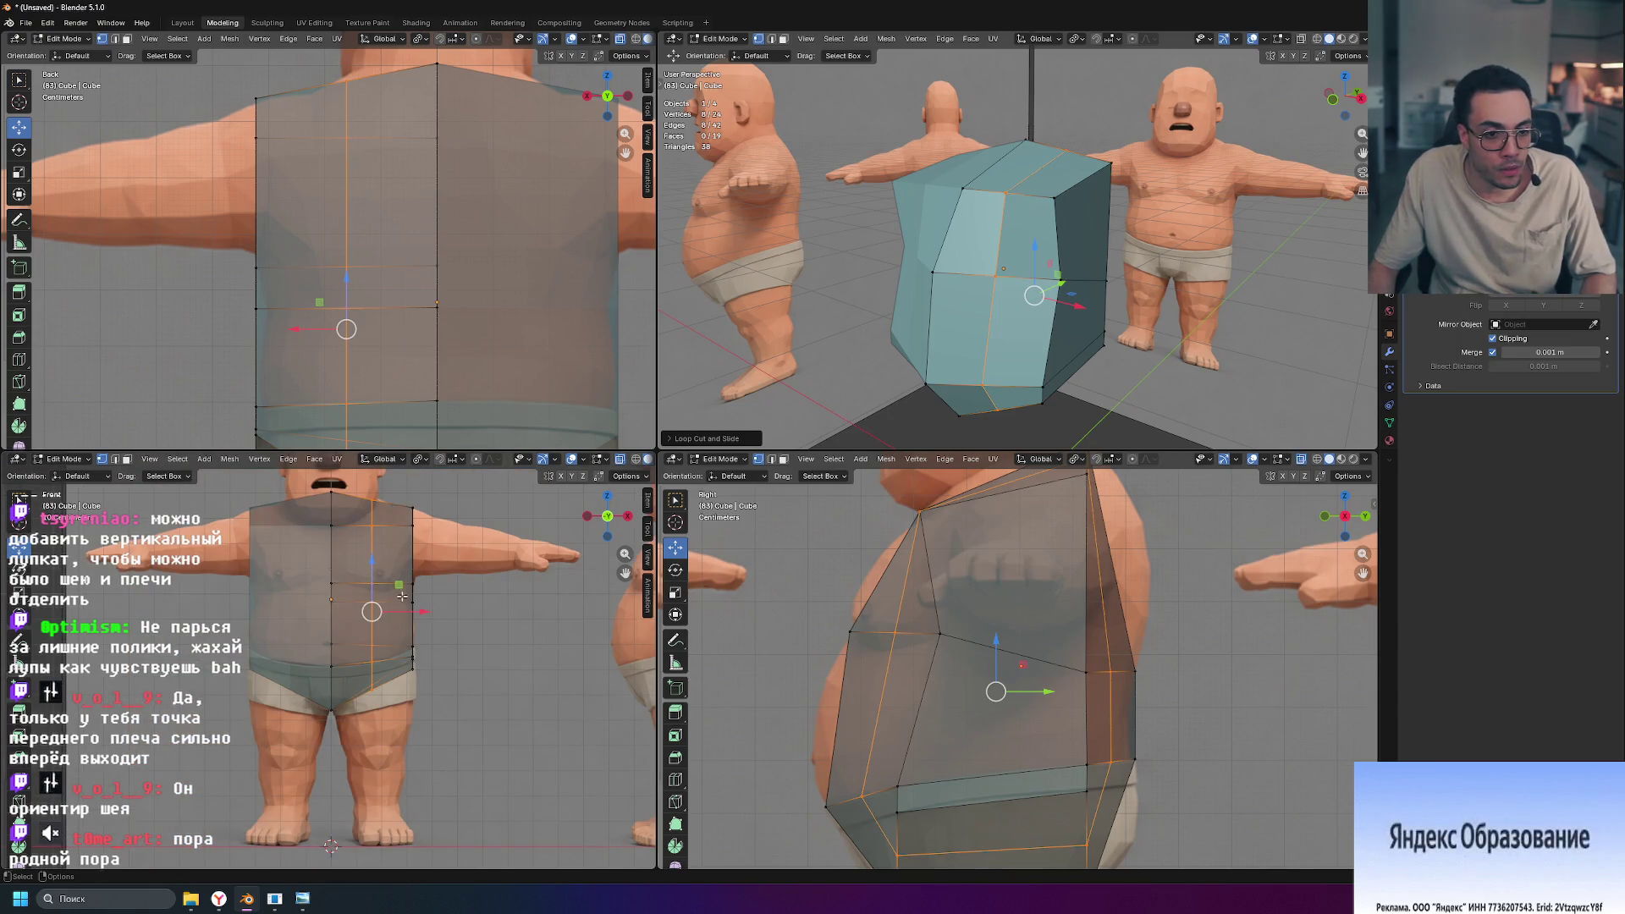
{"action": "key", "text": "ctrl+z"}
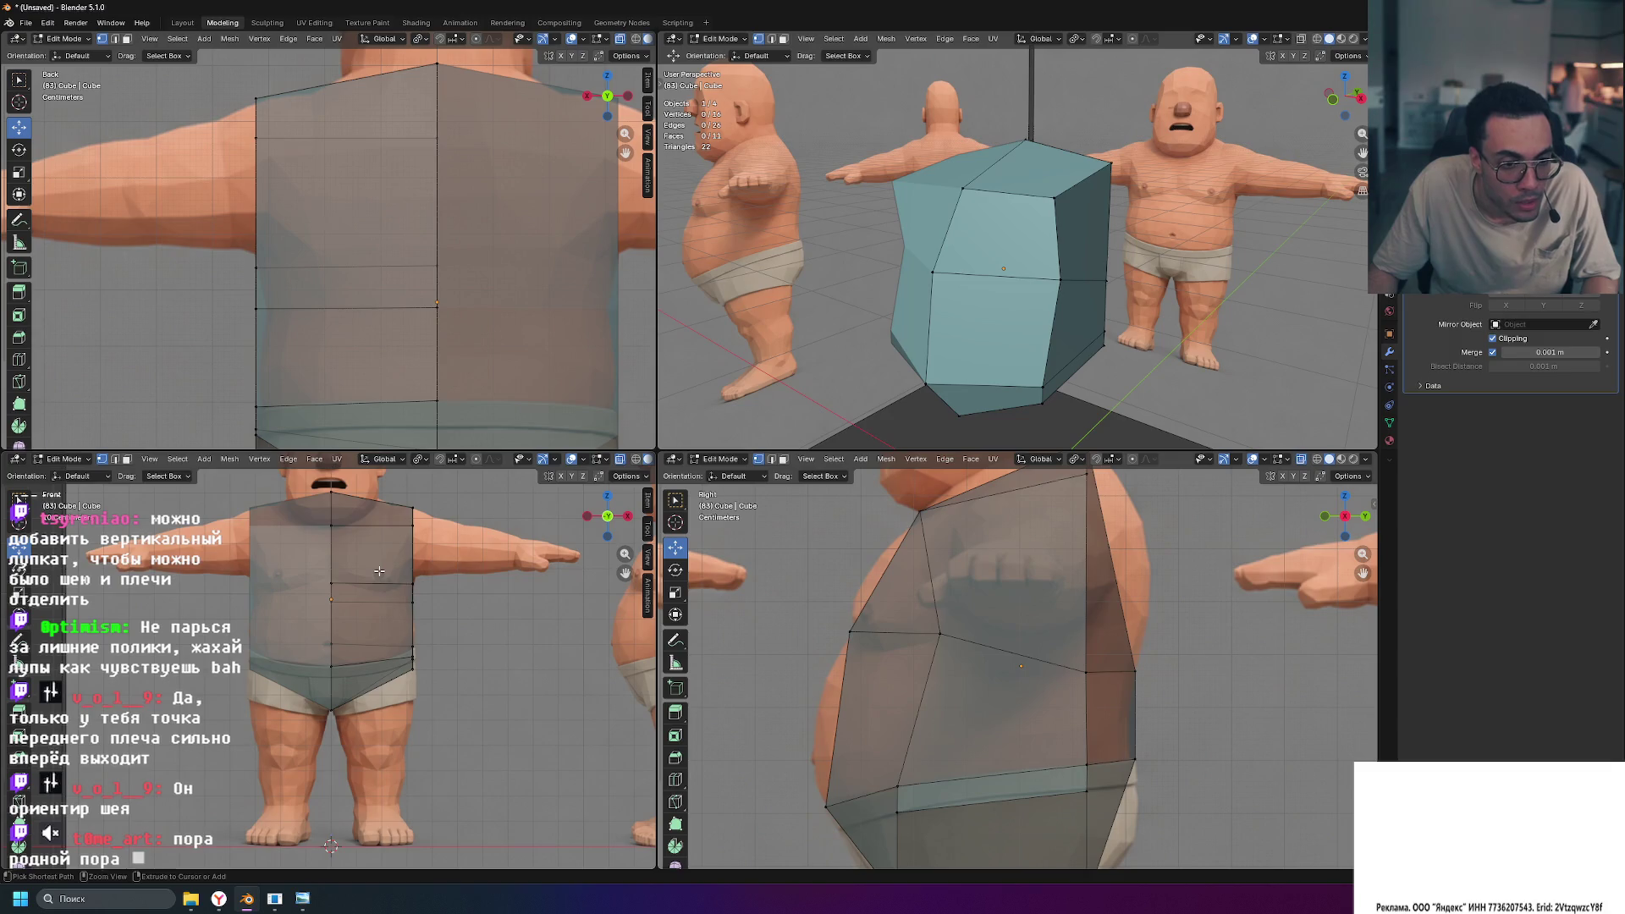
Step: Try a vertical loop cut at another spot on the torso, then undo it
{"action": "key", "text": "ctrl+r"}
{"action": "left_click", "coordinate": [379, 572]}
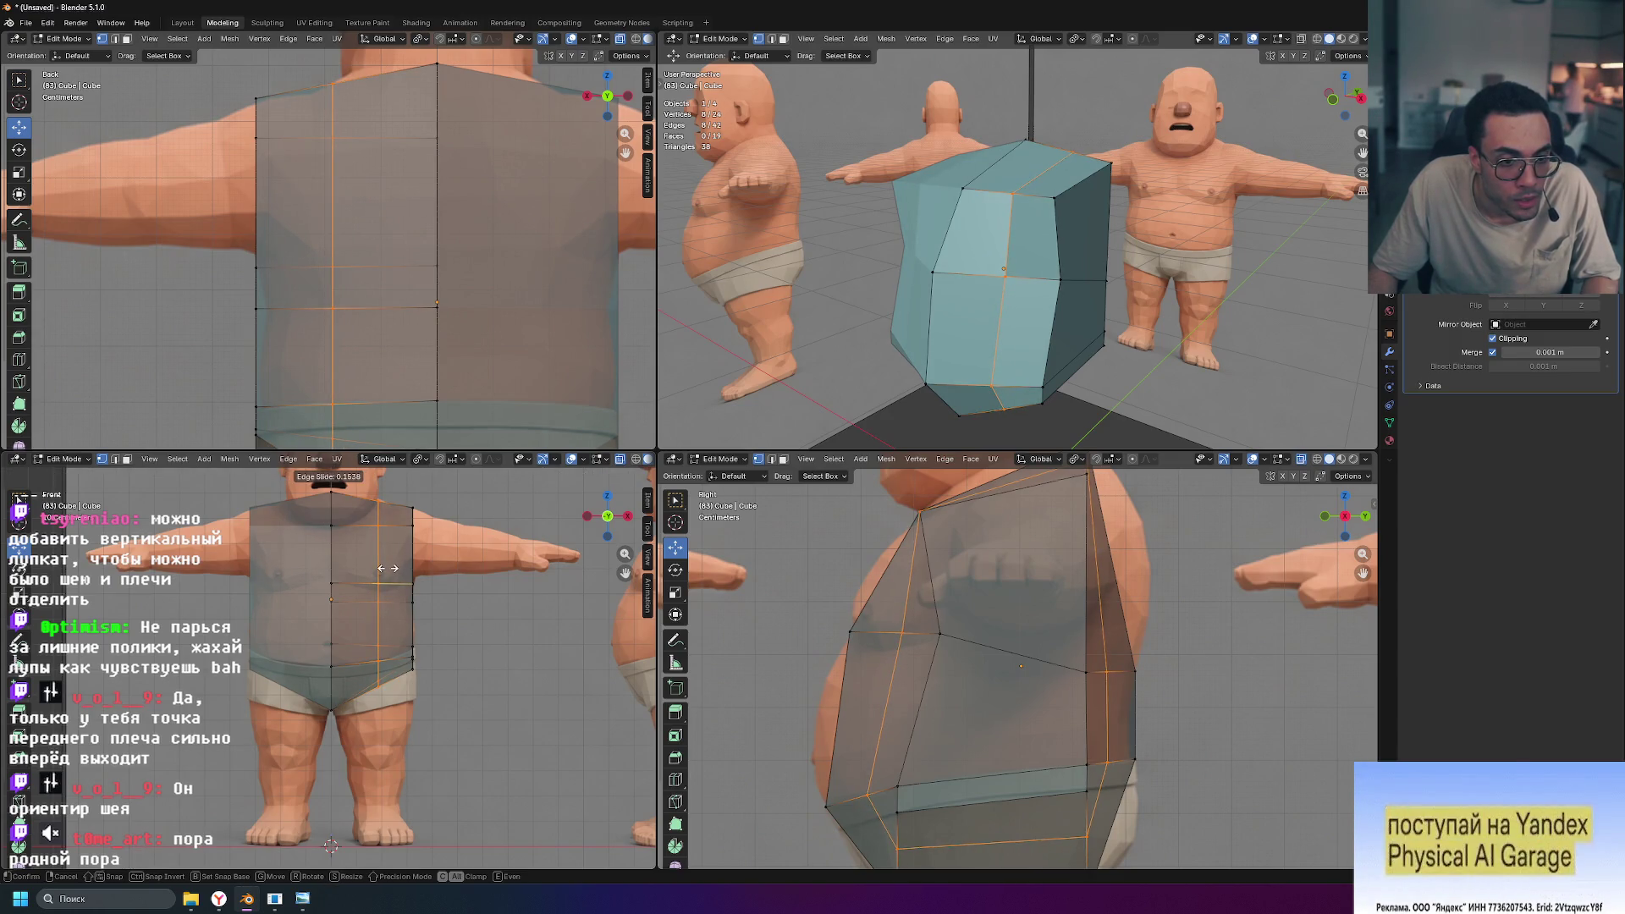
{"action": "left_click", "coordinate": [388, 568]}
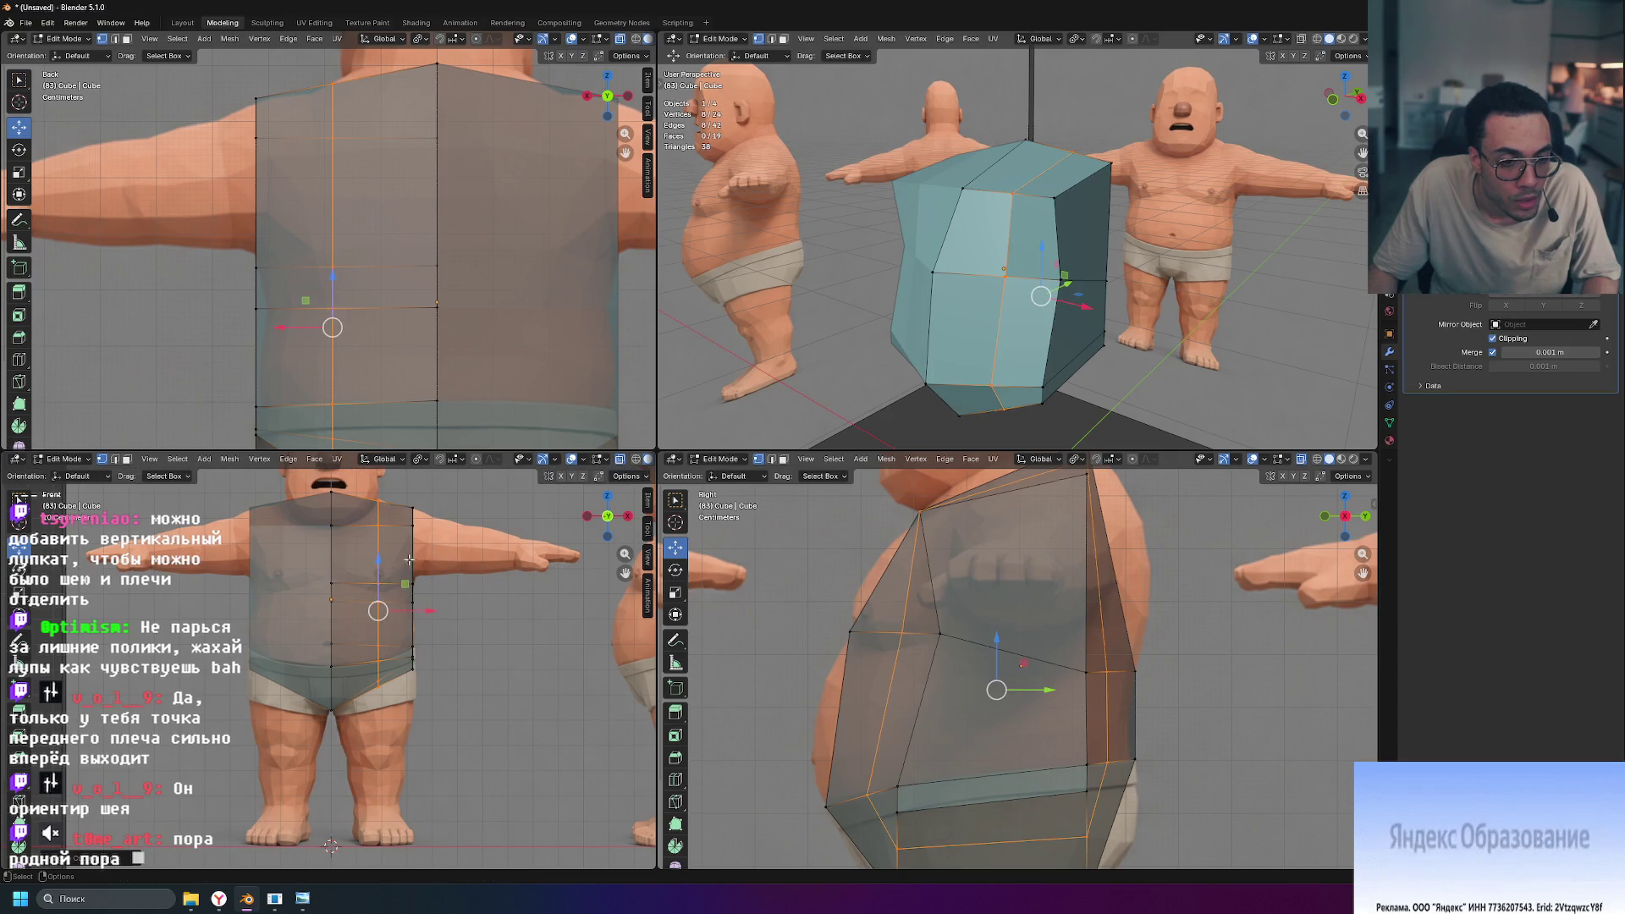
{"action": "scroll", "coordinate": [402, 699], "scroll_direction": "up", "scroll_amount": 3}
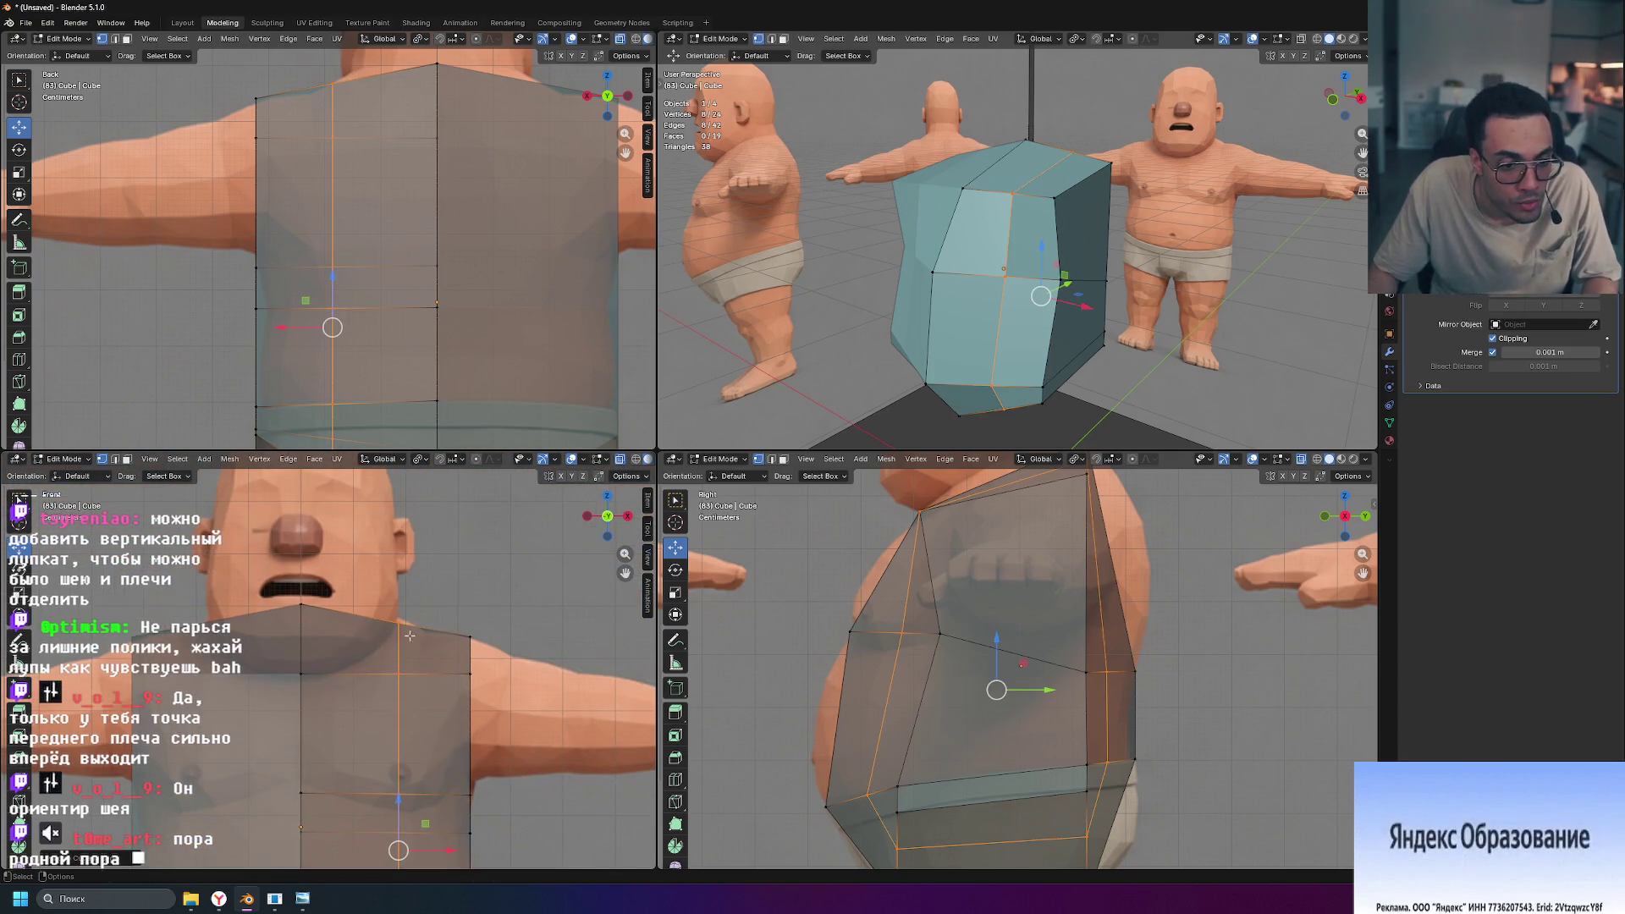
{"action": "scroll", "coordinate": [410, 636], "scroll_direction": "down", "scroll_amount": 5}
{"action": "key", "text": "ctrl+z"}
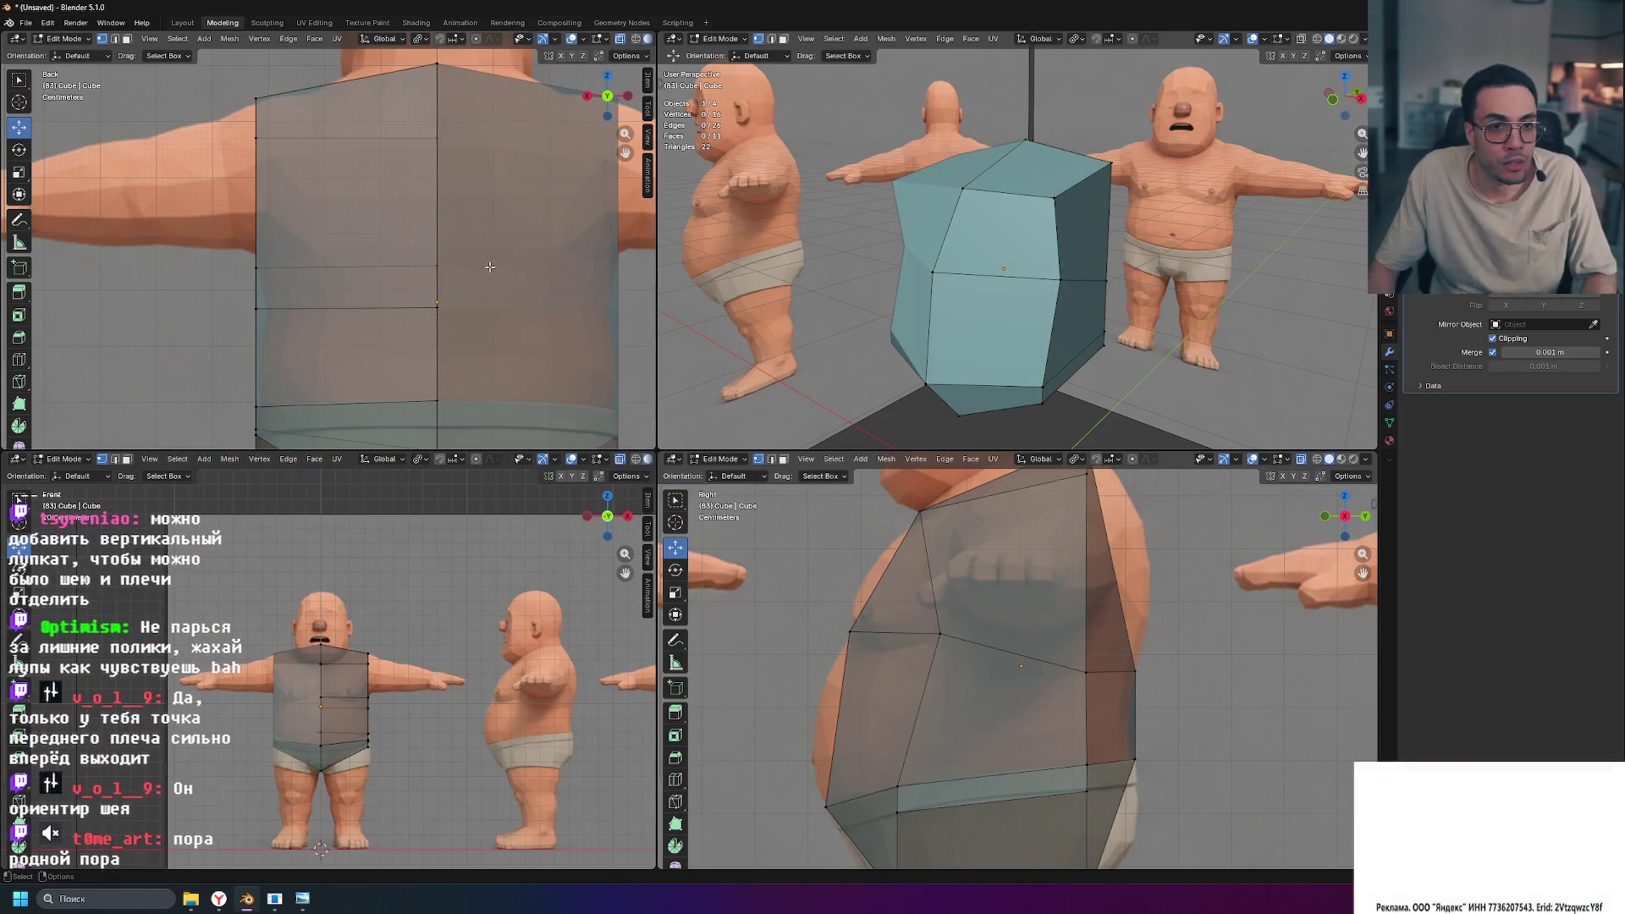
{"action": "scroll", "coordinate": [335, 298], "scroll_direction": "down", "scroll_amount": 3}
Step: Add the final vertical loop across the back, between the centre line and the side
{"action": "key", "text": "ctrl+r"}
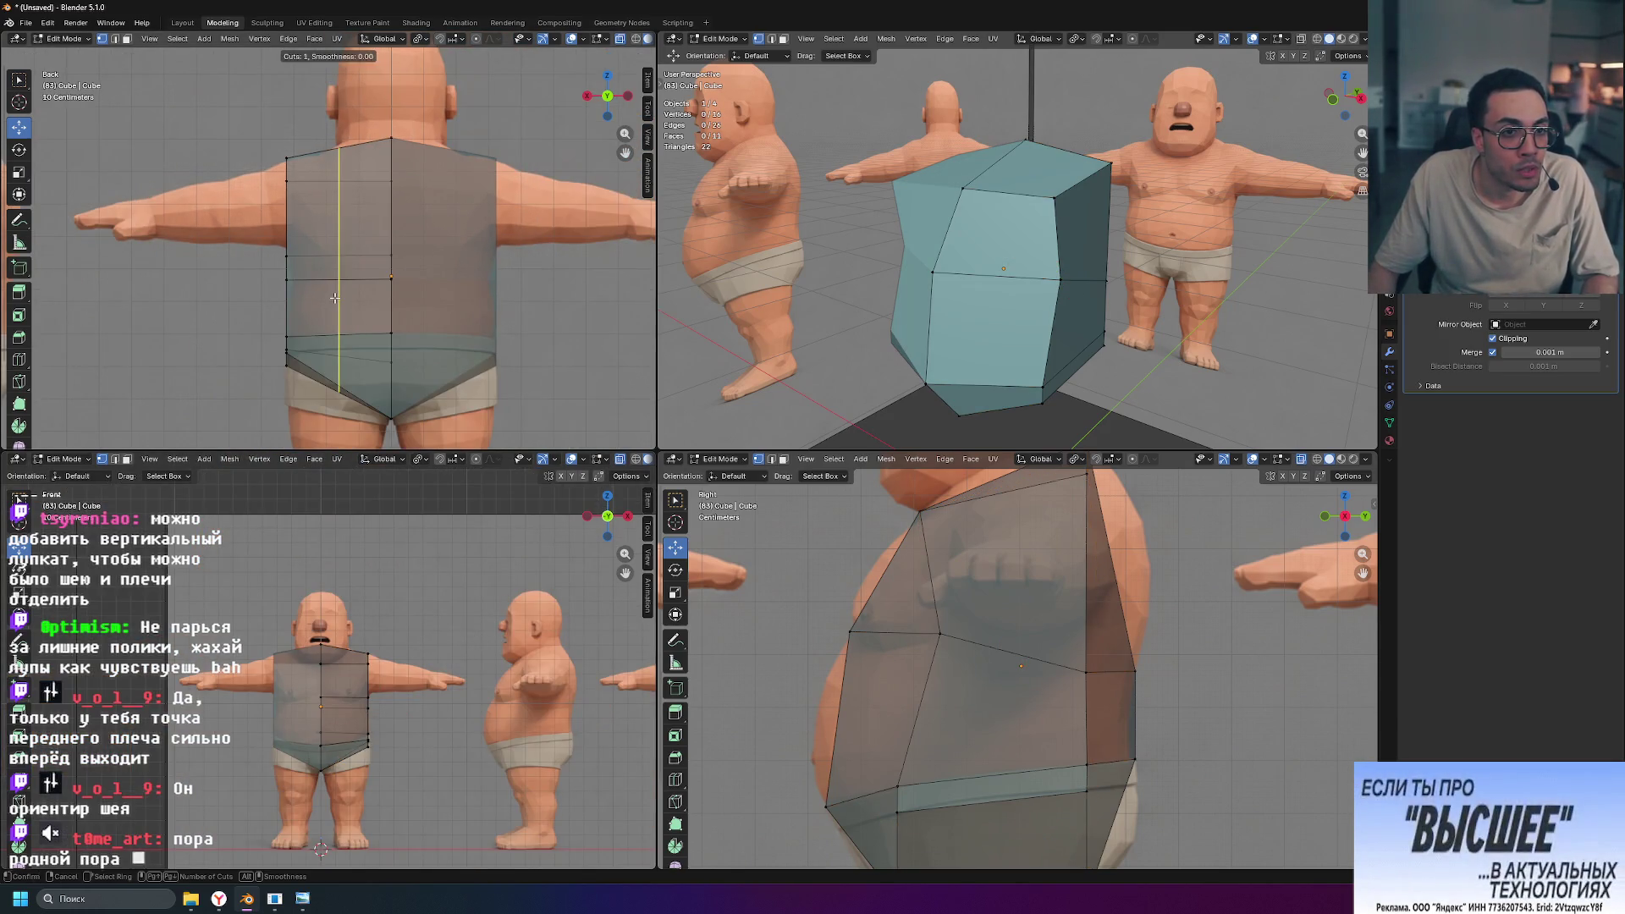
{"action": "left_click", "coordinate": [335, 298]}
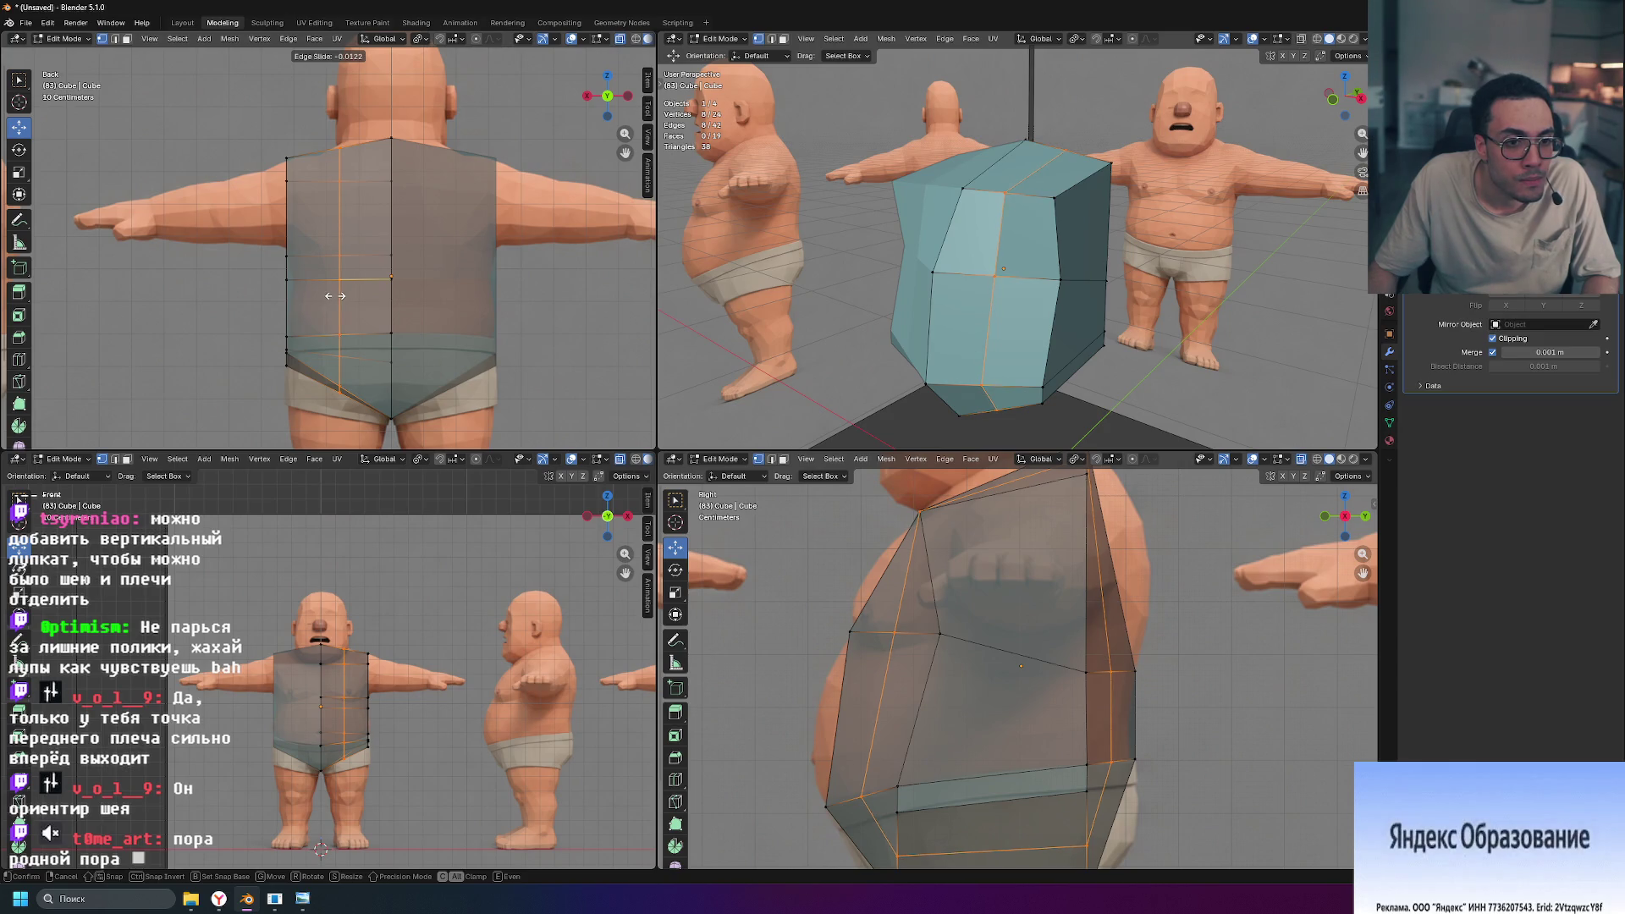
{"action": "left_click", "coordinate": [335, 295]}
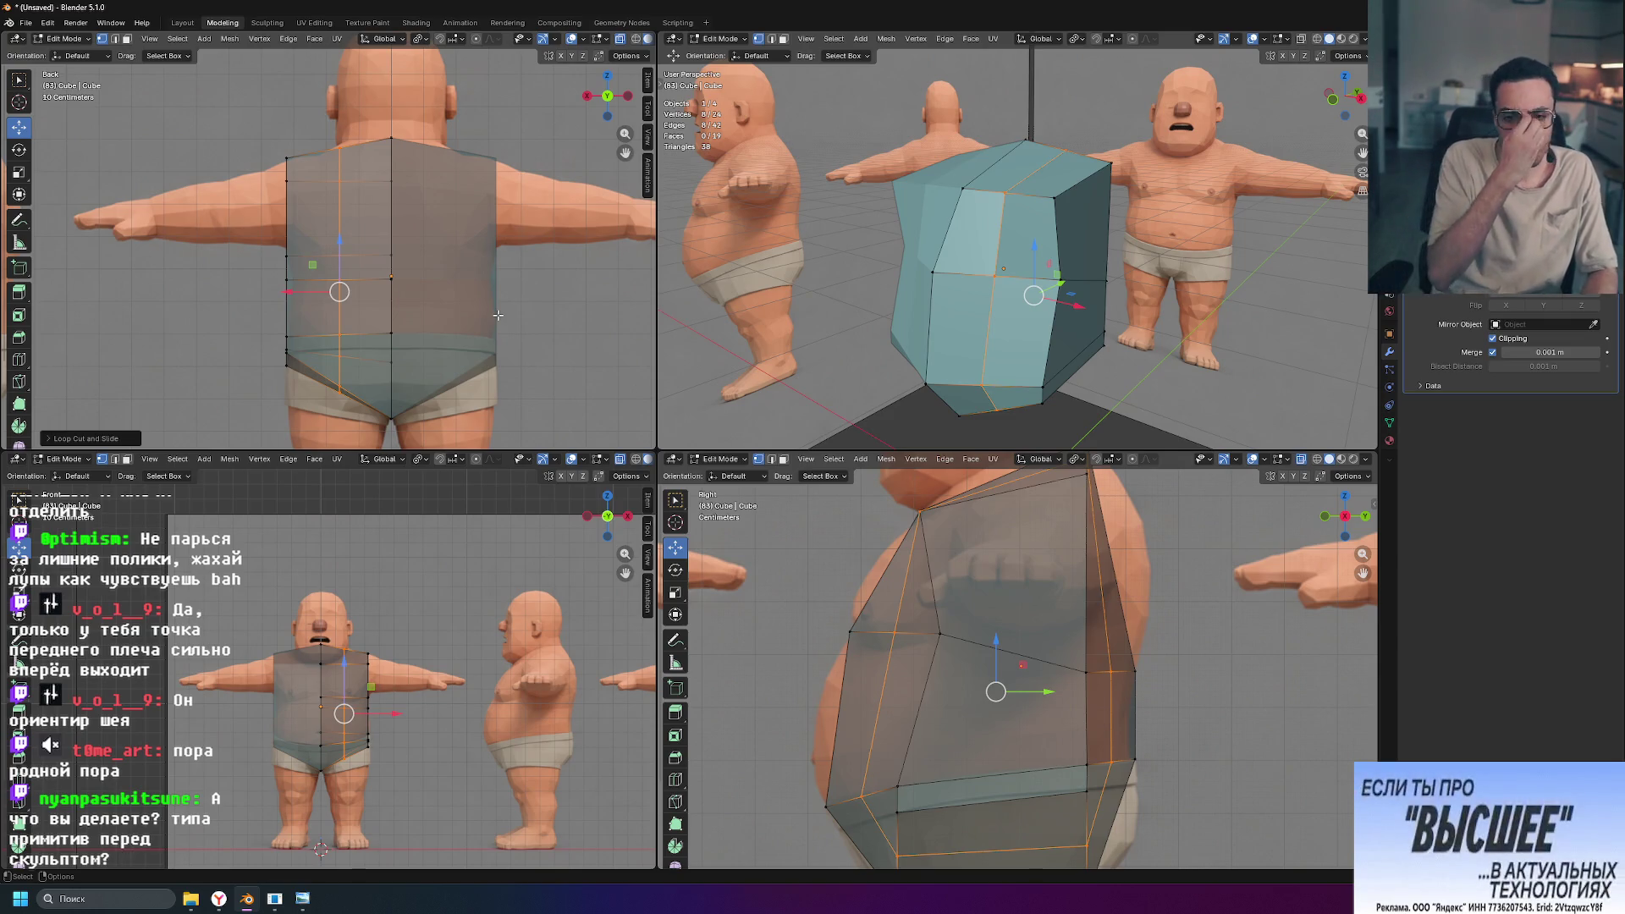
Step: Move a new-loop vertex to follow the belly, then shift the top shoulder vertex in depth
{"action": "left_click", "coordinate": [906, 635]}
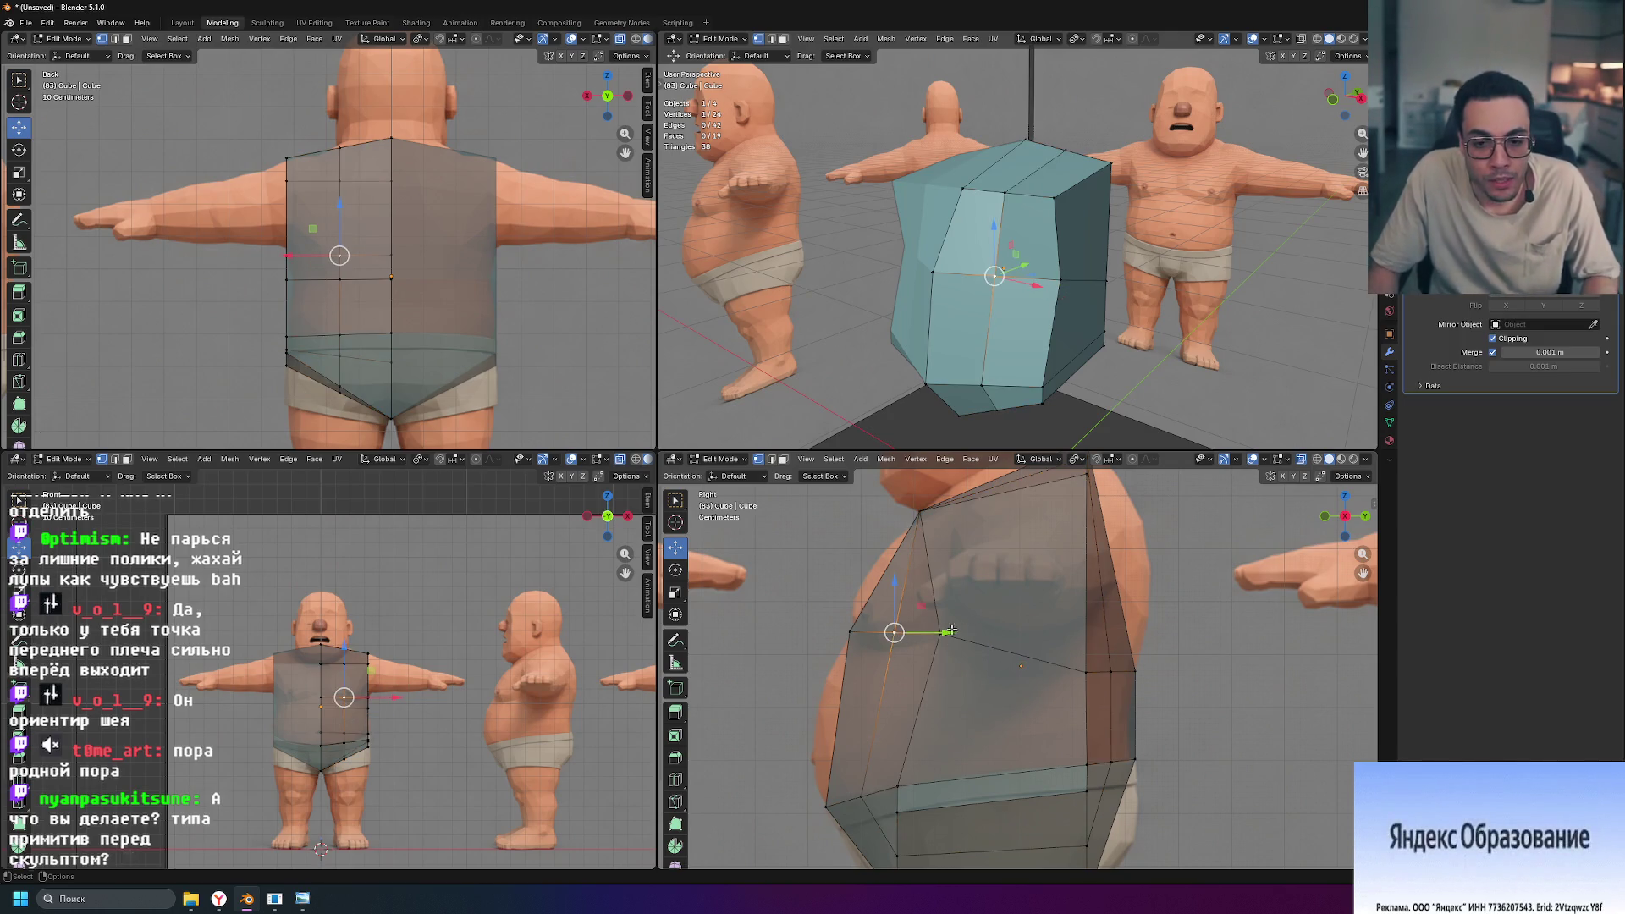
{"action": "mouse_move", "coordinate": [944, 633]}
{"action": "left_mouse_down"}
{"action": "mouse_move", "coordinate": [875, 596]}
{"action": "mouse_move", "coordinate": [875, 612]}
{"action": "left_mouse_up"}
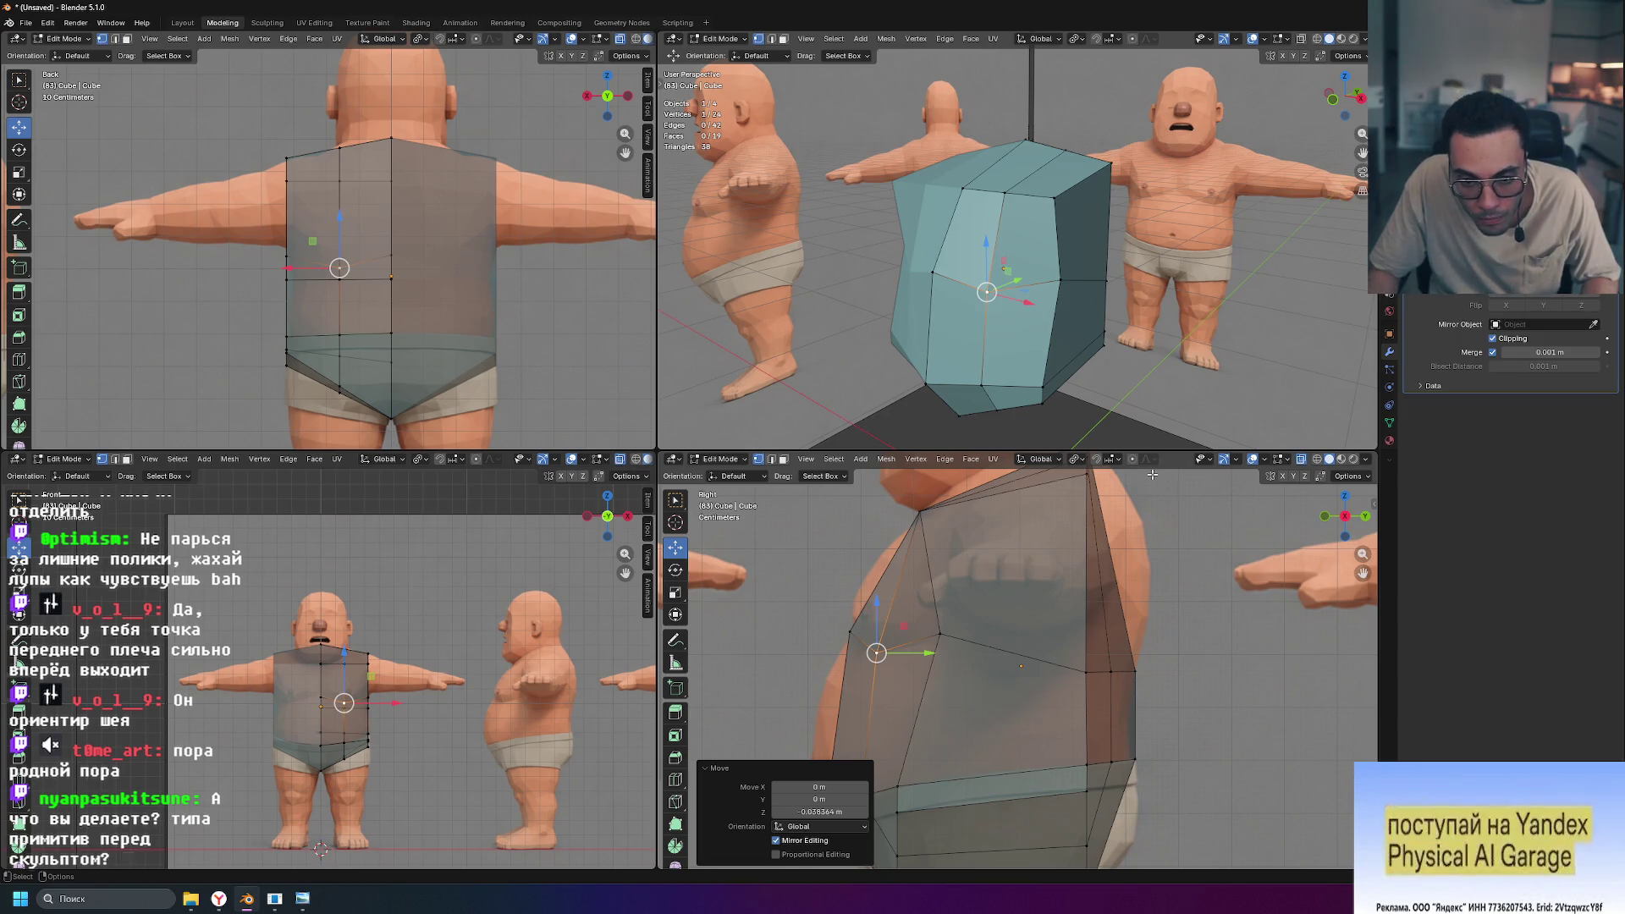
{"action": "left_click", "coordinate": [1004, 193]}
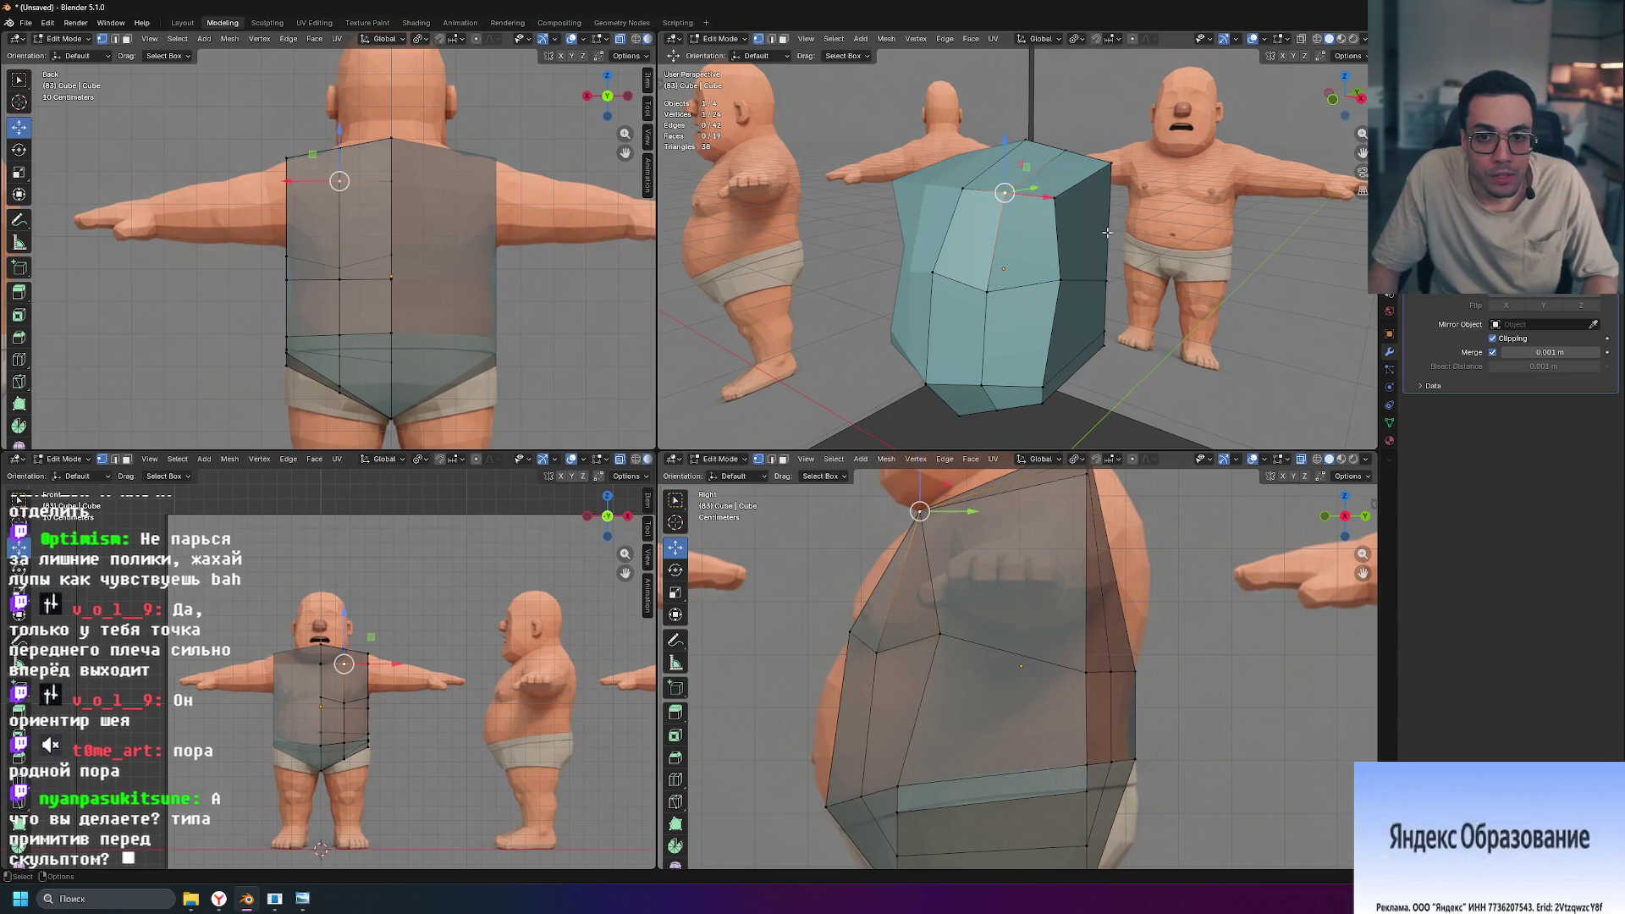
{"action": "mouse_move", "coordinate": [974, 511]}
{"action": "left_mouse_down"}
{"action": "mouse_move", "coordinate": [1001, 510]}
{"action": "mouse_move", "coordinate": [977, 508]}
{"action": "left_mouse_up"}
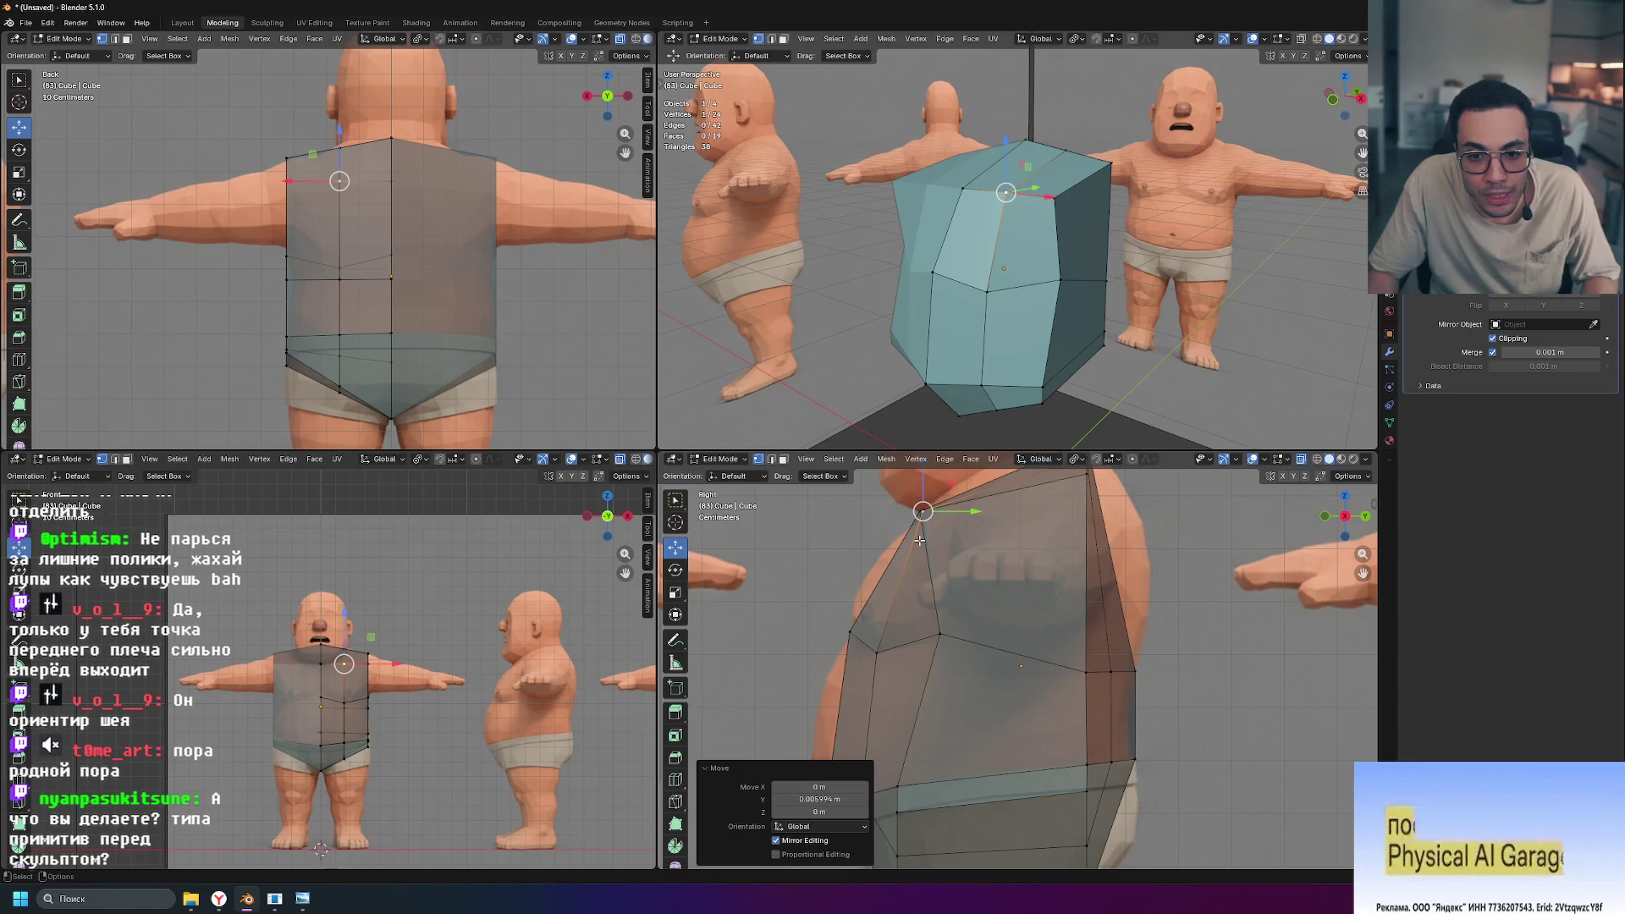
{"action": "left_click", "coordinate": [923, 538]}
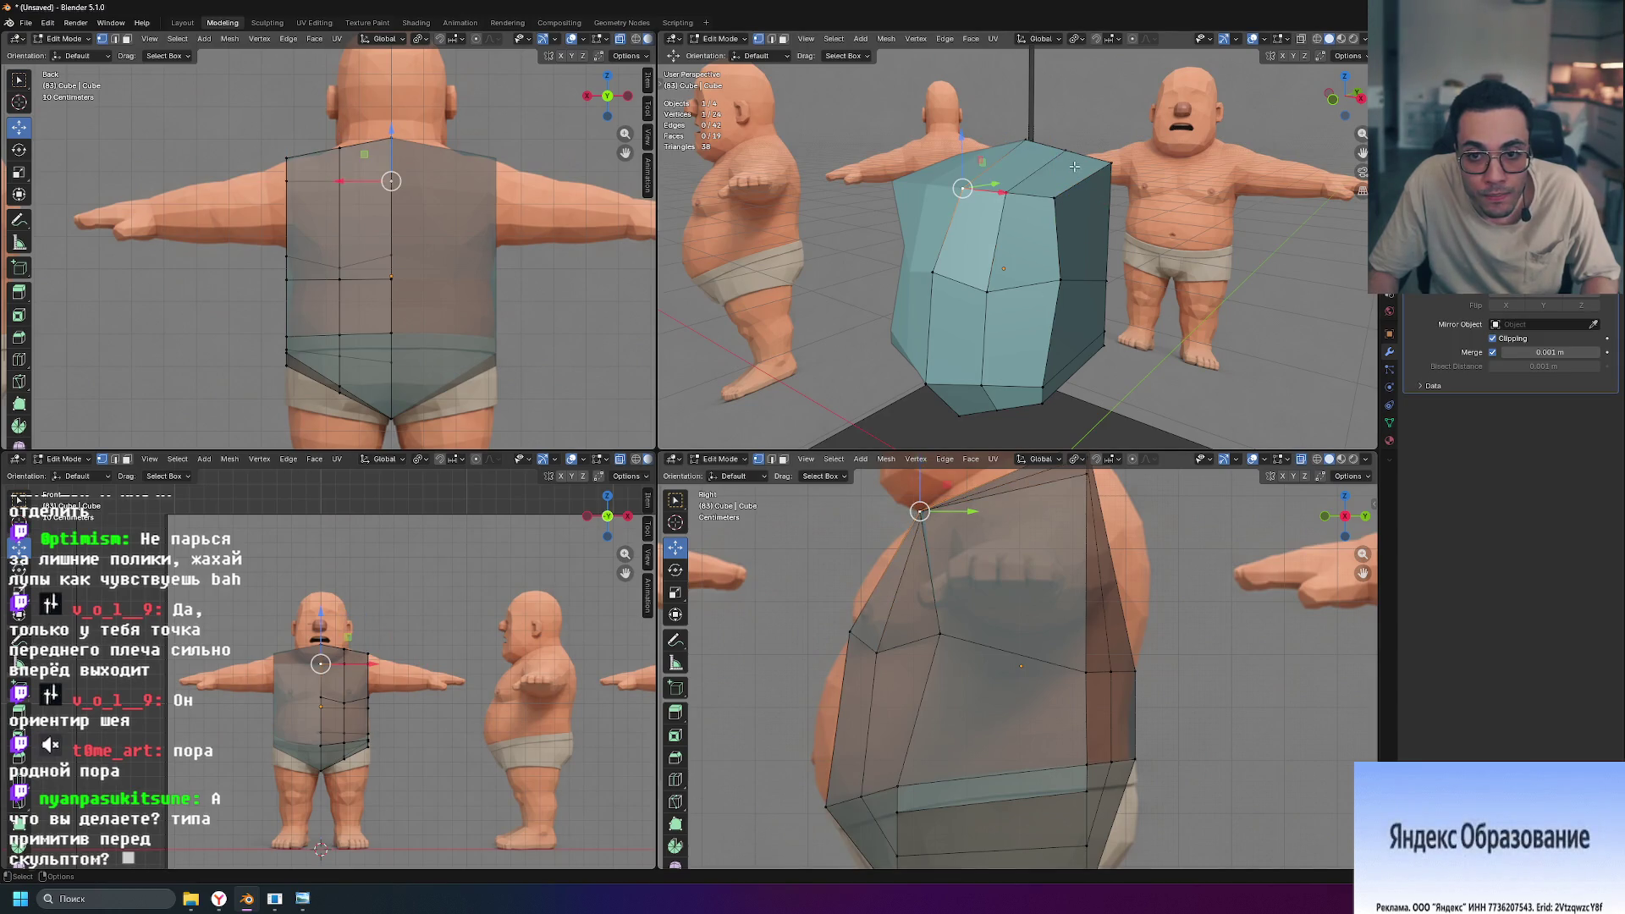
Step: Fit another top-edge shoulder vertex and a mid-torso side vertex to the reference outline
{"action": "left_click", "coordinate": [1058, 203]}
{"action": "mouse_move", "coordinate": [974, 512]}
{"action": "left_mouse_down"}
{"action": "mouse_move", "coordinate": [1031, 513]}
{"action": "mouse_move", "coordinate": [969, 513]}
{"action": "left_mouse_up"}
{"action": "left_click", "coordinate": [970, 608]}
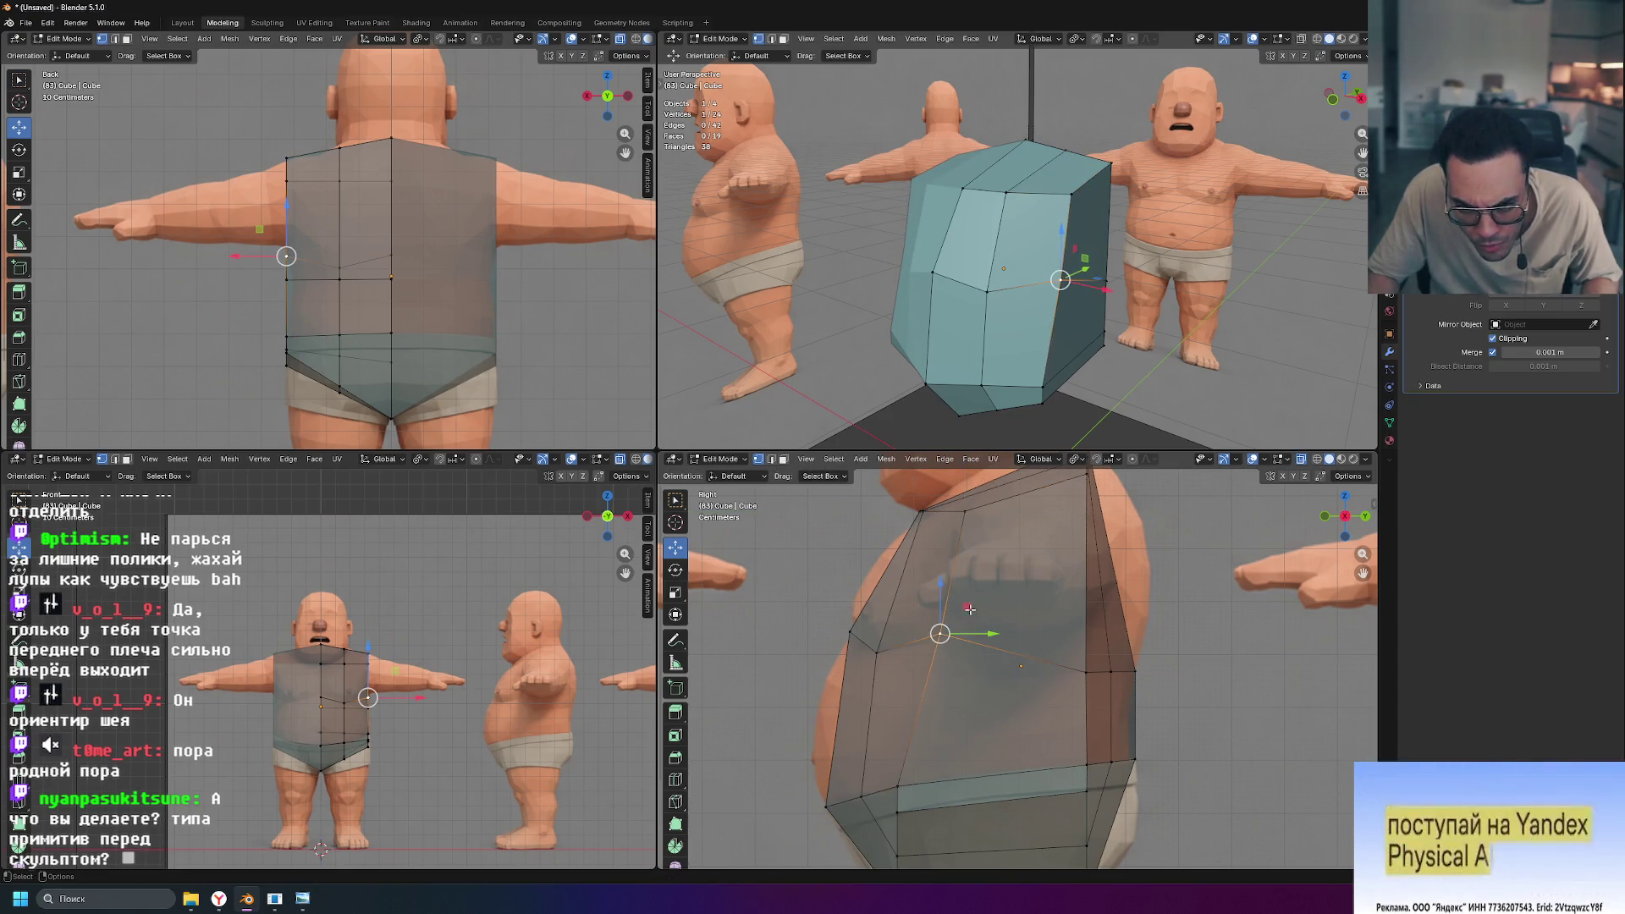
{"action": "key", "text": "g"}
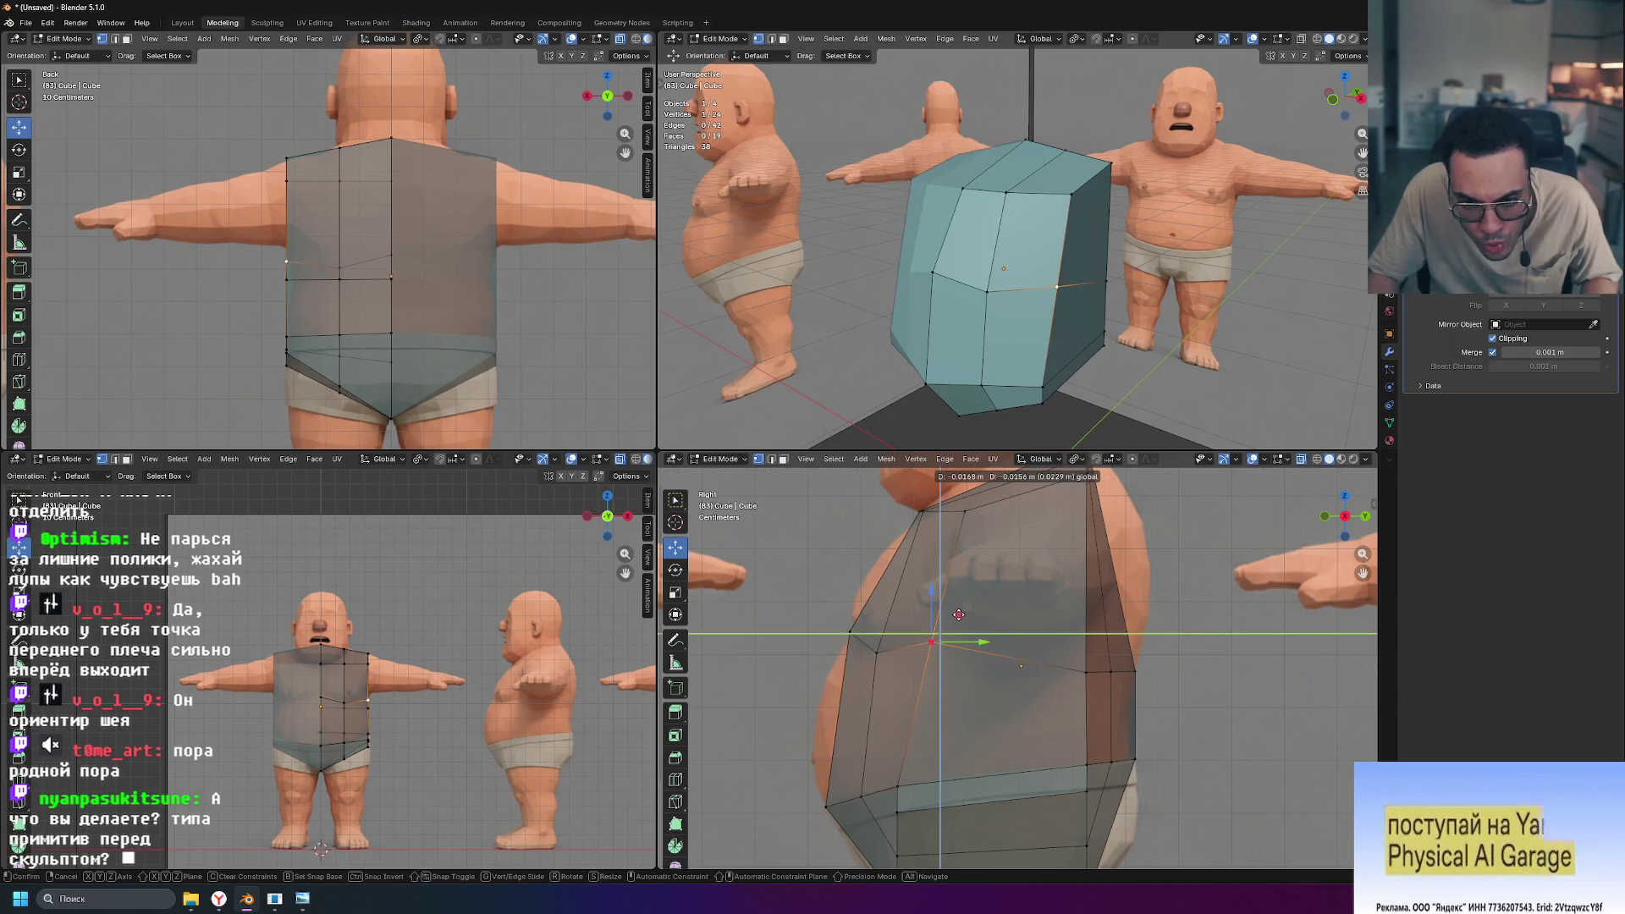
{"action": "left_click", "coordinate": [959, 615]}
{"action": "left_click", "coordinate": [966, 512]}
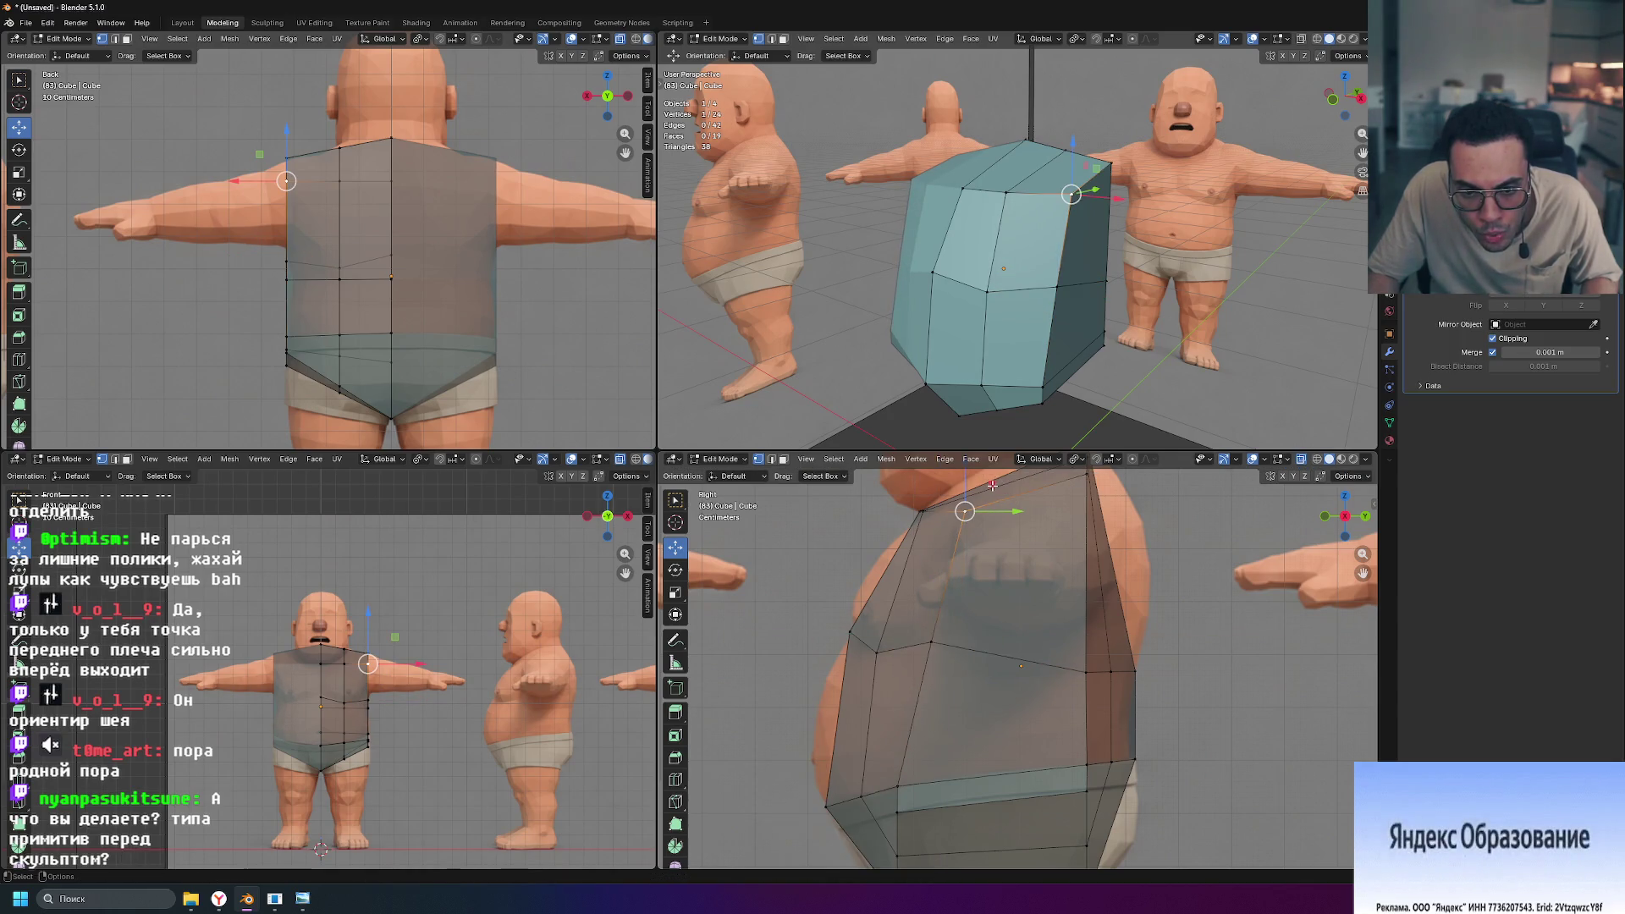